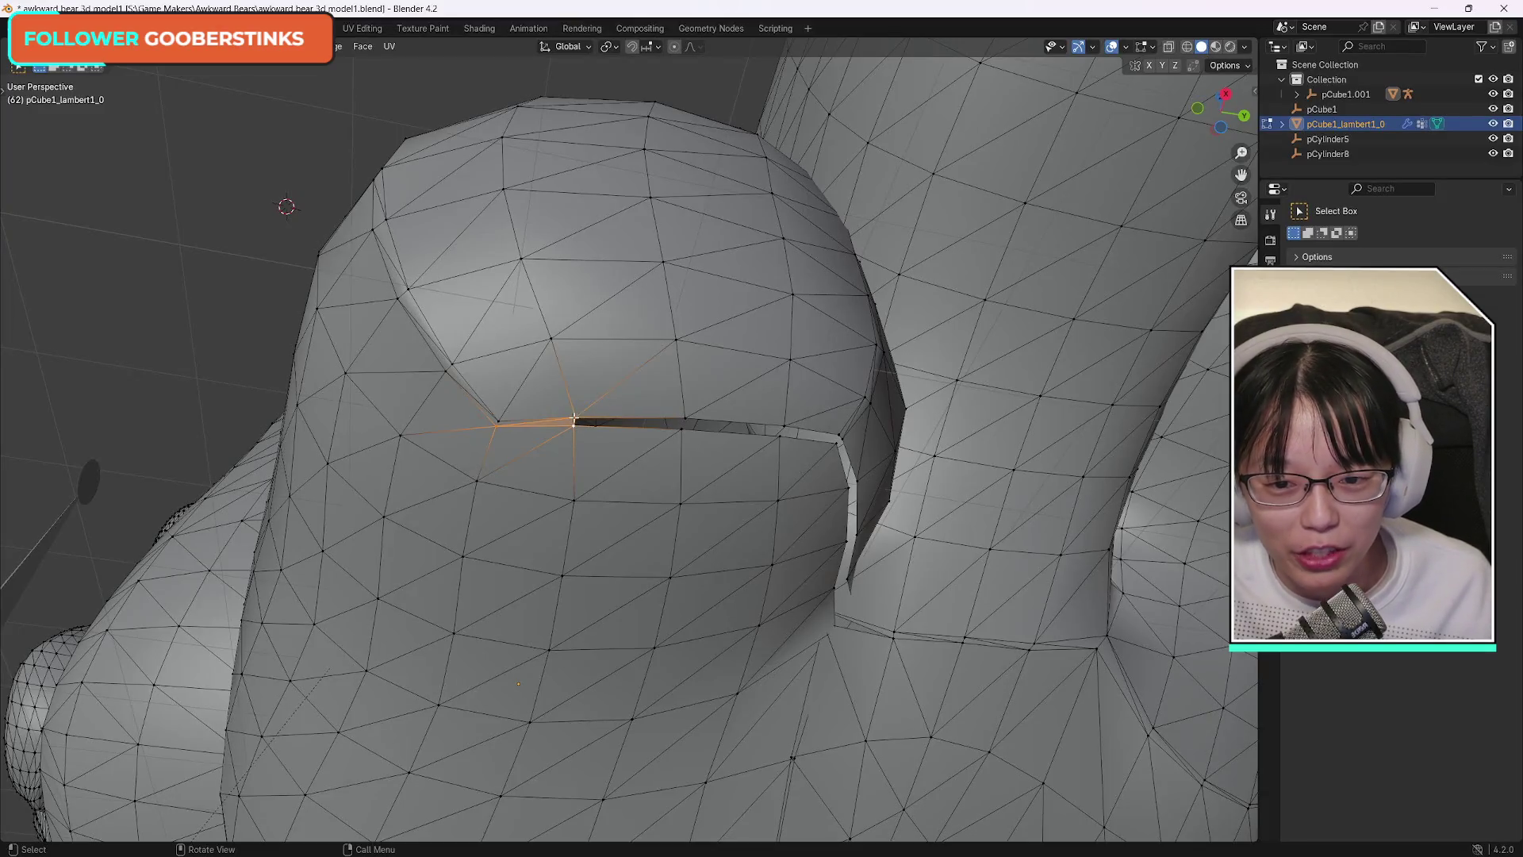
Select the vertices spanning the slit edge on the bear mesh and move in close on the gap.
shift+click(685, 421)
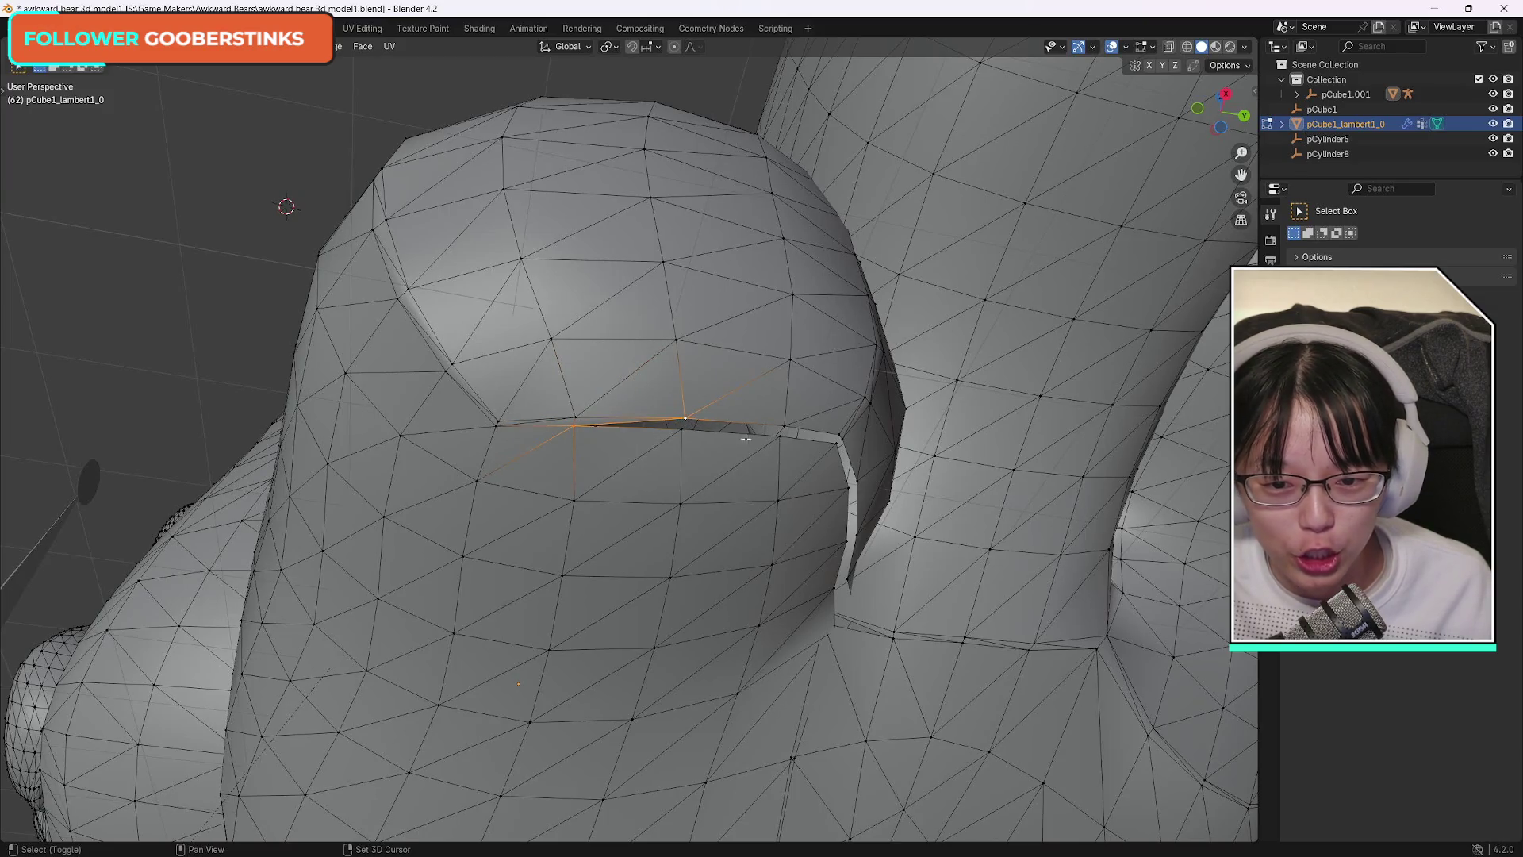
shift+click(681, 429)
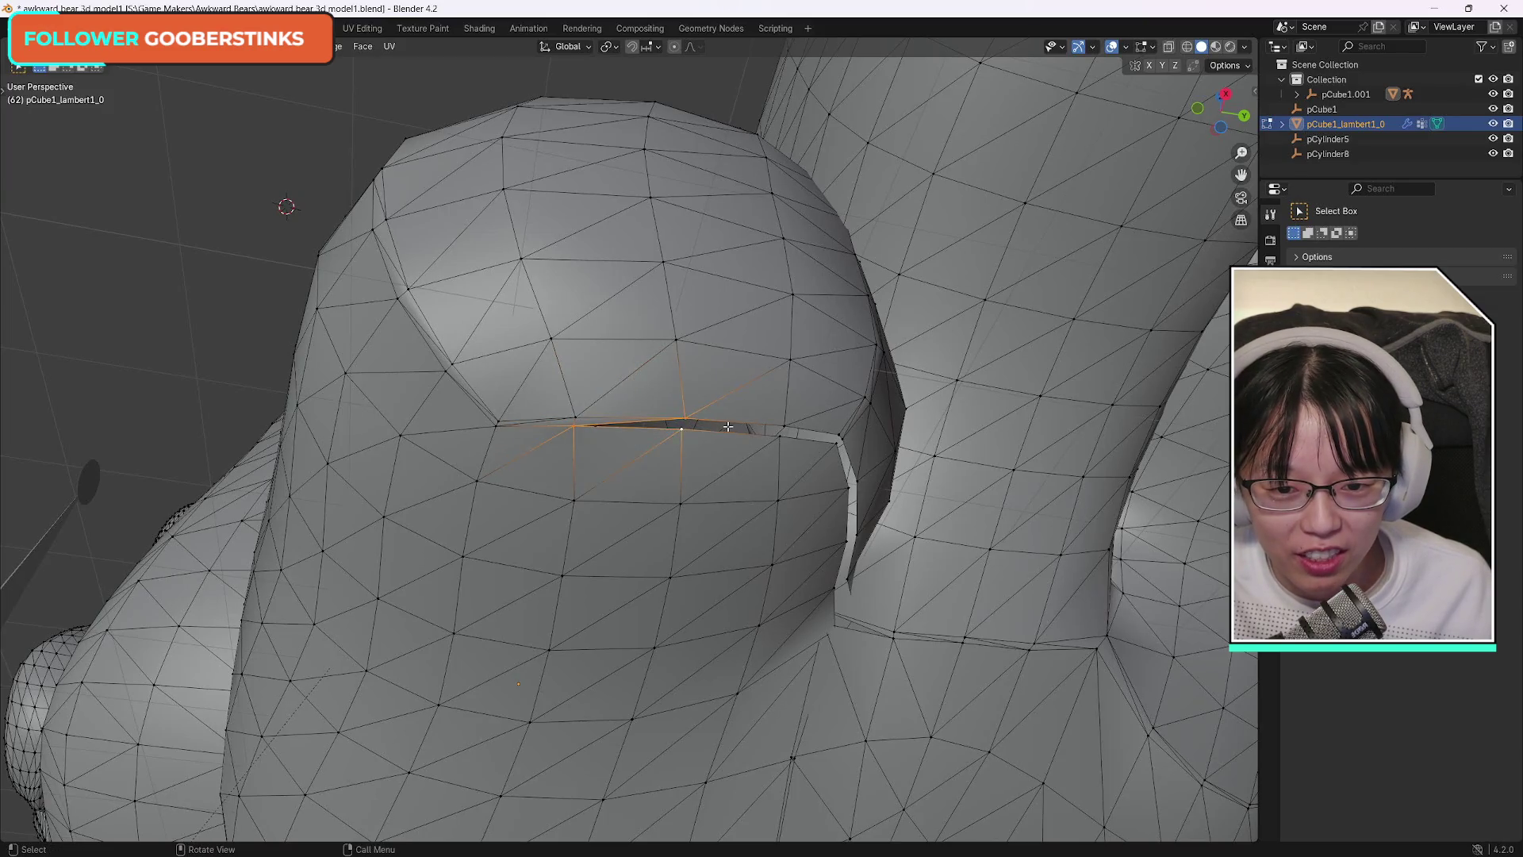
shift+click(686, 421)
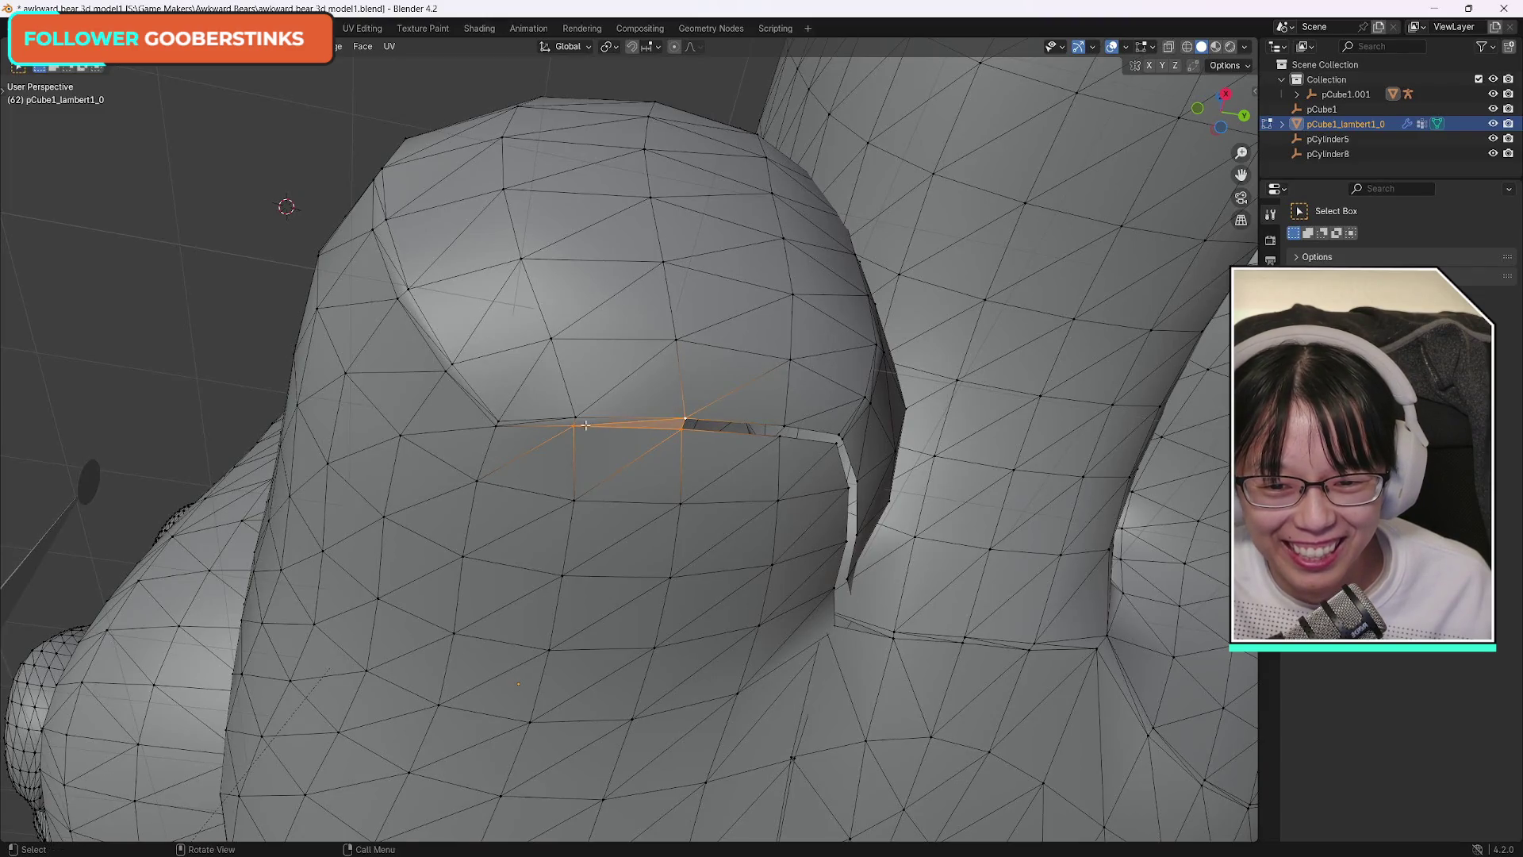
shift+click(782, 428)
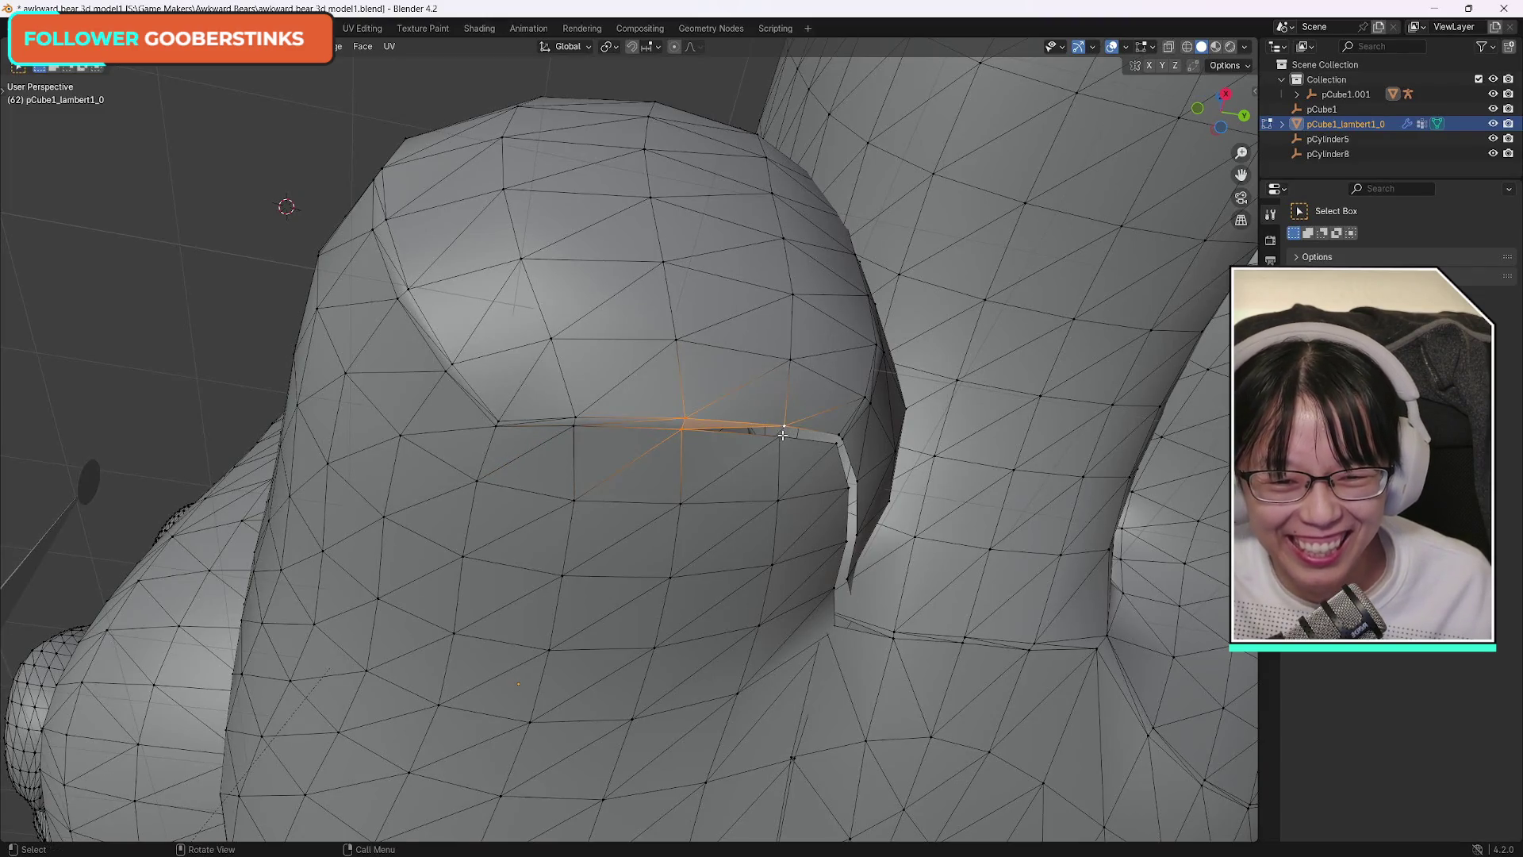
click(776, 436)
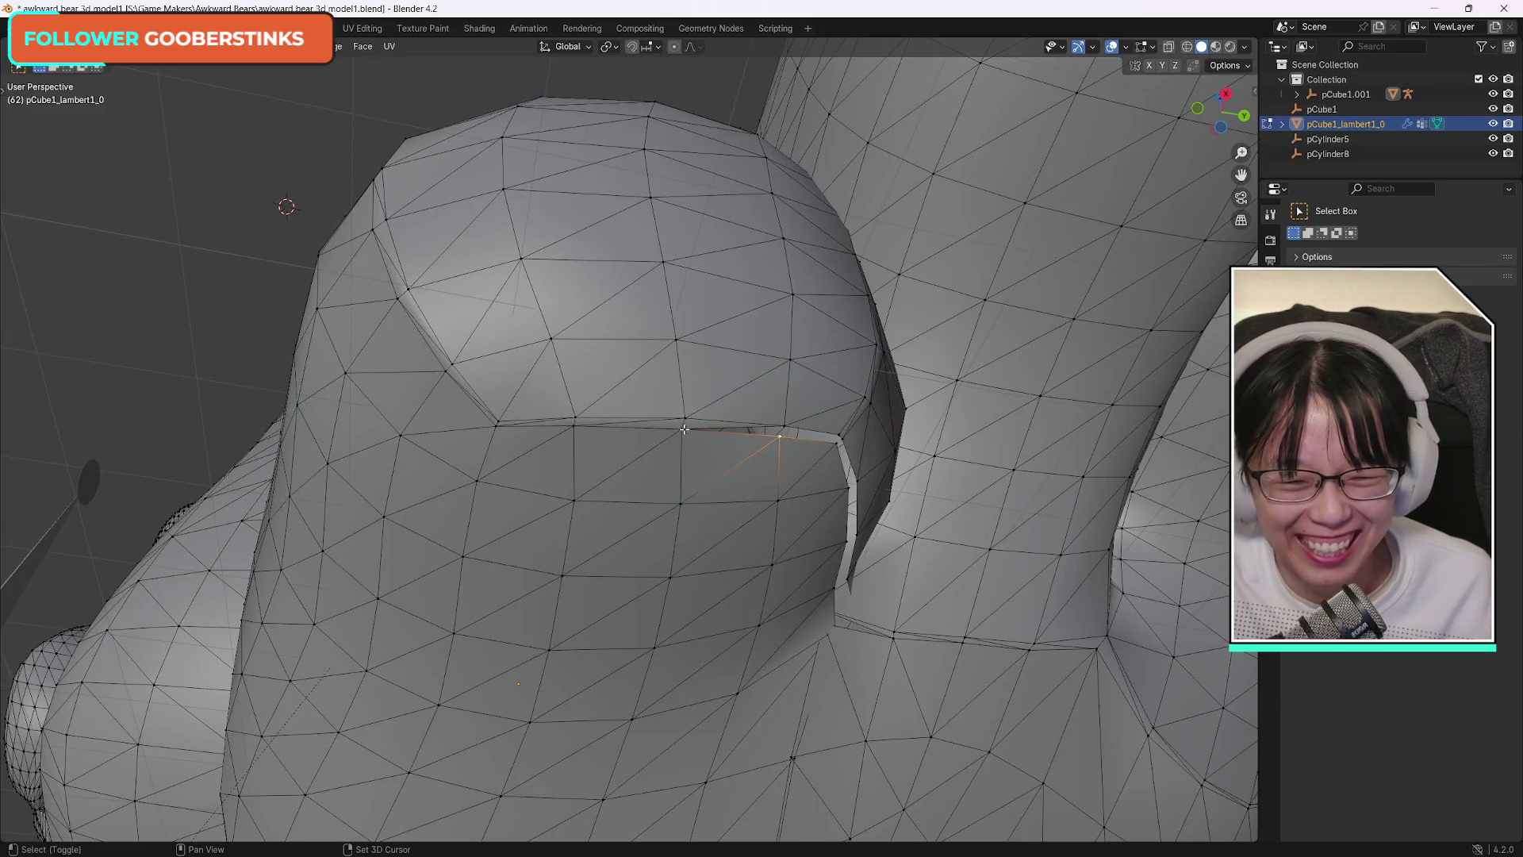
shift+click(685, 424)
shift+click(783, 426)
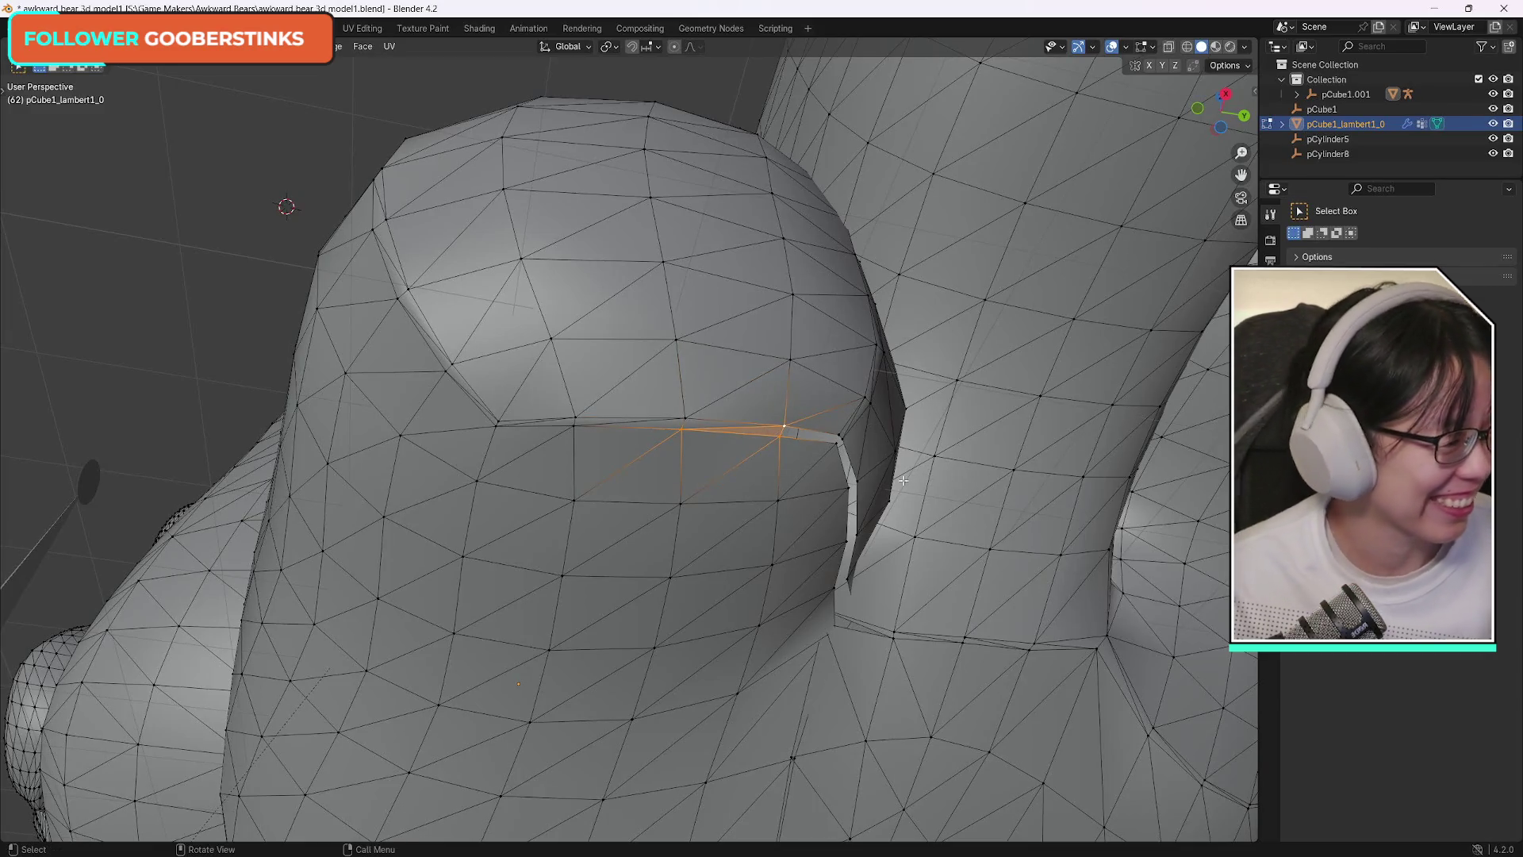
middle_drag(903, 479, 979, 601)
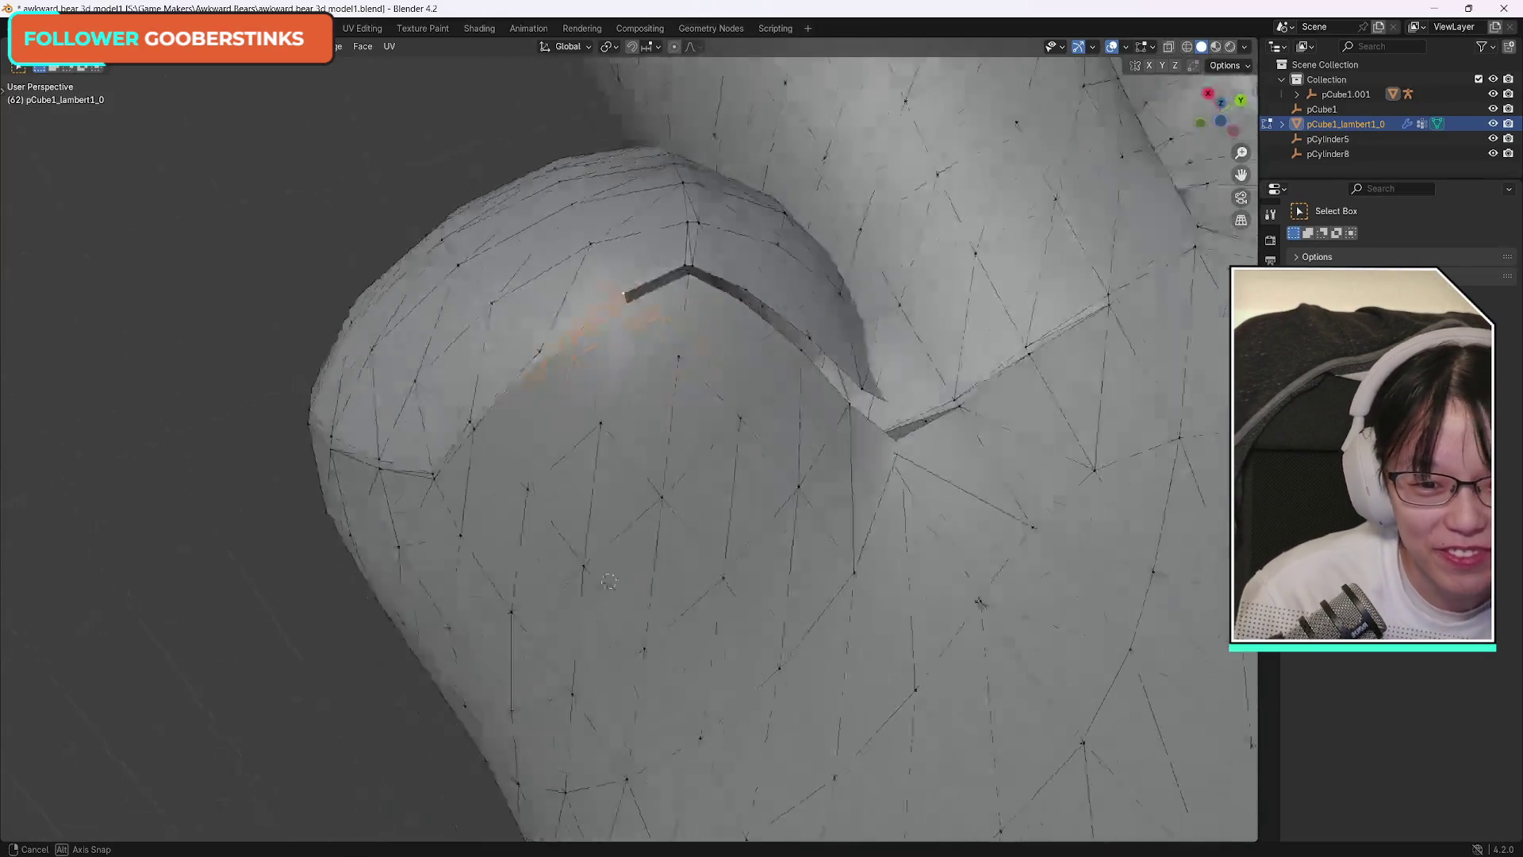
View the slit corner under the arm and narrow the selection to a single corner vertex.
middle_drag(609, 582, 688, 433)
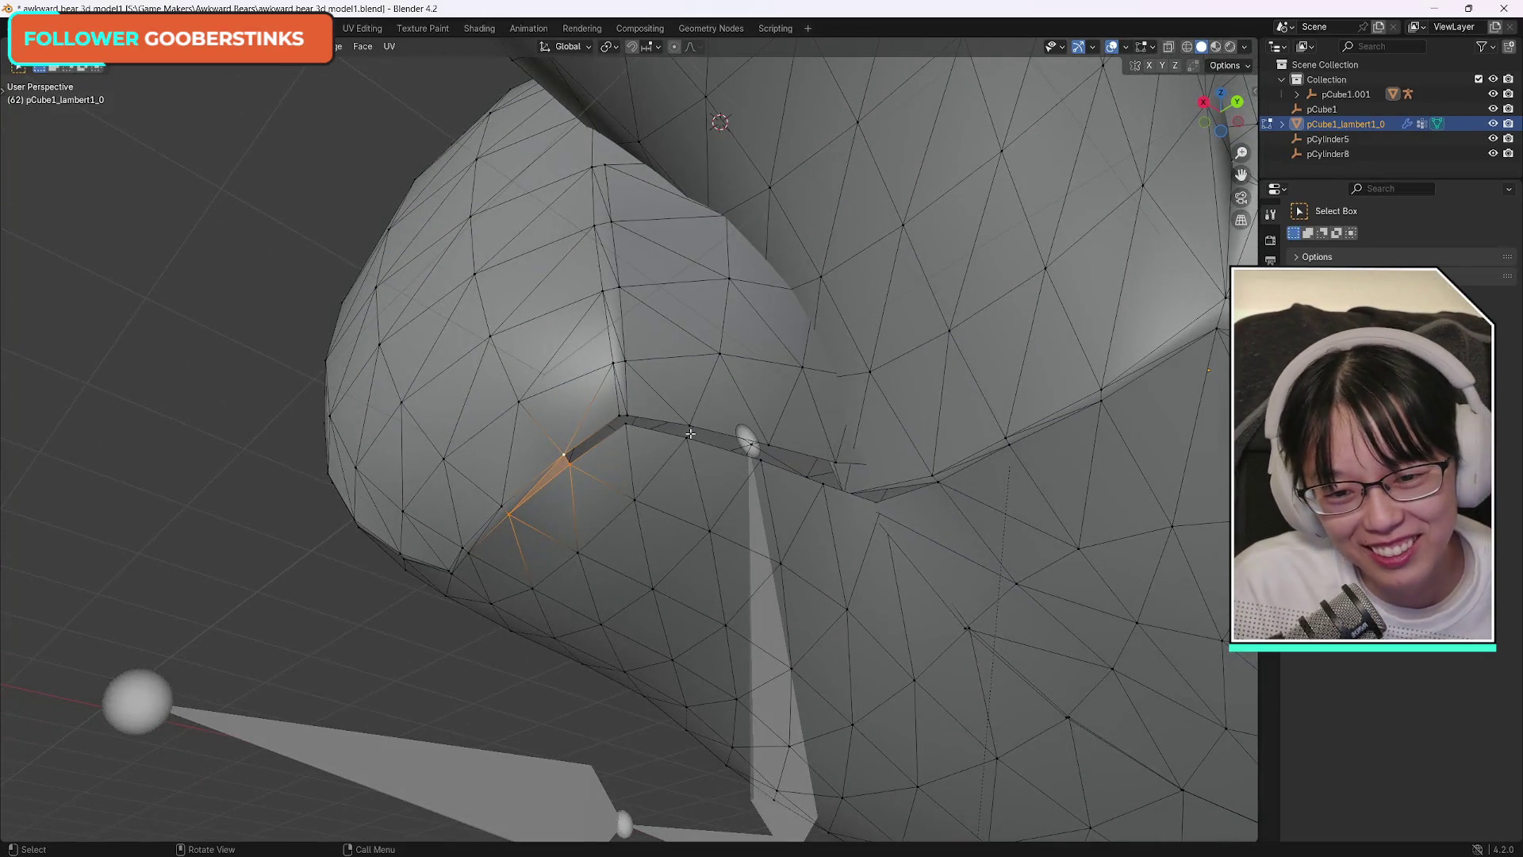
click(568, 459)
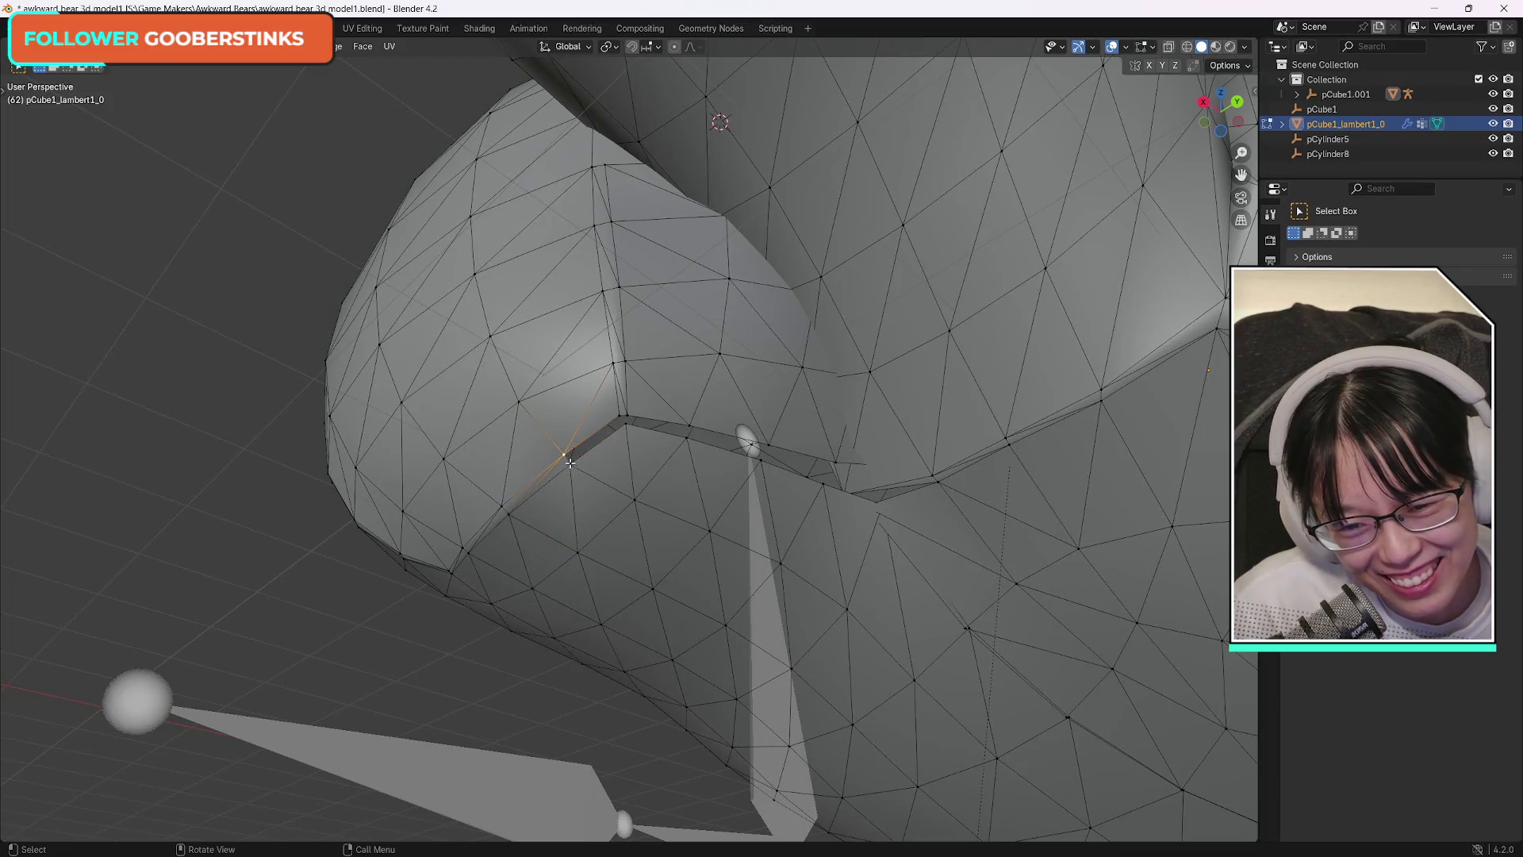
shift+click(620, 416)
shift+click(622, 420)
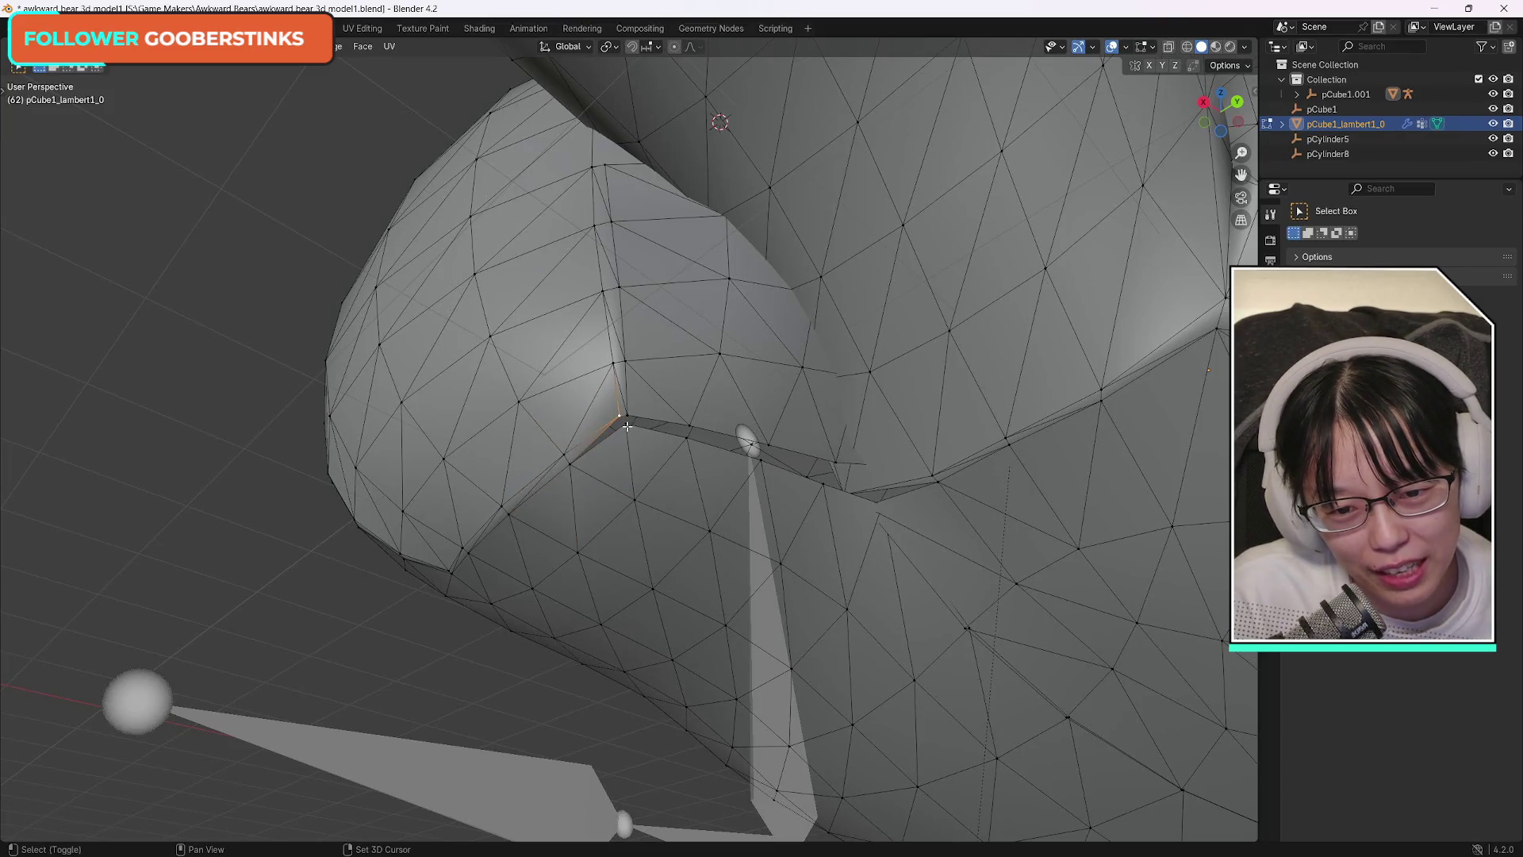
shift+click(684, 444)
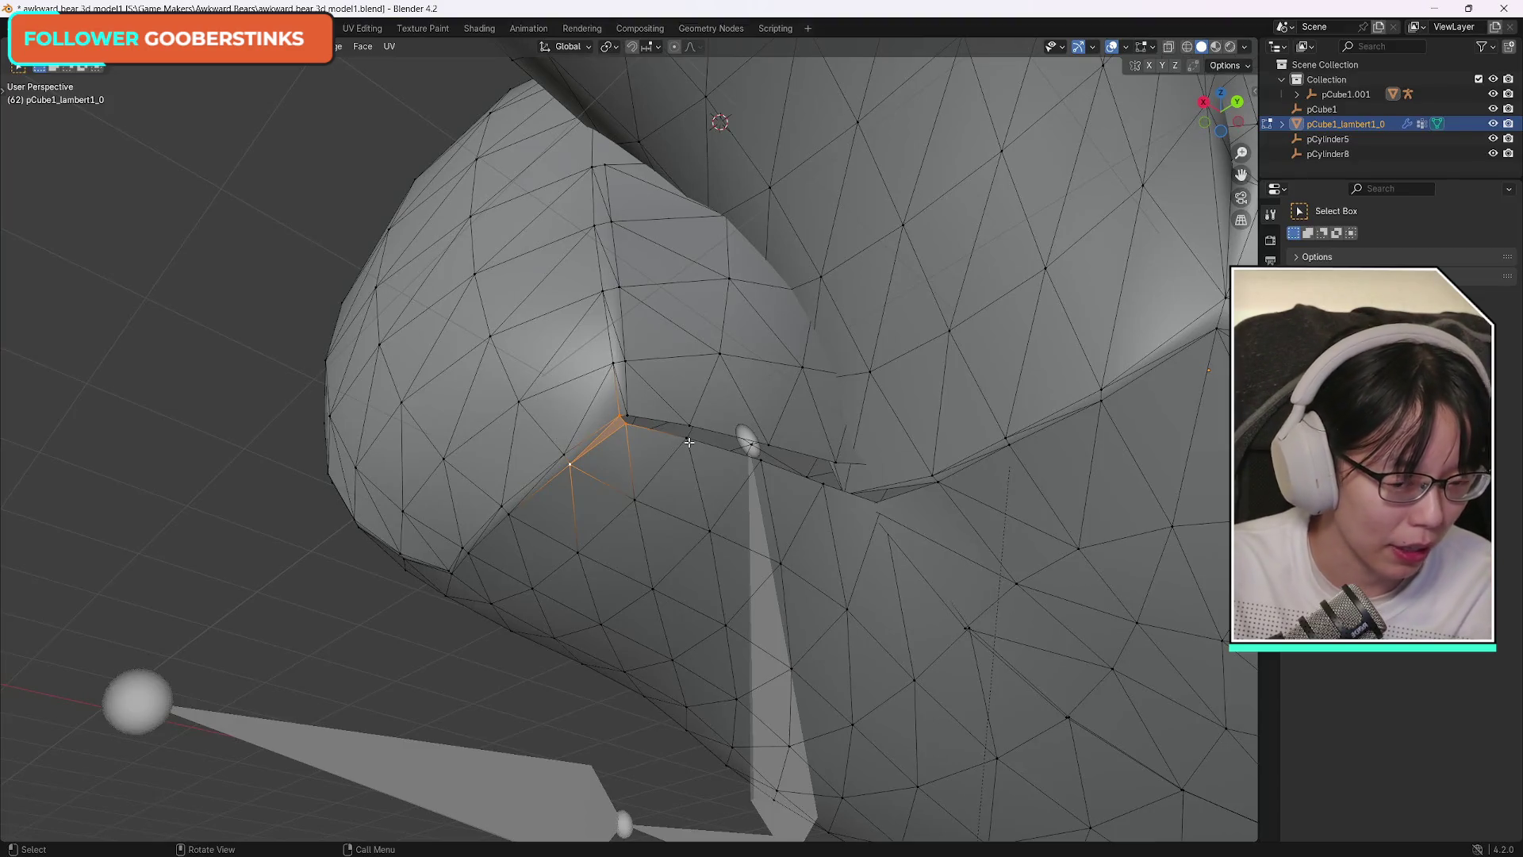
click(625, 416)
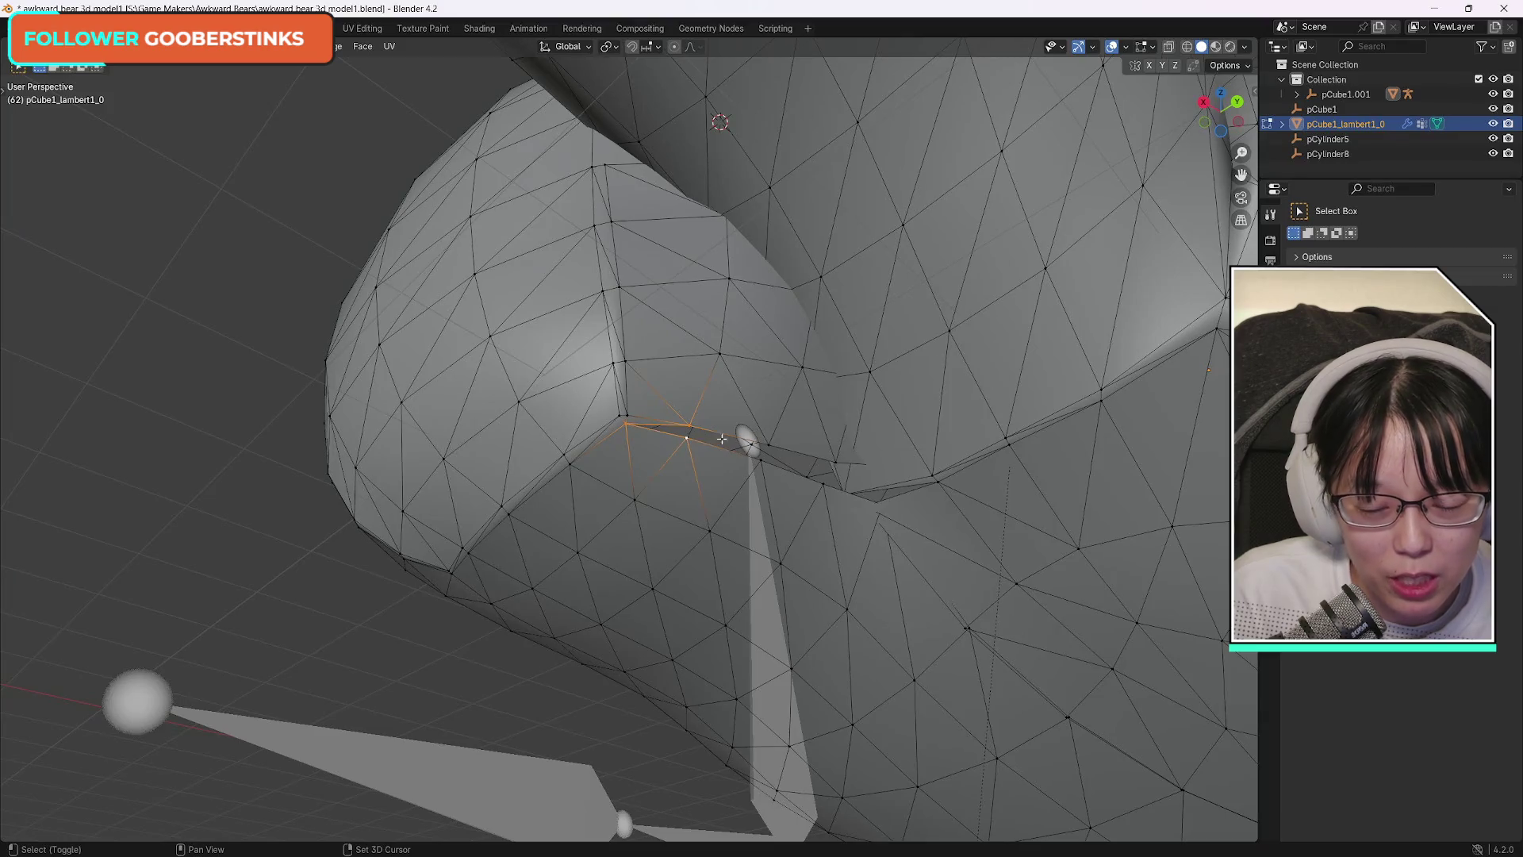
drag(1231, 110, 1221, 116)
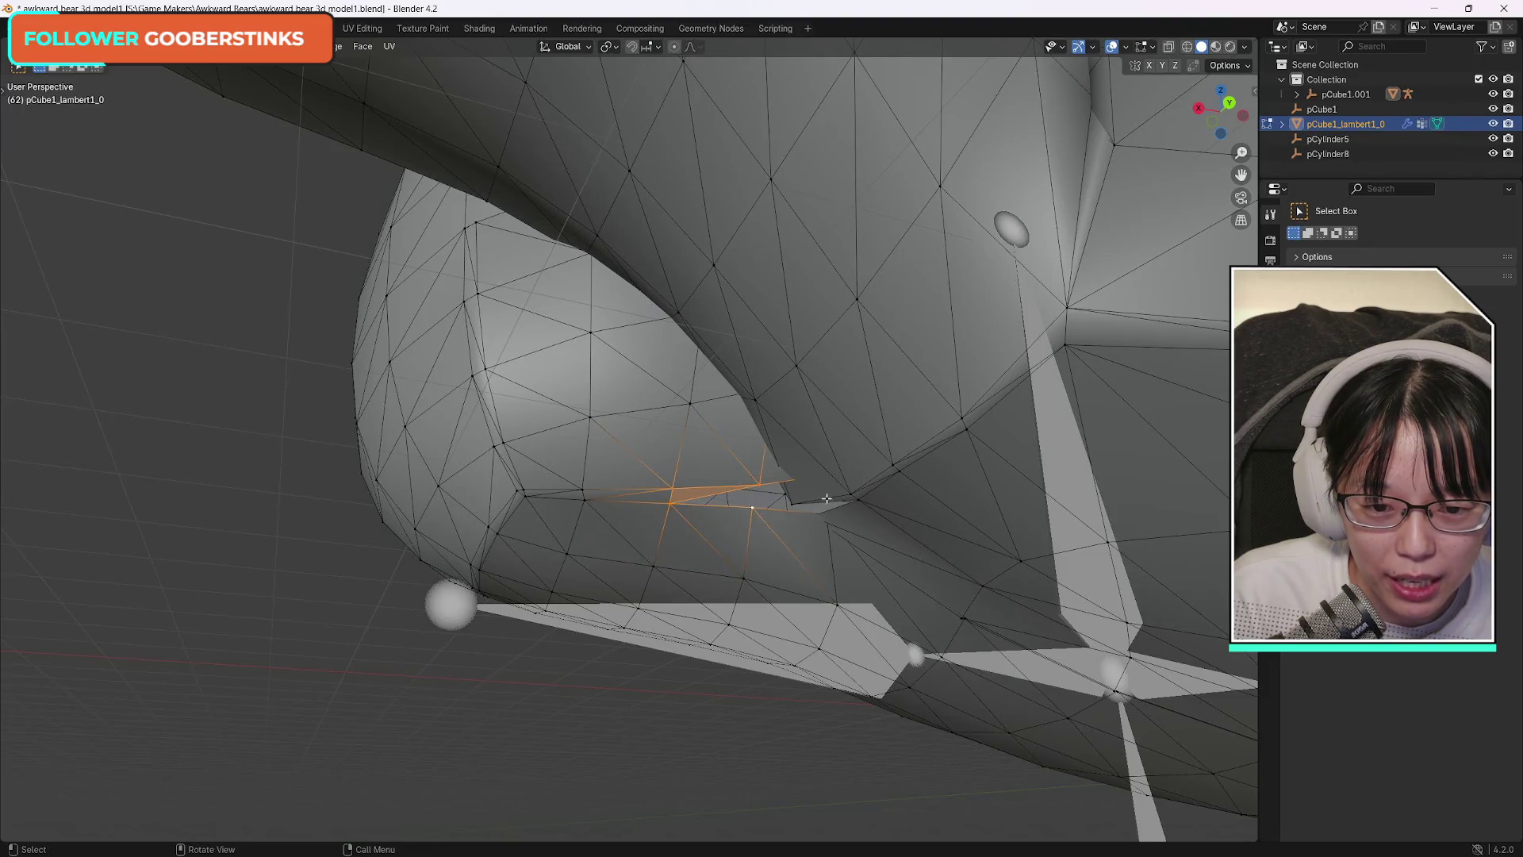
Inspect the thin face inside the gap from below and reduce the selection to one vertex.
mouse_move(826, 498)
middle_down()
mouse_move(846, 476)
mouse_move(832, 119)
mouse_move(740, 529)
middle_up()
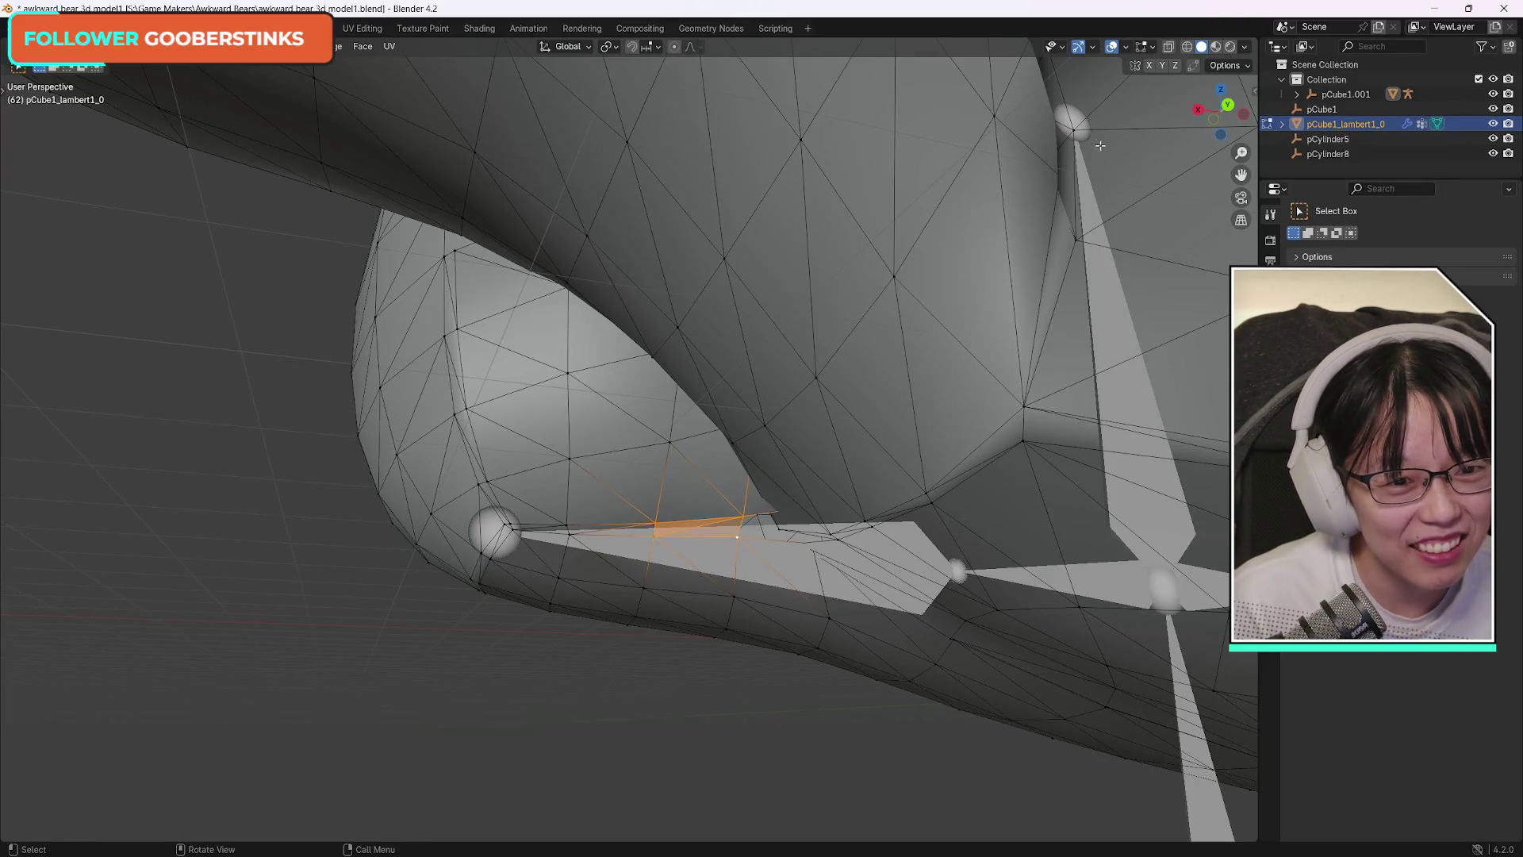
drag(1219, 113, 1202, 125)
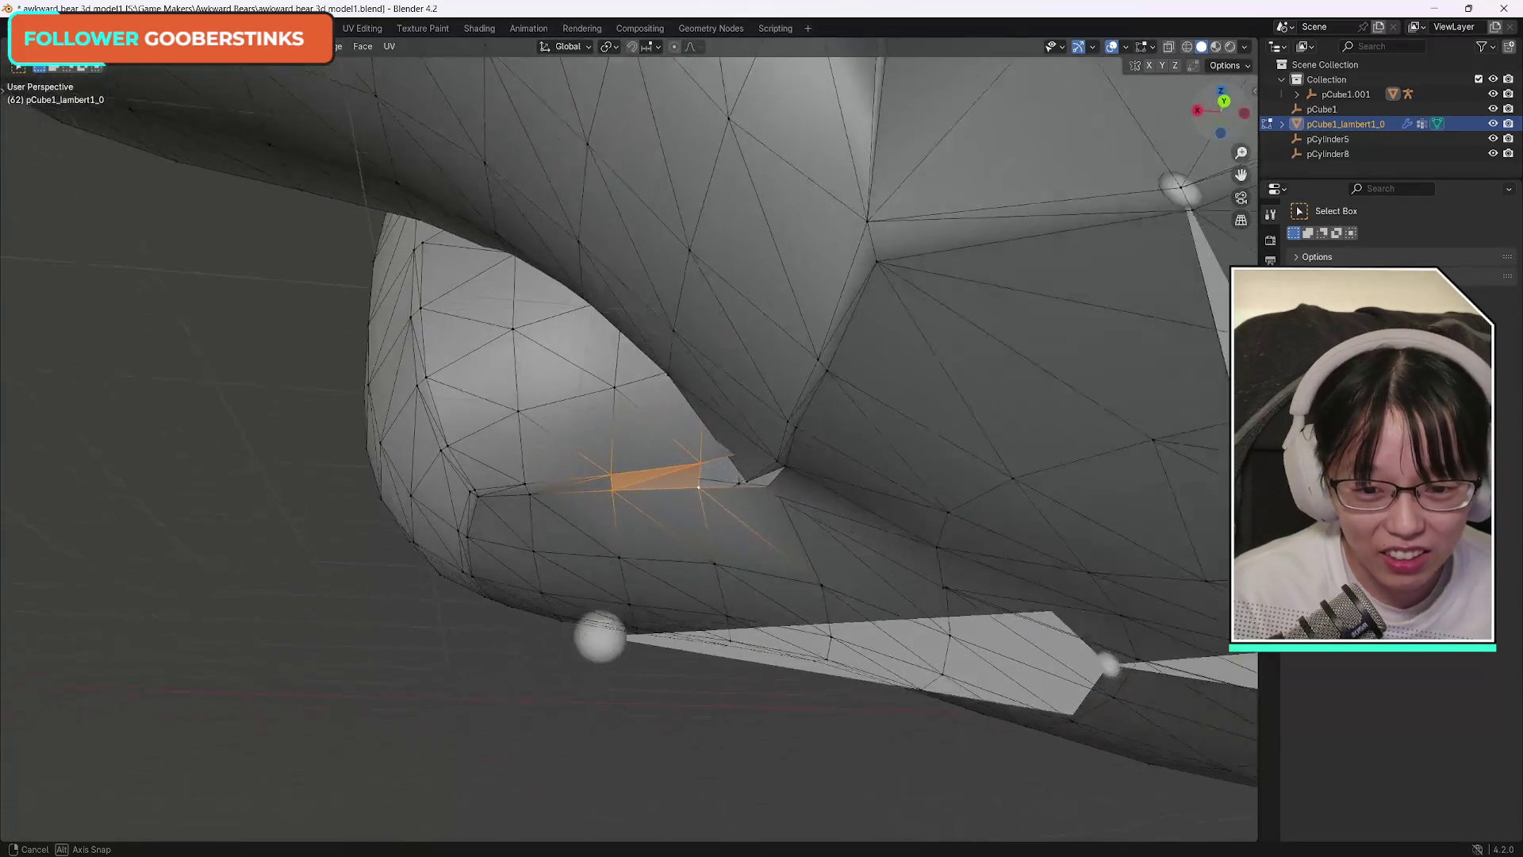
middle_drag(776, 457, 776, 457)
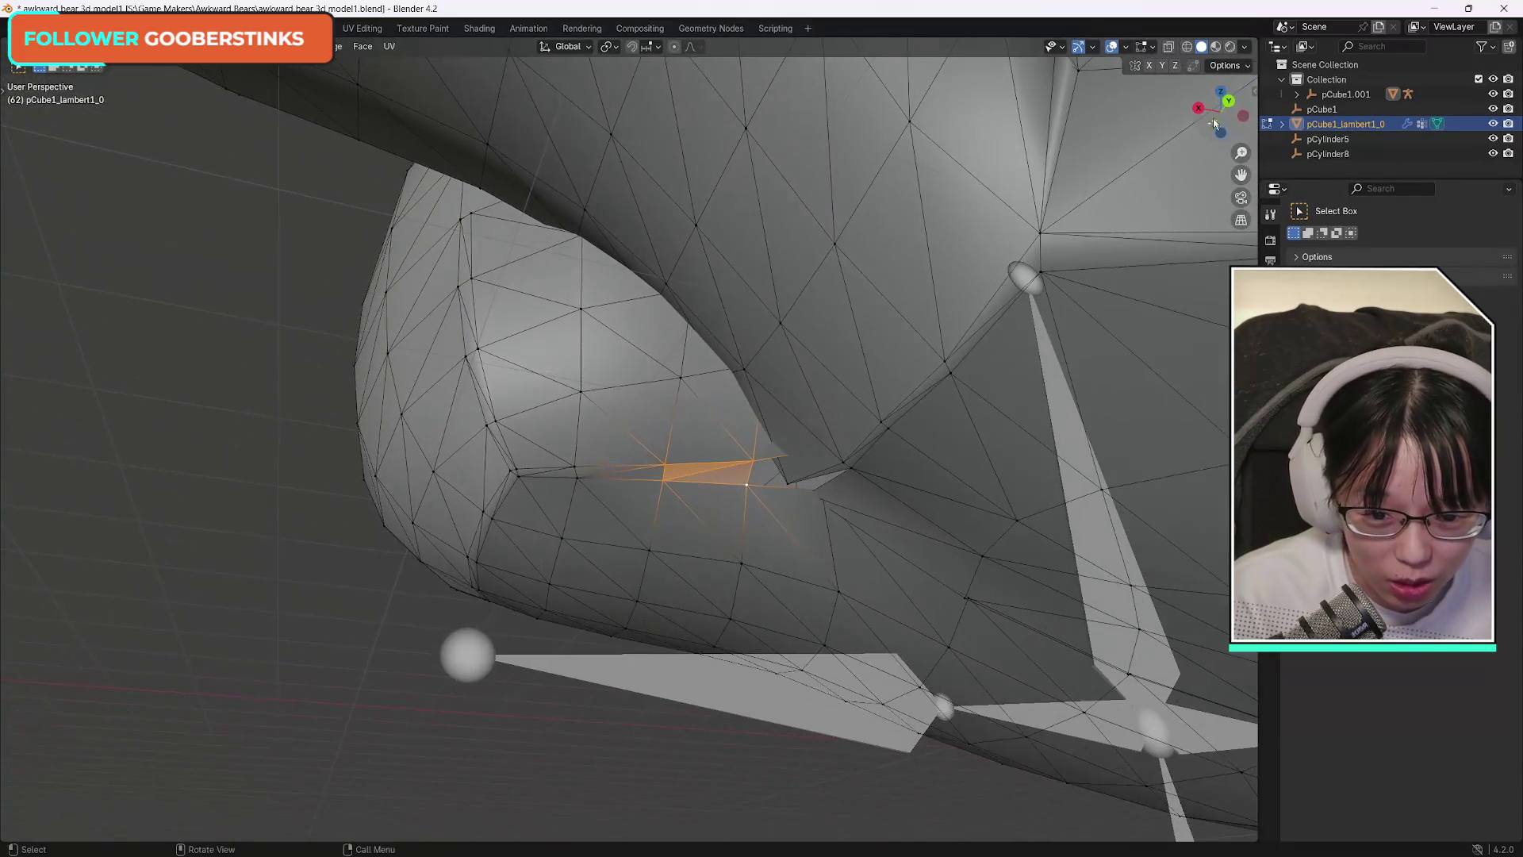
click(753, 462)
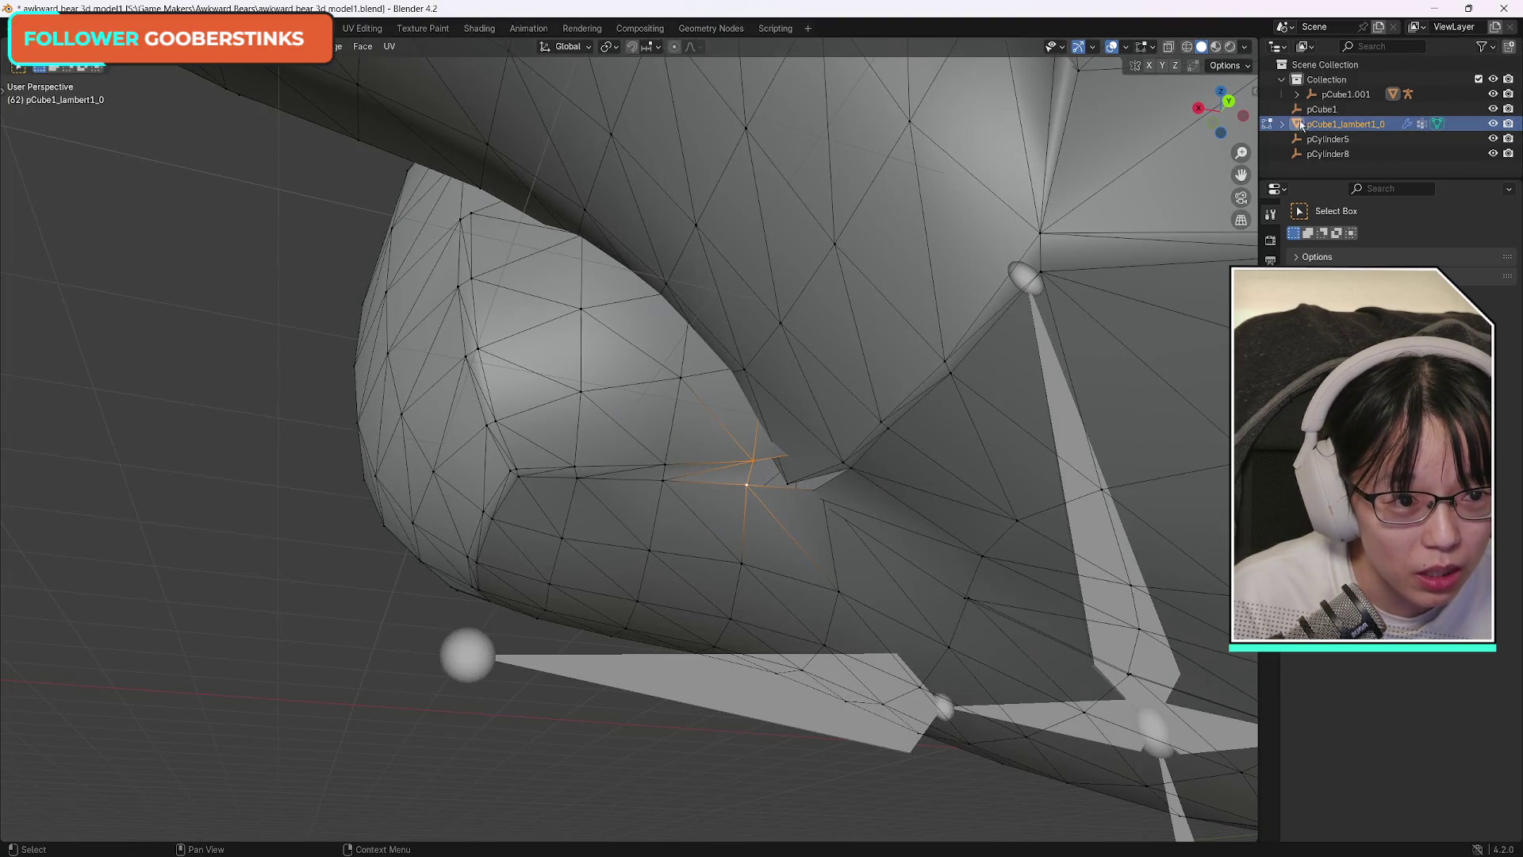
drag(1226, 107, 1233, 111)
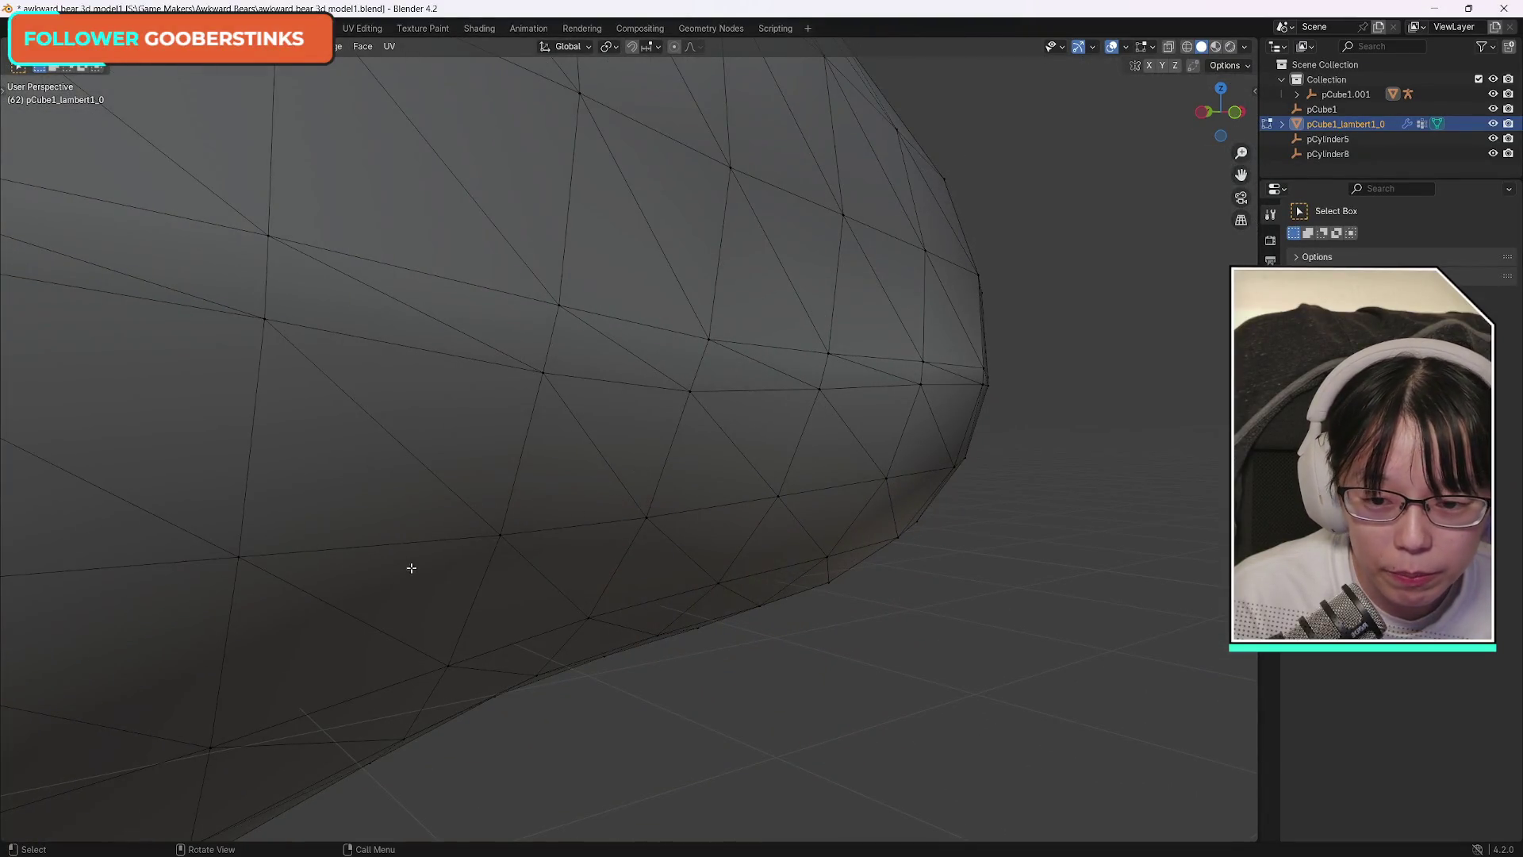
scroll(404, 569, up, 5)
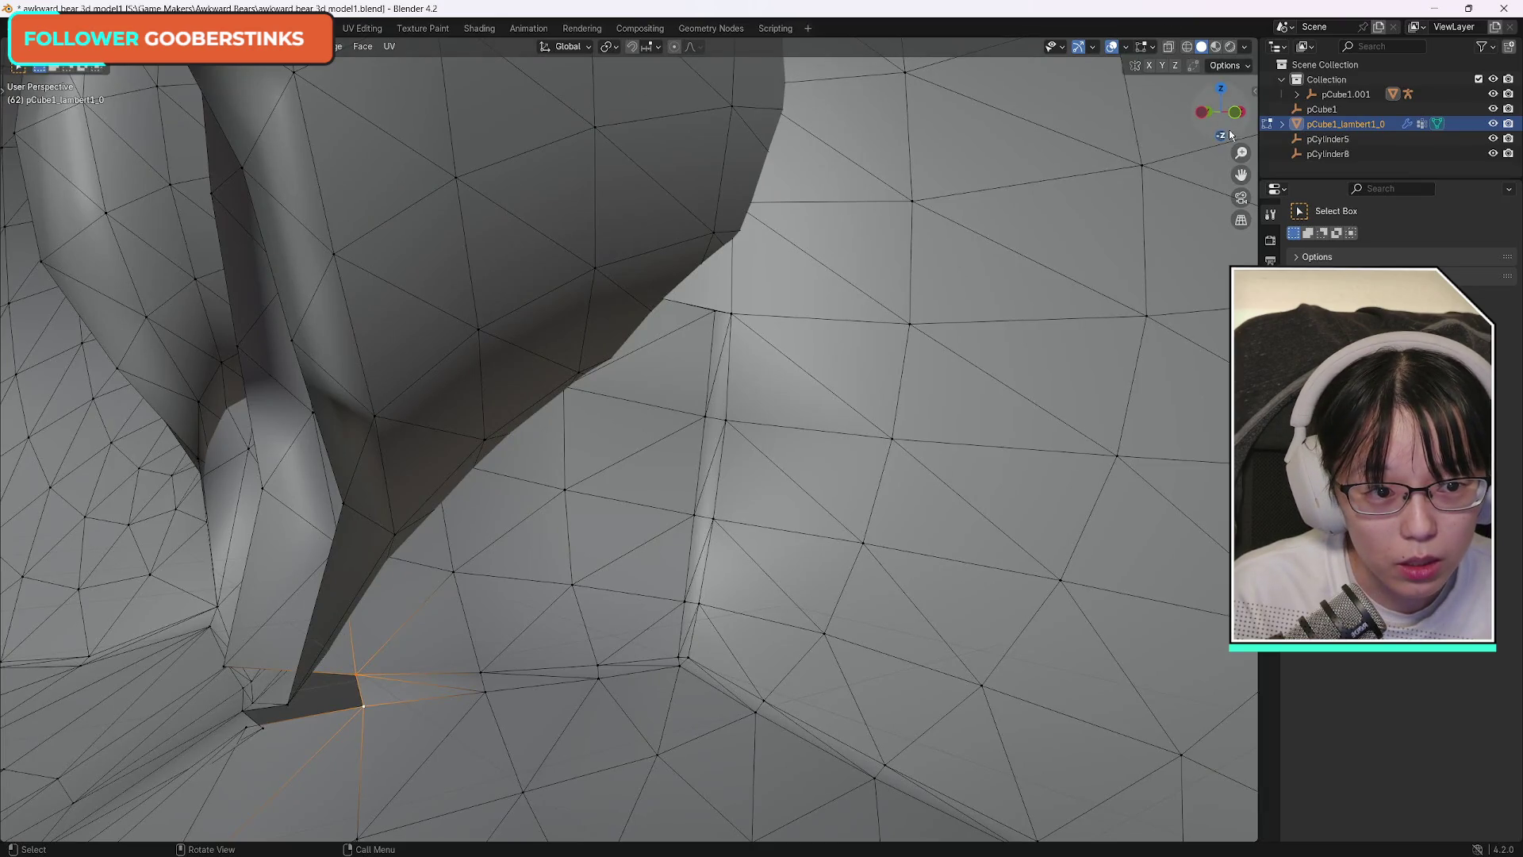
Pick vertices around the crease and settle on a single crease vertex.
drag(1231, 136, 1226, 120)
middle_drag(748, 493, 748, 493)
shift+click(522, 529)
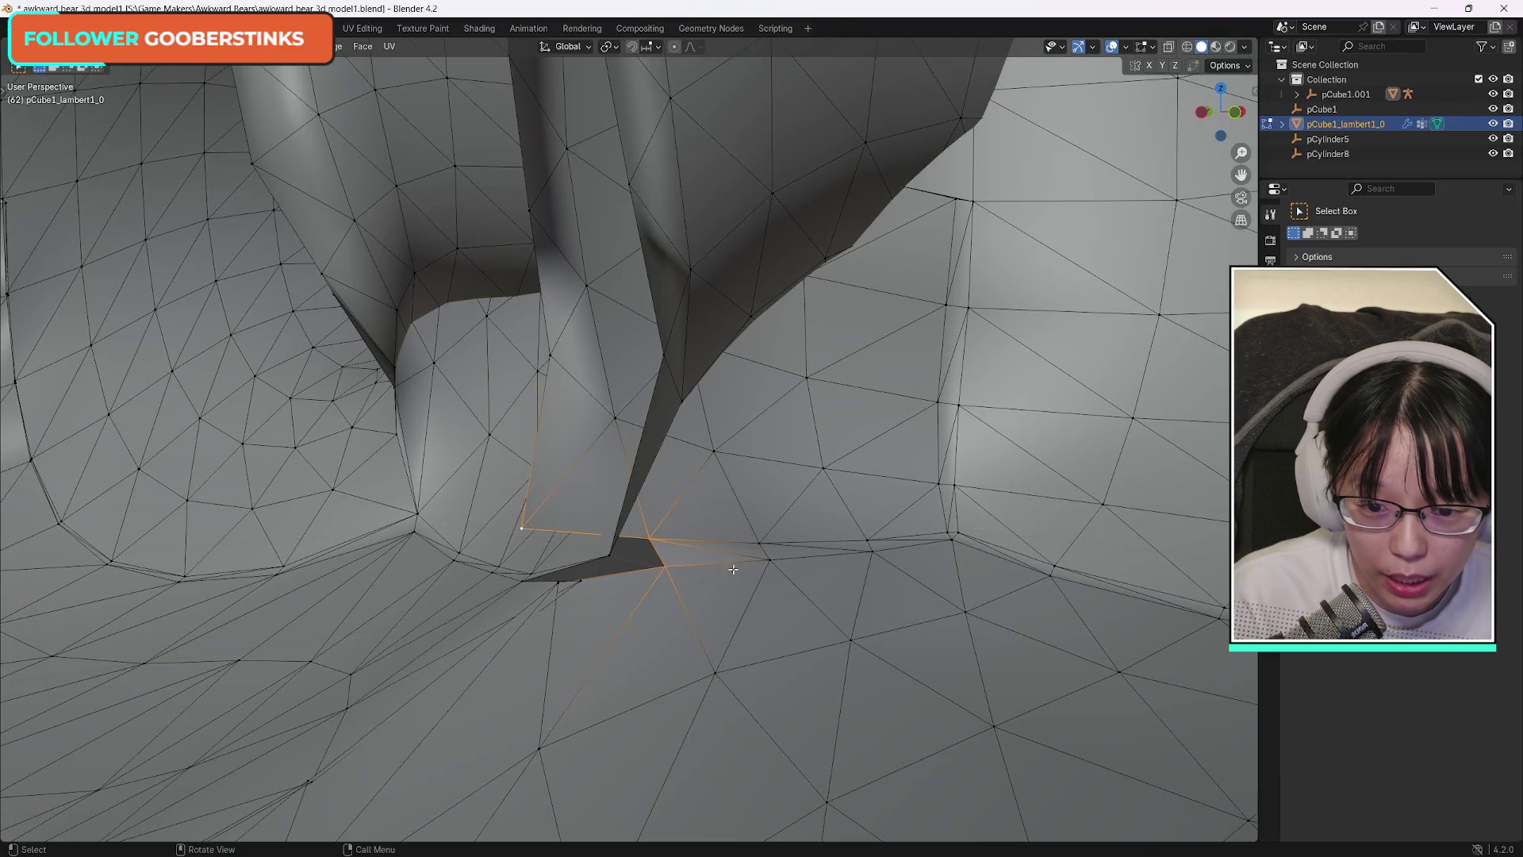
shift+click(607, 567)
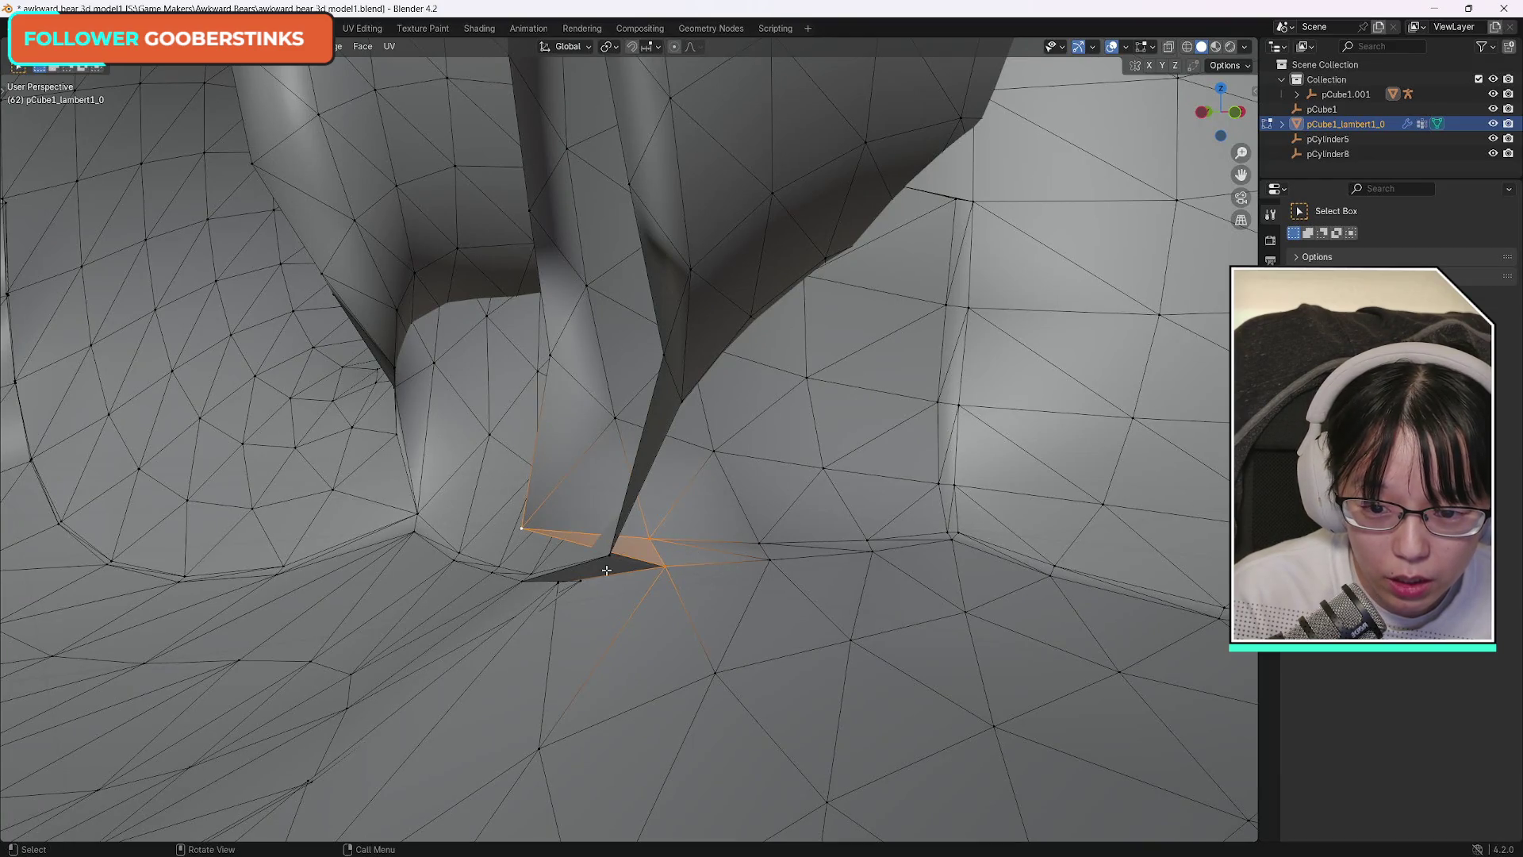
click(663, 568)
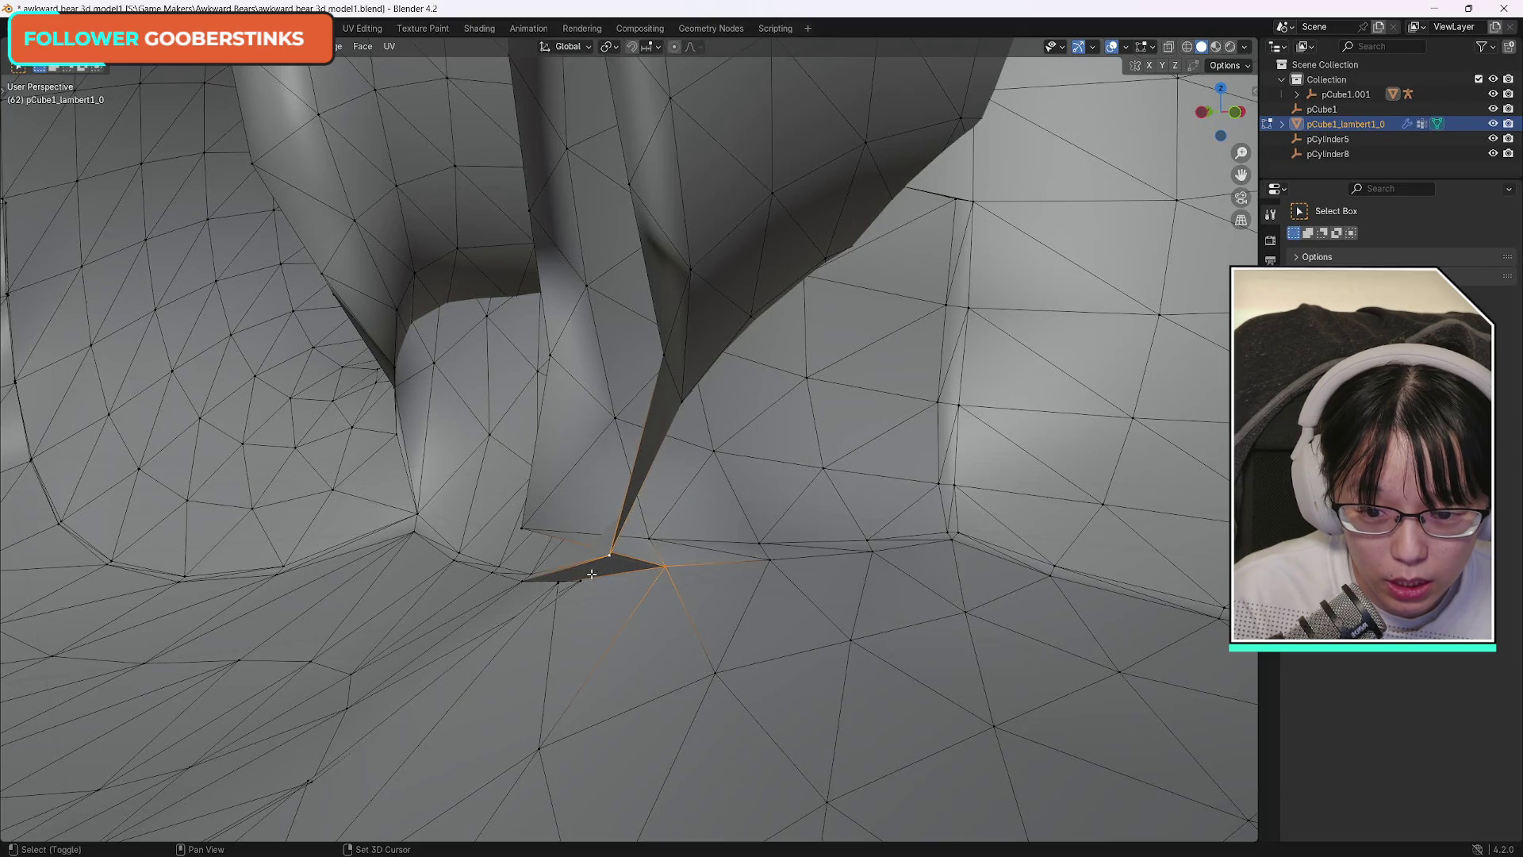
Select the three vertices of the triangular crease hole, then look into the bear's head.
shift+click(659, 581)
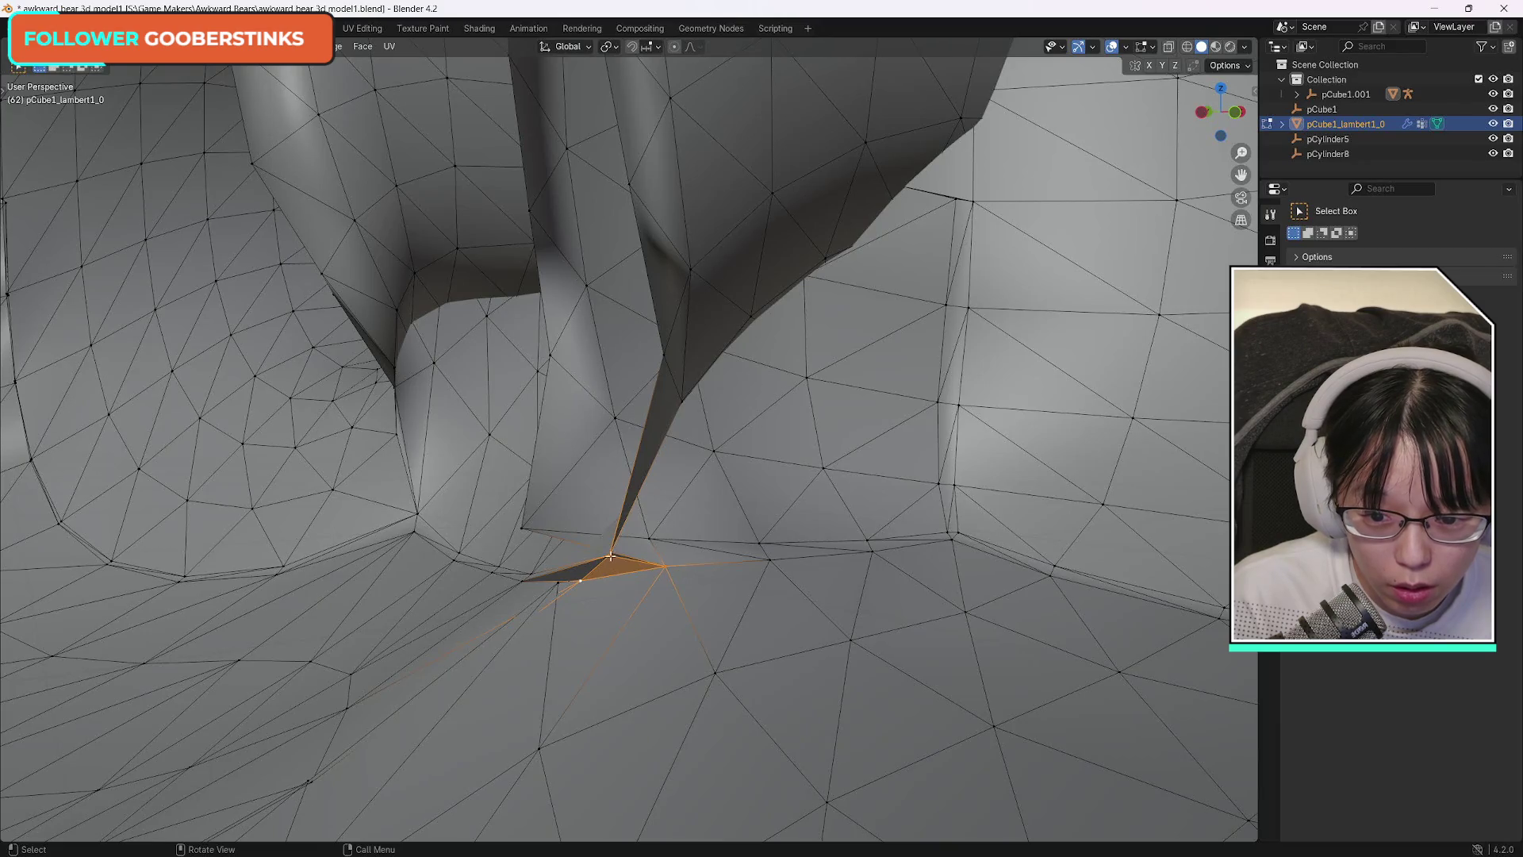
shift+click(609, 556)
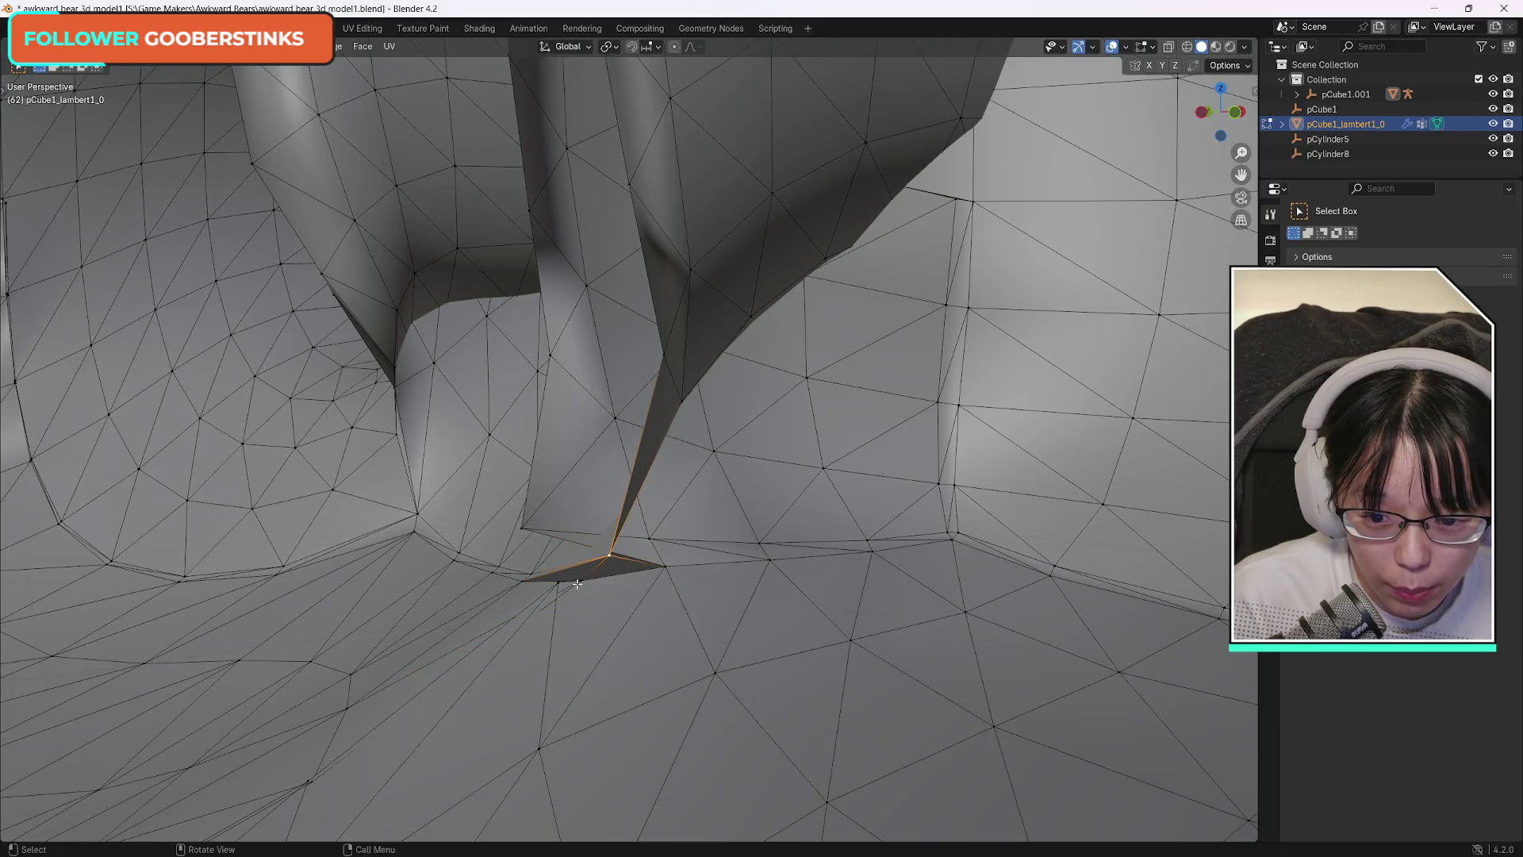
shift+click(526, 581)
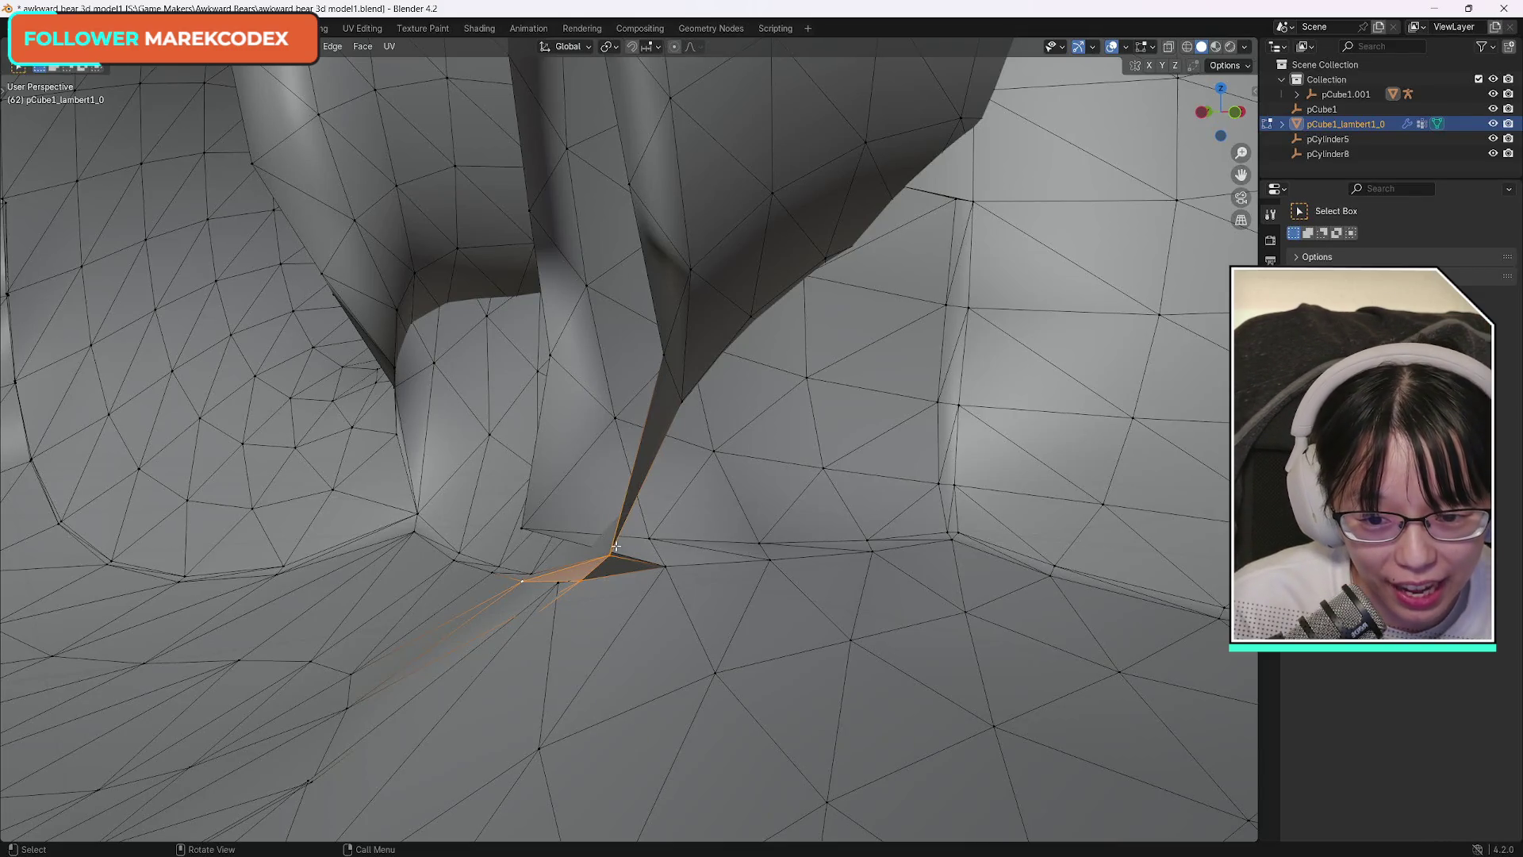
click(664, 570)
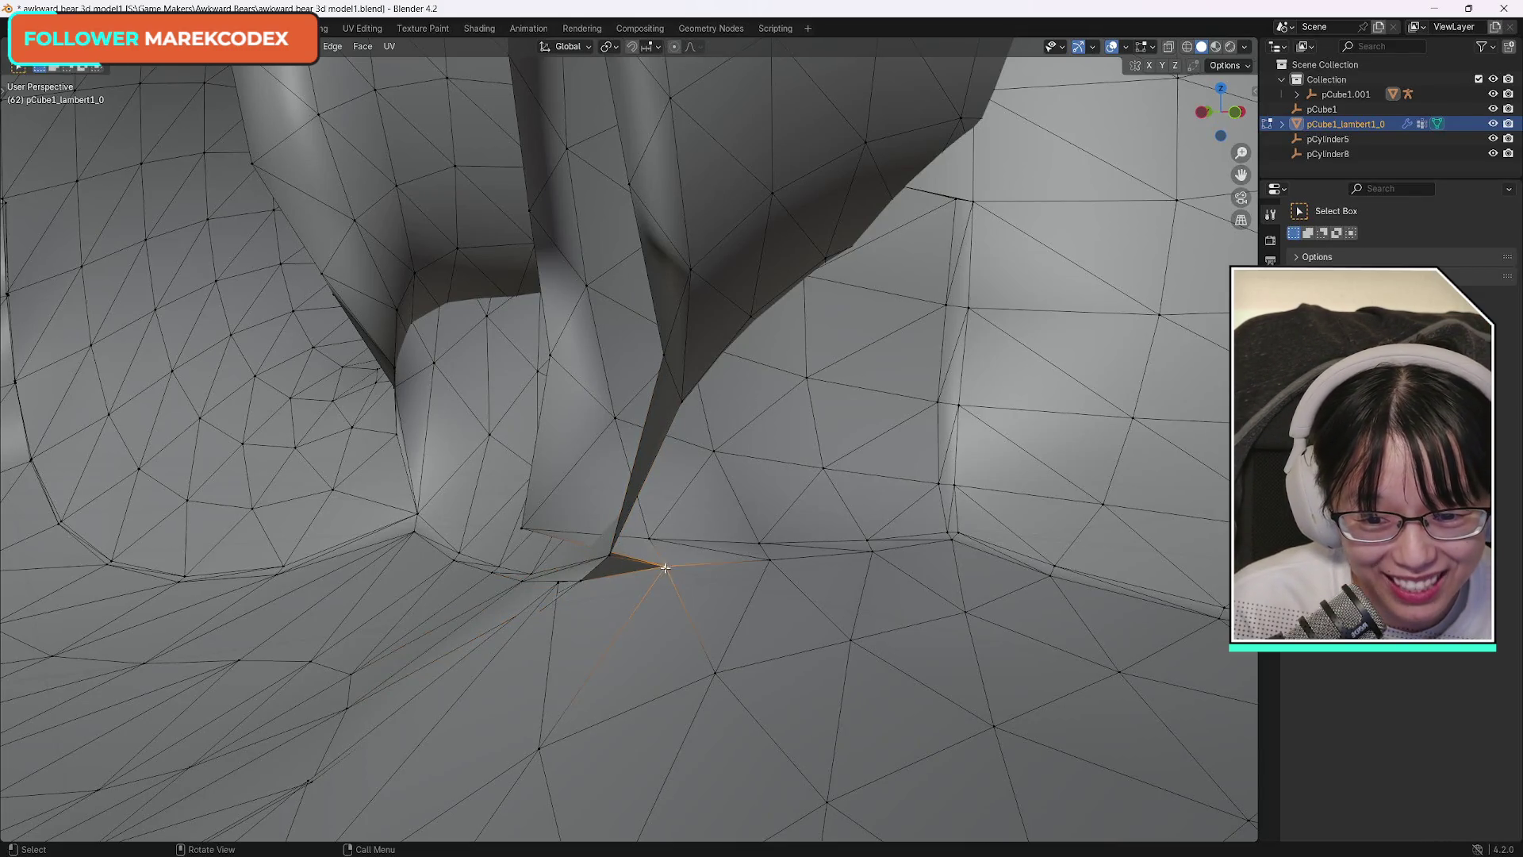
shift+click(579, 581)
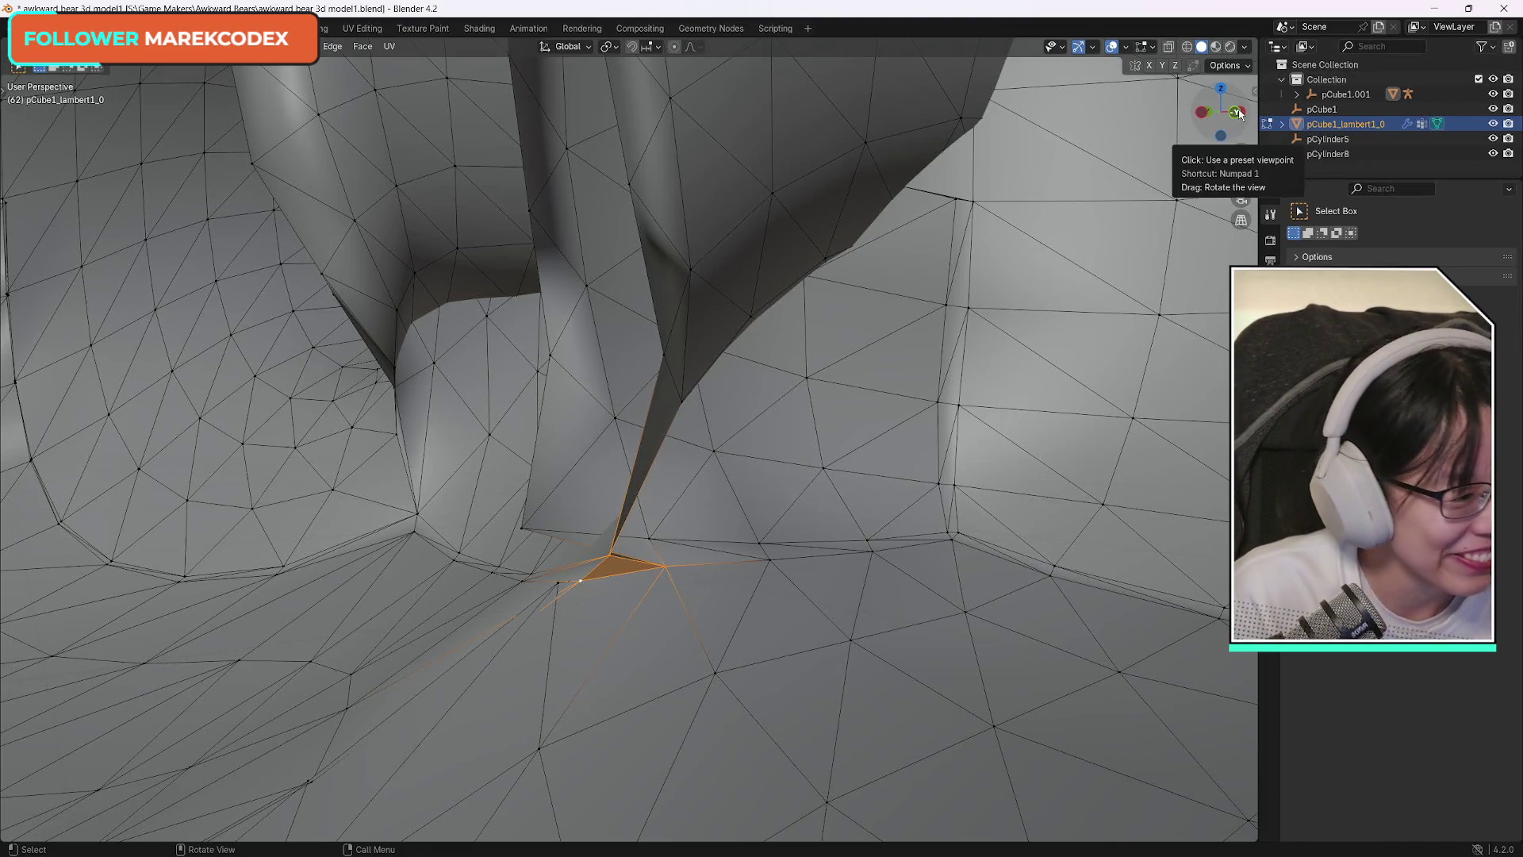
mouse_move(1237, 112)
mouse_down()
mouse_move(1236, 139)
mouse_move(1221, 112)
mouse_up()
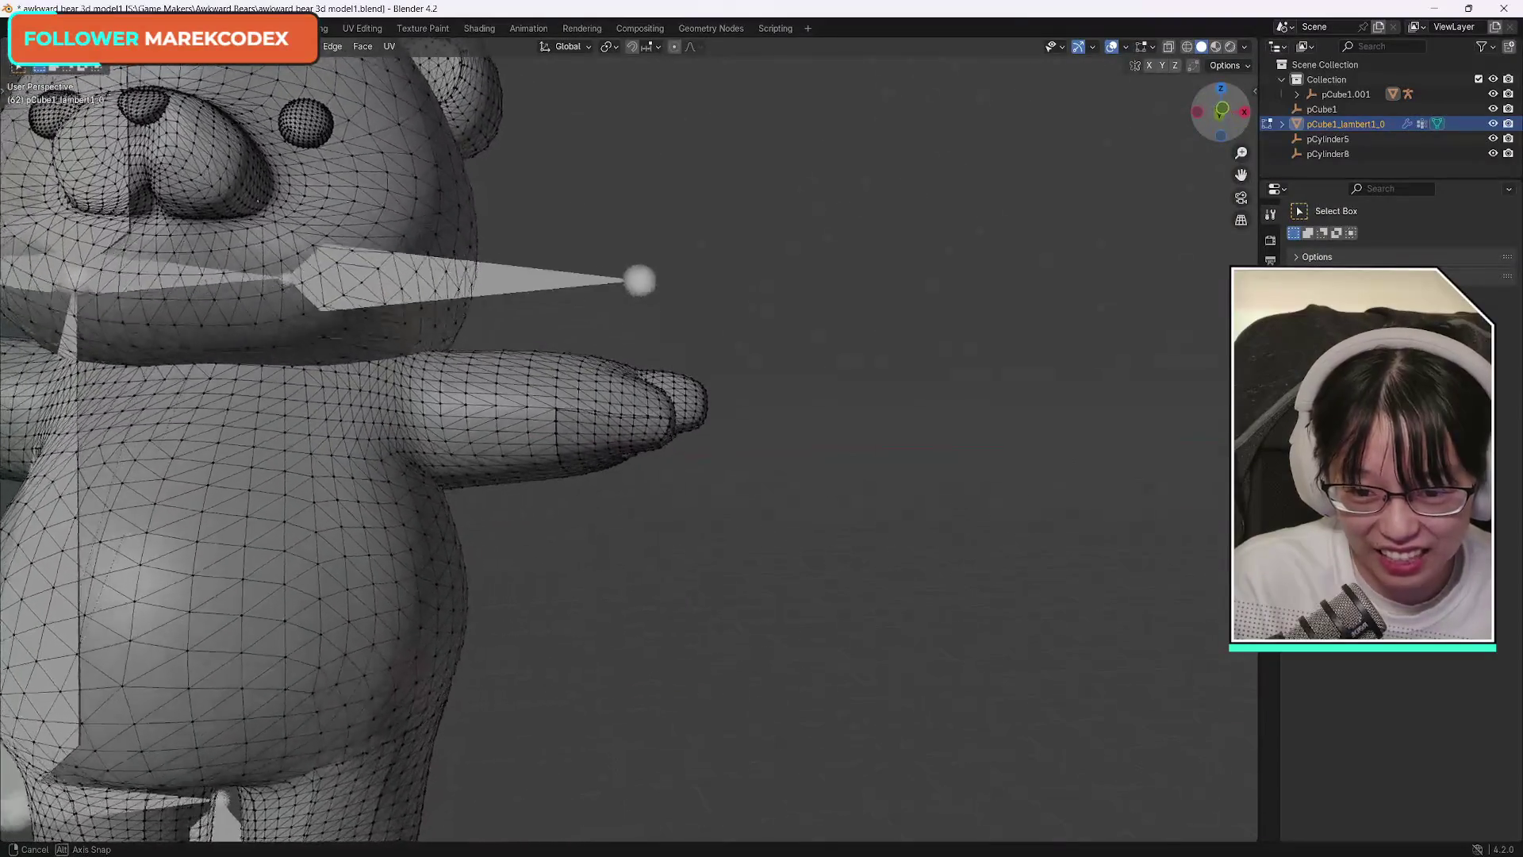
Frame the bear from the front and save awkward bear 3d model1.blend with Ctrl+S.
drag(1221, 111, 1097, 151)
scroll(1098, 150, down, 10)
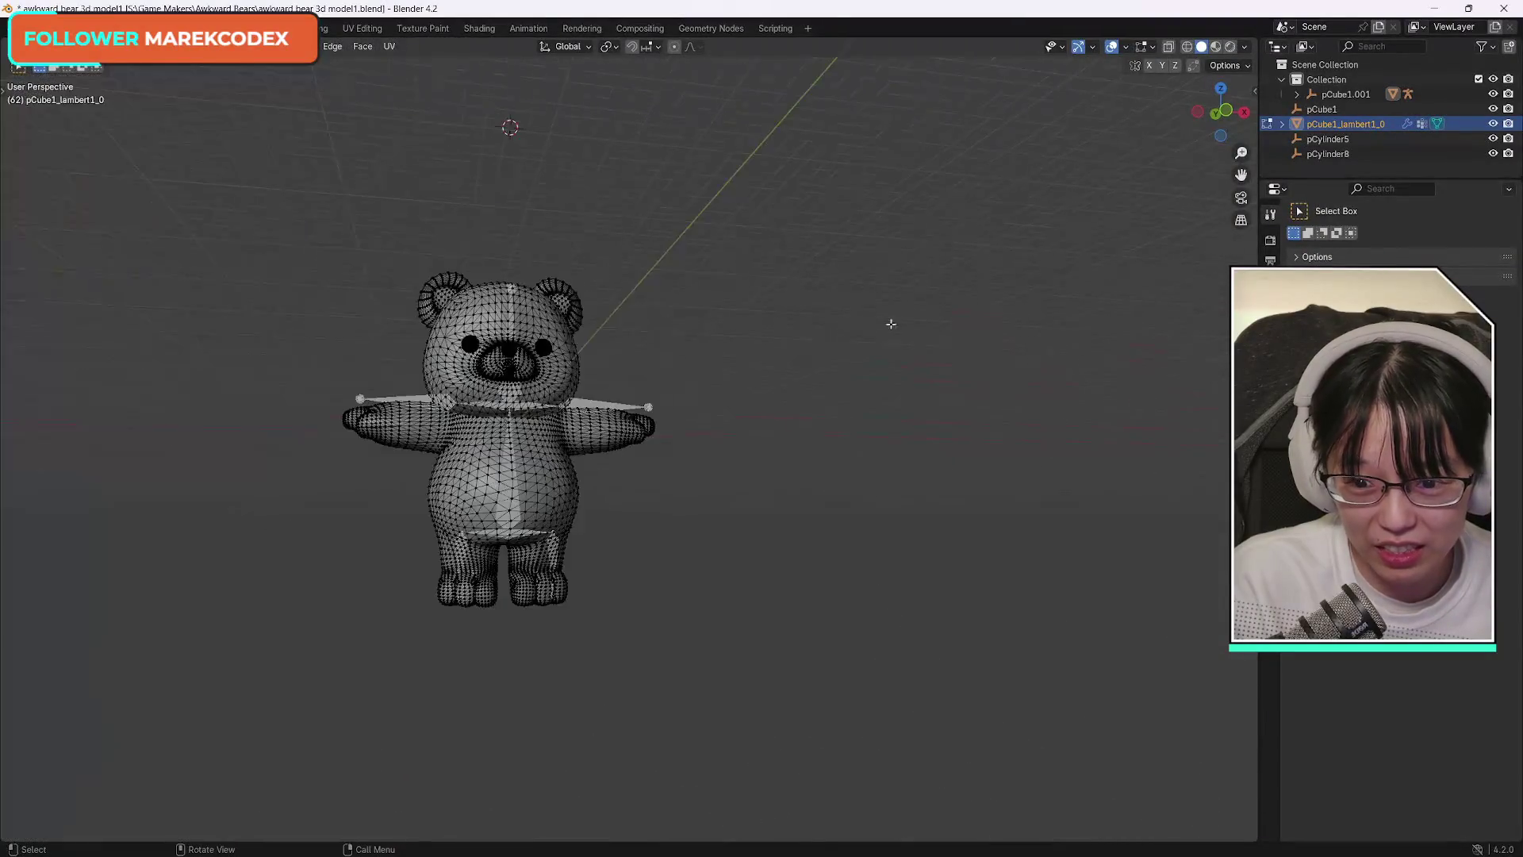
scroll(710, 378, up, 3)
click(1221, 115)
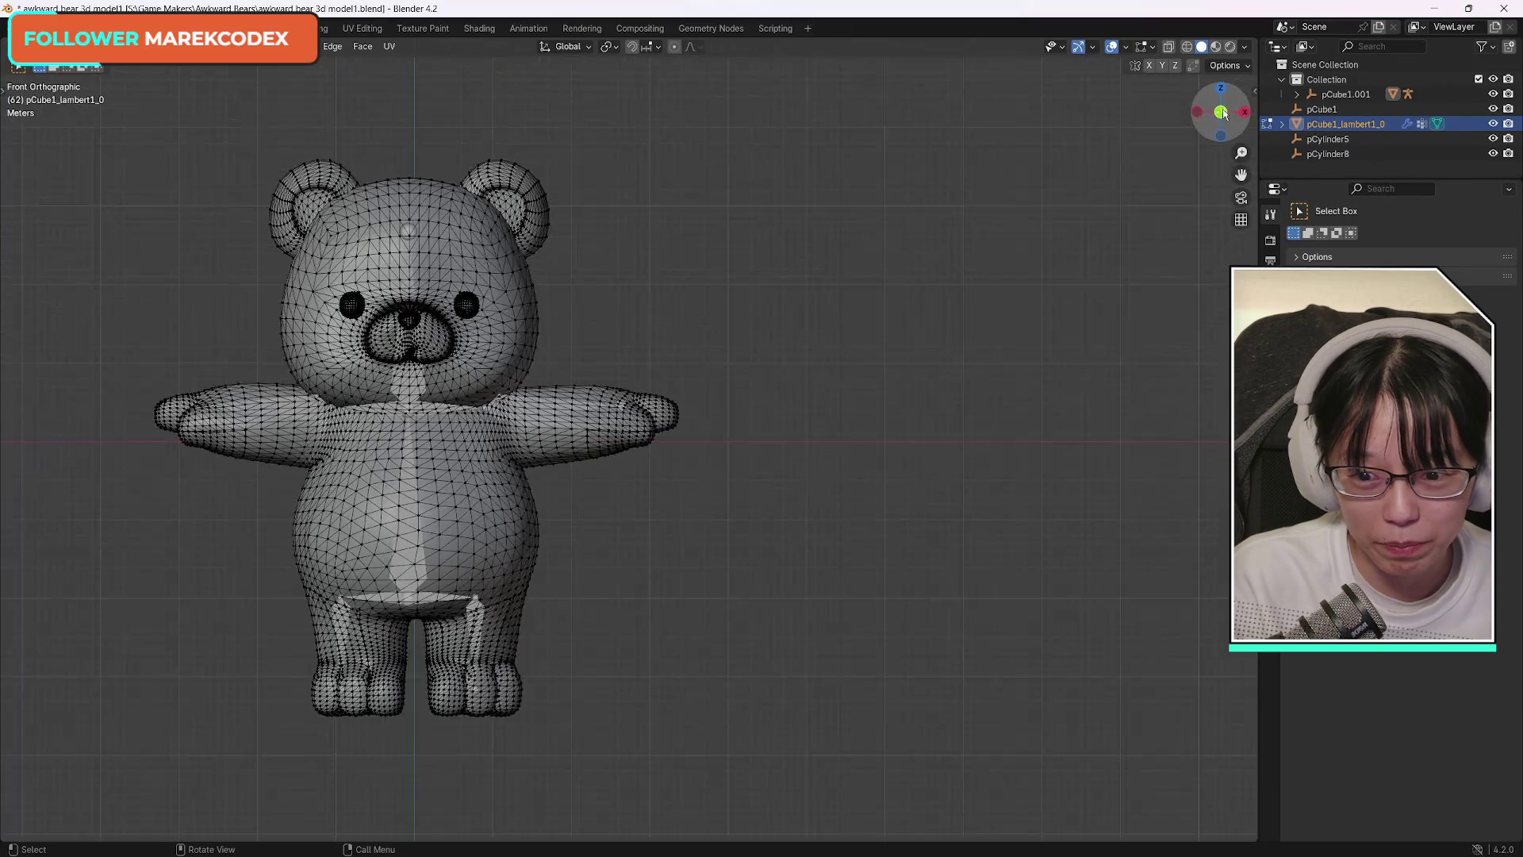
drag(1241, 174, 1450, 197)
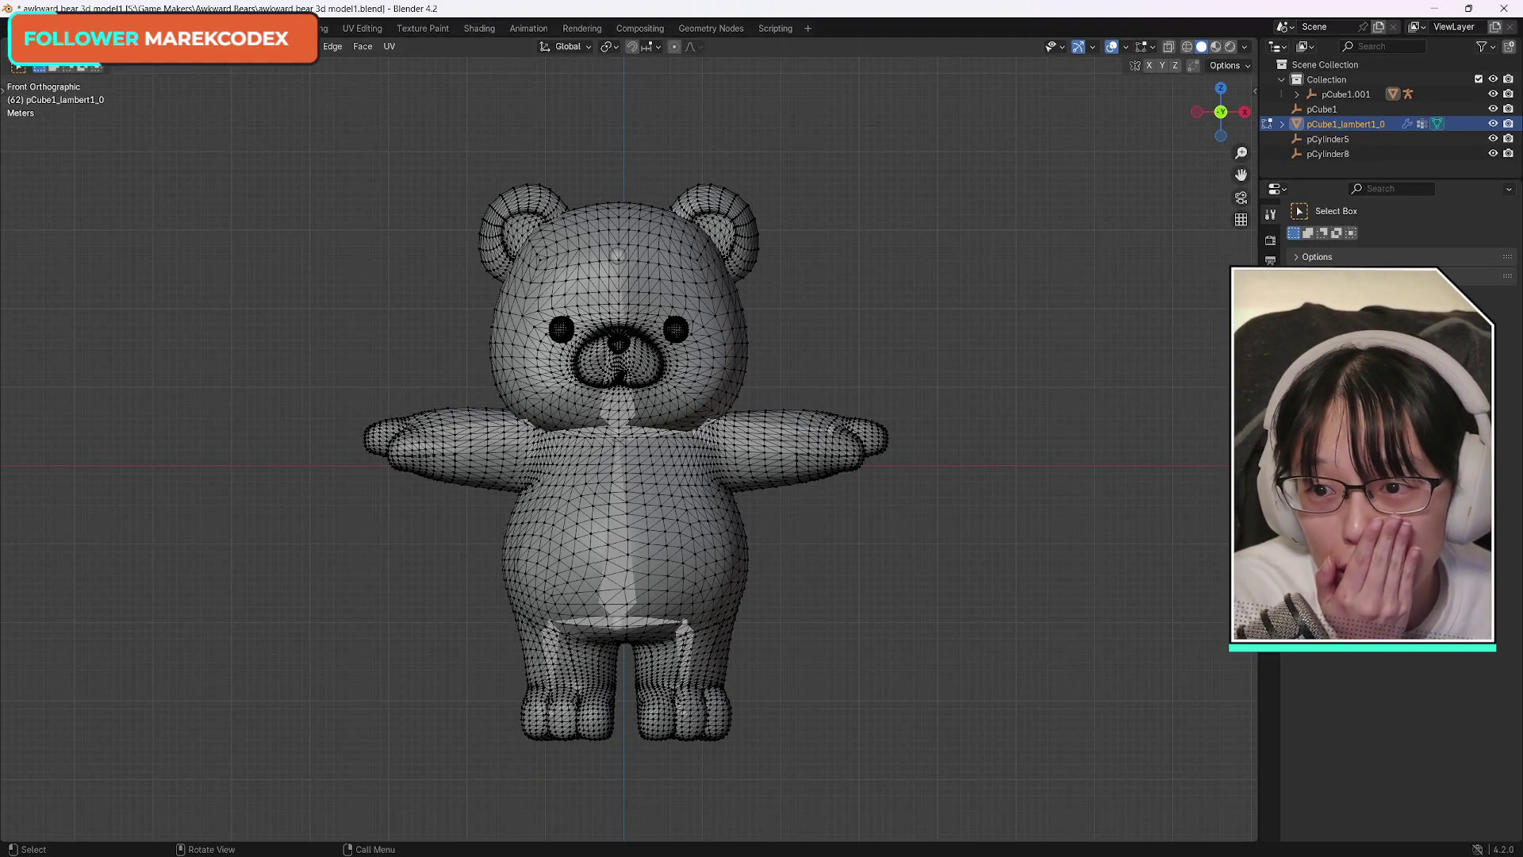
key(ctrl+s)
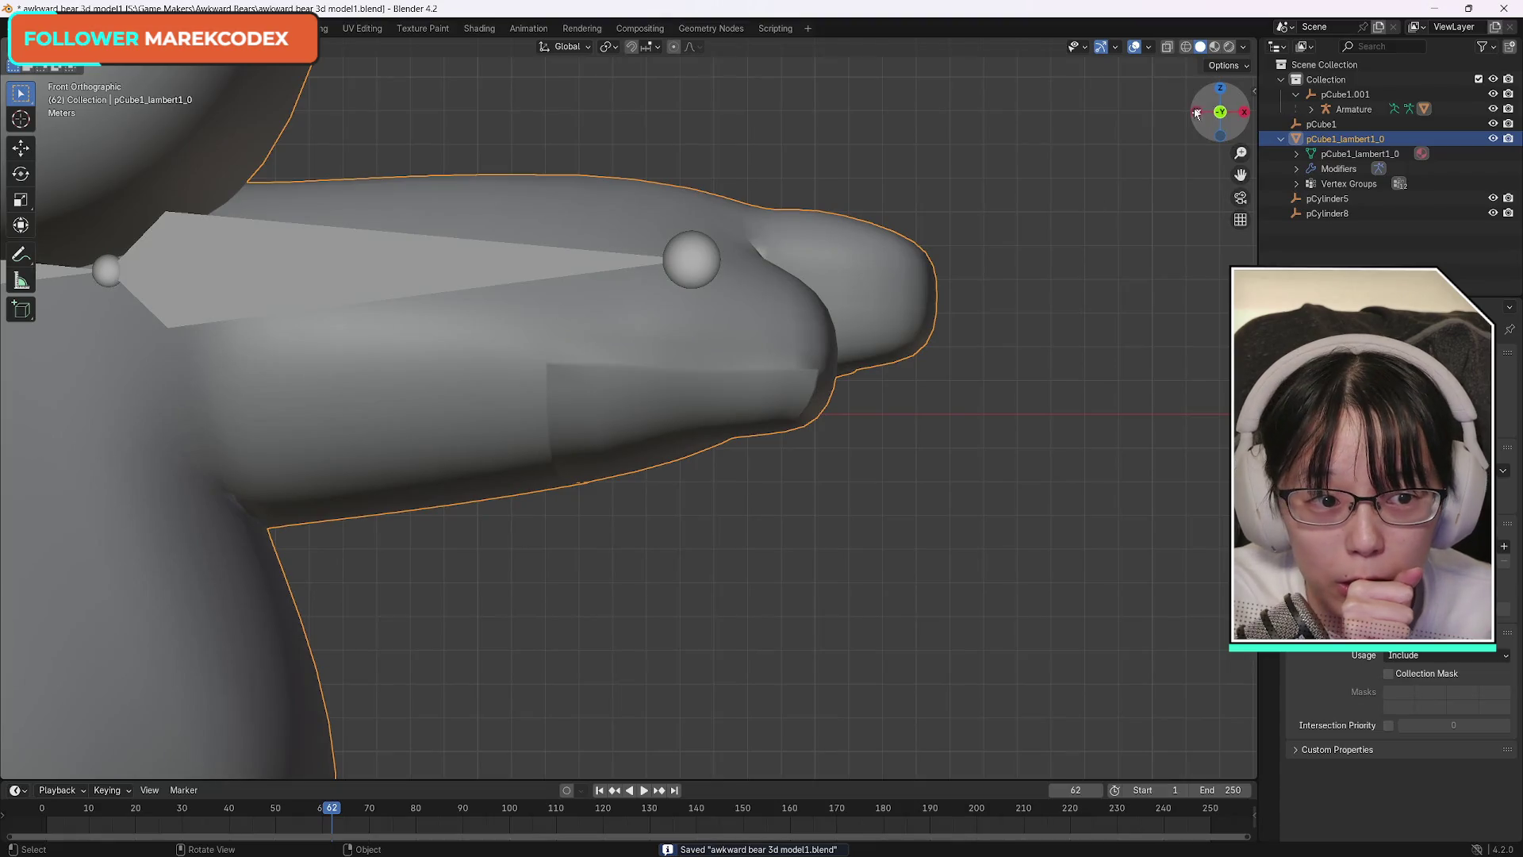
Select the bear mesh with its Armature and switch the armature into Pose Mode.
click(1220, 112)
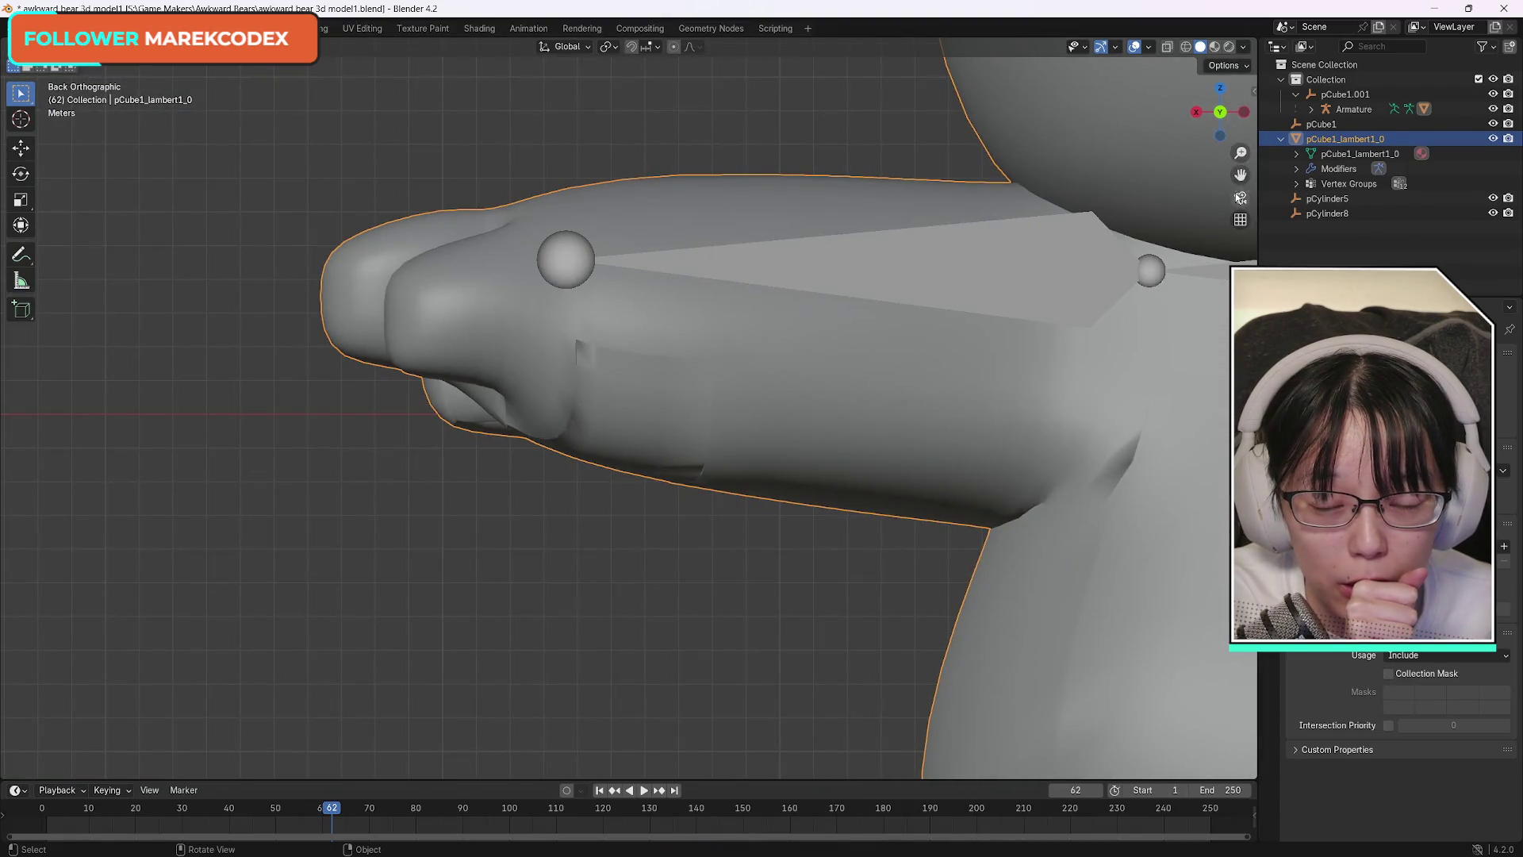
scroll(1240, 191, down, 5)
click(1220, 112)
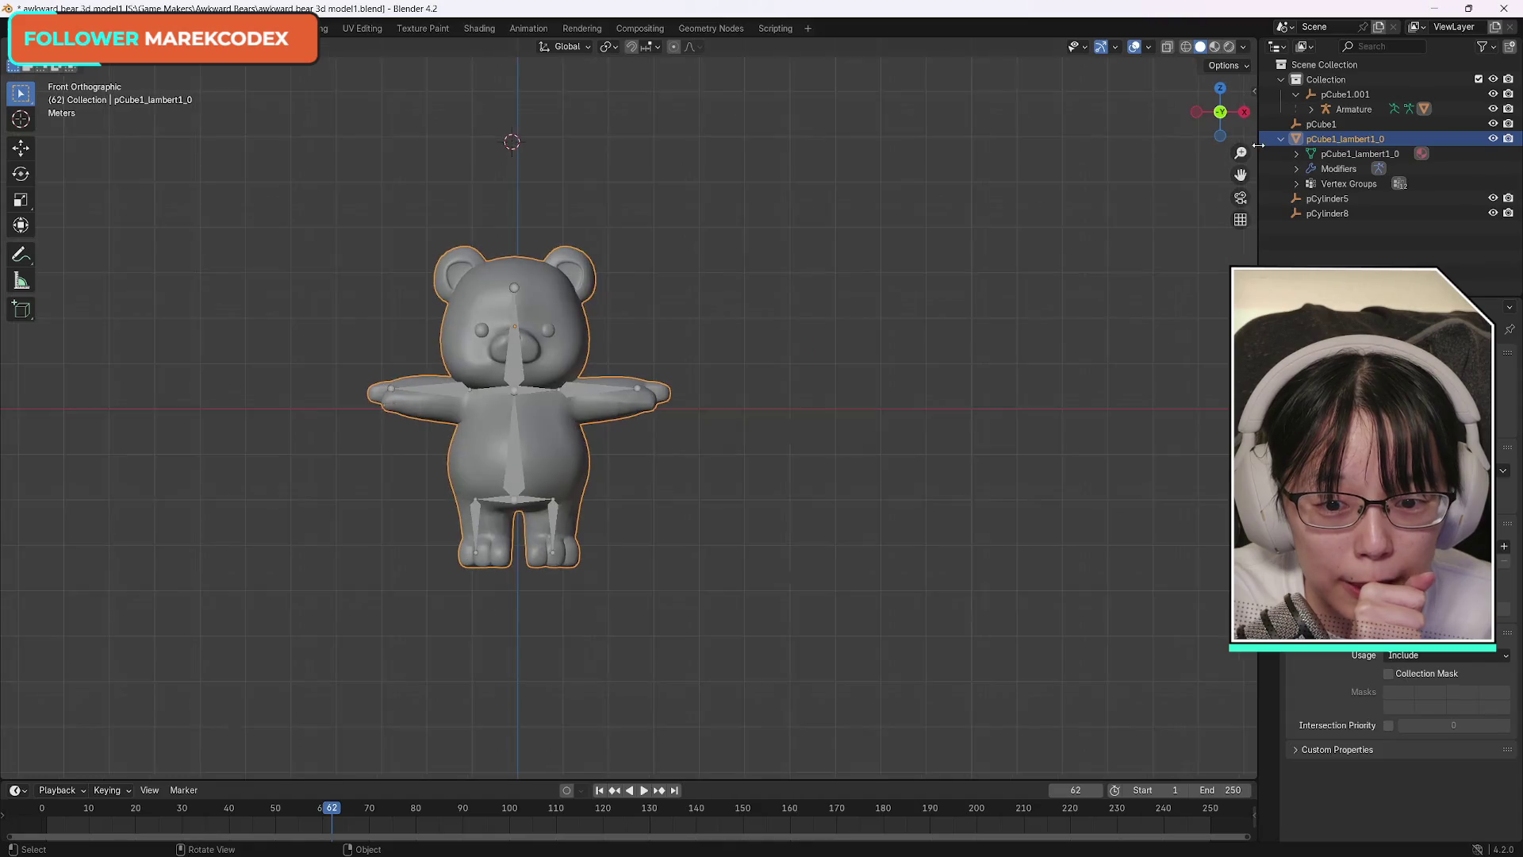
mouse_move(1239, 174)
mouse_down()
mouse_move(1427, 192)
mouse_move(1398, 189)
mouse_up()
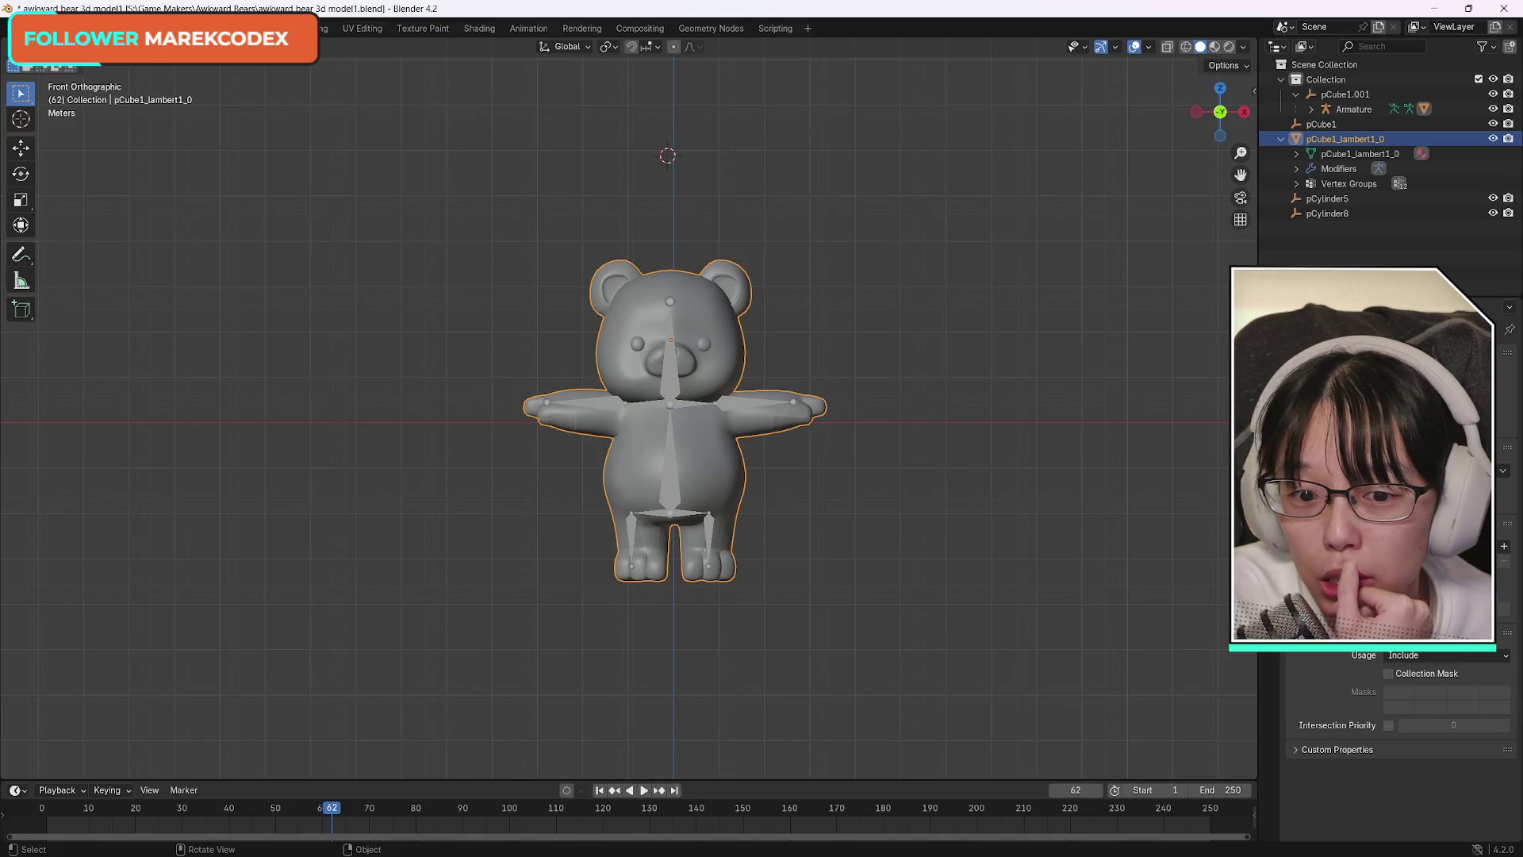
click(694, 319)
click(674, 377)
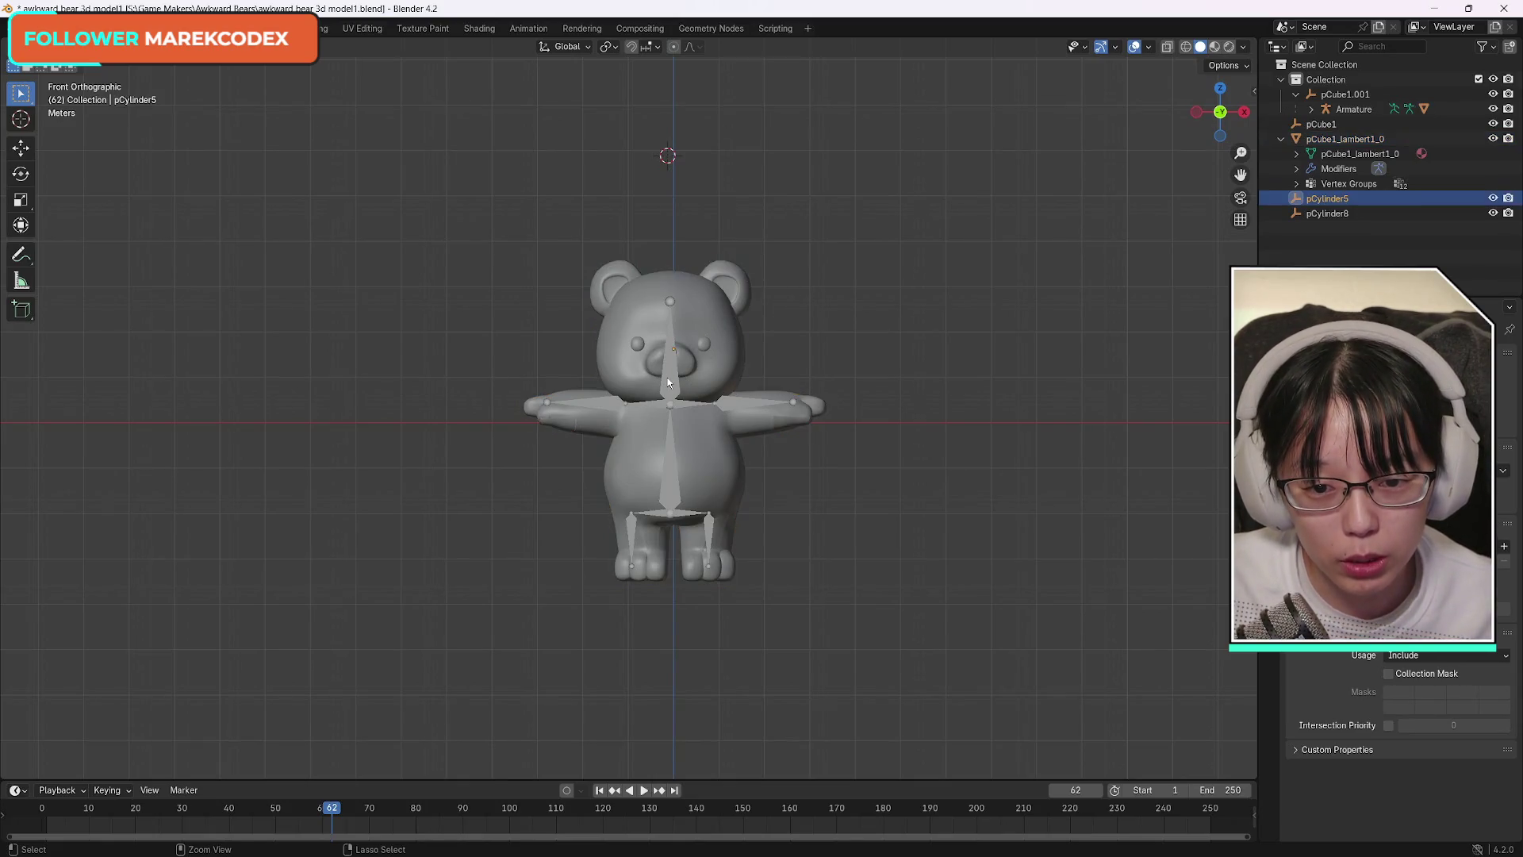
click(670, 372)
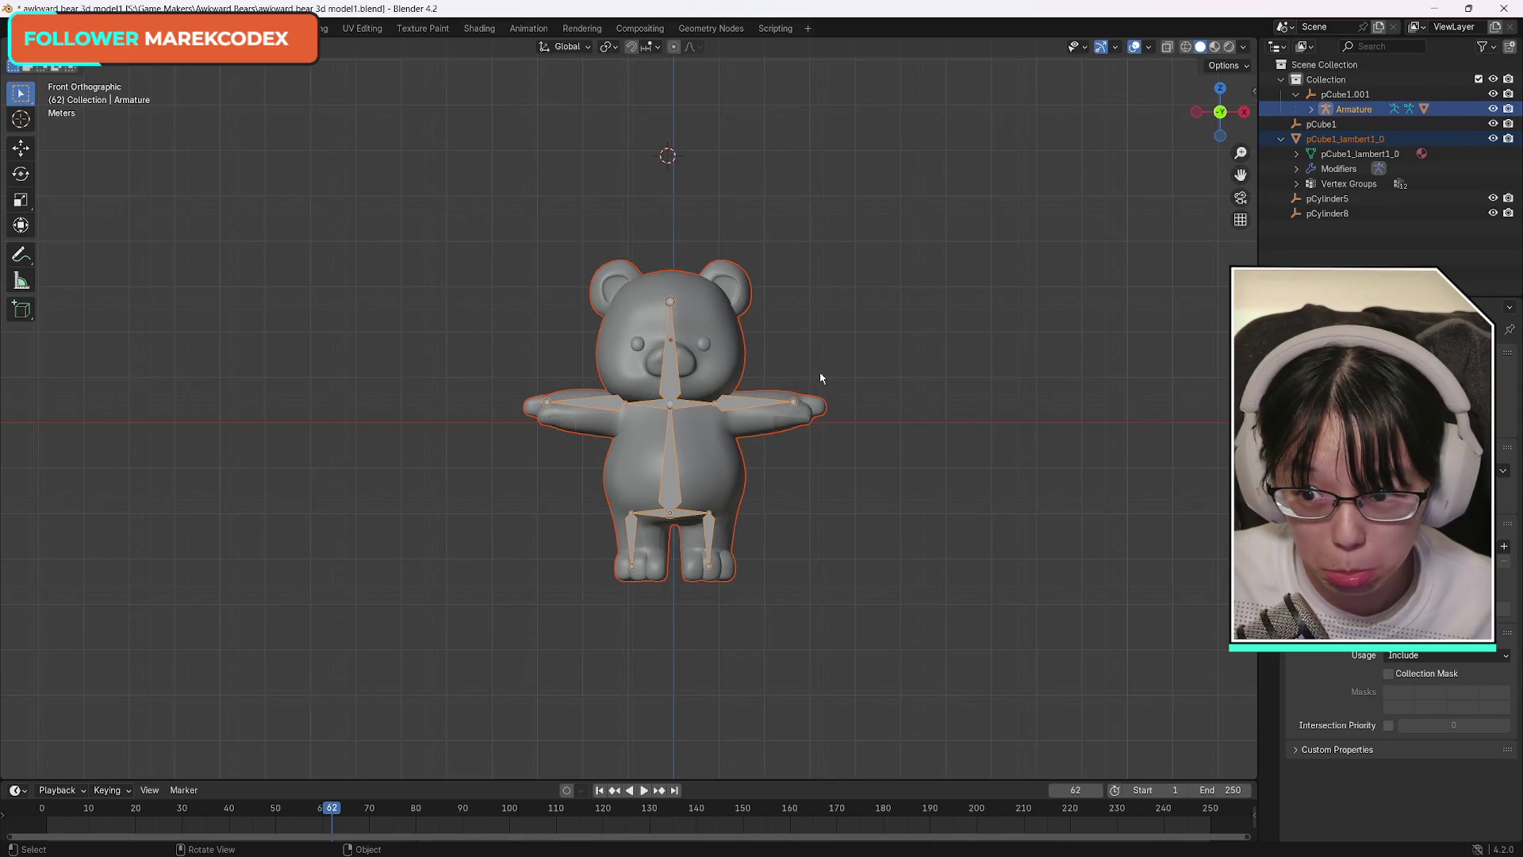
click(49, 53)
click(96, 101)
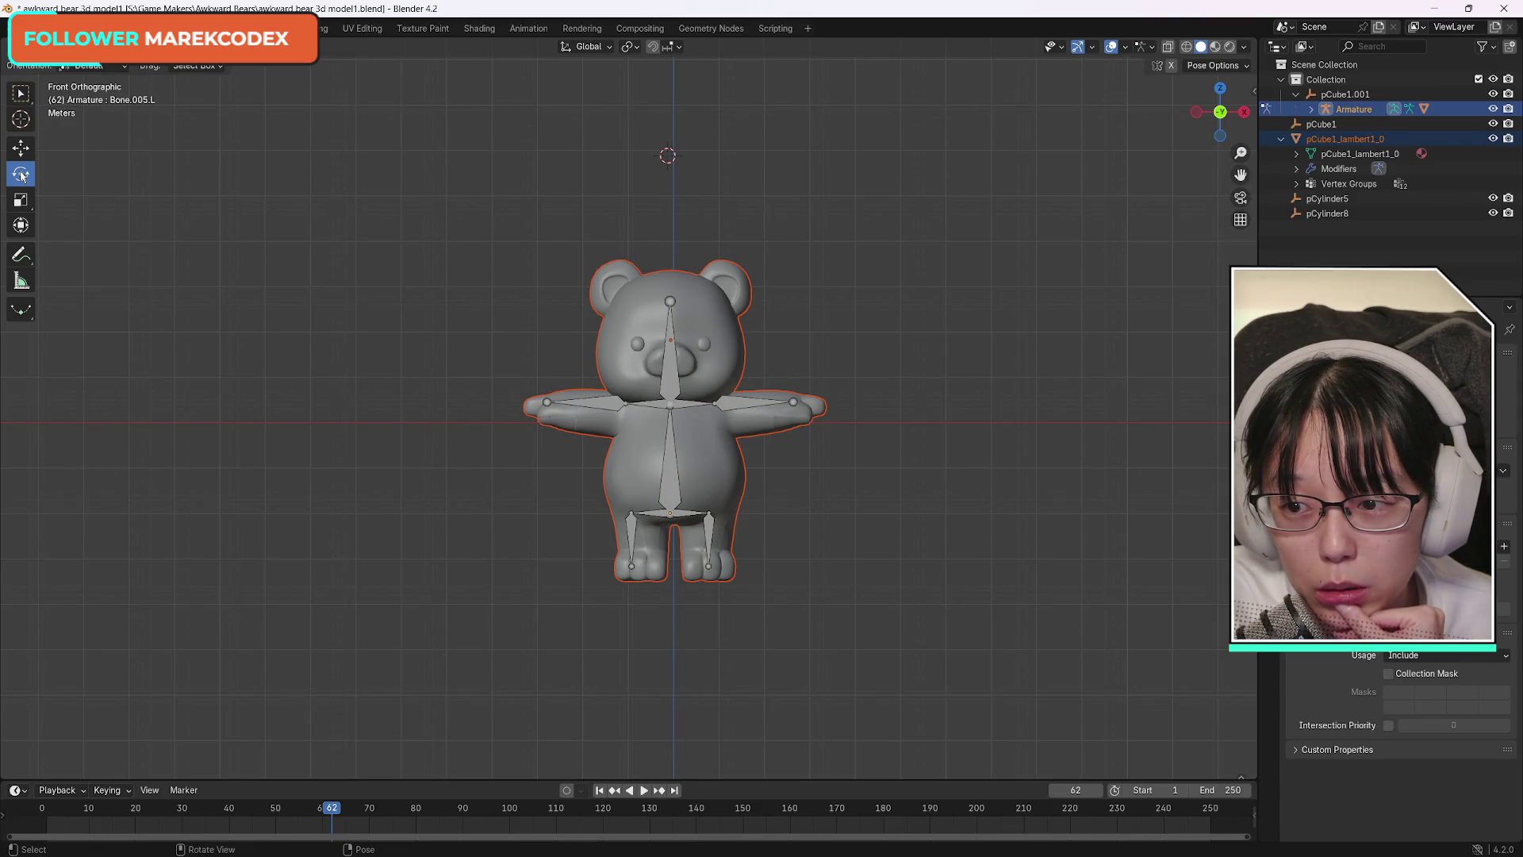
click(746, 401)
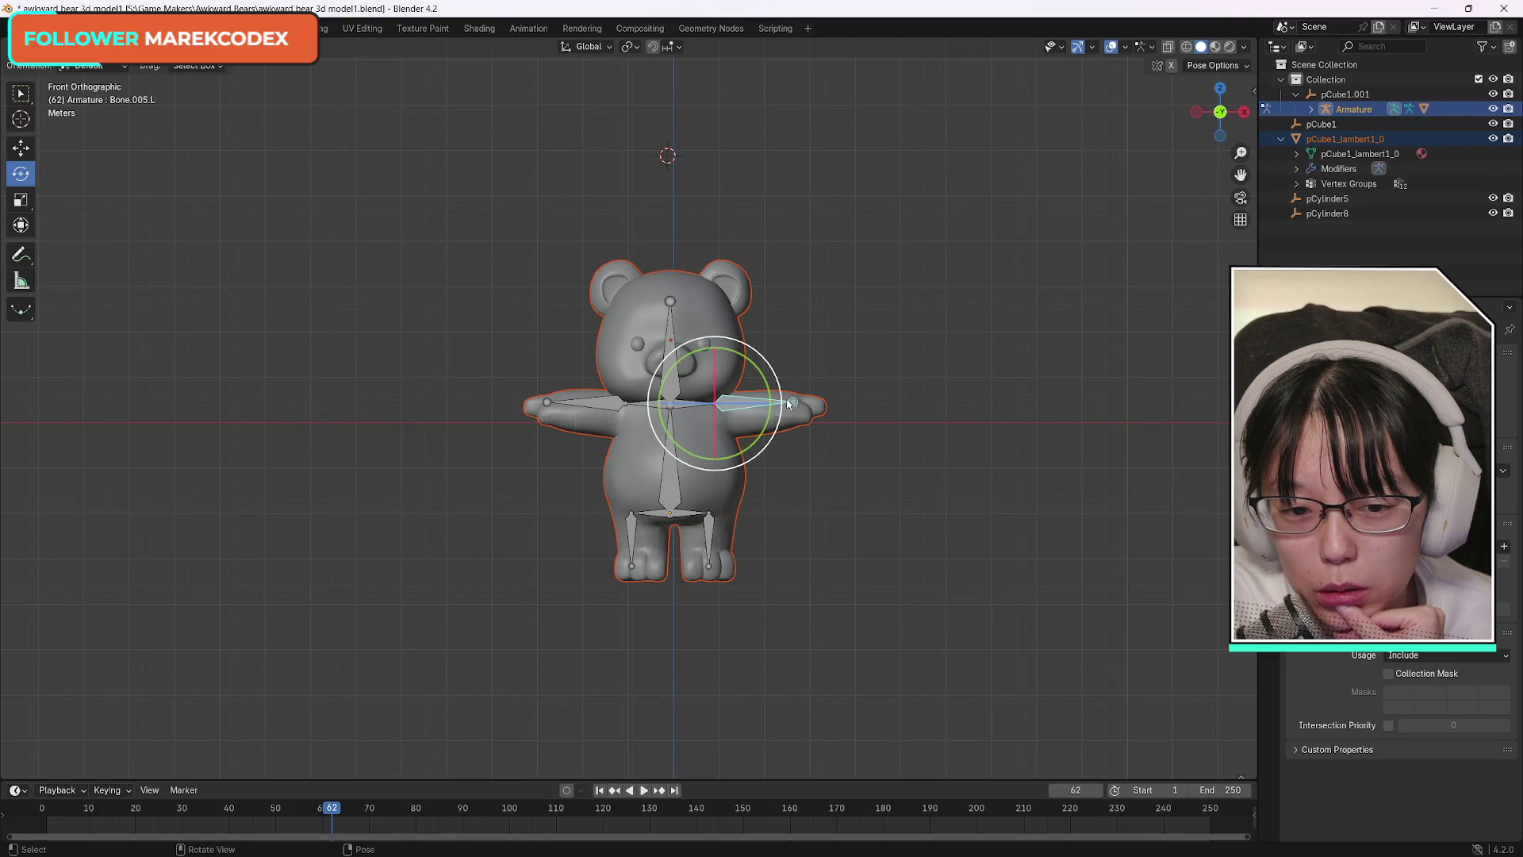
mouse_move(763, 381)
mouse_down()
mouse_move(752, 368)
mouse_move(735, 433)
mouse_up()
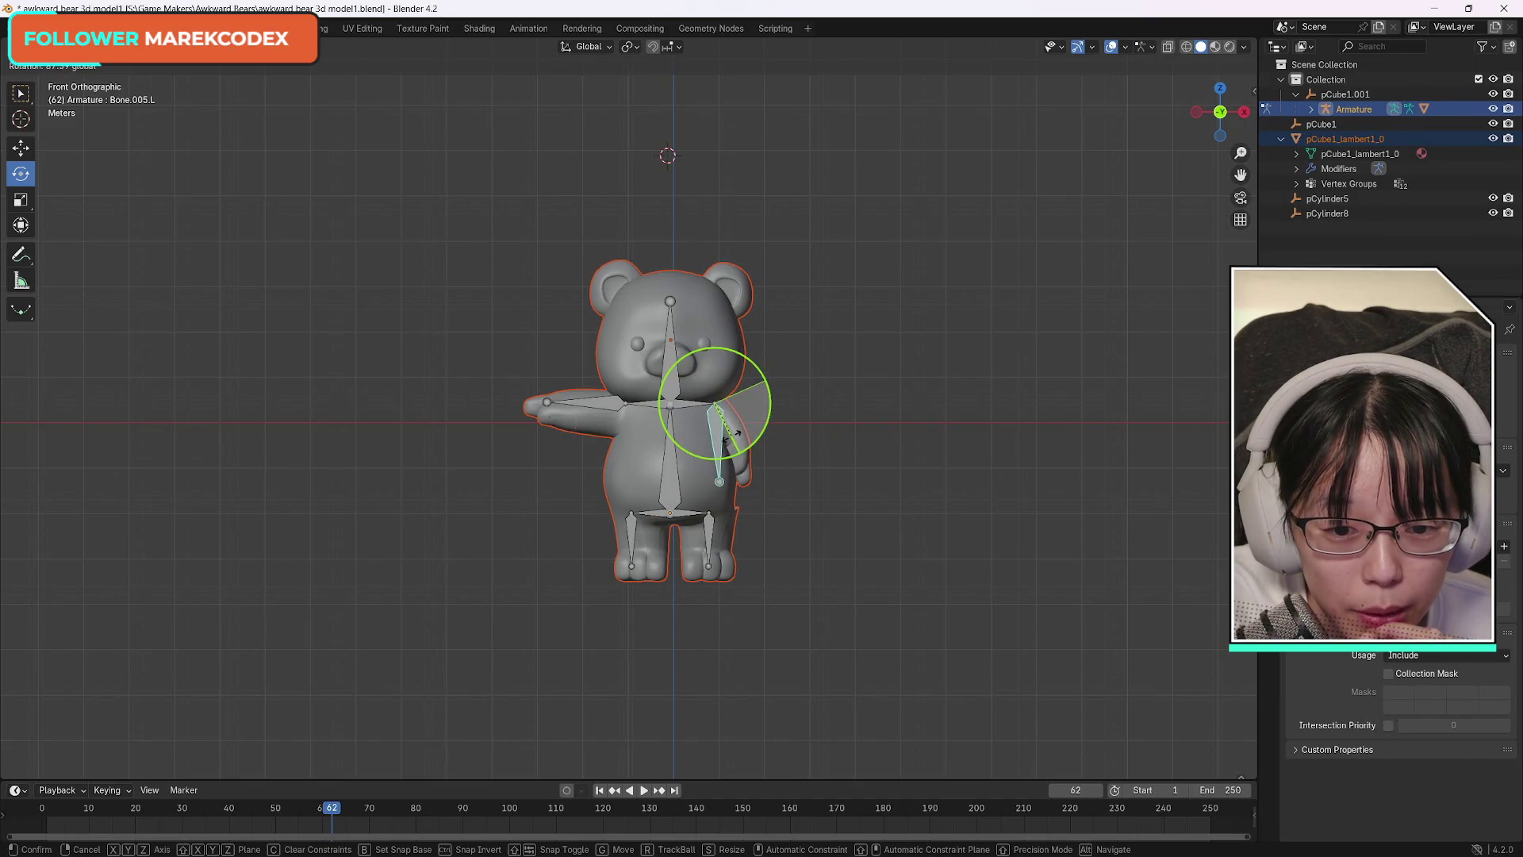
click(733, 436)
drag(1219, 113, 1194, 122)
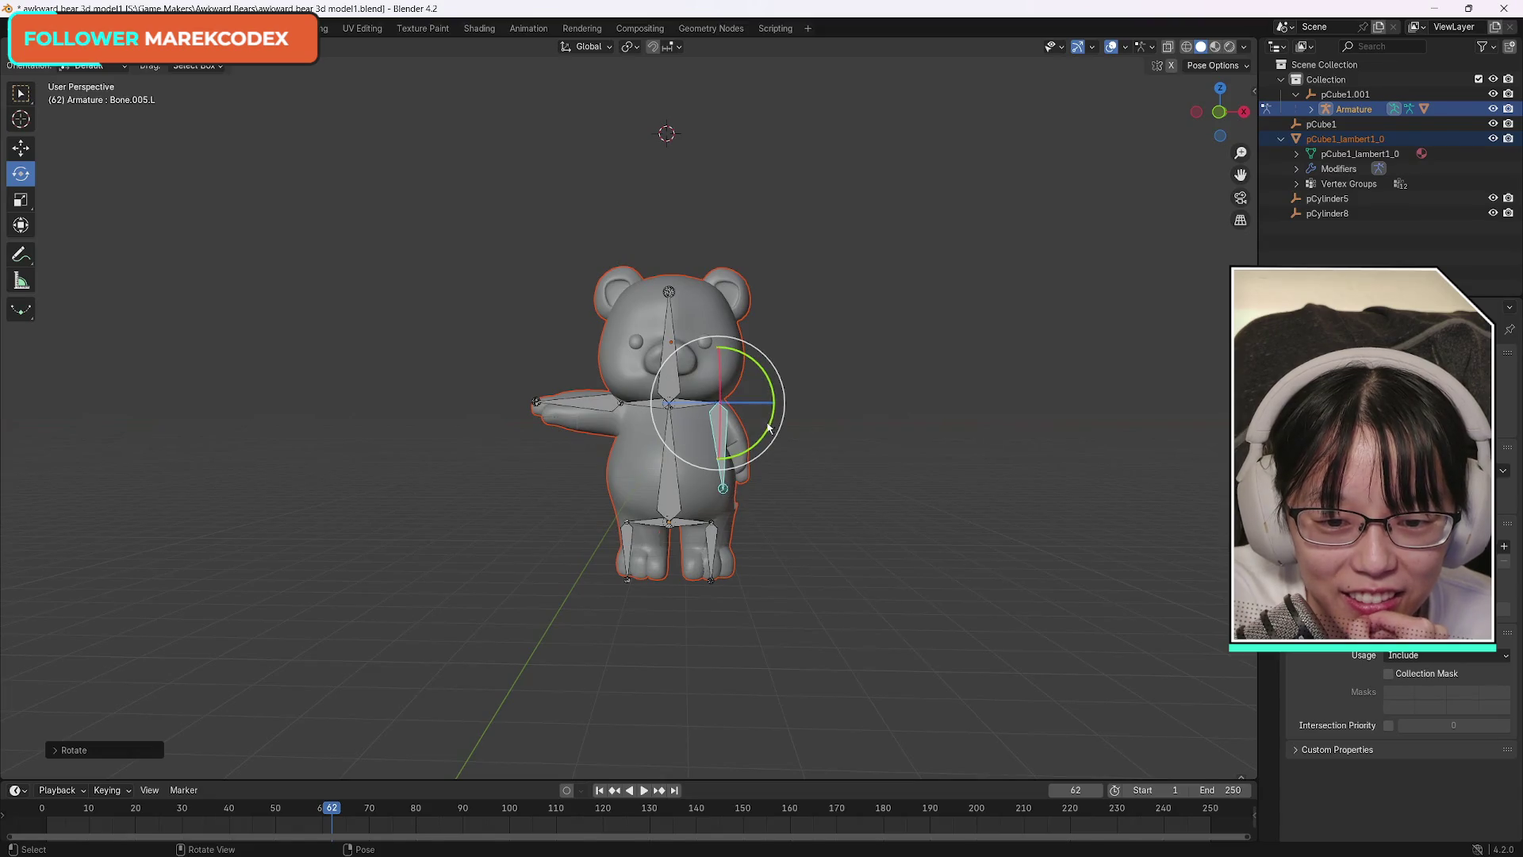
key(r)
key(y)
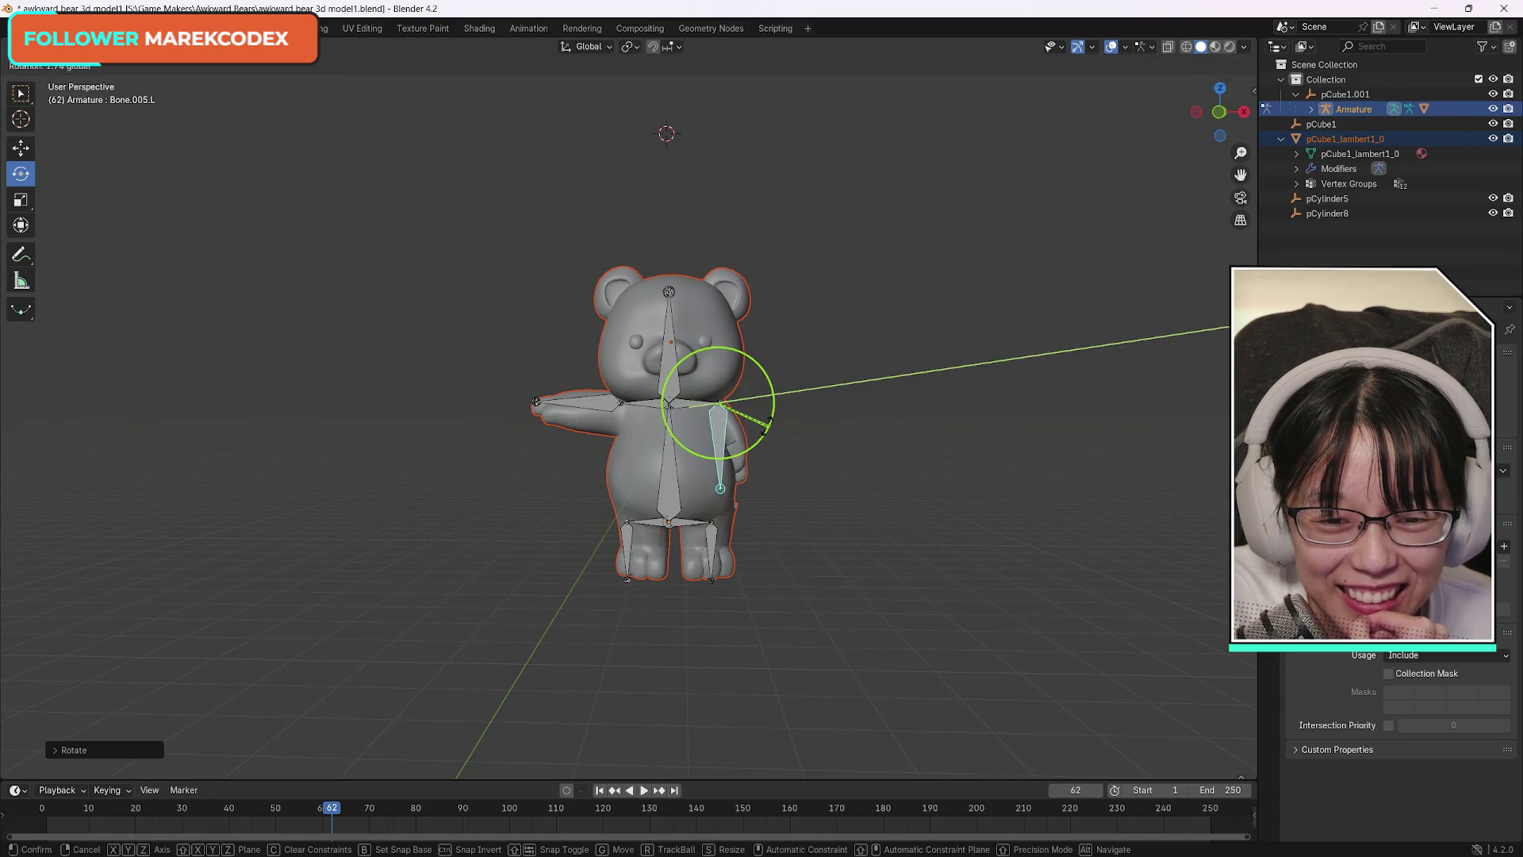
click(759, 425)
drag(1219, 112, 1226, 114)
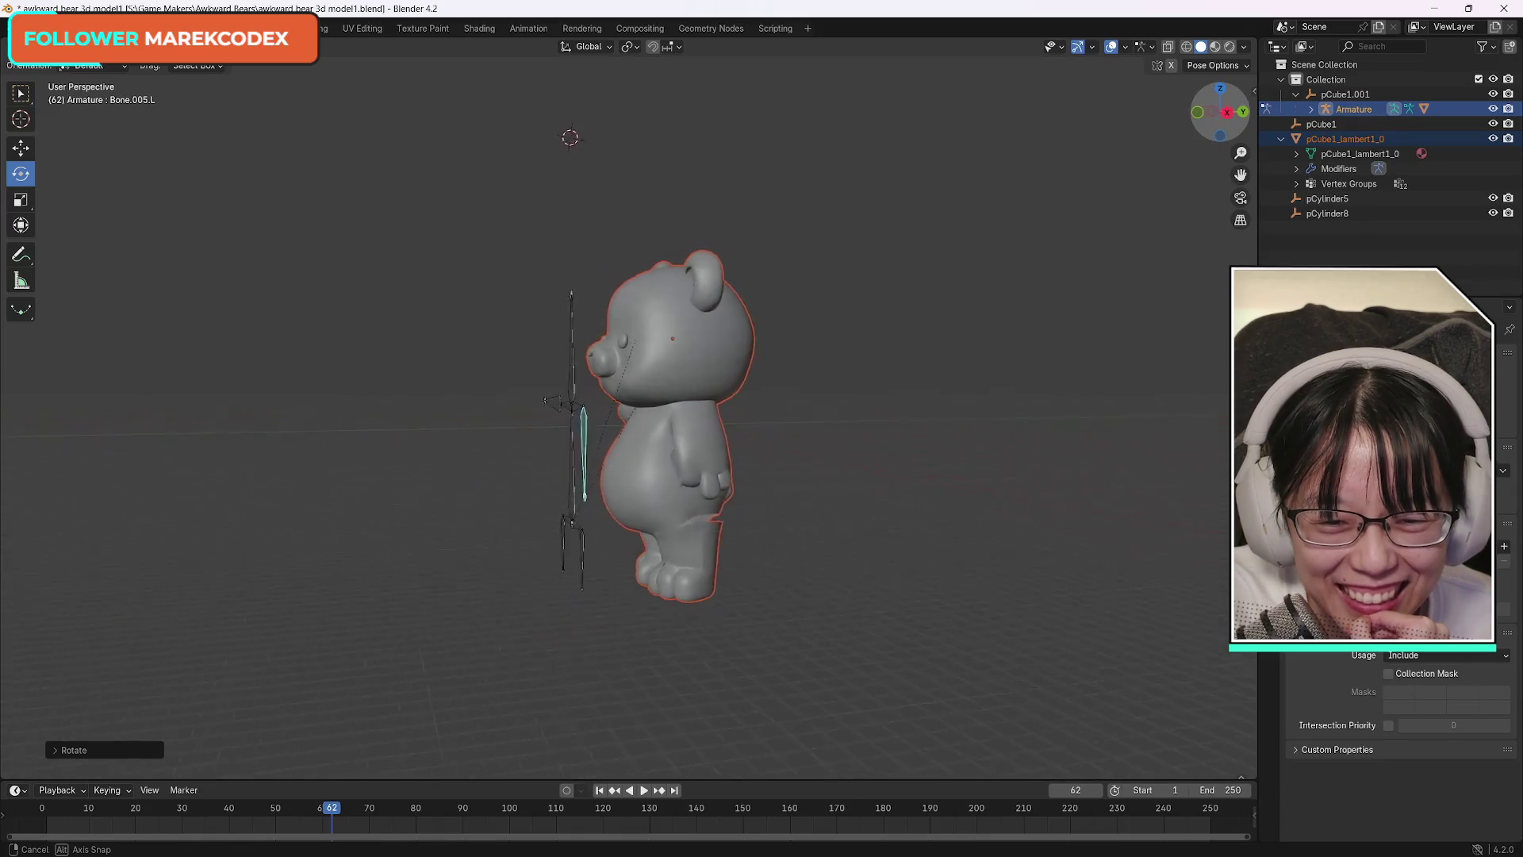
mouse_move(571, 183)
middle_down()
mouse_move(551, 146)
mouse_move(674, 136)
middle_up()
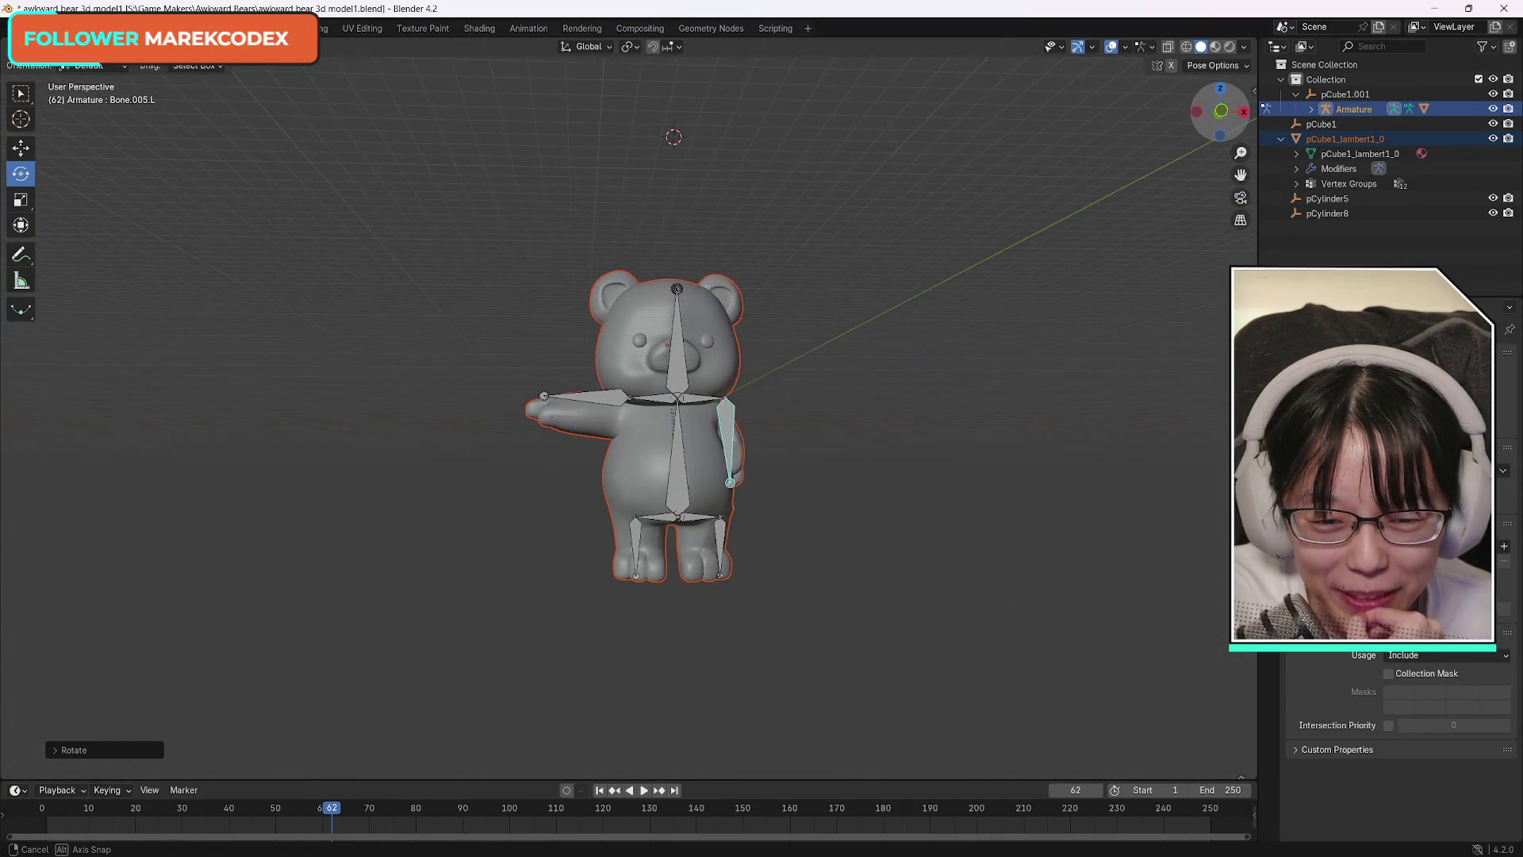
key(ctrl+z)
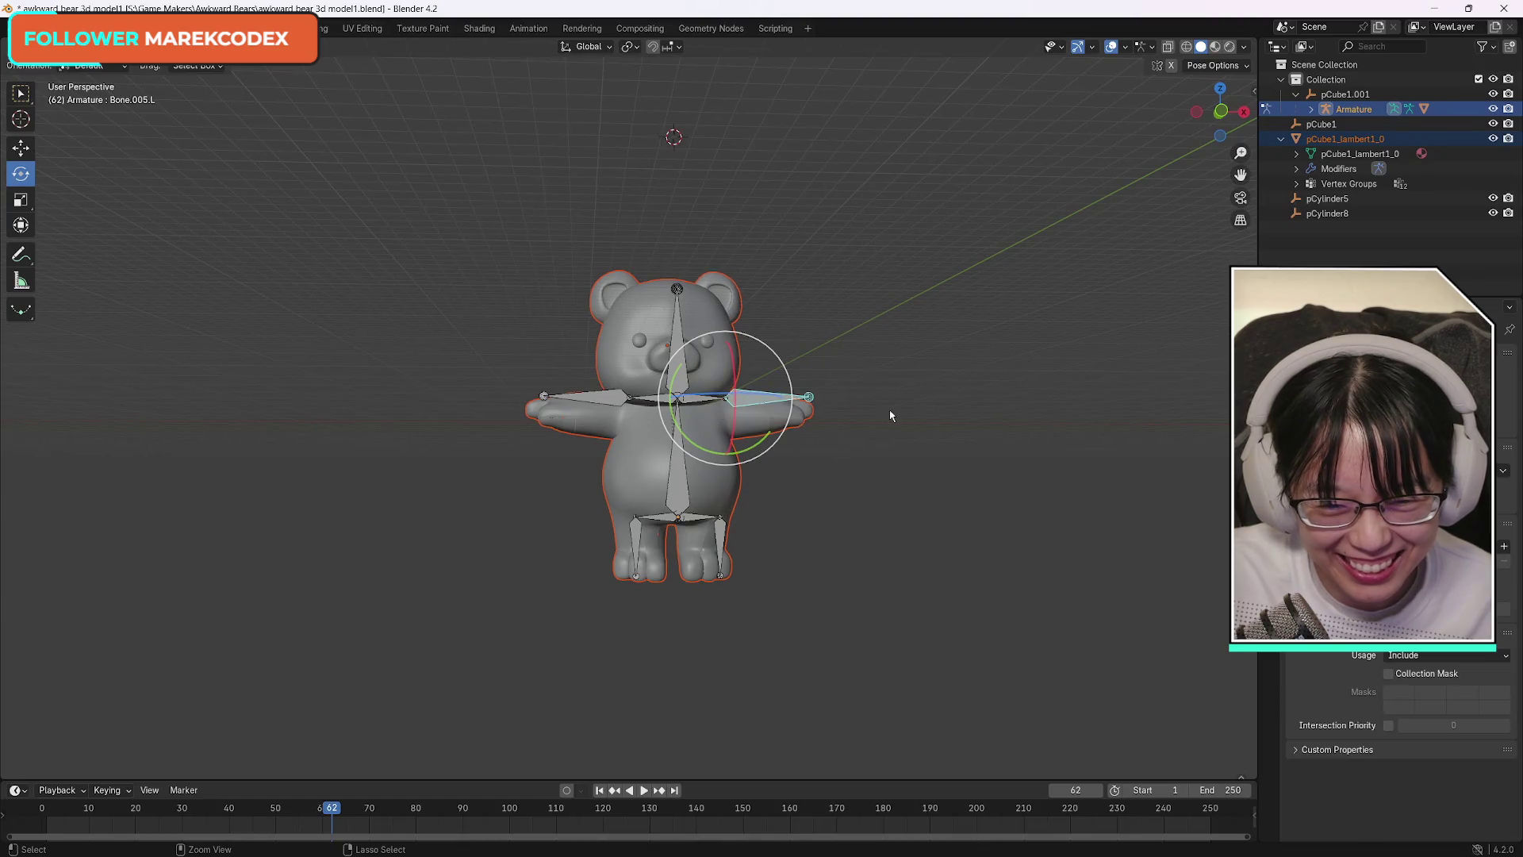
drag(1218, 108, 1208, 113)
mouse_move(601, 132)
middle_down()
mouse_move(577, 163)
mouse_move(668, 134)
middle_up()
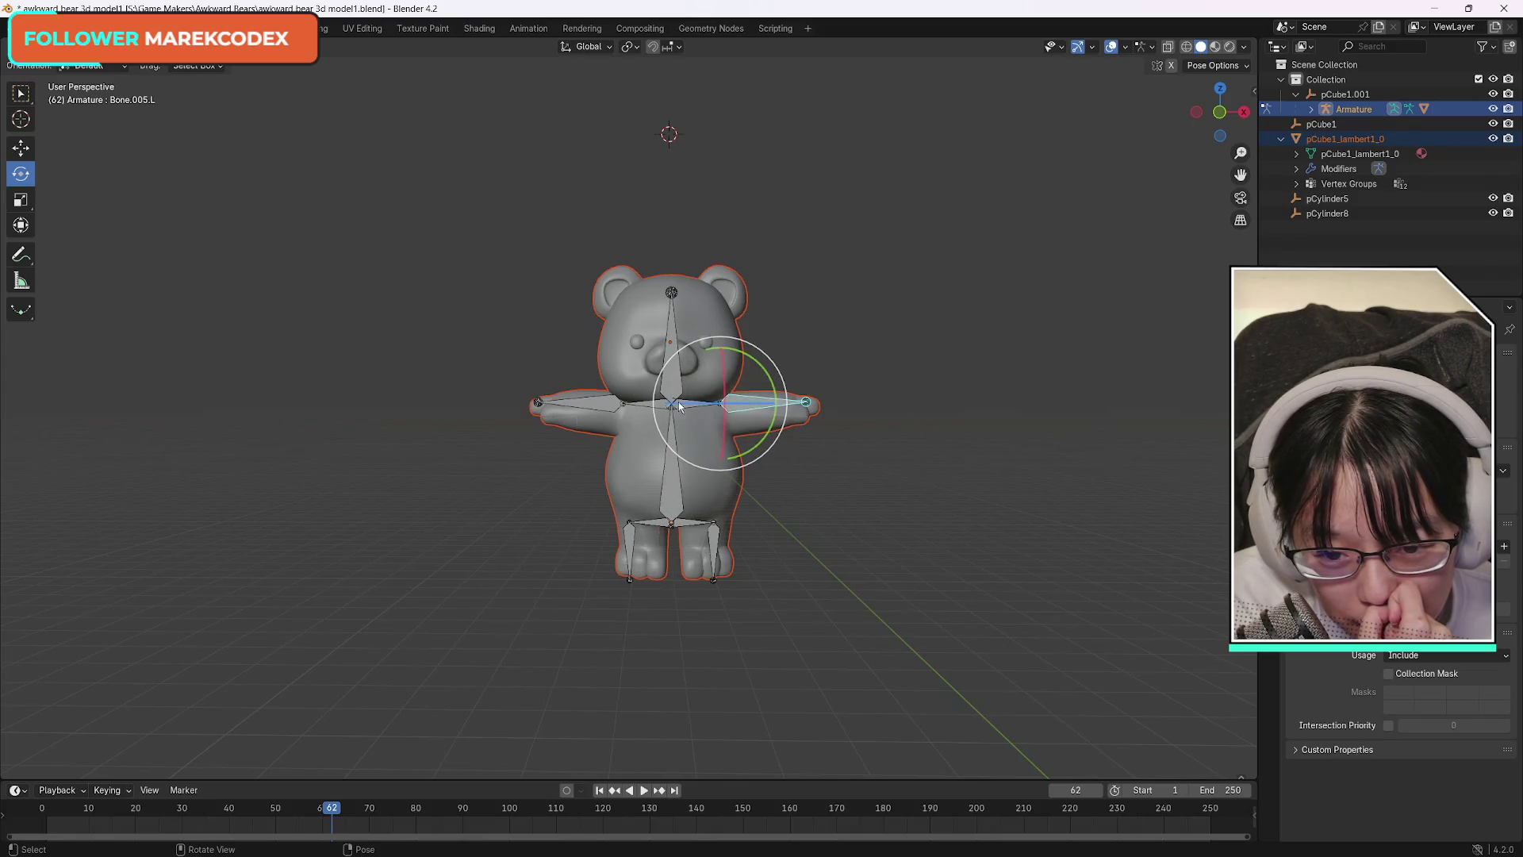
drag(761, 363, 774, 425)
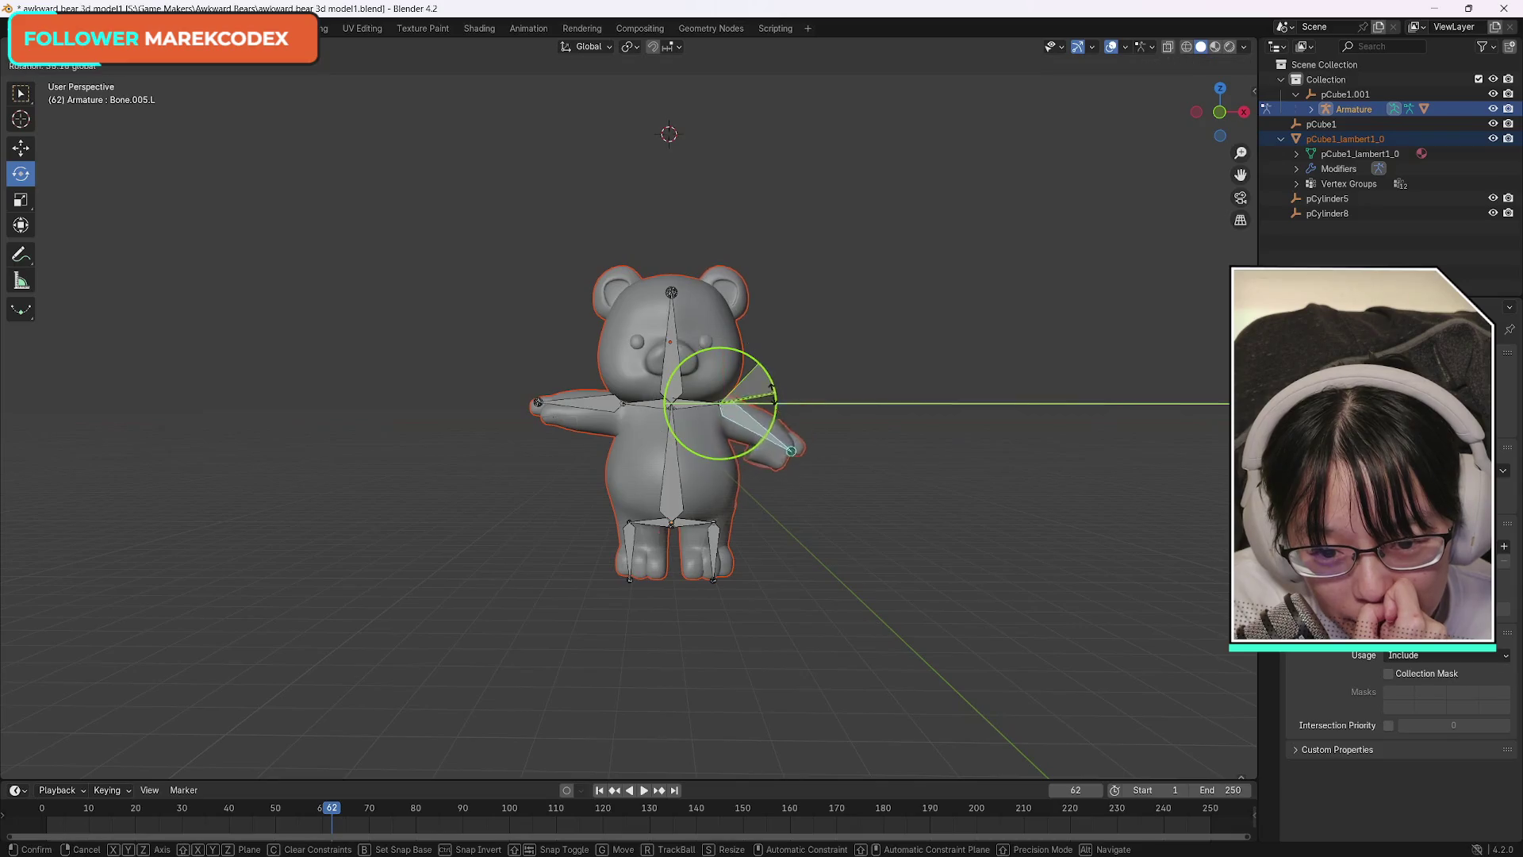
key(Escape)
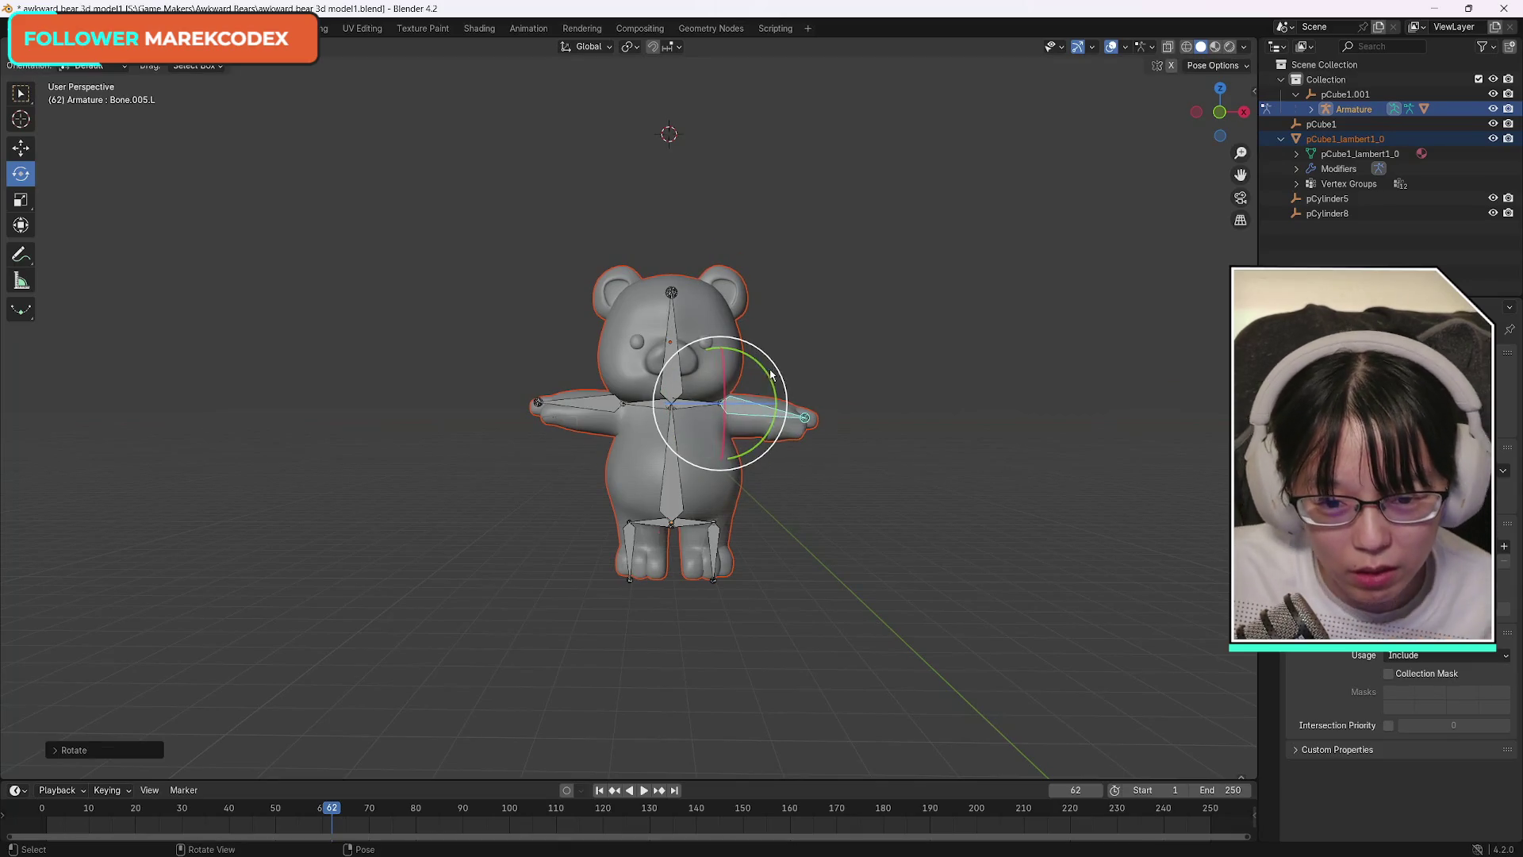
drag(780, 373, 781, 405)
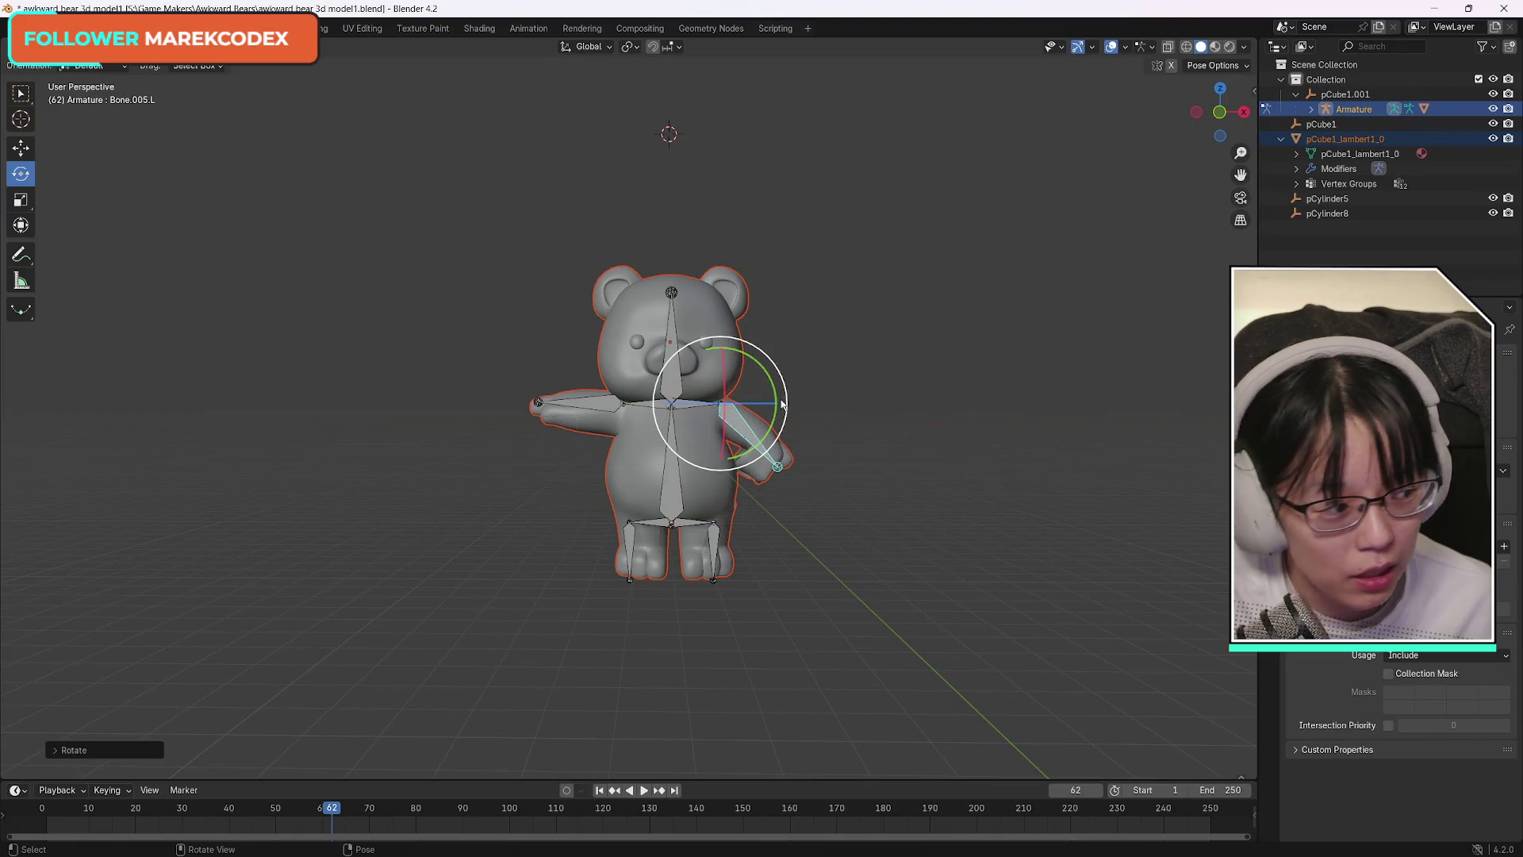
key(ctrl+z)
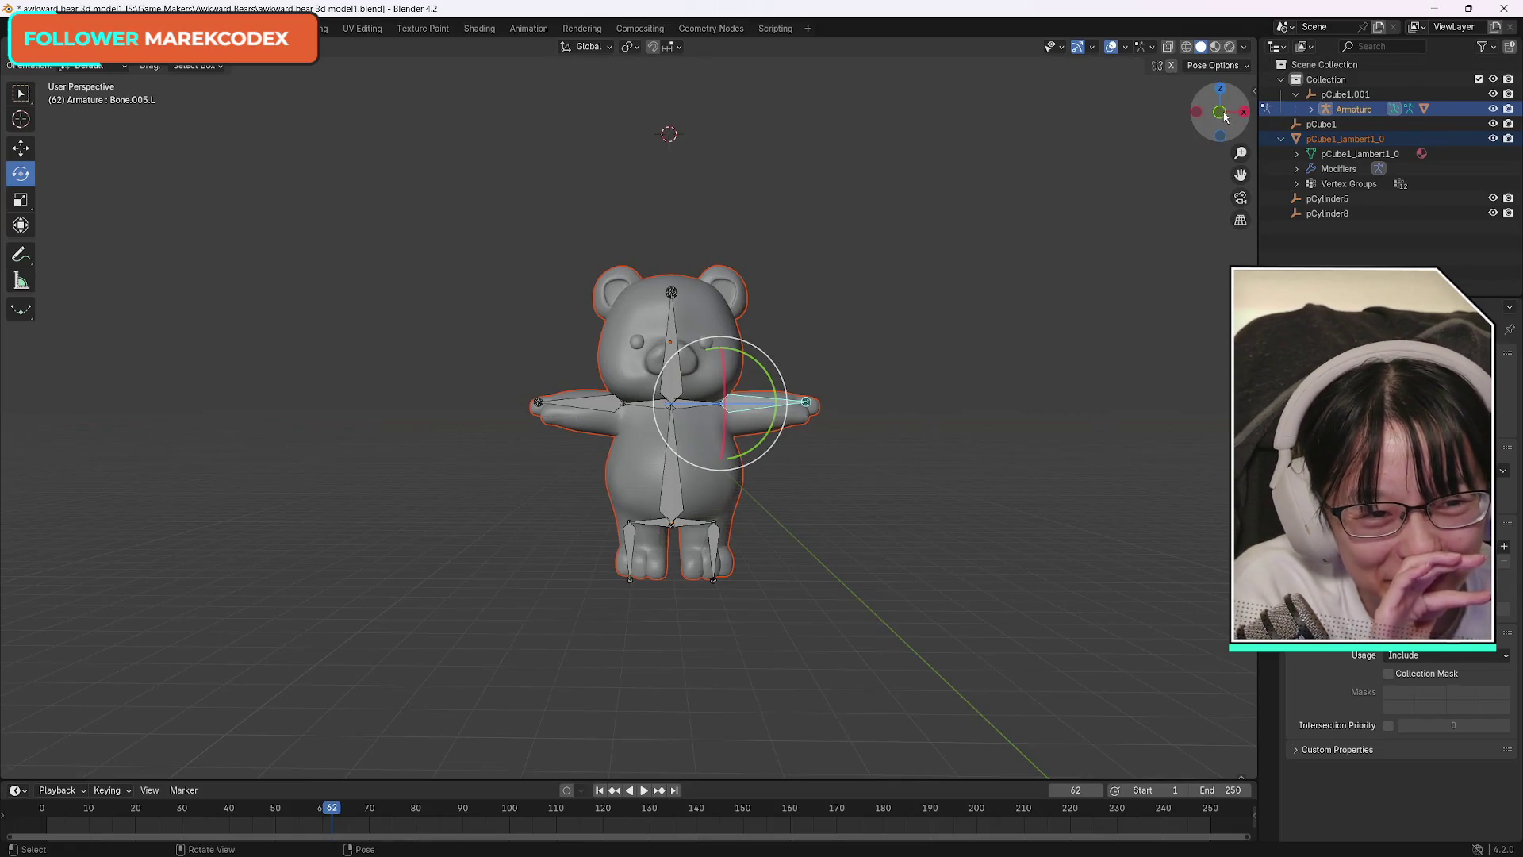
drag(1222, 116, 1218, 112)
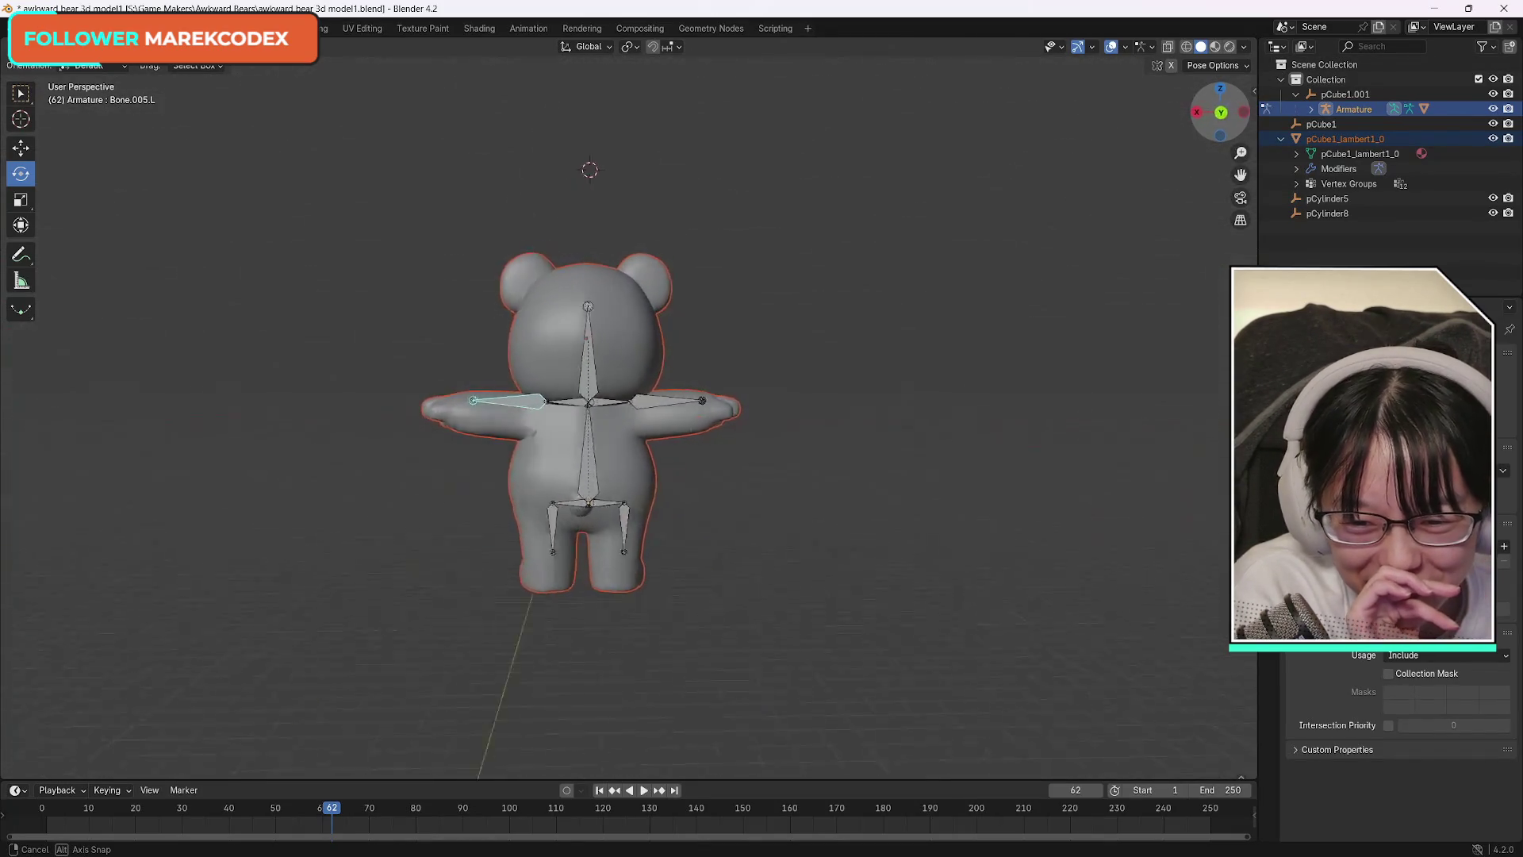
mouse_move(599, 167)
mouse_down()
mouse_move(669, 134)
mouse_move(1222, 119)
mouse_up()
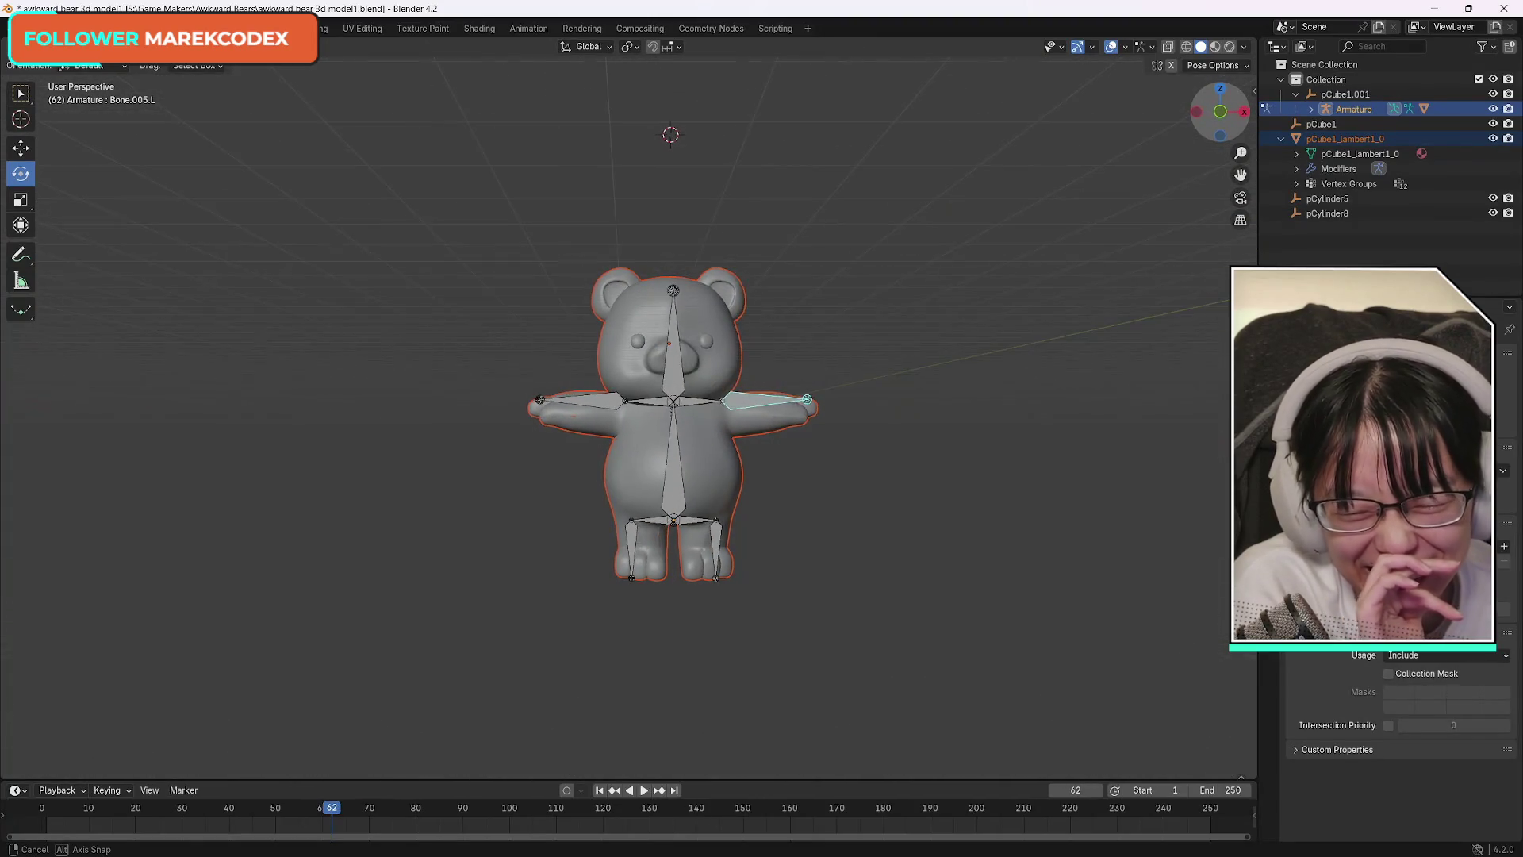
click(1220, 113)
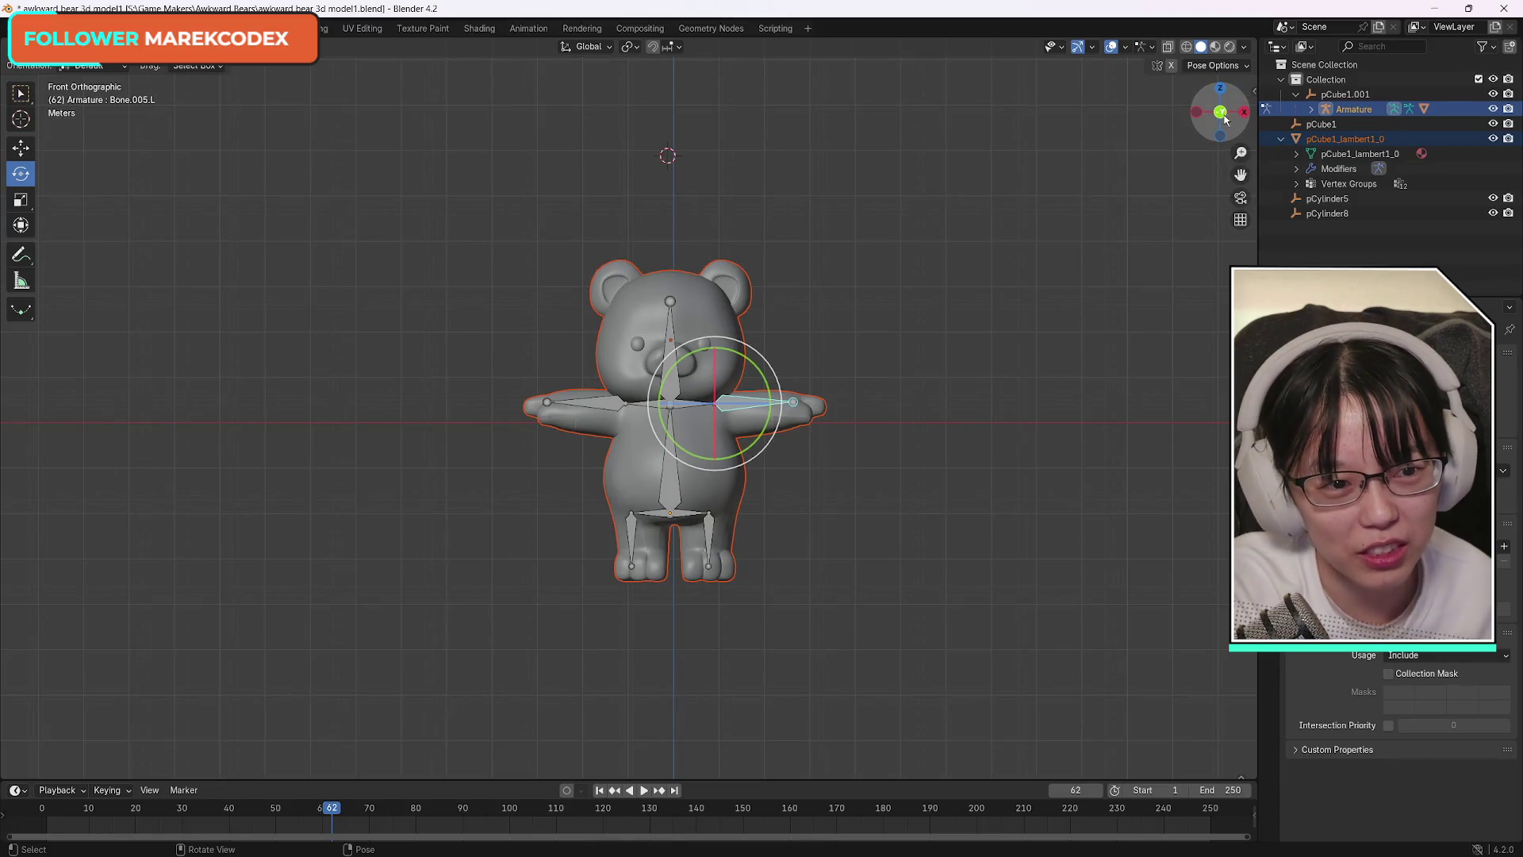
mouse_move(1223, 117)
mouse_down()
mouse_move(1106, 143)
mouse_move(1101, 131)
mouse_move(1036, 179)
mouse_up()
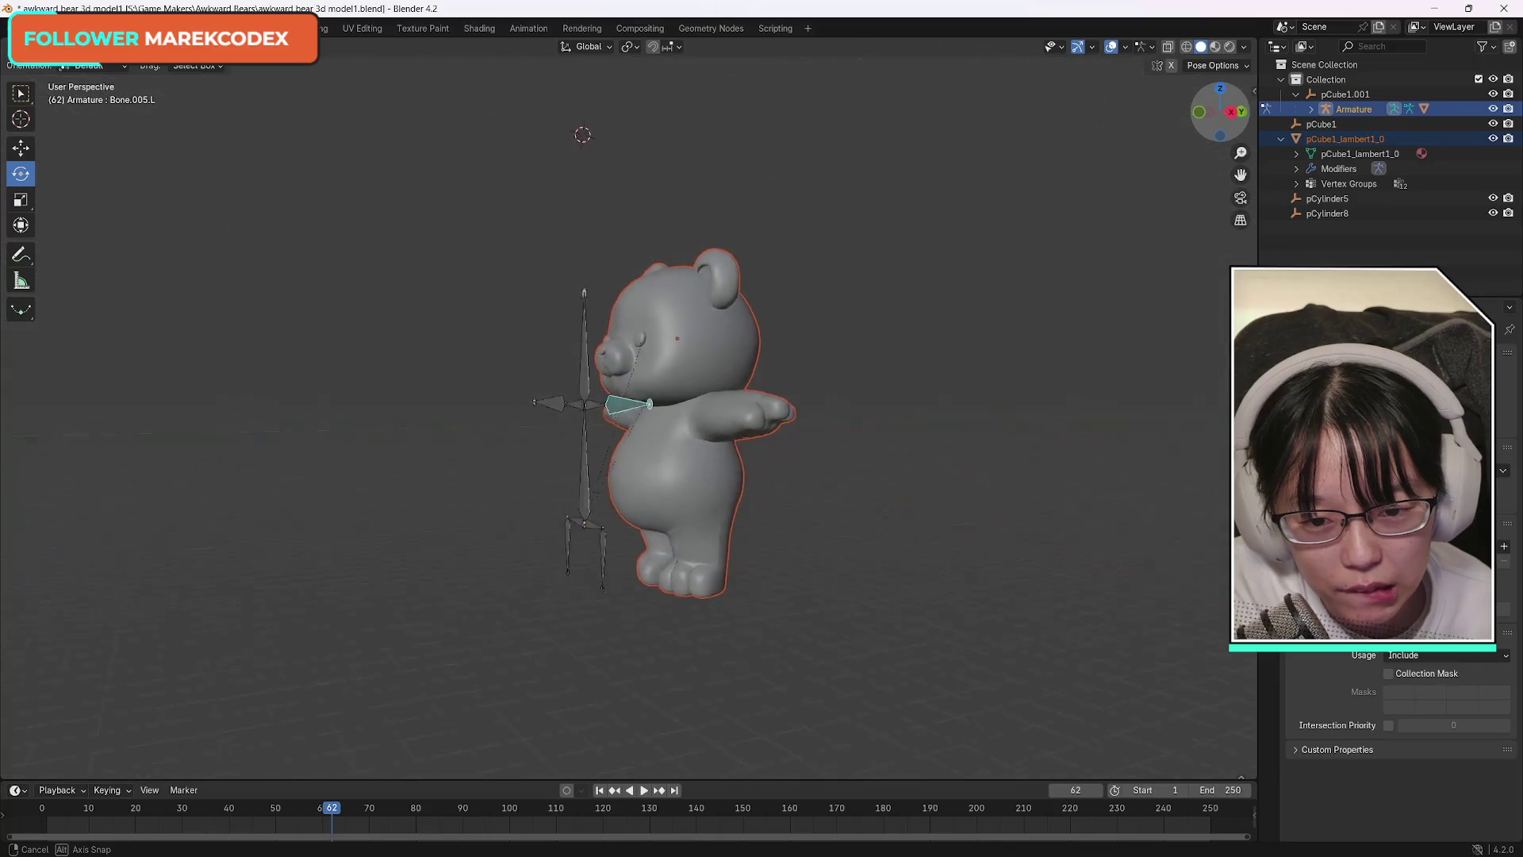
middle_drag(1035, 178, 999, 178)
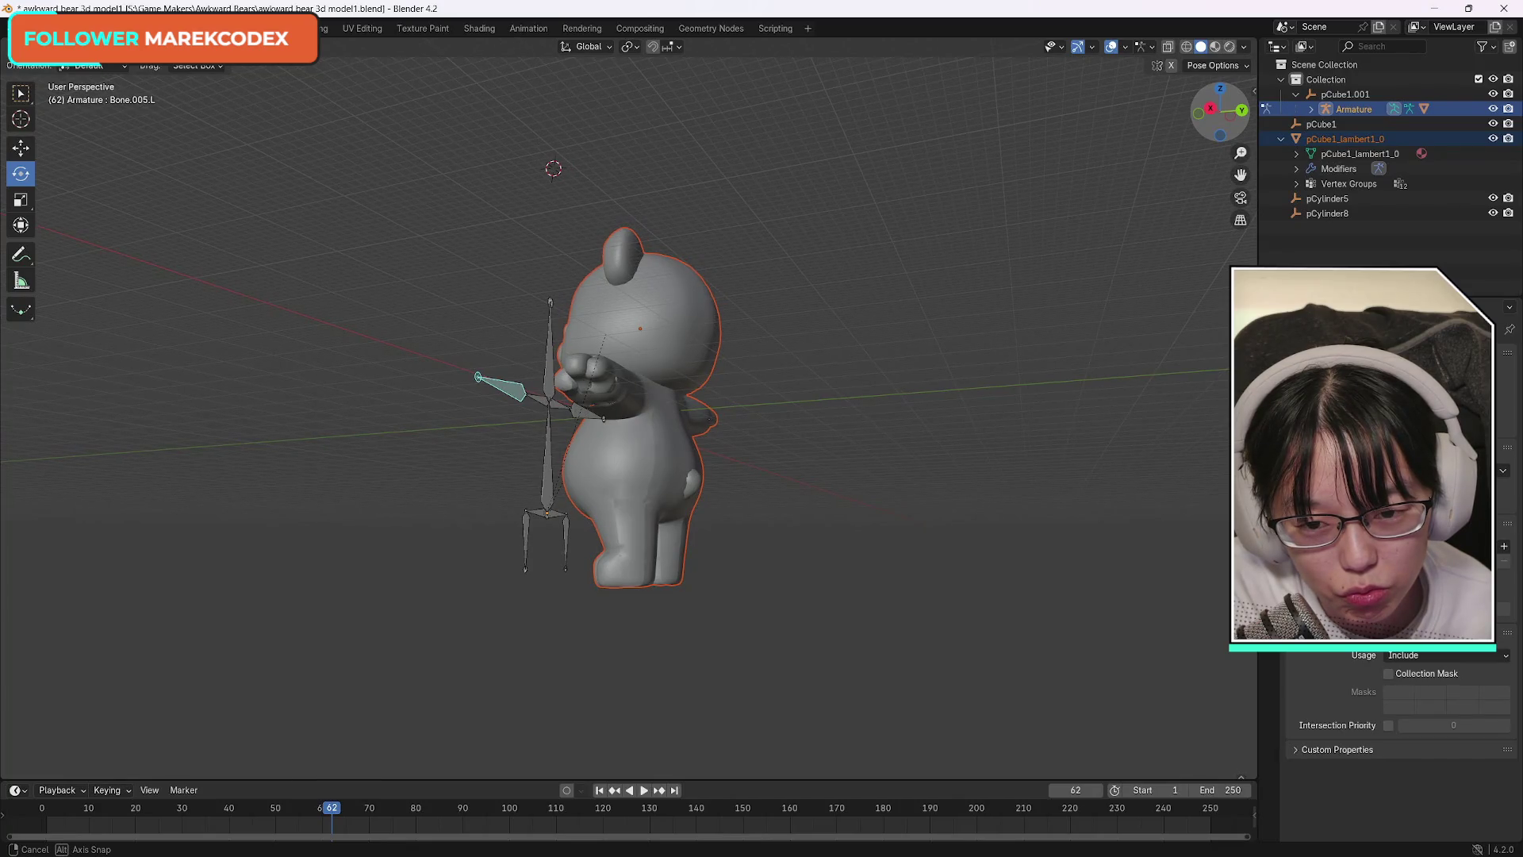
middle_drag(999, 178, 907, 293)
scroll(1233, 179, up, 3)
scroll(1233, 179, up, 3)
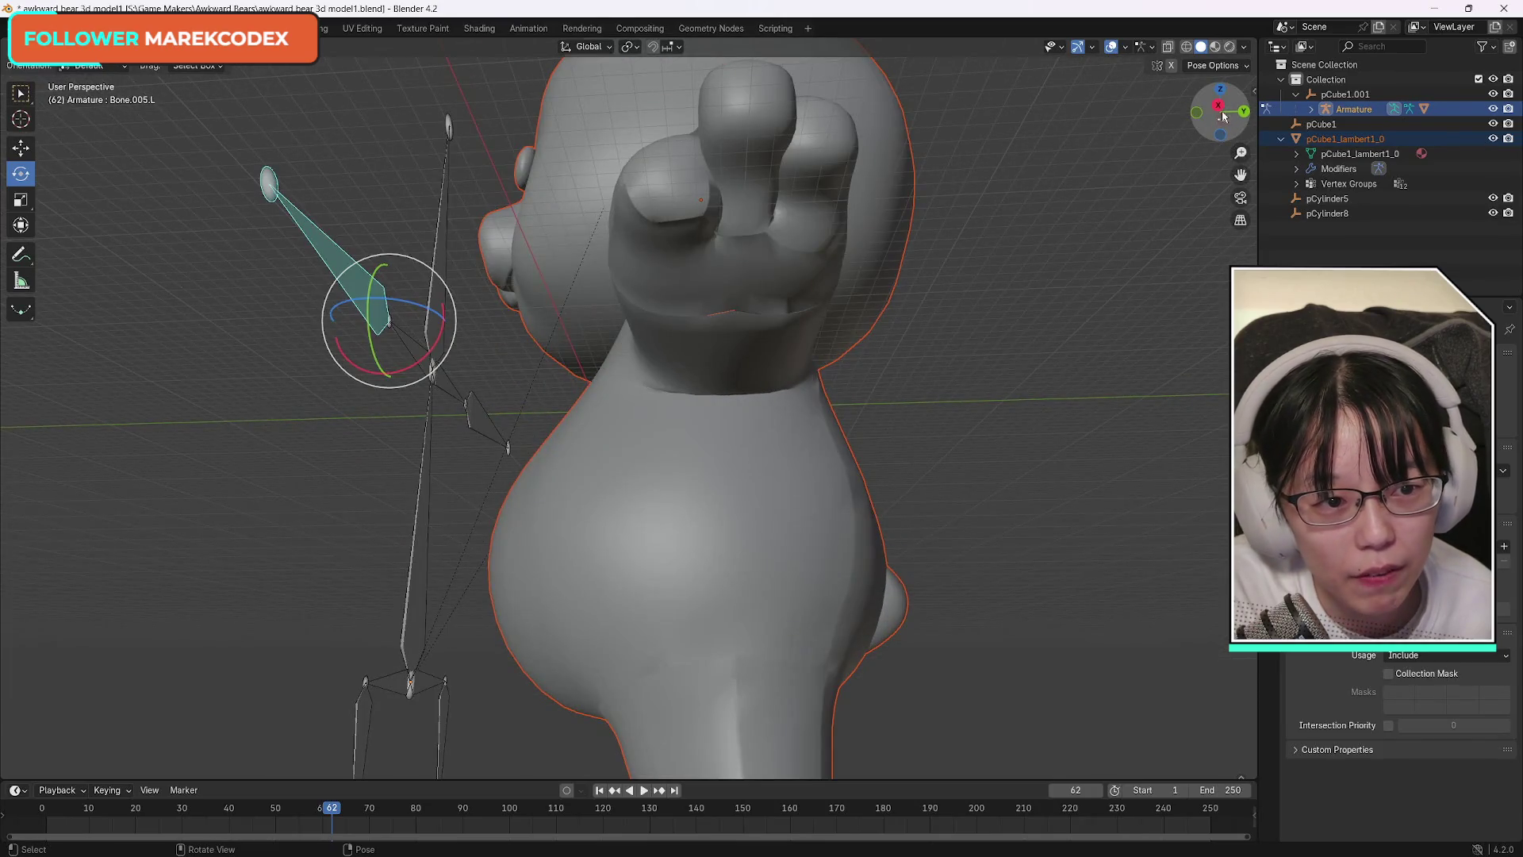
drag(1219, 109, 1204, 115)
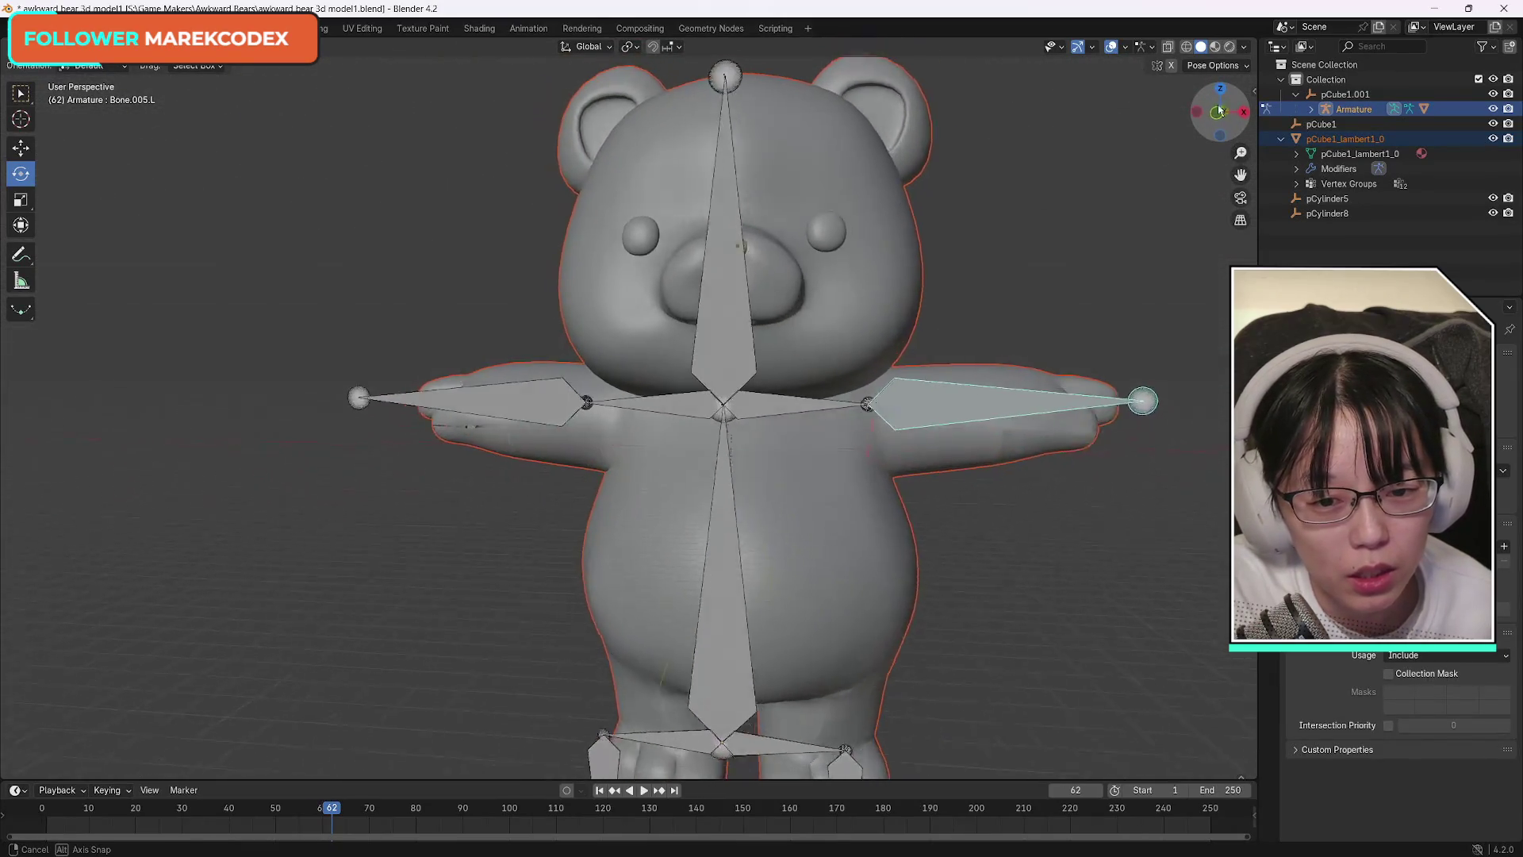
scroll(833, 511, down, 3)
scroll(821, 517, down, 3)
scroll(845, 500, up, 2)
scroll(845, 502, up, 1)
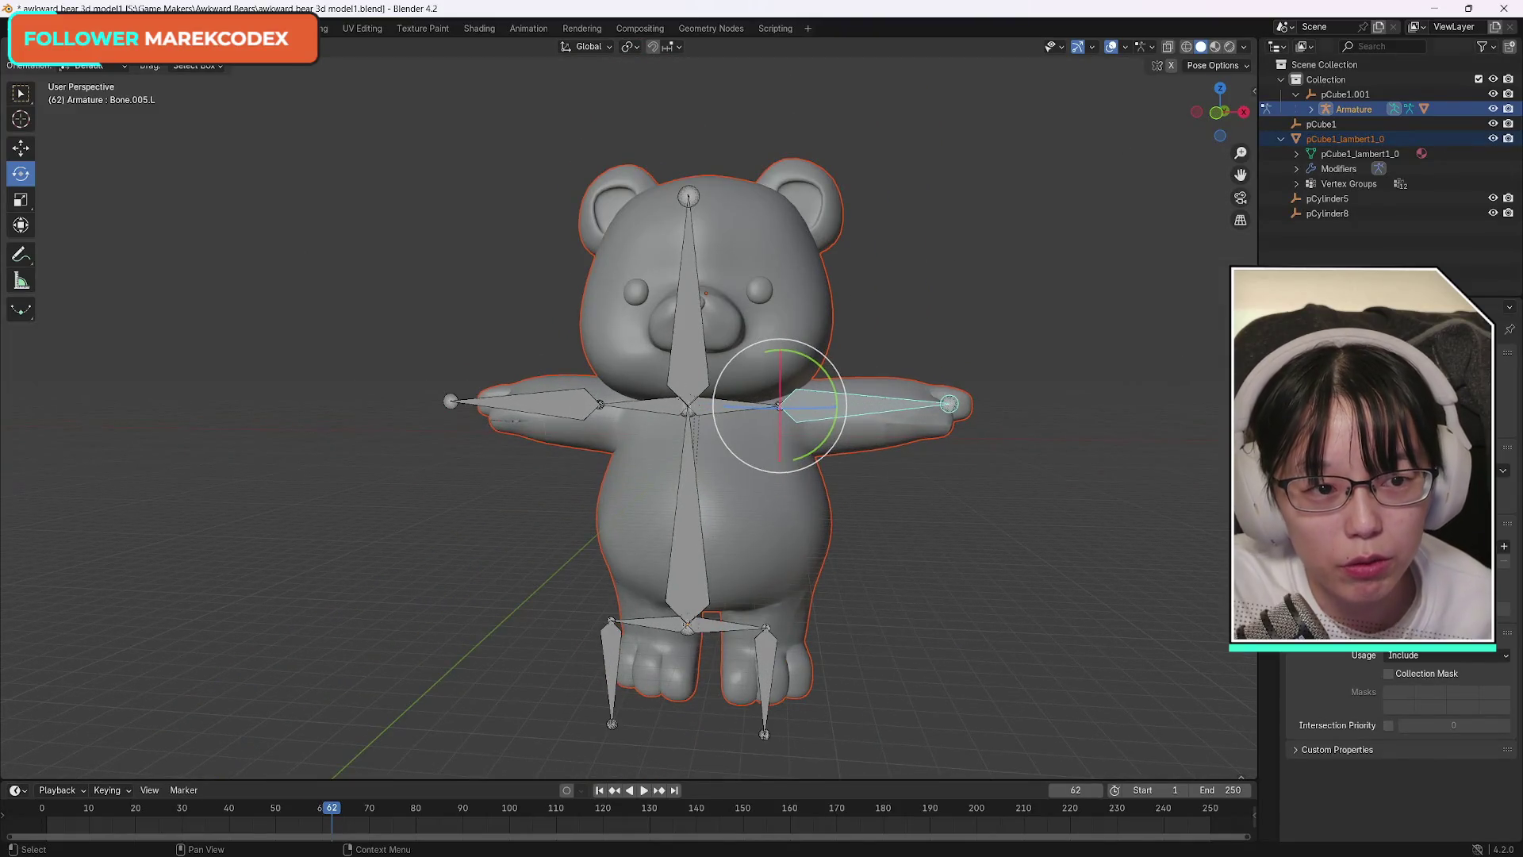
drag(1220, 110, 1218, 117)
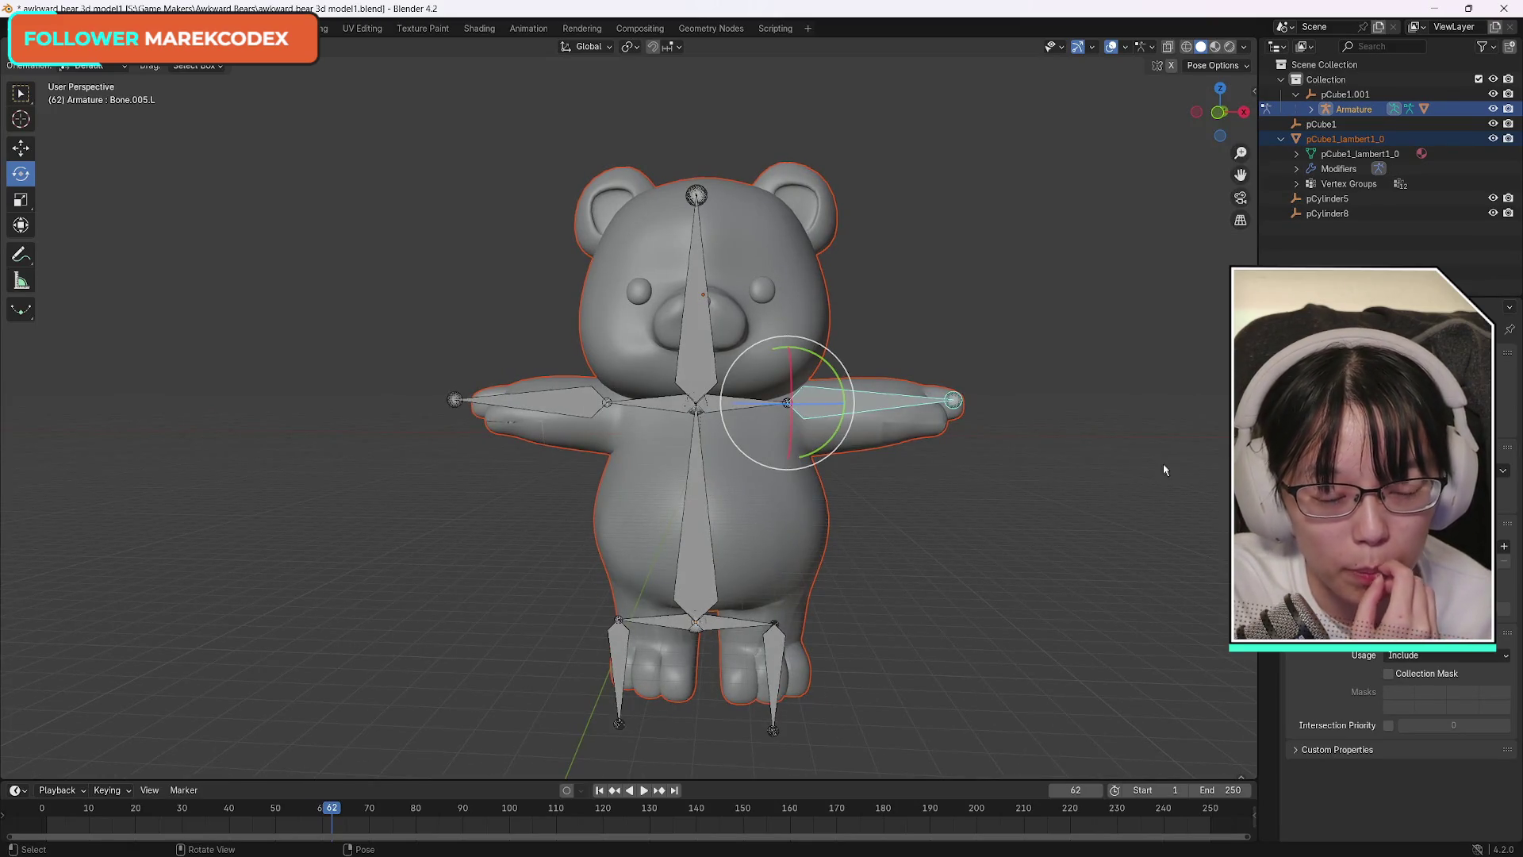
click(1360, 110)
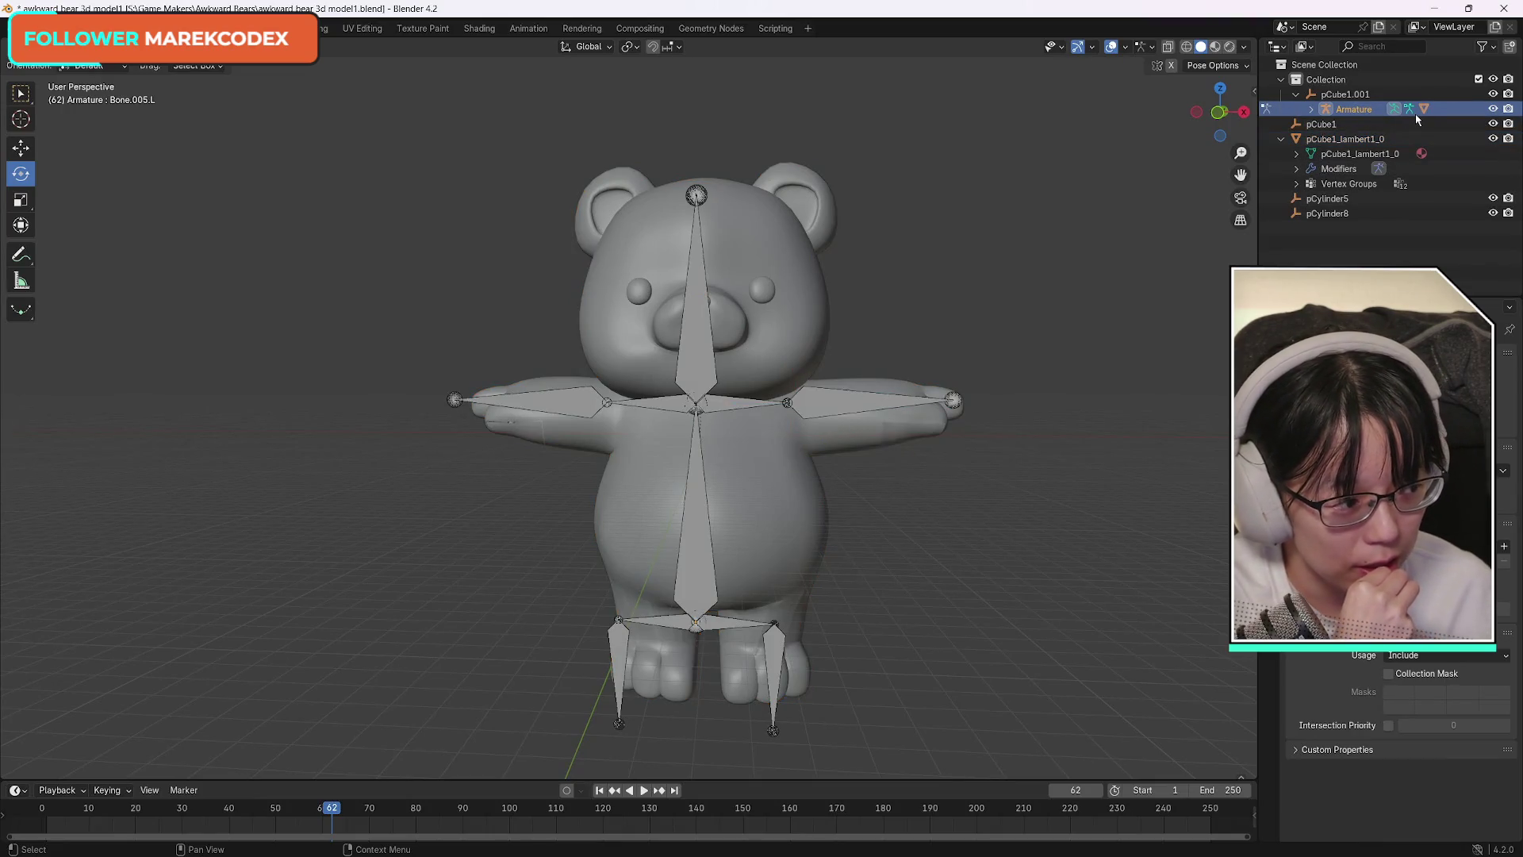
Delete the bear's bones, then select pCube1_lambert1_0 and toggle its visibility off and on.
key(Delete)
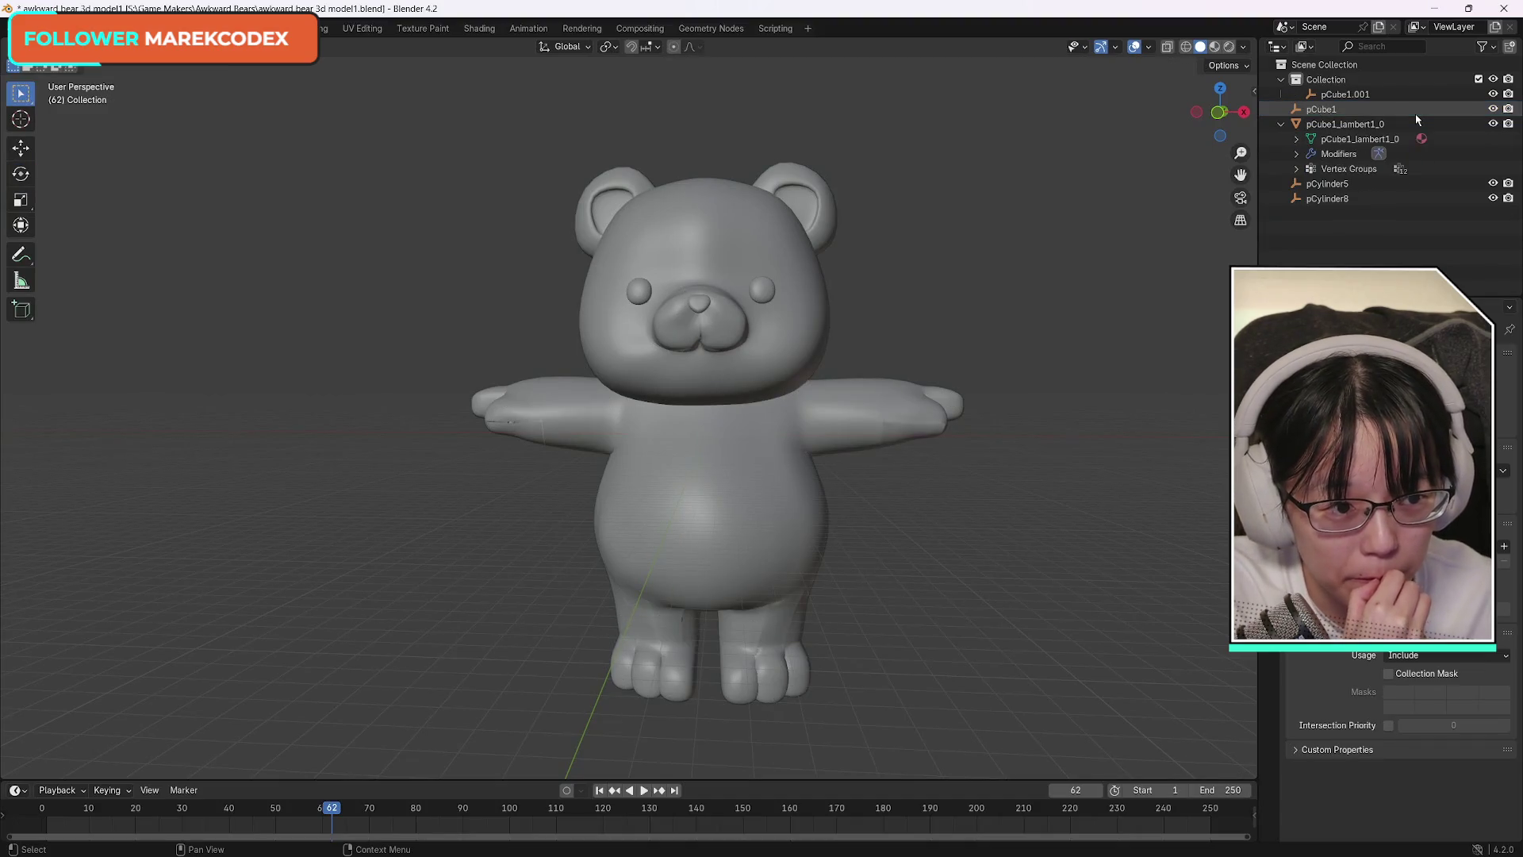
click(1344, 125)
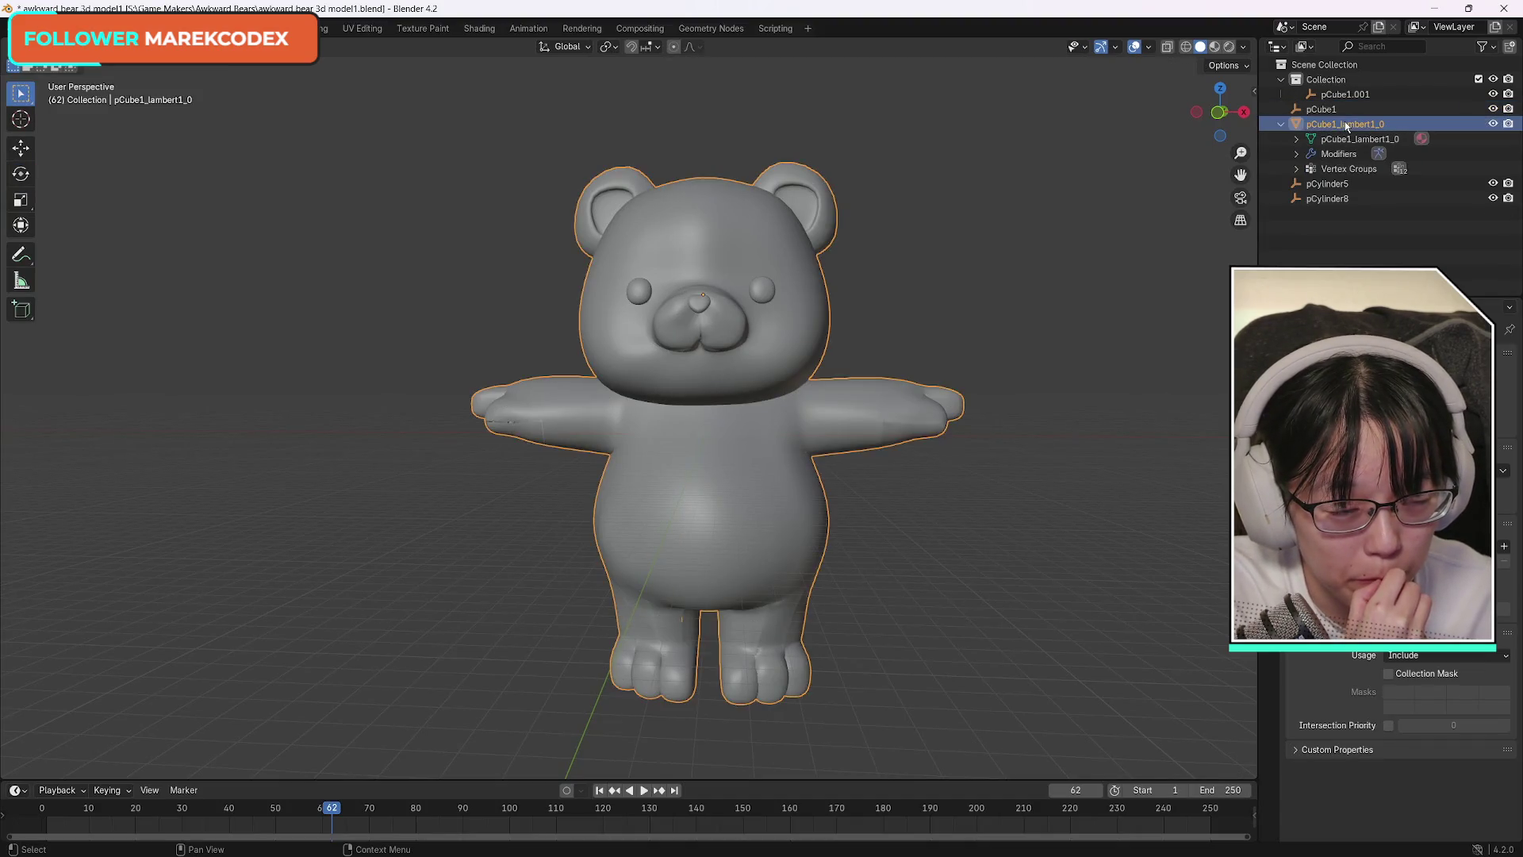
click(1282, 125)
click(1494, 124)
click(1494, 123)
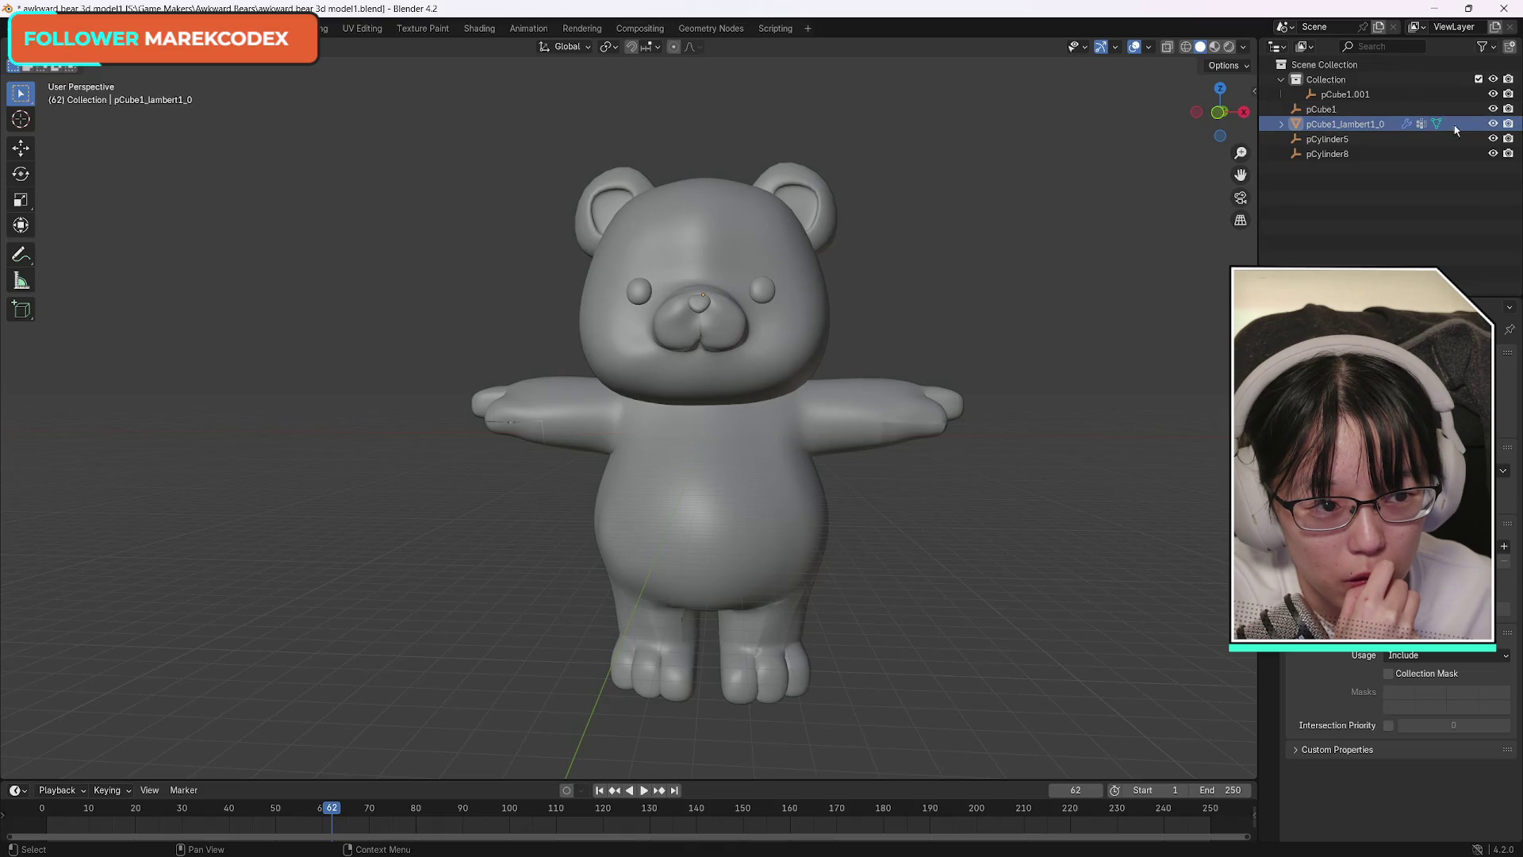
Expand the mesh's Vertex Groups in the Outliner, undoing an accidental deletion of the mesh.
click(1281, 124)
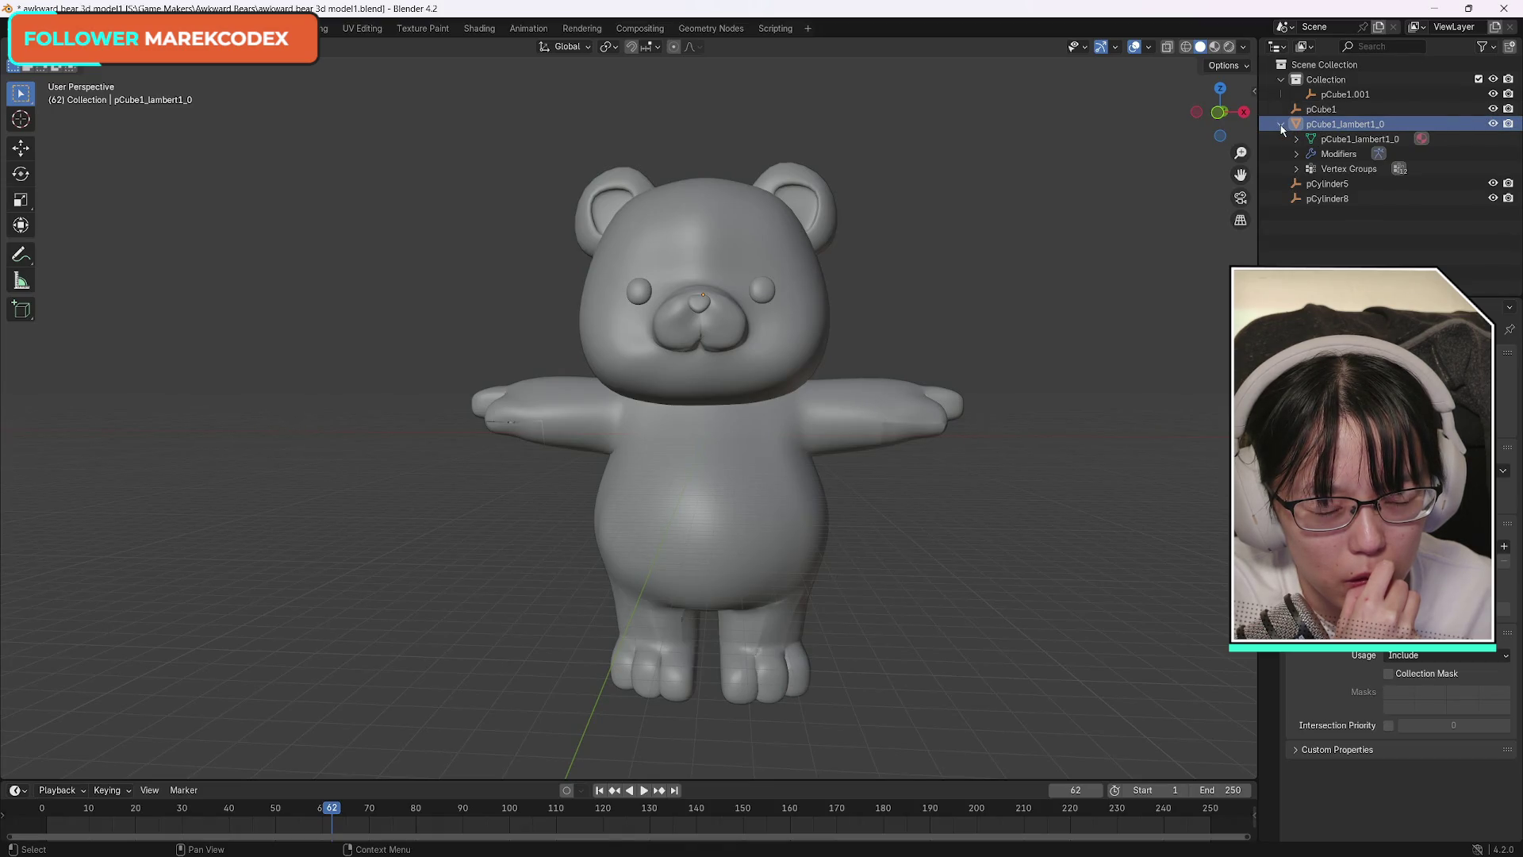
click(1295, 169)
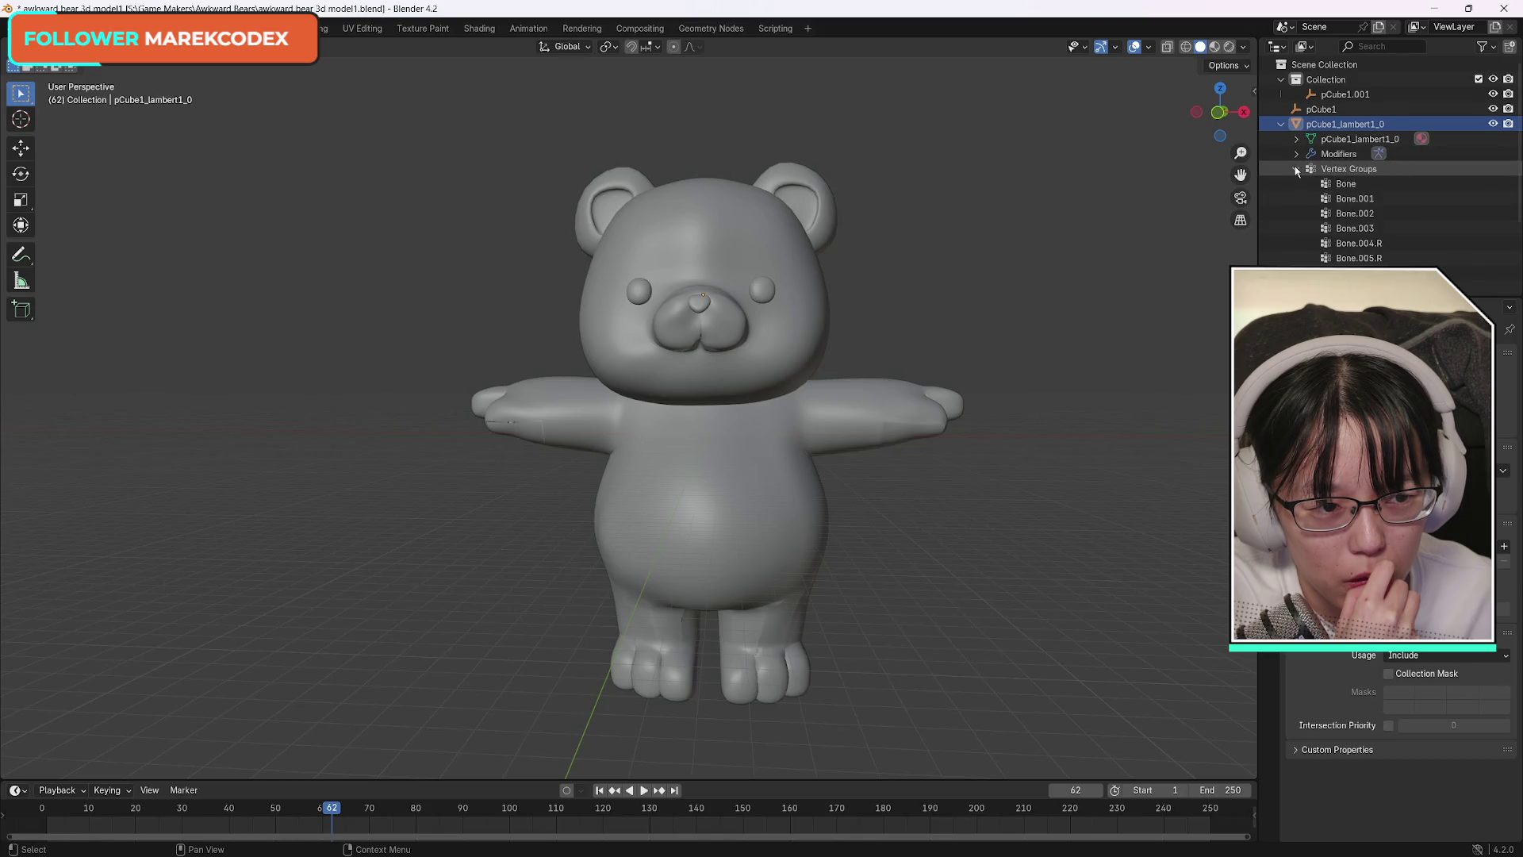
click(1348, 170)
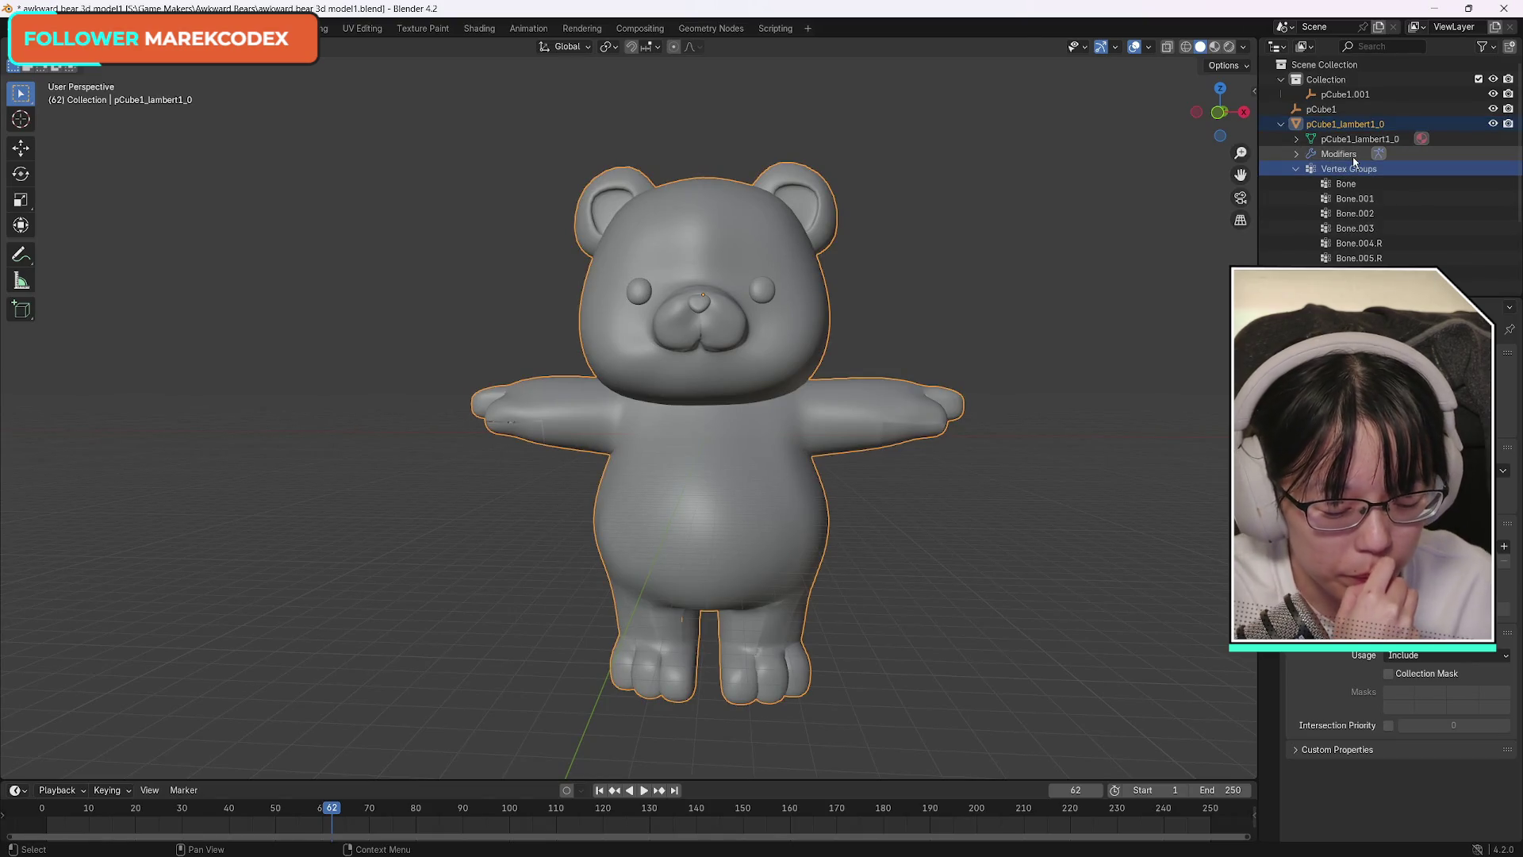
key(Delete)
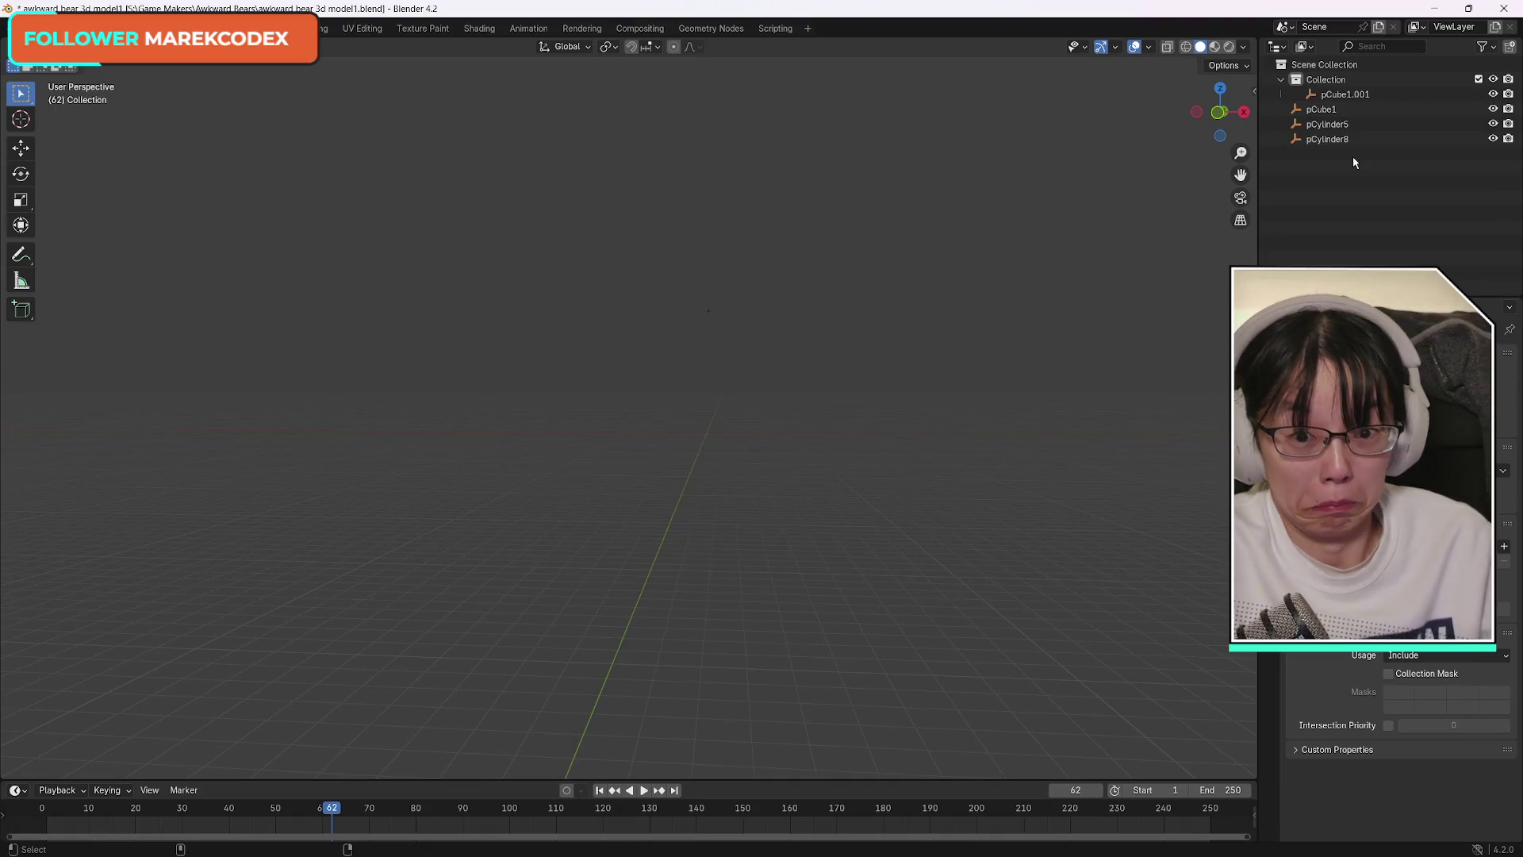
key(ctrl+z)
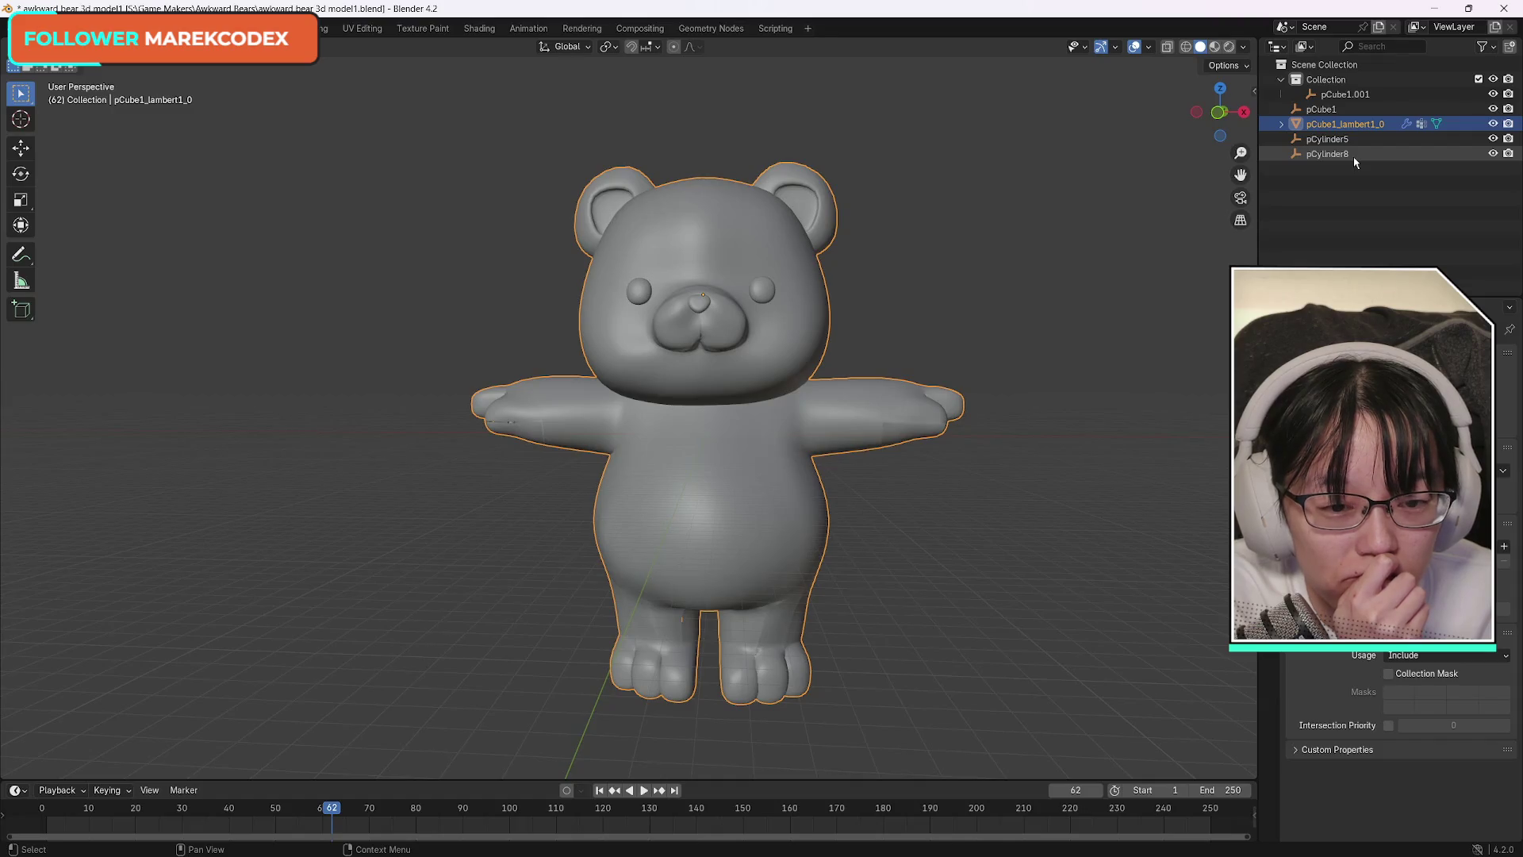
click(1282, 125)
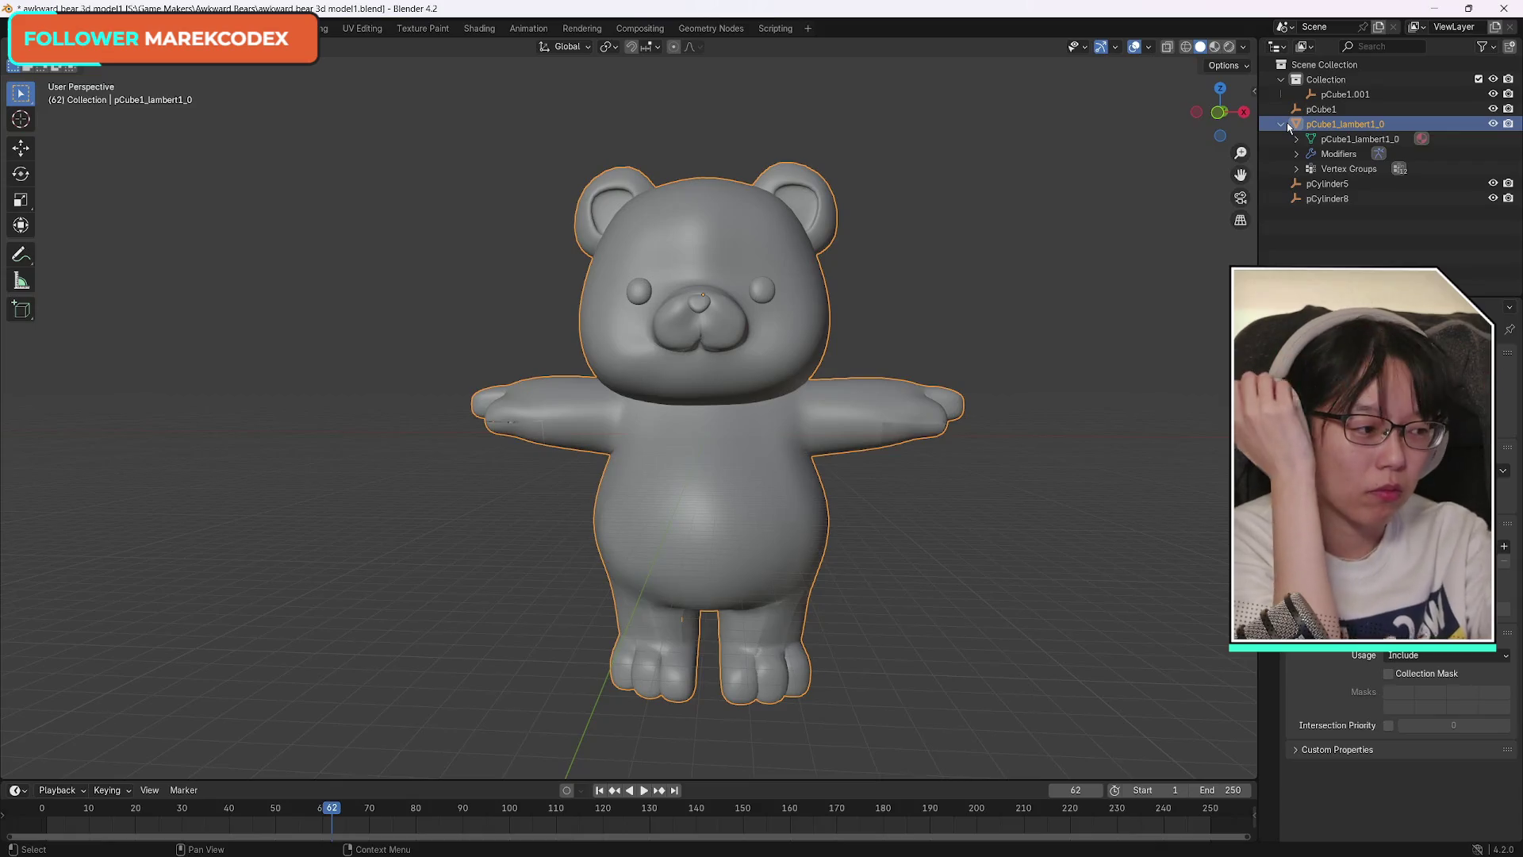
right_click(1345, 122)
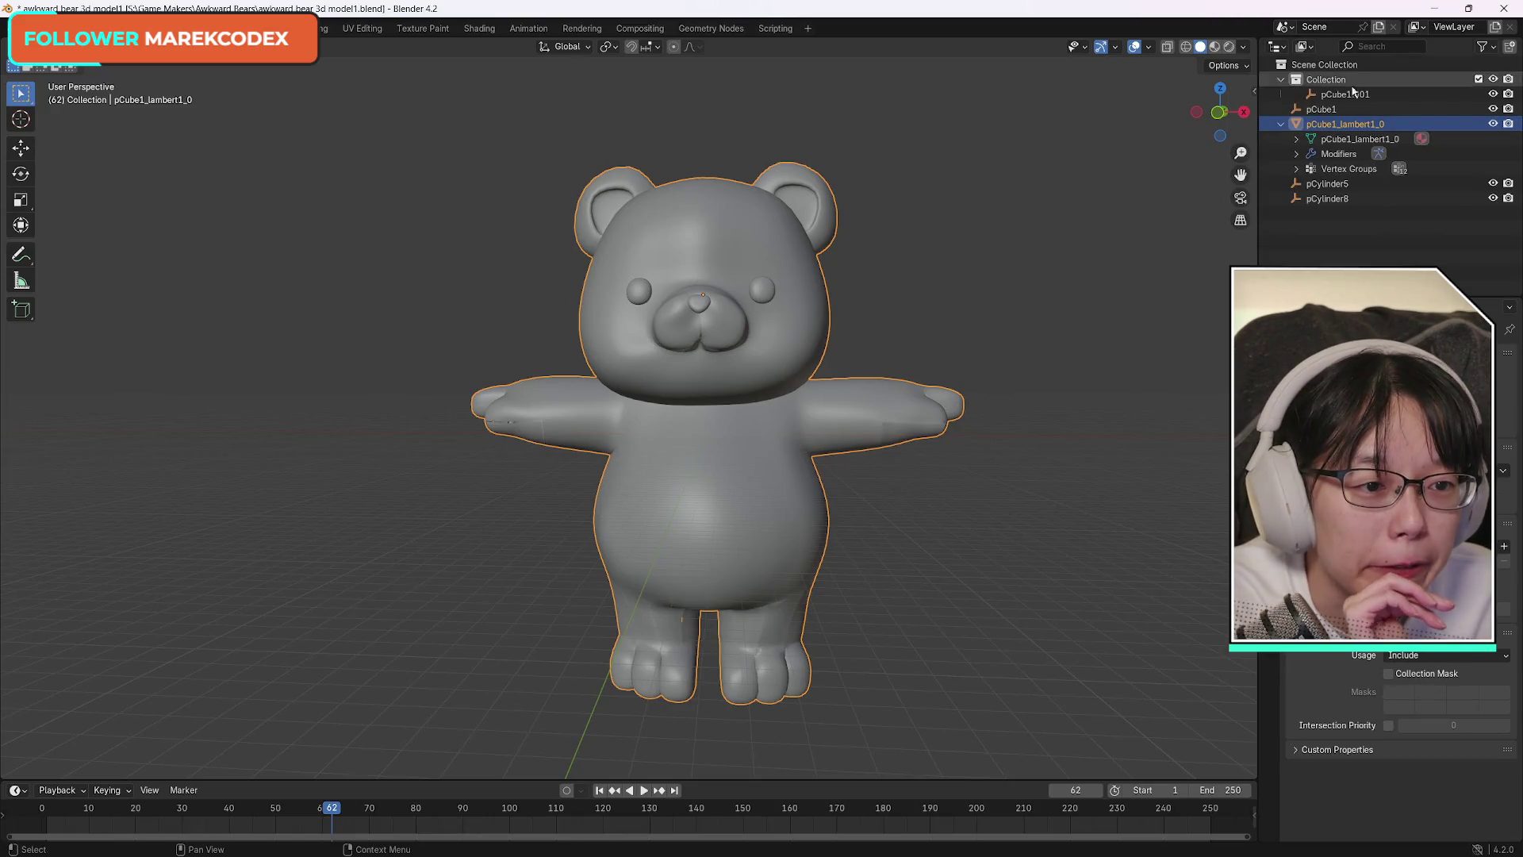
Check the Armature modifier under pCube1_lambert1_0, twice deleting the mesh and undoing it.
click(1282, 124)
click(1282, 123)
click(1297, 154)
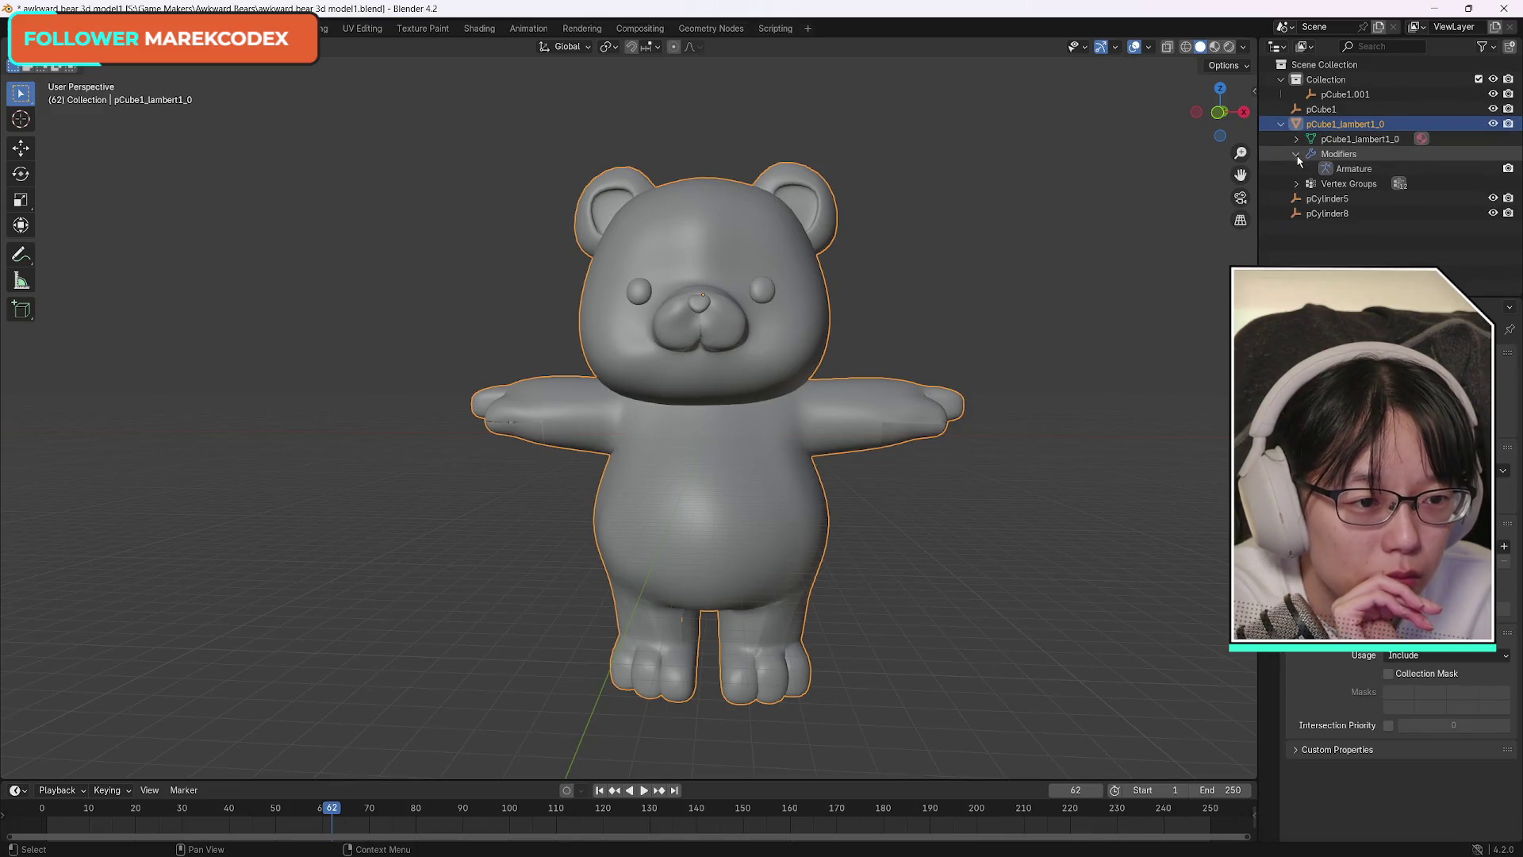
click(1353, 168)
key(Delete)
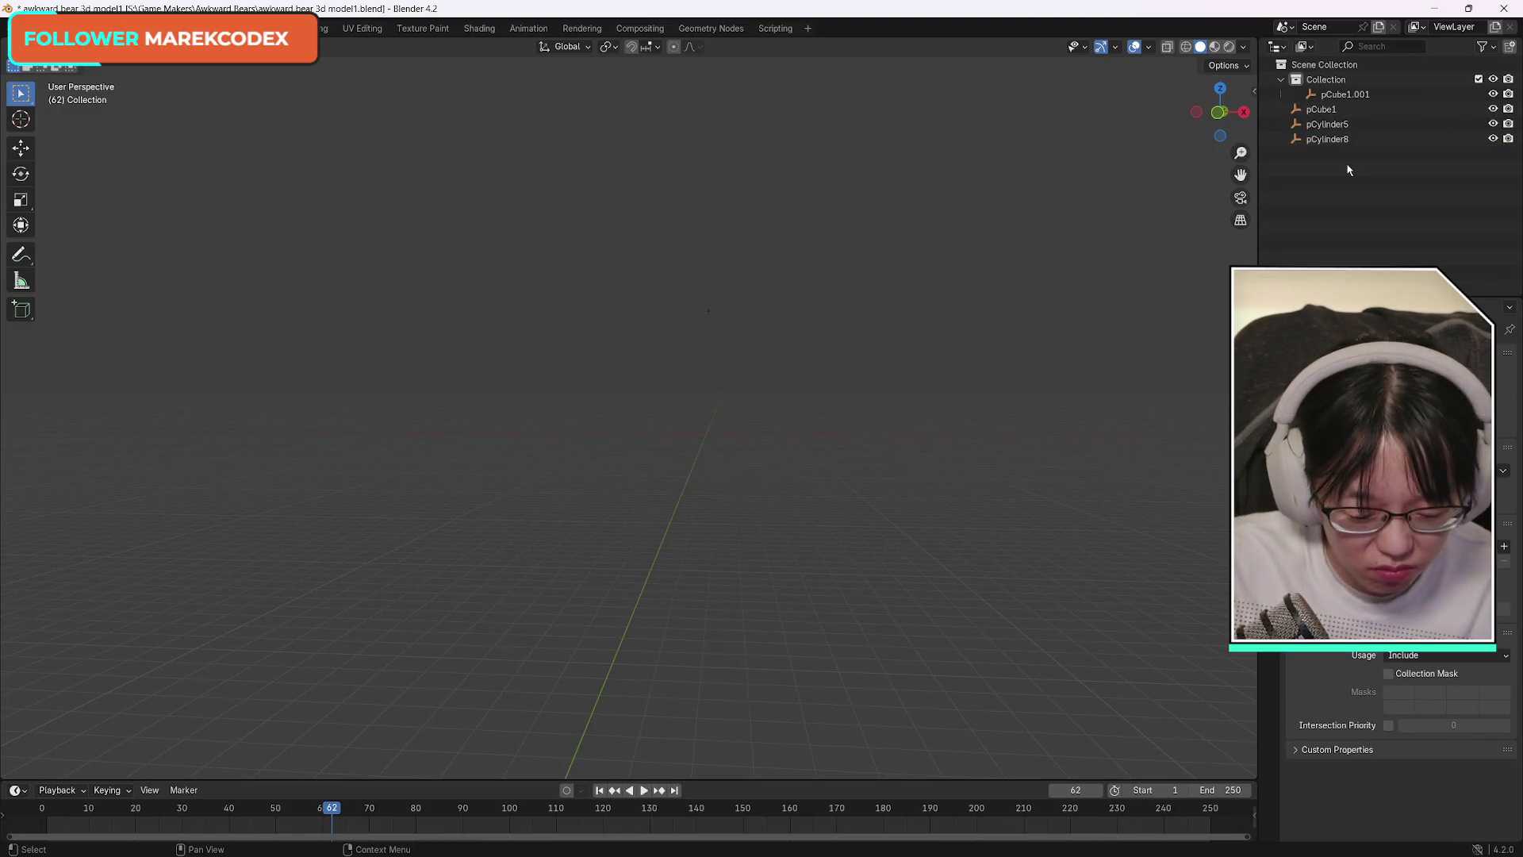
key(ctrl+z)
click(1282, 124)
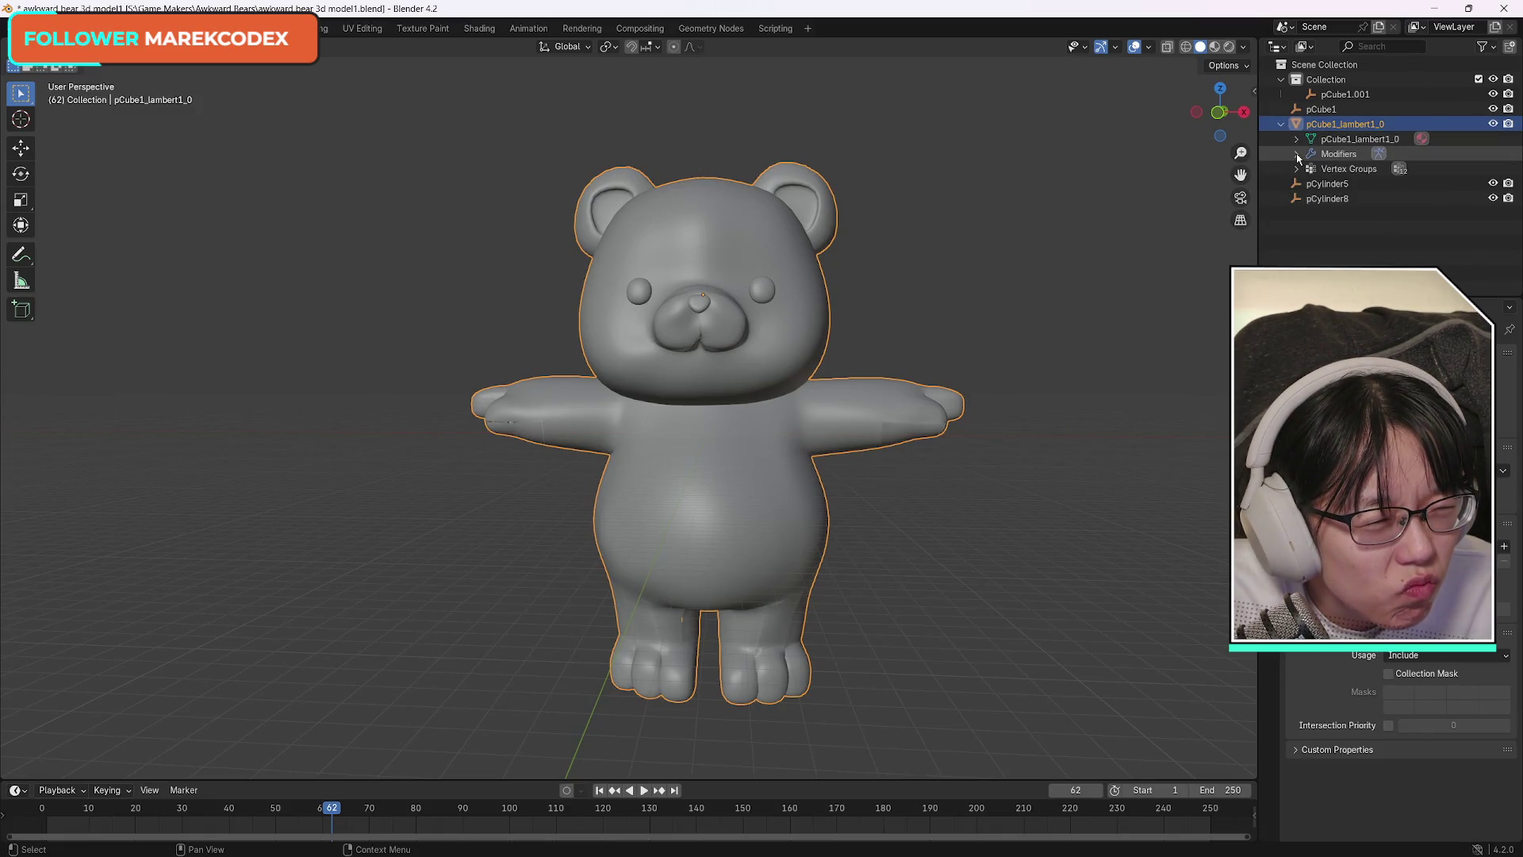
click(1296, 154)
click(1352, 169)
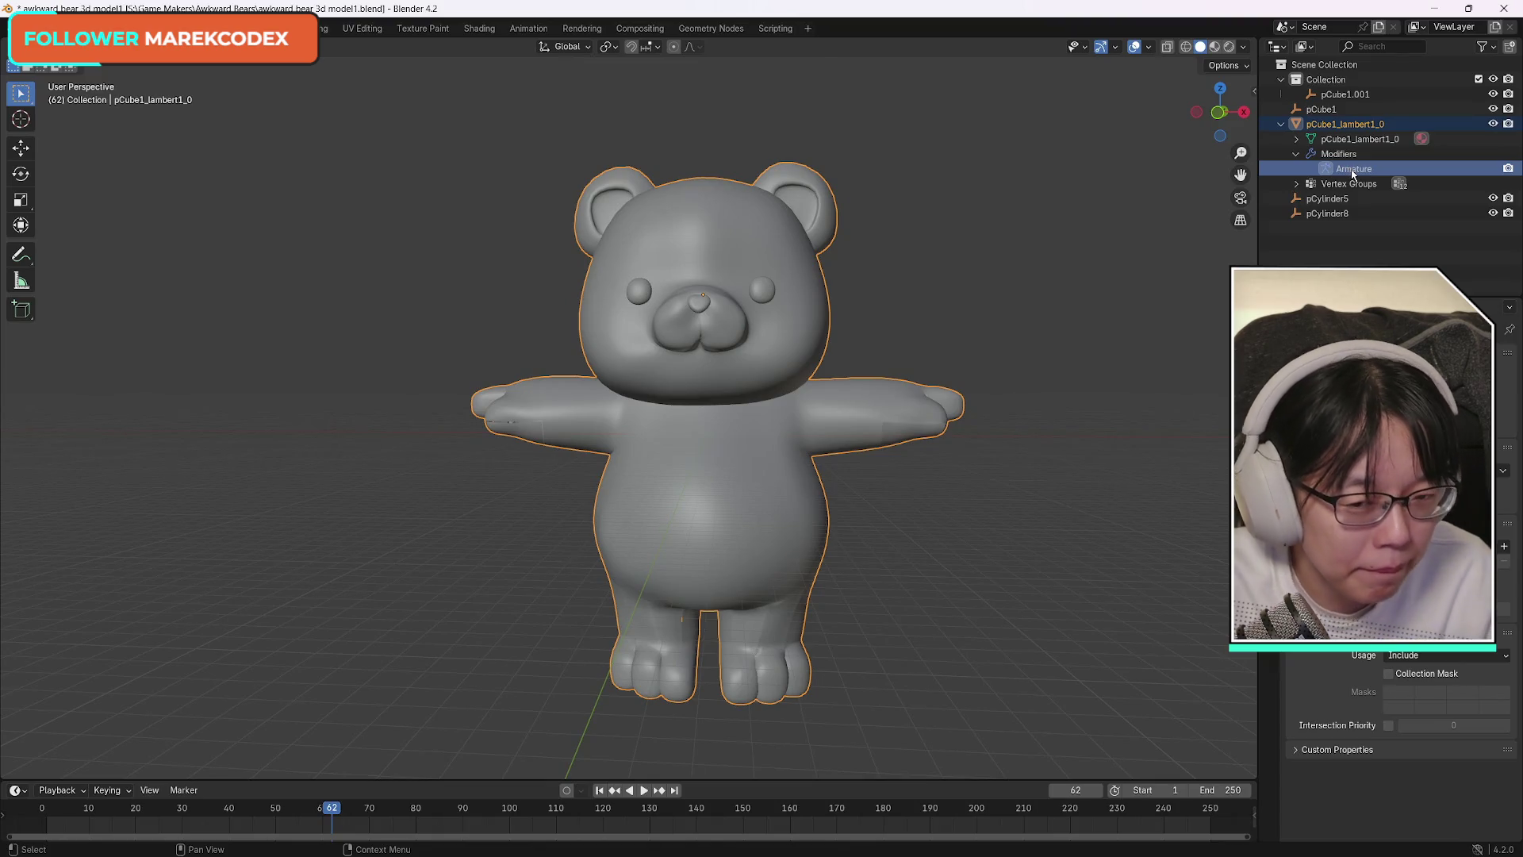
key(Delete)
key(ctrl+z)
Delete the bear mesh pCube1_lambert1_0 for good and select the leftover pCube1 object.
click(1282, 125)
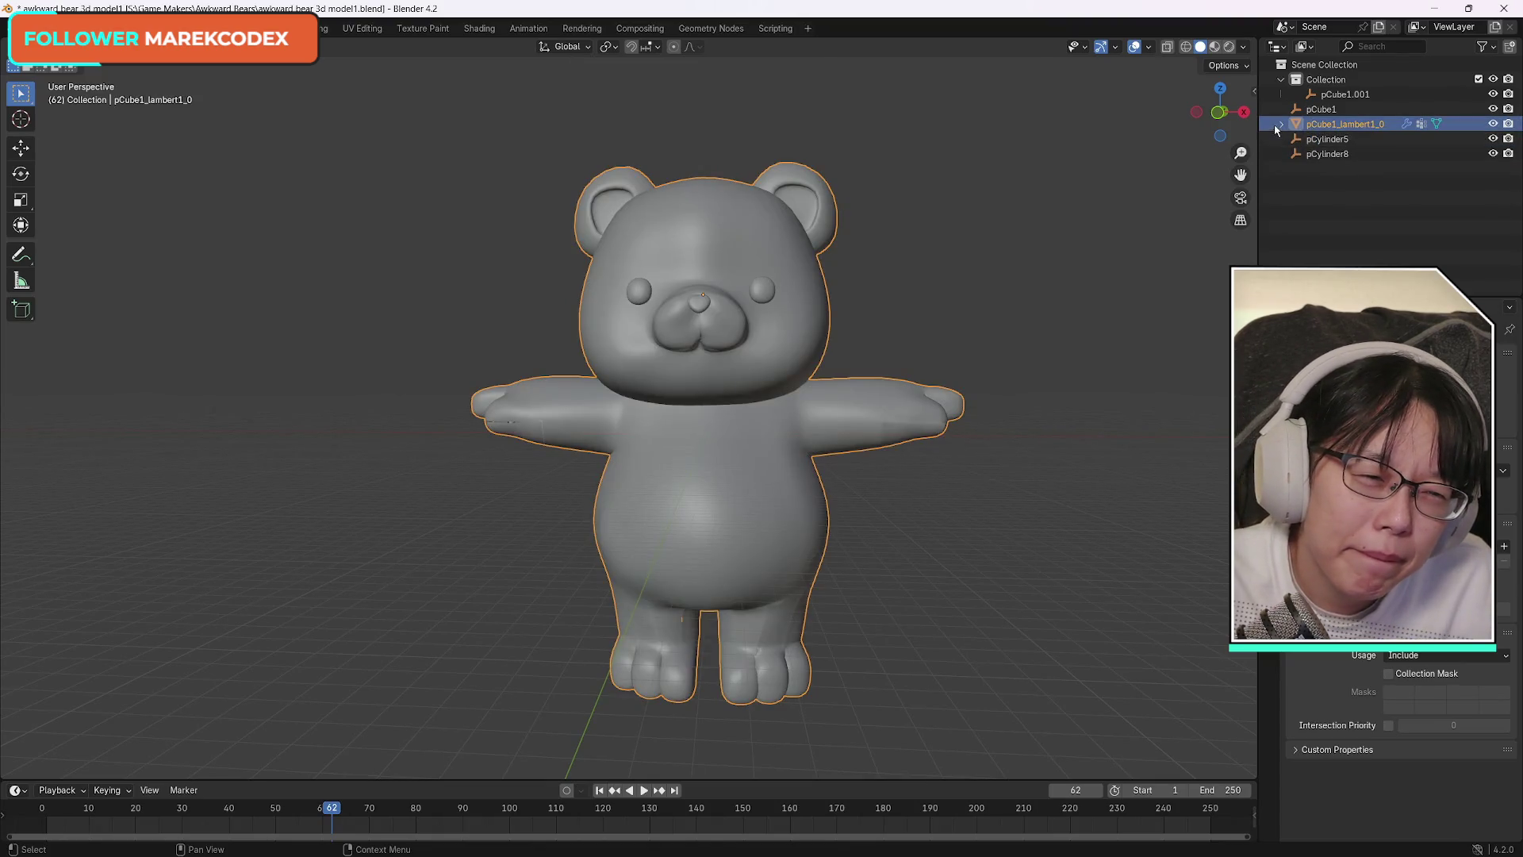
click(1297, 154)
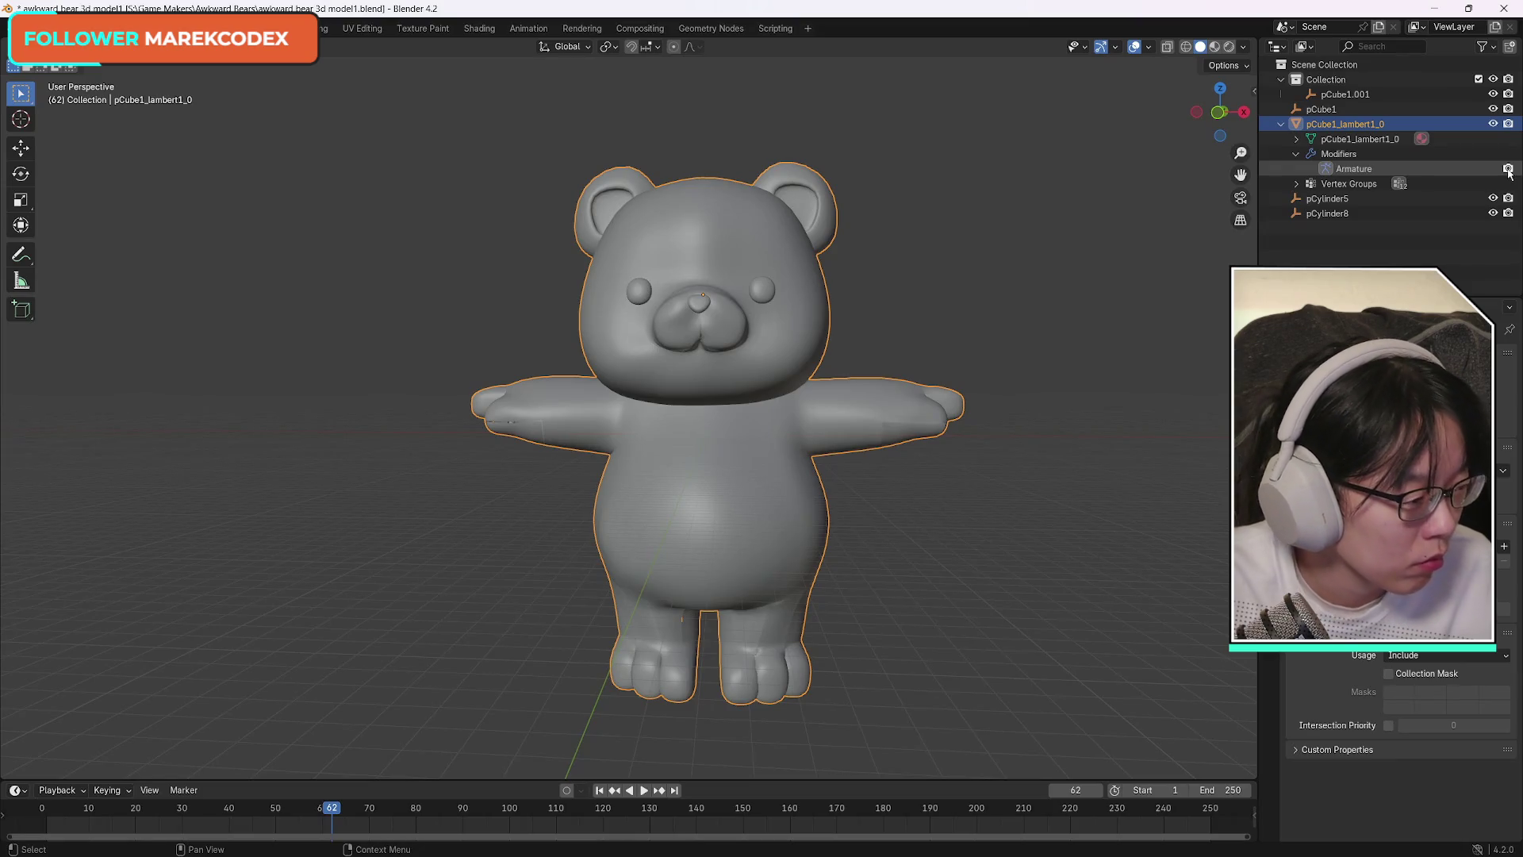
click(1282, 124)
click(1281, 125)
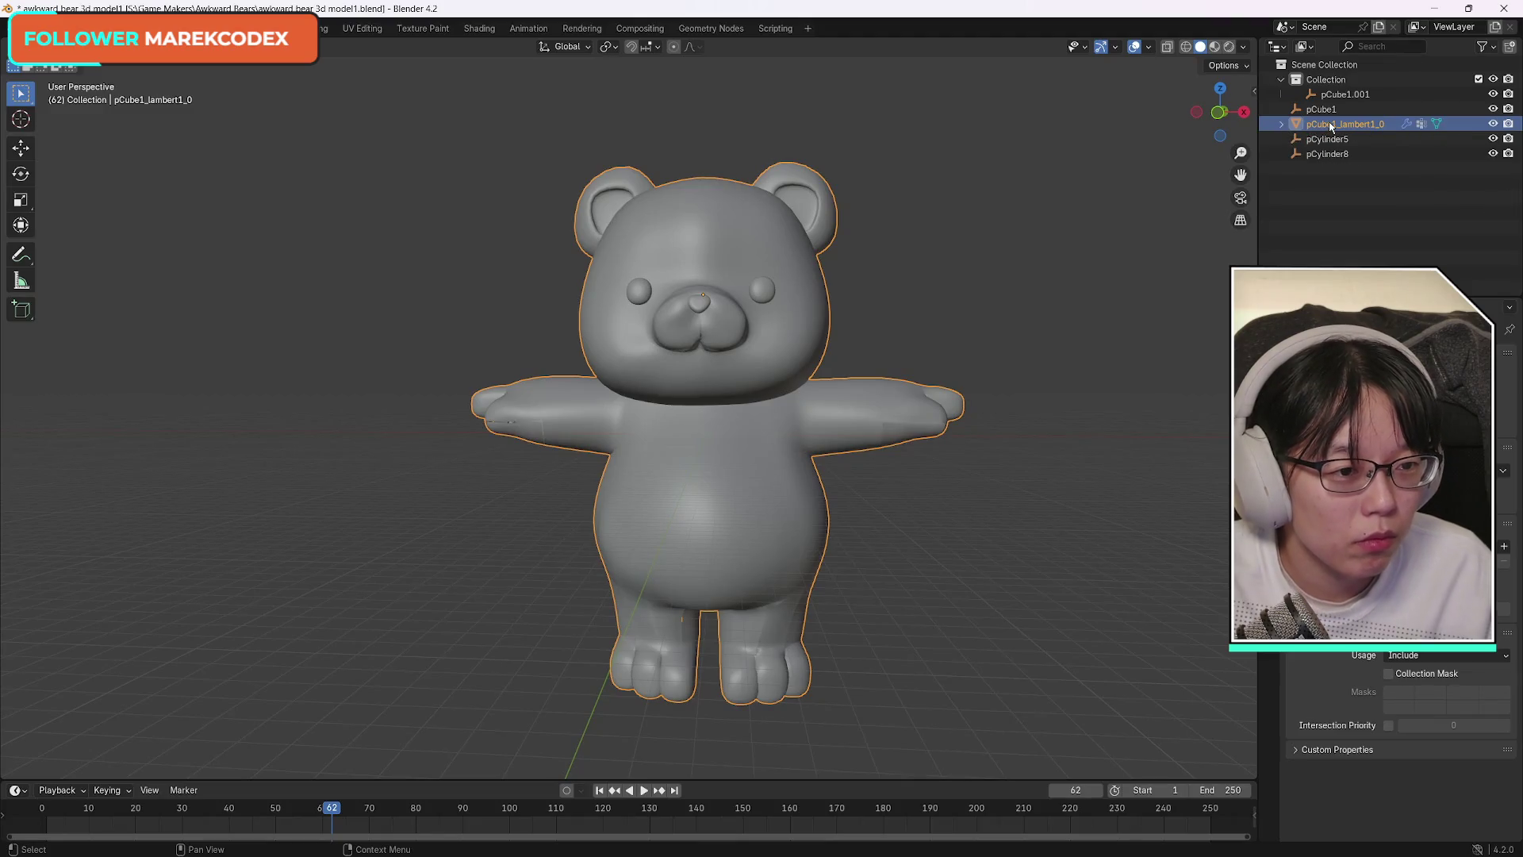
key(Delete)
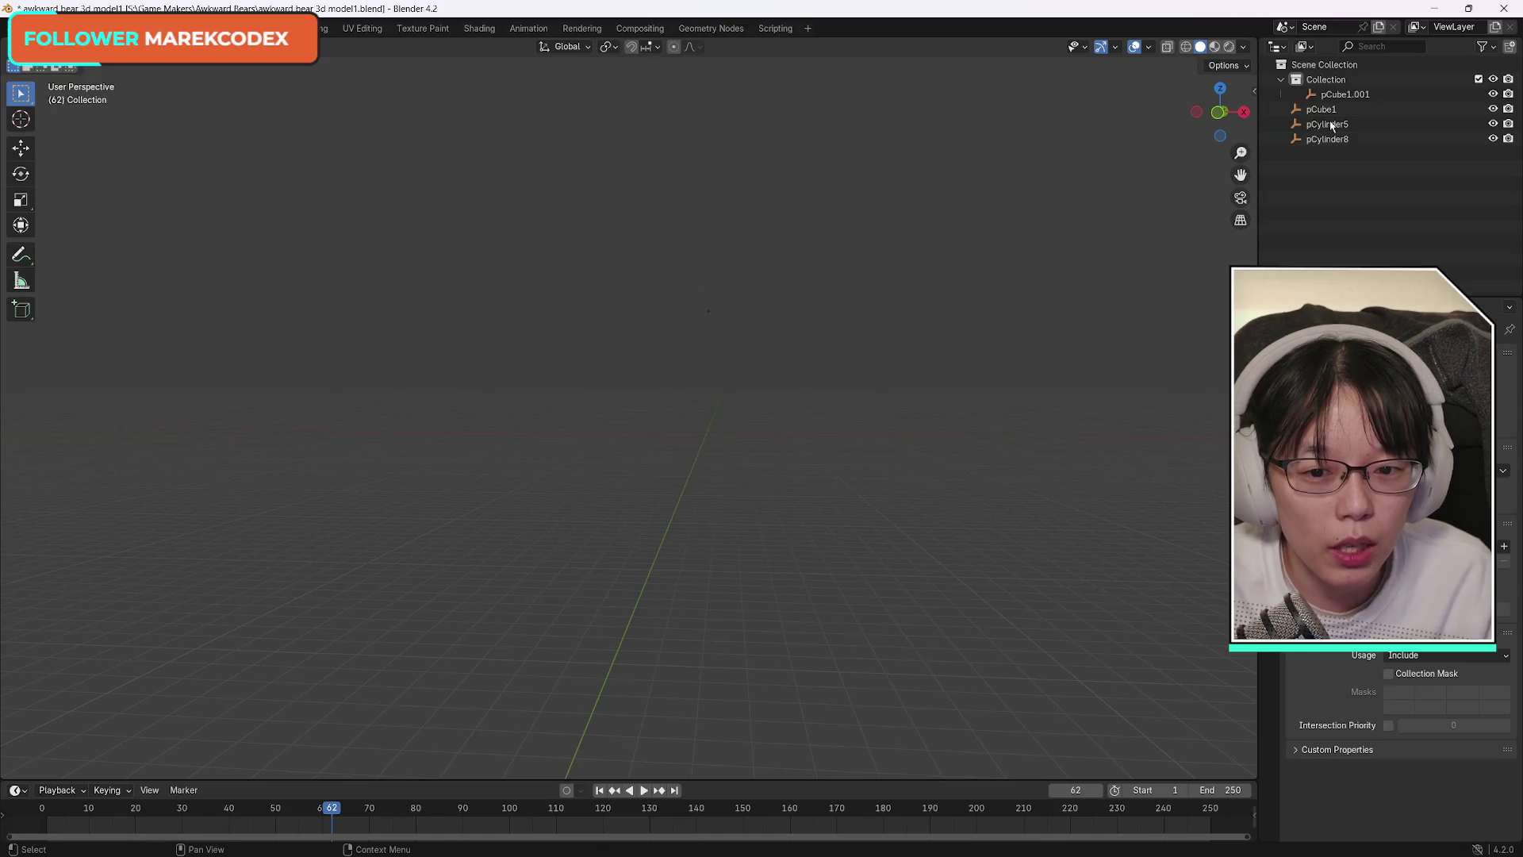
click(1333, 108)
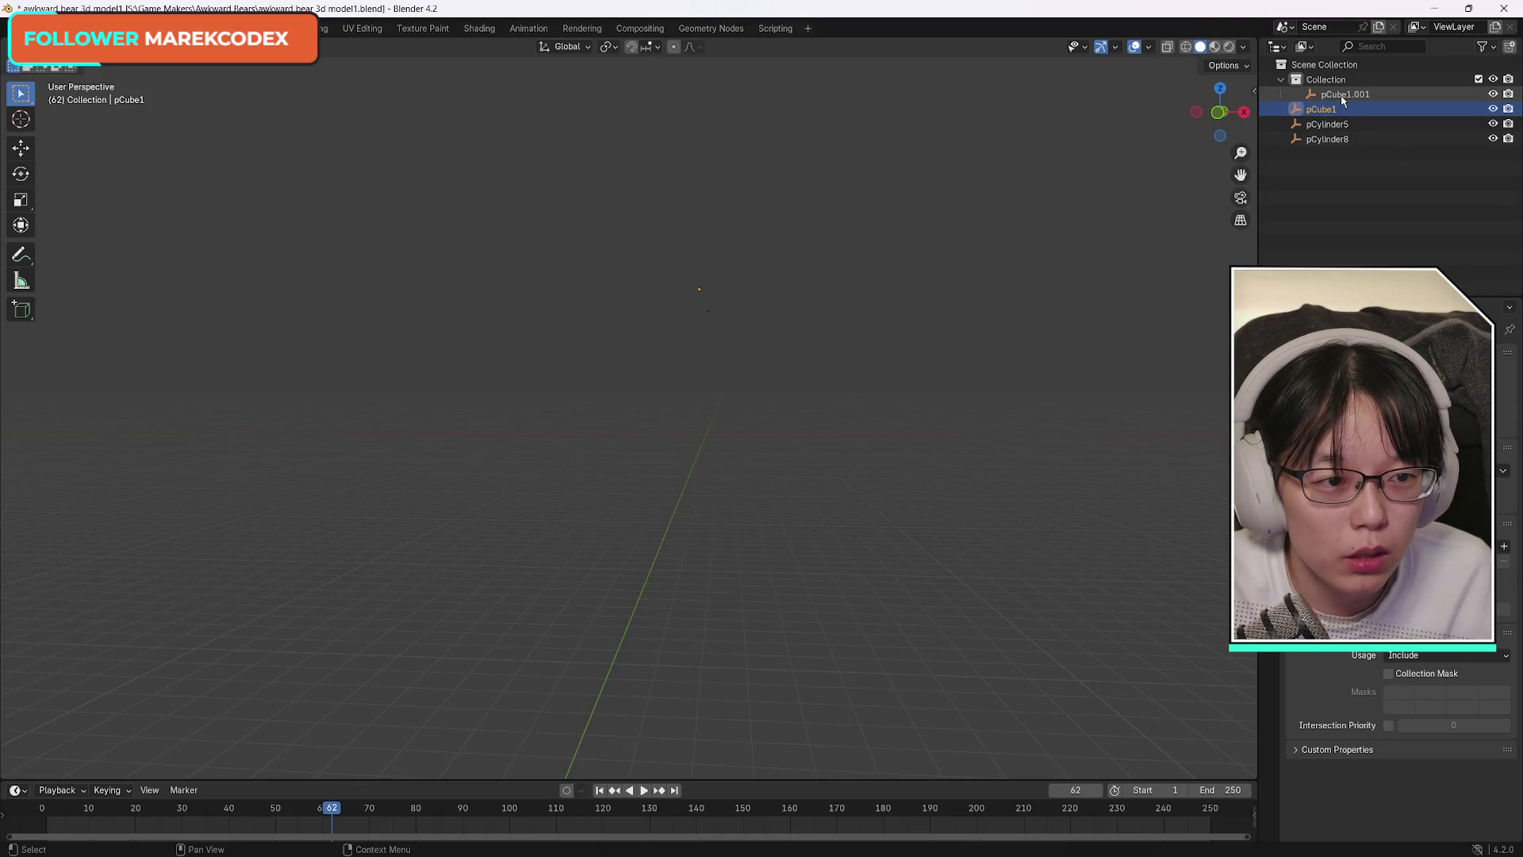
Orbit the empty scene and set the view to Back Orthographic.
middle_drag(666, 301, 853, 242)
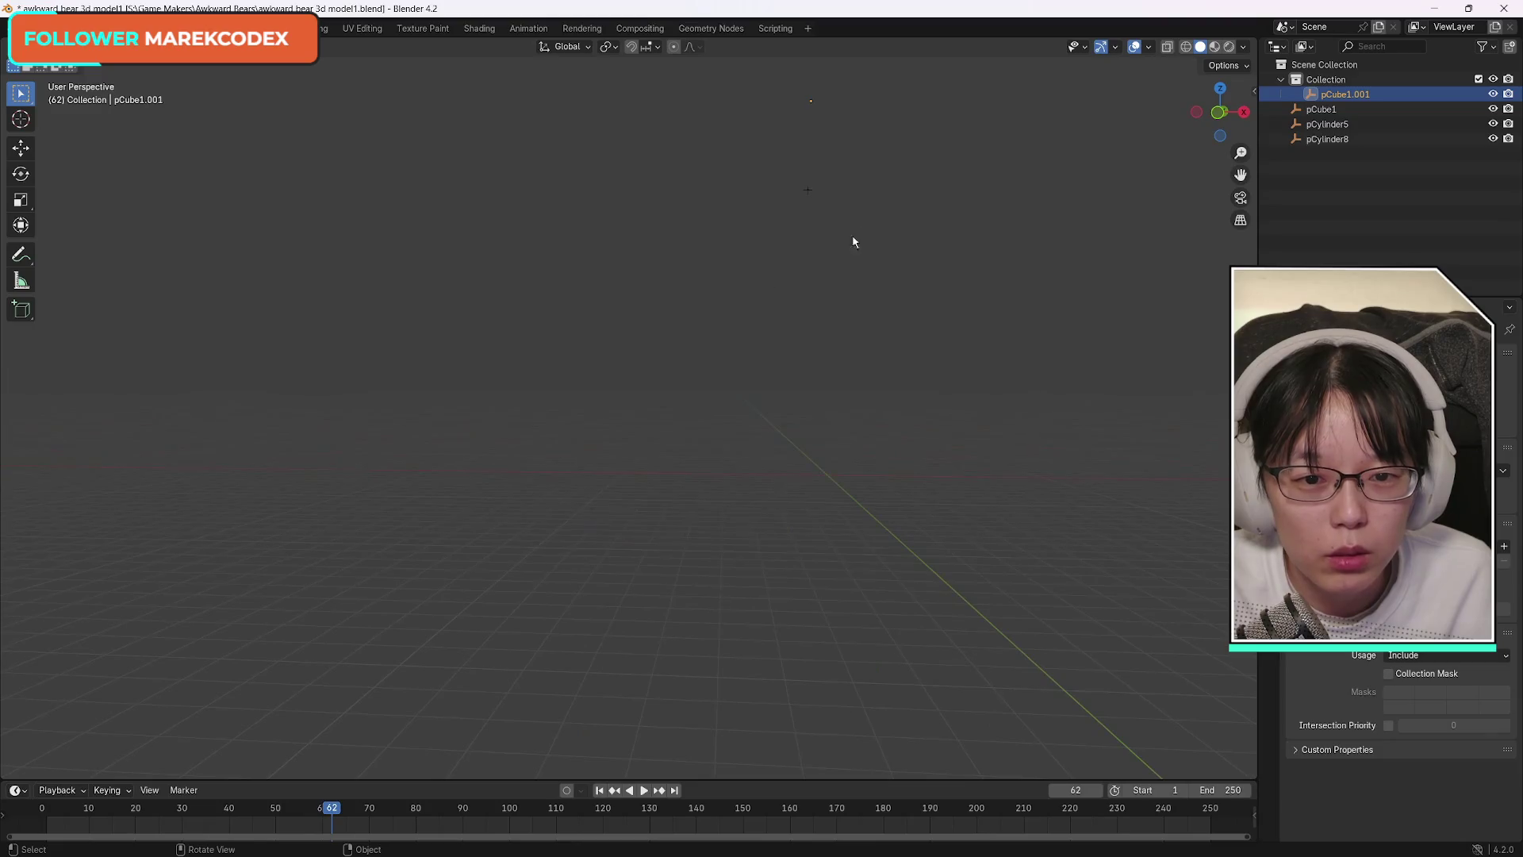
mouse_move(810, 100)
middle_down()
mouse_move(762, 358)
mouse_move(1231, 163)
middle_up()
drag(1240, 194, 884, 290)
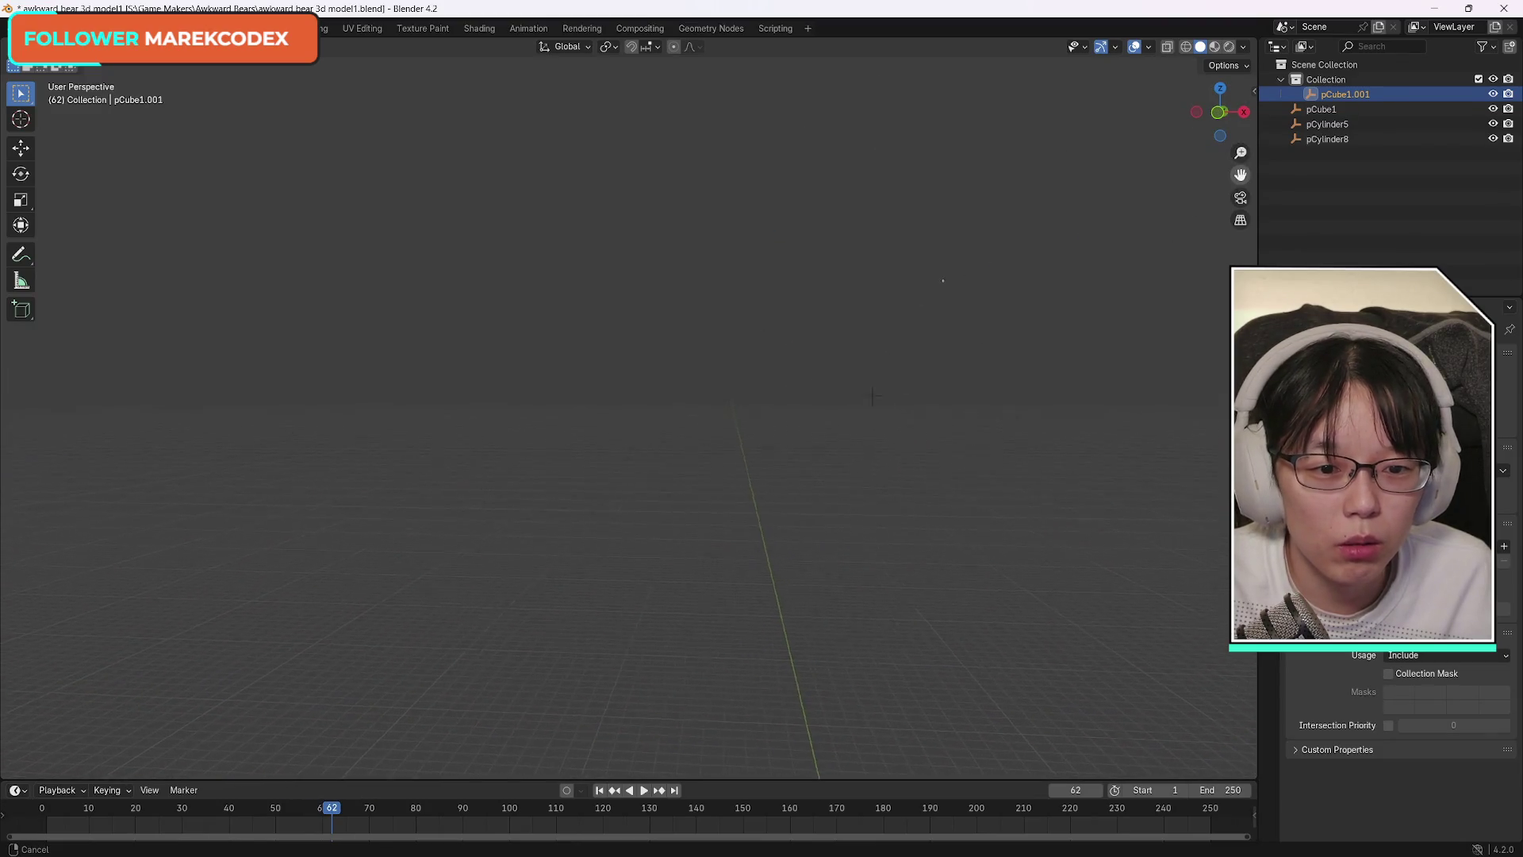
mouse_move(915, 344)
middle_down()
mouse_move(1116, 324)
mouse_move(1219, 221)
middle_up()
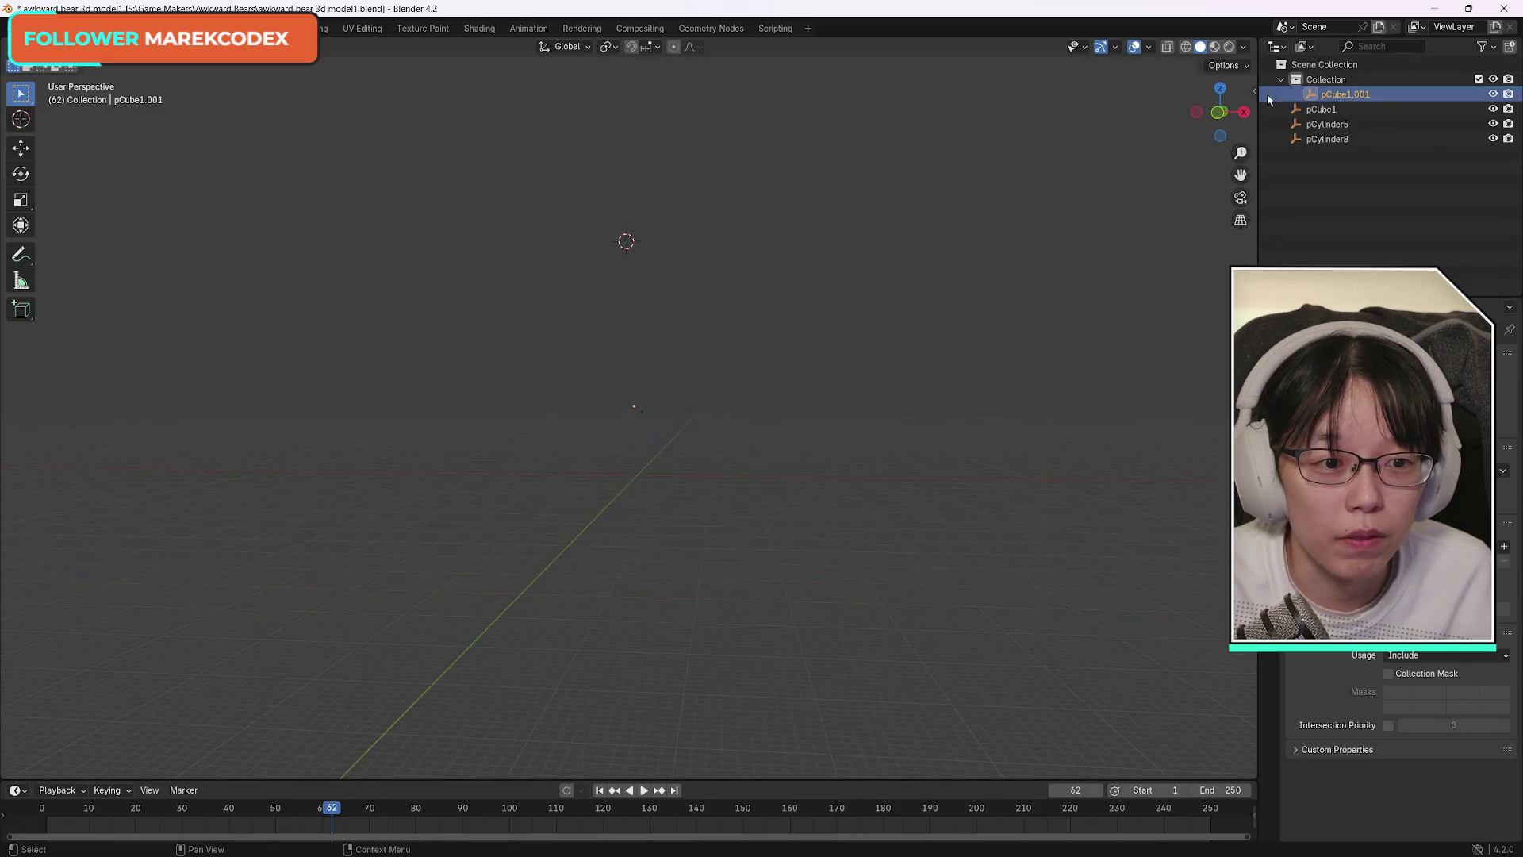
drag(1218, 112, 1219, 115)
click(1220, 115)
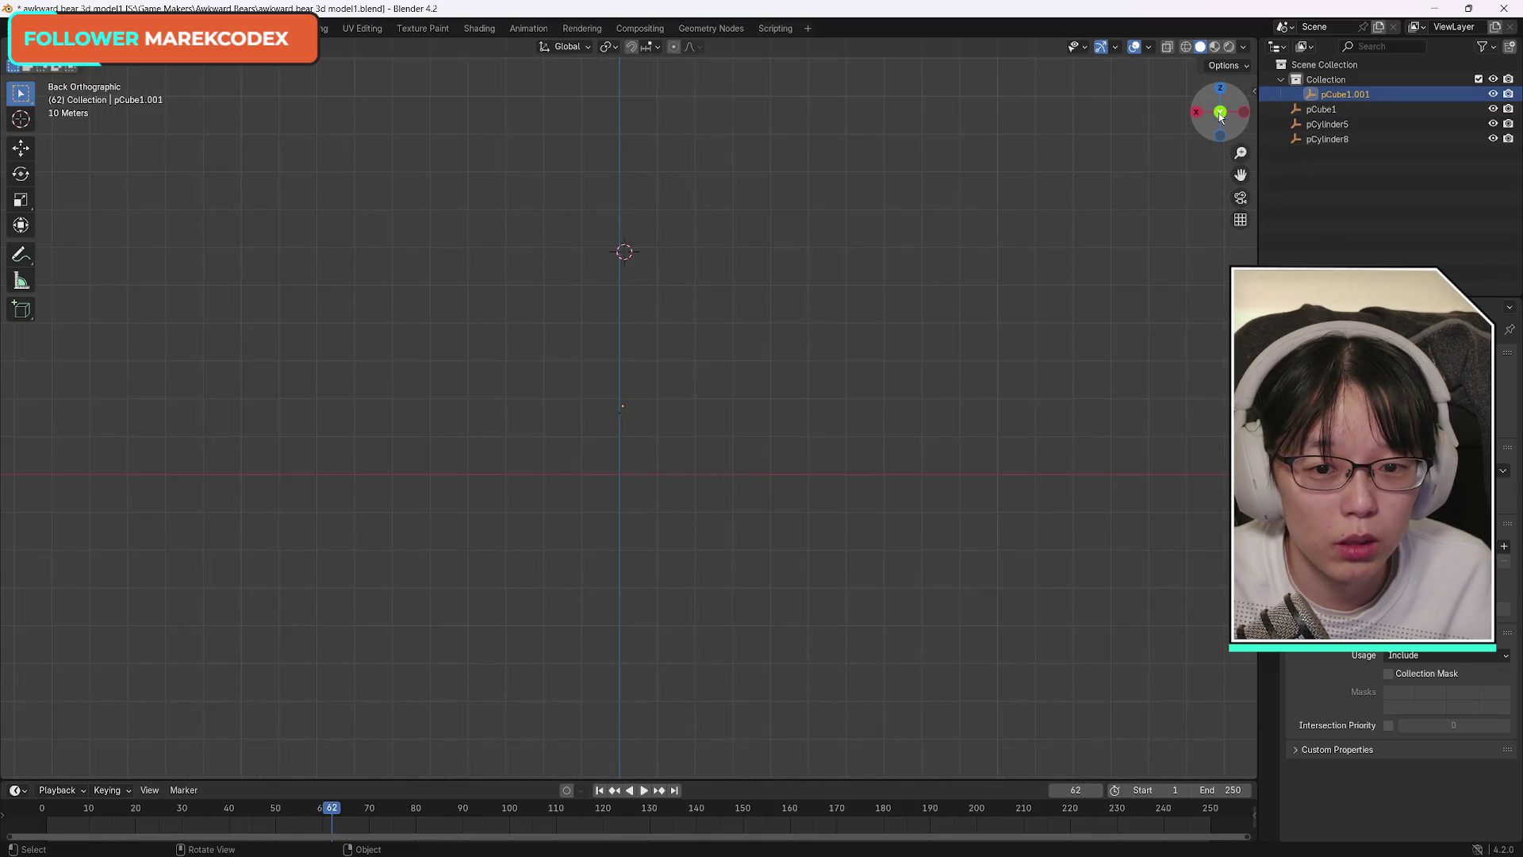
Undo to restore the bear mesh, expand its Vertex Groups, and bring up the YouTube window.
key(ctrl+z)
key(ctrl+z)
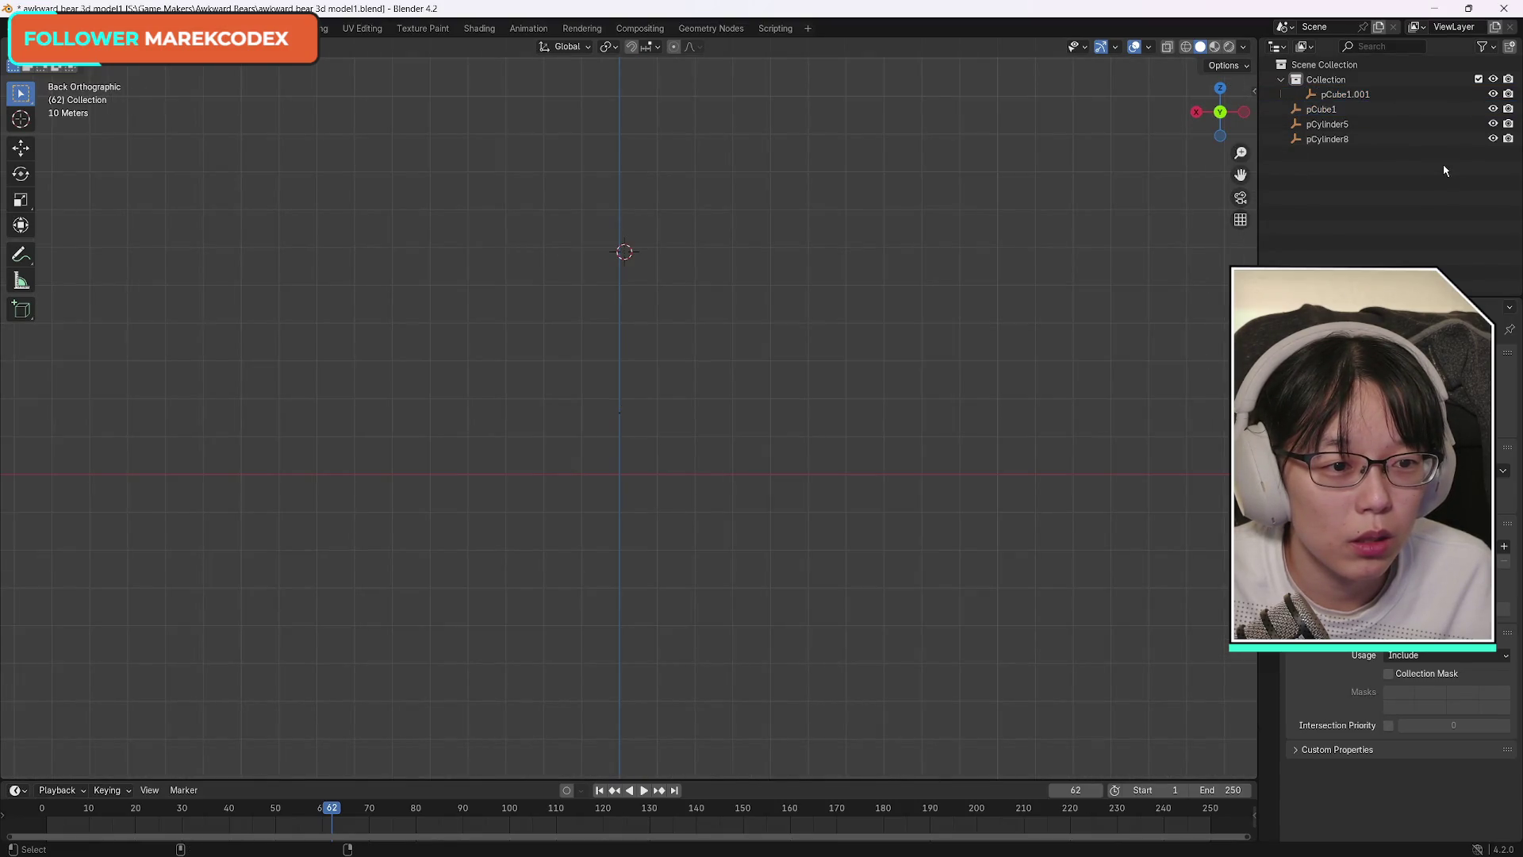
key(ctrl+z)
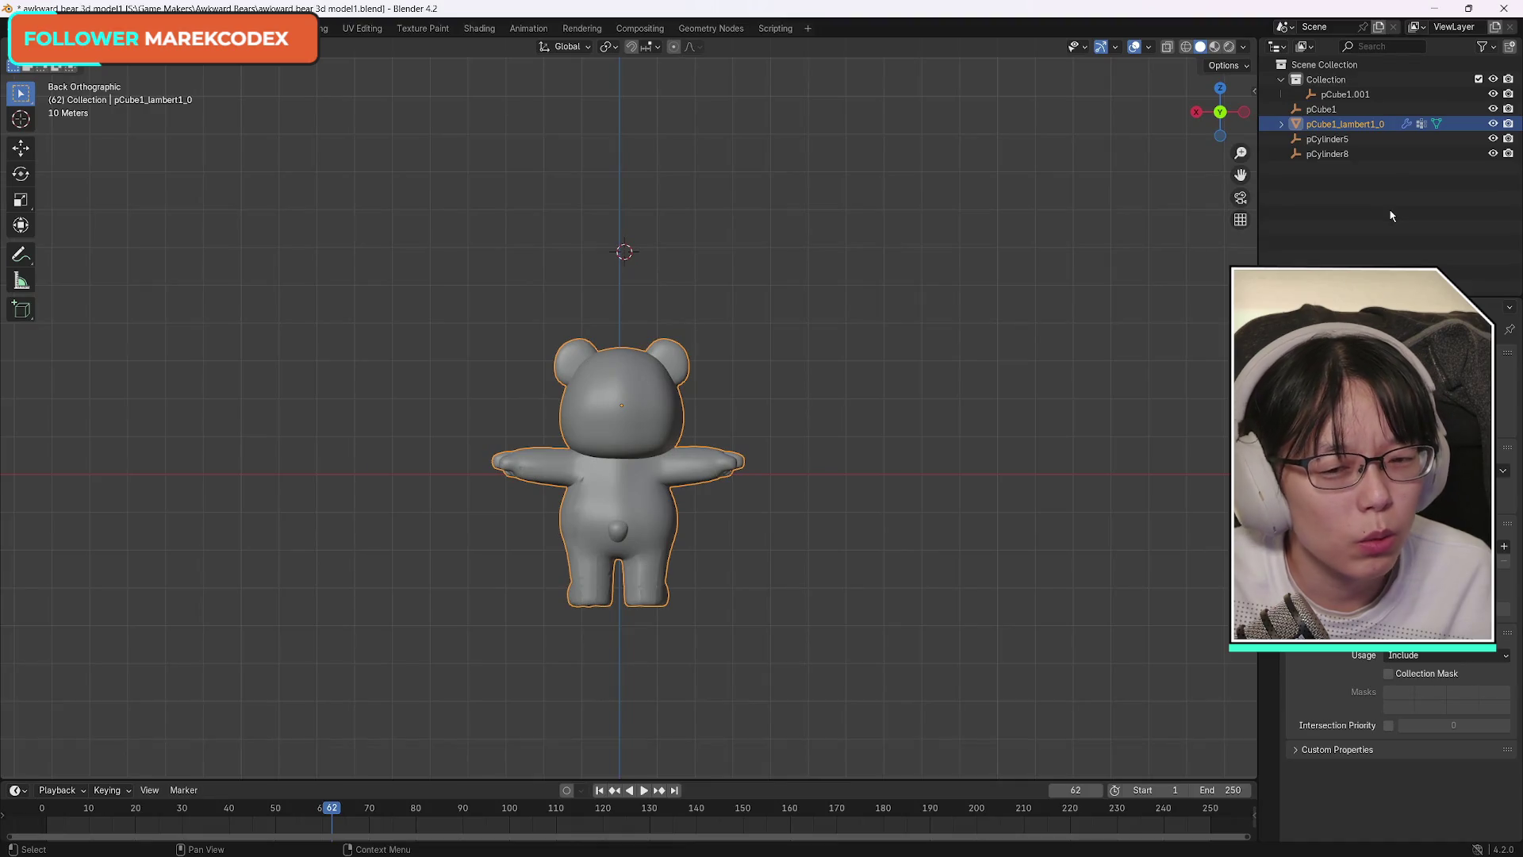
click(1283, 124)
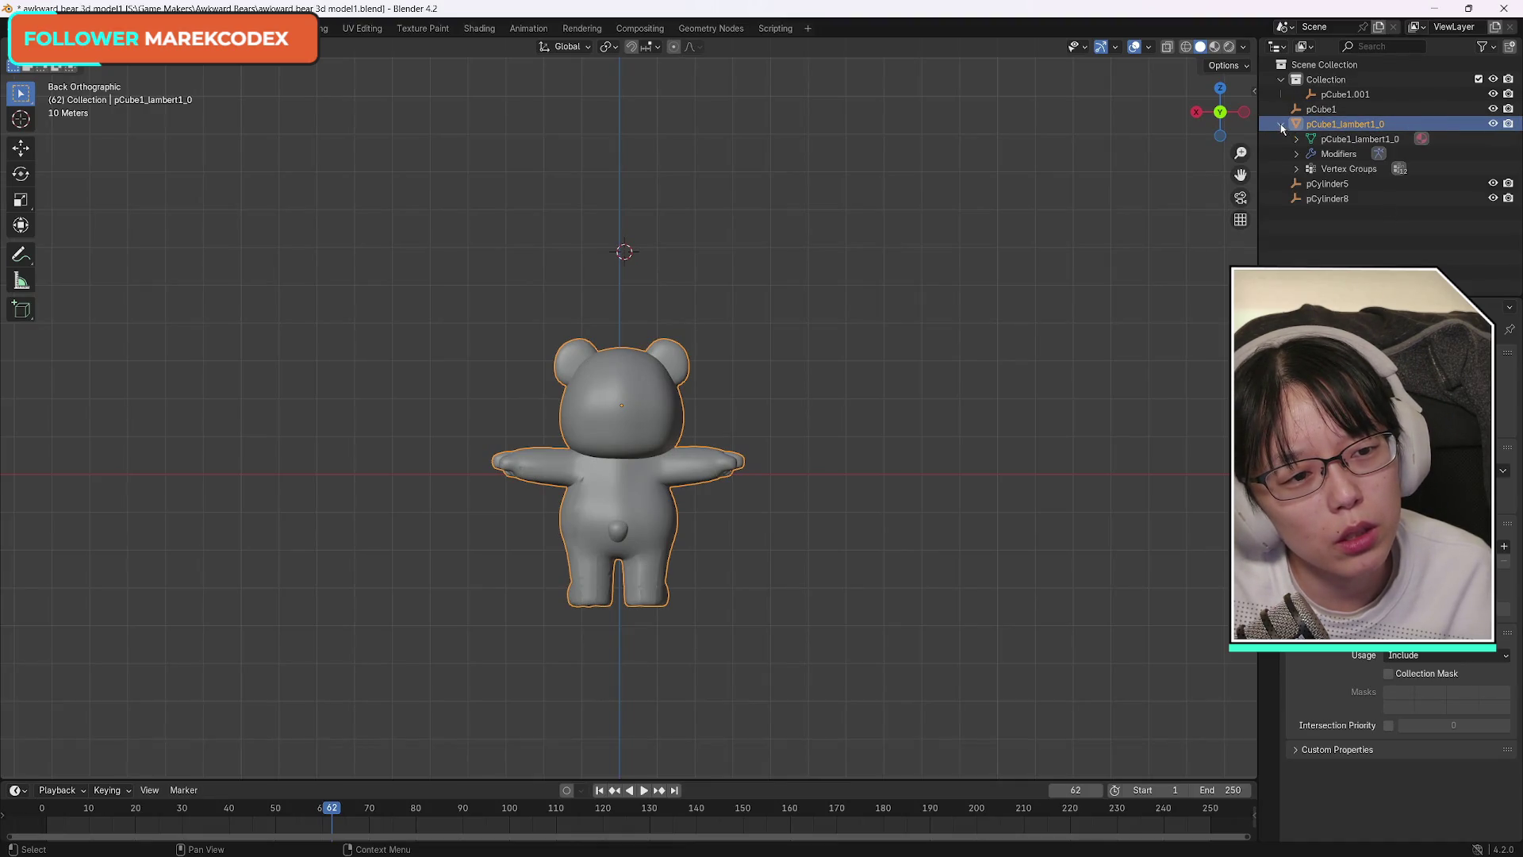
click(1345, 169)
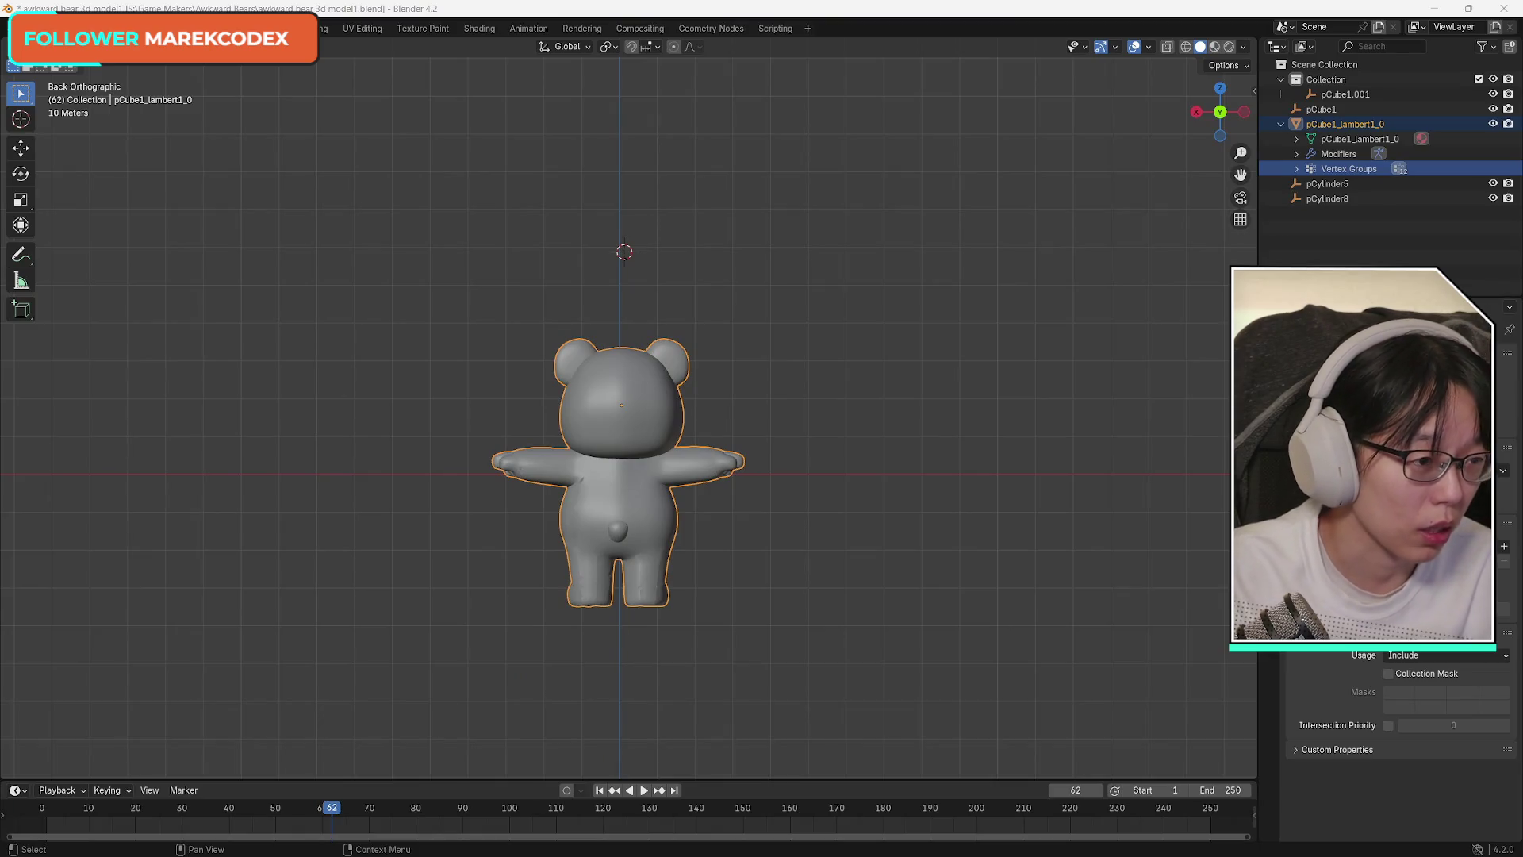
key(alt+Tab)
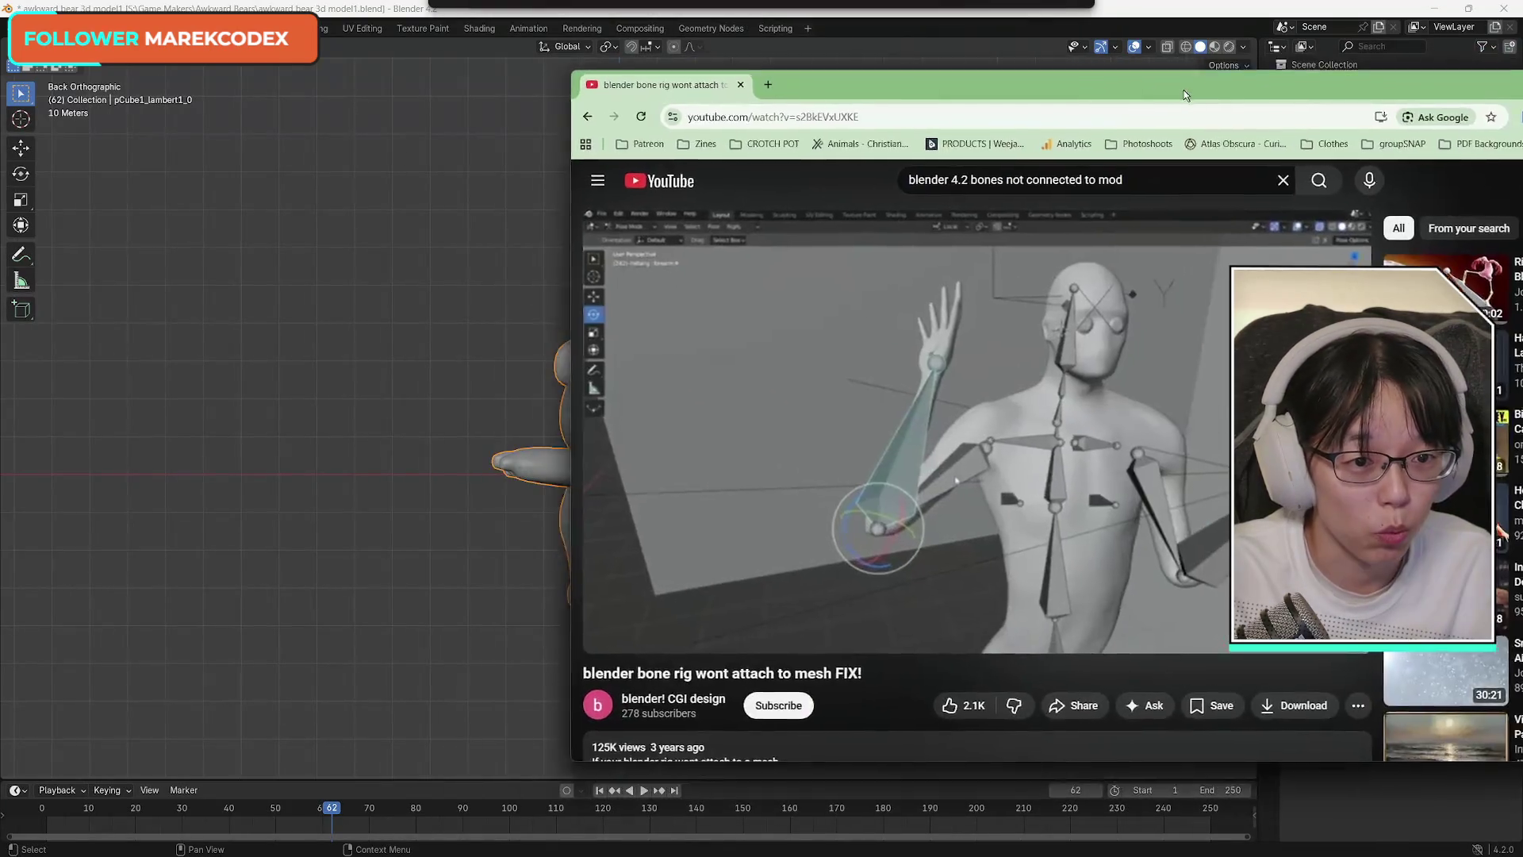
drag(1185, 89, 1086, 78)
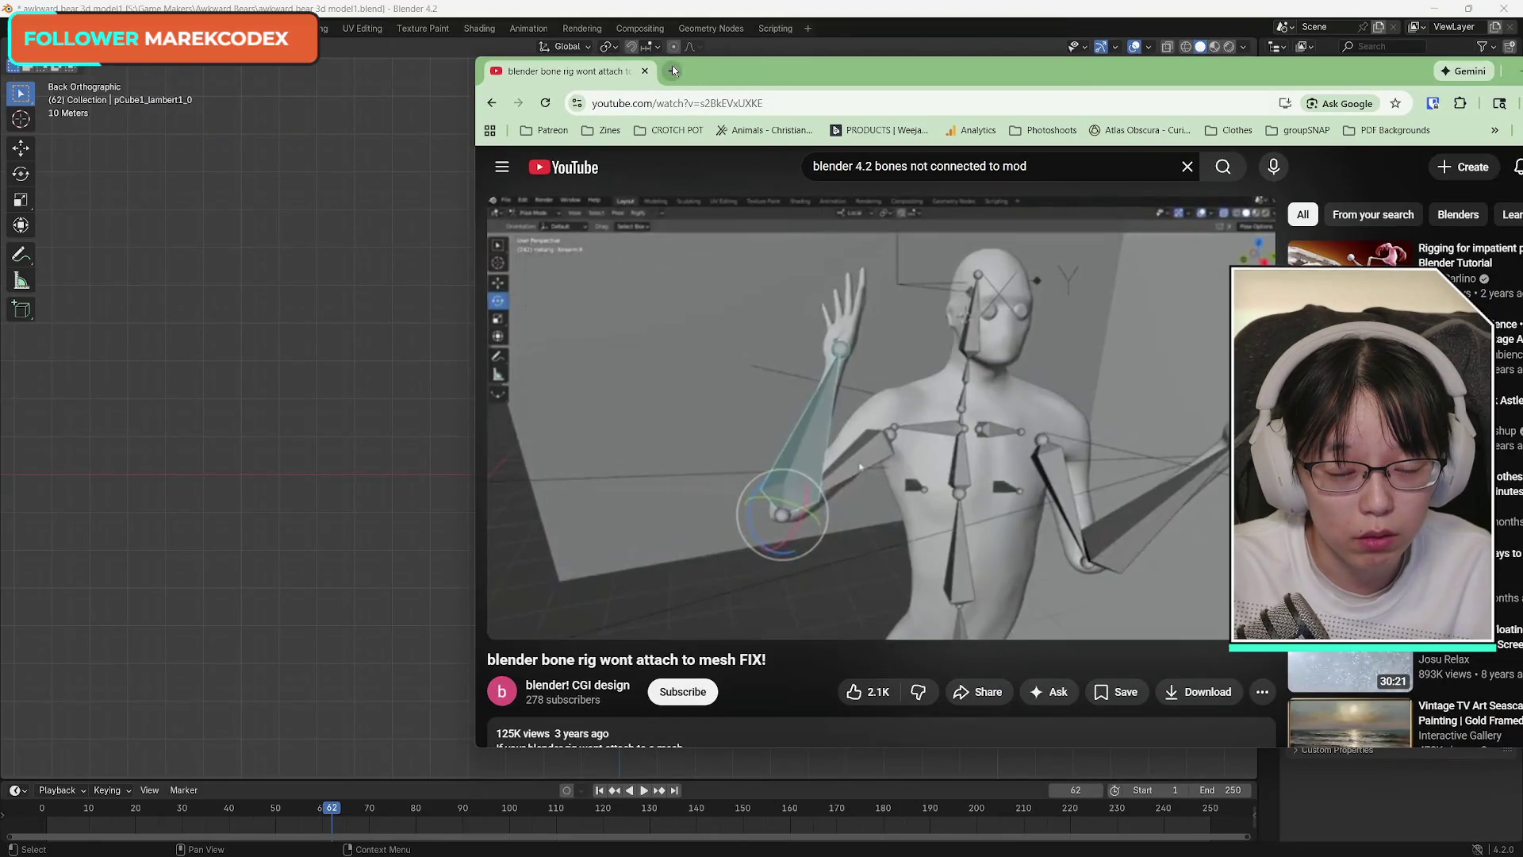
Search YouTube for 'how to get rid of bones'.
click(1026, 166)
drag(1025, 166, 876, 165)
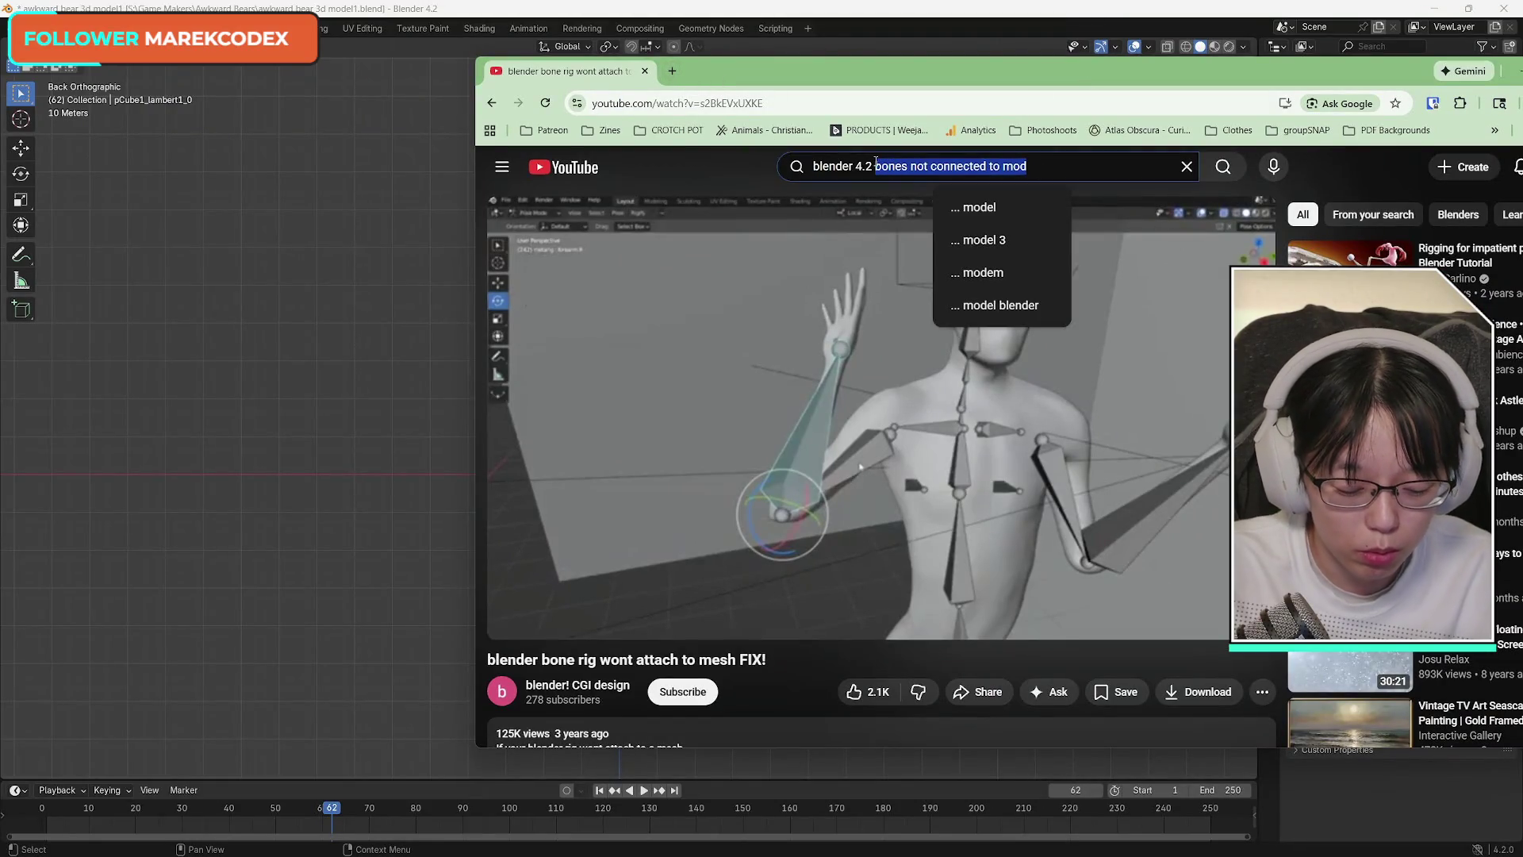
text(how to get rid)
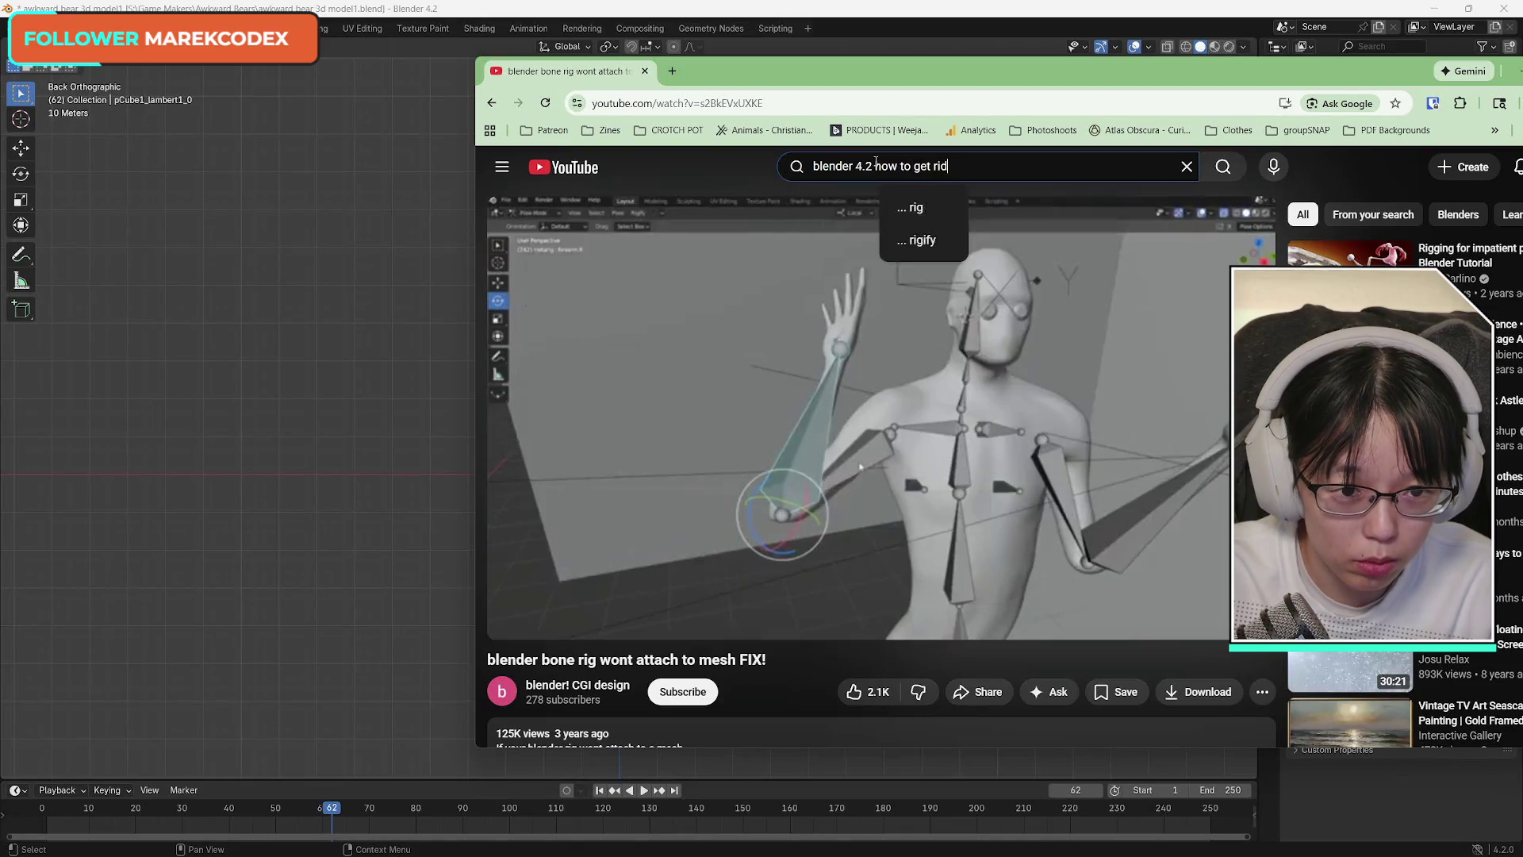
text( of bones)
key(Return)
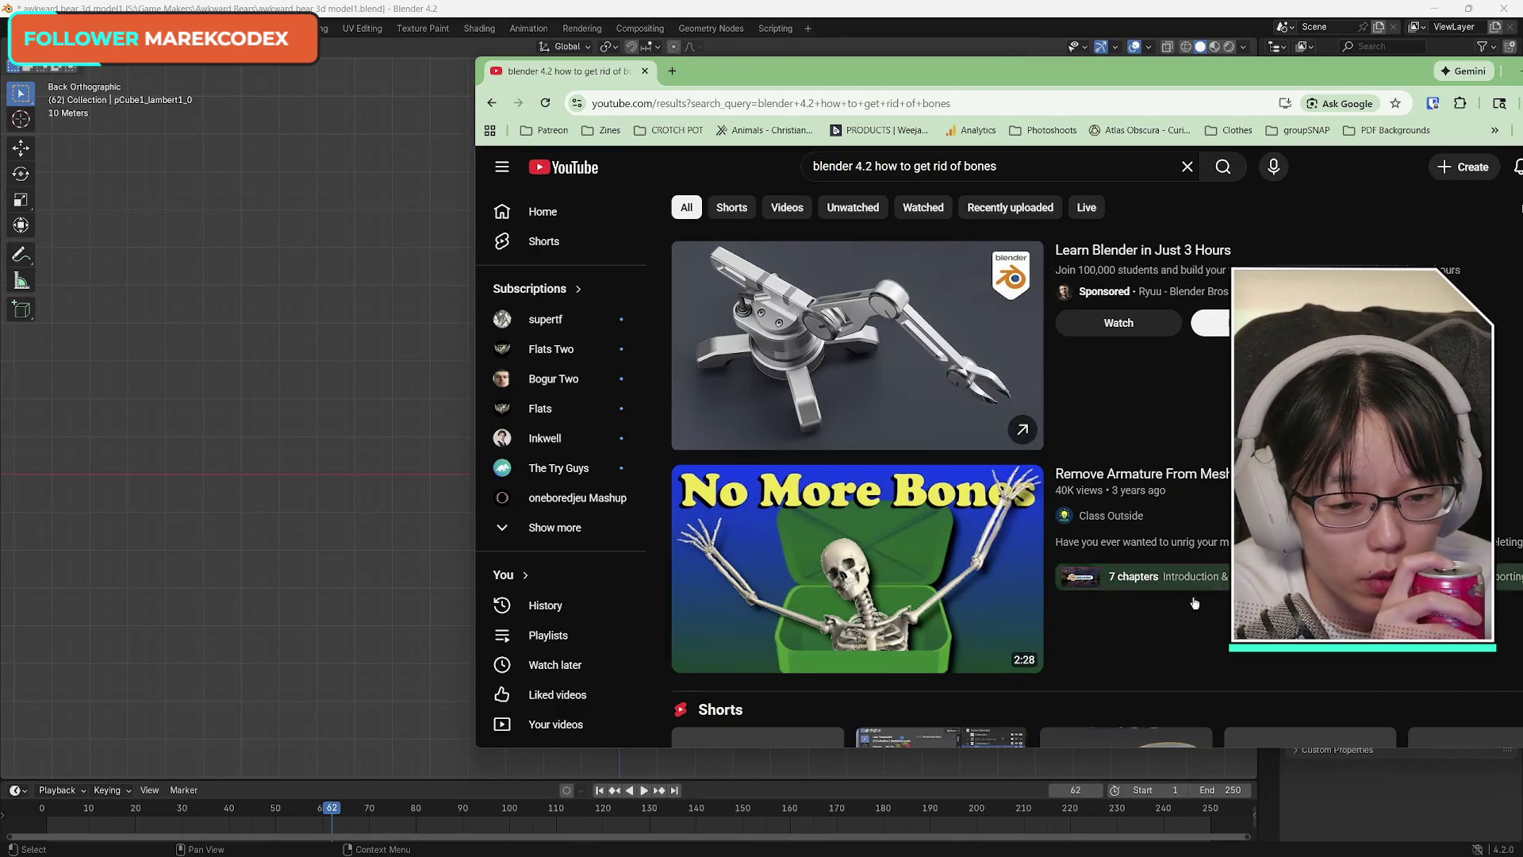
mouse_move(857, 568)
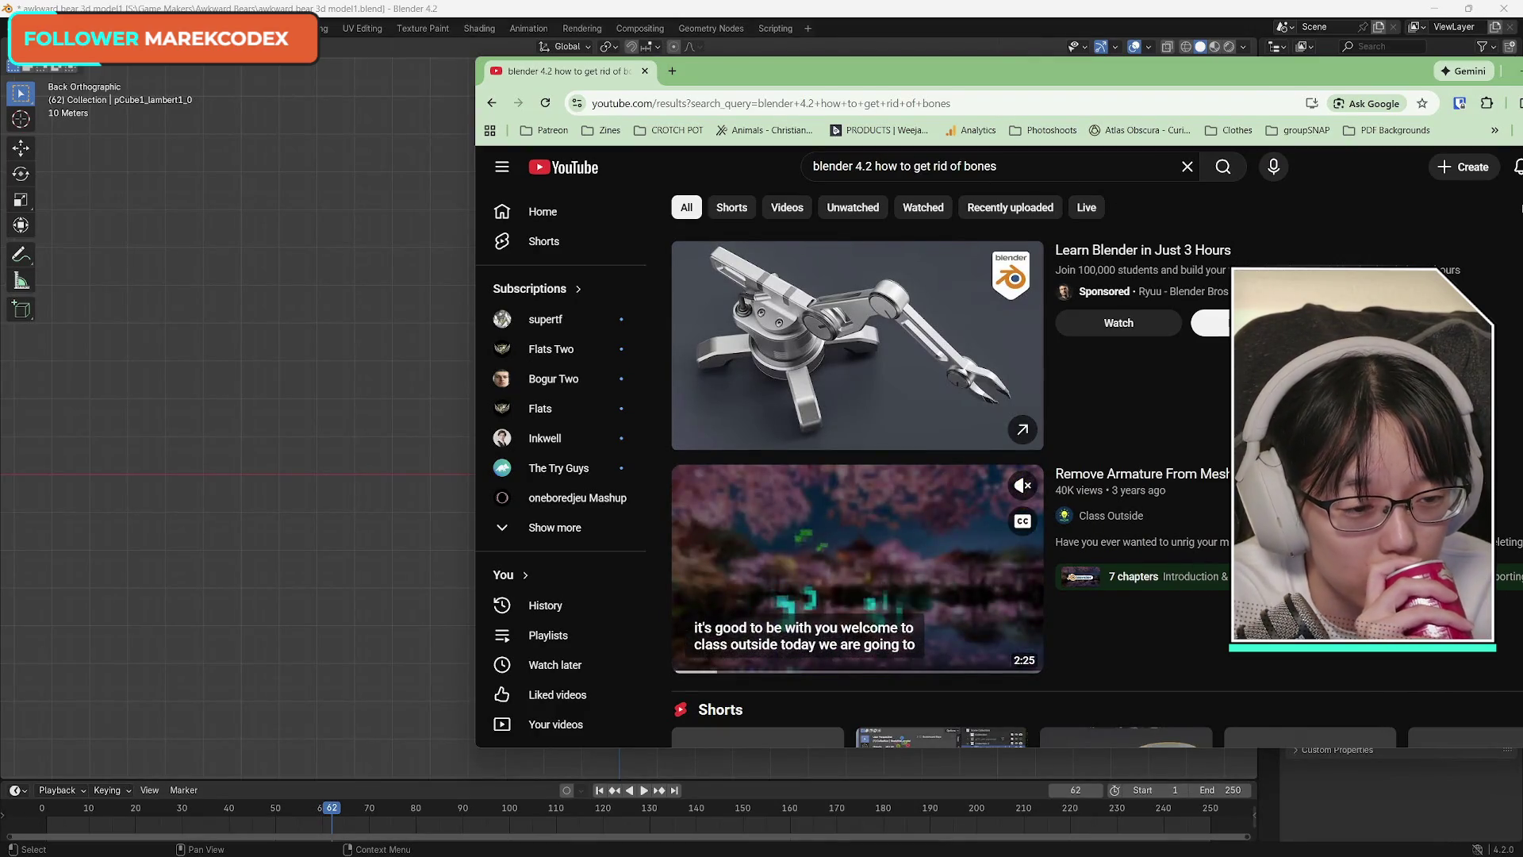
Open the Remove Armature From Mesh tutorial at its Removing the Armature chapter, then return to Blender.
click(1213, 472)
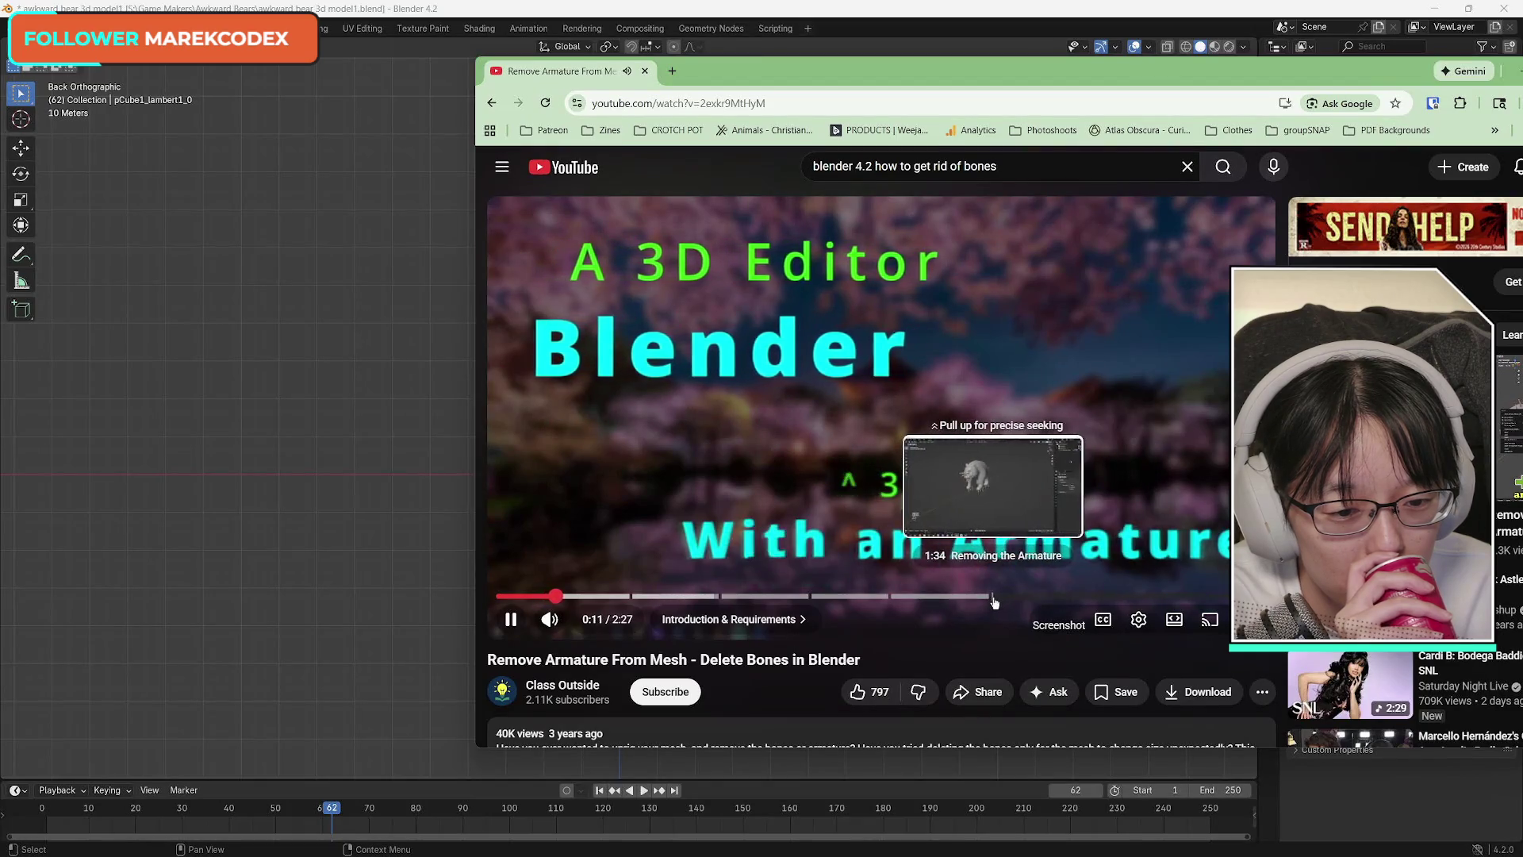
click(991, 596)
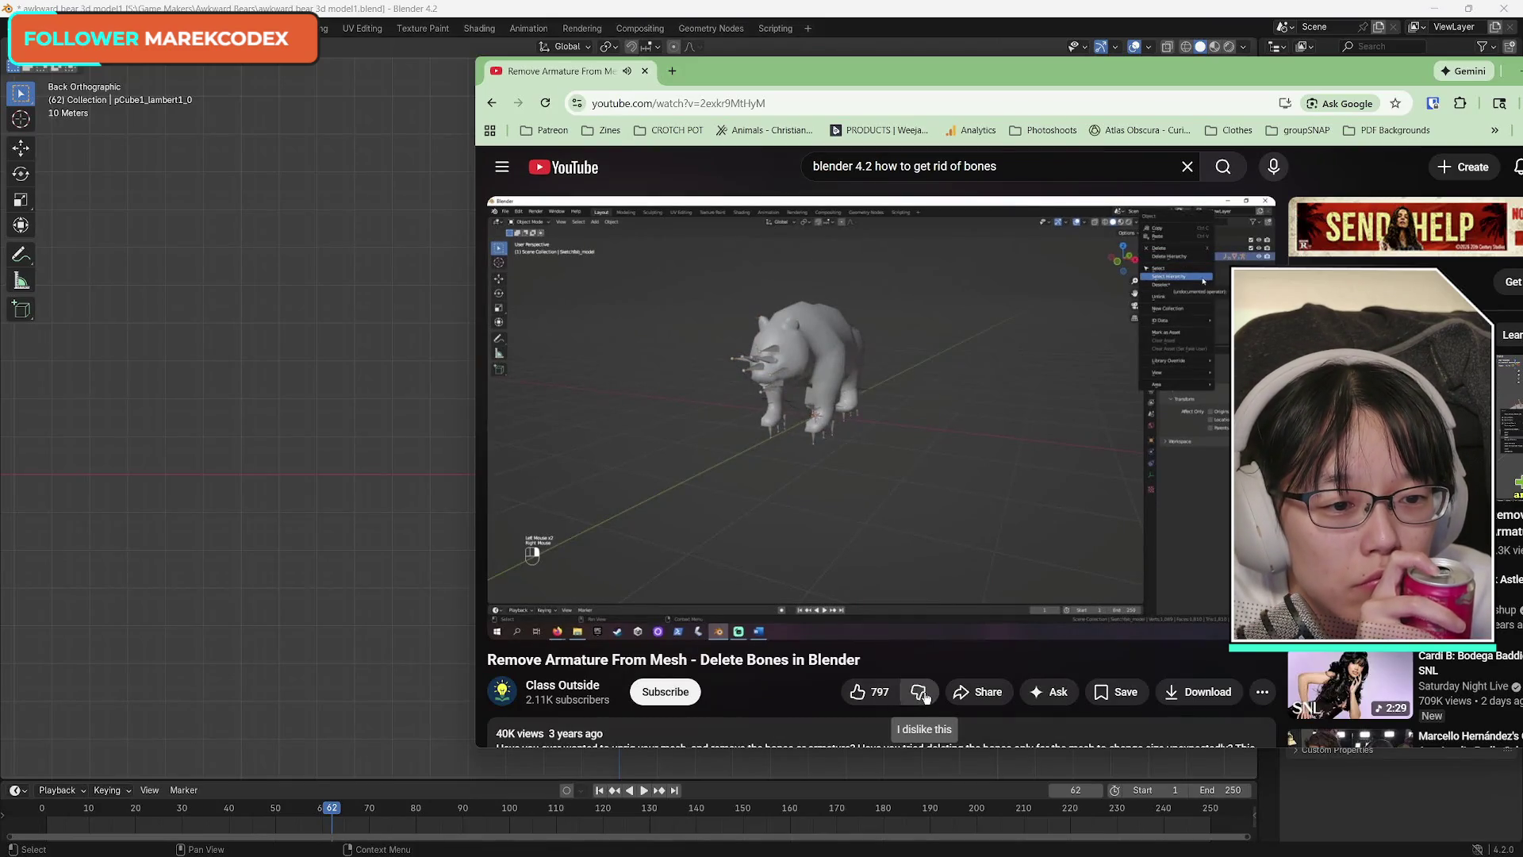
click(976, 393)
click(1025, 54)
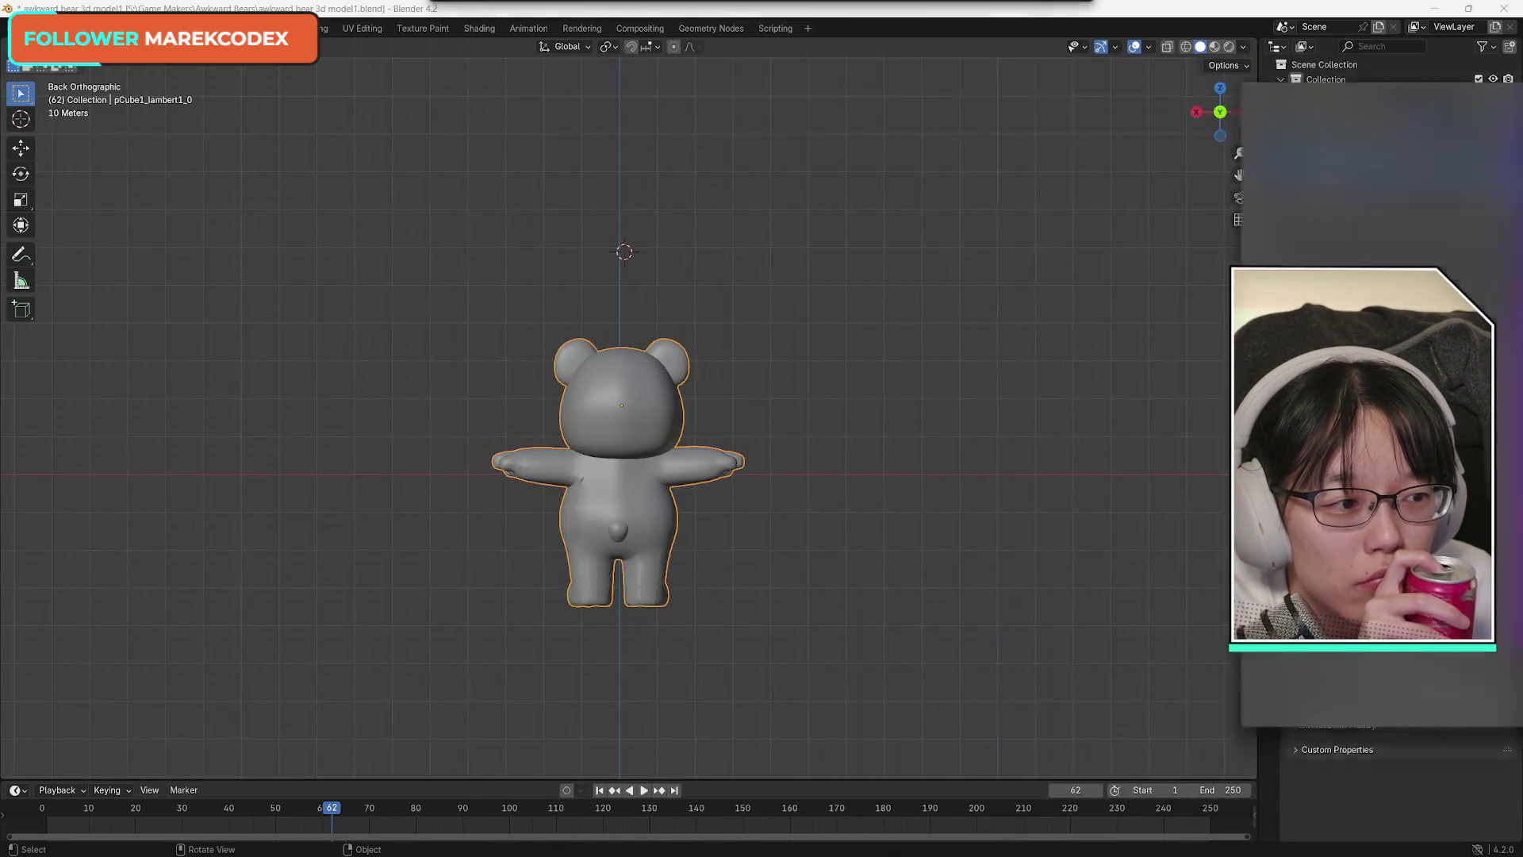
click(1221, 115)
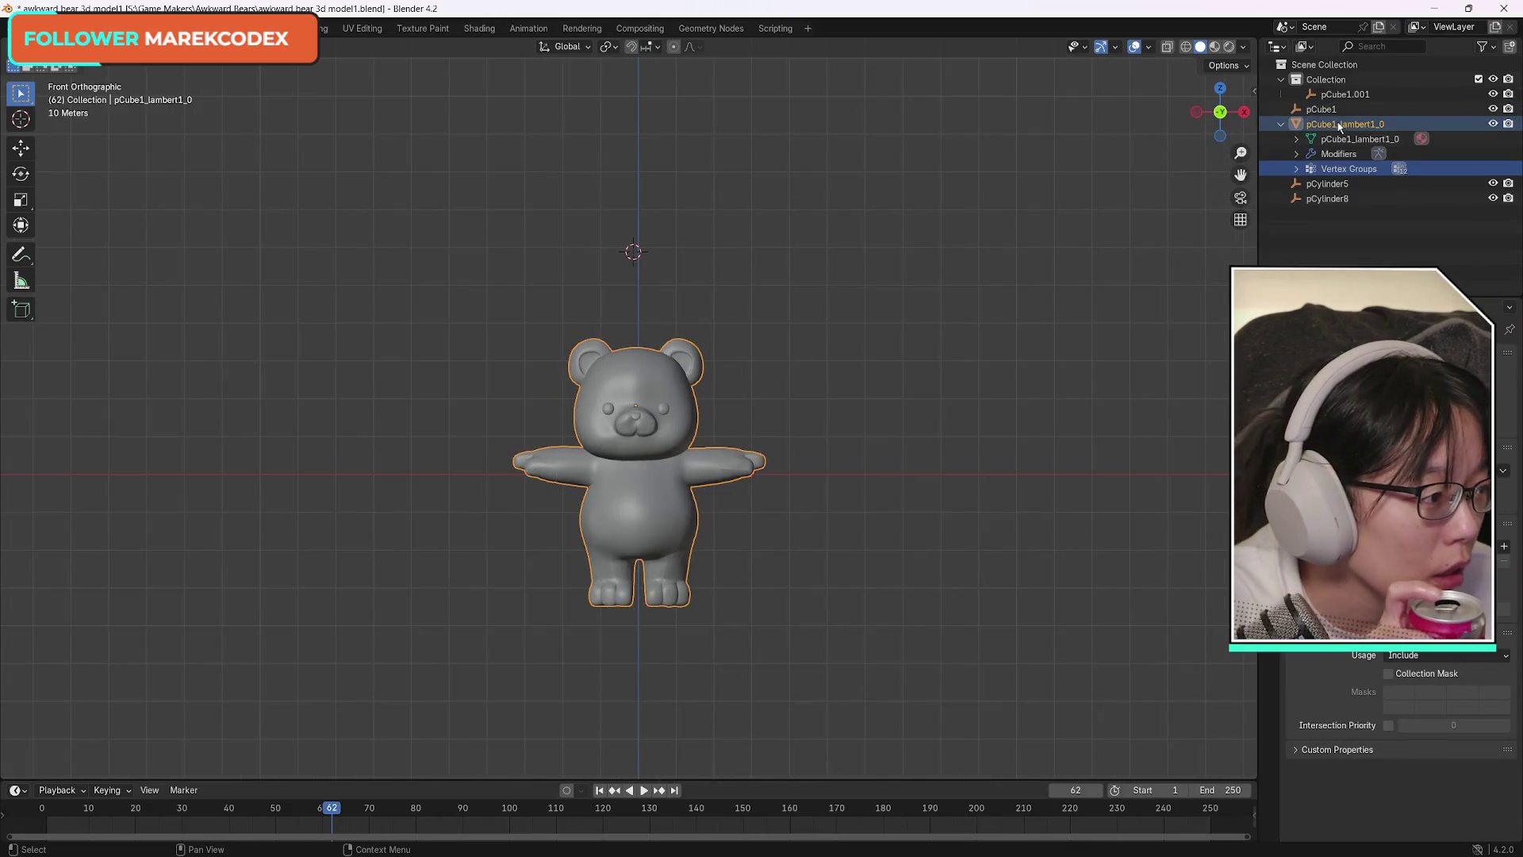
right_click(1339, 125)
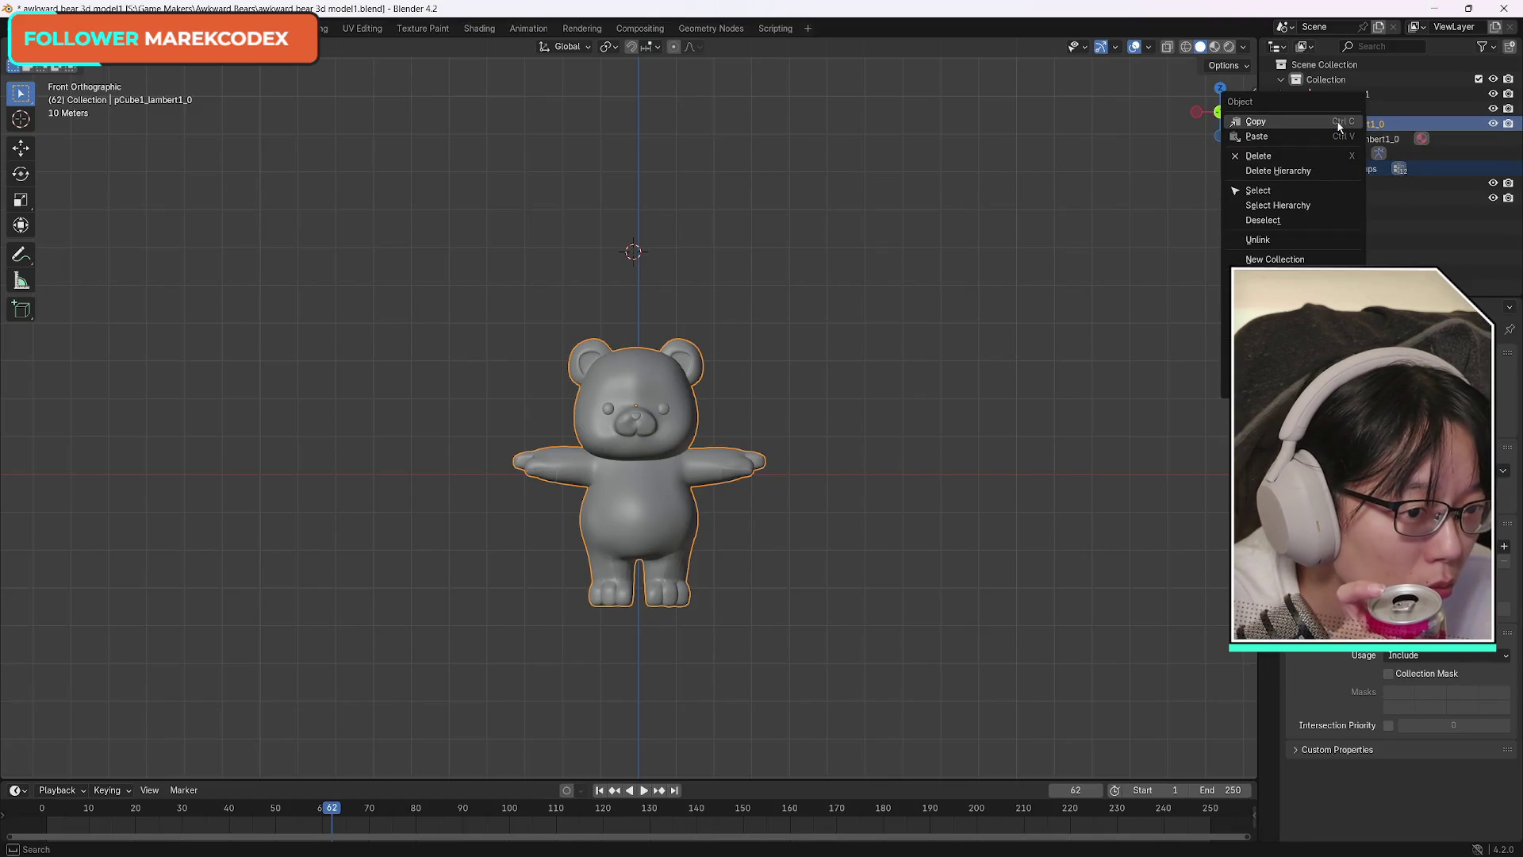
click(1295, 202)
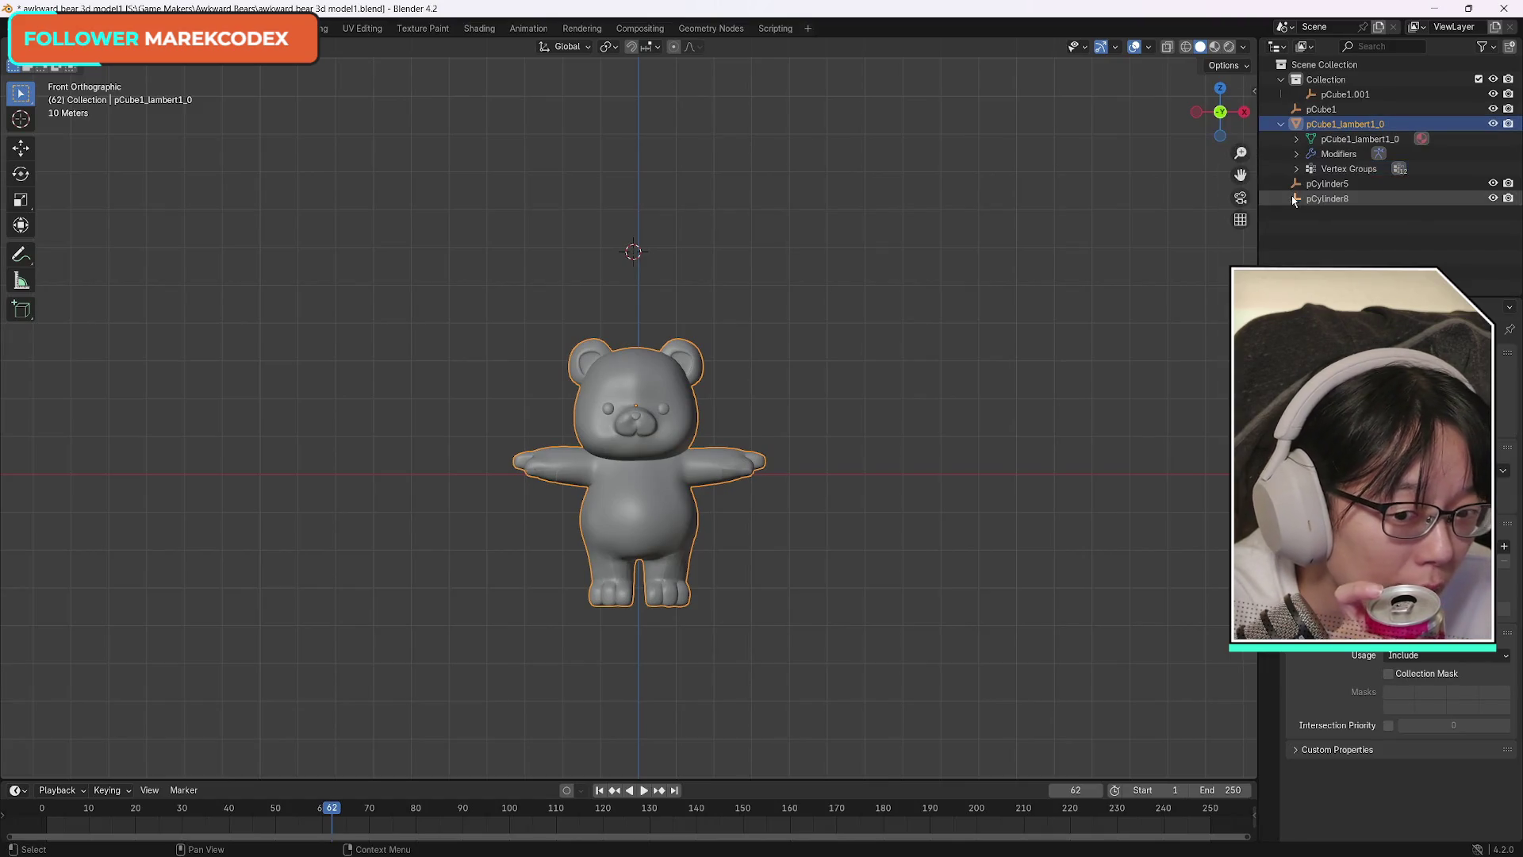
key(alt+Tab)
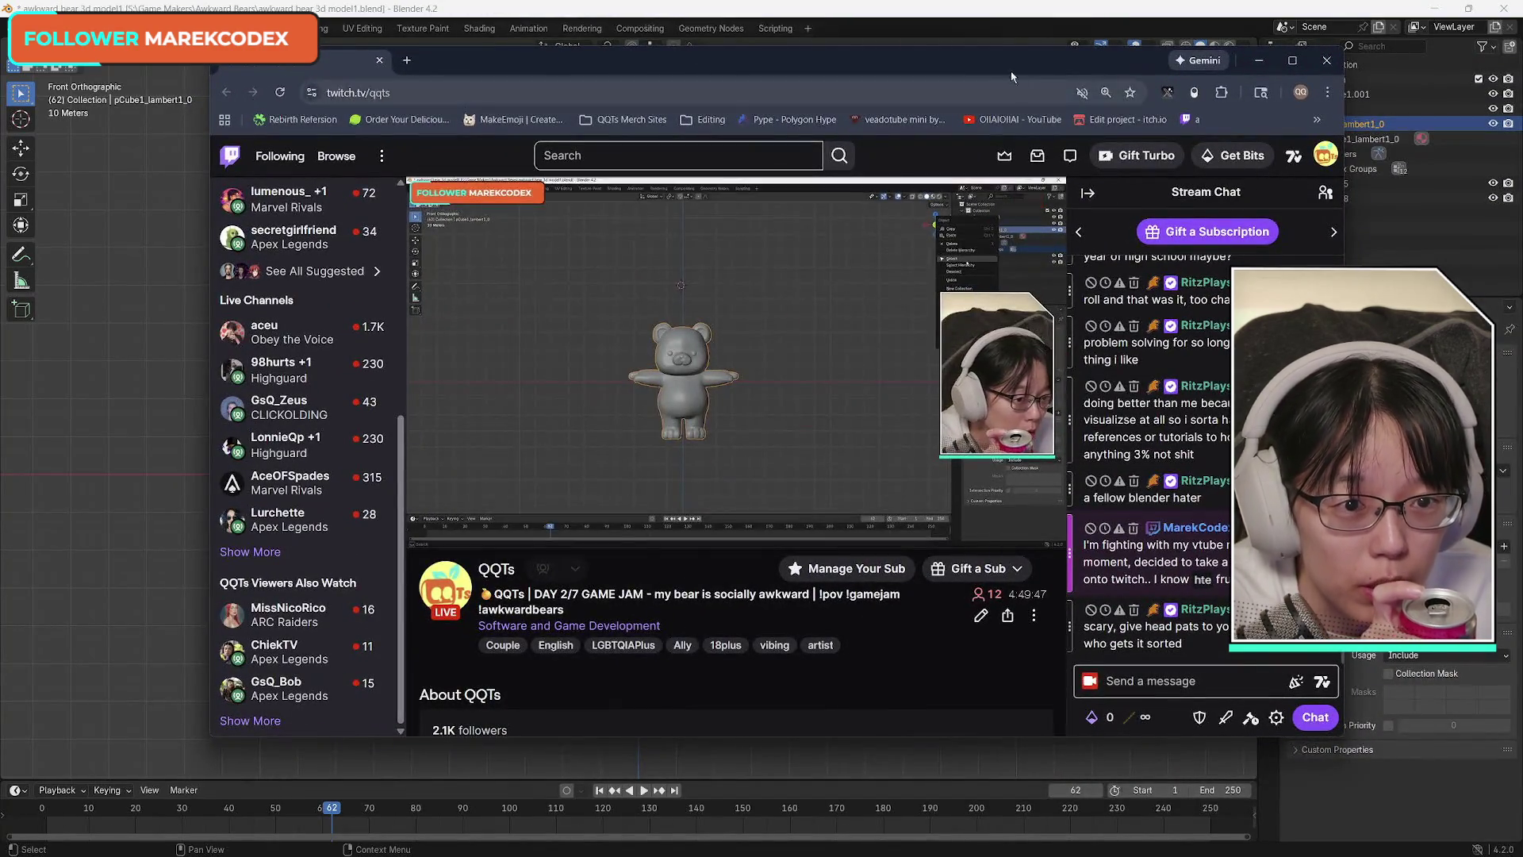
key(alt+Tab)
key(alt+Tab)
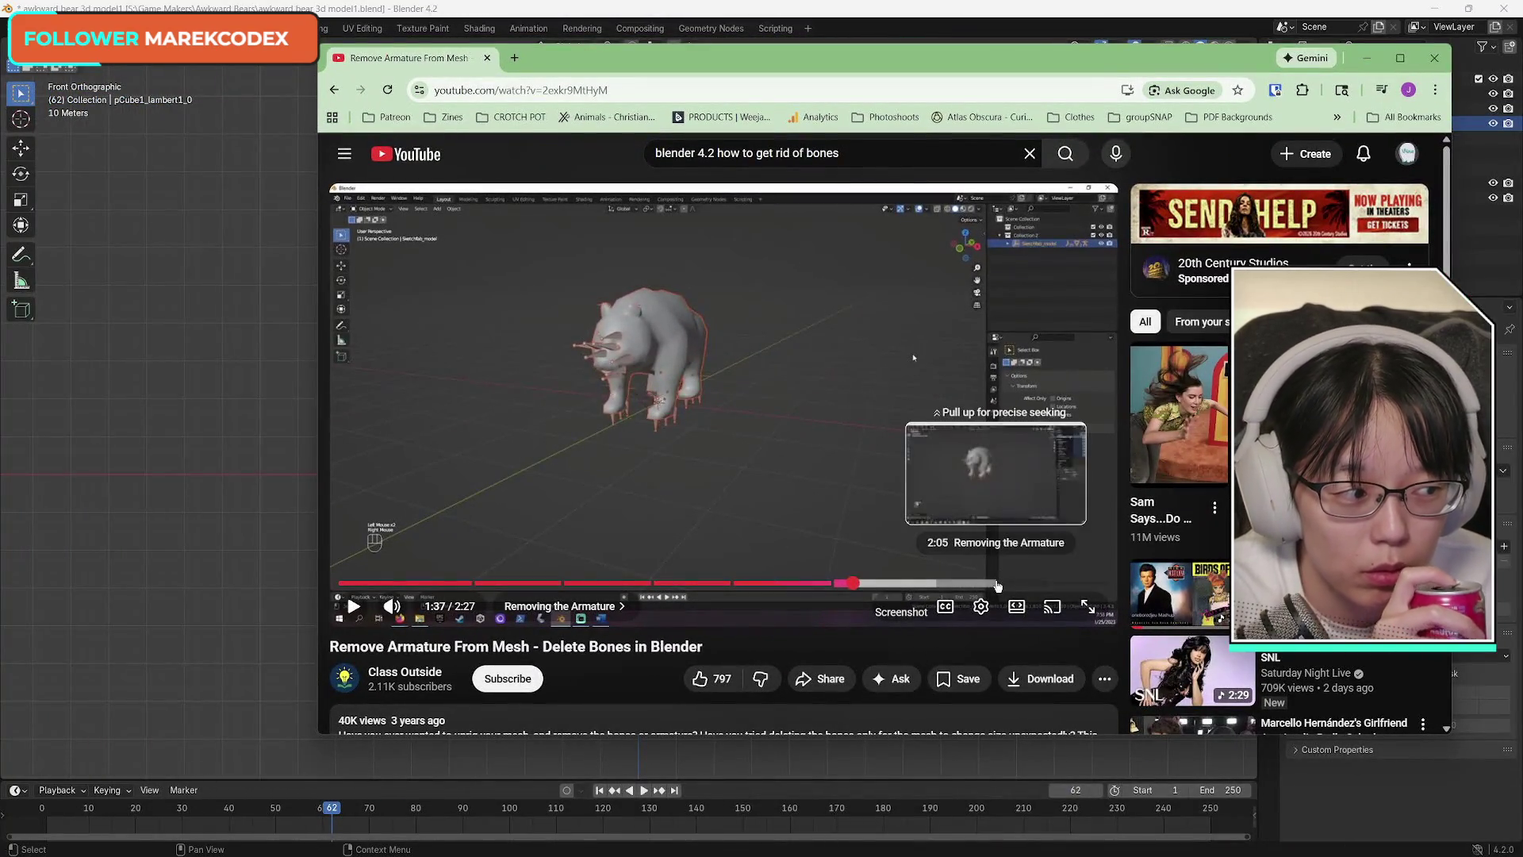
Enlarge the tutorial player and rewind a couple of seconds around the armature-removal step.
click(1024, 610)
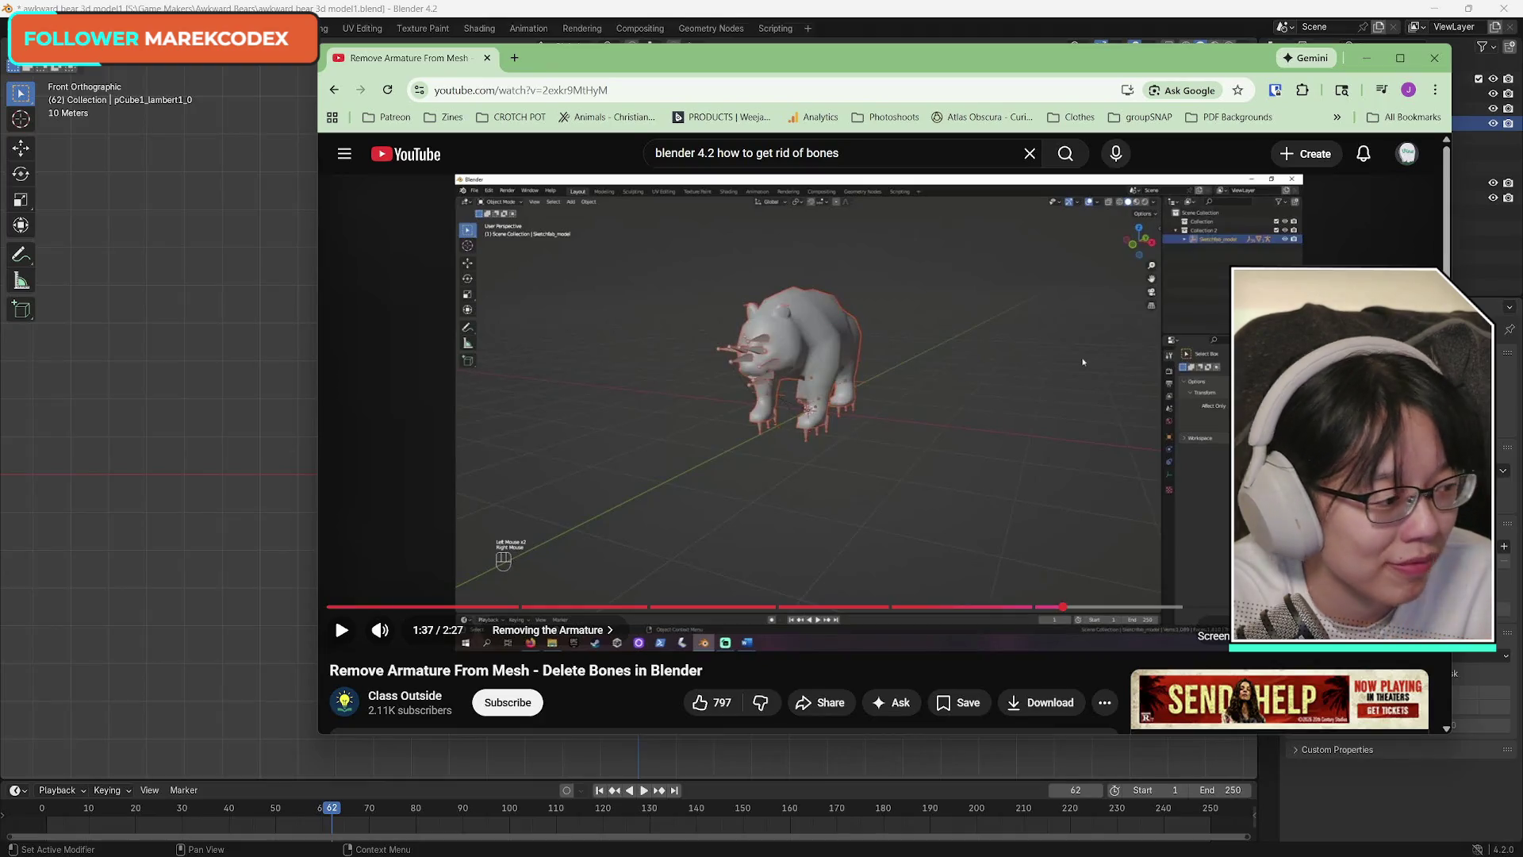
click(1128, 592)
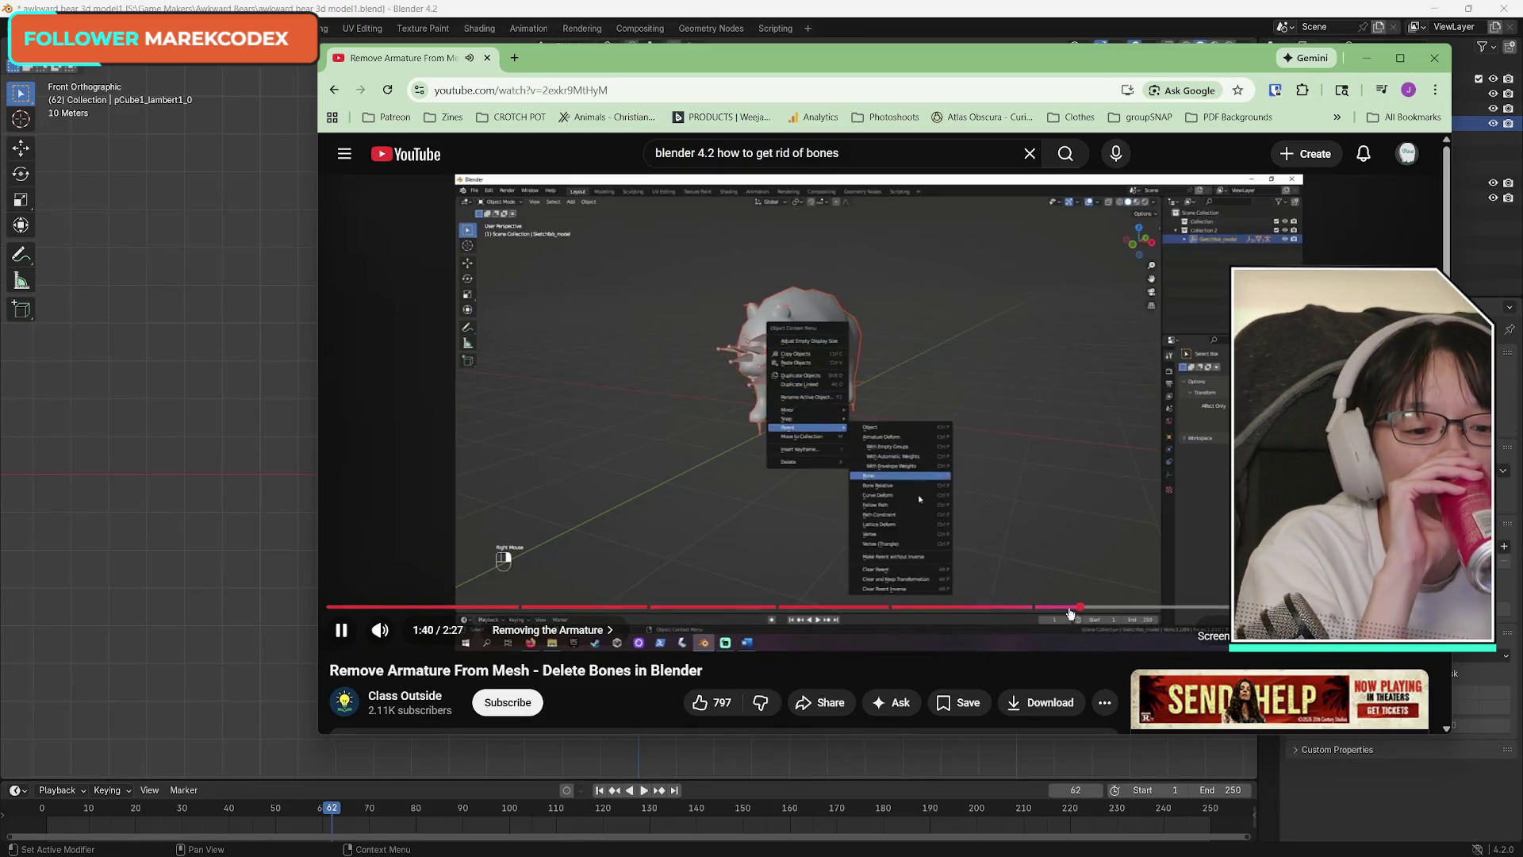
drag(1062, 608, 1041, 611)
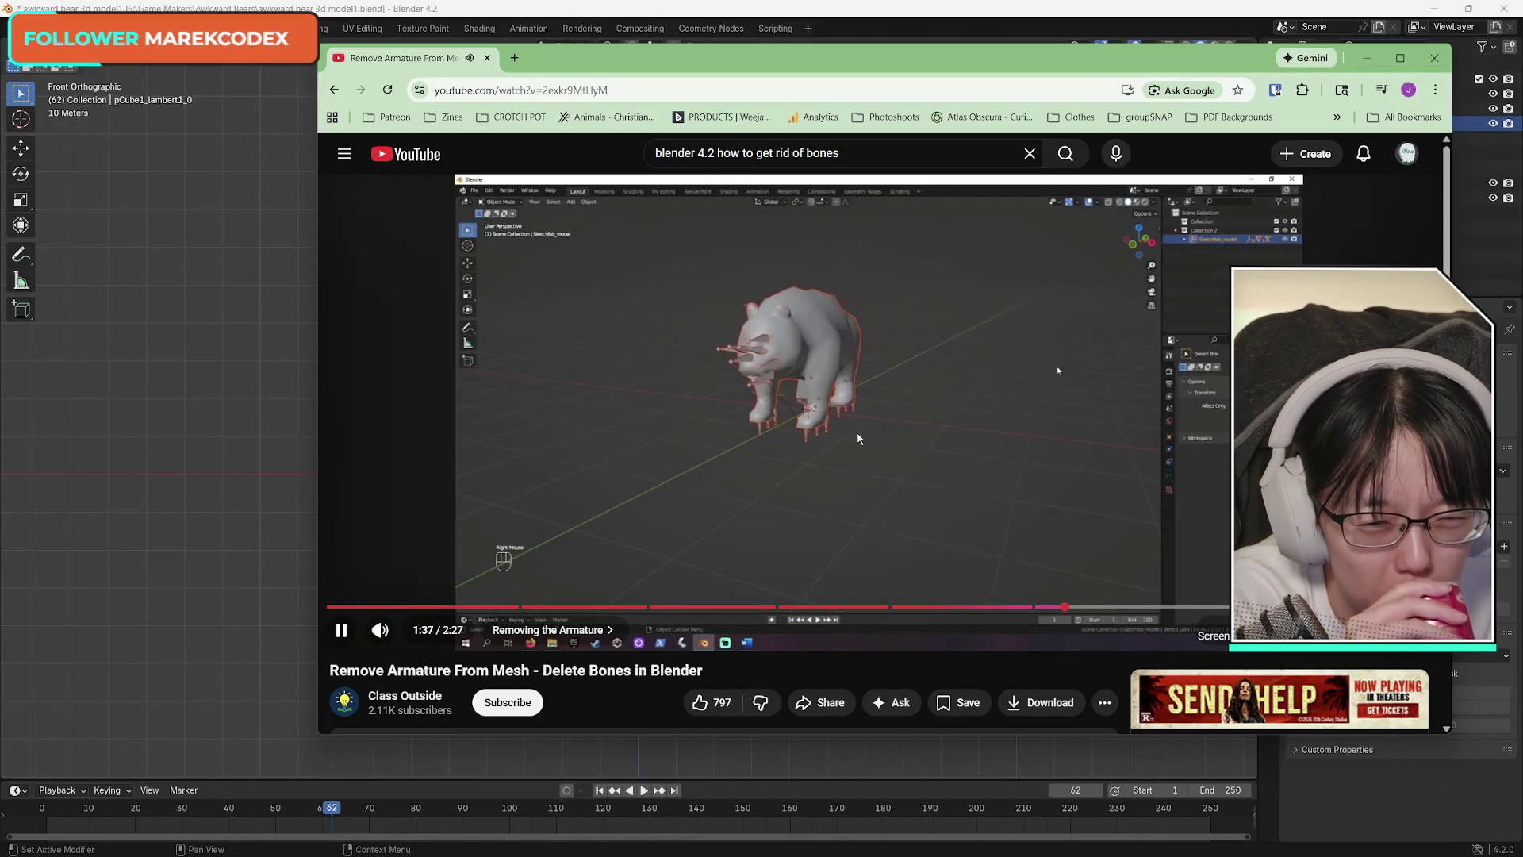
click(1178, 510)
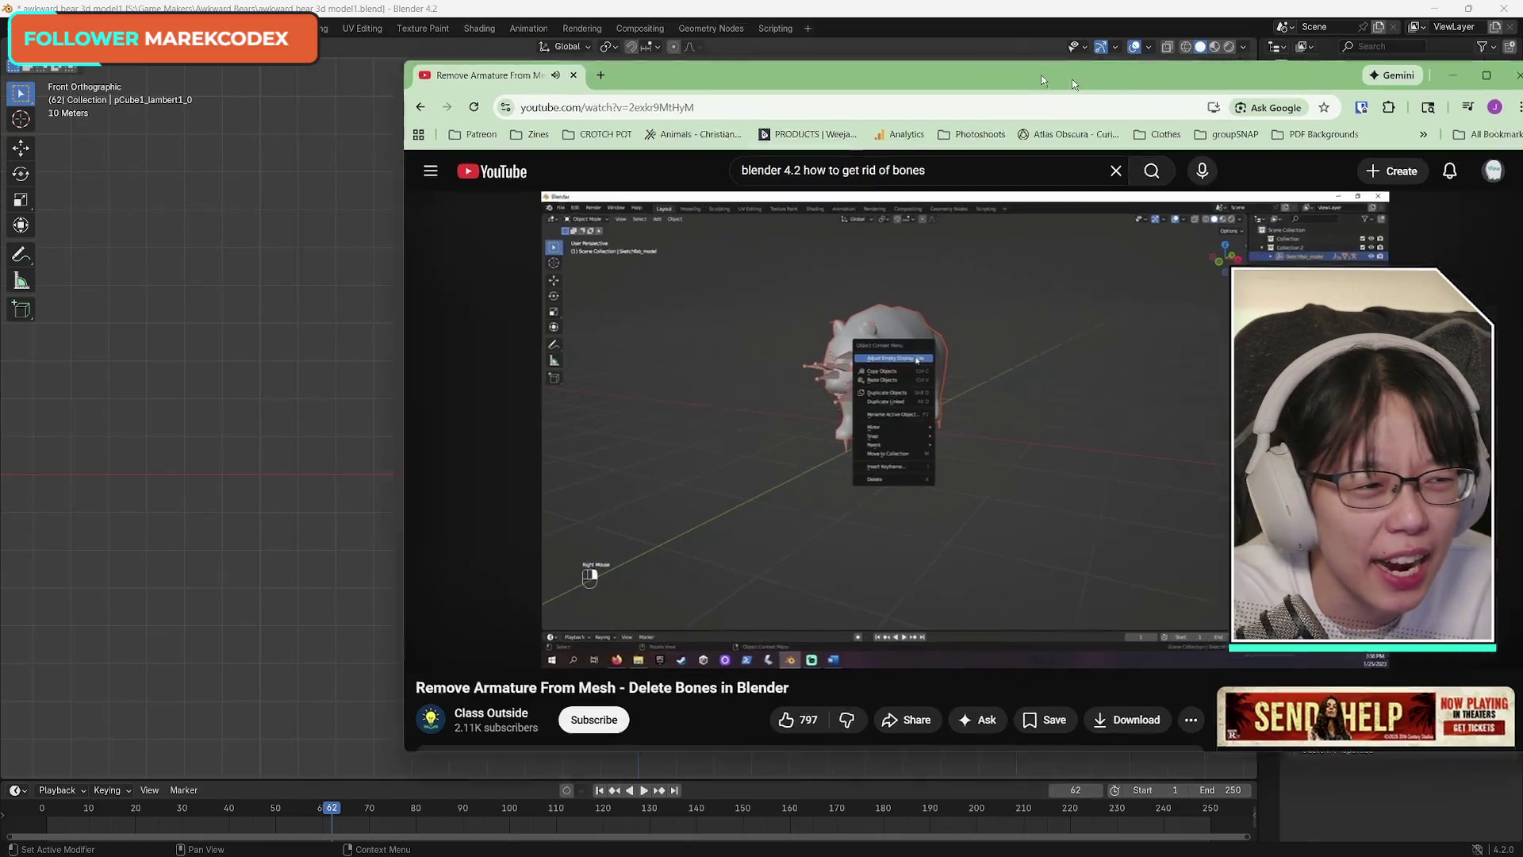
Check the bear mesh's object options in Blender, then return to the tutorial.
key(alt+Tab)
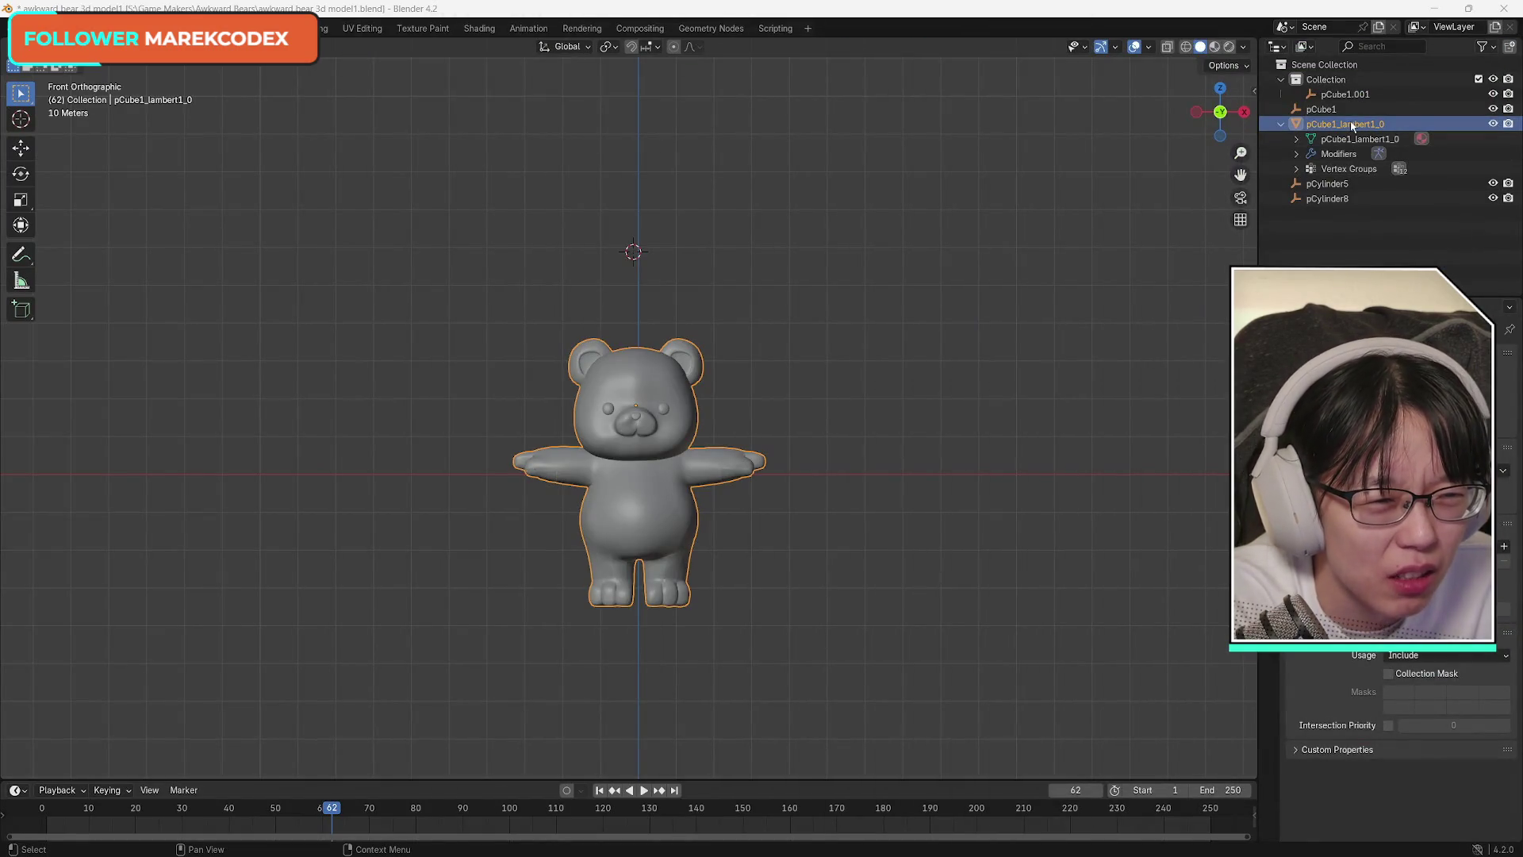
right_click(1352, 124)
click(1323, 143)
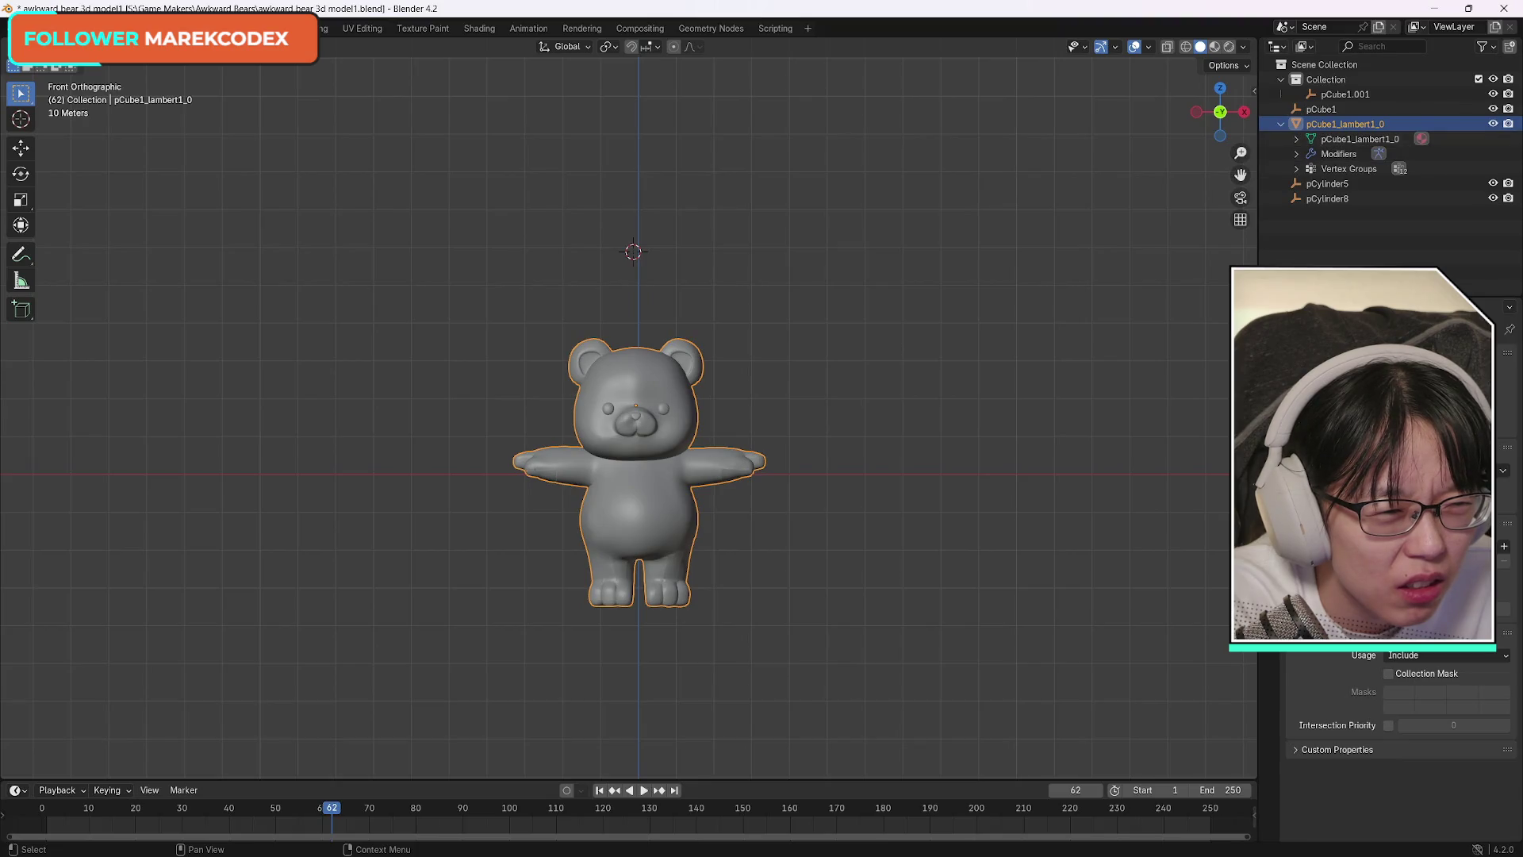
key(alt+Tab)
Replay the parent-clearing step around 1:35-1:40 several times, then put the browser away to reveal Blender.
click(832, 337)
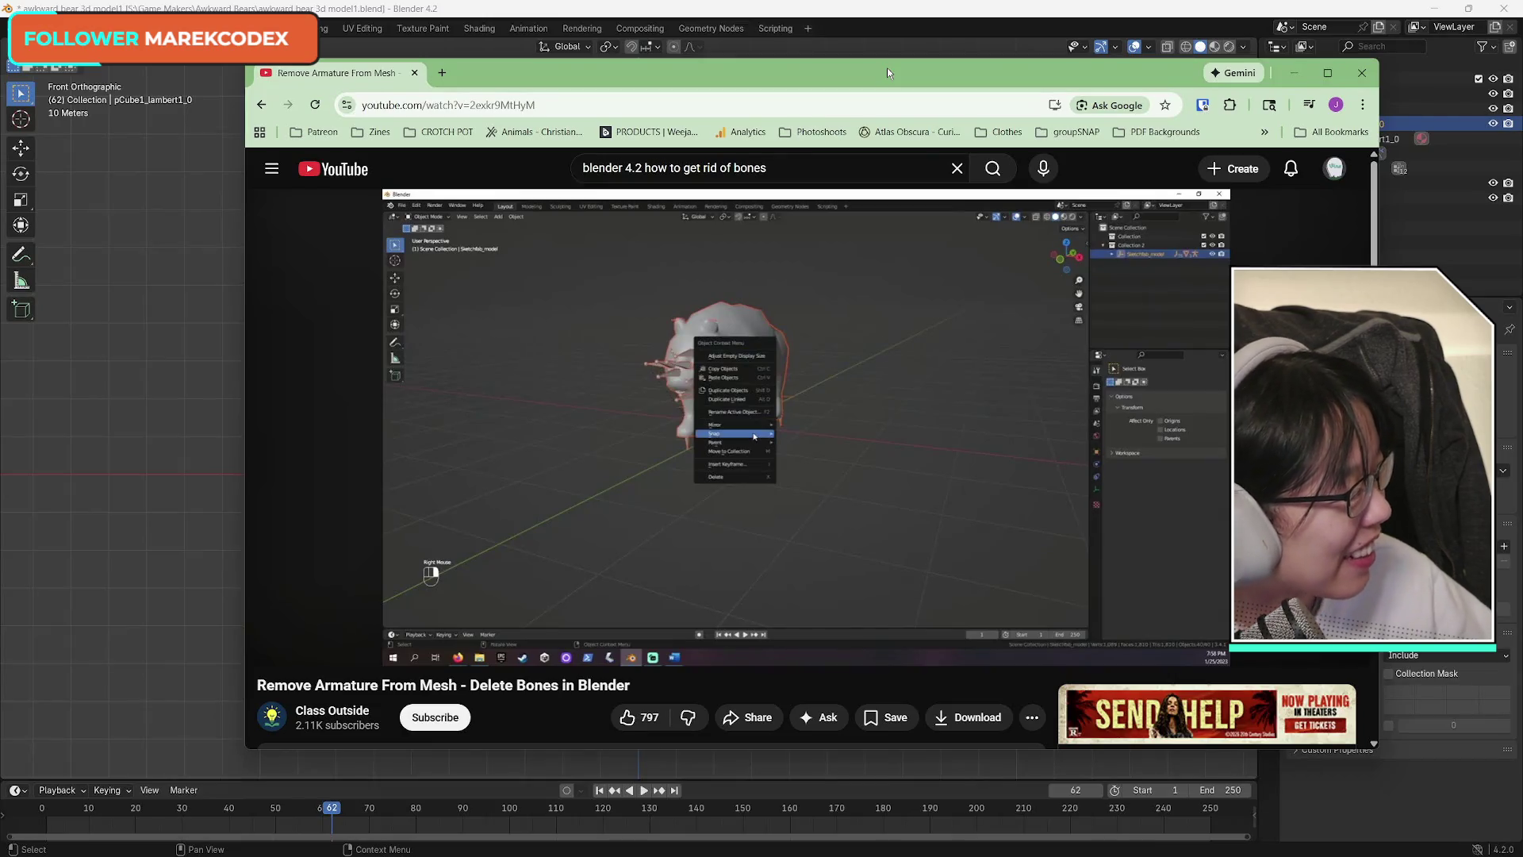
click(959, 431)
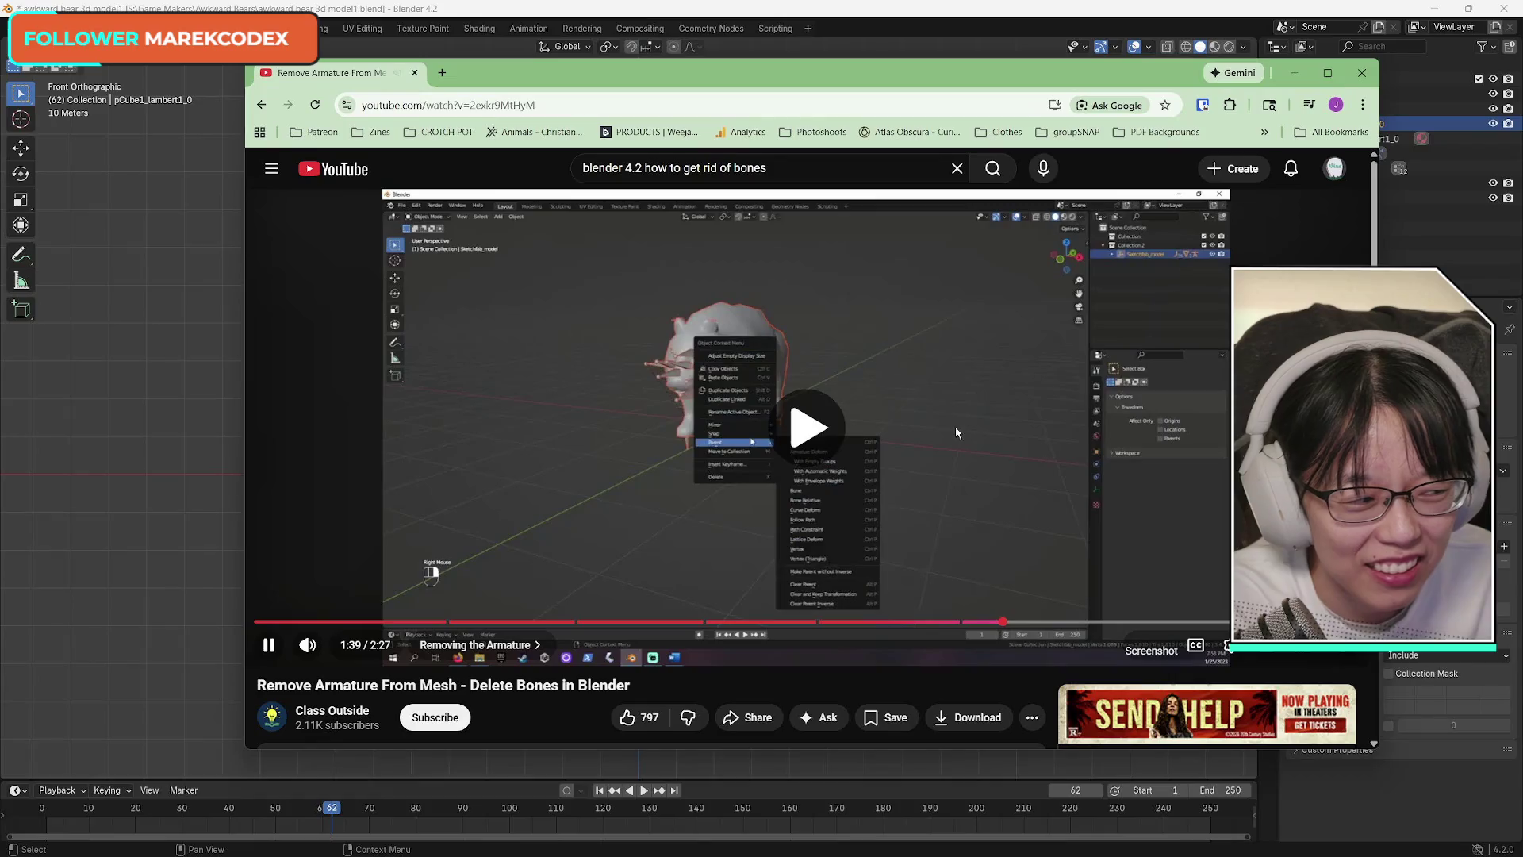
click(964, 382)
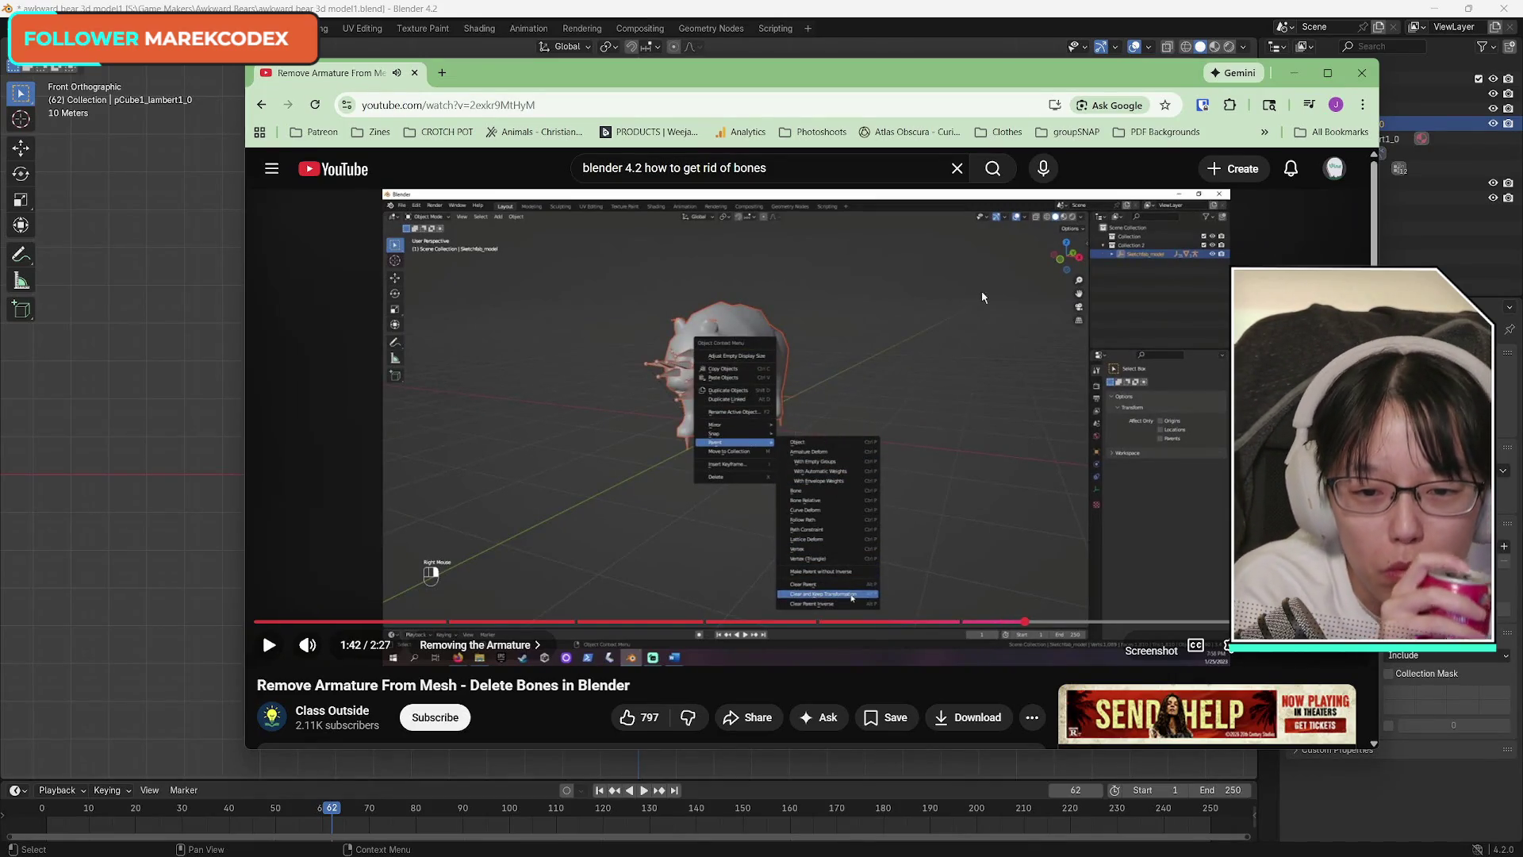
mouse_move(871, 77)
mouse_down()
mouse_move(1000, 108)
mouse_move(932, 86)
mouse_up()
click(1071, 632)
click(1063, 632)
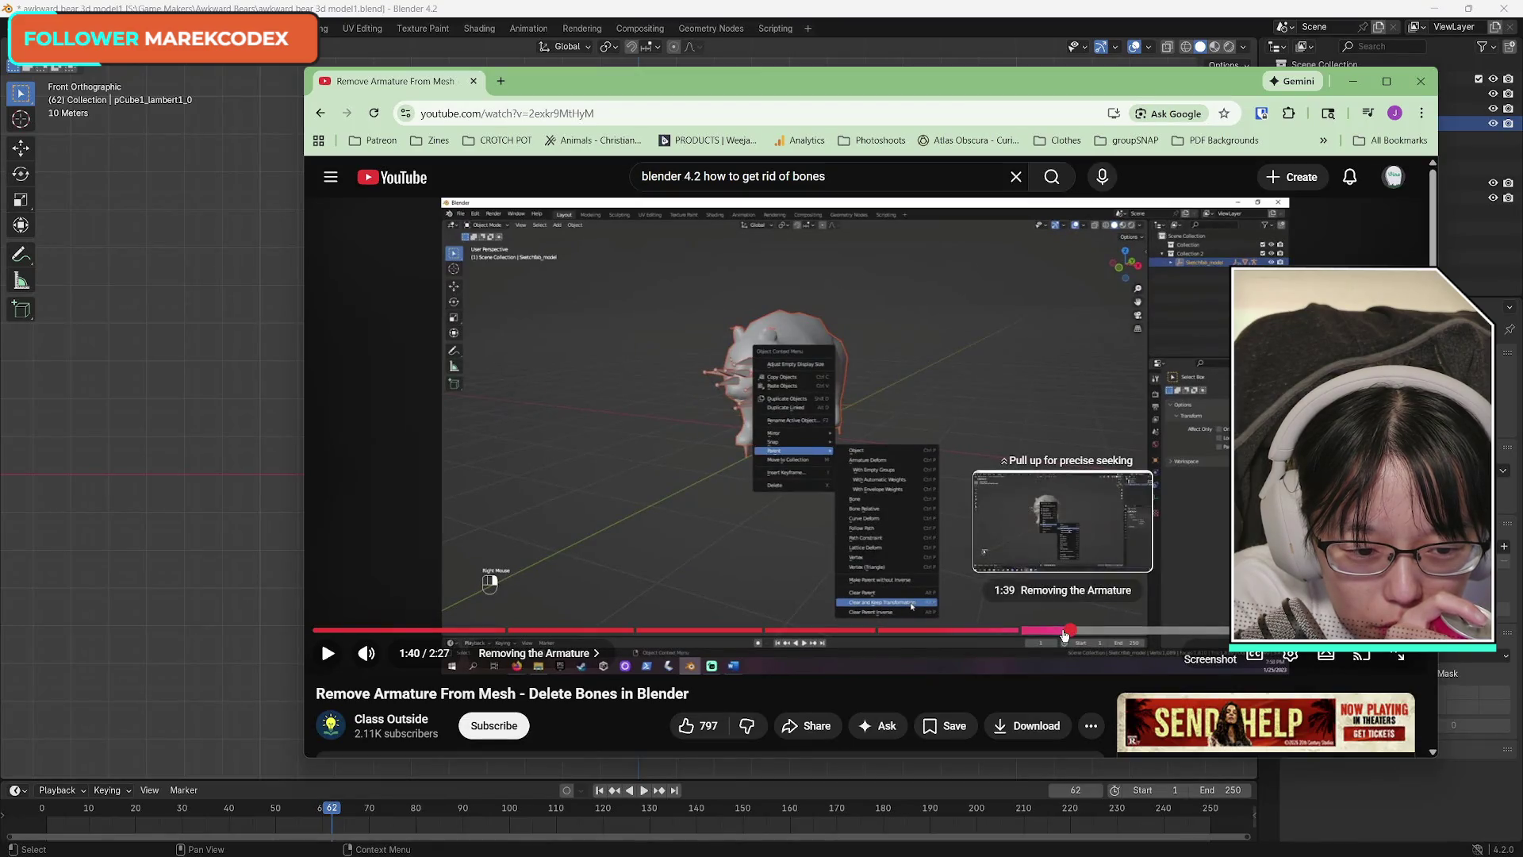
click(1107, 611)
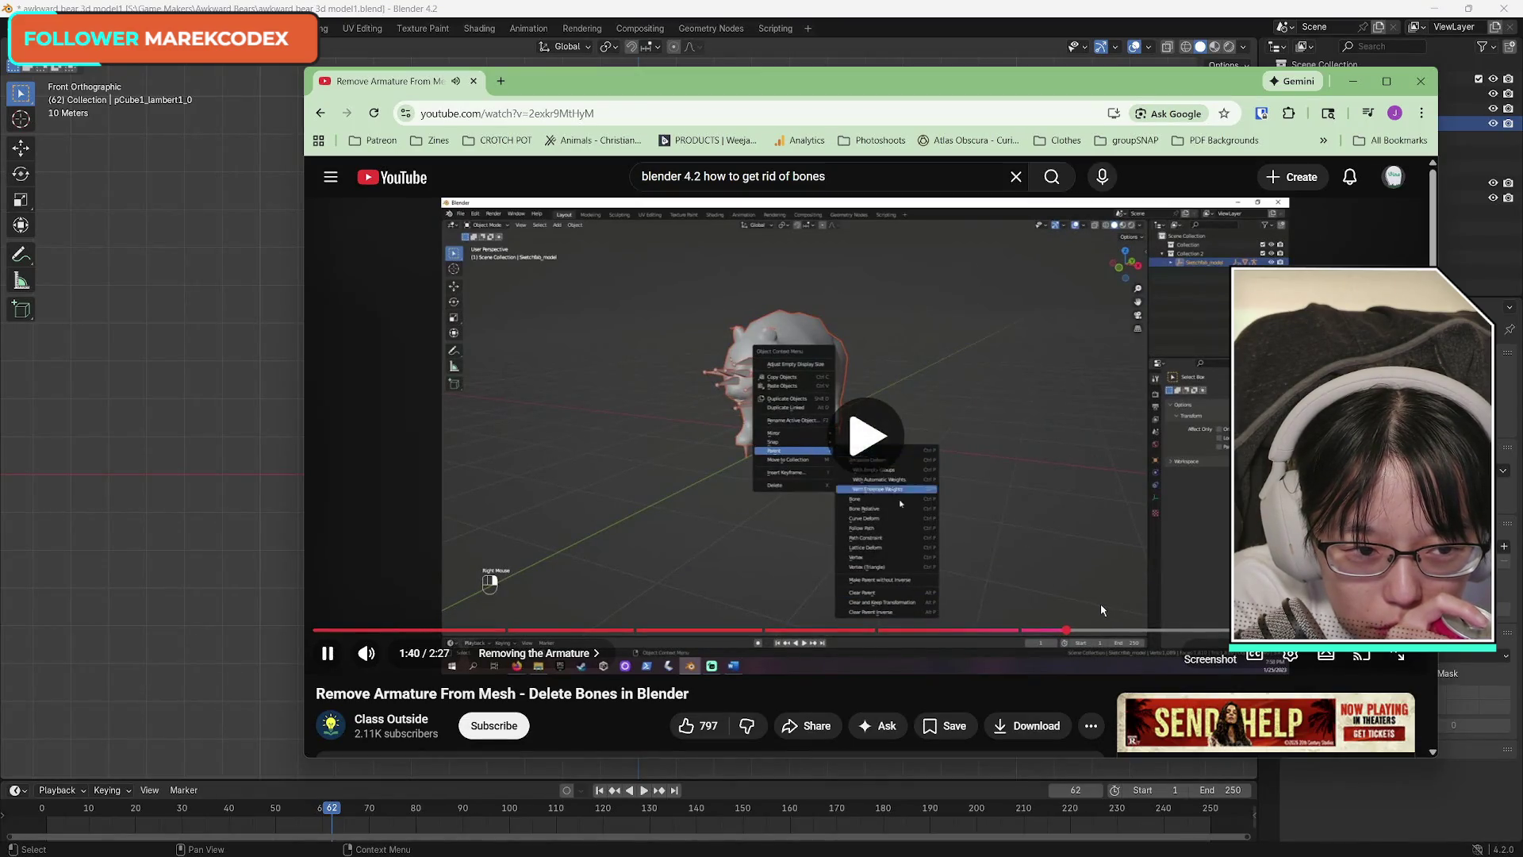
drag(1070, 616, 1060, 609)
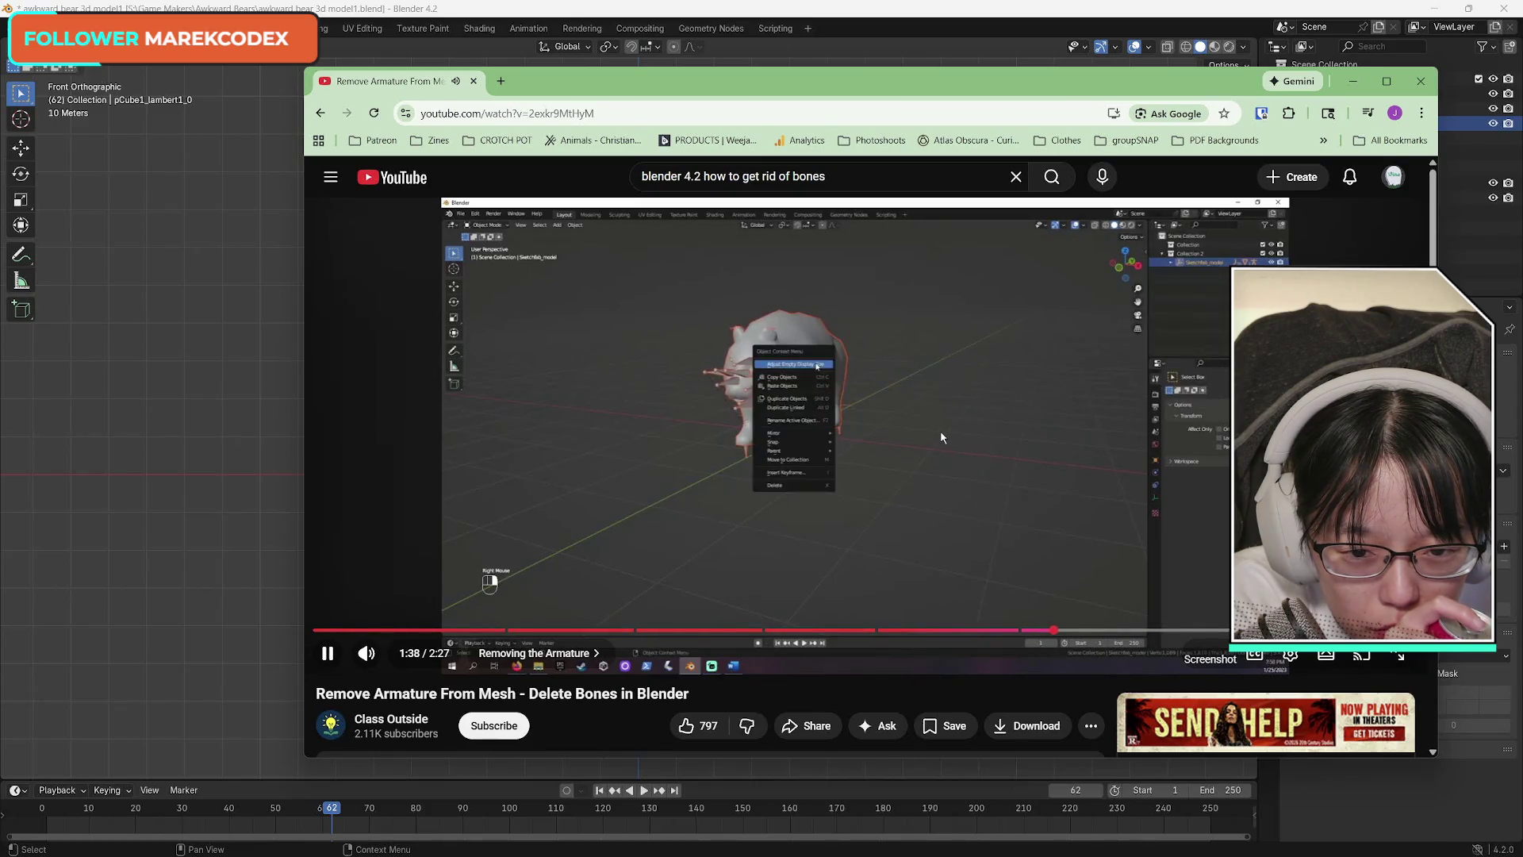
click(1062, 387)
click(1056, 31)
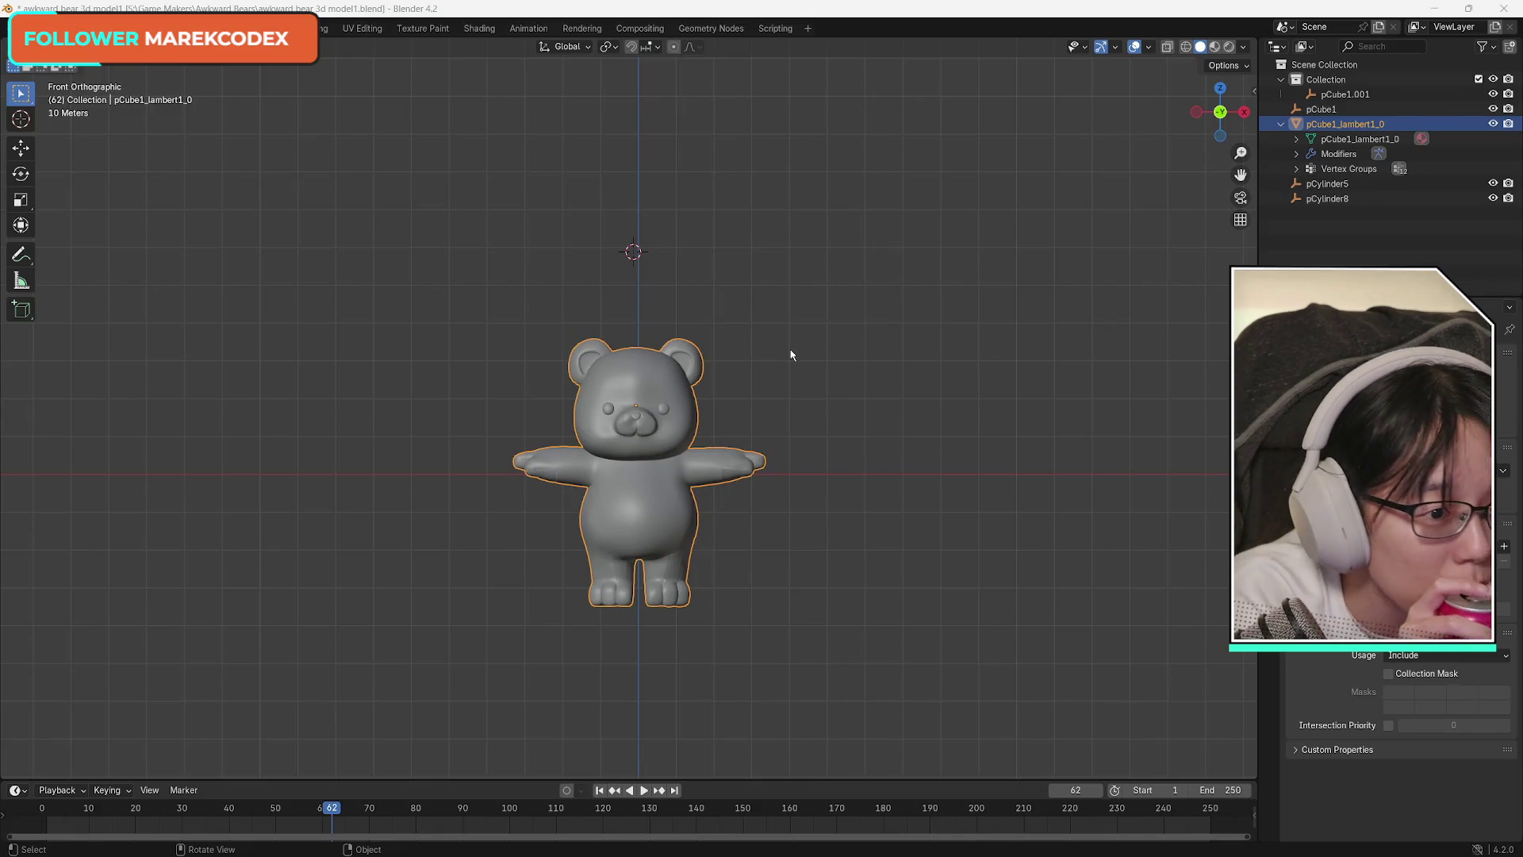
right_click(630, 397)
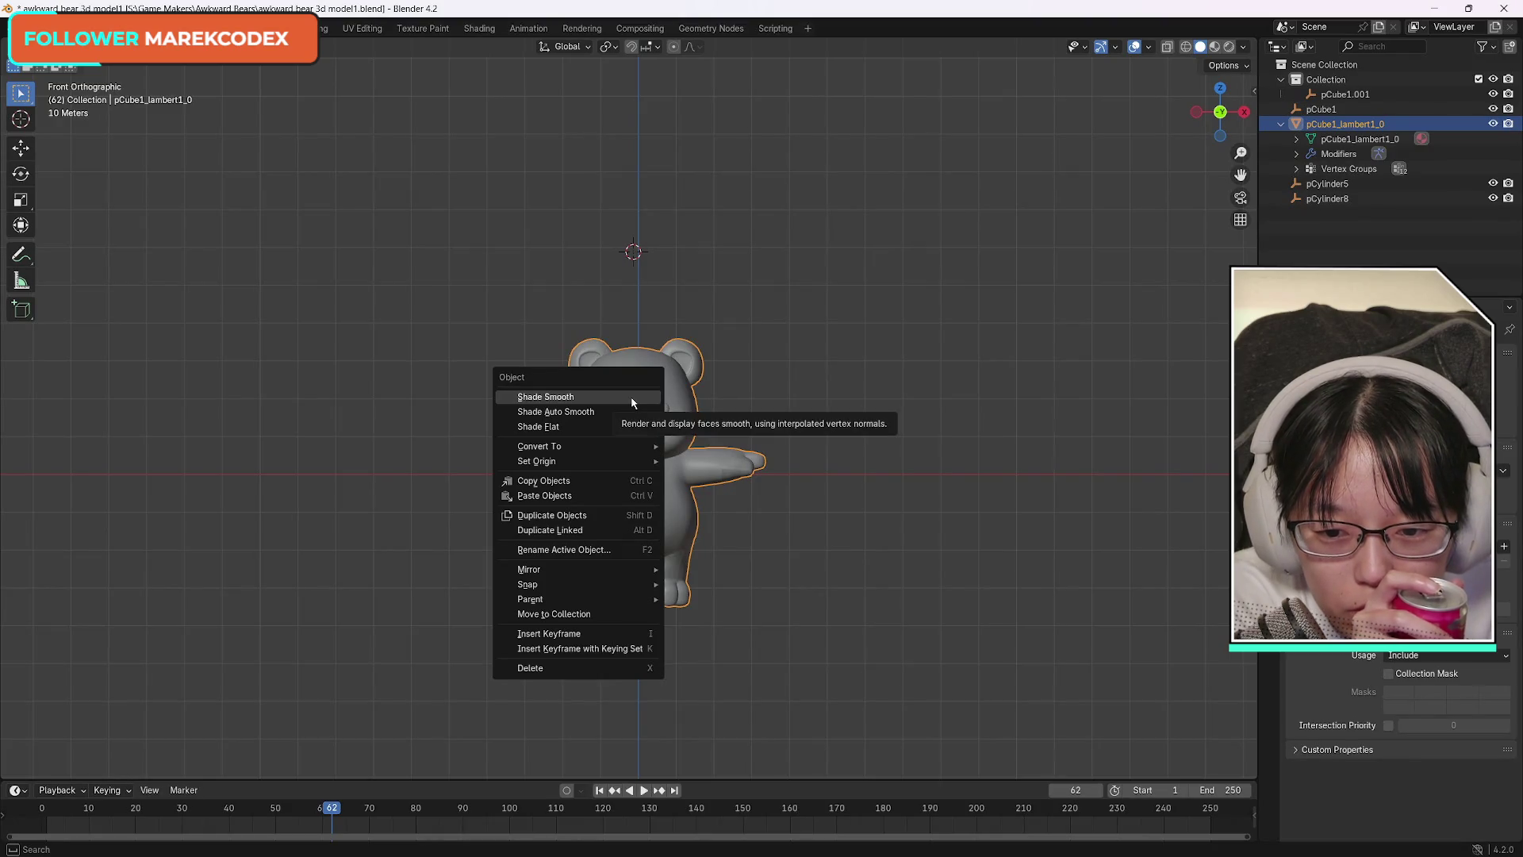
mouse_move(560, 598)
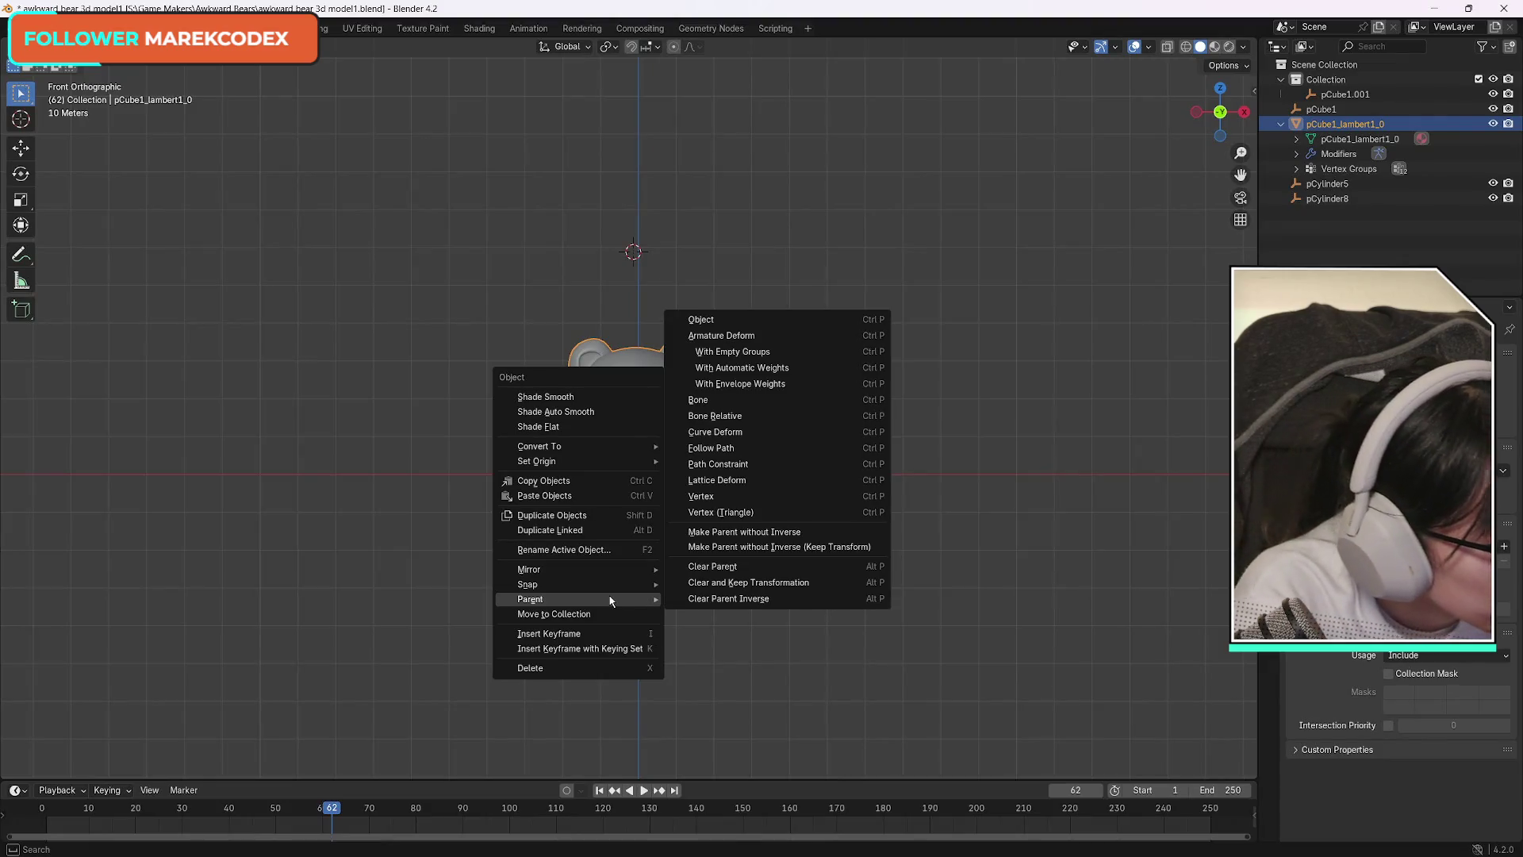
key(Escape)
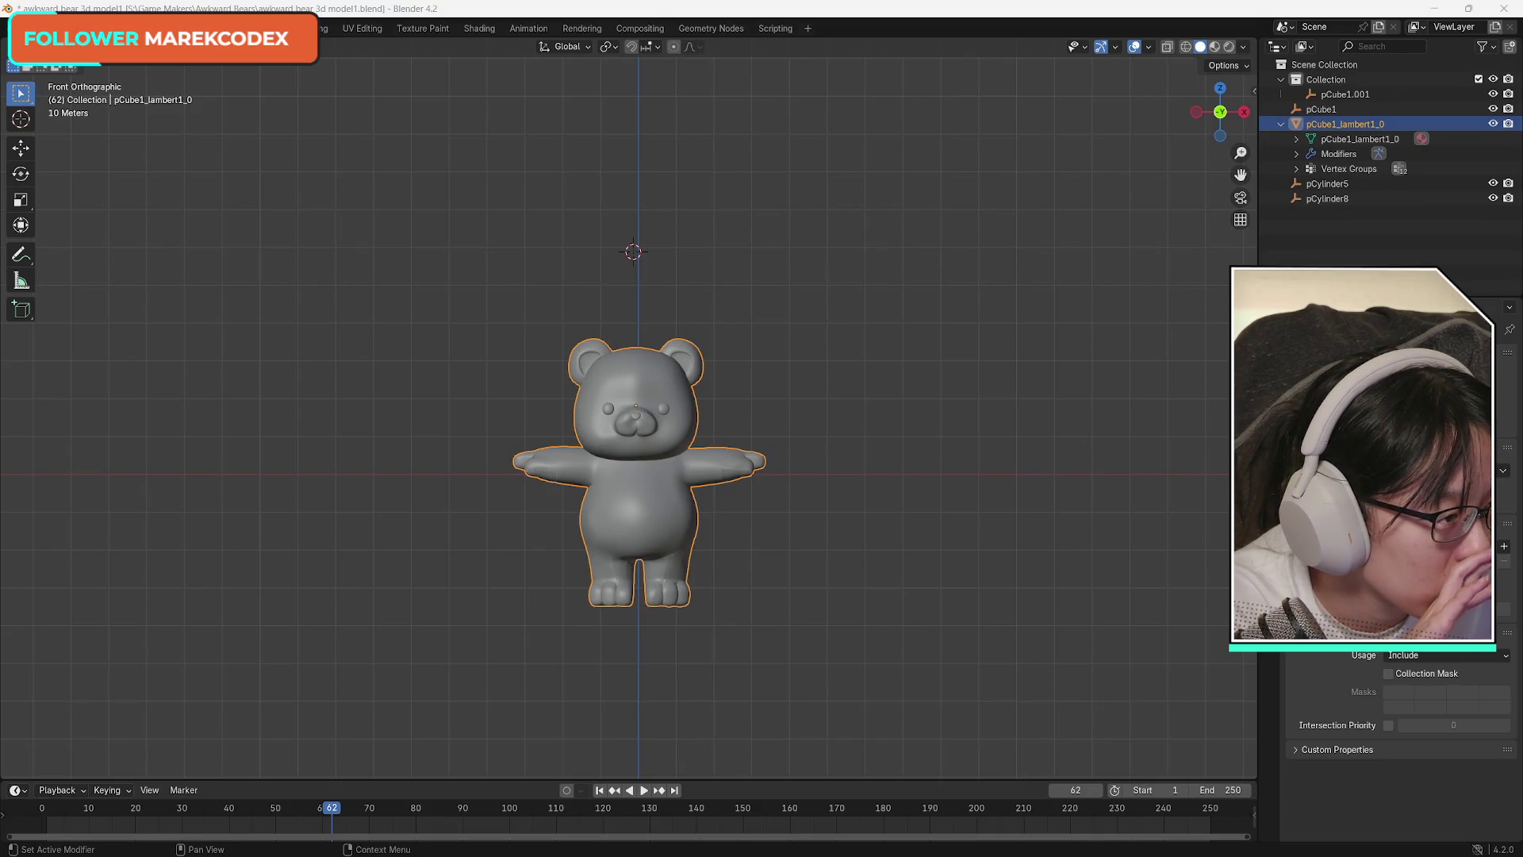
key(alt+Tab)
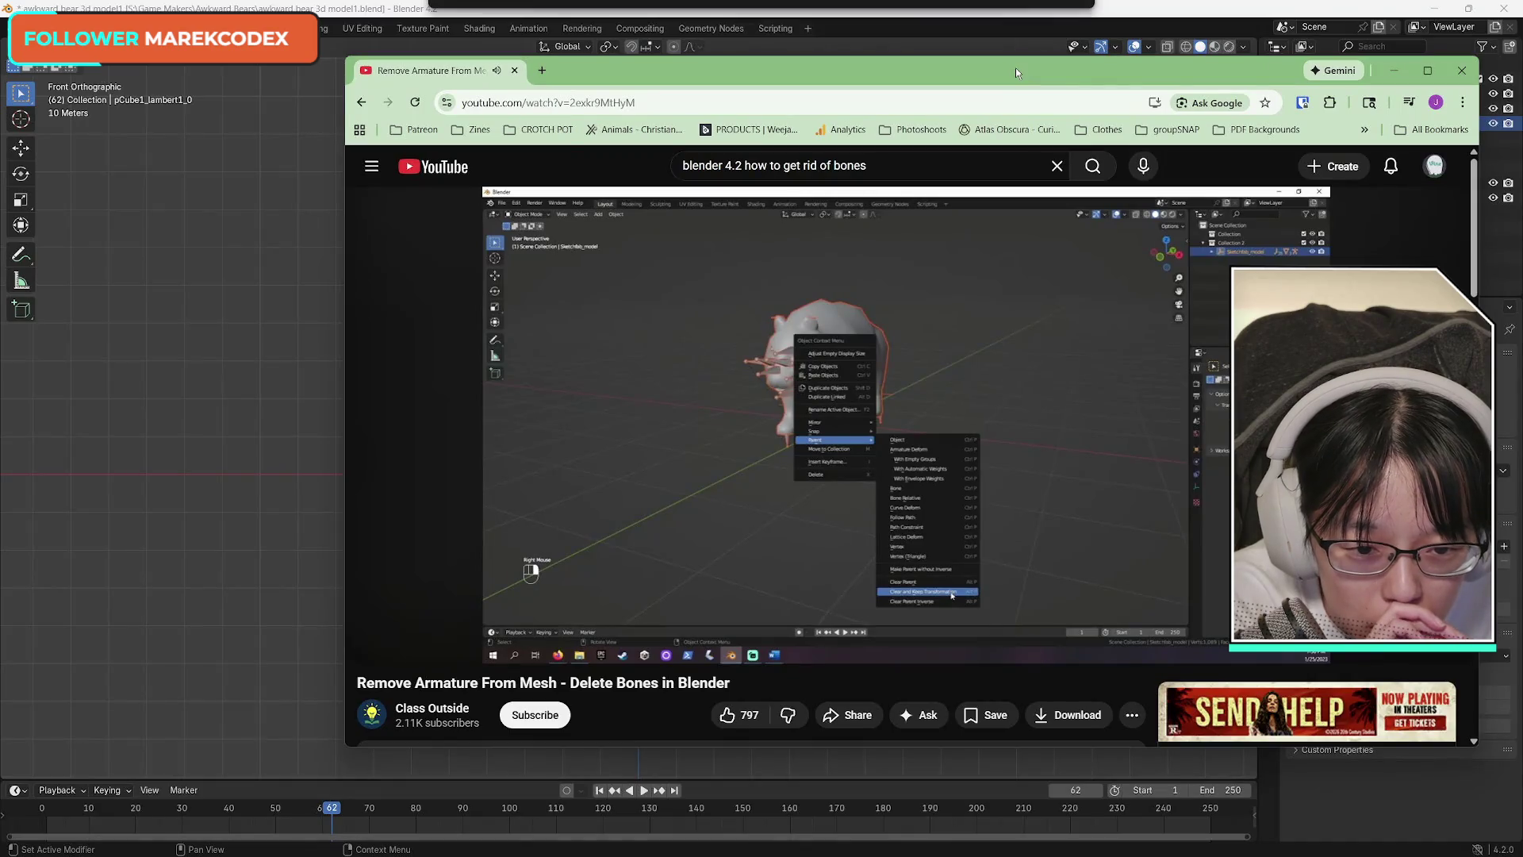
drag(1016, 67, 1029, 69)
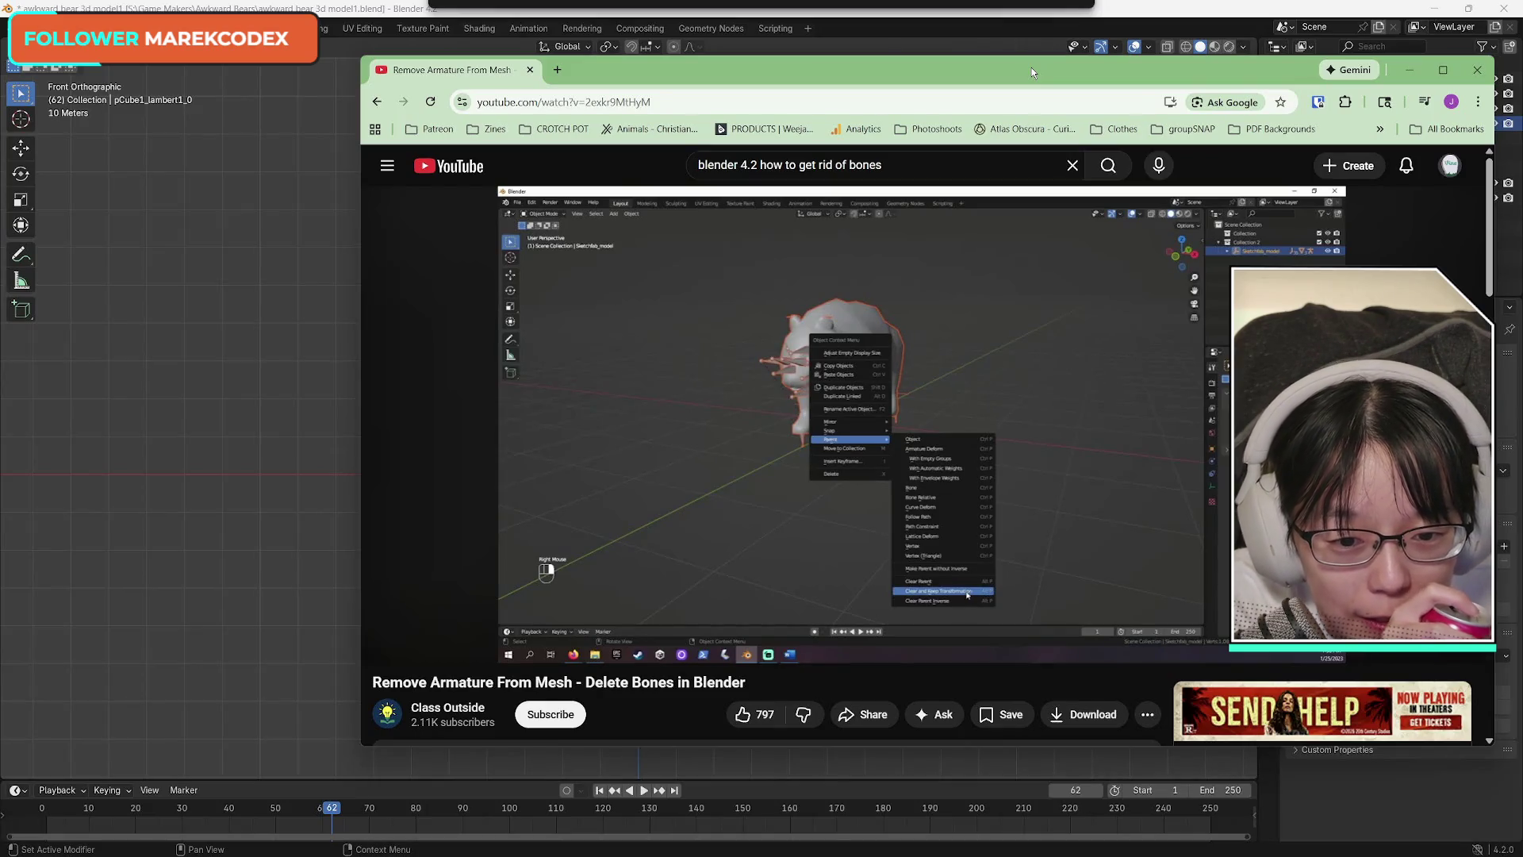
key(alt+Tab)
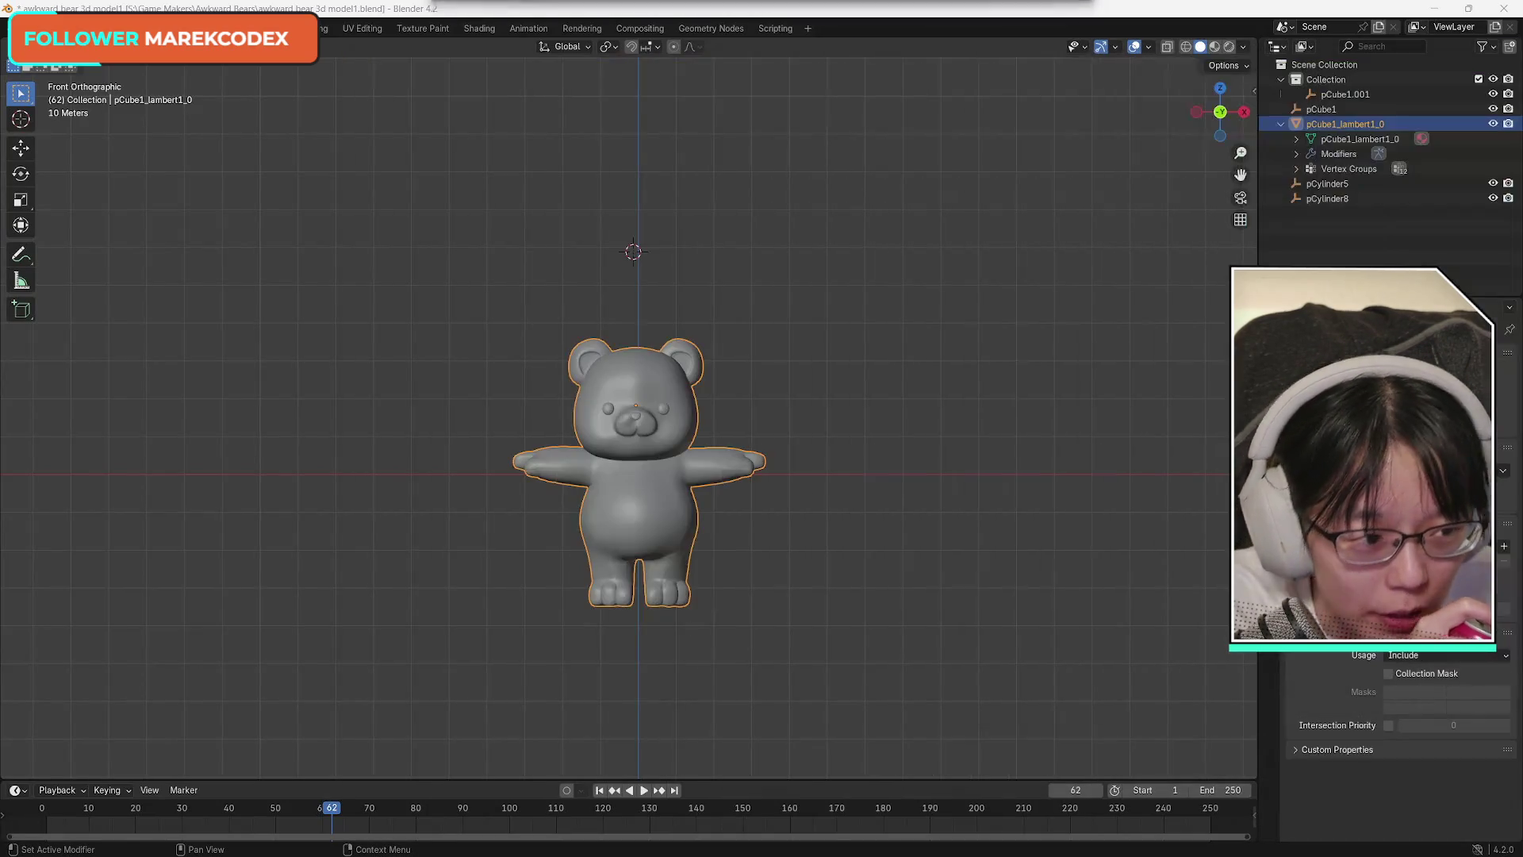
Clear the bear's parent while keeping its transform via the object options.
right_click(650, 406)
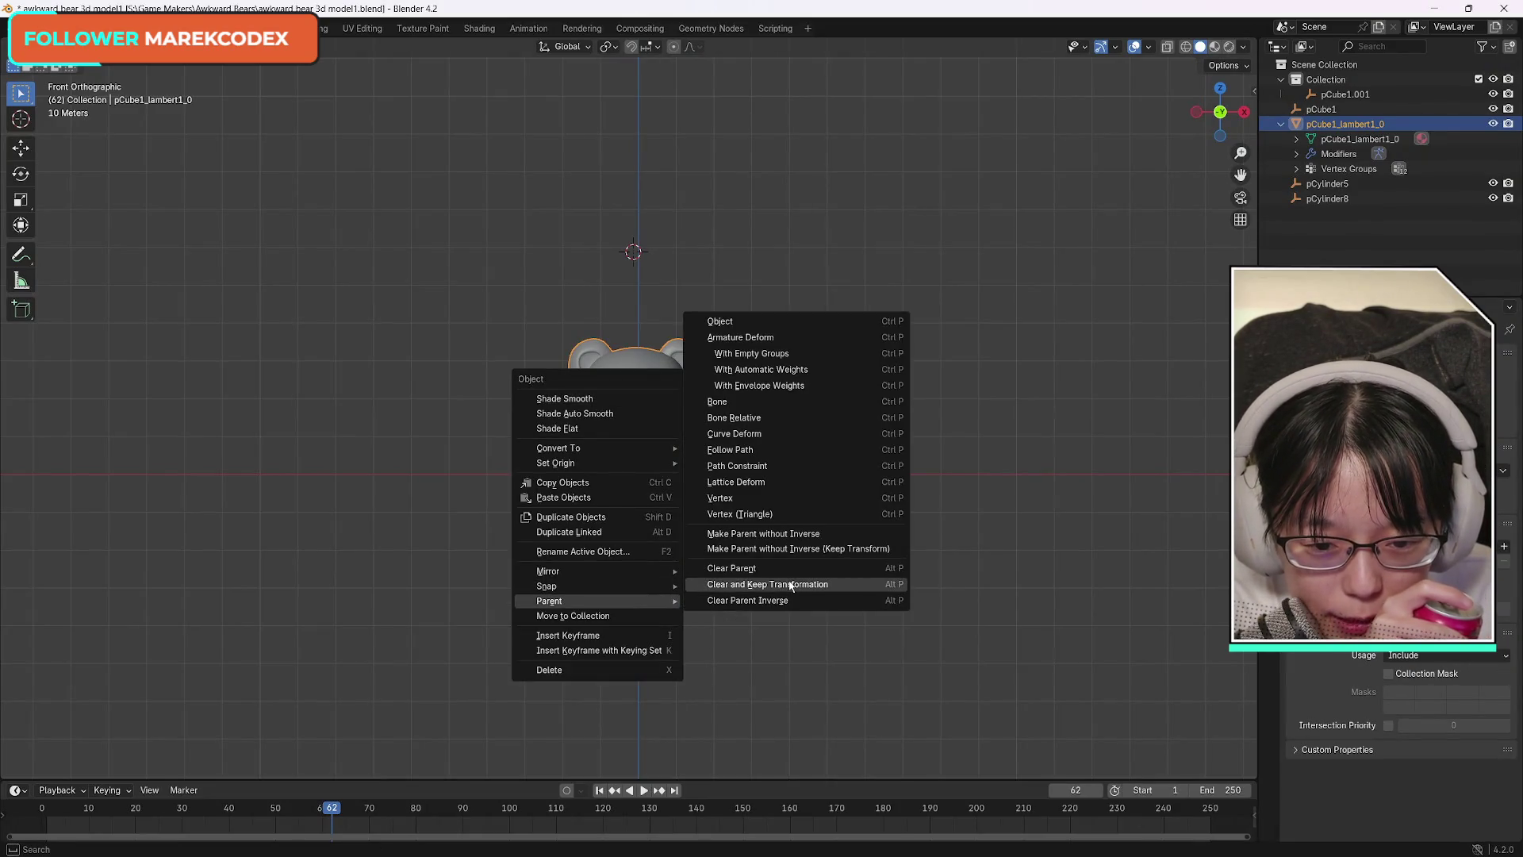
click(854, 584)
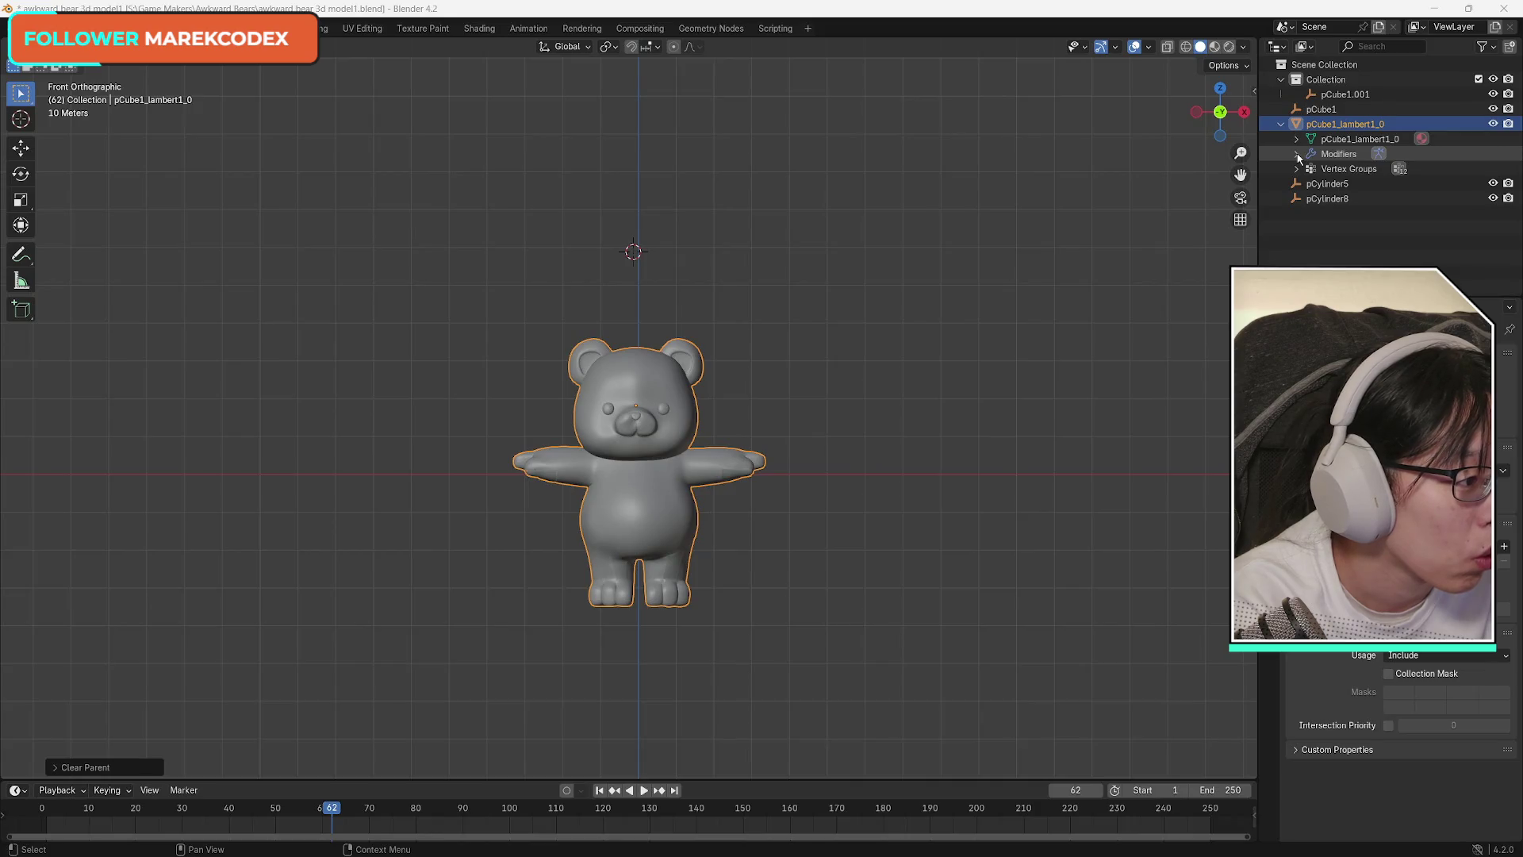
Add Collection 2 and Collection 3 in the Outliner and toggle an object-type filter.
click(1509, 47)
click(1508, 46)
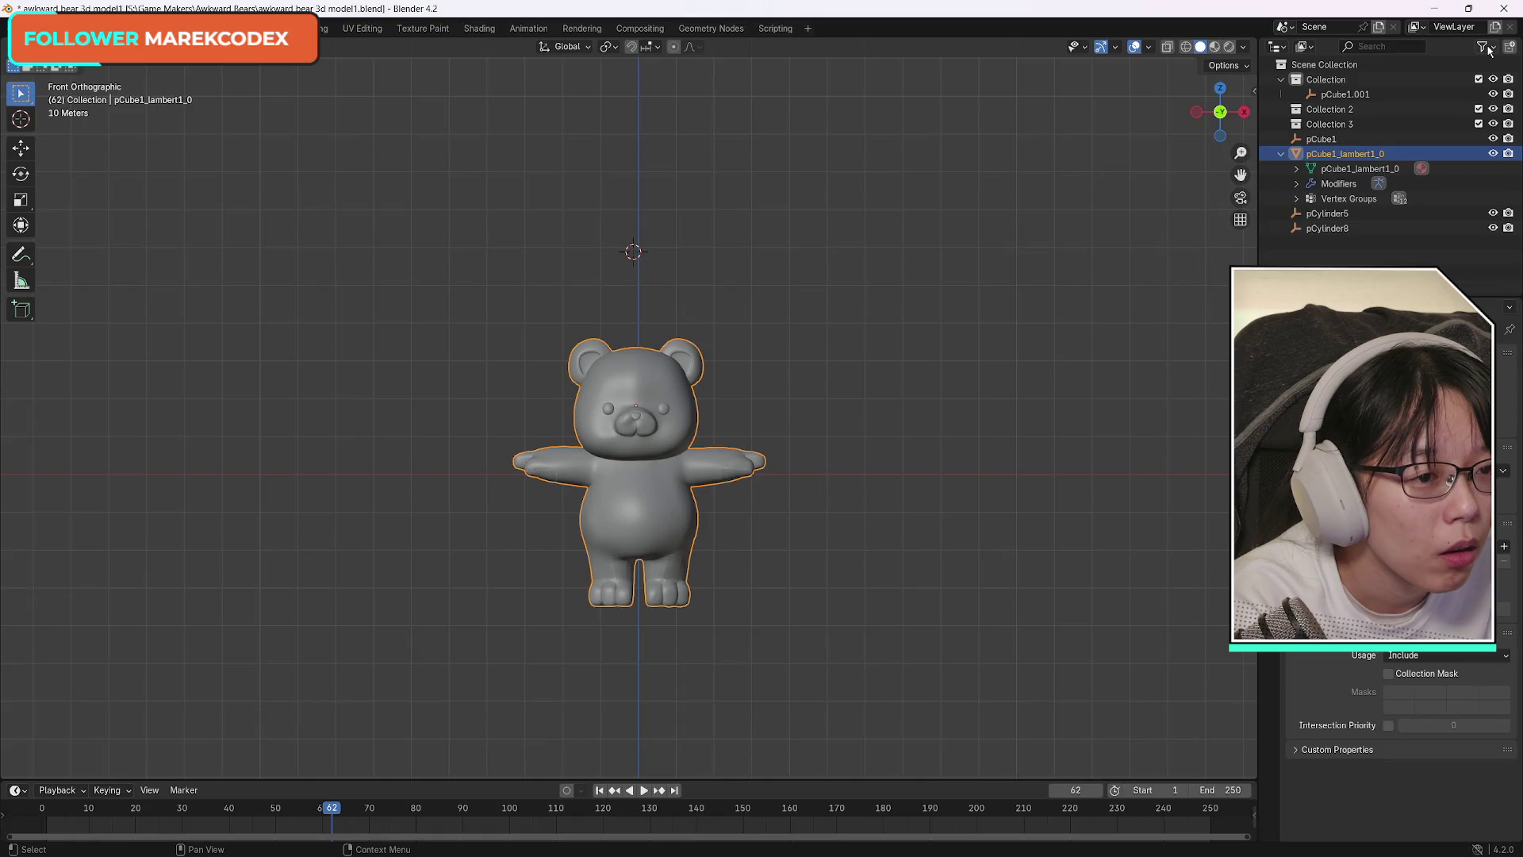
click(1486, 47)
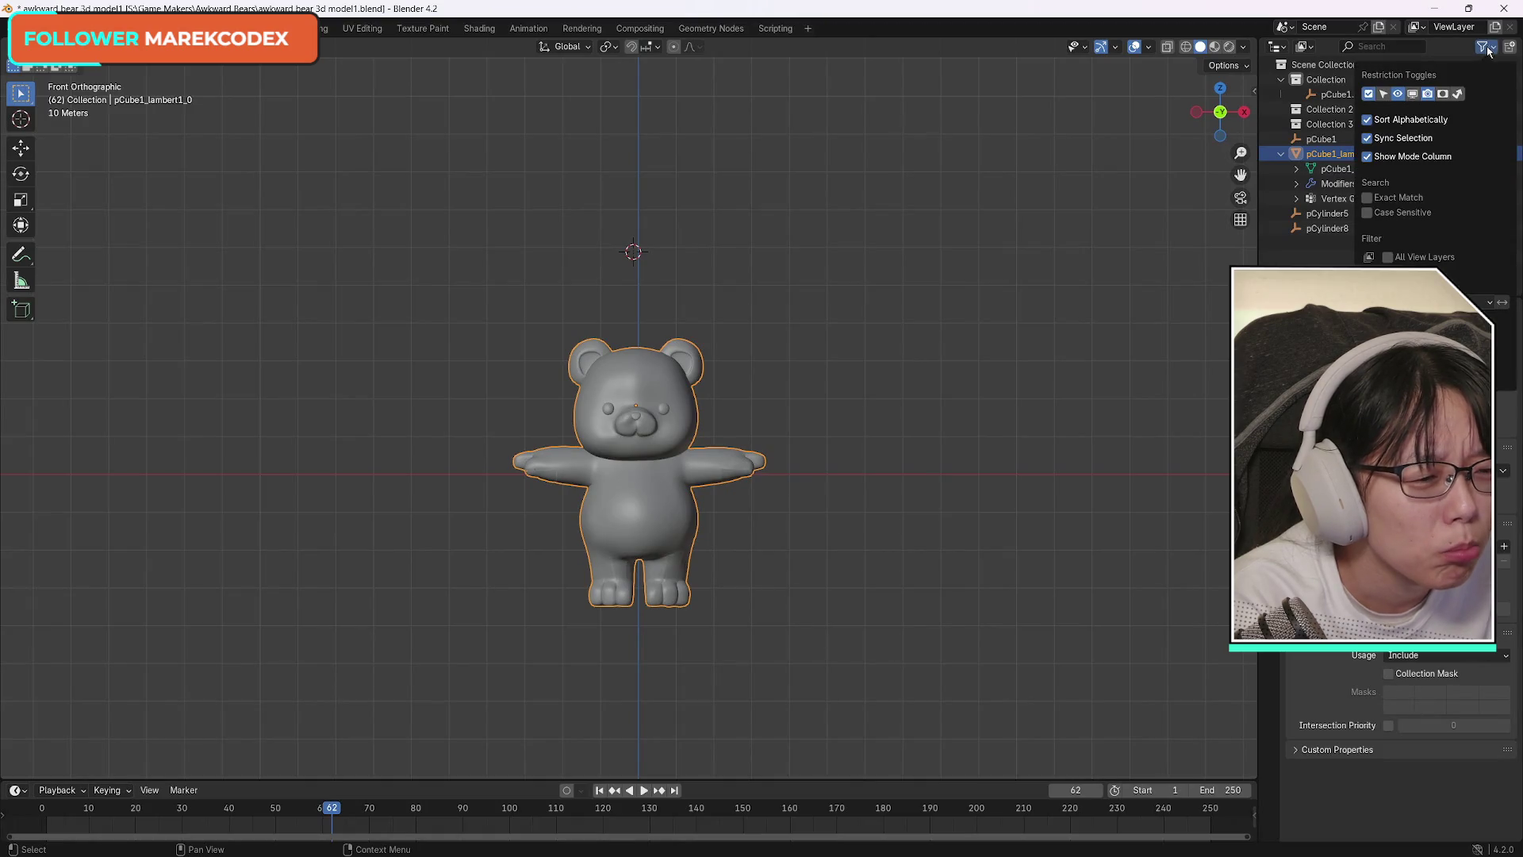
click(1369, 380)
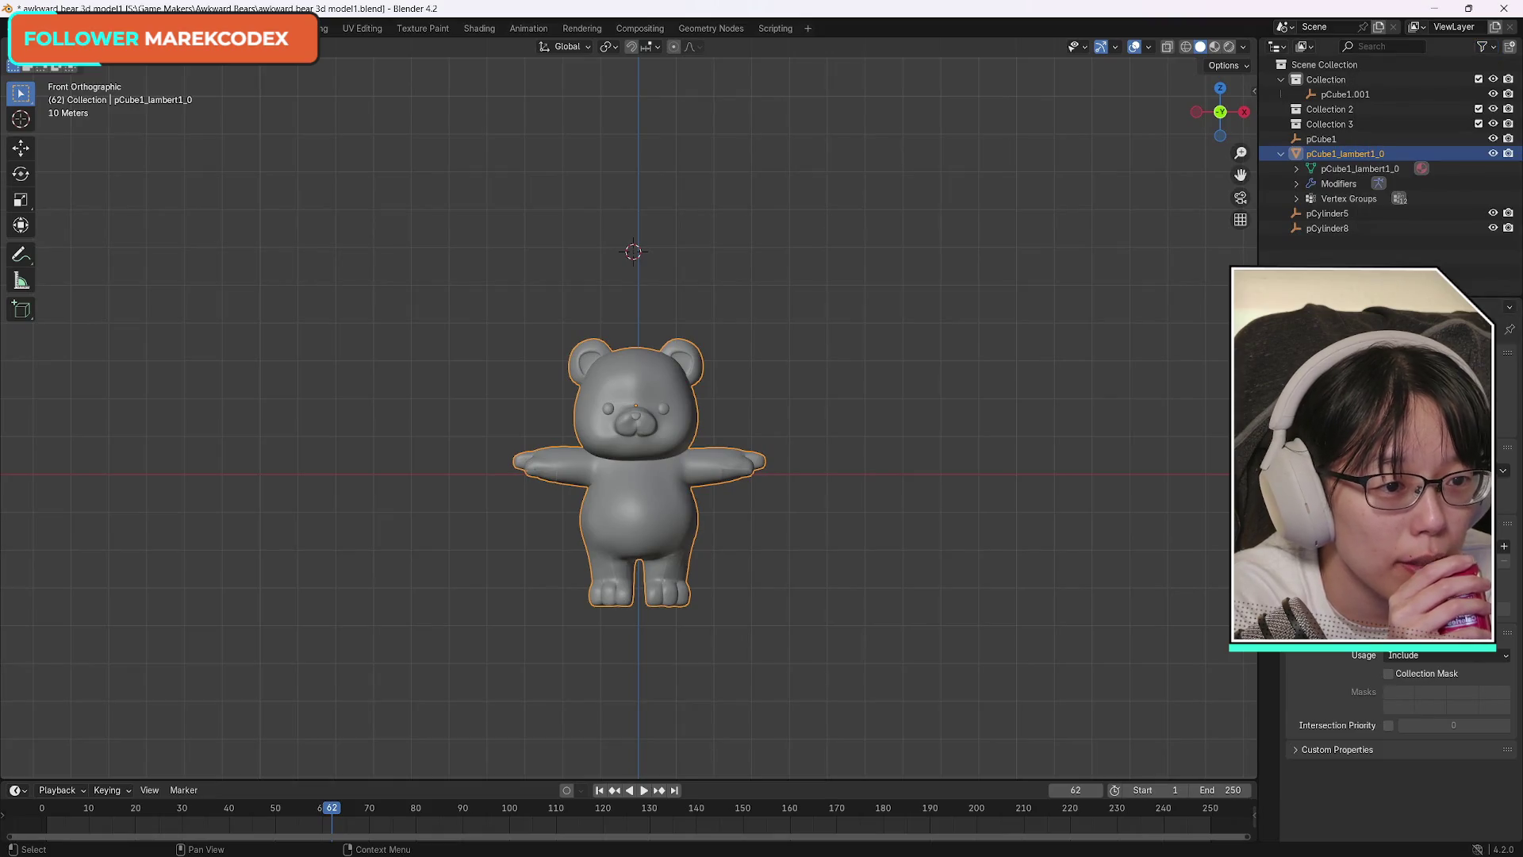
Delete the bear mesh by mistake, undo it, and undo both new collections.
click(1297, 184)
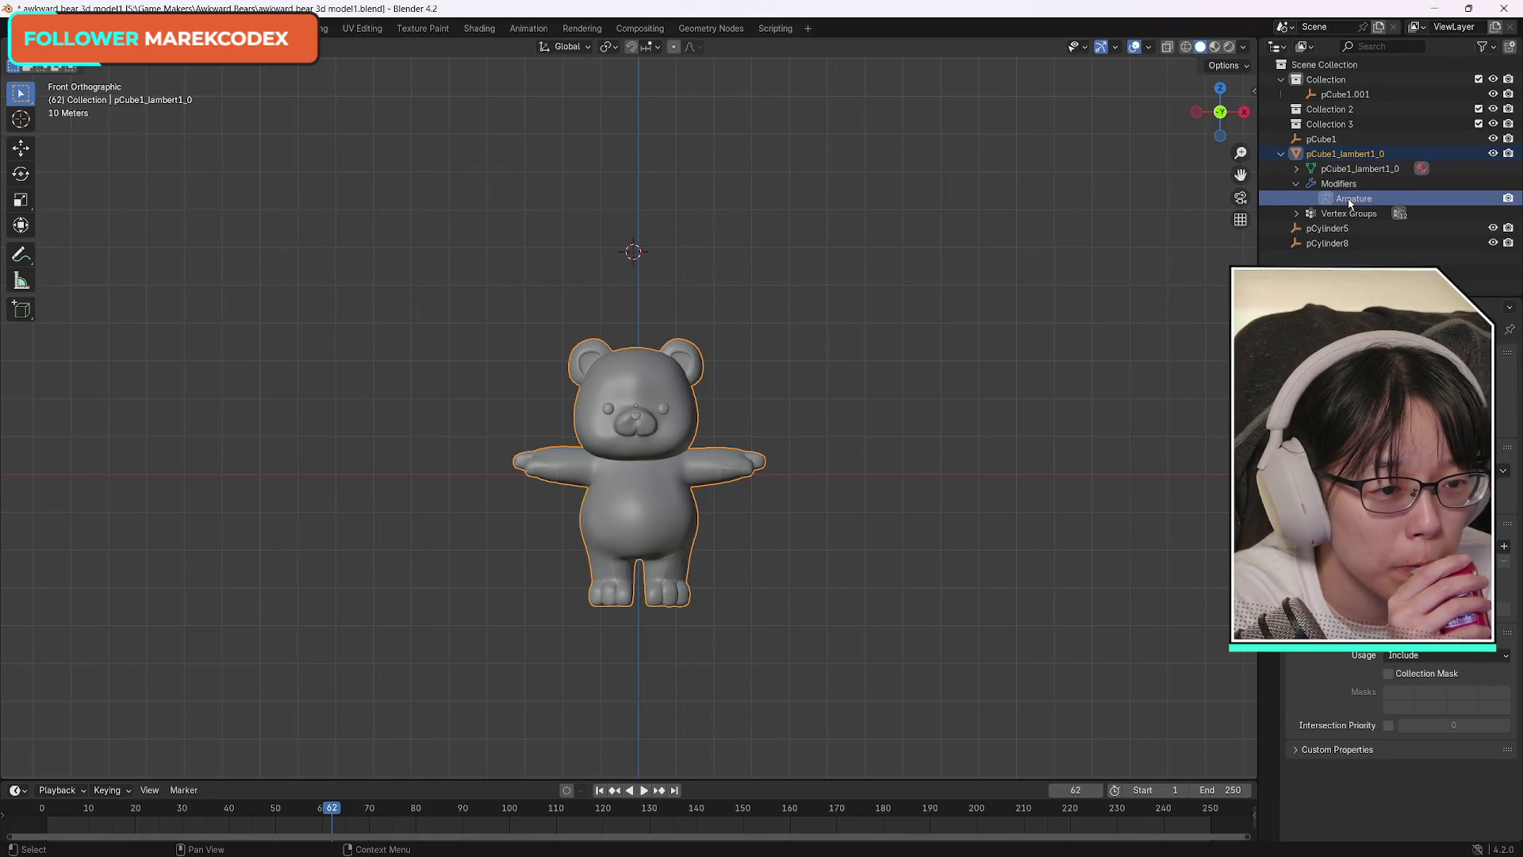
key(Delete)
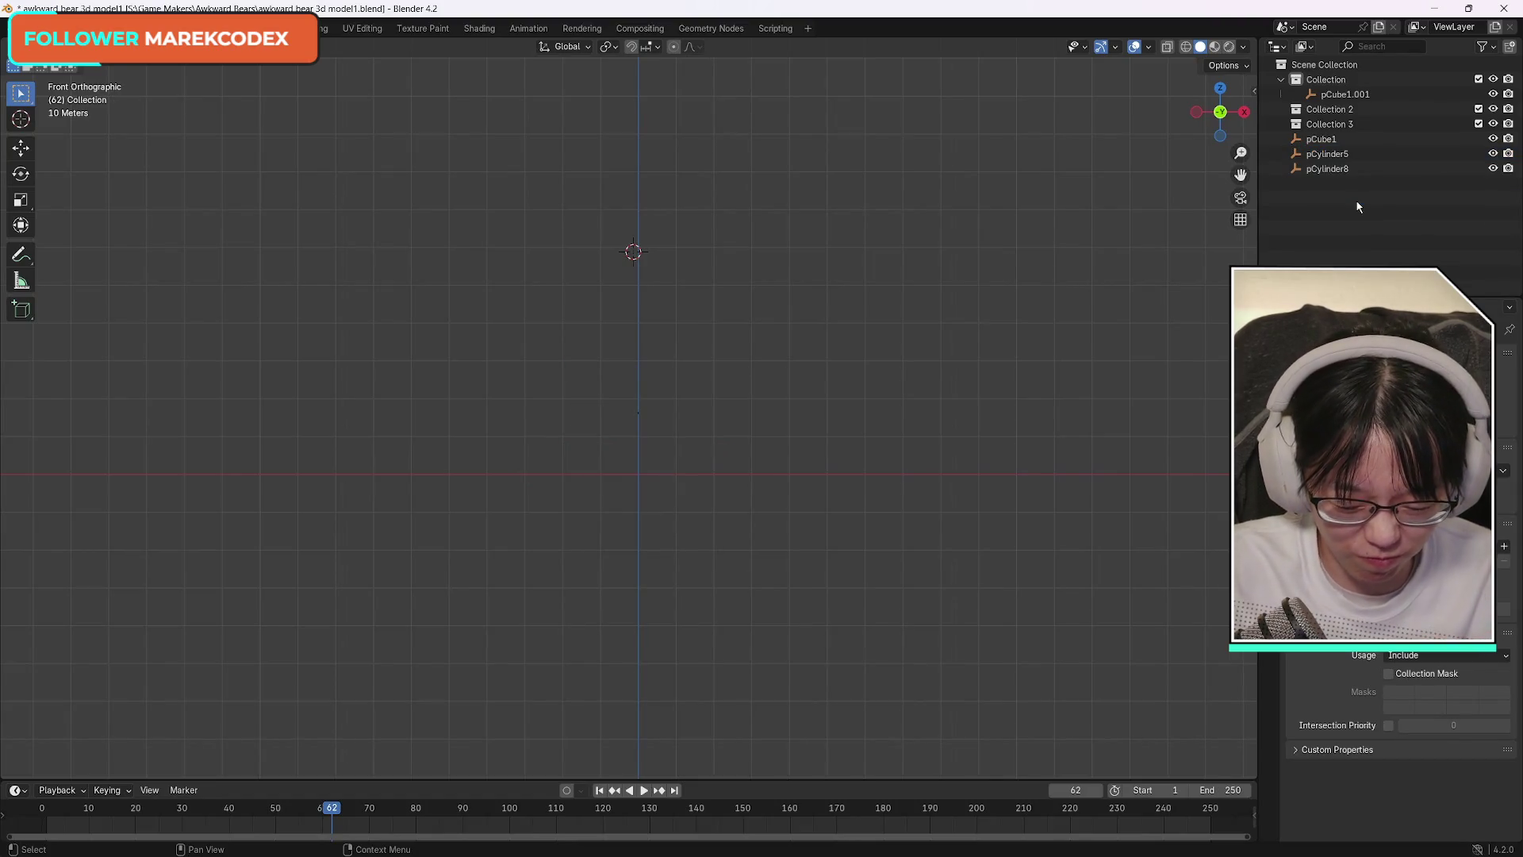
key(ctrl+z)
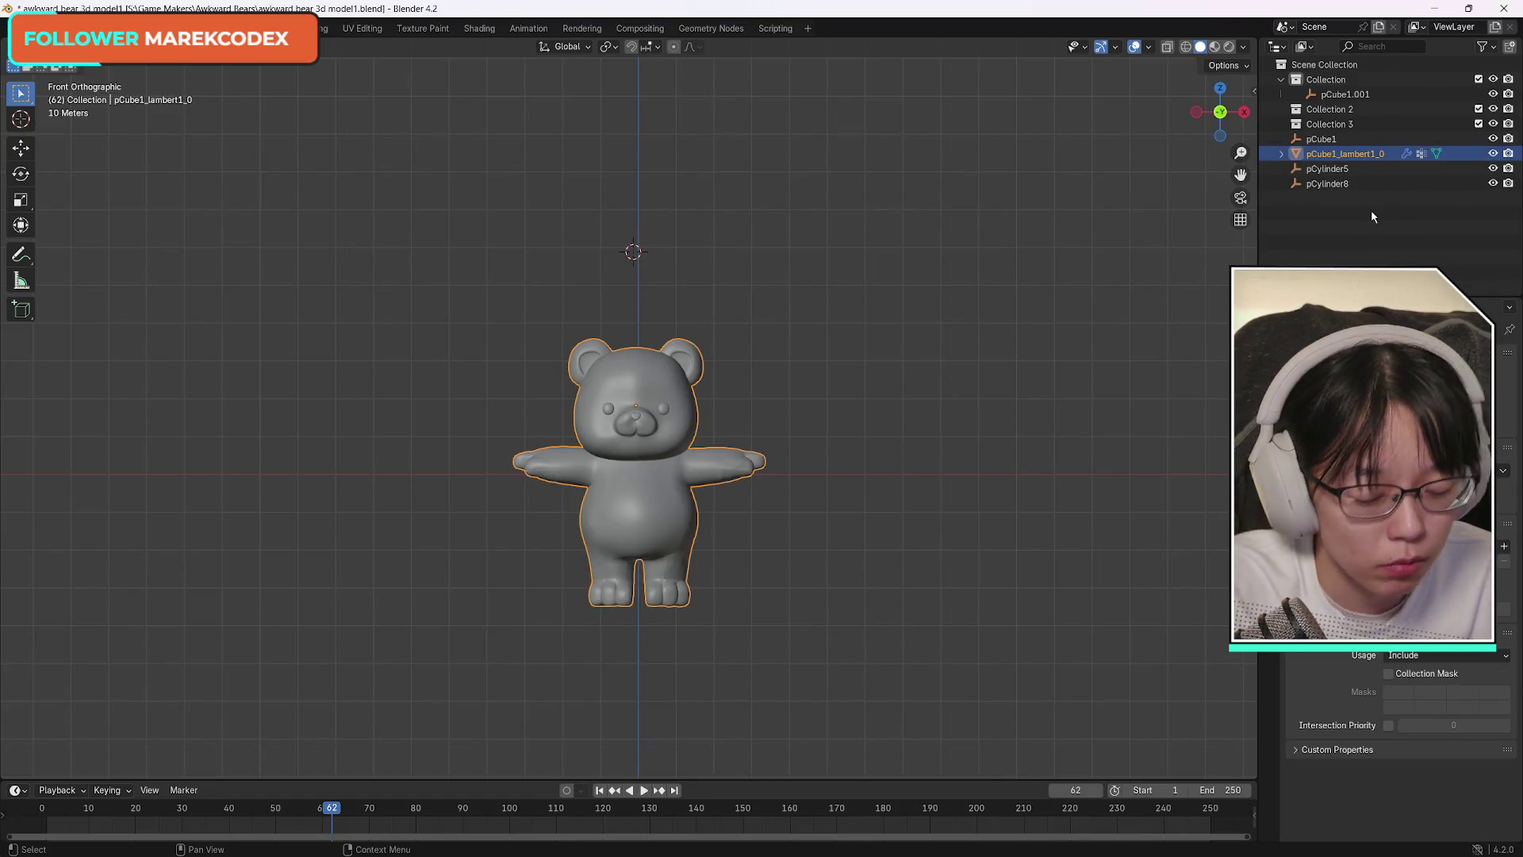
key(ctrl+z)
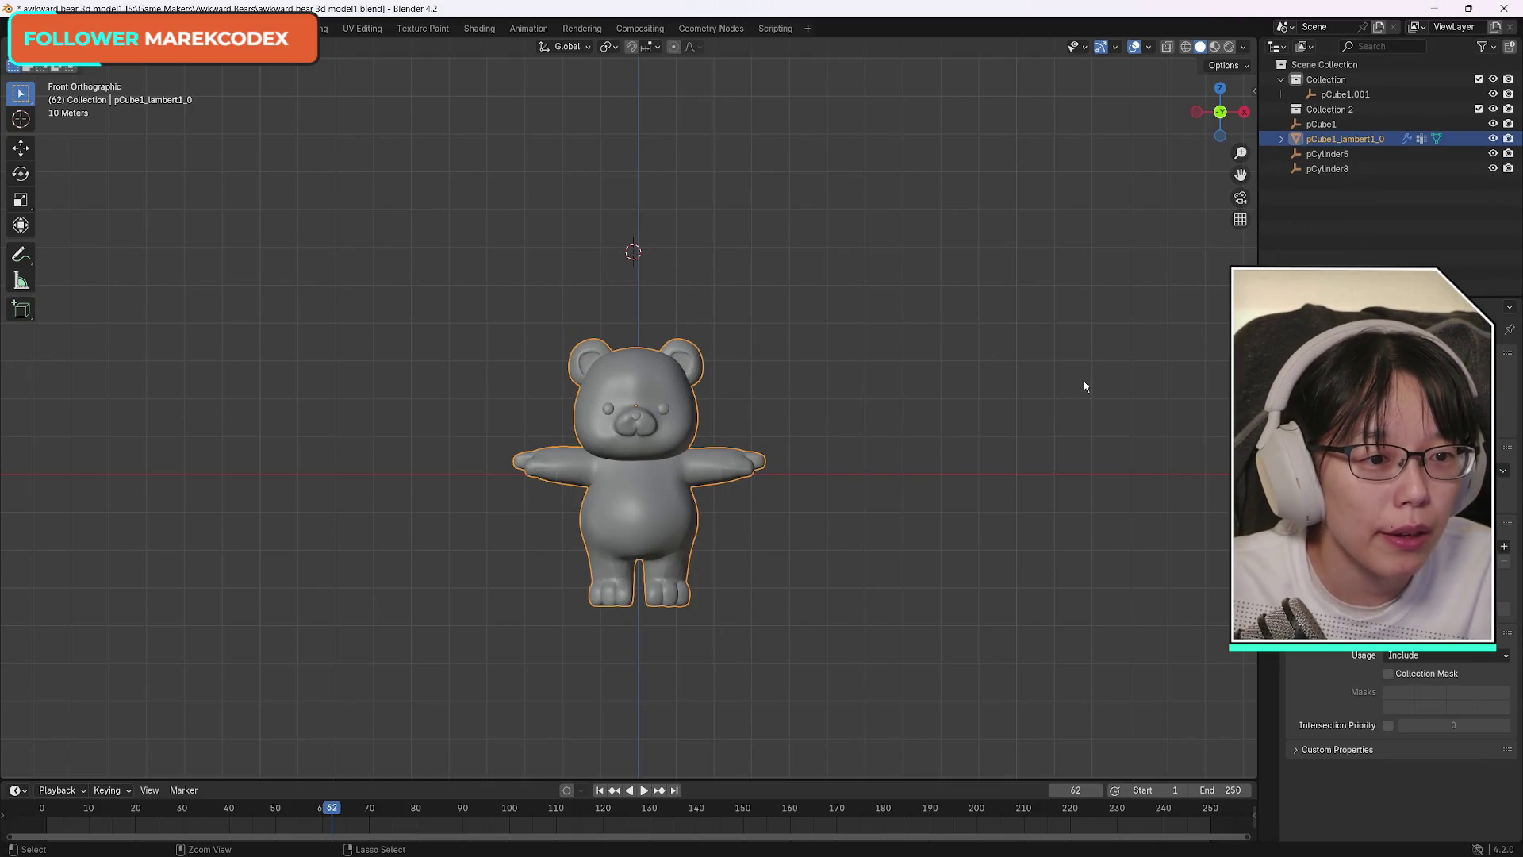
key(ctrl+z)
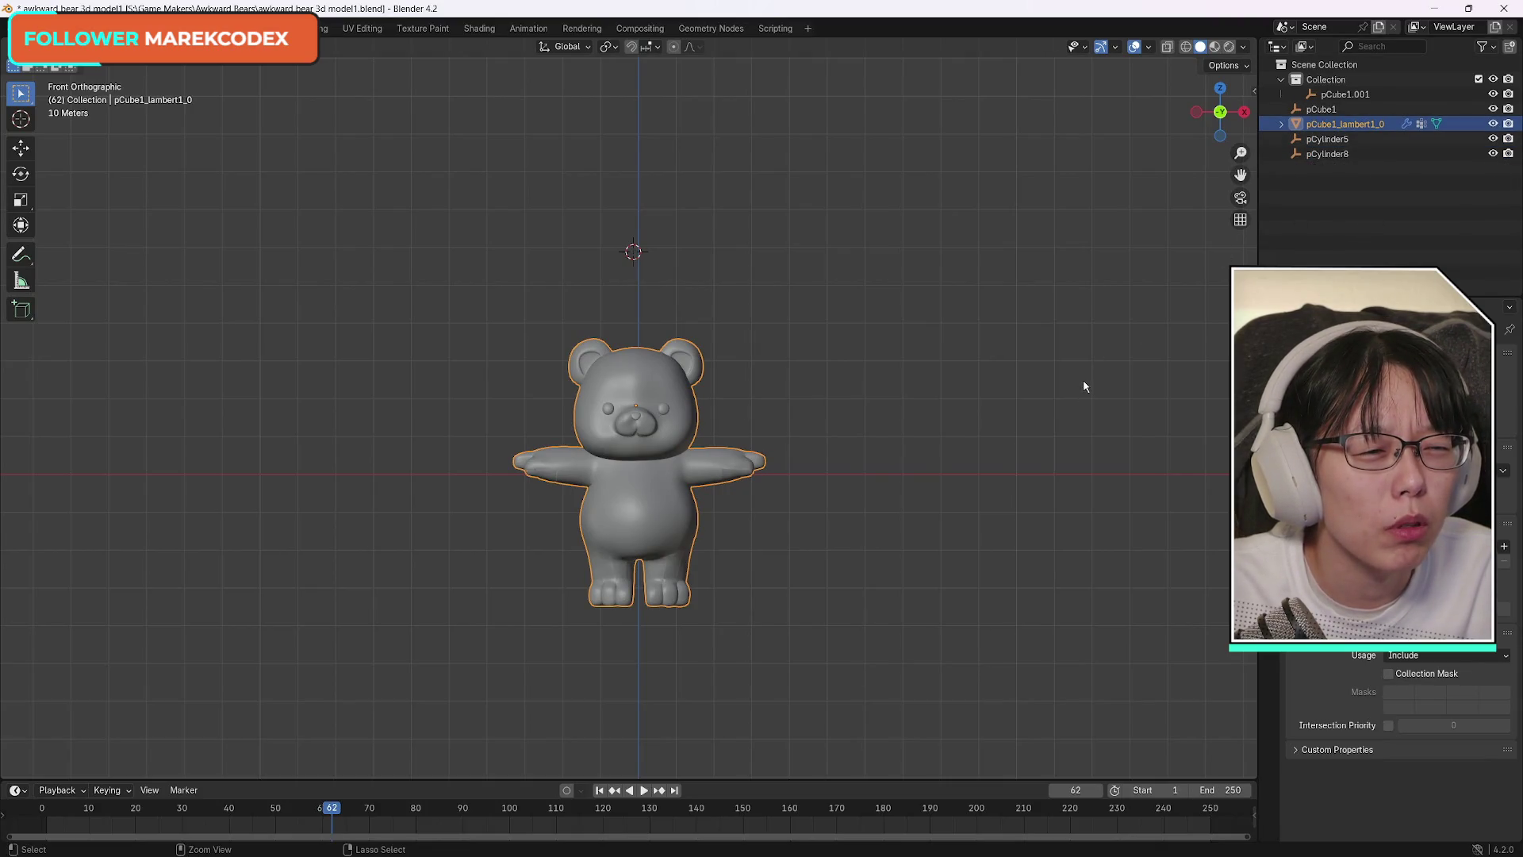
Expand pCube1_lambert1_0 to show its Armature modifier and vertex groups.
click(1282, 123)
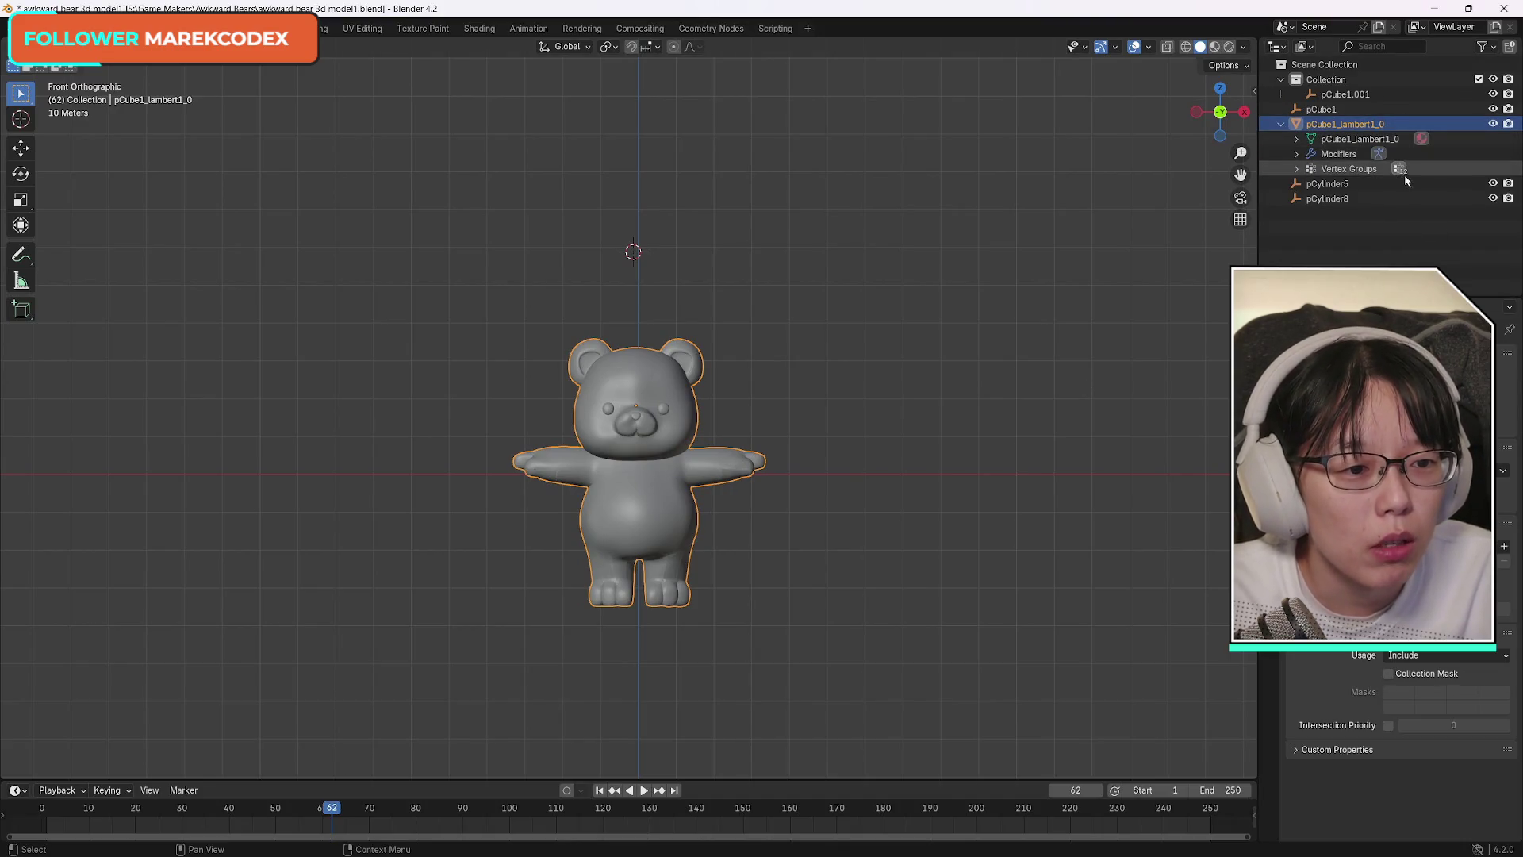
click(1296, 154)
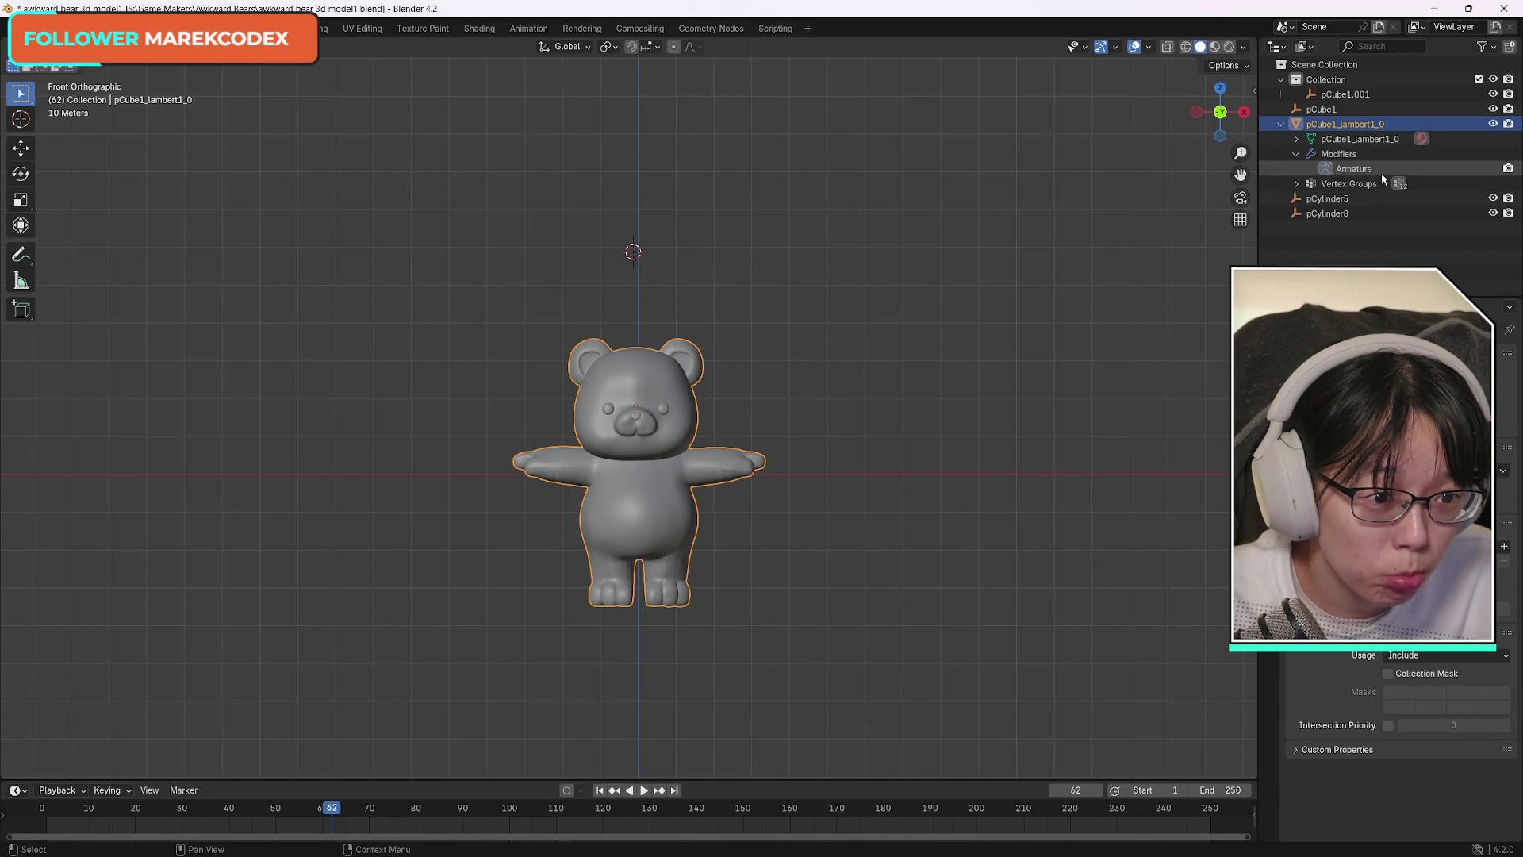
click(1356, 168)
click(1297, 184)
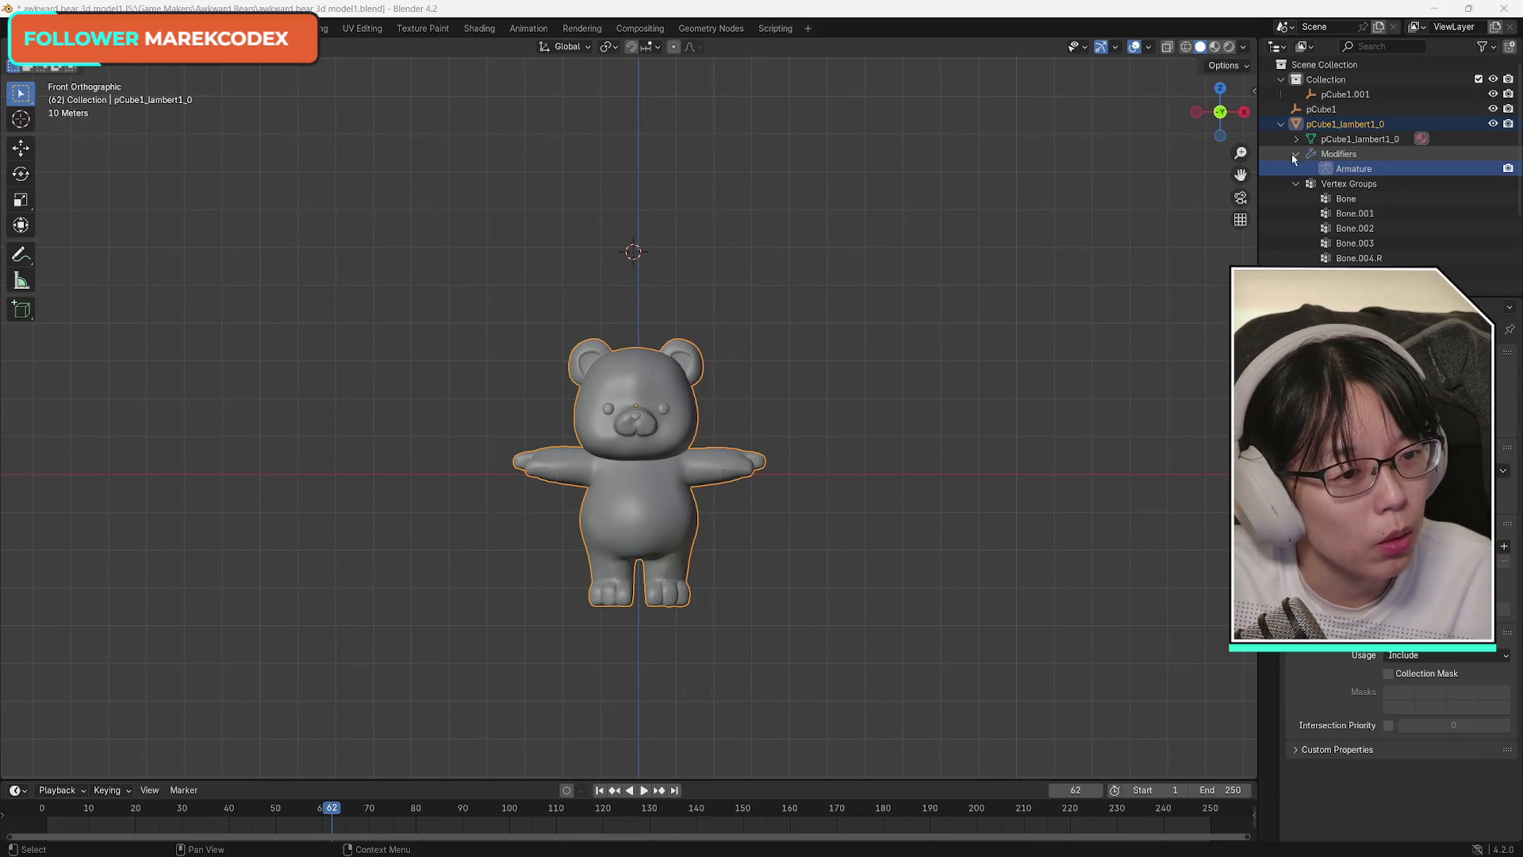
Collapse pCube1_lambert1_0, box-select all the bear's objects and bring up their options.
click(1291, 125)
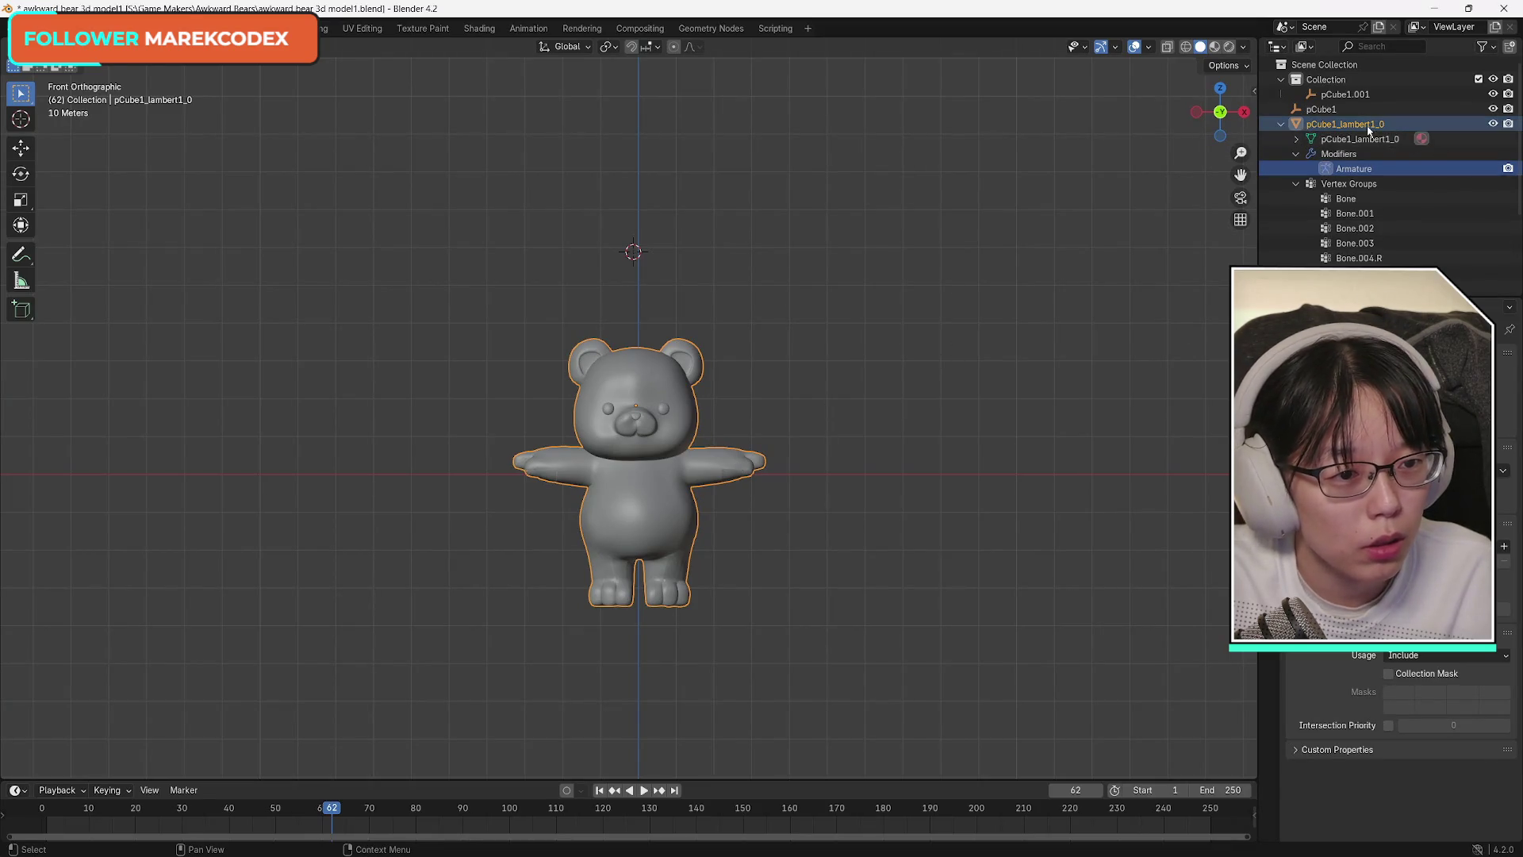
click(1282, 125)
click(761, 181)
drag(355, 260, 939, 752)
right_click(653, 500)
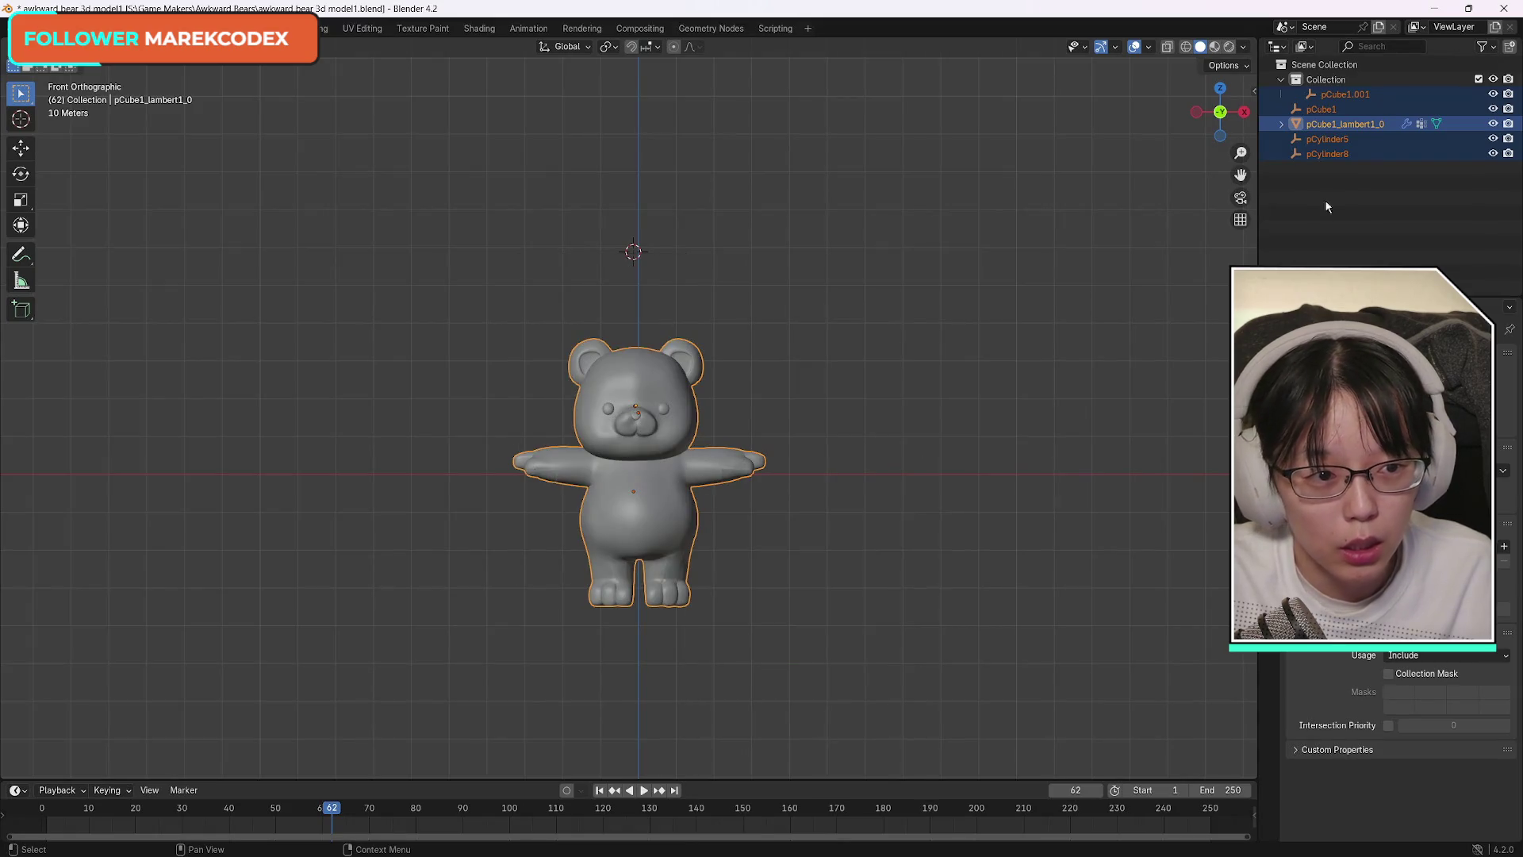
Select only pCube1_lambert1_0 and bring up its object options in the Outliner.
click(1351, 123)
right_click(1339, 87)
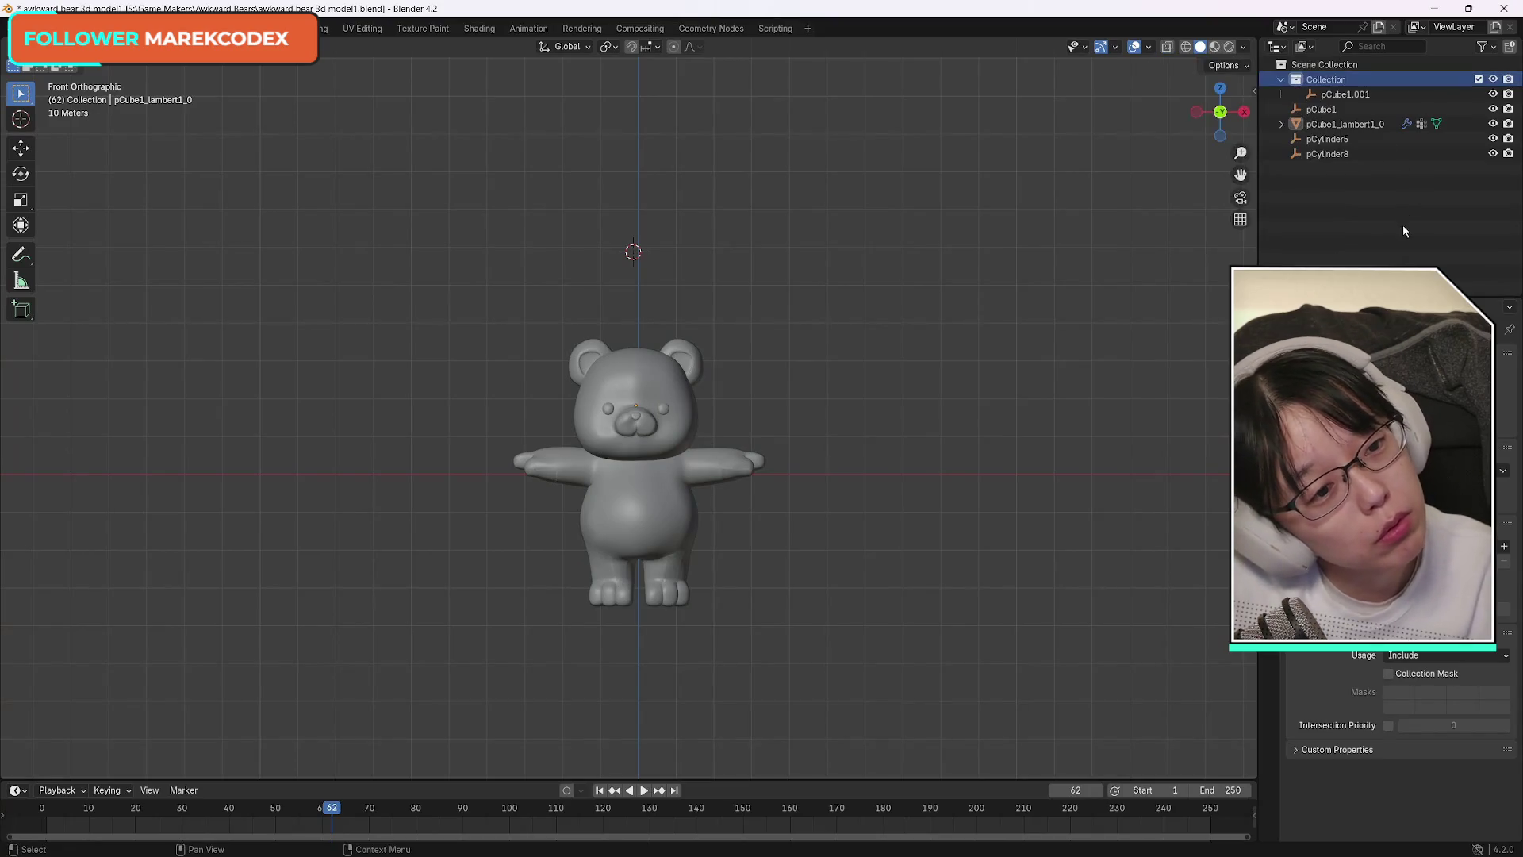
click(1344, 124)
right_click(1344, 127)
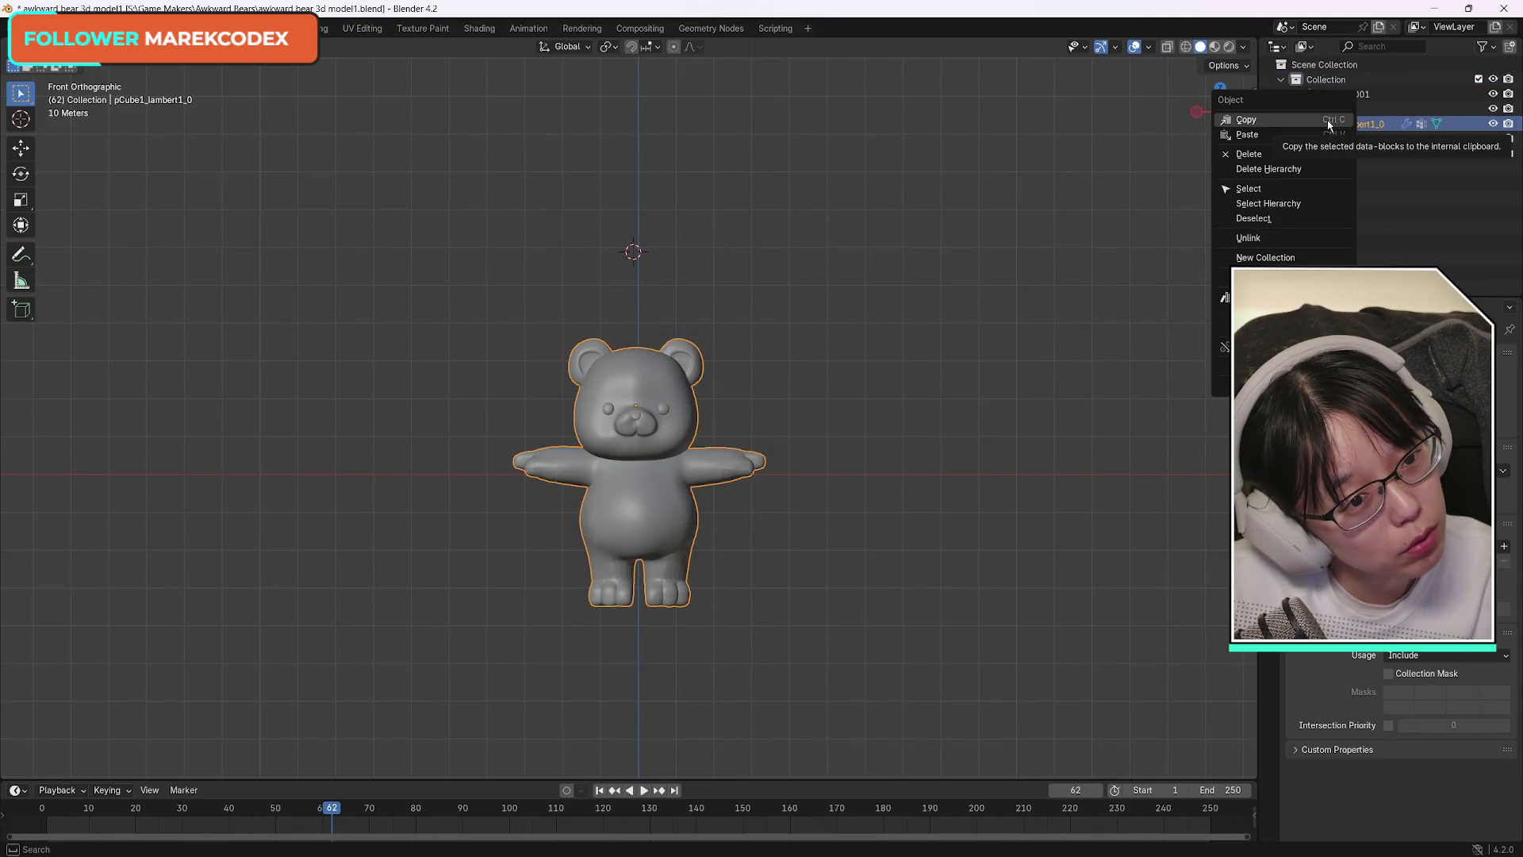
Clear the bear mesh's parent from the viewport Object menu and expand its Outliner entry.
click(1297, 205)
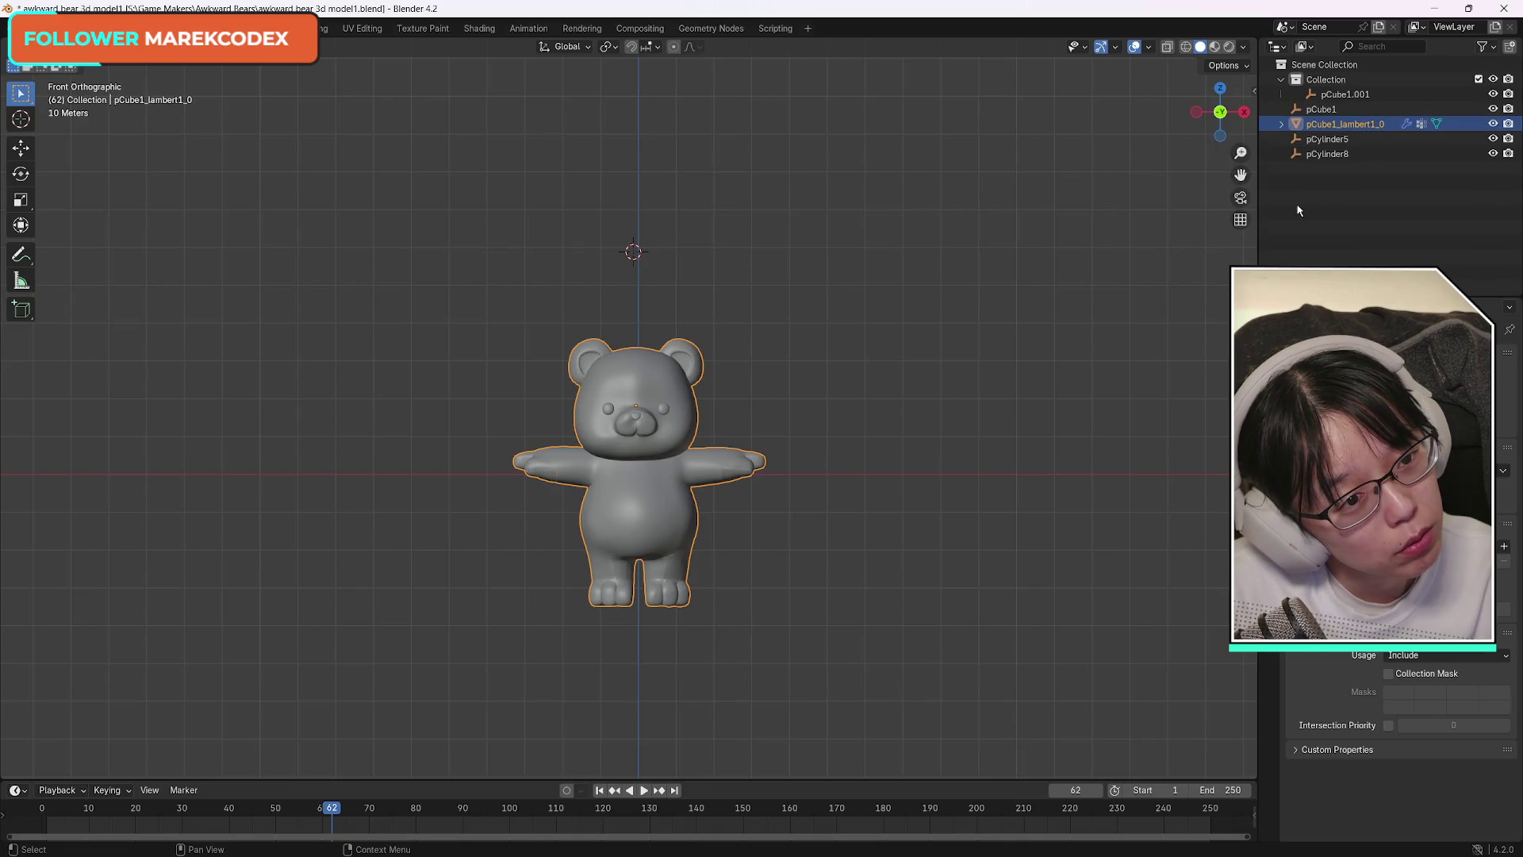
right_click(635, 493)
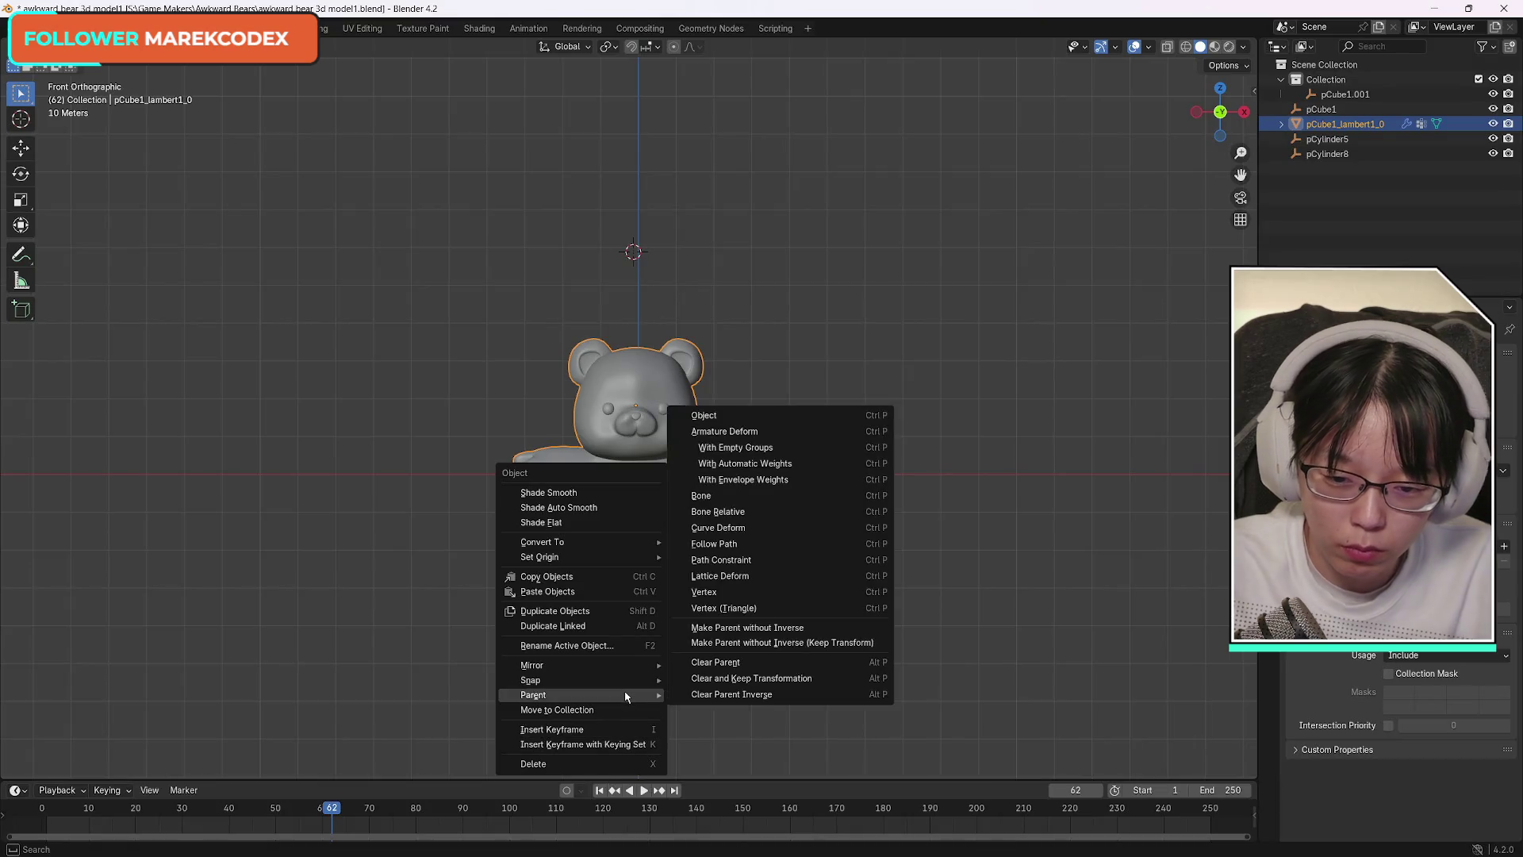
mouse_move(559, 694)
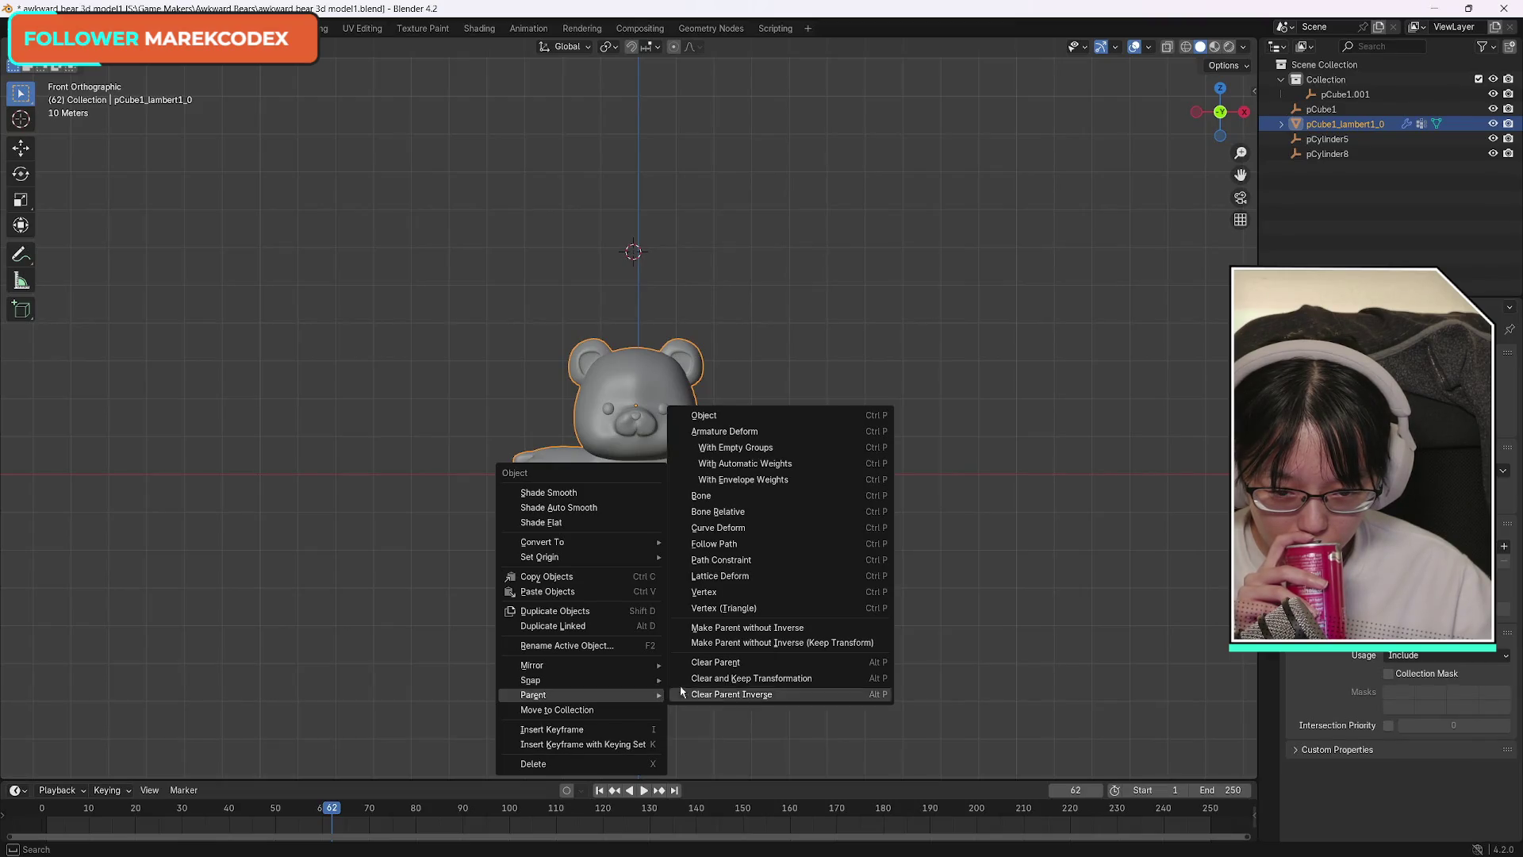
click(785, 679)
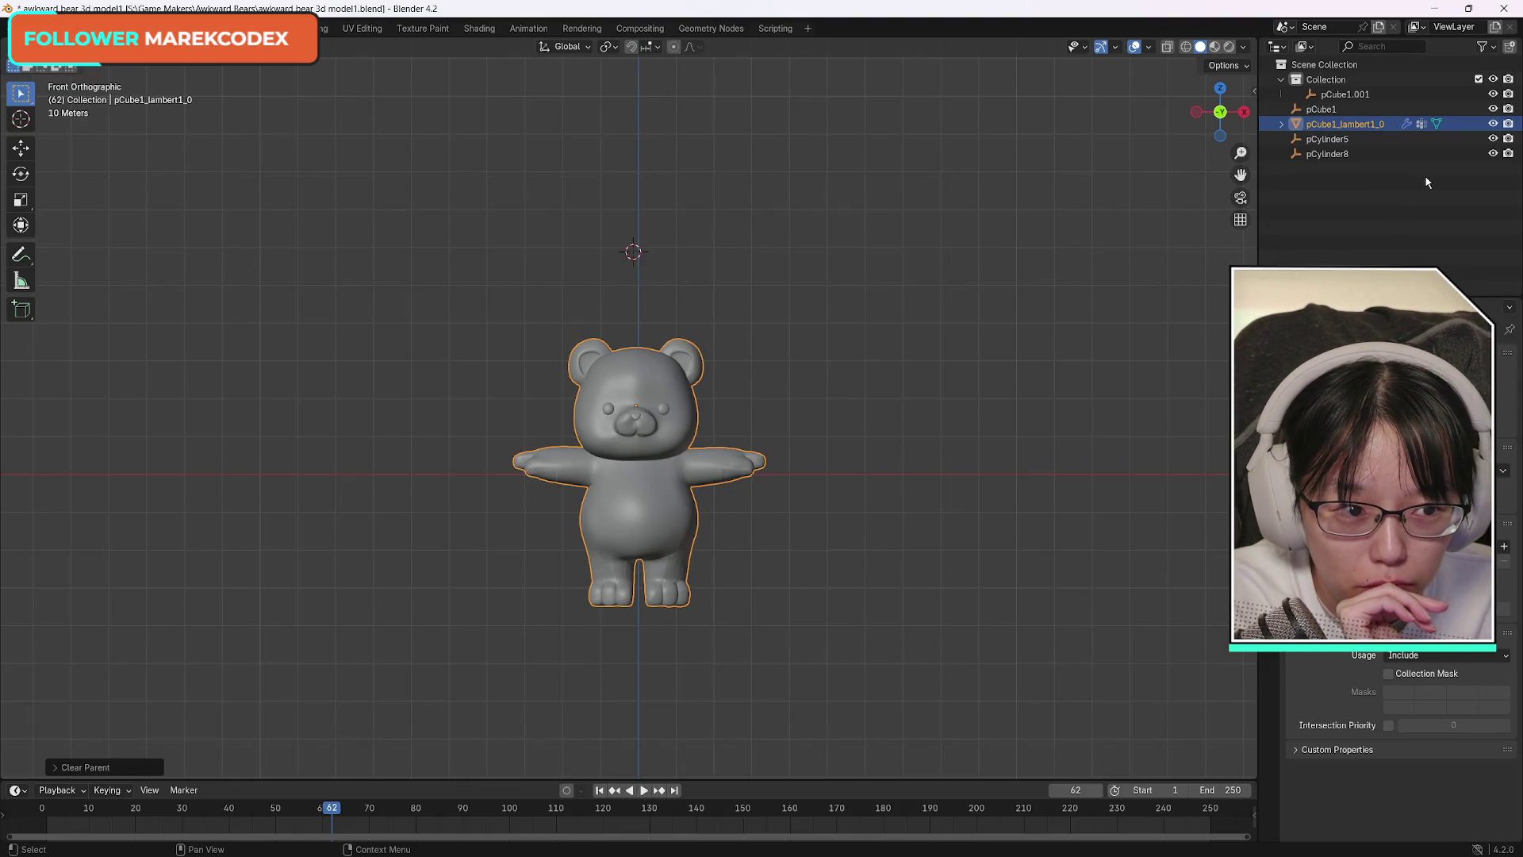
click(1282, 124)
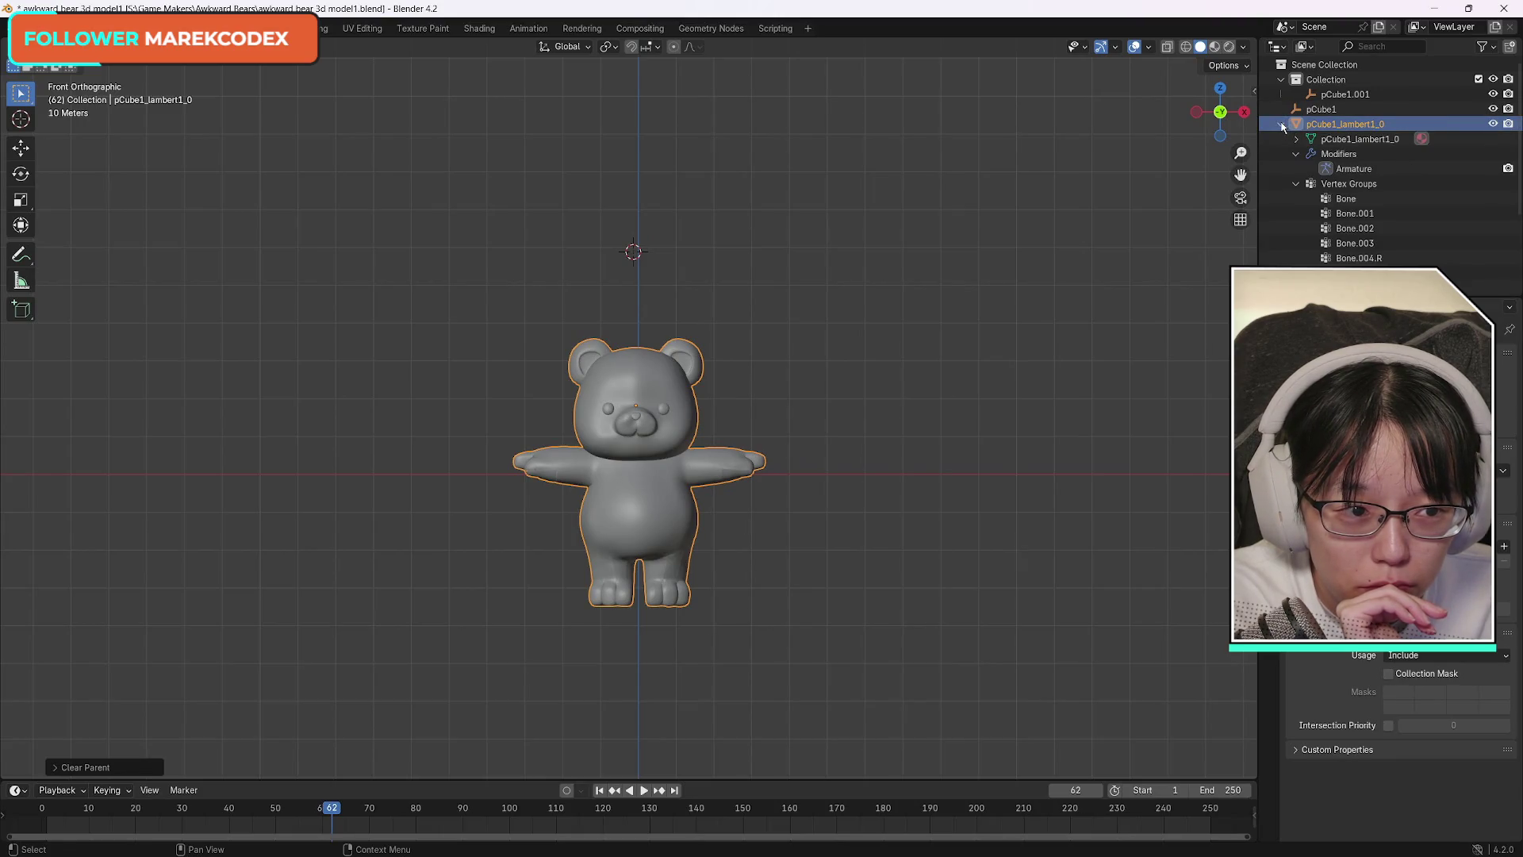
Hide mesh objects from the Outliner list via its filter options.
click(1282, 124)
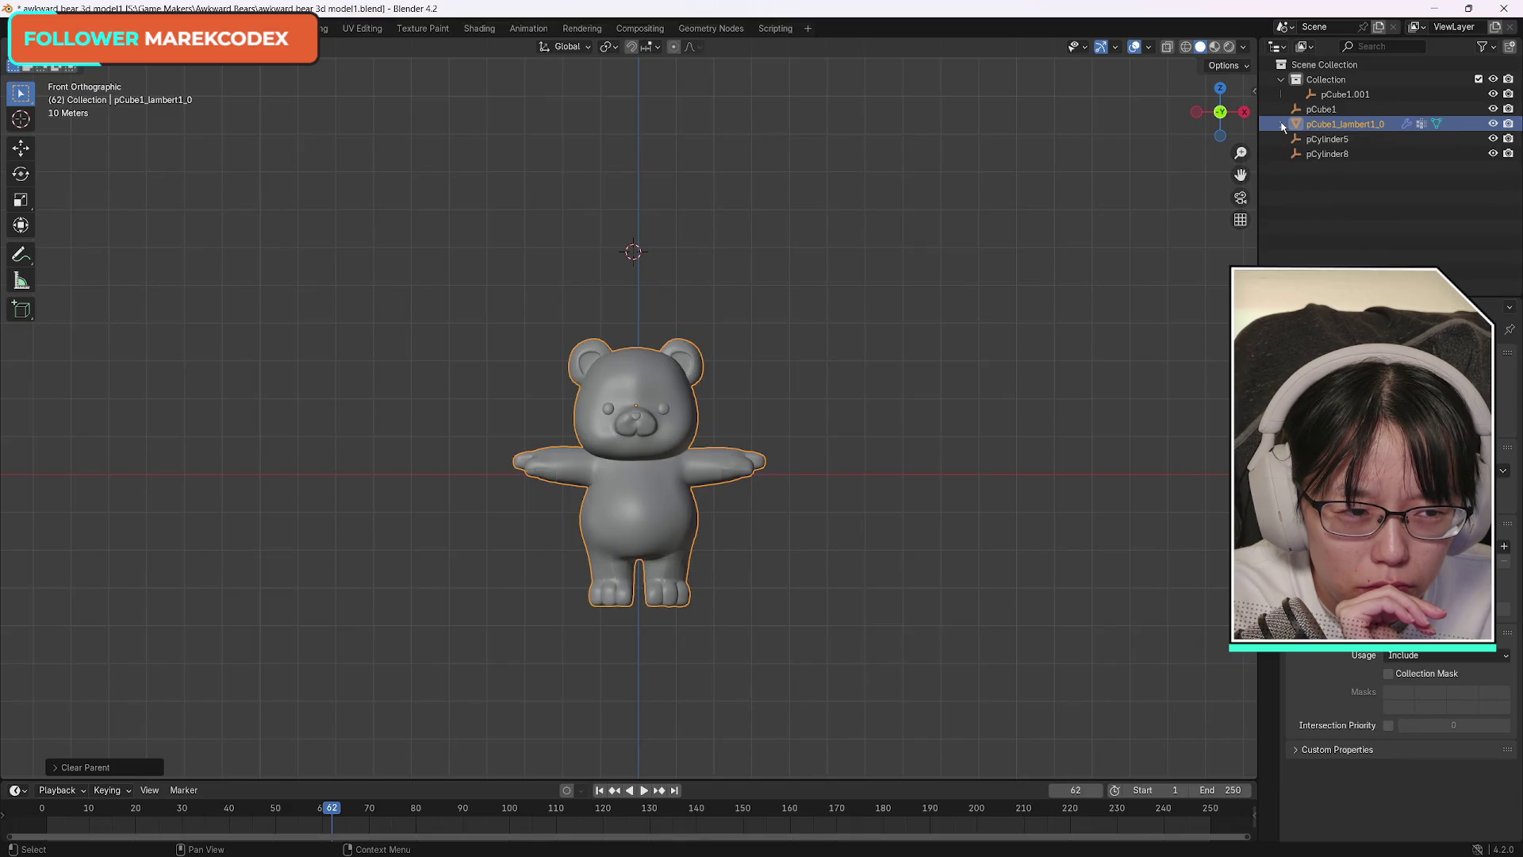
click(1281, 123)
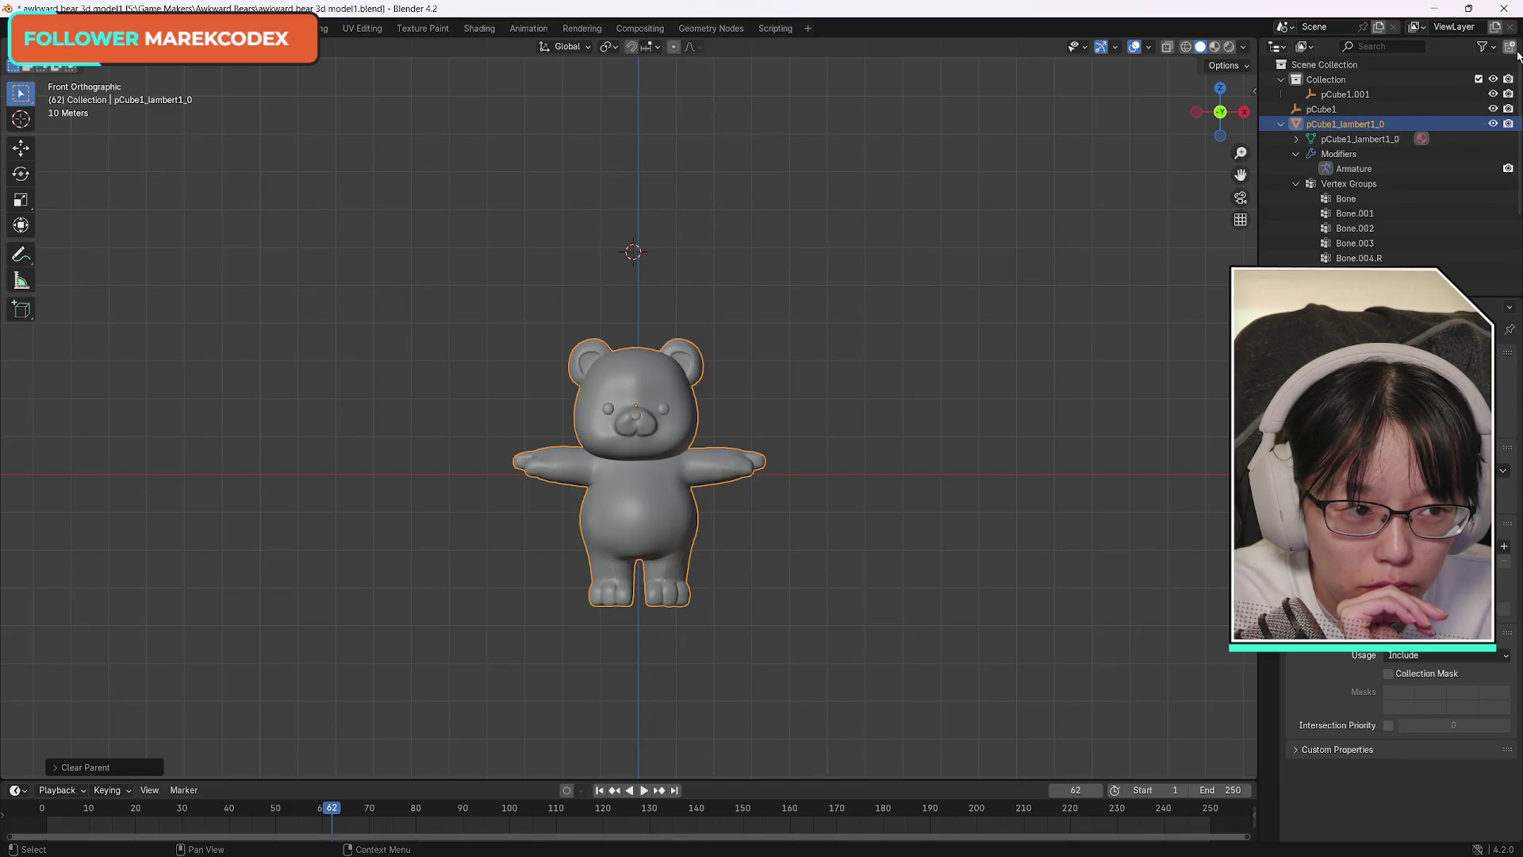
click(1487, 48)
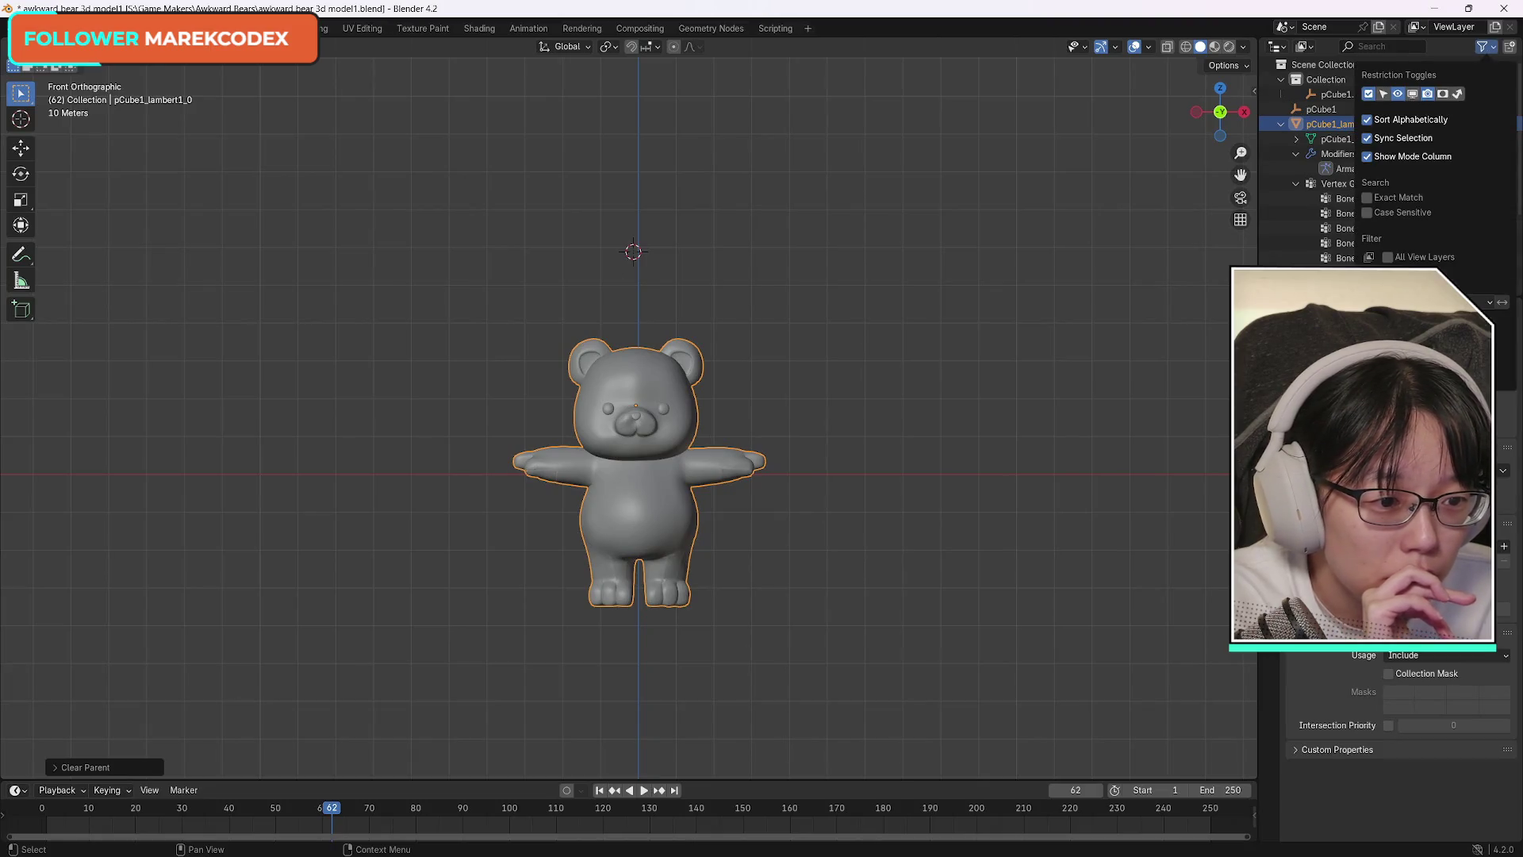
click(1381, 312)
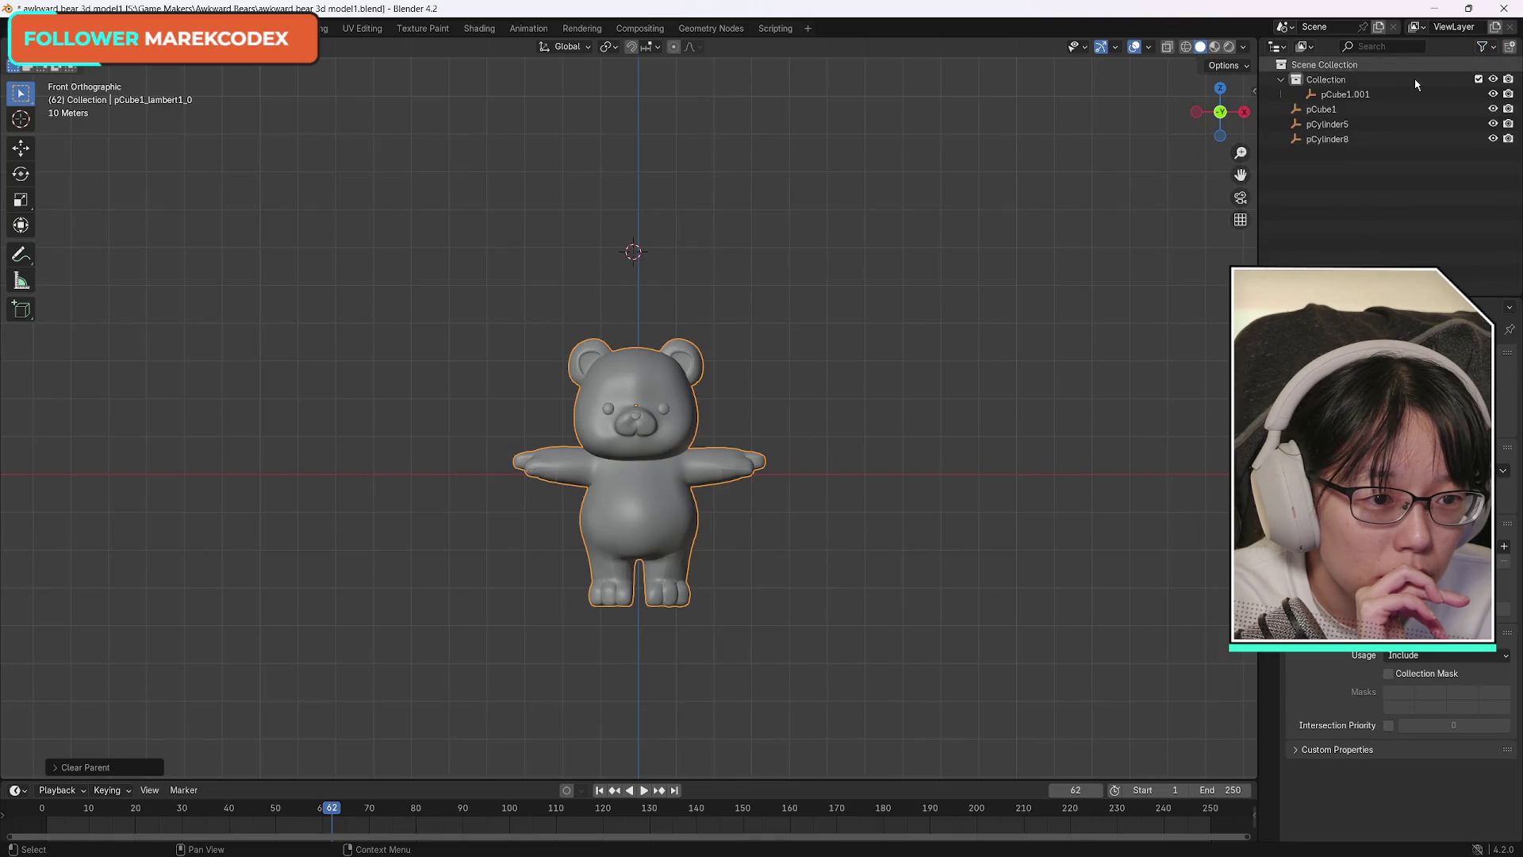
Move pCube1.001 out of Collection and delete it, leaving pCube1, pCylinder5 and pCylinder8.
click(1315, 114)
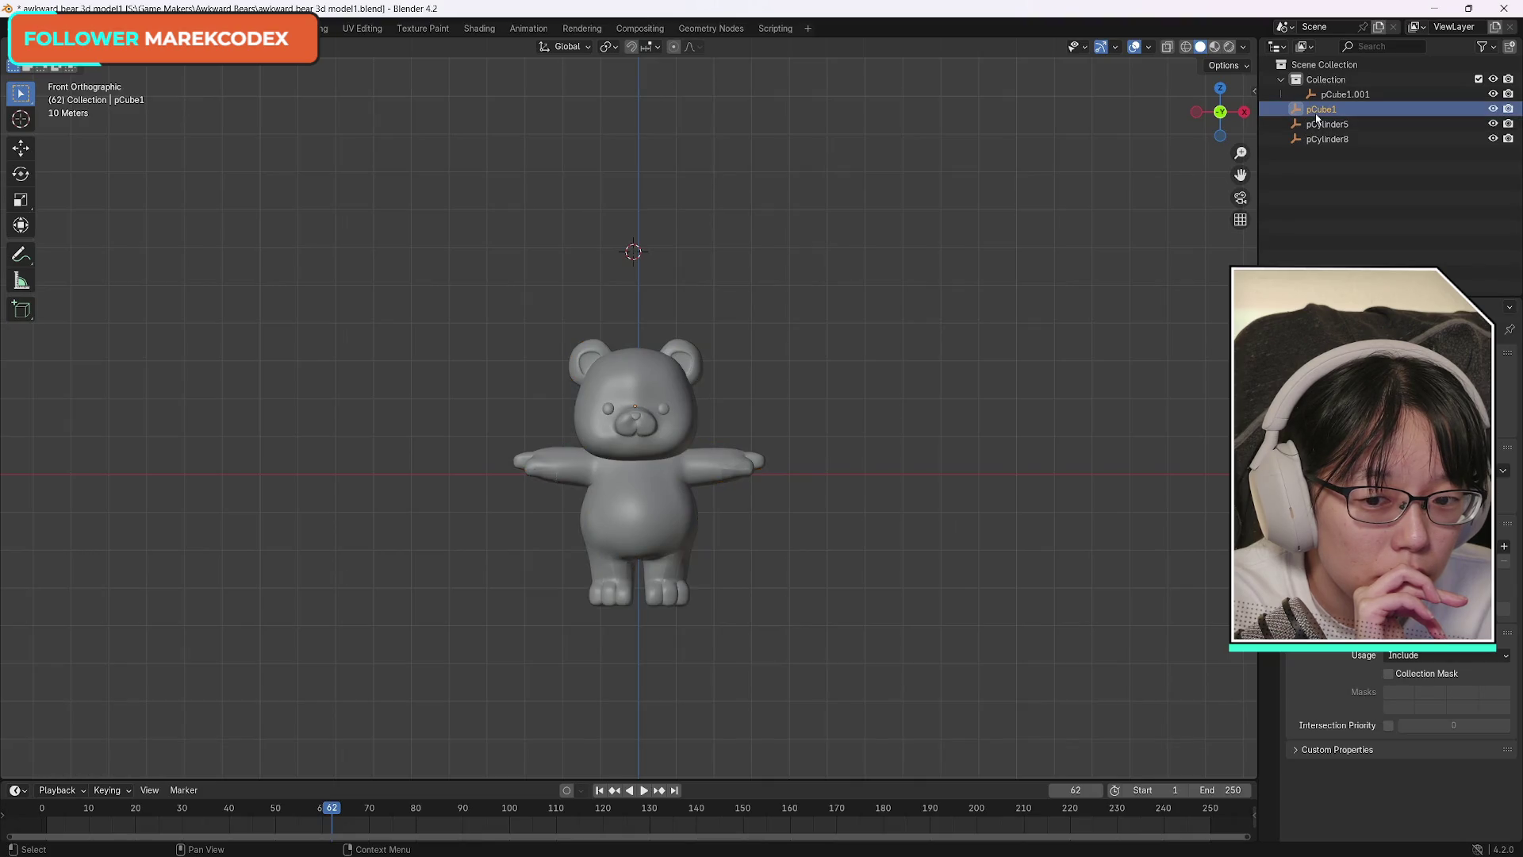
click(1317, 124)
click(1318, 109)
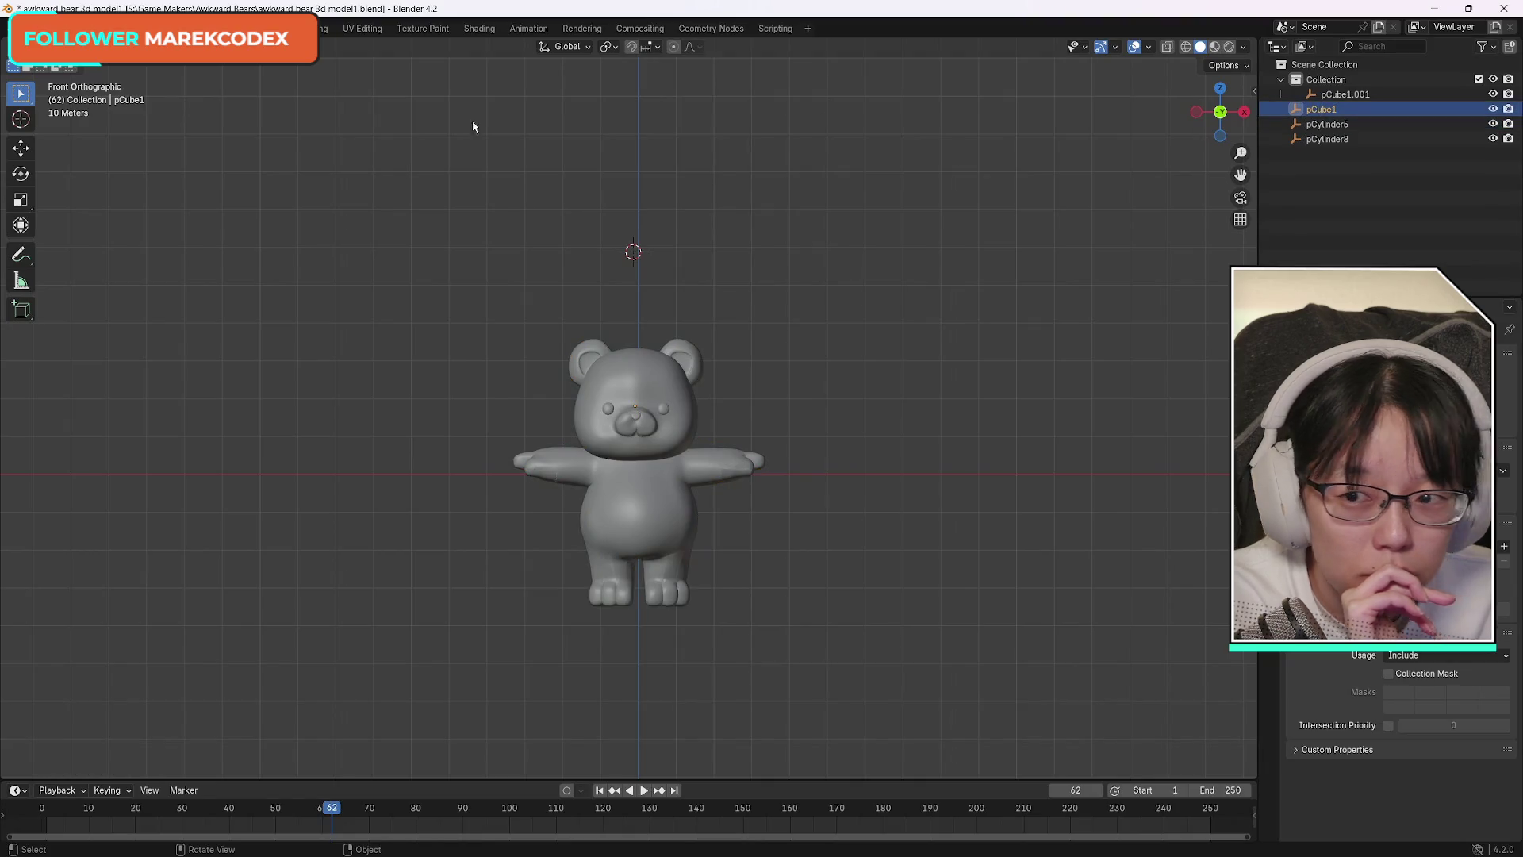
click(654, 487)
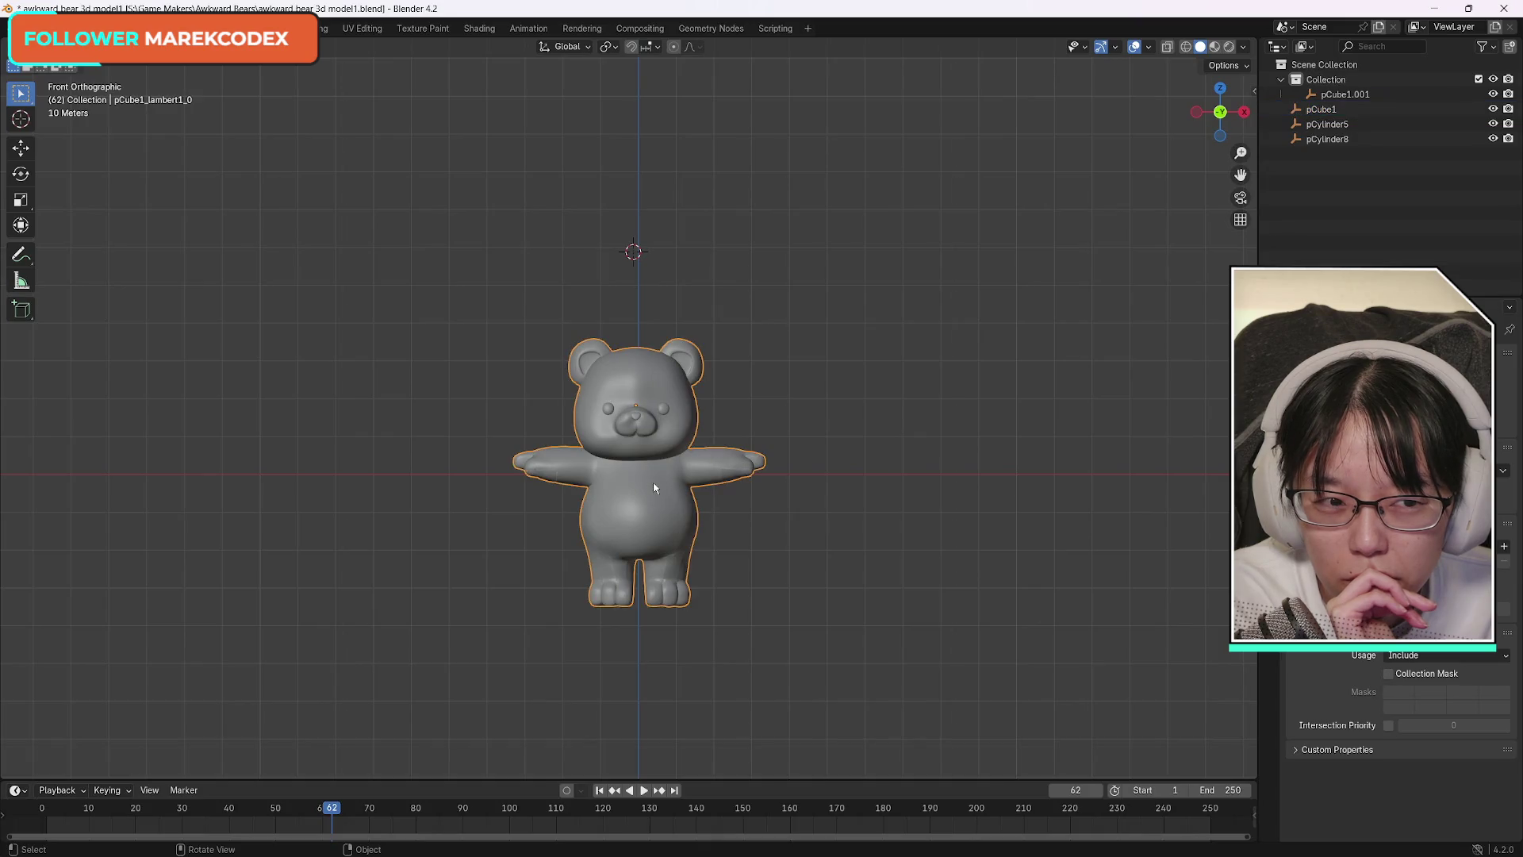
click(1356, 94)
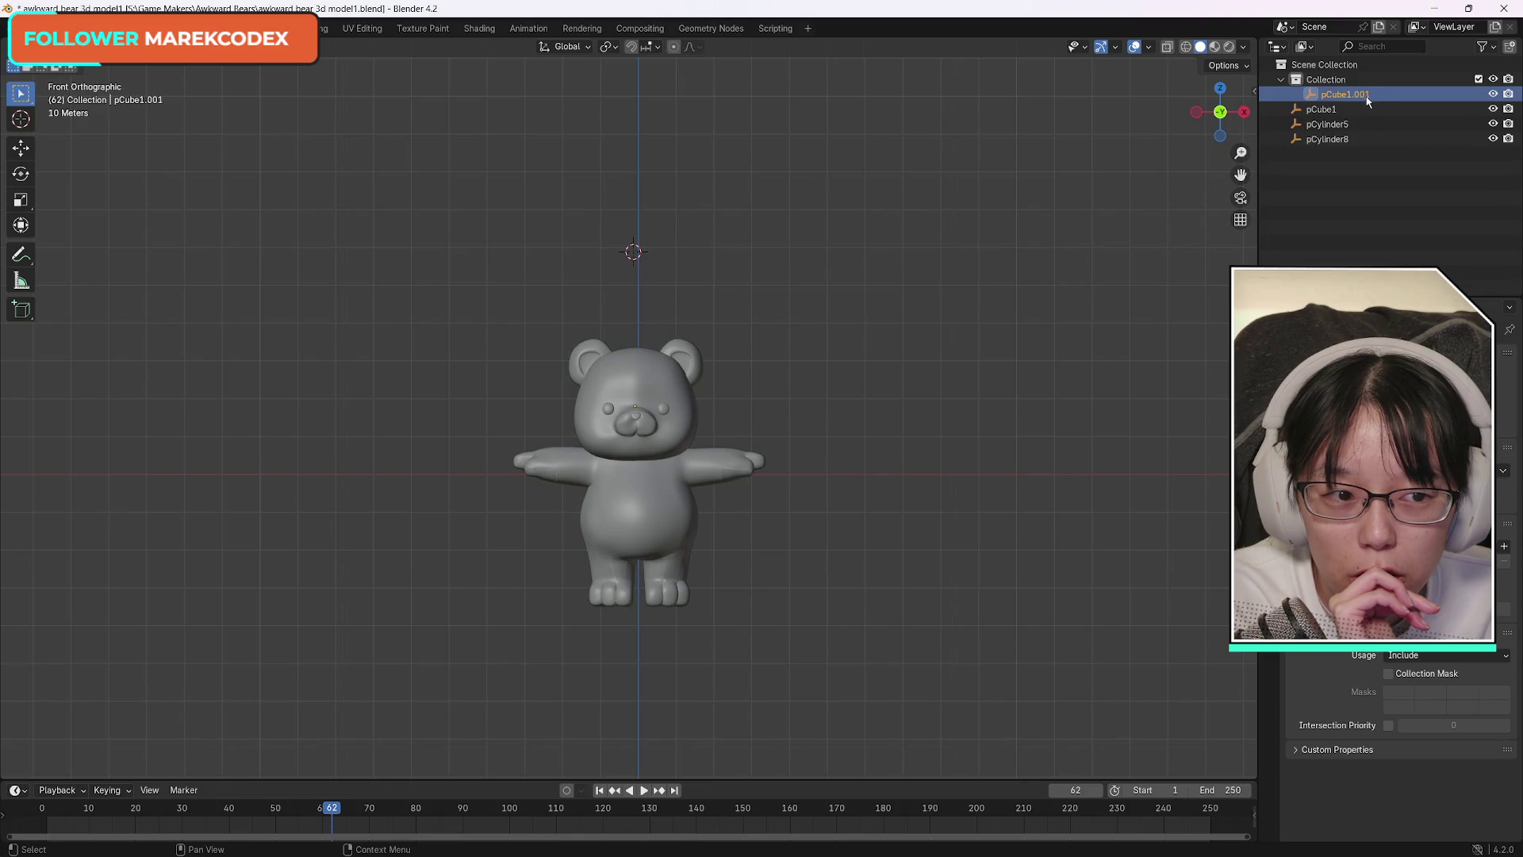
drag(1367, 102, 1354, 122)
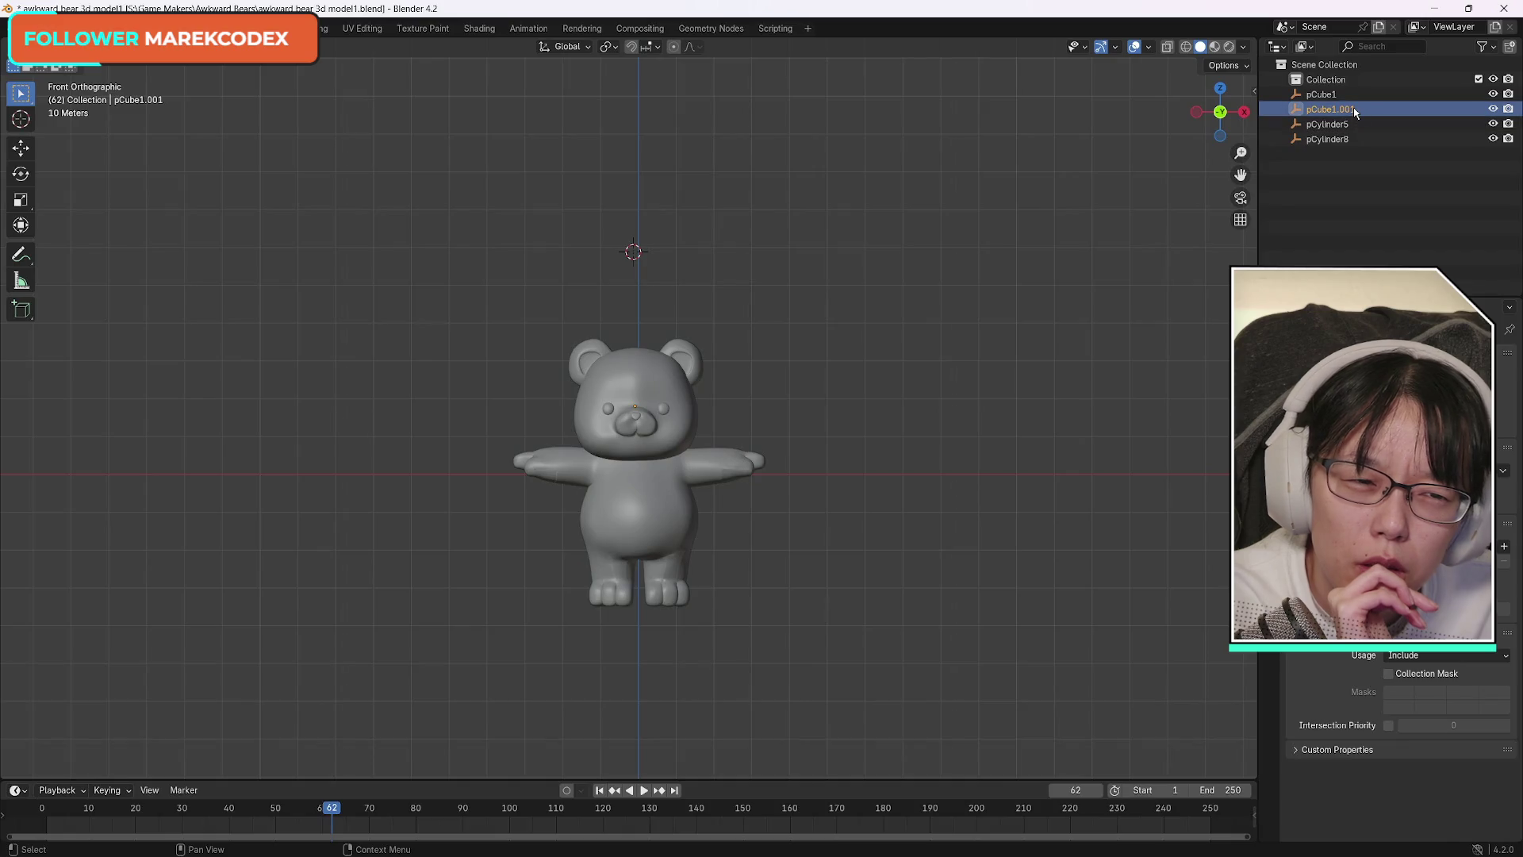
key(Delete)
Toggle pCube1's visibility and orbit to see the bear from the side.
click(1340, 96)
click(1495, 95)
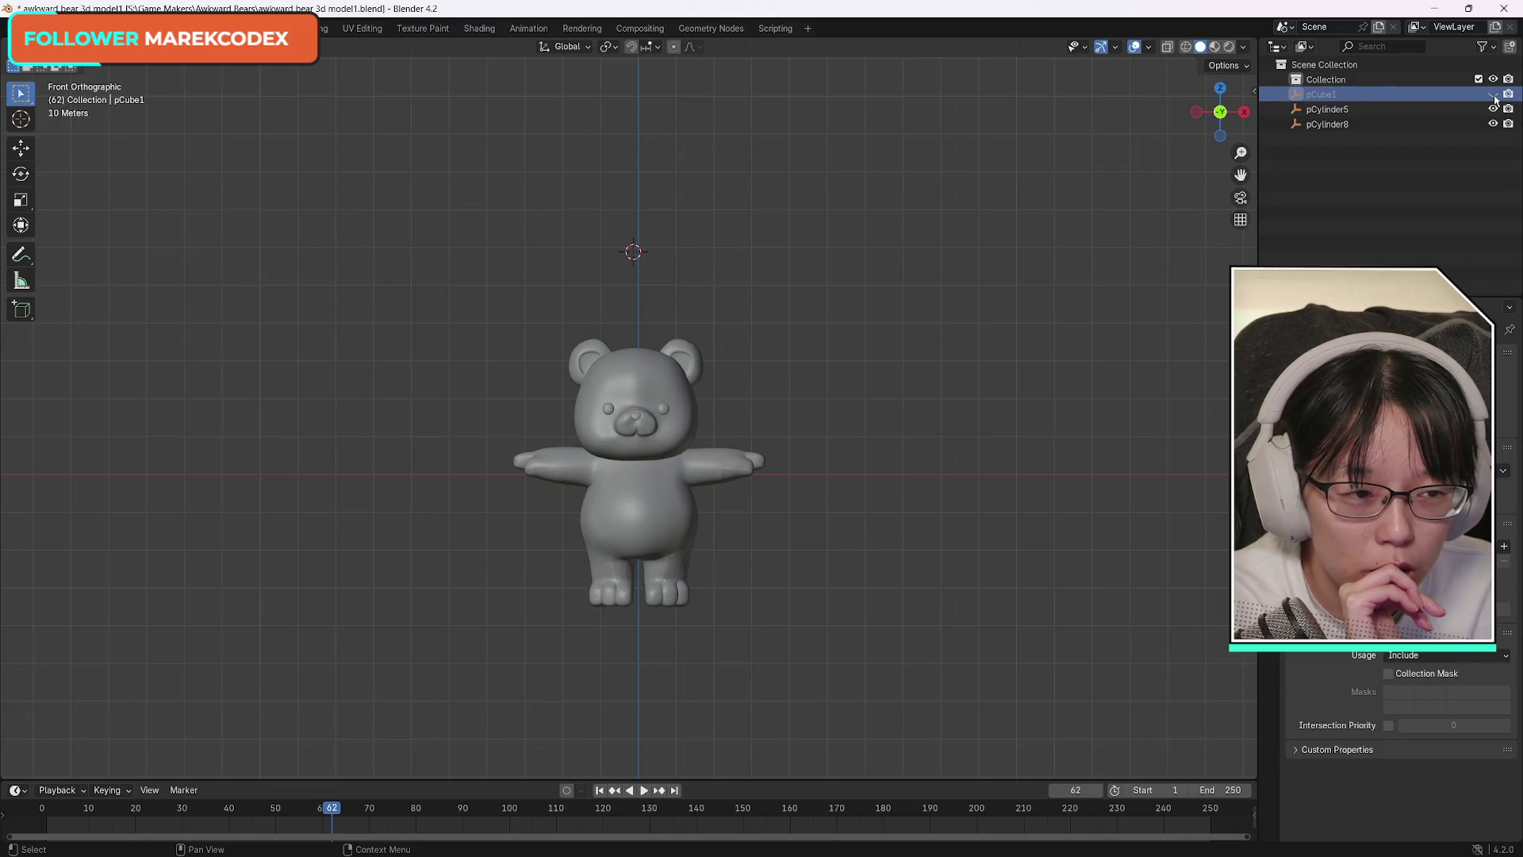
mouse_move(1220, 114)
mouse_down()
mouse_move(1171, 126)
mouse_move(1220, 113)
mouse_up()
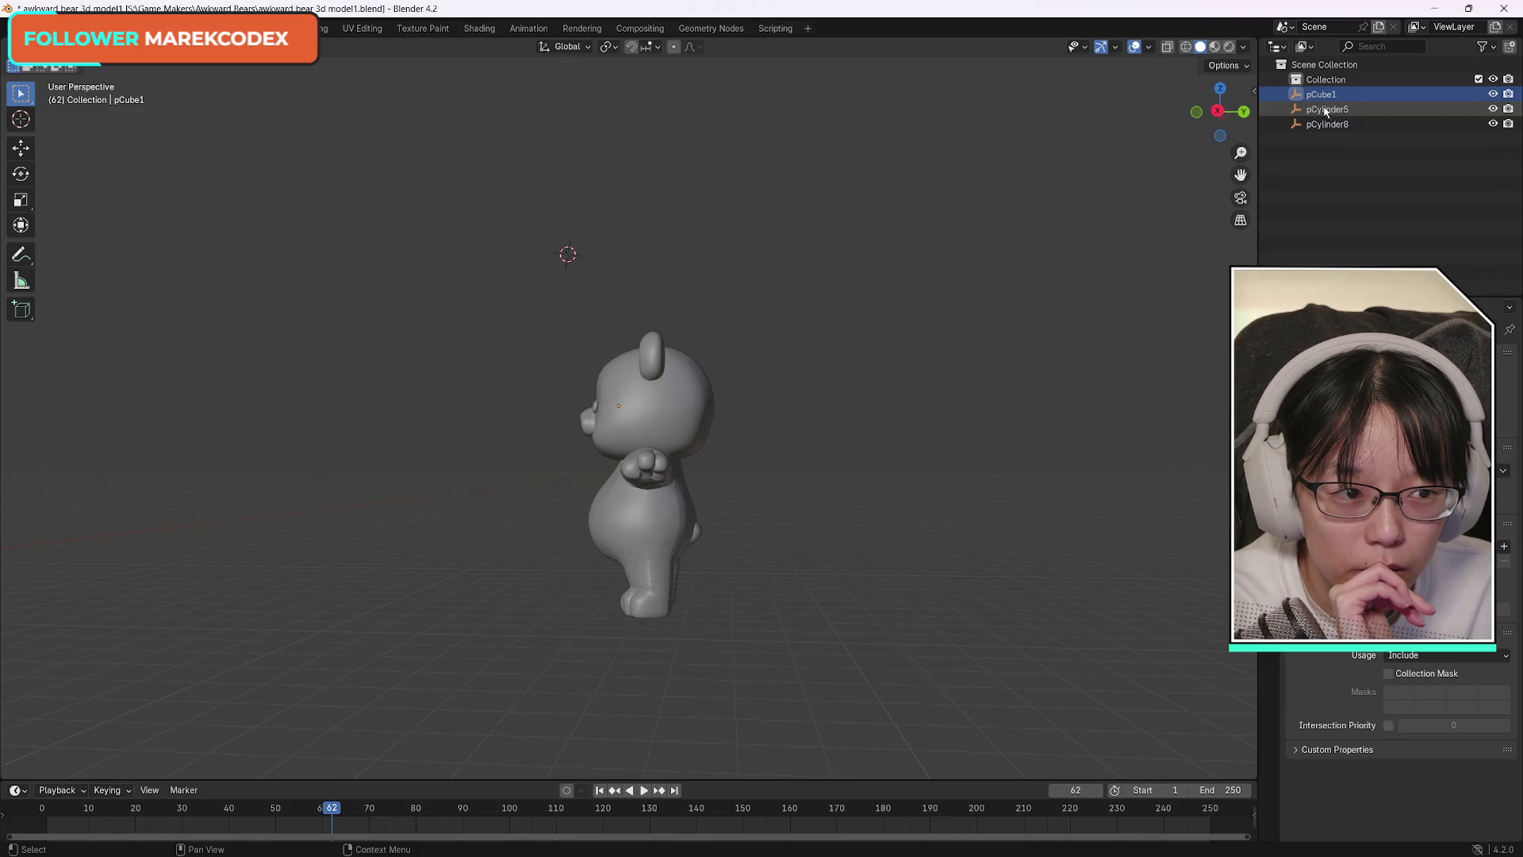
Collapse the bear mesh's entry and toggle its viewport visibility off and on.
click(1483, 47)
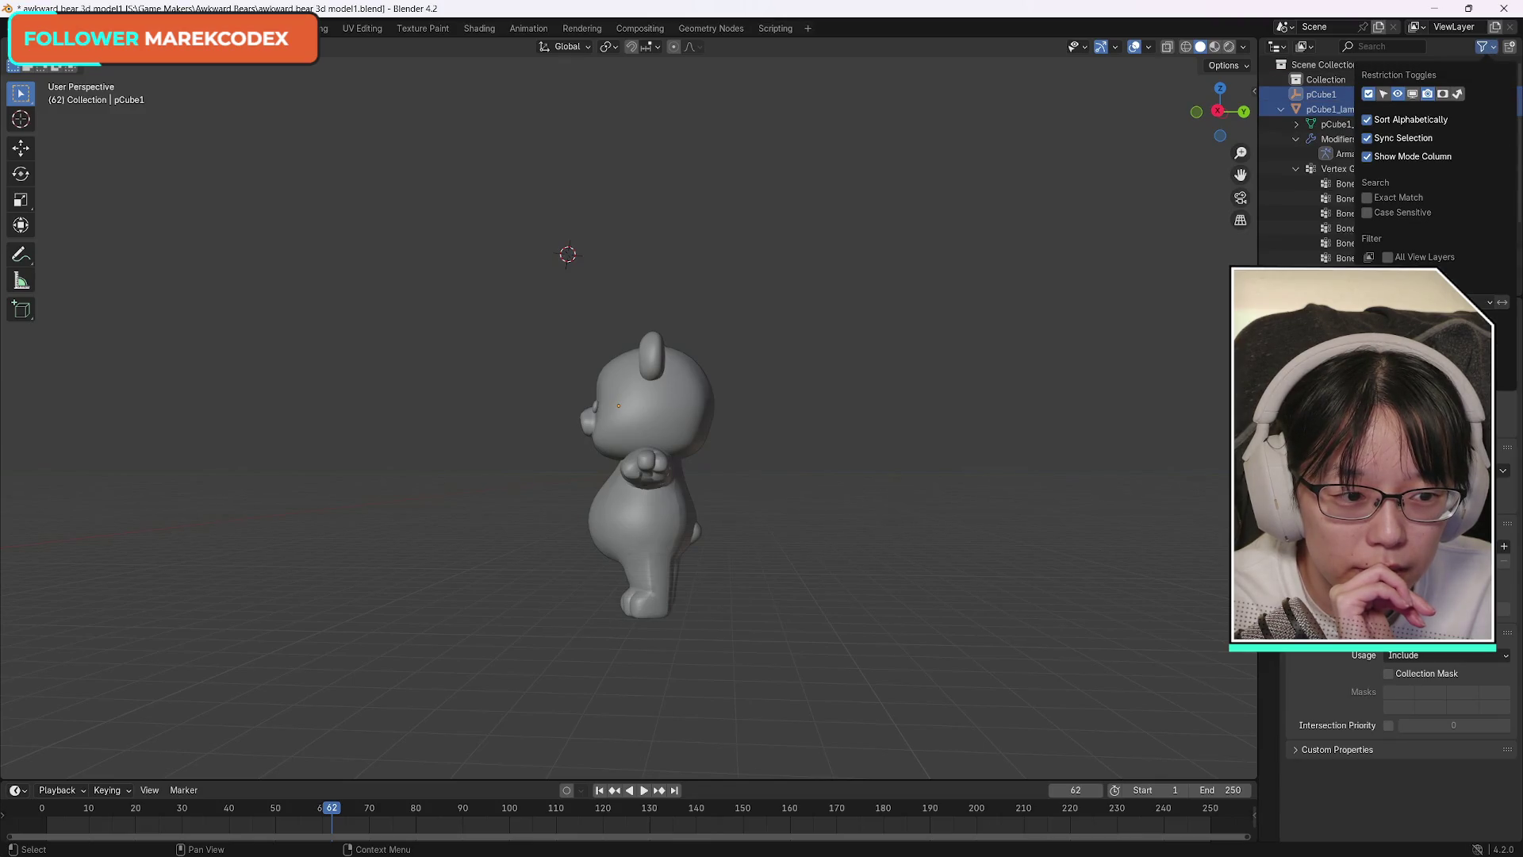
click(1350, 228)
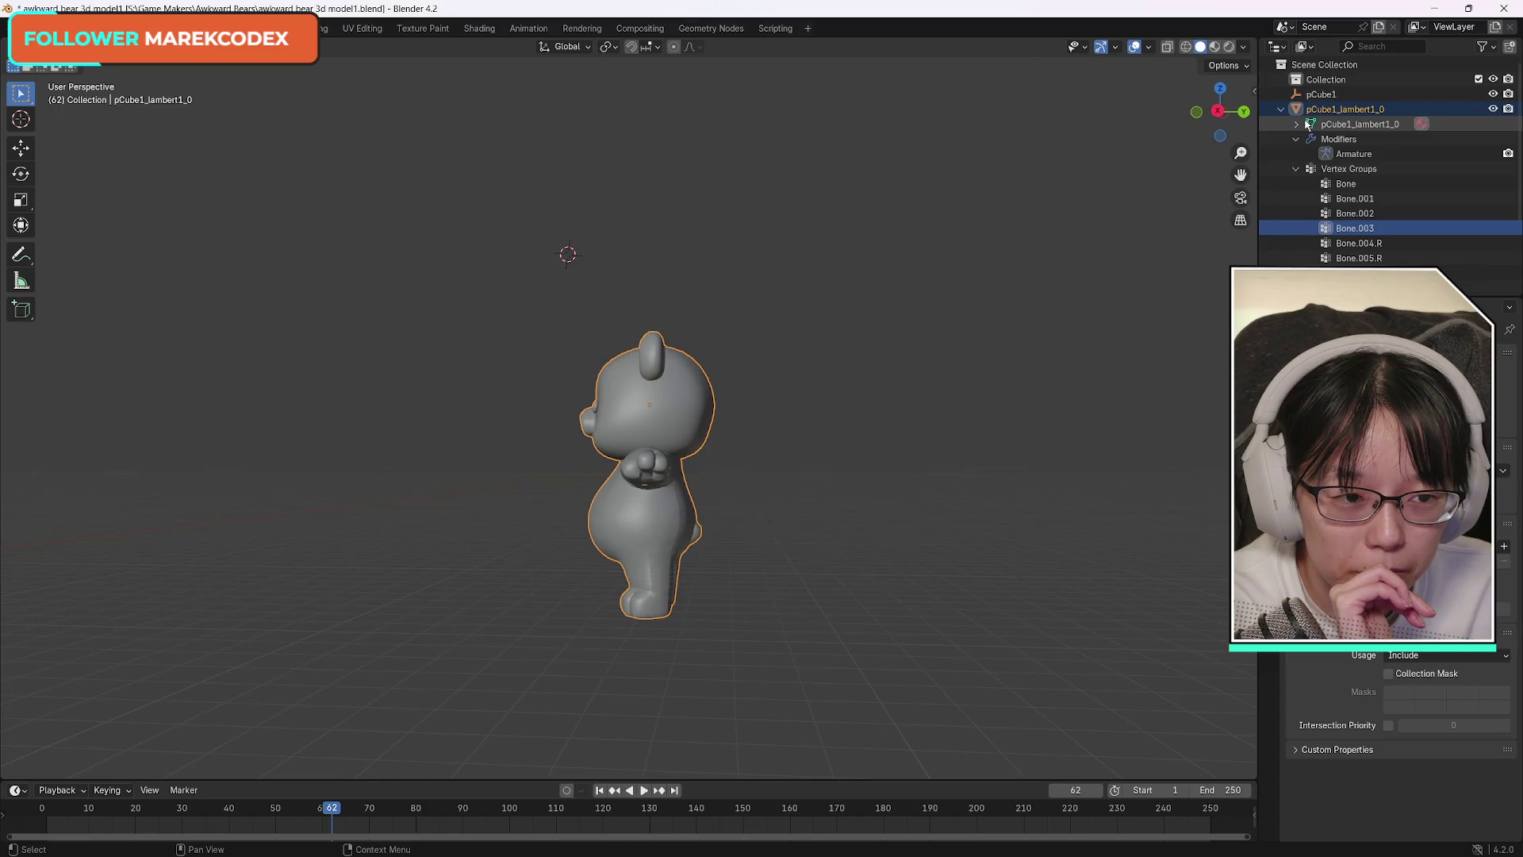
click(1296, 138)
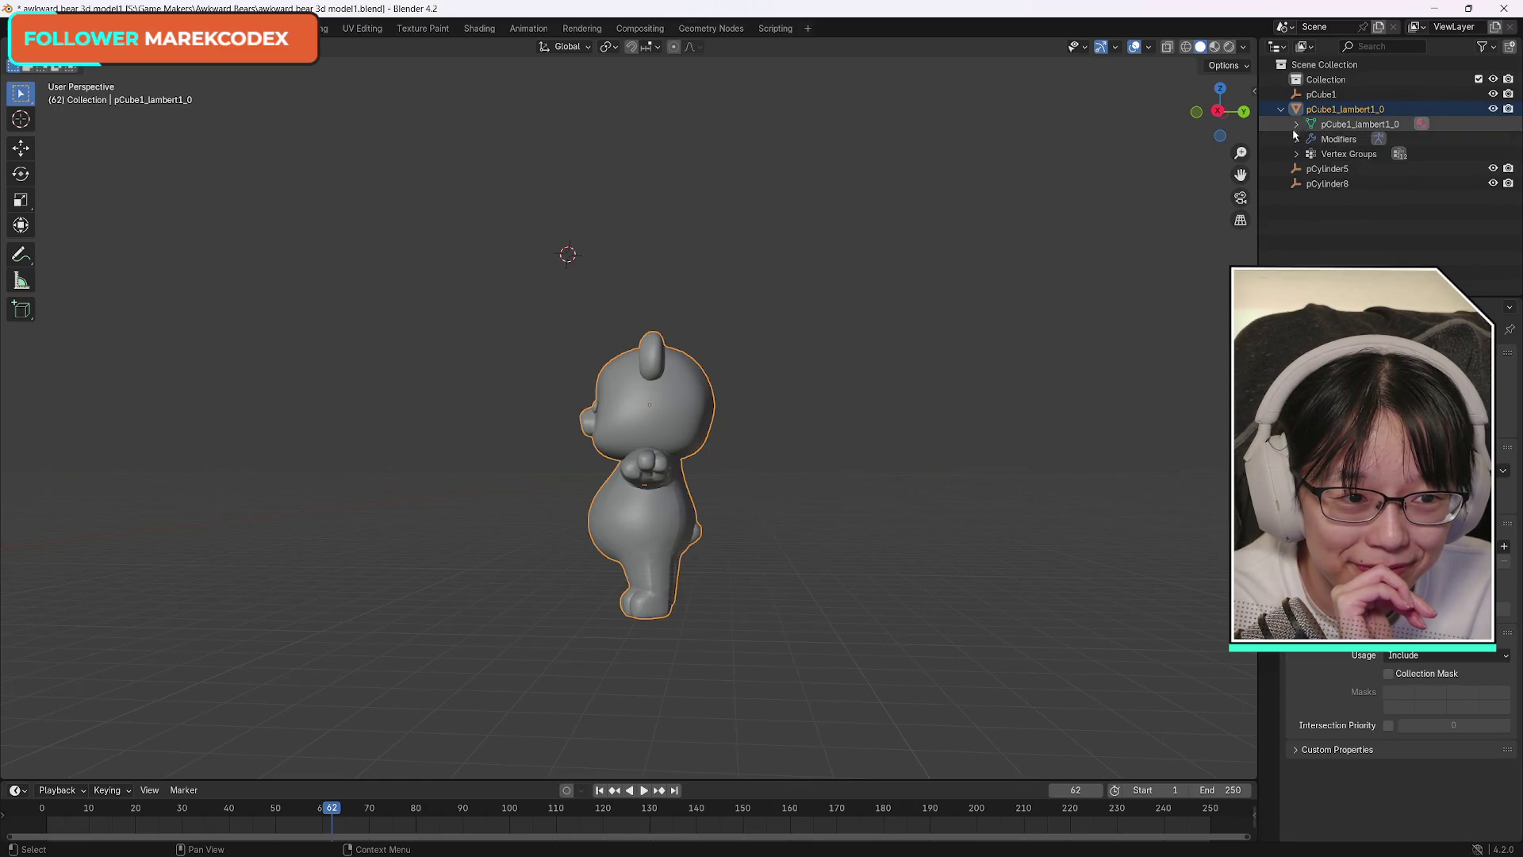
click(1282, 108)
click(1494, 110)
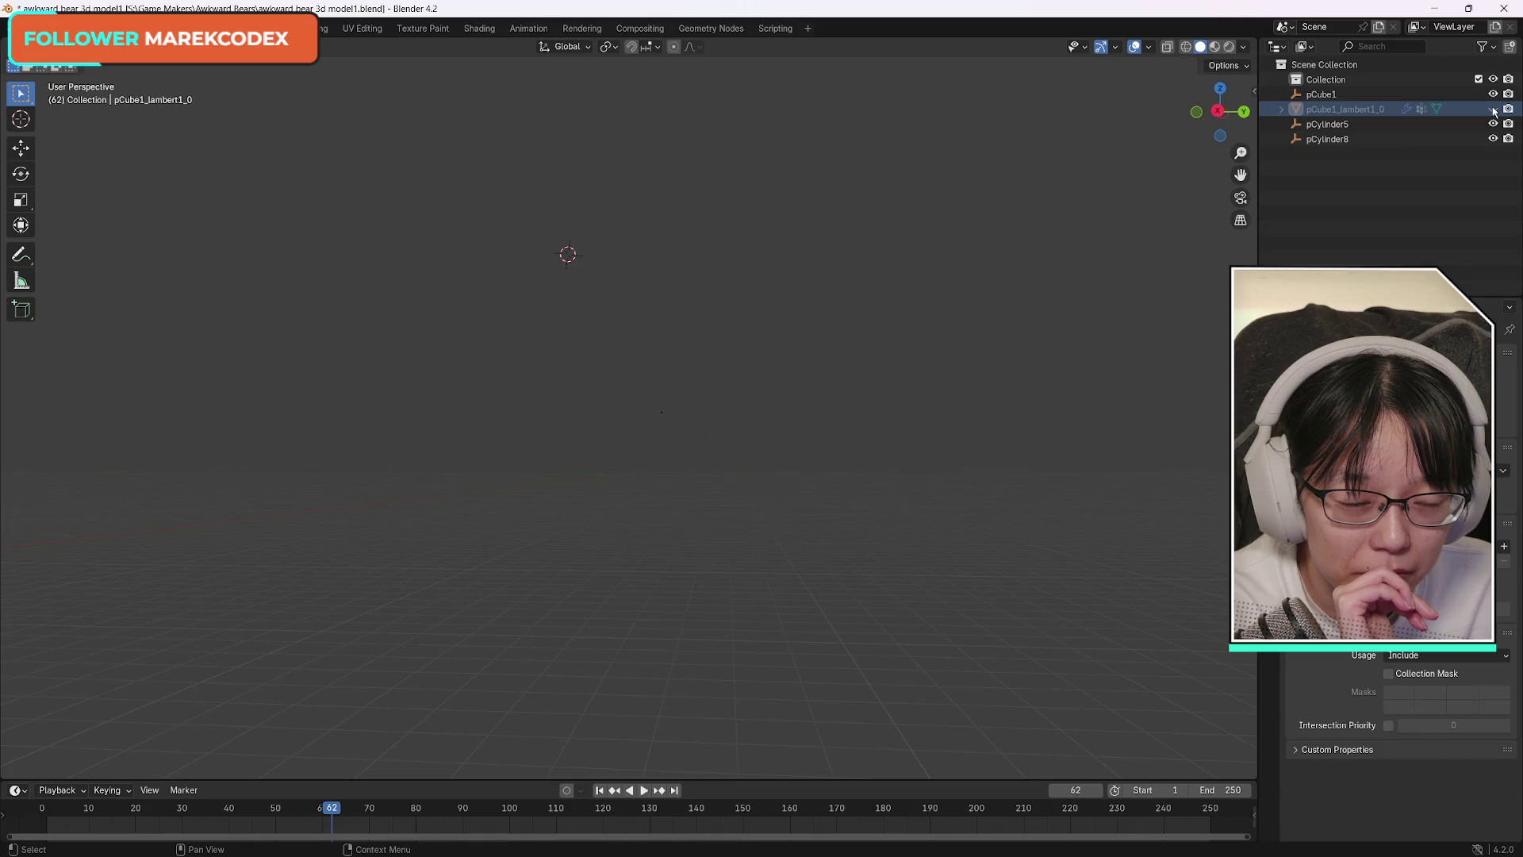
click(1493, 110)
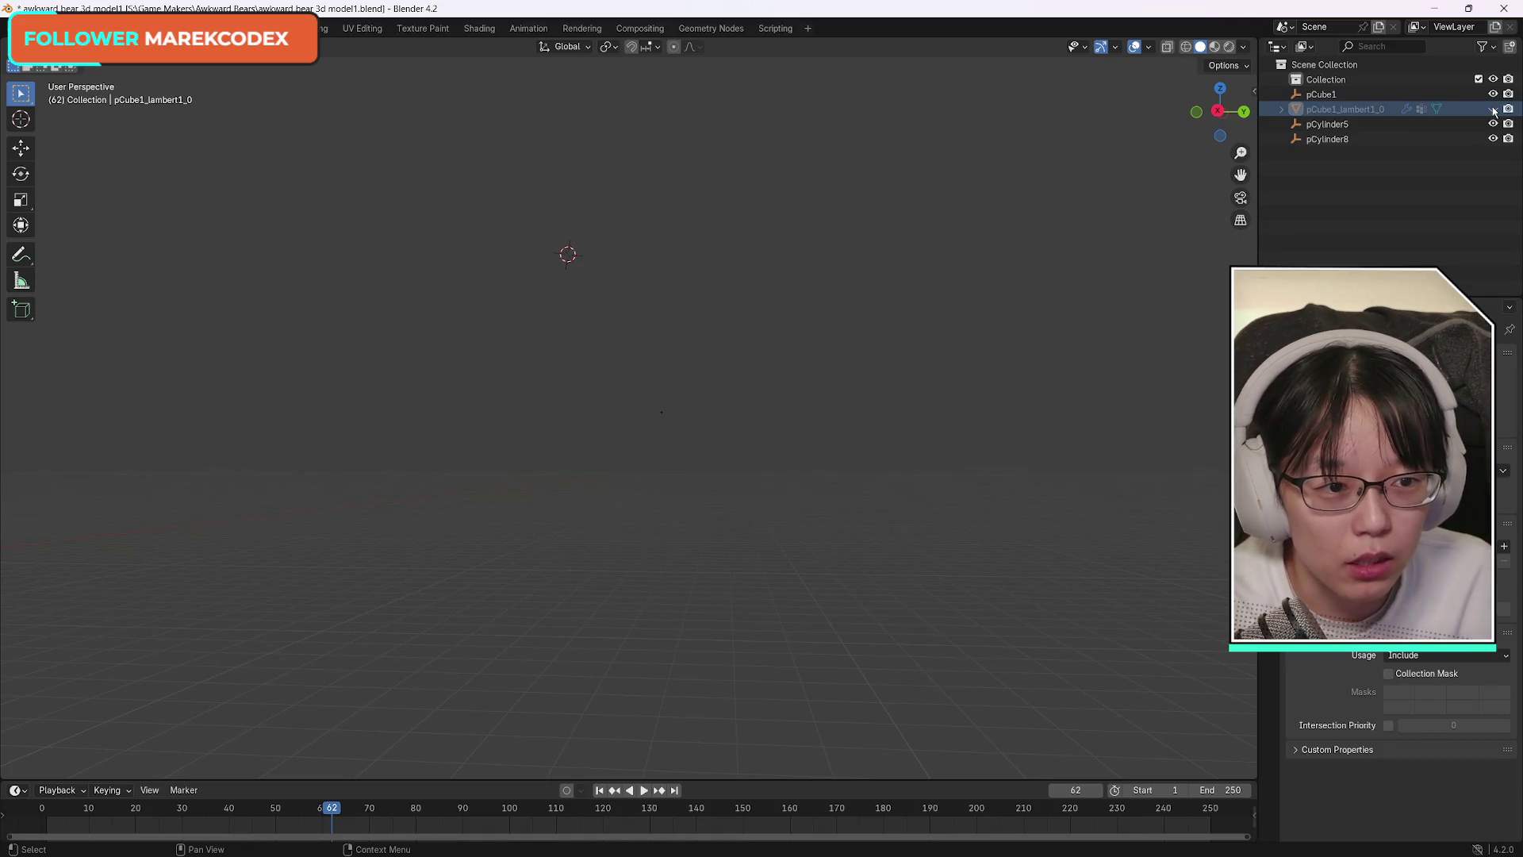
click(1493, 110)
Expand the Armature modifier and vertex groups and select Bone through Bone.008.L.
click(1281, 110)
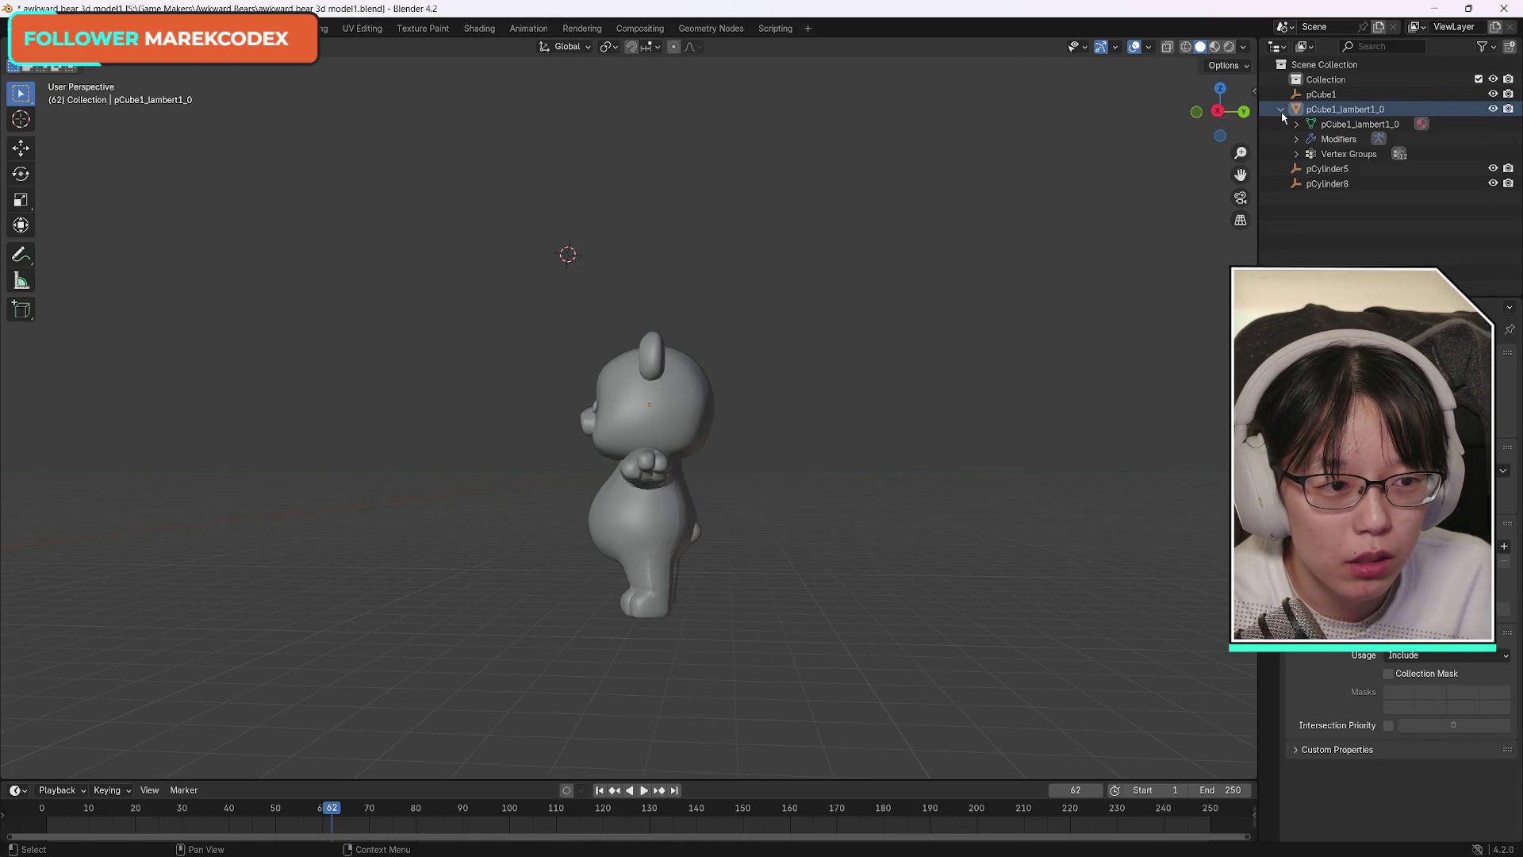
click(1296, 139)
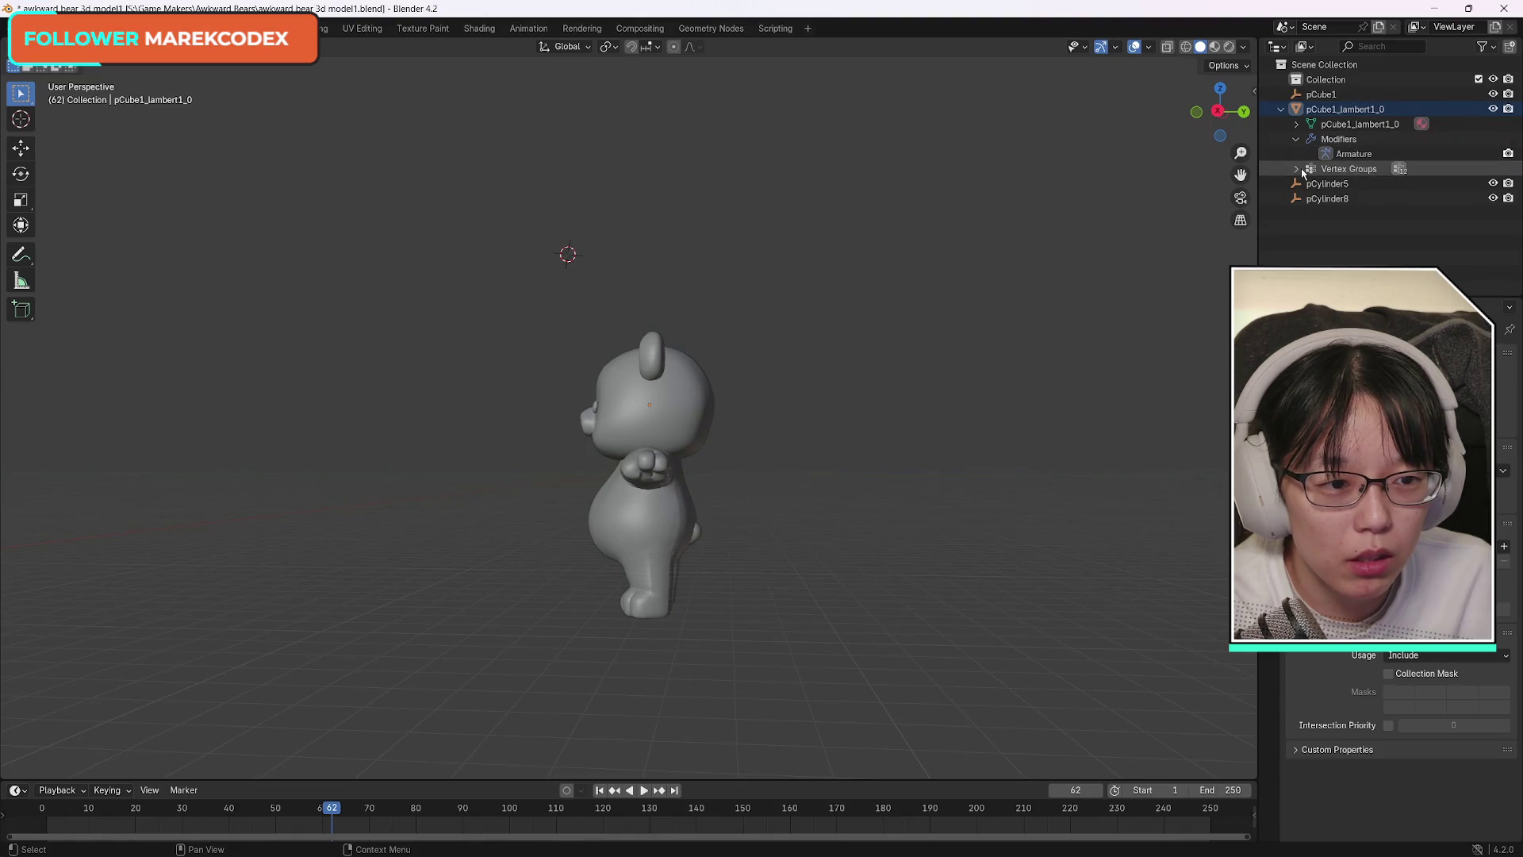
click(1297, 169)
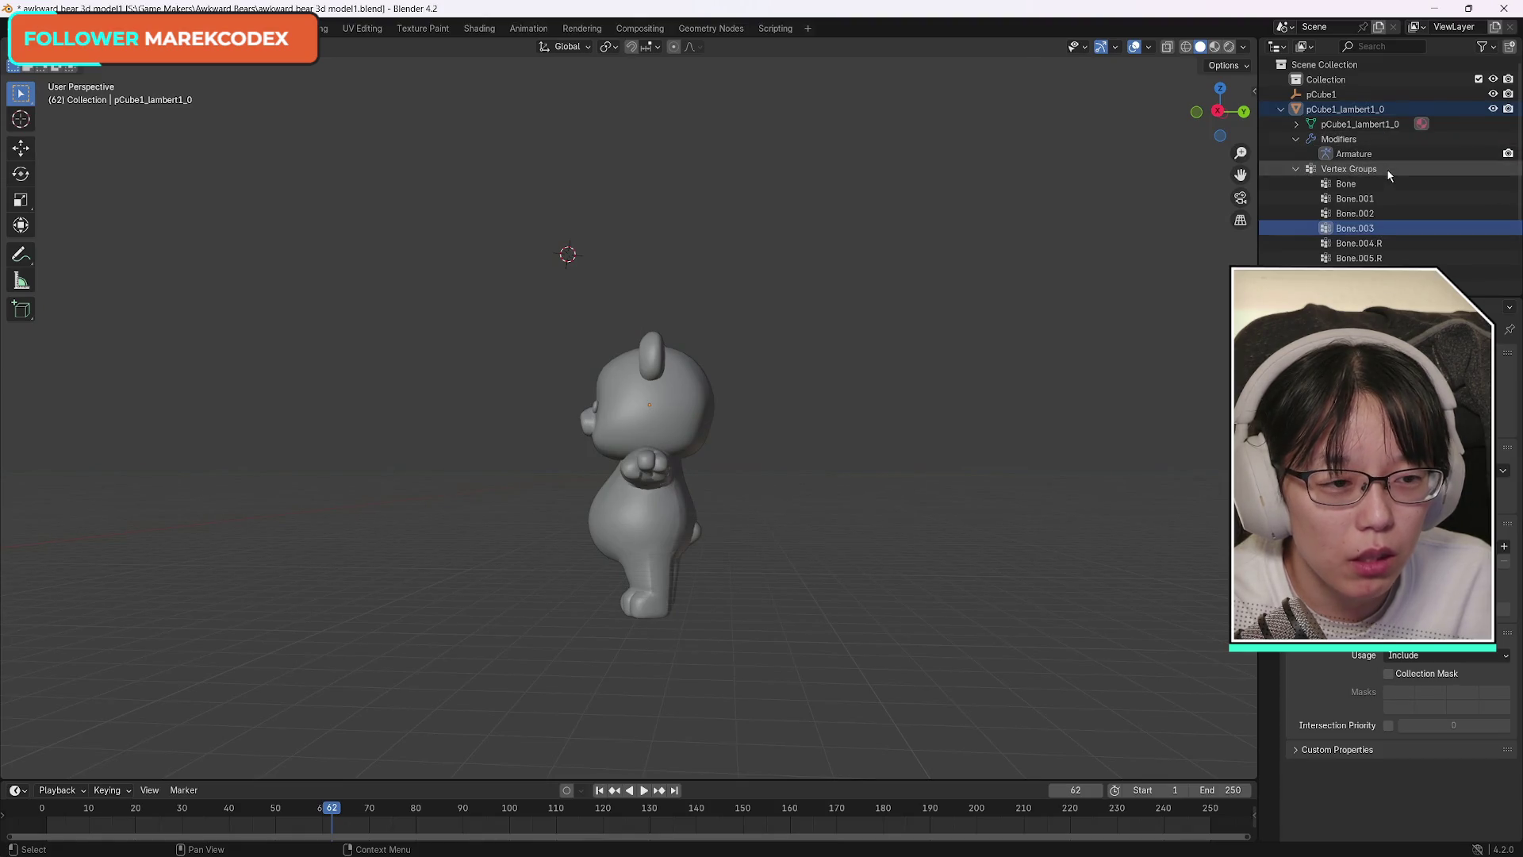
click(1375, 184)
scroll(1380, 215, down, 3)
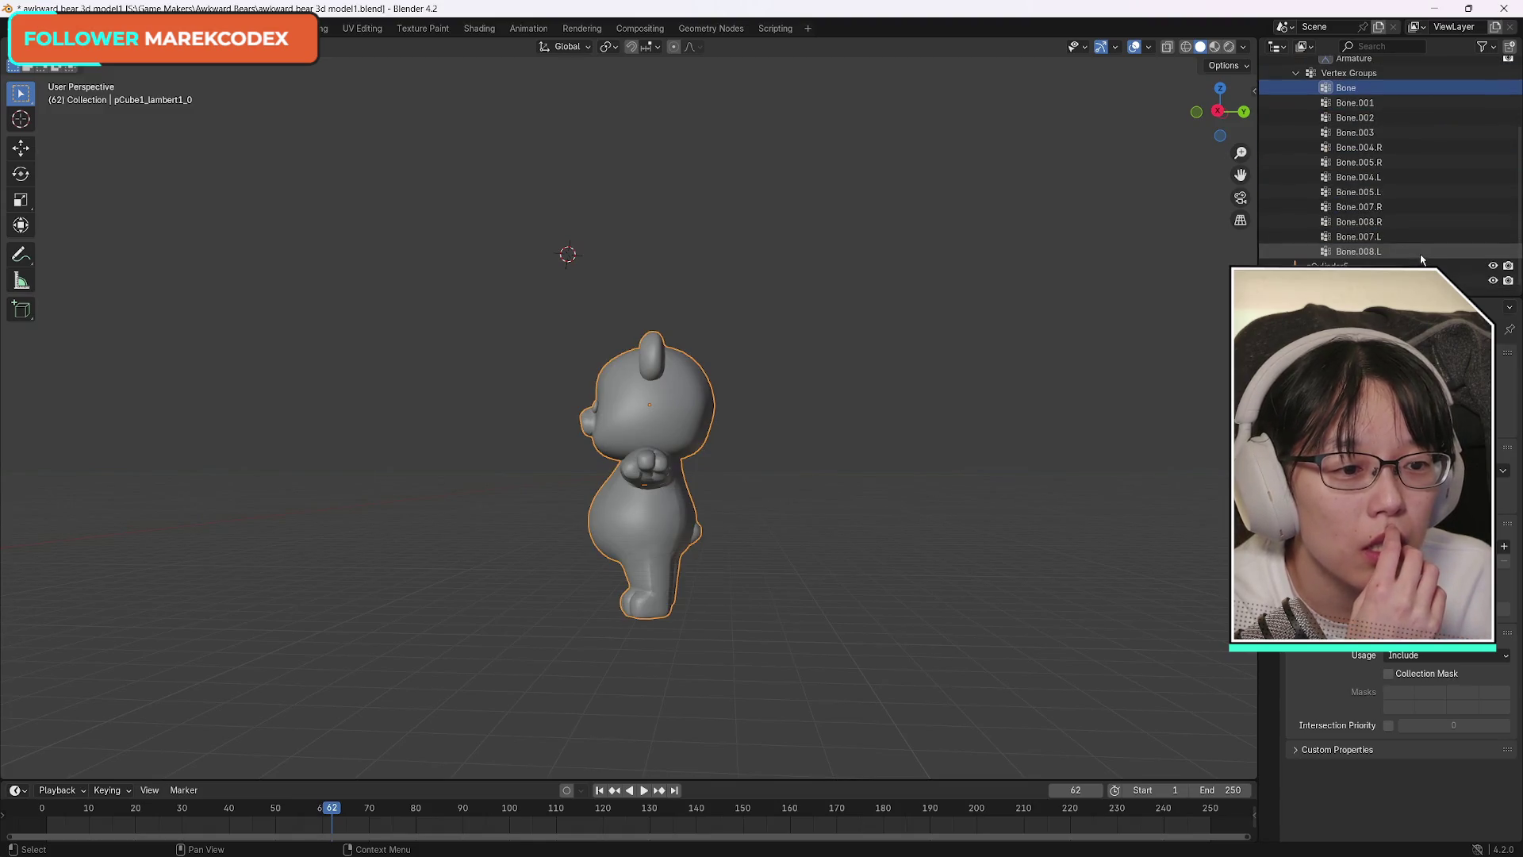
shift+click(1398, 252)
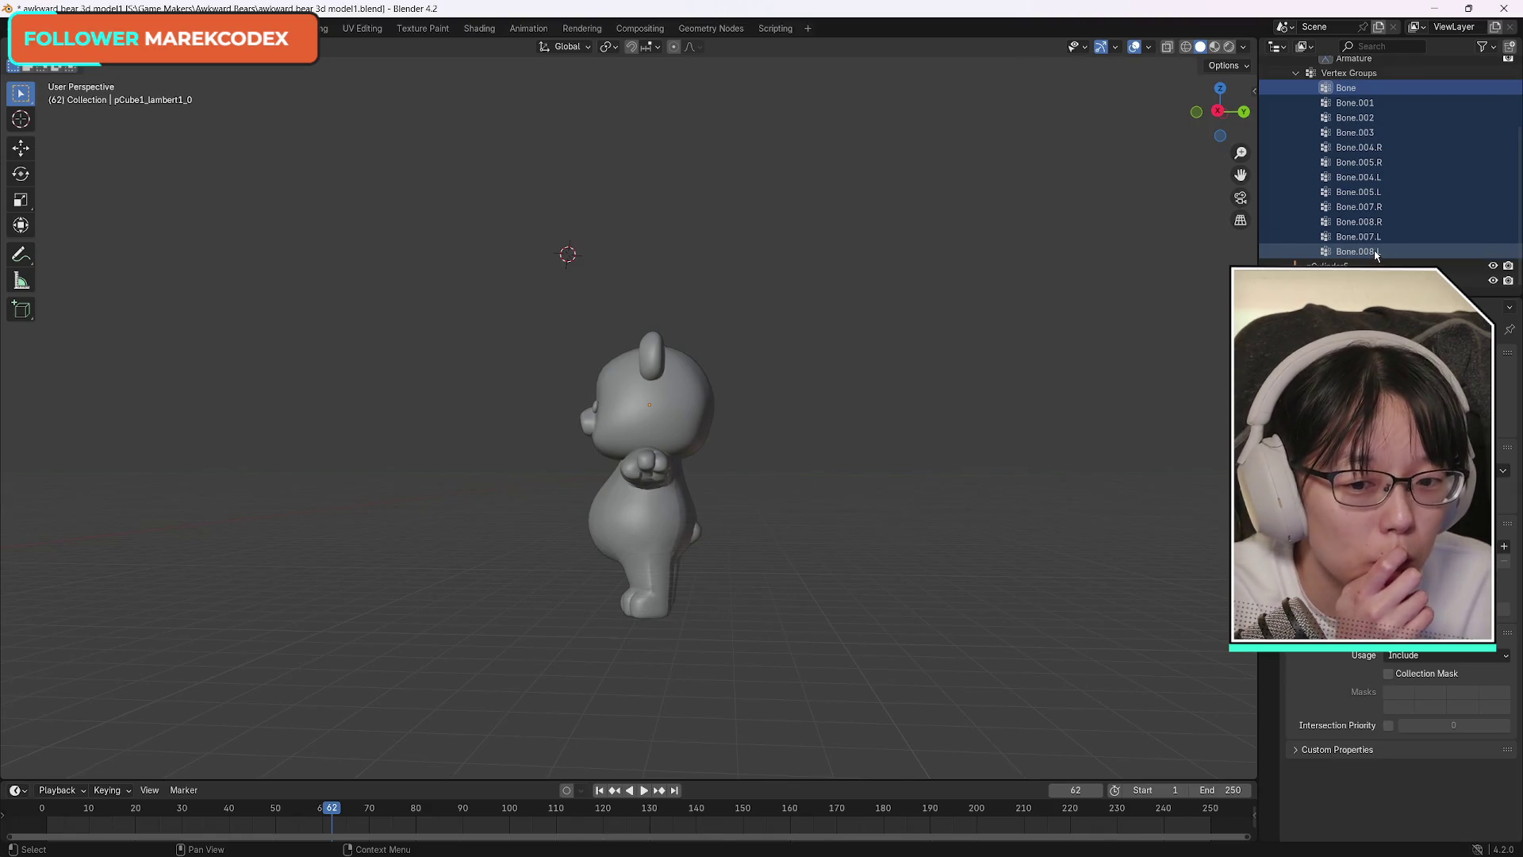
scroll(1387, 252, up, 3)
key(alt+a)
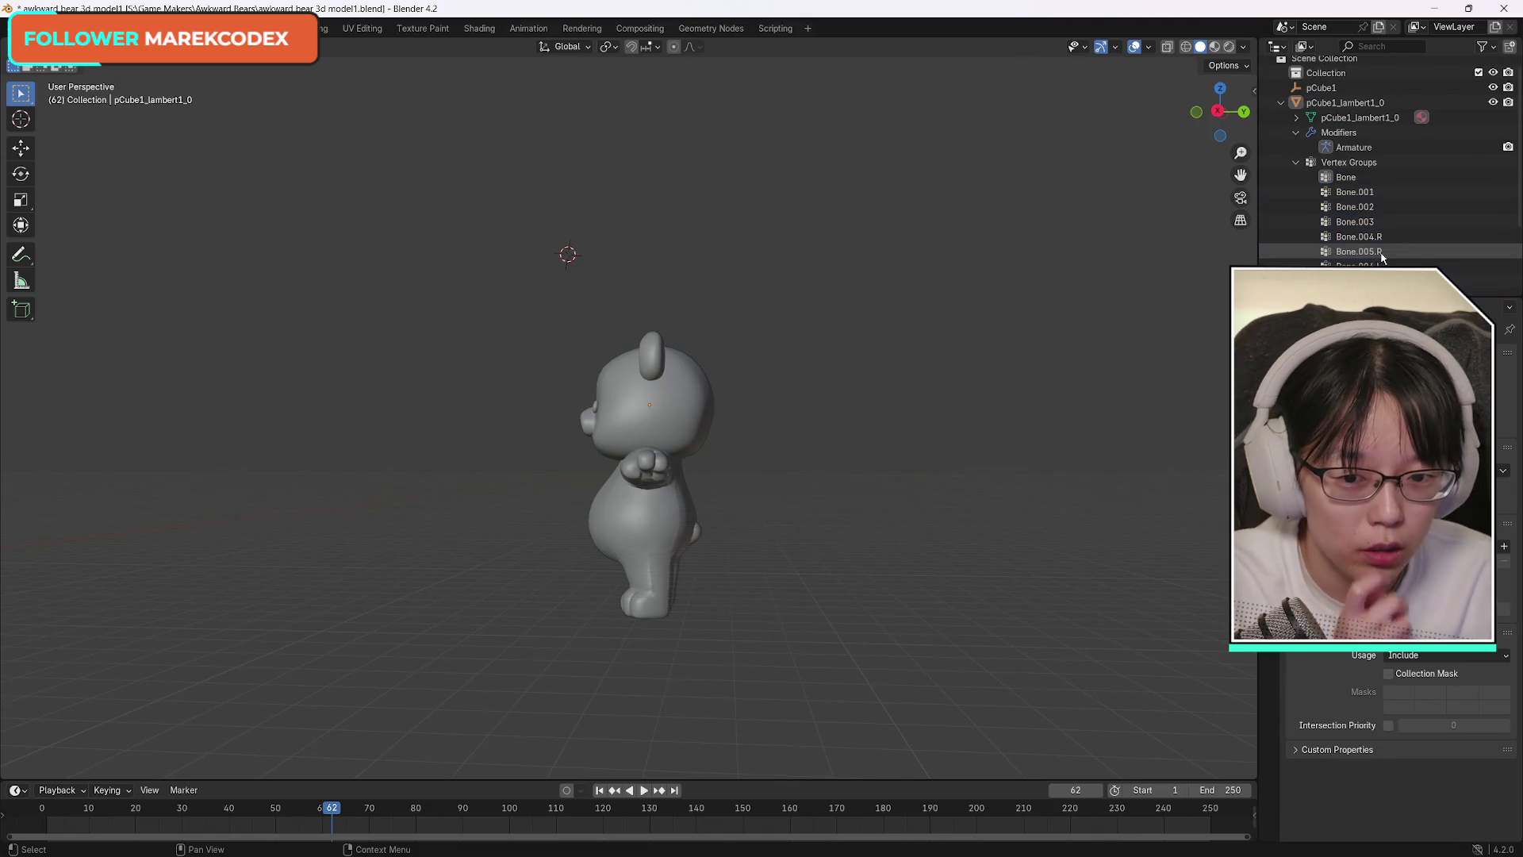
click(1345, 176)
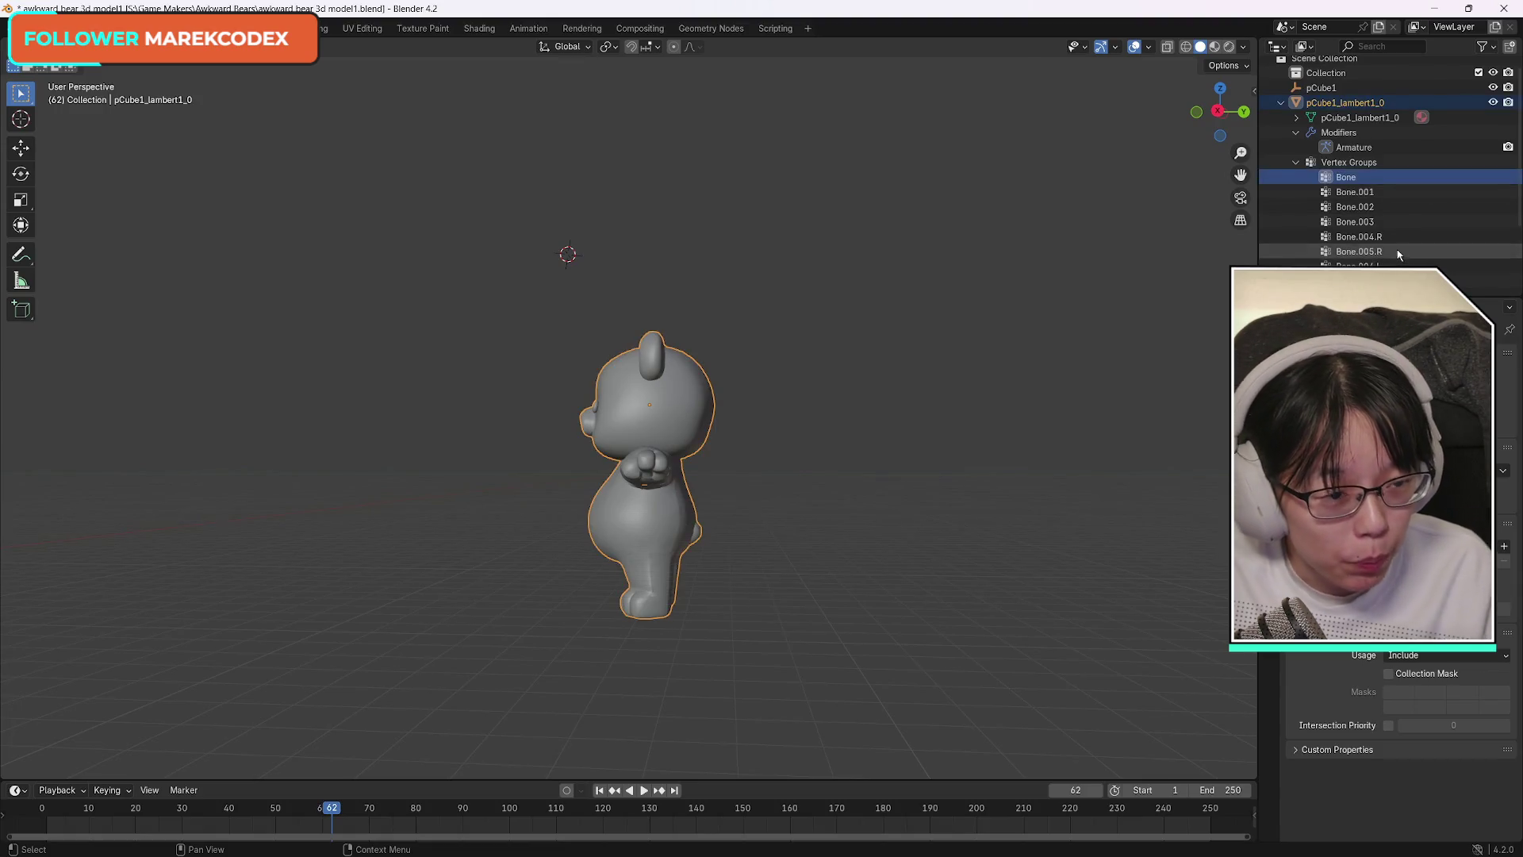
scroll(1357, 179, down, 3)
shift+click(1368, 252)
Bring up the actions for the selected vertex groups and the modifiers list.
right_click(1353, 252)
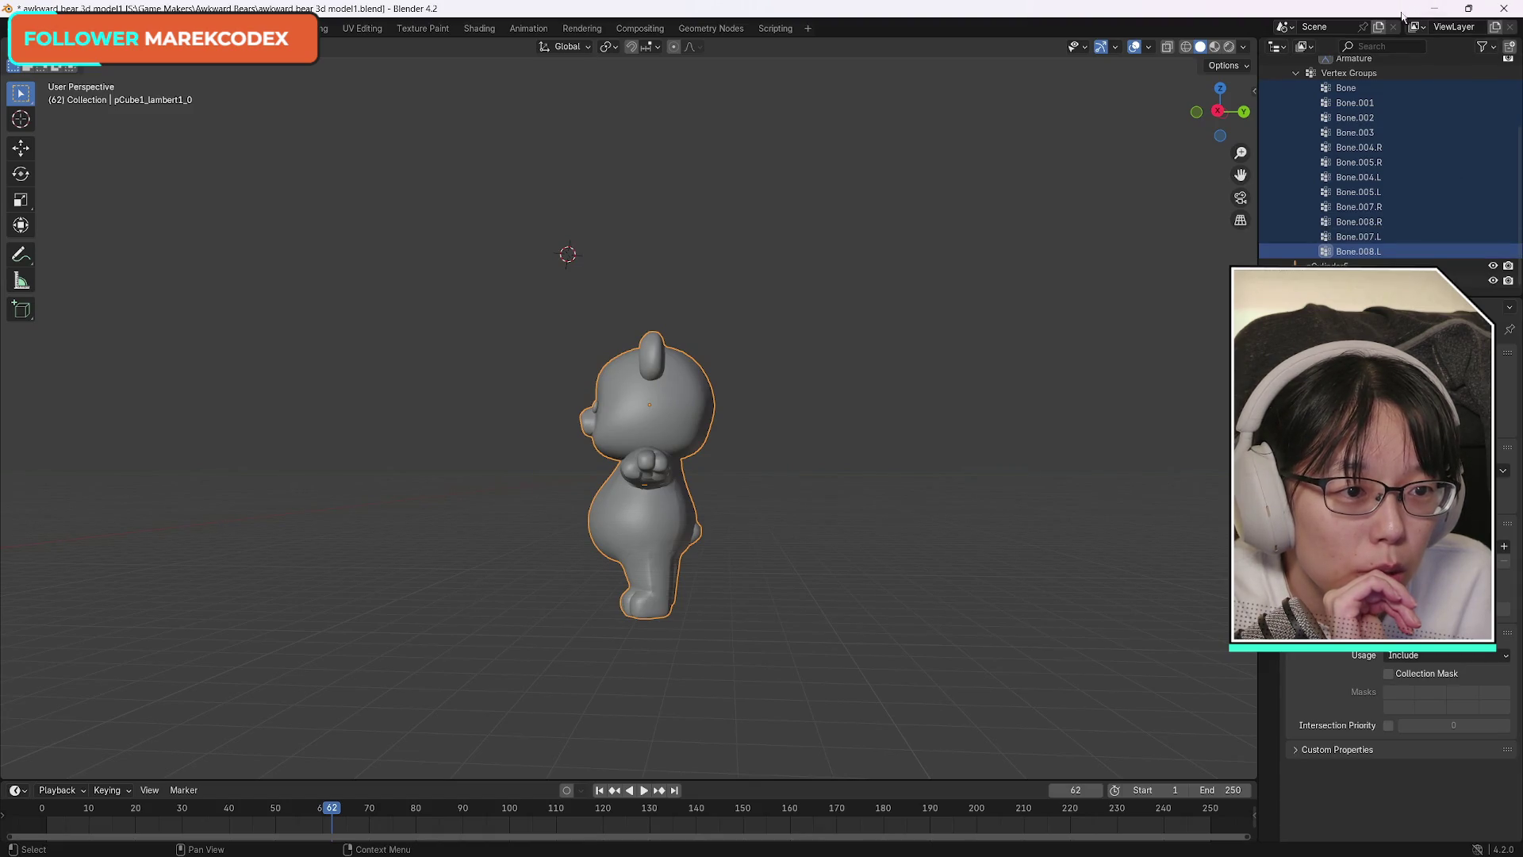
scroll(1420, 227, up, 2)
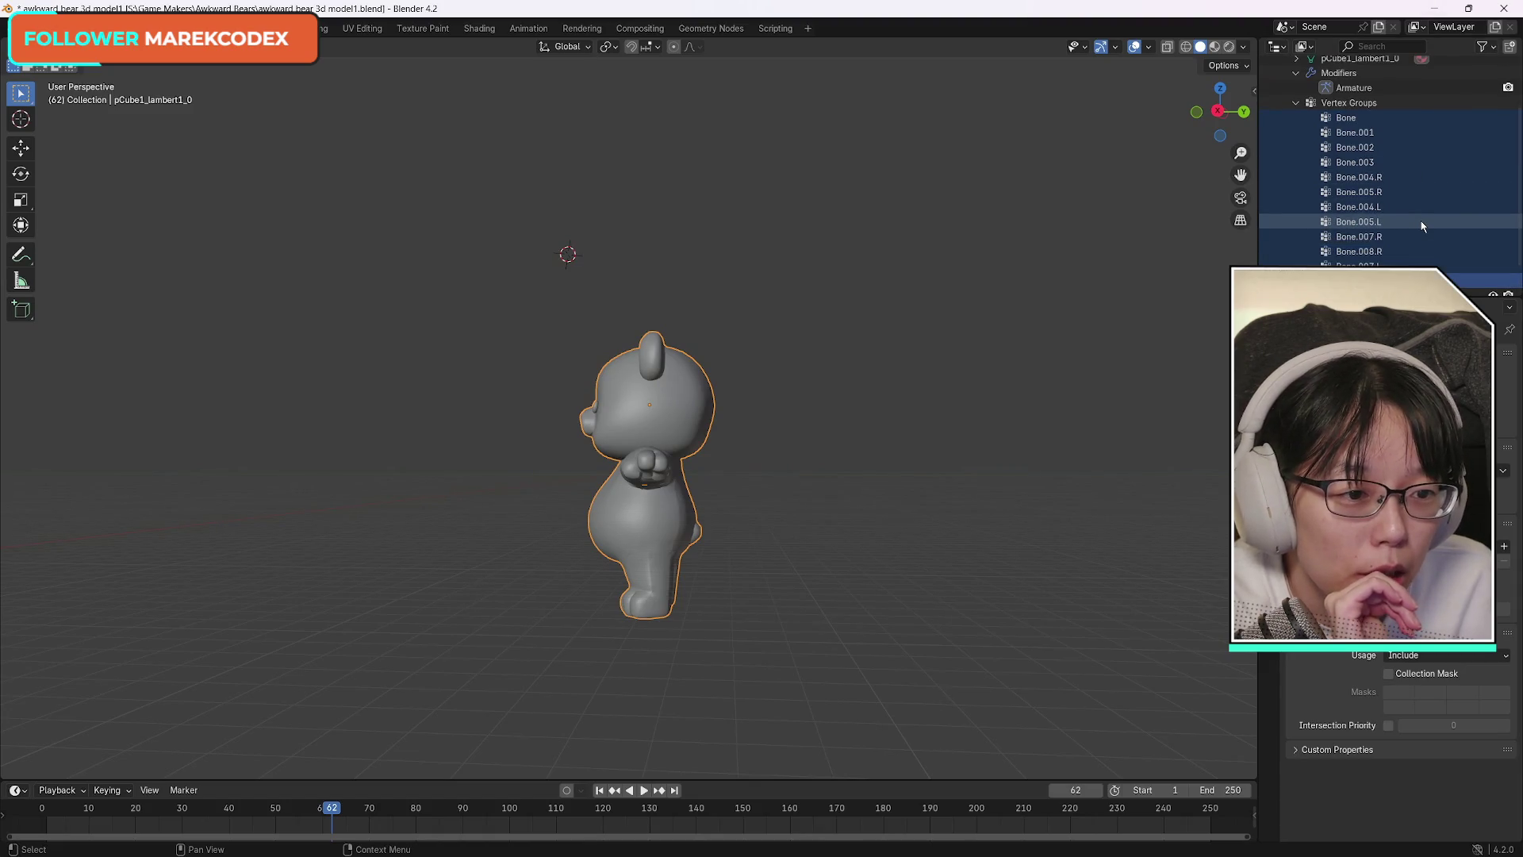
right_click(1351, 126)
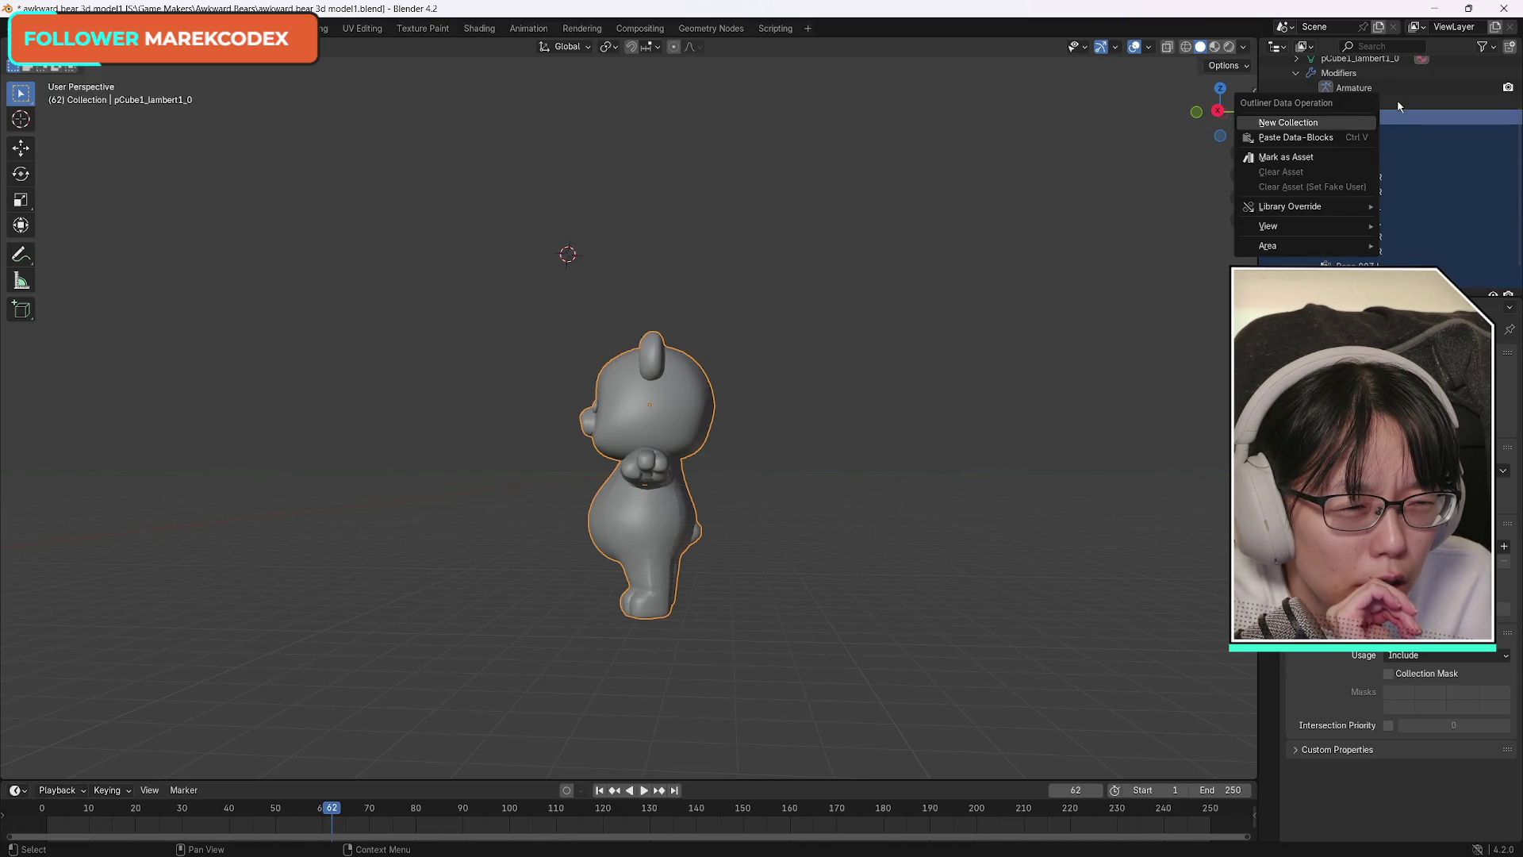
scroll(1298, 109, up, 3)
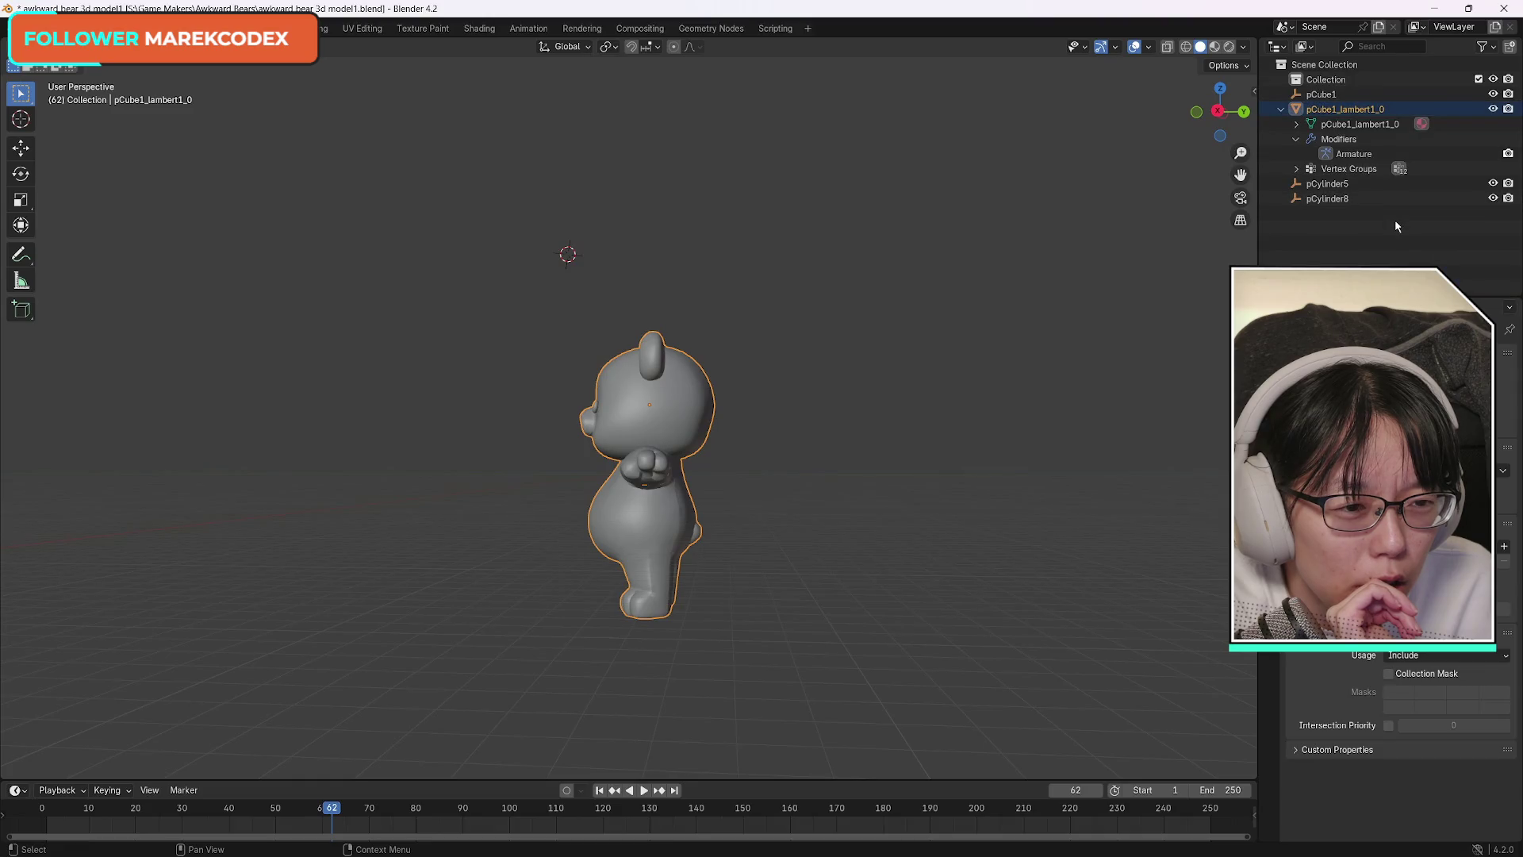
click(1298, 138)
click(1297, 138)
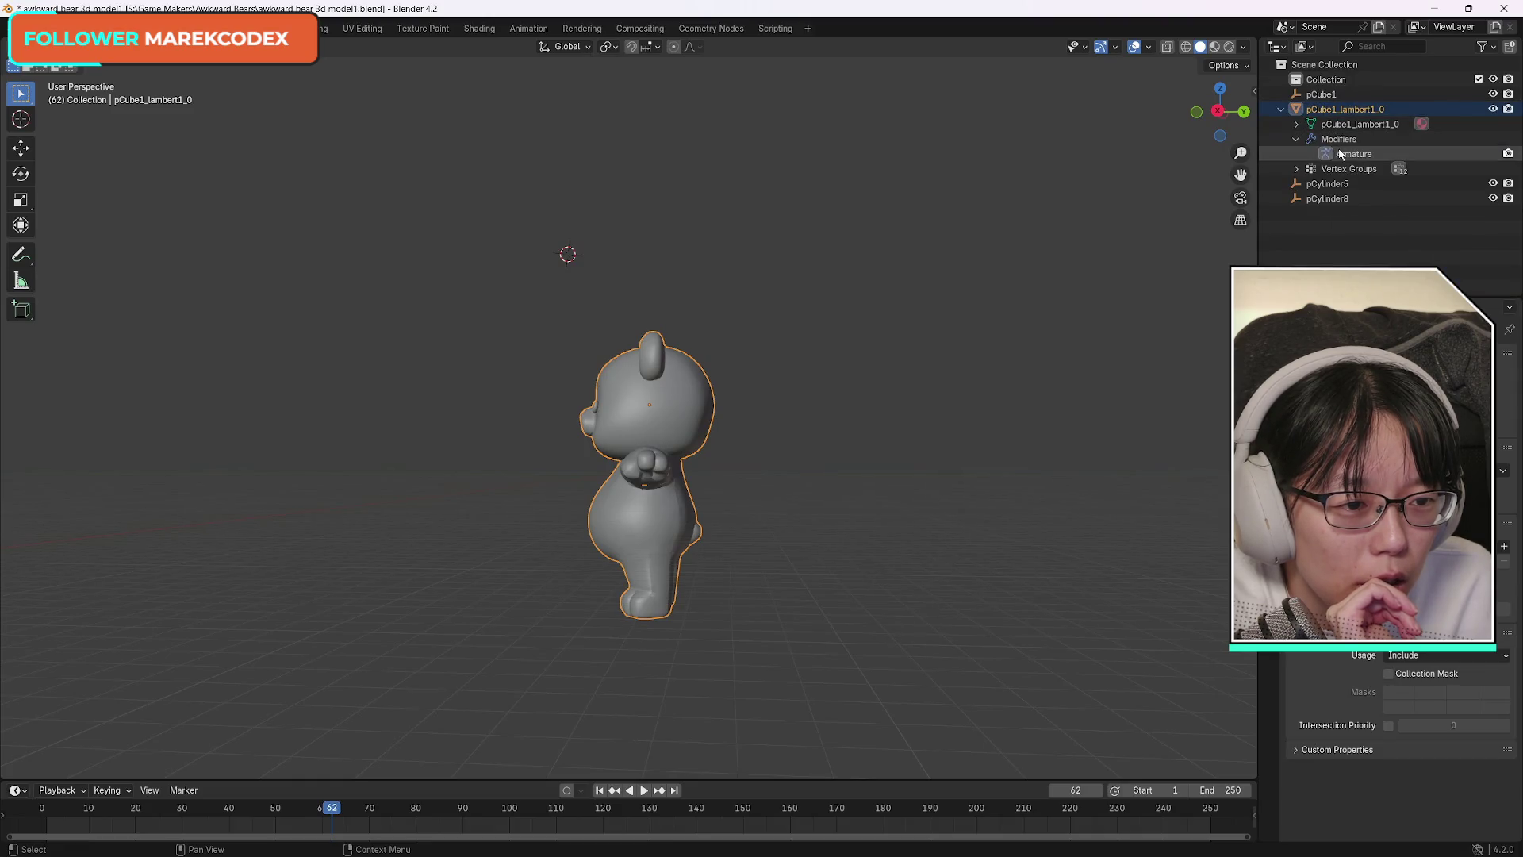
Delete the Armature modifier from the bear mesh and check the vertex groups' actions.
right_click(1339, 153)
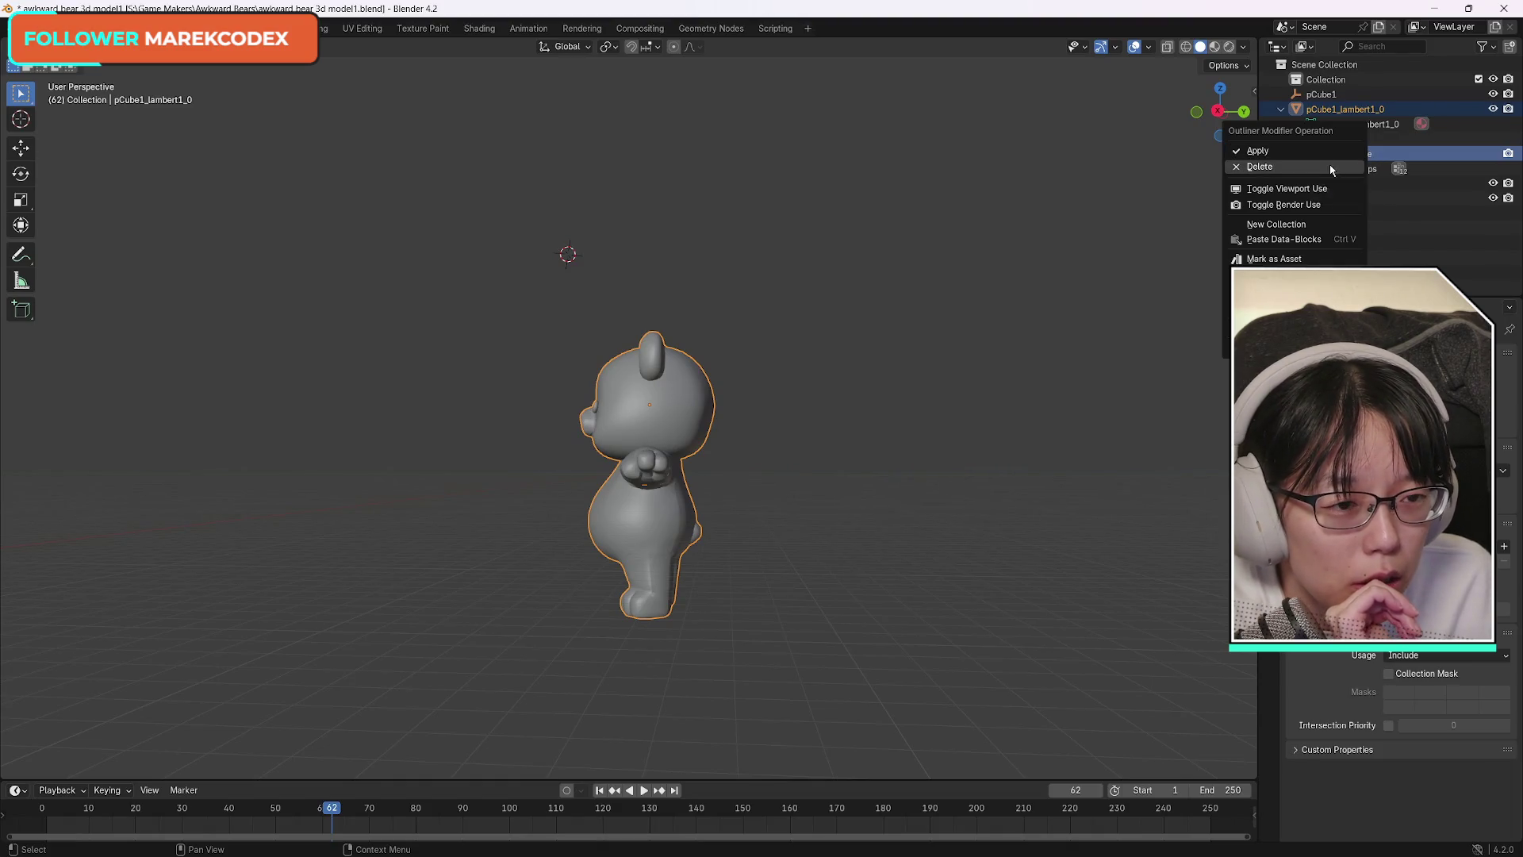
click(1330, 169)
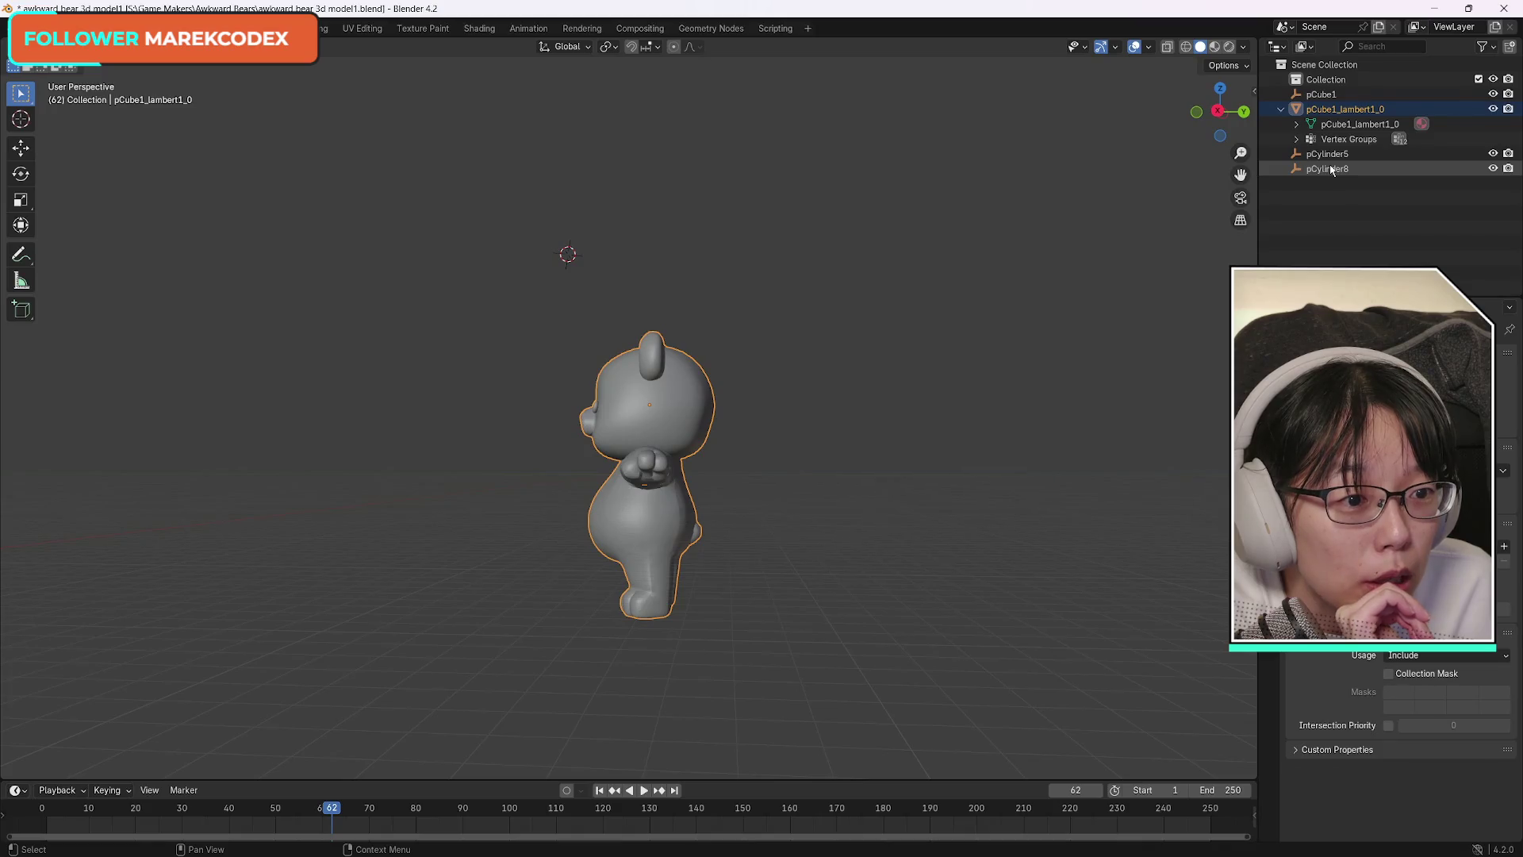
right_click(1341, 141)
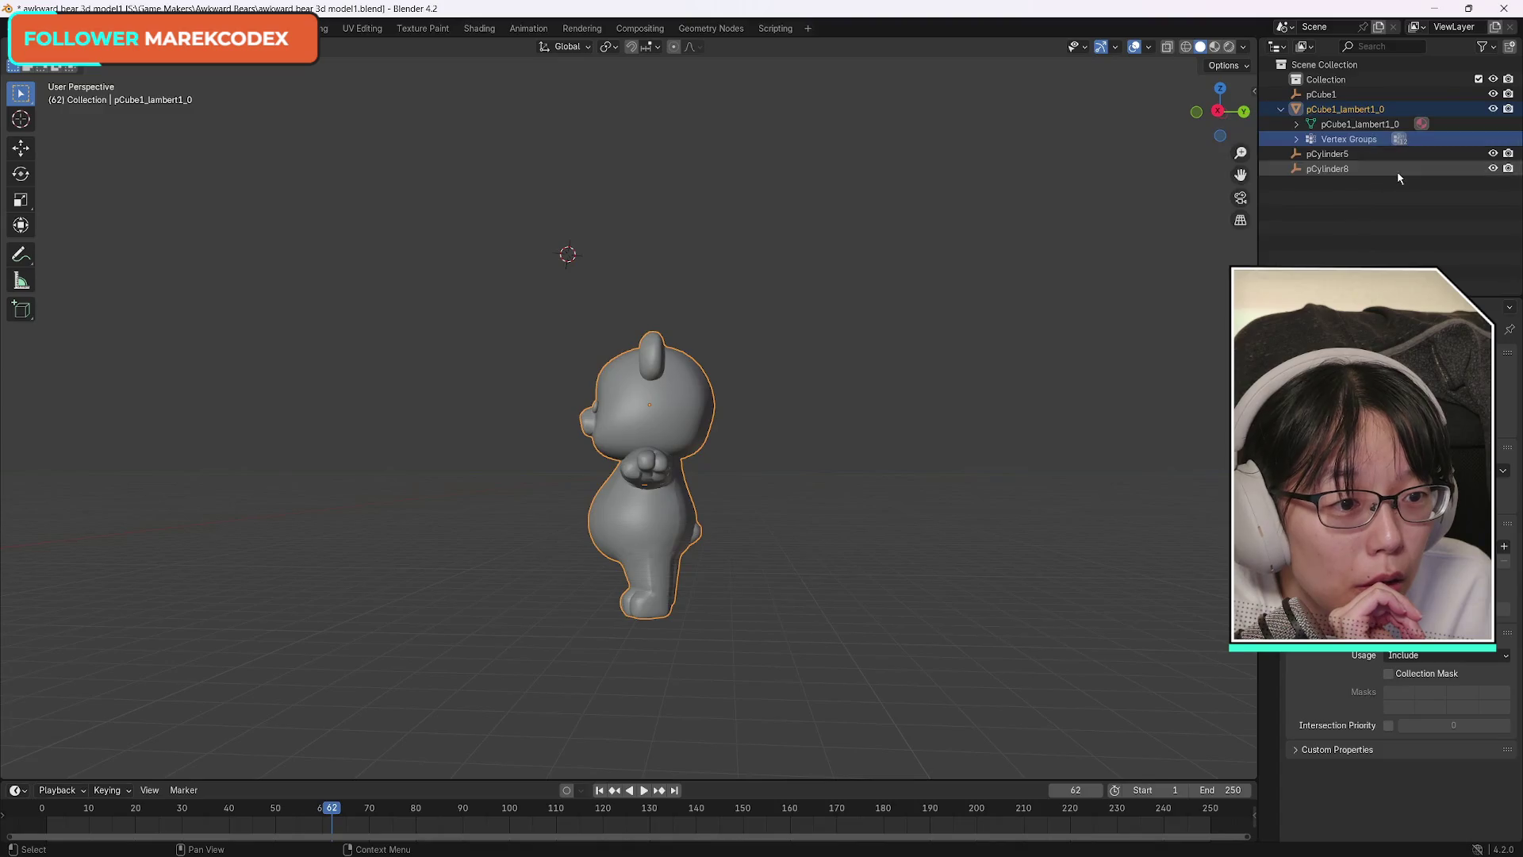
right_click(1352, 143)
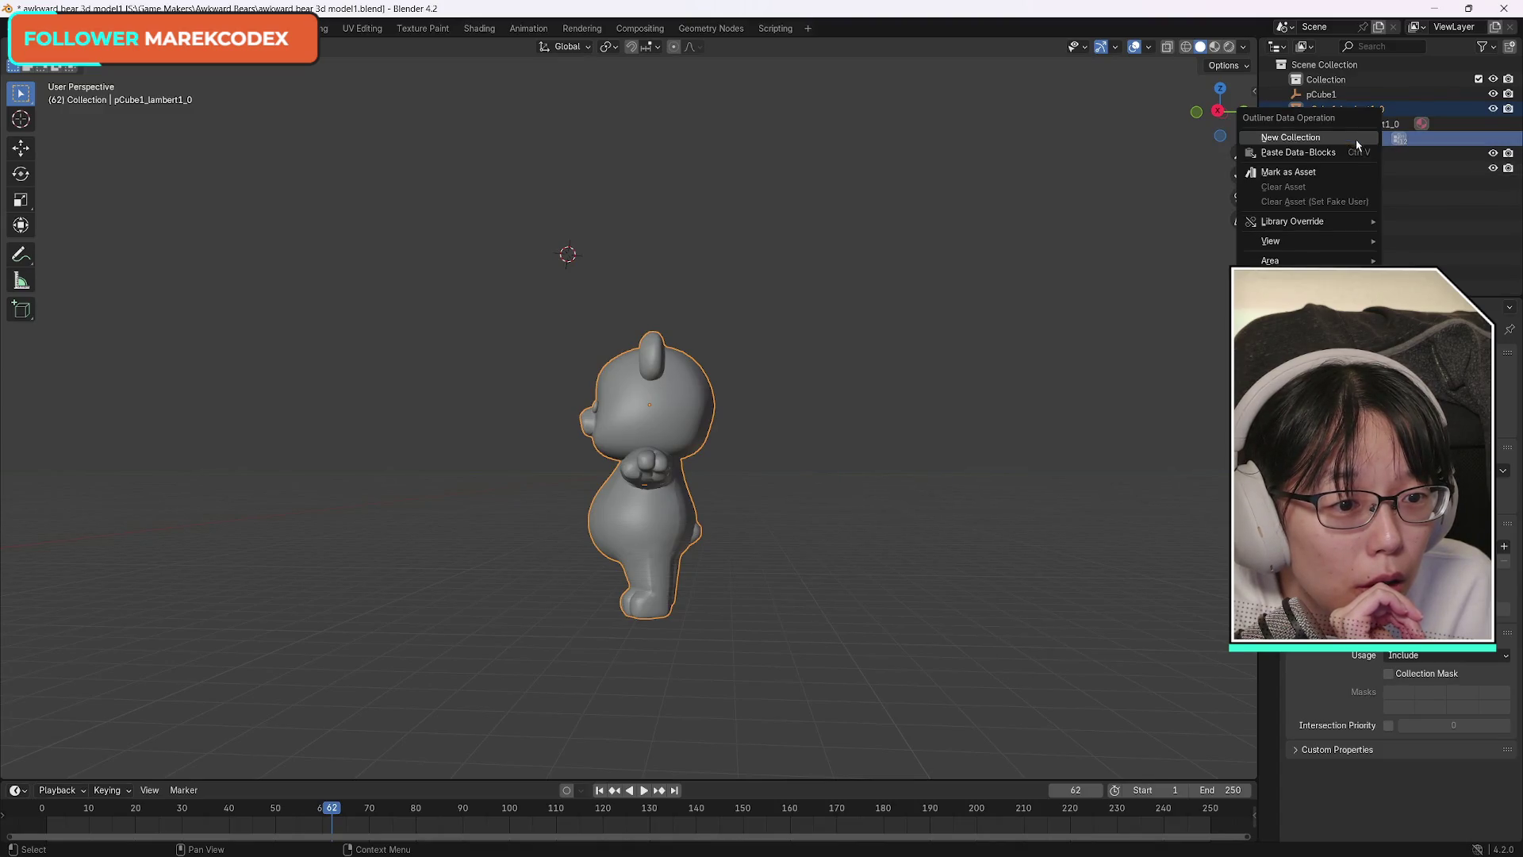
key(Escape)
click(1296, 139)
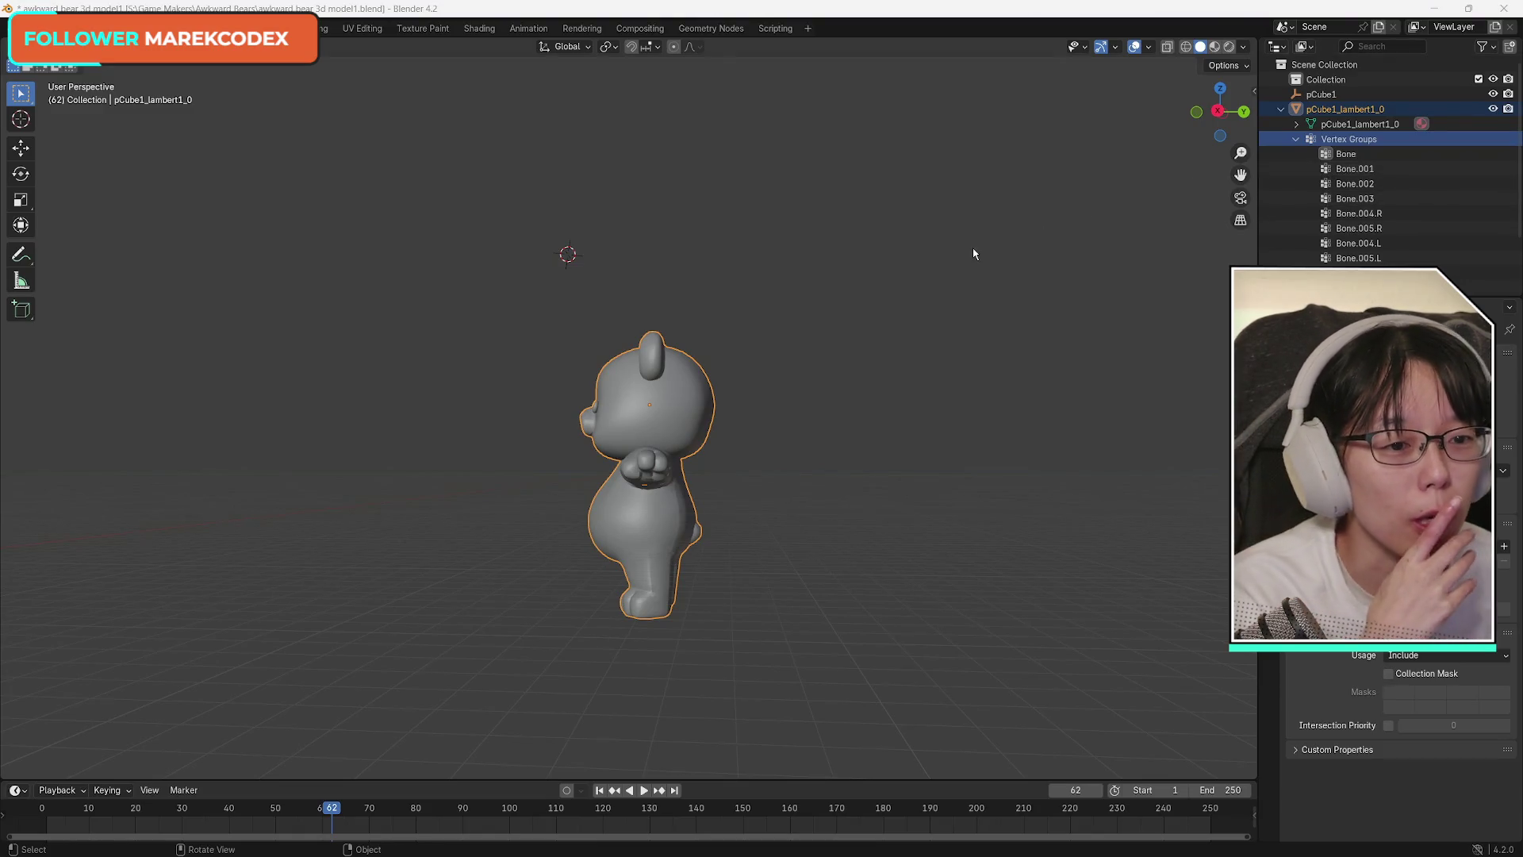
click(1333, 156)
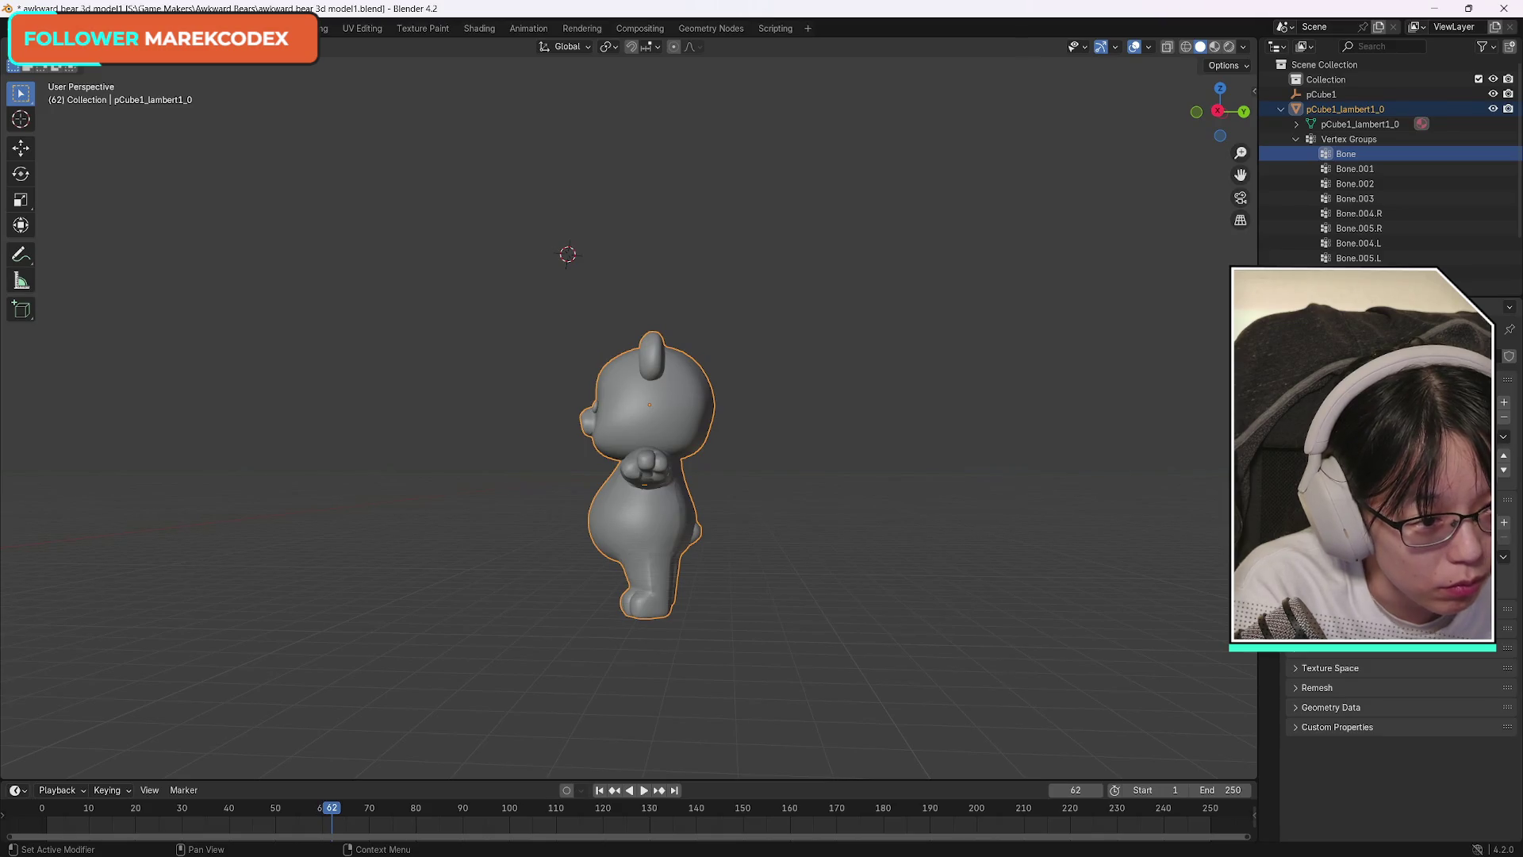
click(1297, 138)
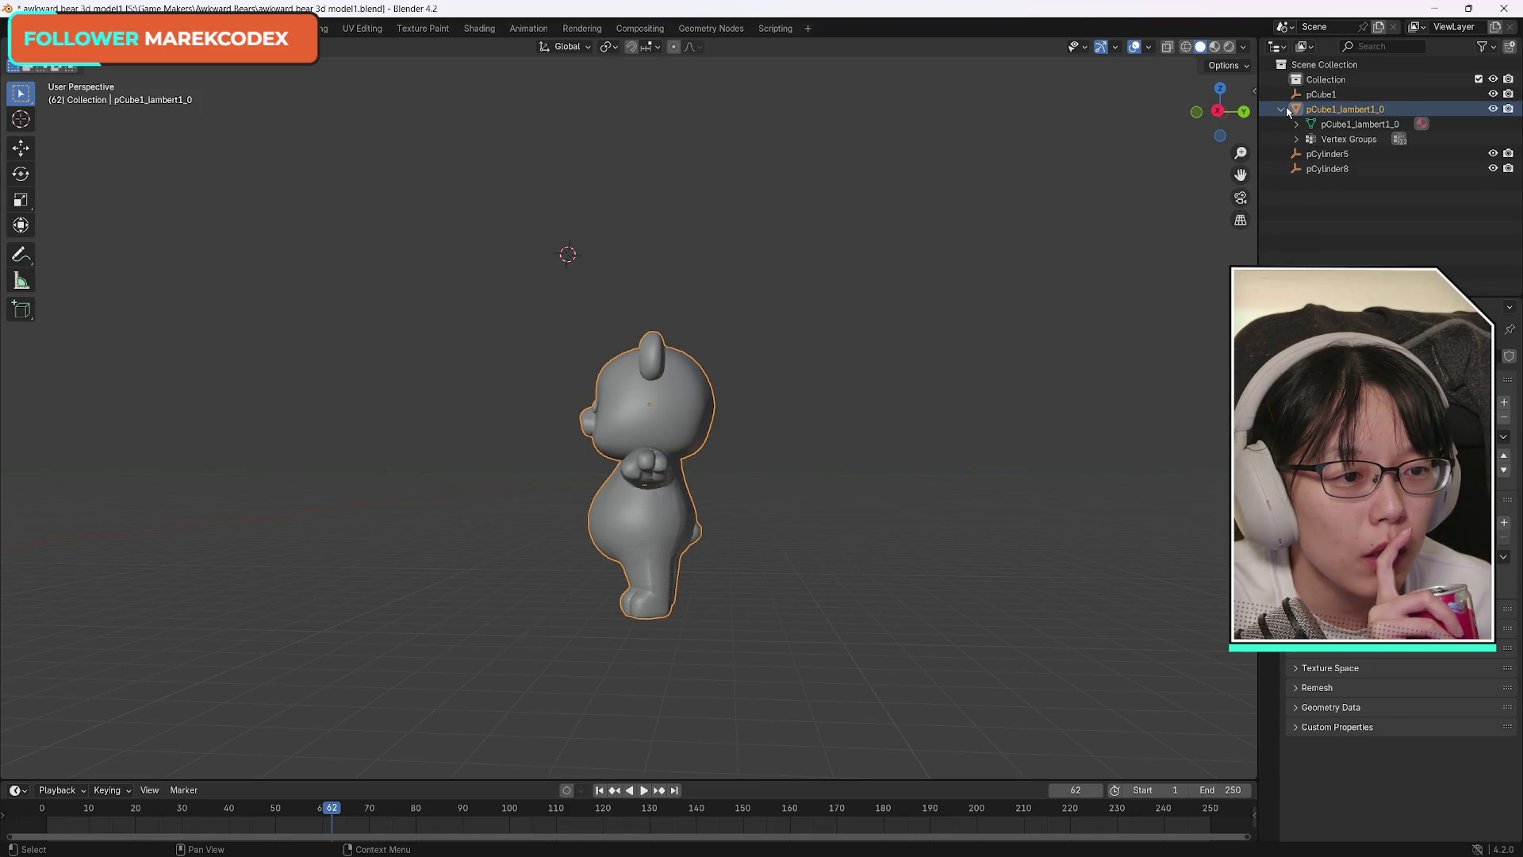
Orbit around the bear and snap to Front Orthographic with the gizmo's -Y axis.
mouse_move(1220, 108)
mouse_down()
mouse_move(1238, 109)
mouse_move(679, 446)
mouse_up()
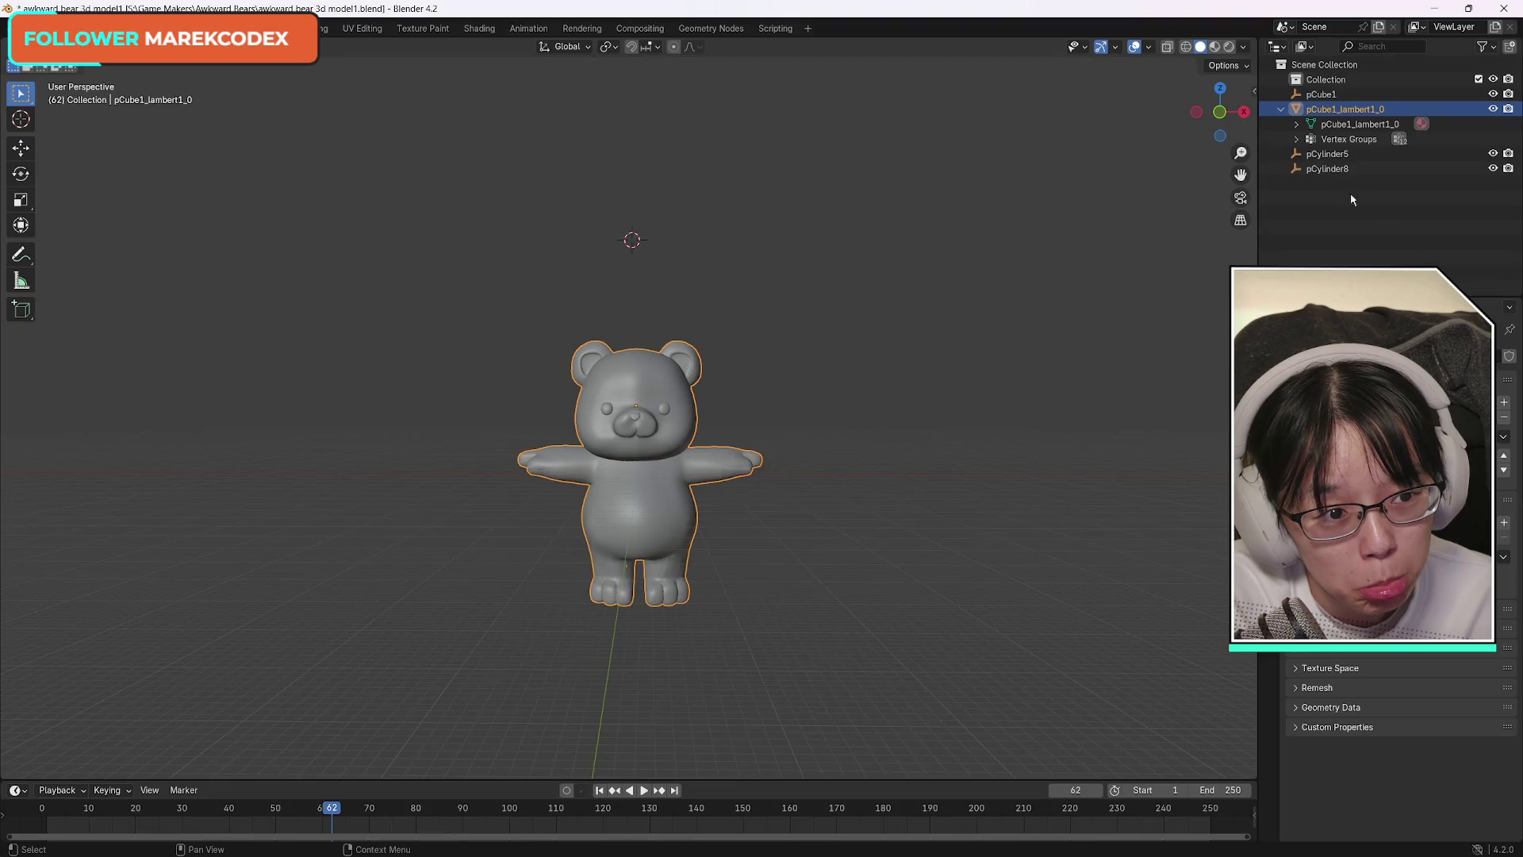
click(1282, 110)
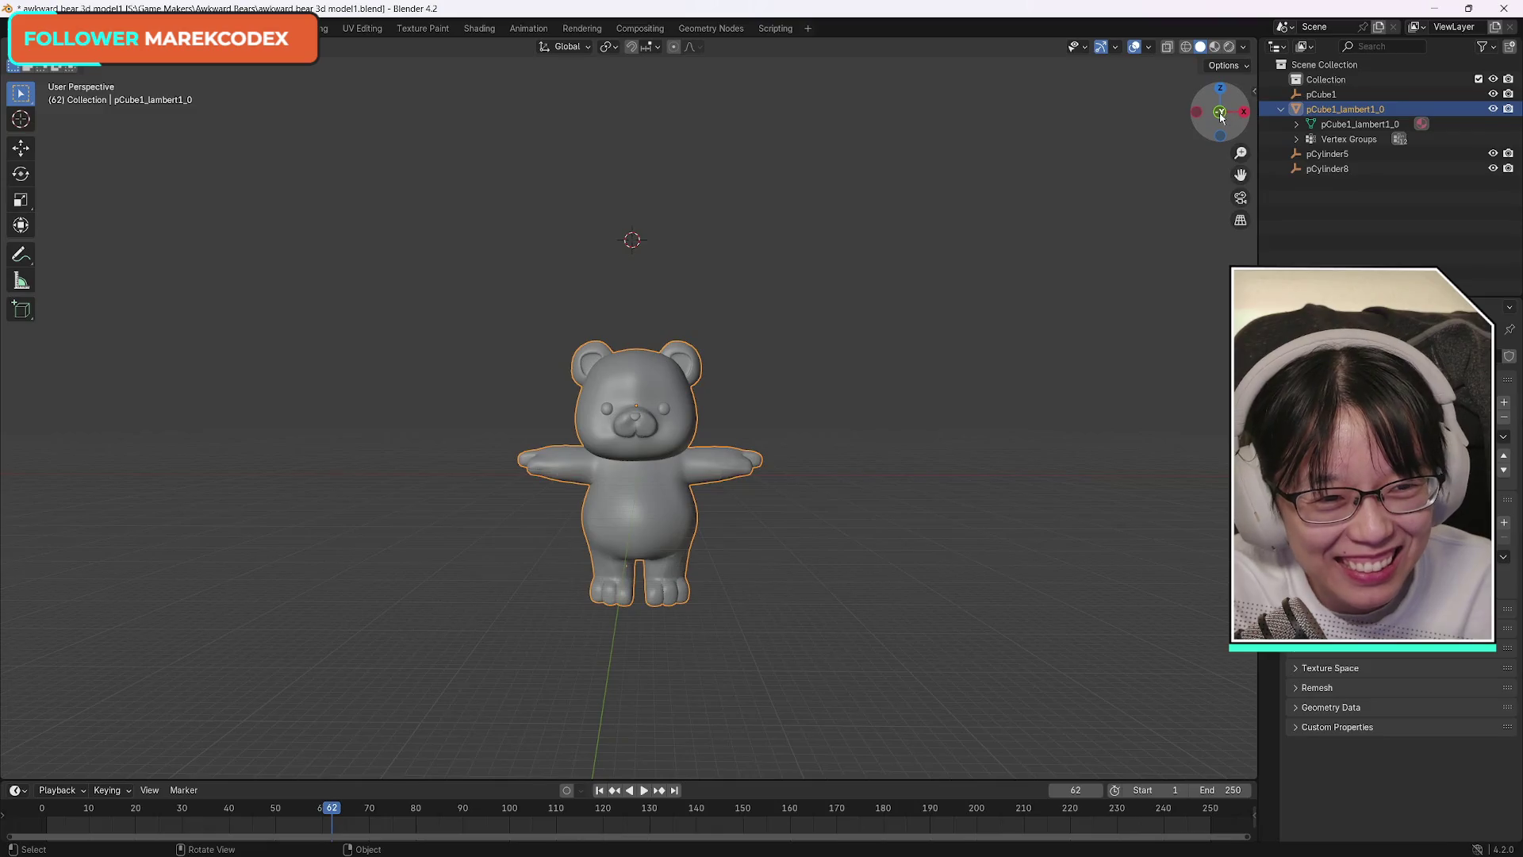
mouse_move(1220, 114)
mouse_down()
mouse_move(1173, 131)
mouse_move(1241, 115)
mouse_up()
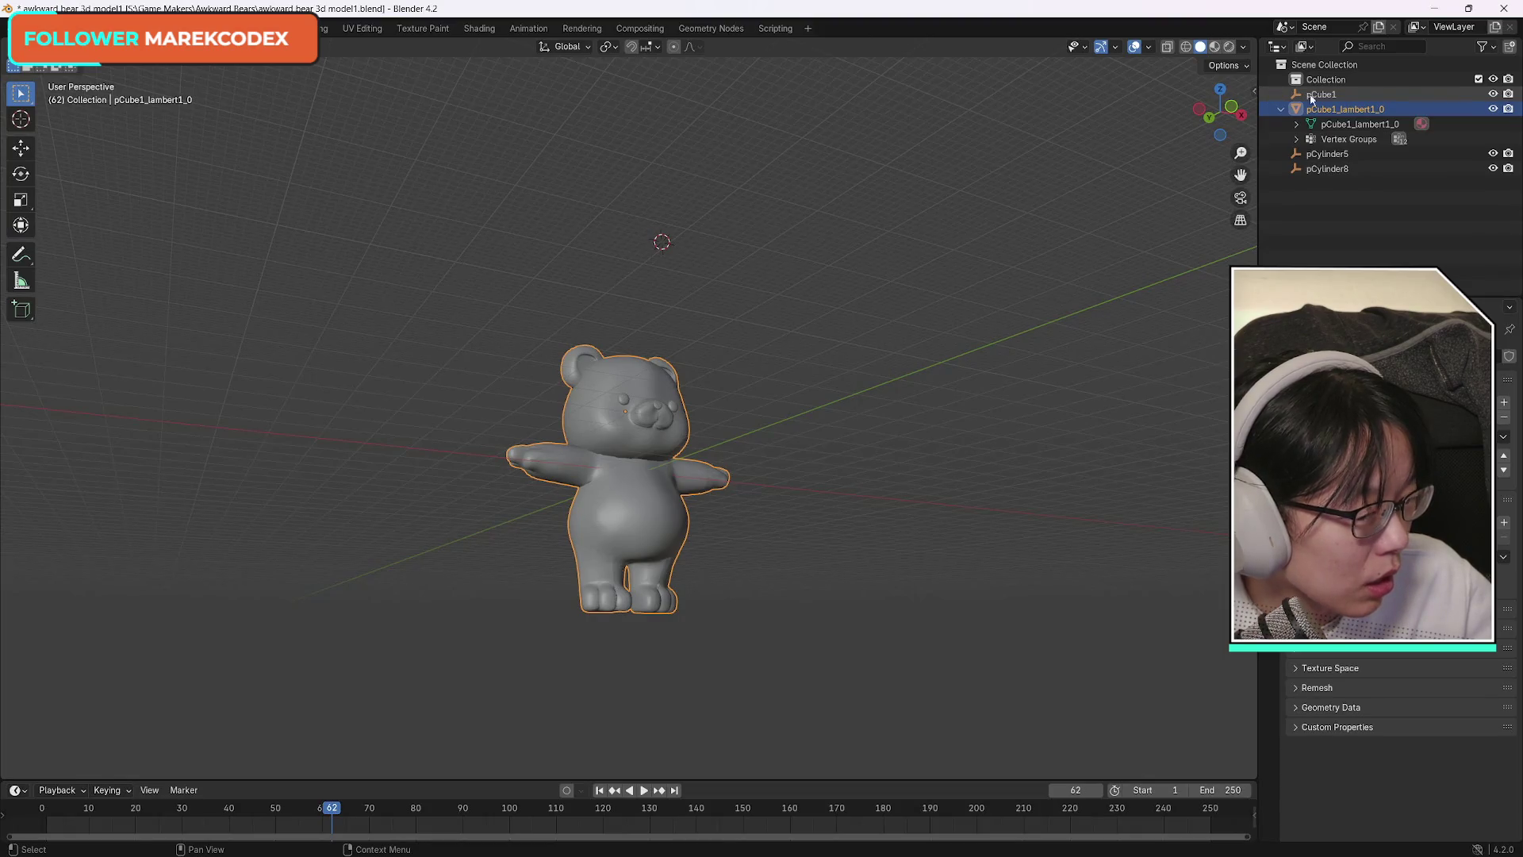
click(1230, 111)
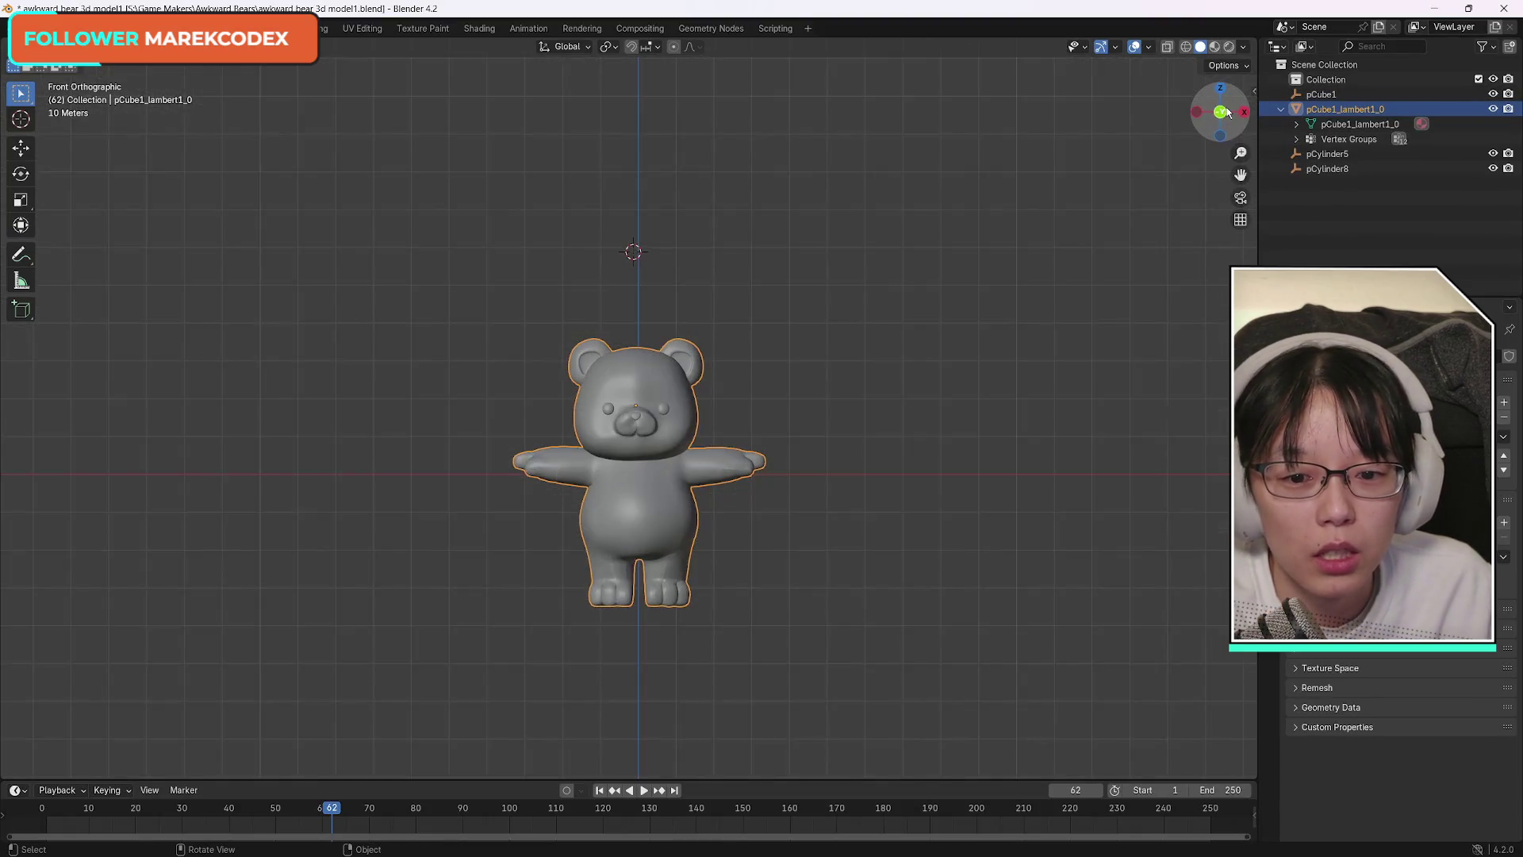
Browse the interaction mode choices without changing from Object Mode.
click(77, 63)
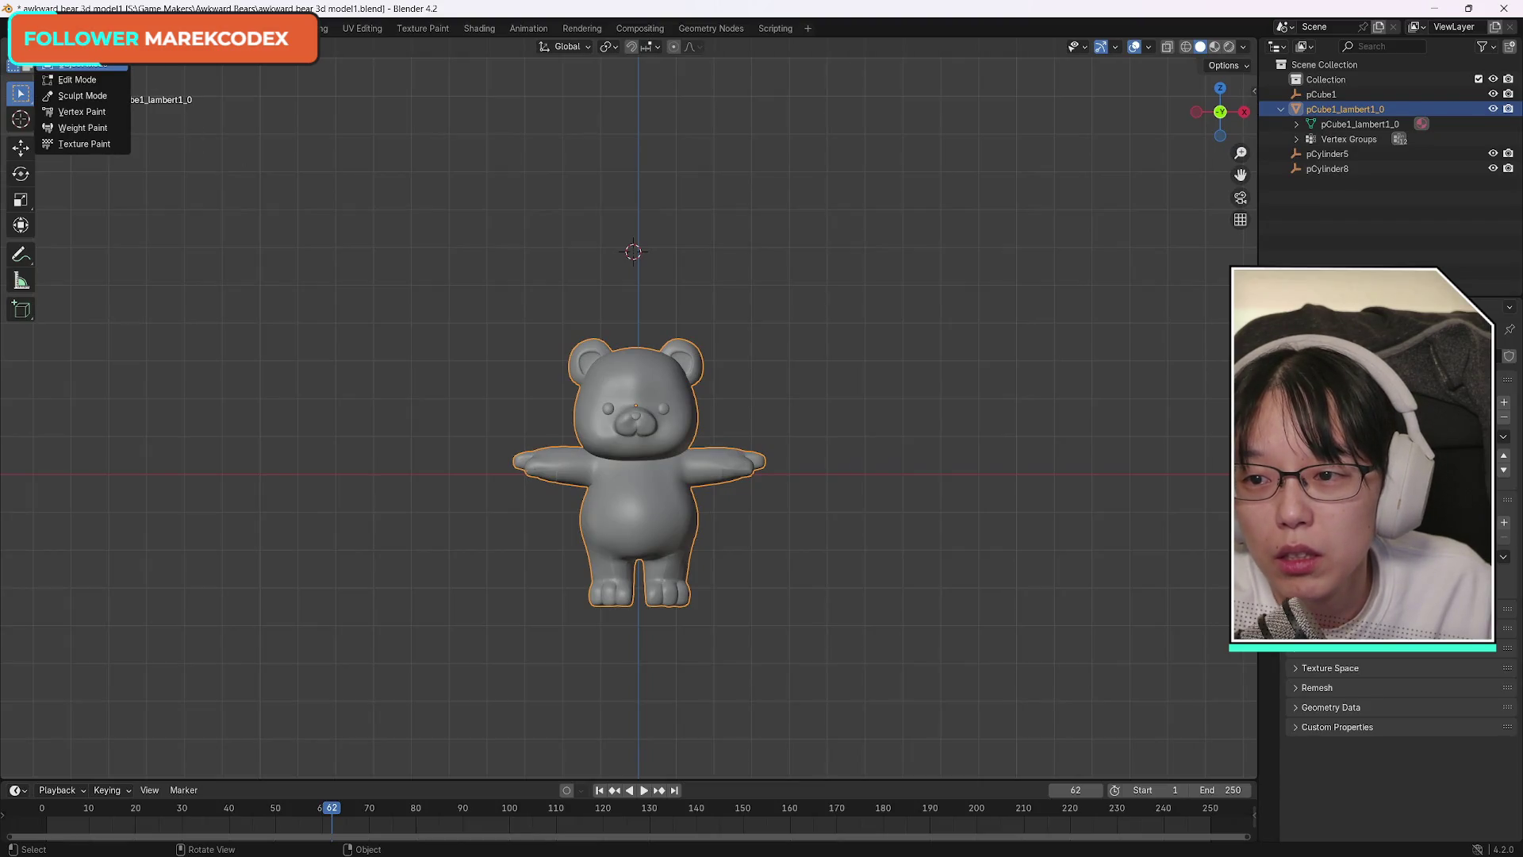
click(78, 63)
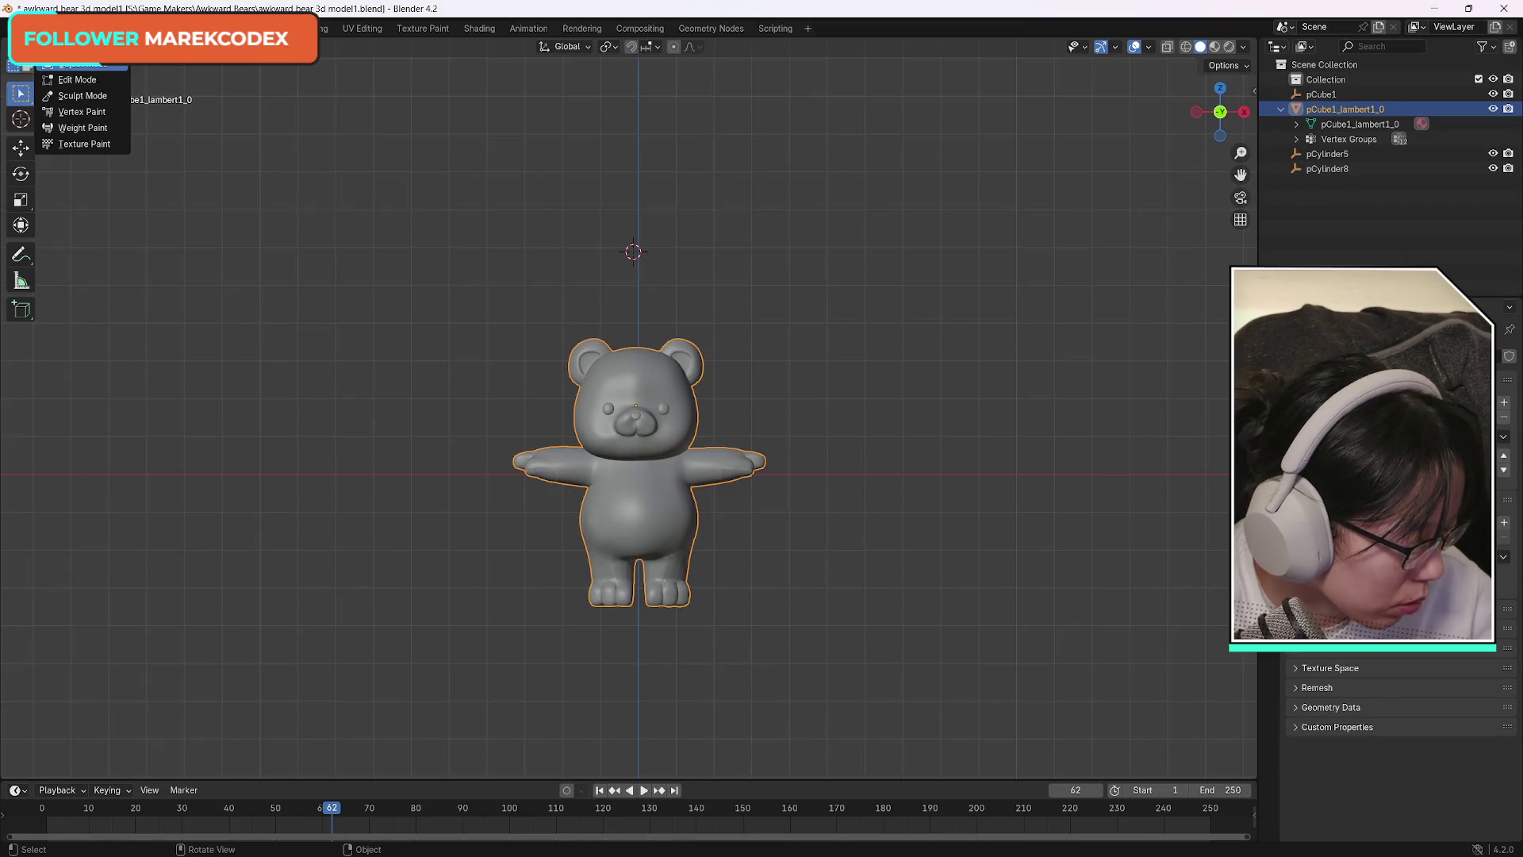
click(77, 64)
click(78, 63)
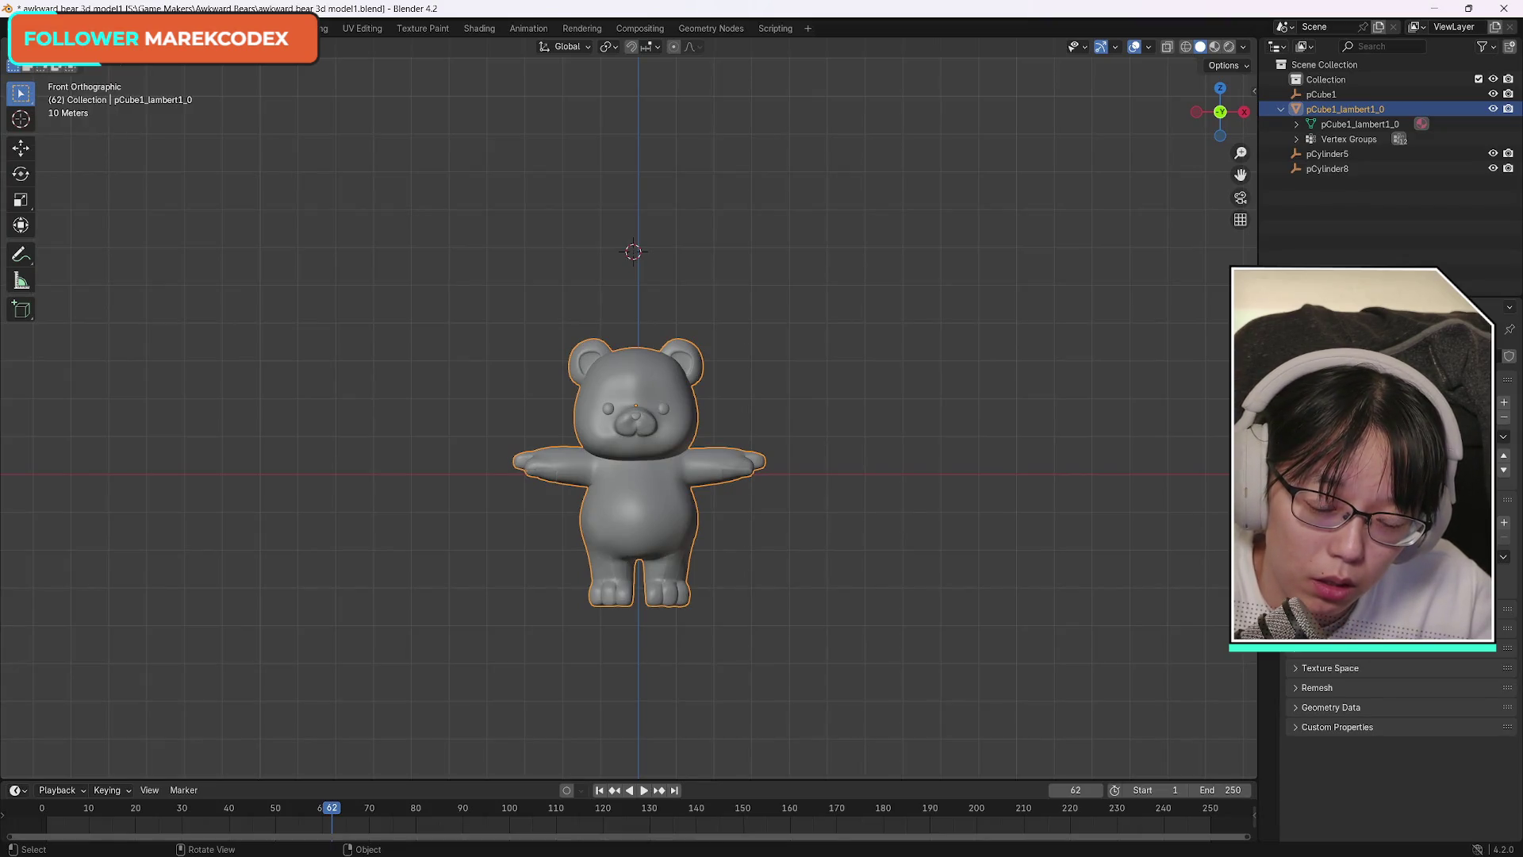
Clear the bear's parent with Alt+P Clear and Keep Transformation, then list its vertex groups.
right_click(628, 509)
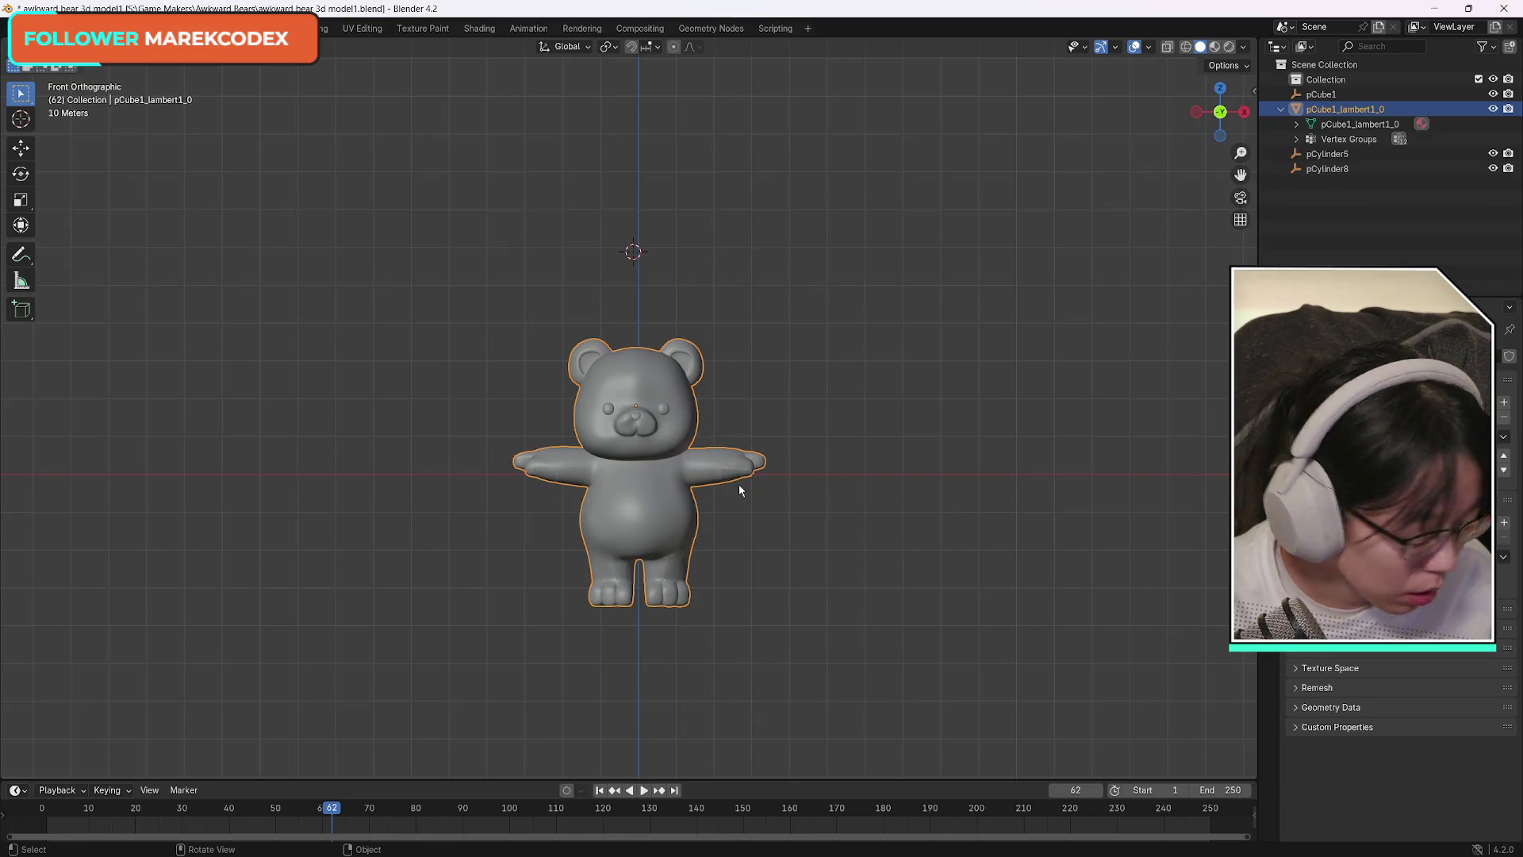
key(alt+p)
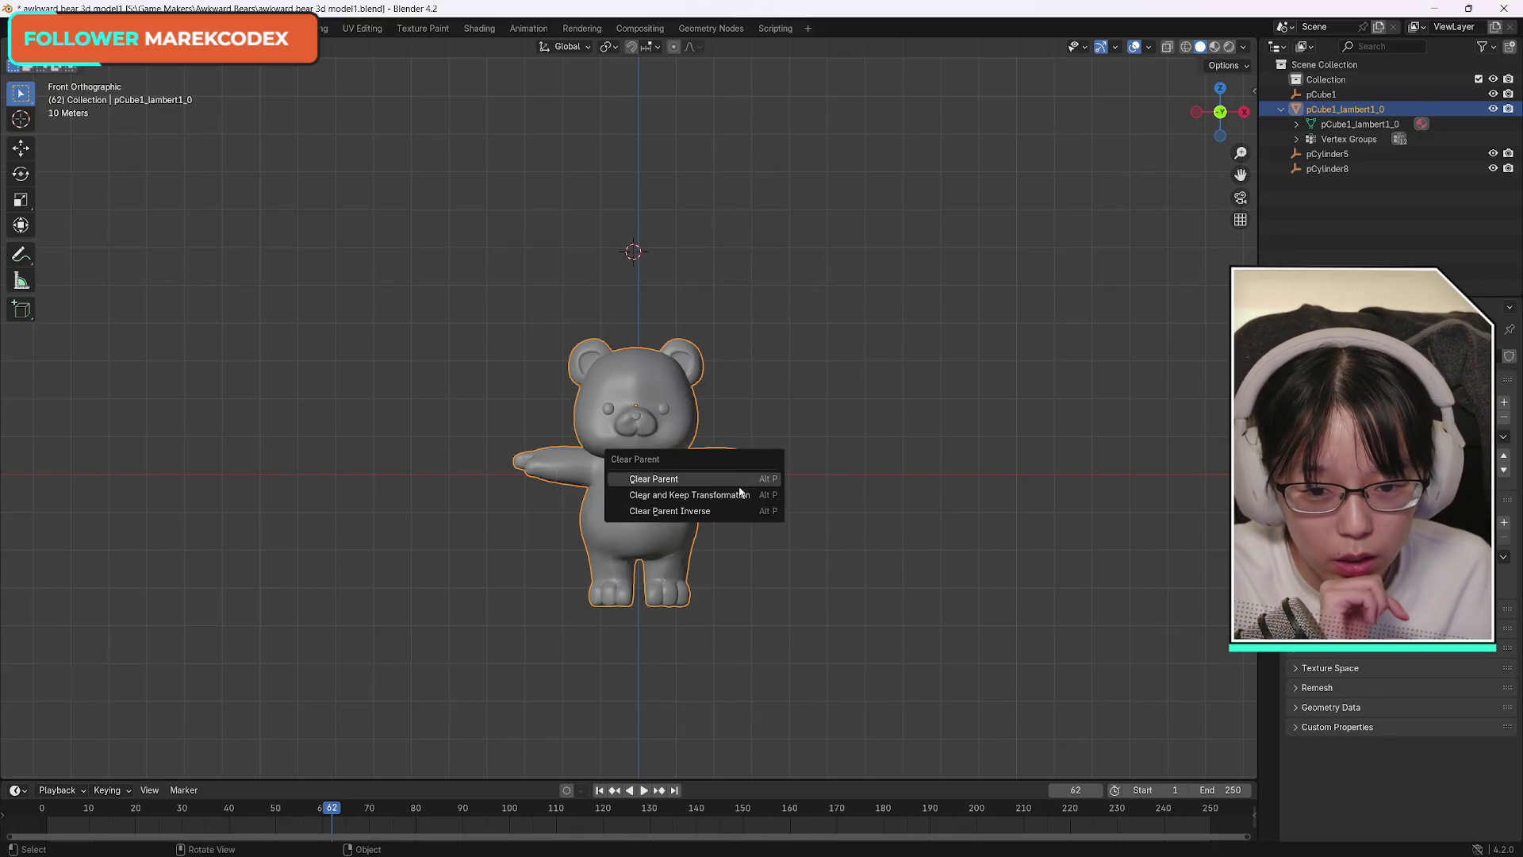
click(735, 496)
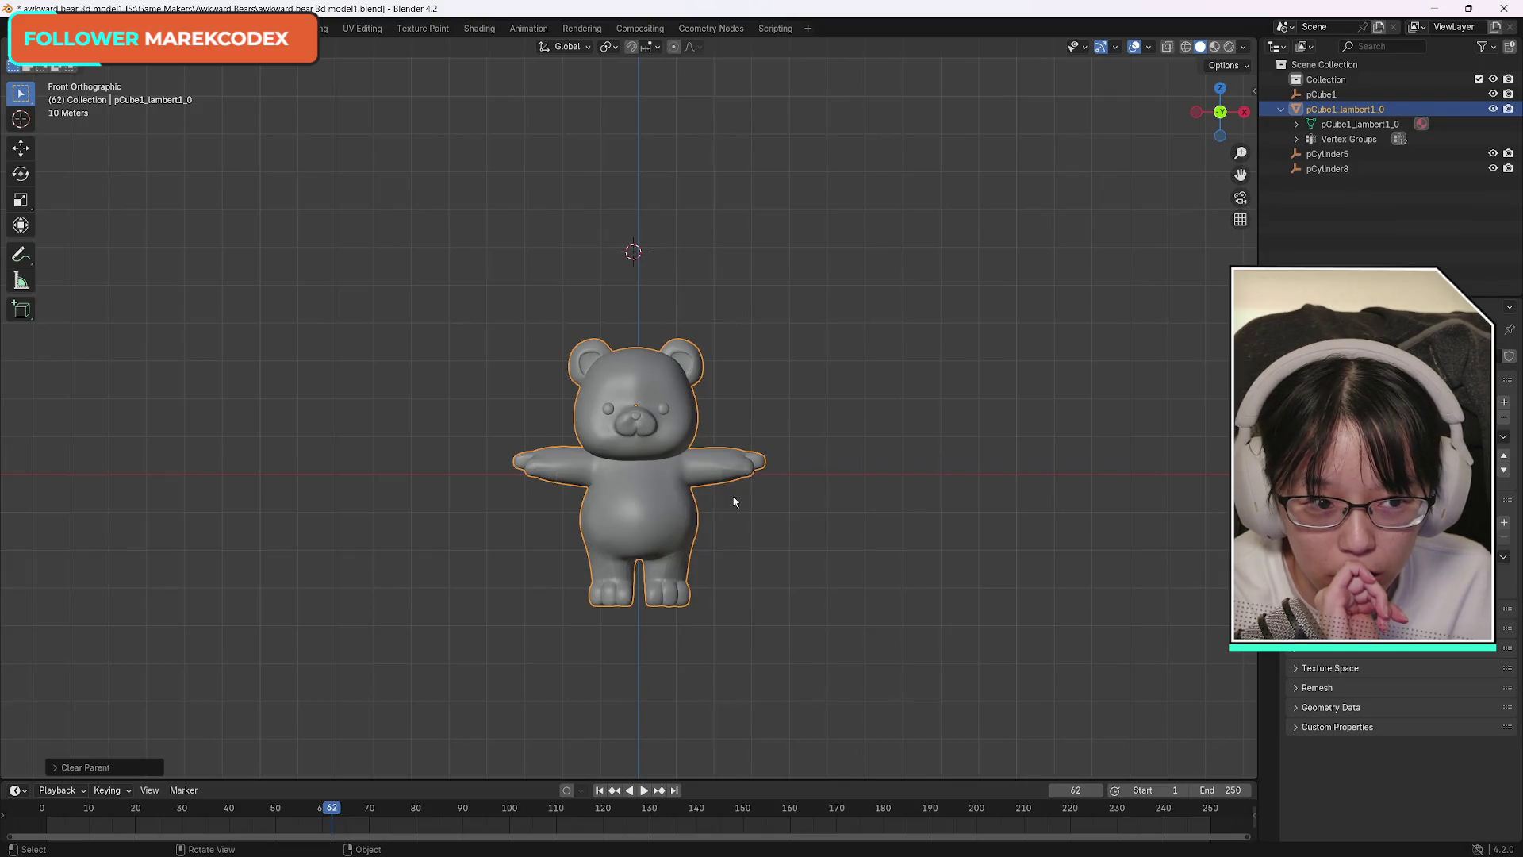
click(1309, 139)
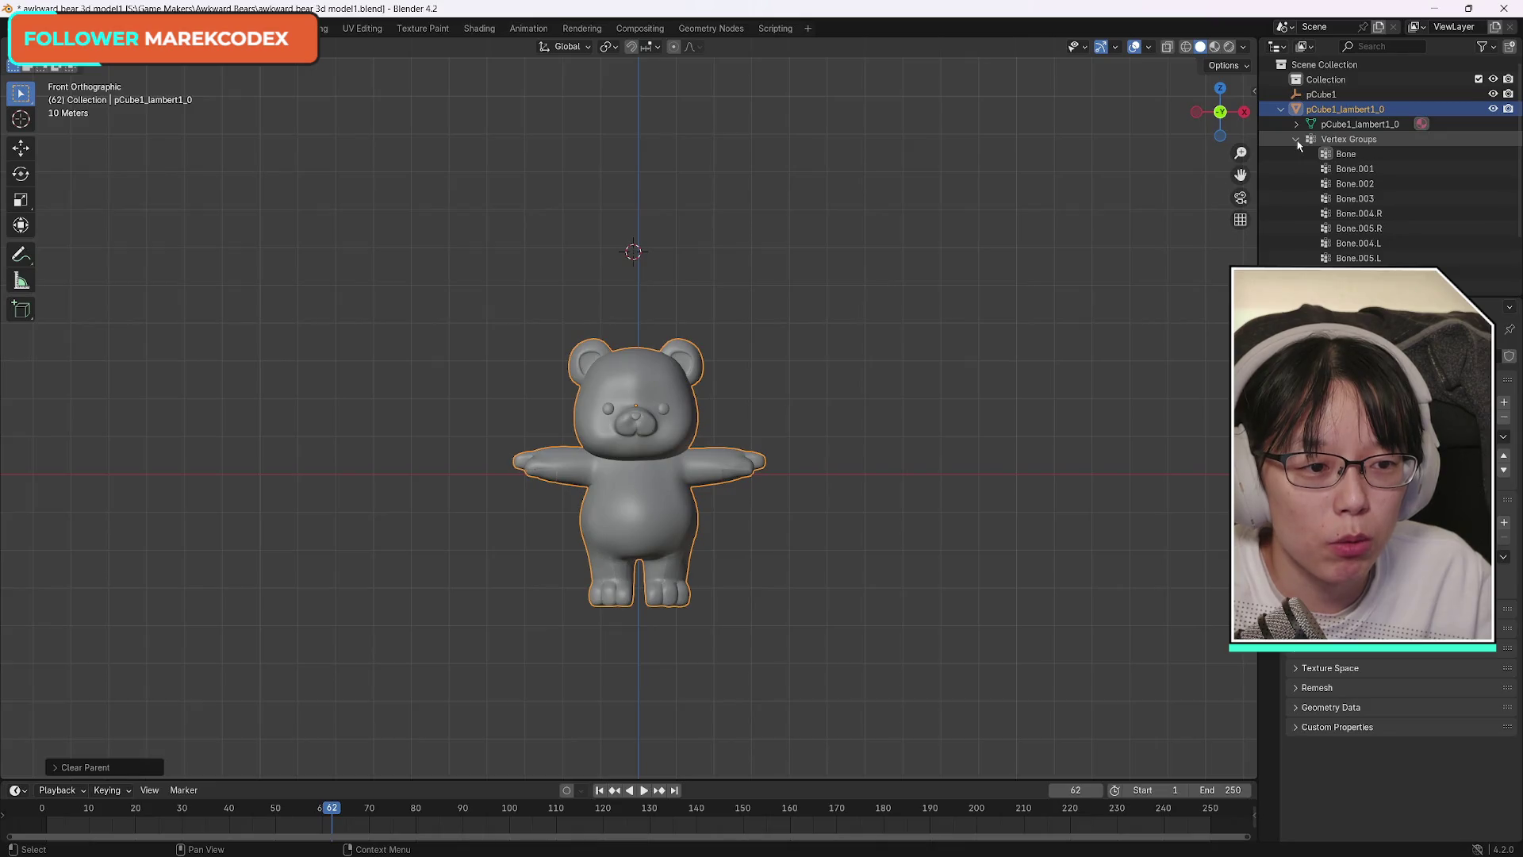
scroll(1432, 227, down, 3)
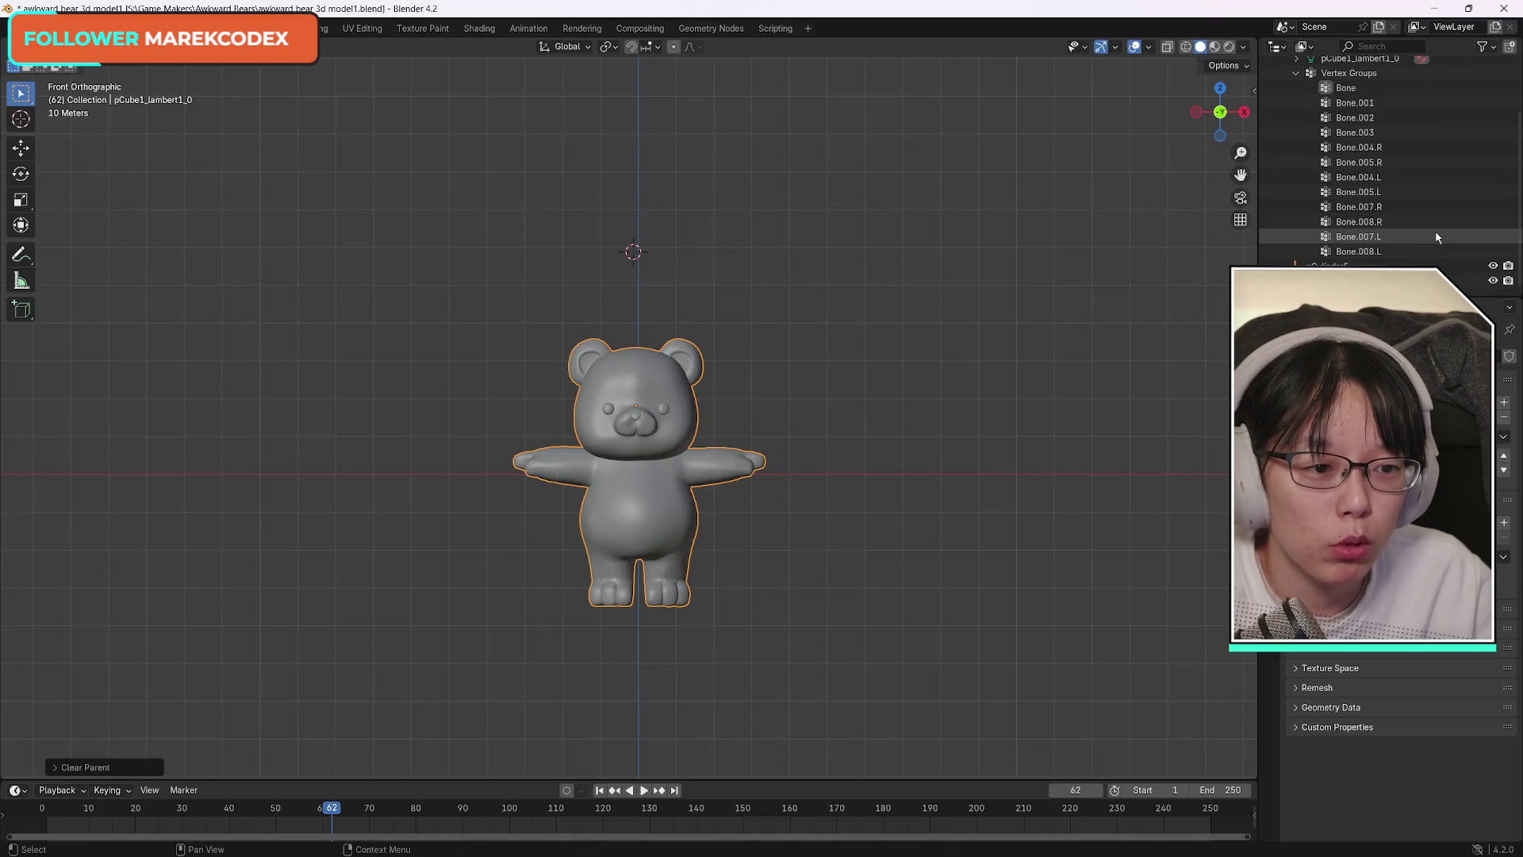
Inspect Bone.008.L, collapse the vertex groups, and bring up operations for the Vertex Groups row.
click(1409, 253)
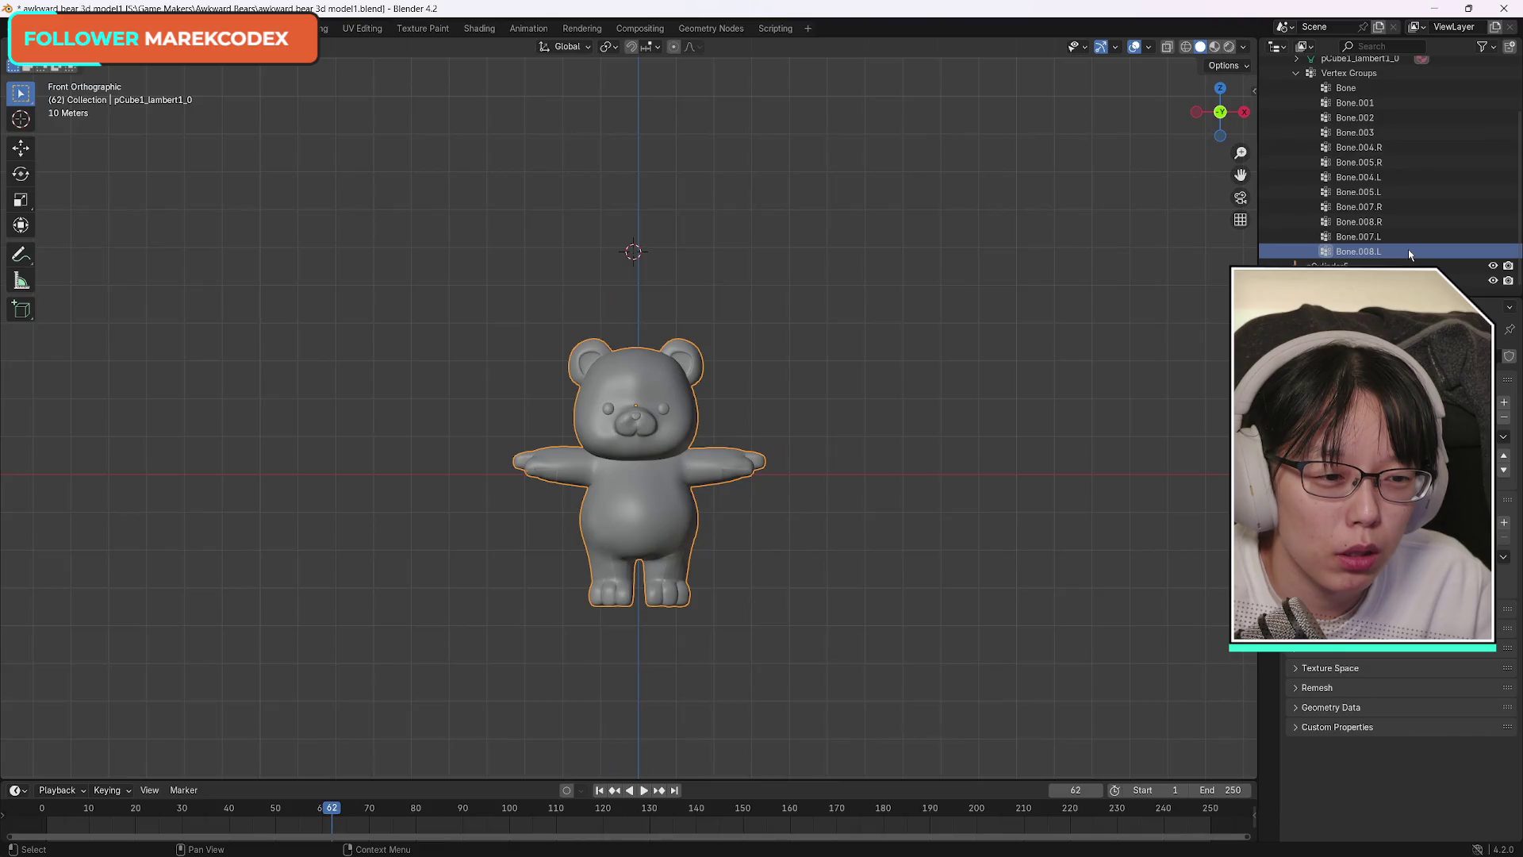
scroll(1408, 249, up, 2)
scroll(1408, 248, down, 2)
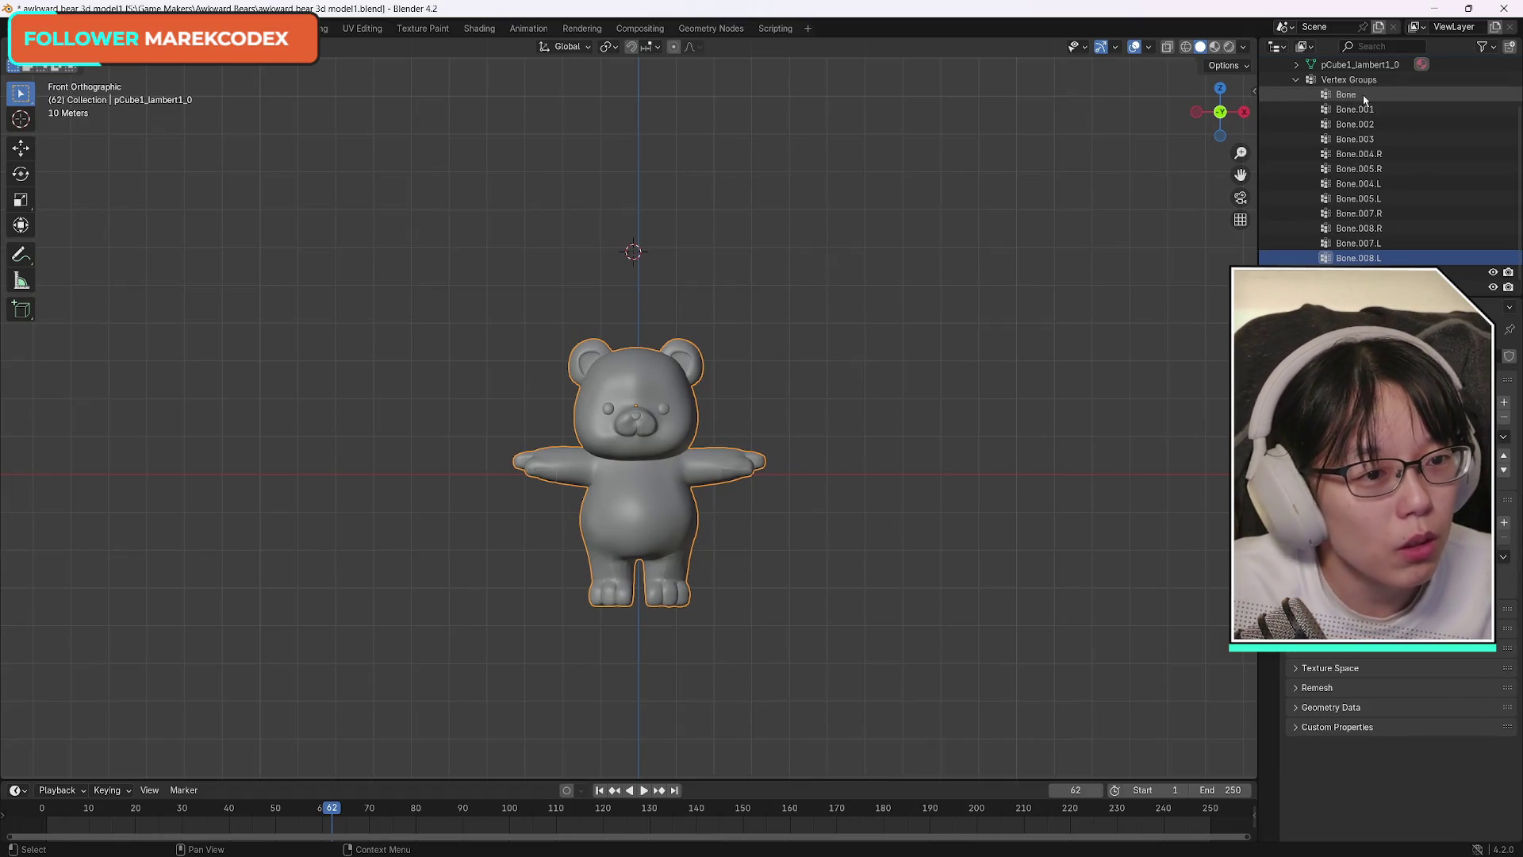
click(1311, 79)
right_click(1340, 136)
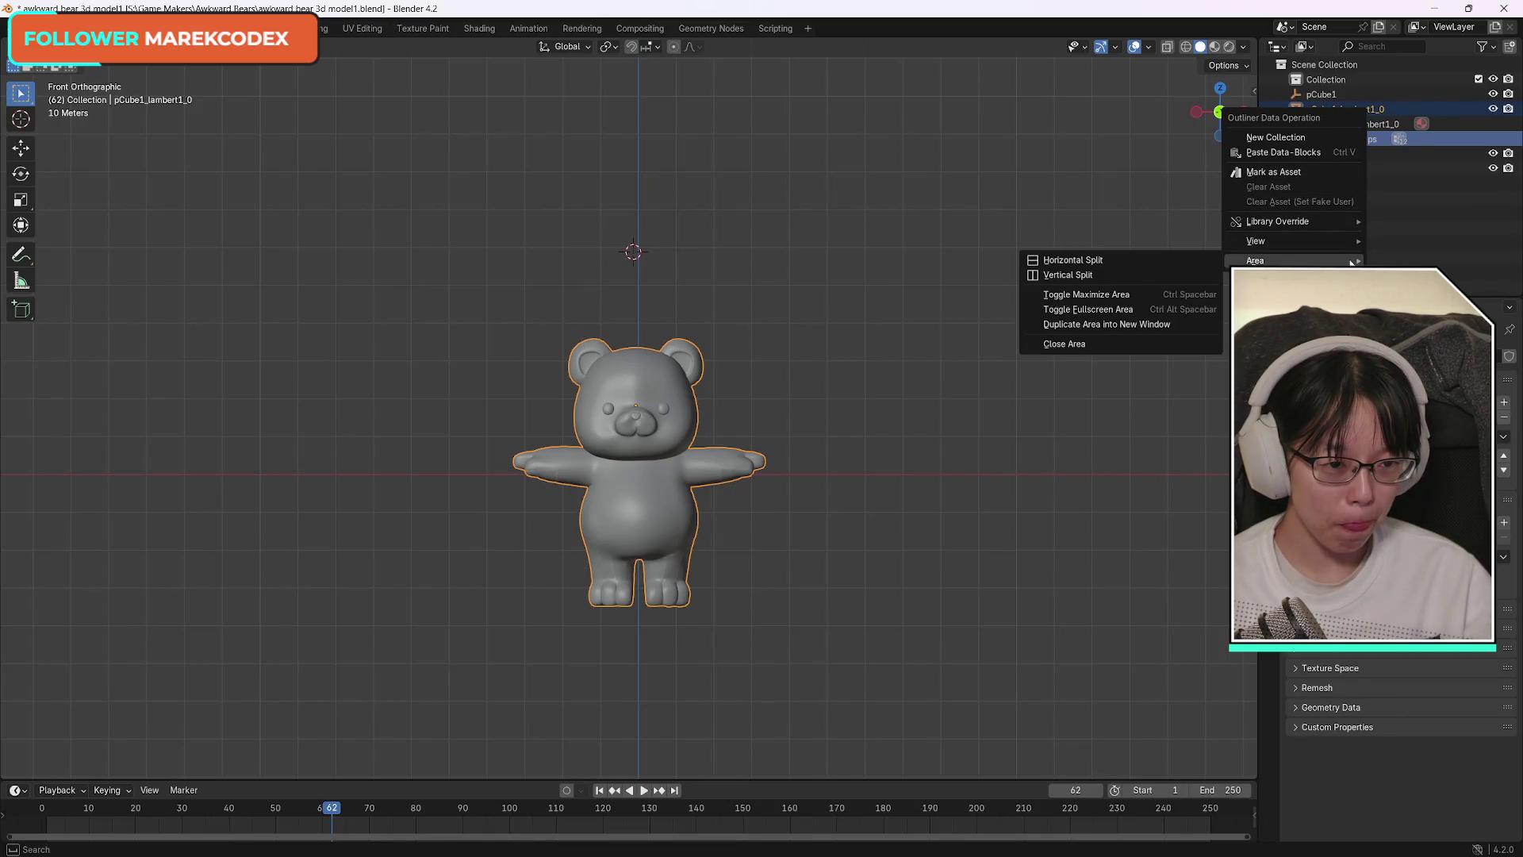
mouse_move(1256, 240)
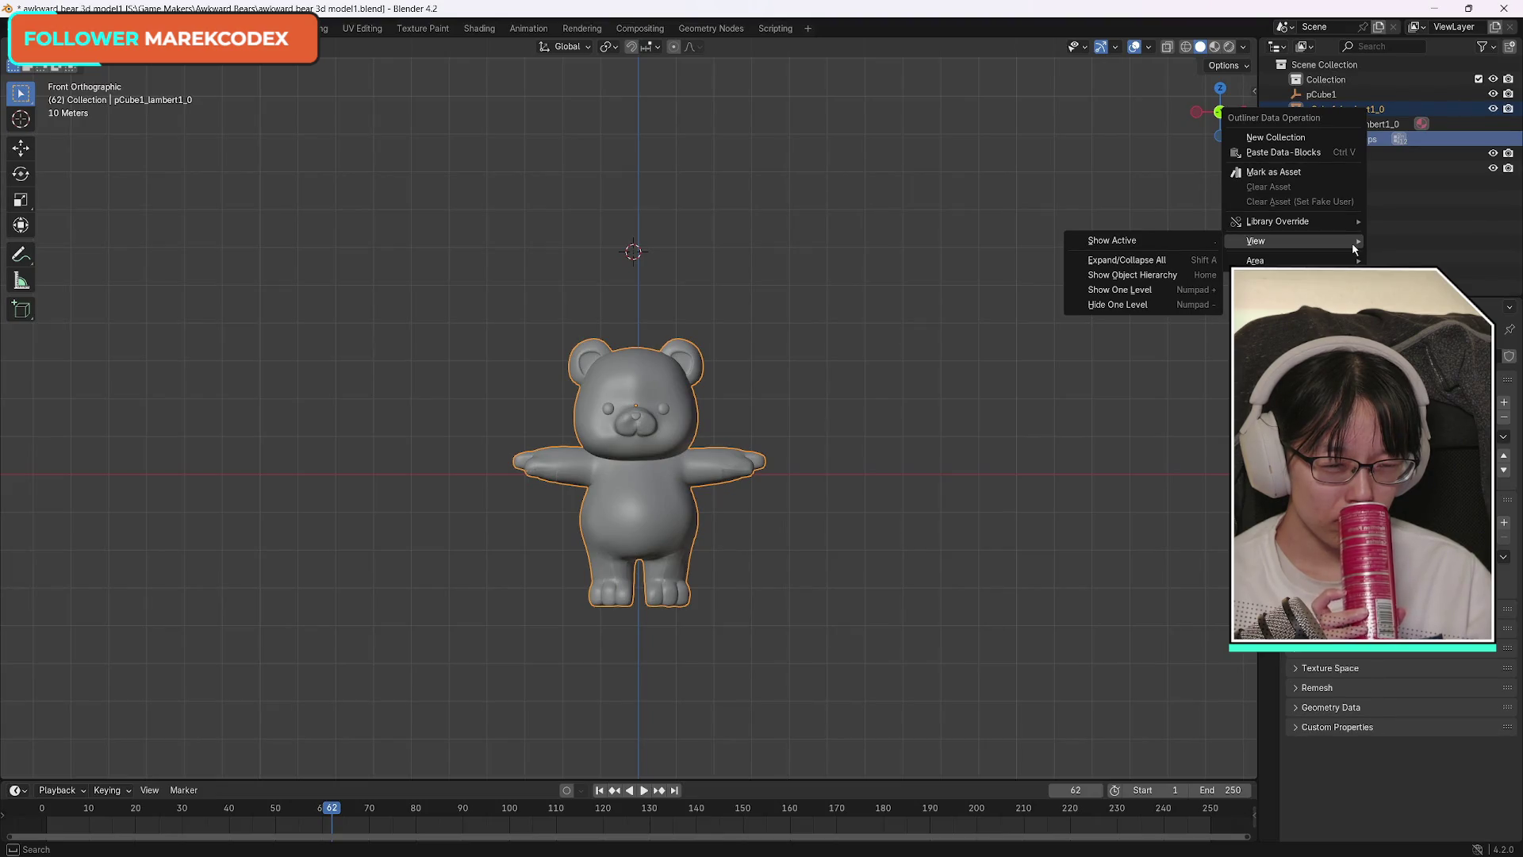
Dismiss the Outliner Data Operation menu without choosing anything.
click(1429, 246)
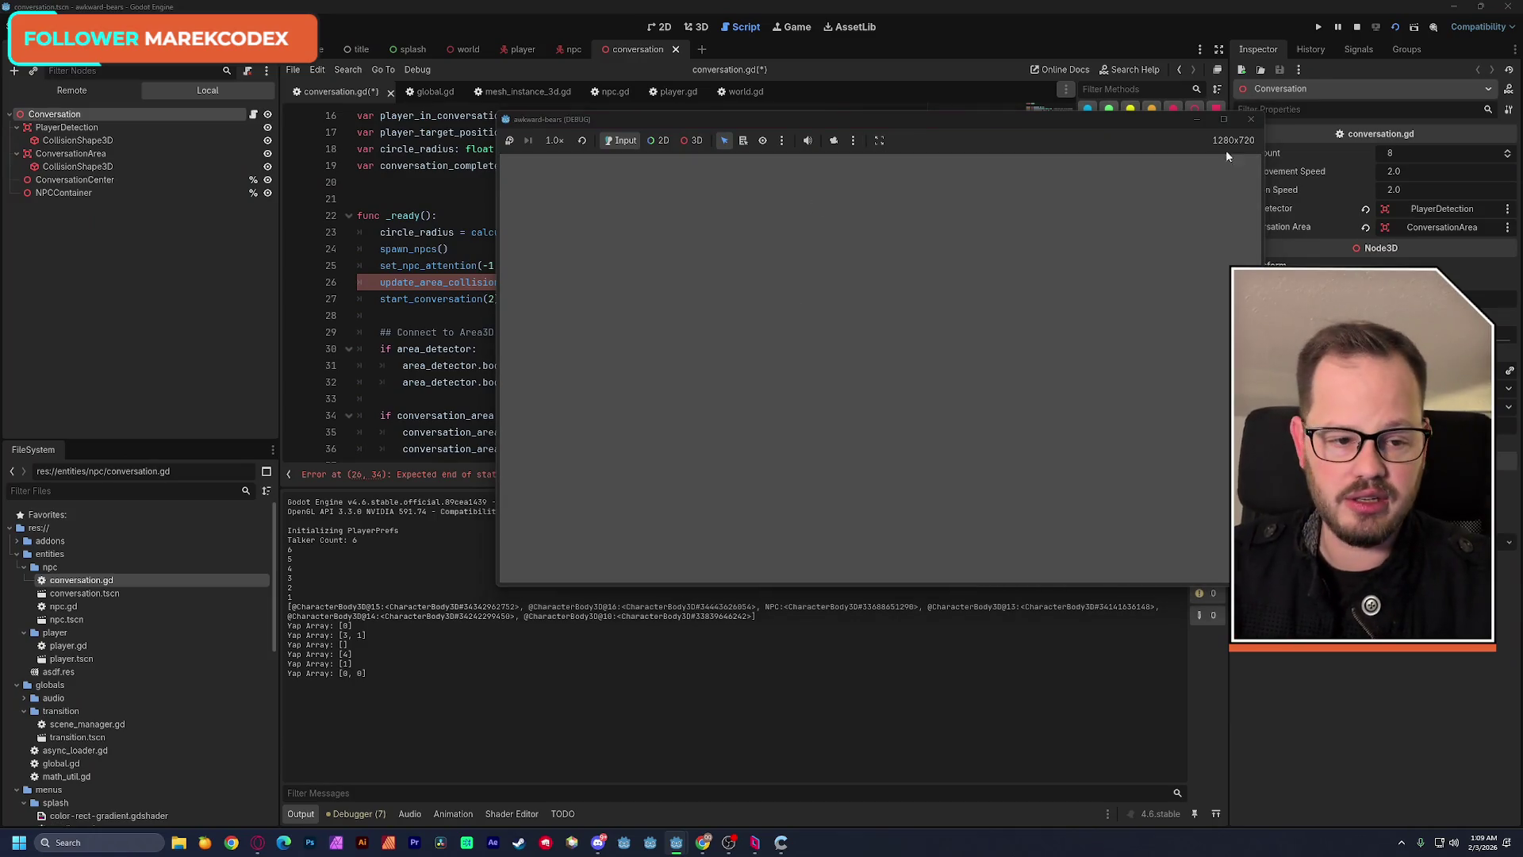
Stop the running game, clear the stray '99' on line 26, and save conversation.gd.
click(1249, 120)
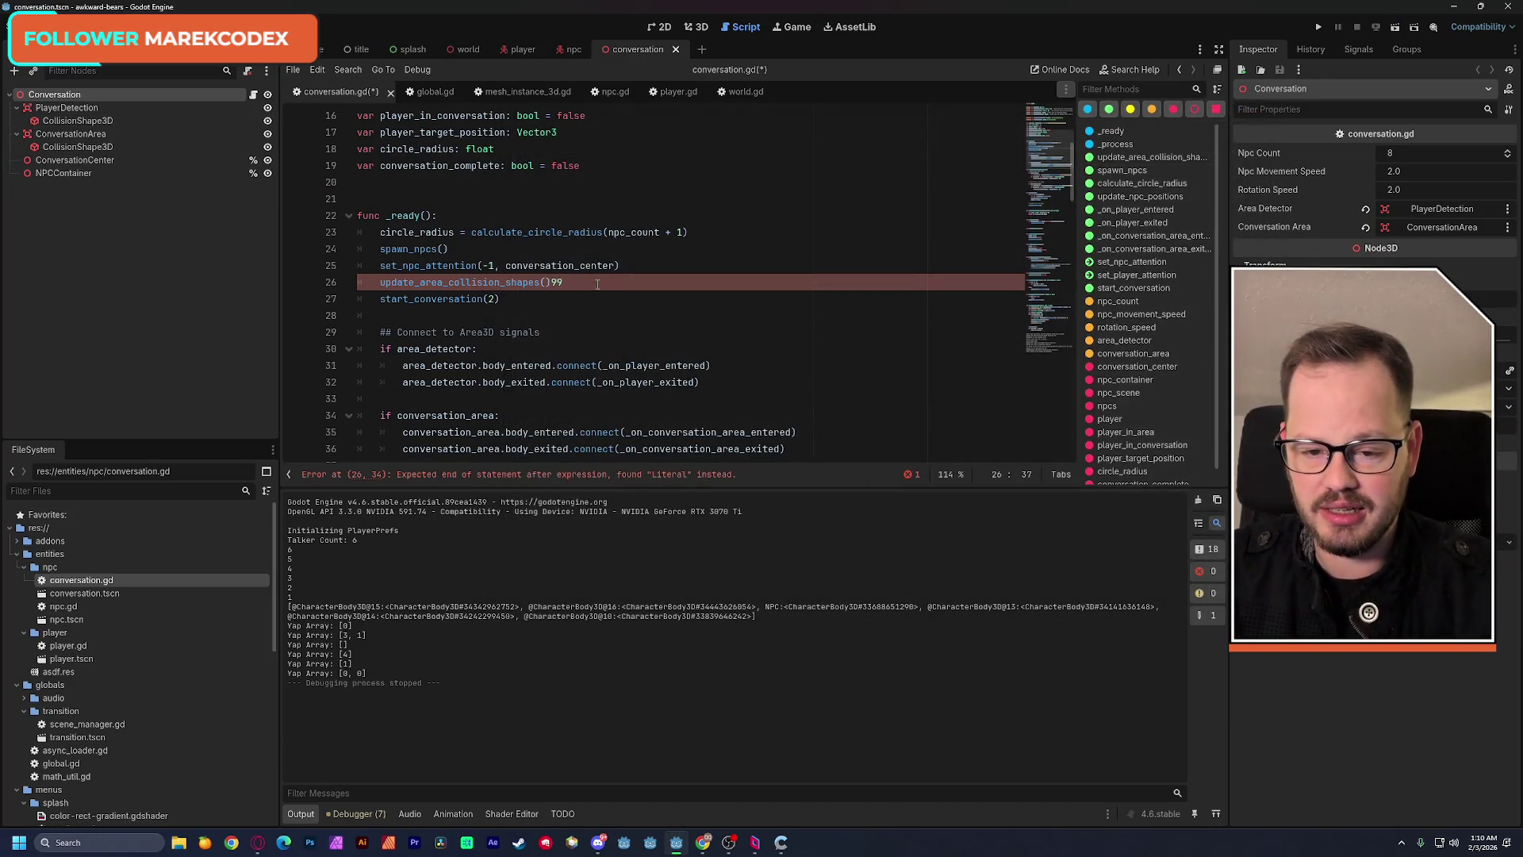
key(Up)
key(End)
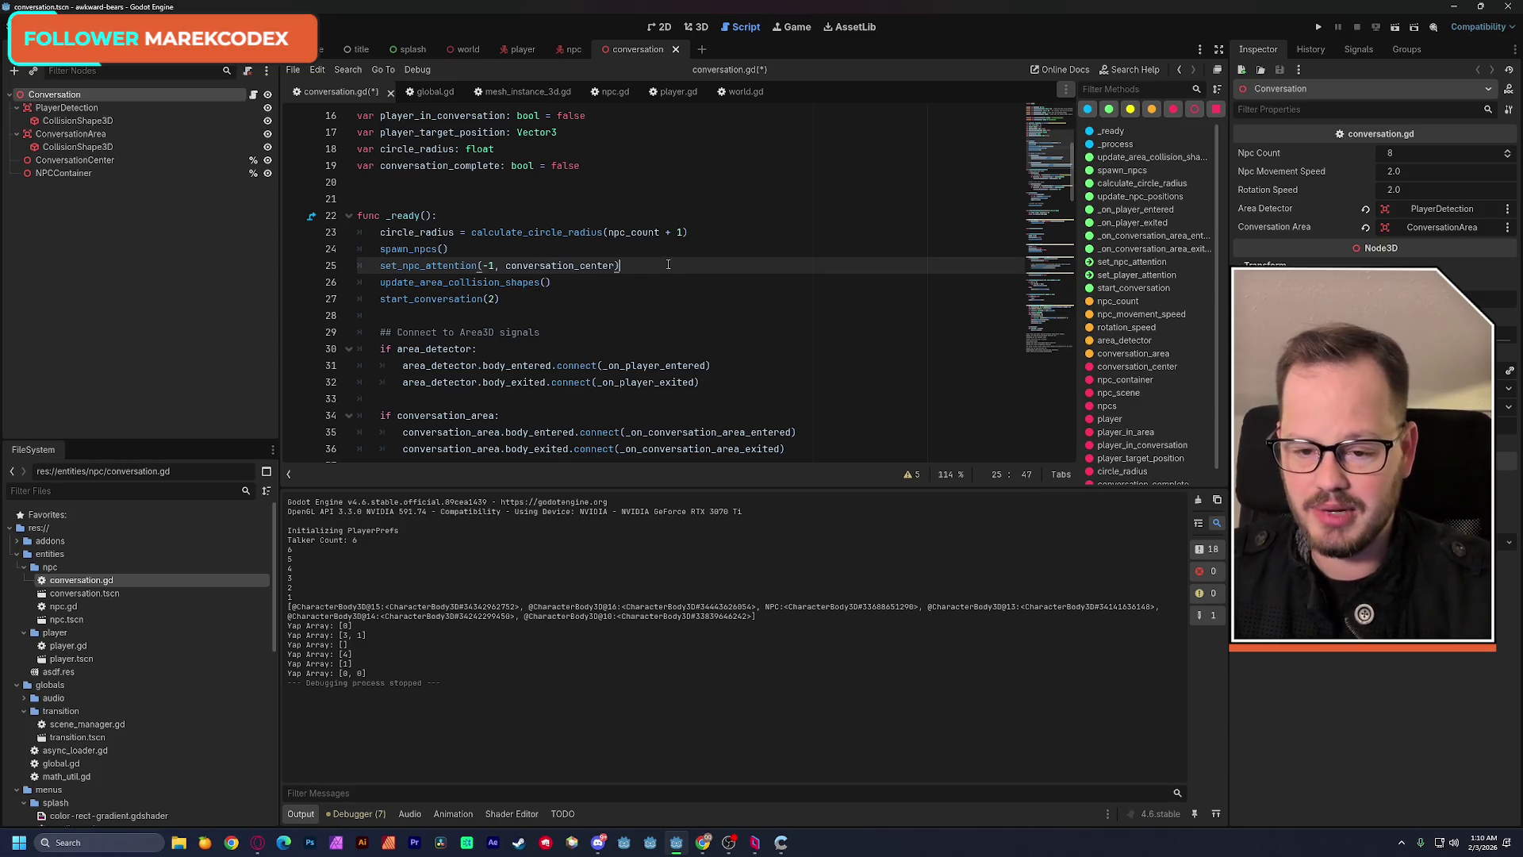
key(ctrl+s)
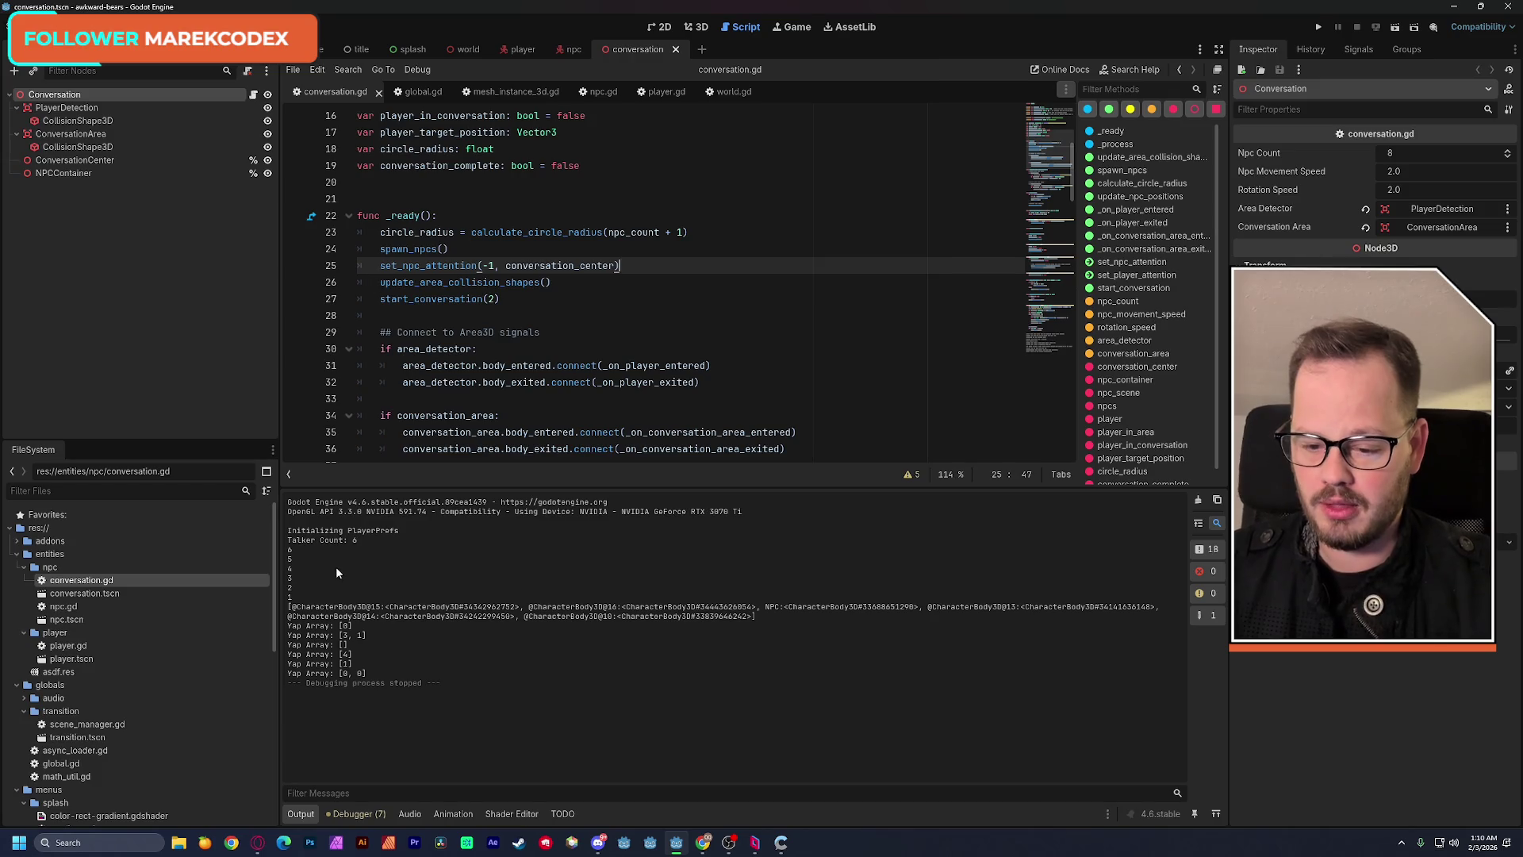
Skim the output log of talker counts, then bring start_conversation into view.
mouse_move(289, 536)
mouse_down()
mouse_move(422, 676)
mouse_move(449, 681)
mouse_up()
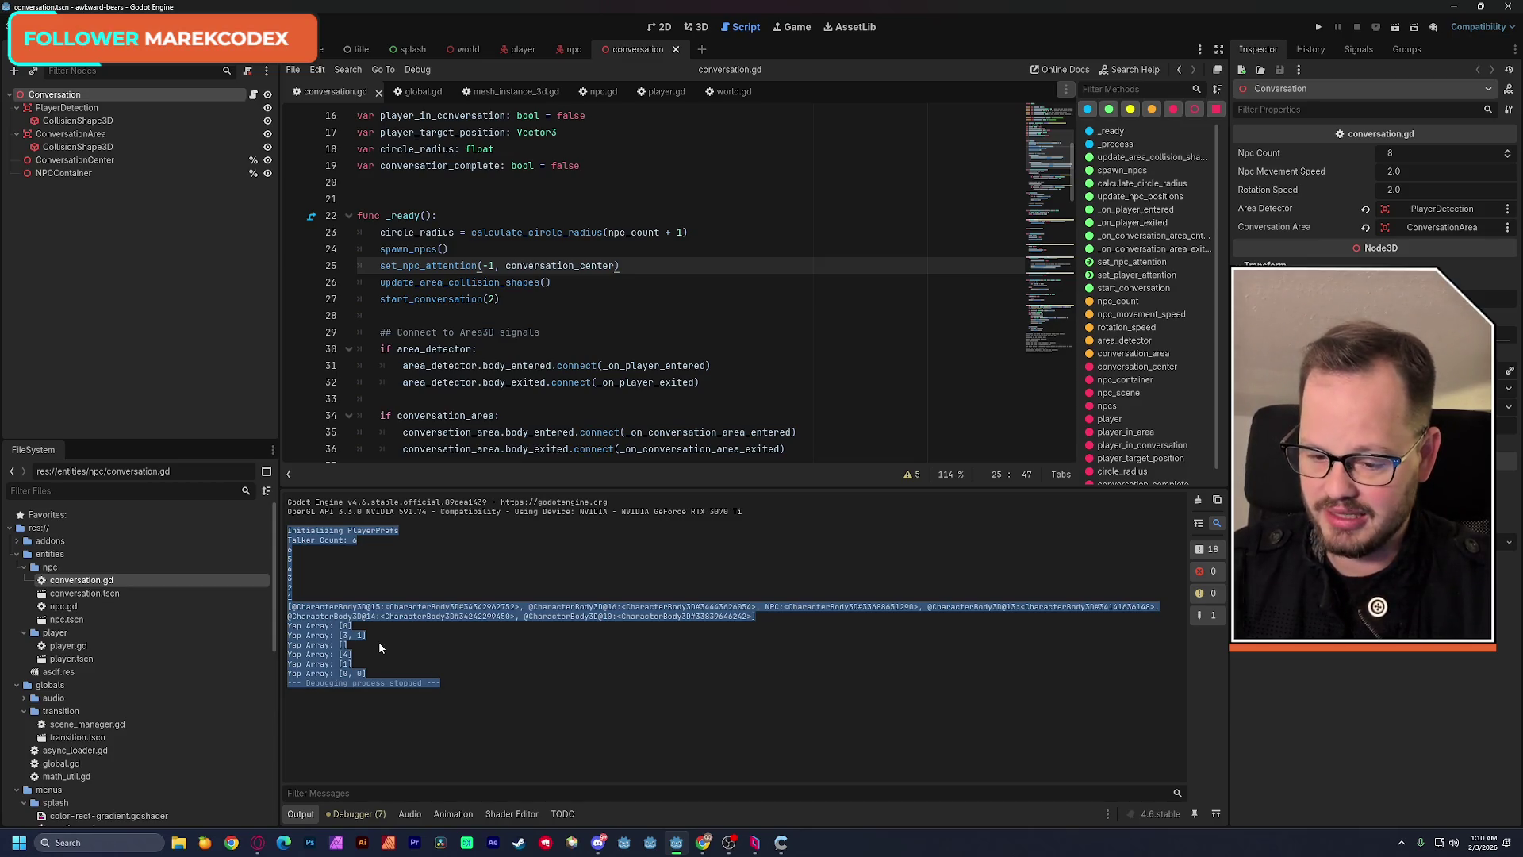
click(431, 650)
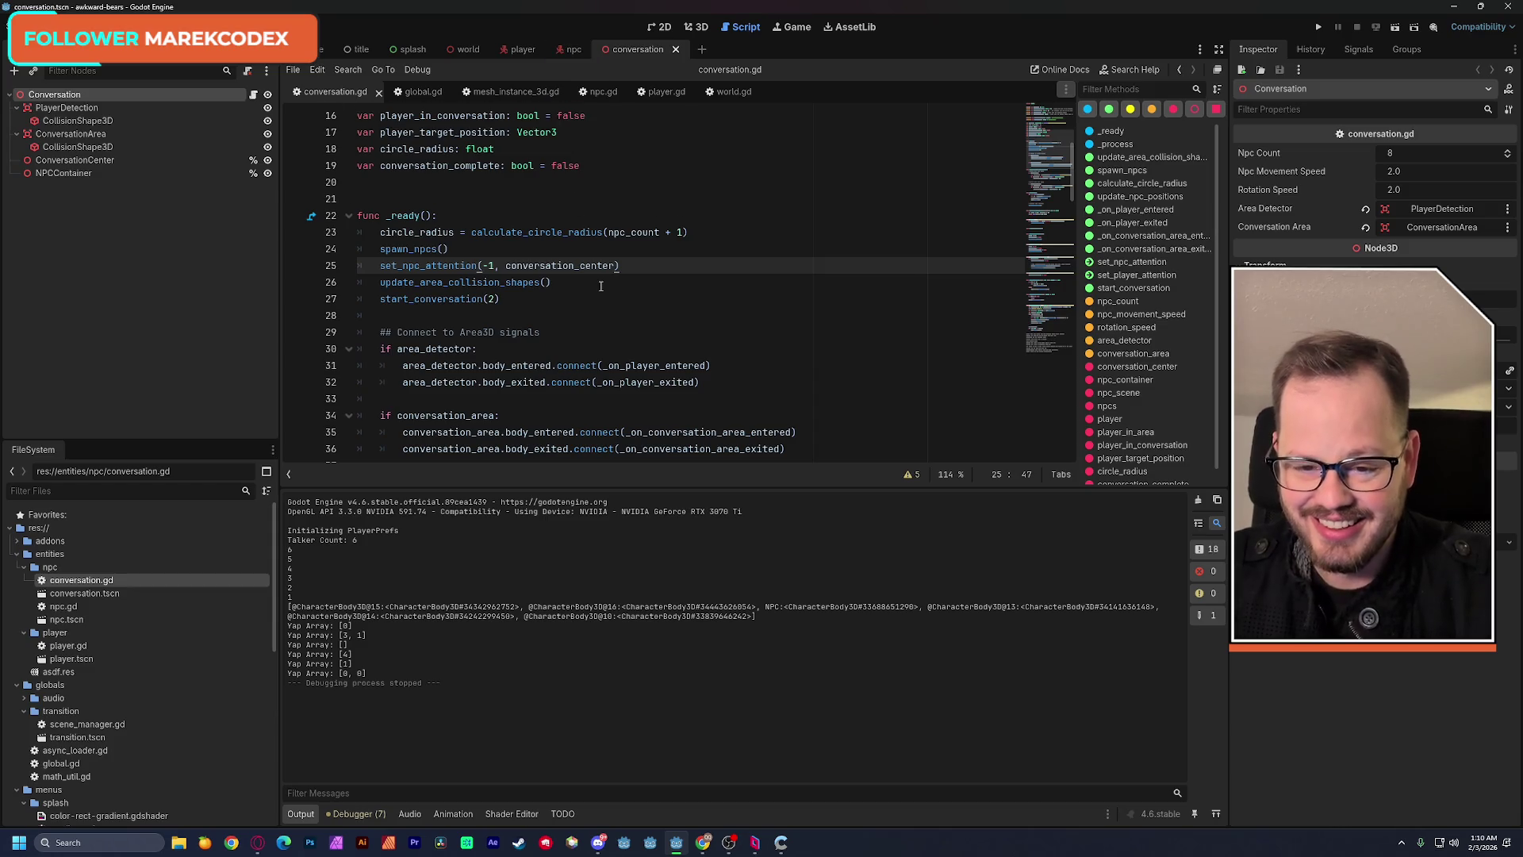
drag(1049, 320, 1050, 337)
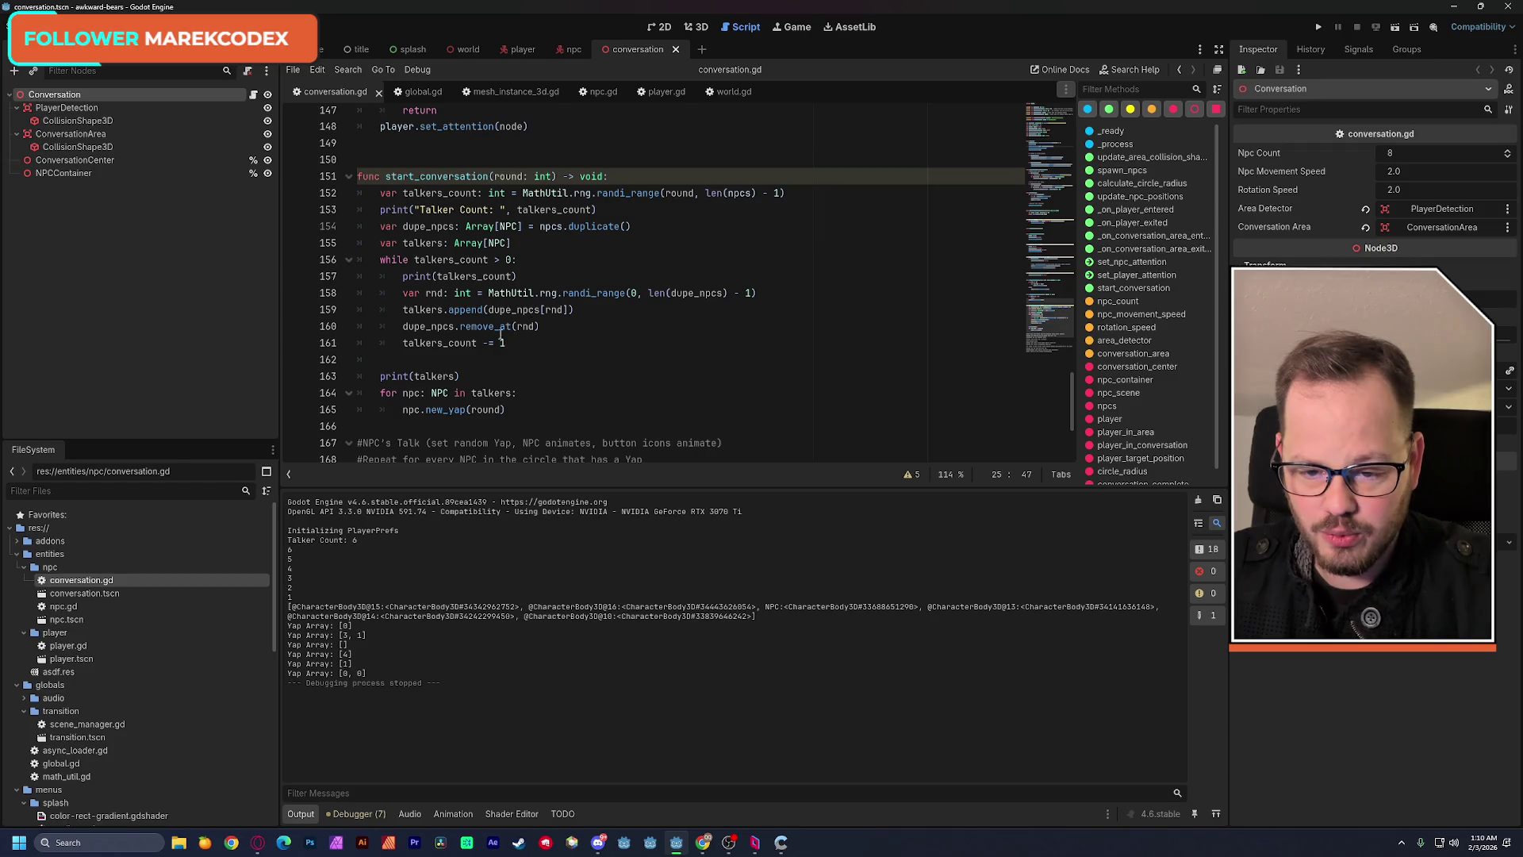
Review new_yap's round argument in the talker loop and save with line 165 unchanged.
double_click(486, 409)
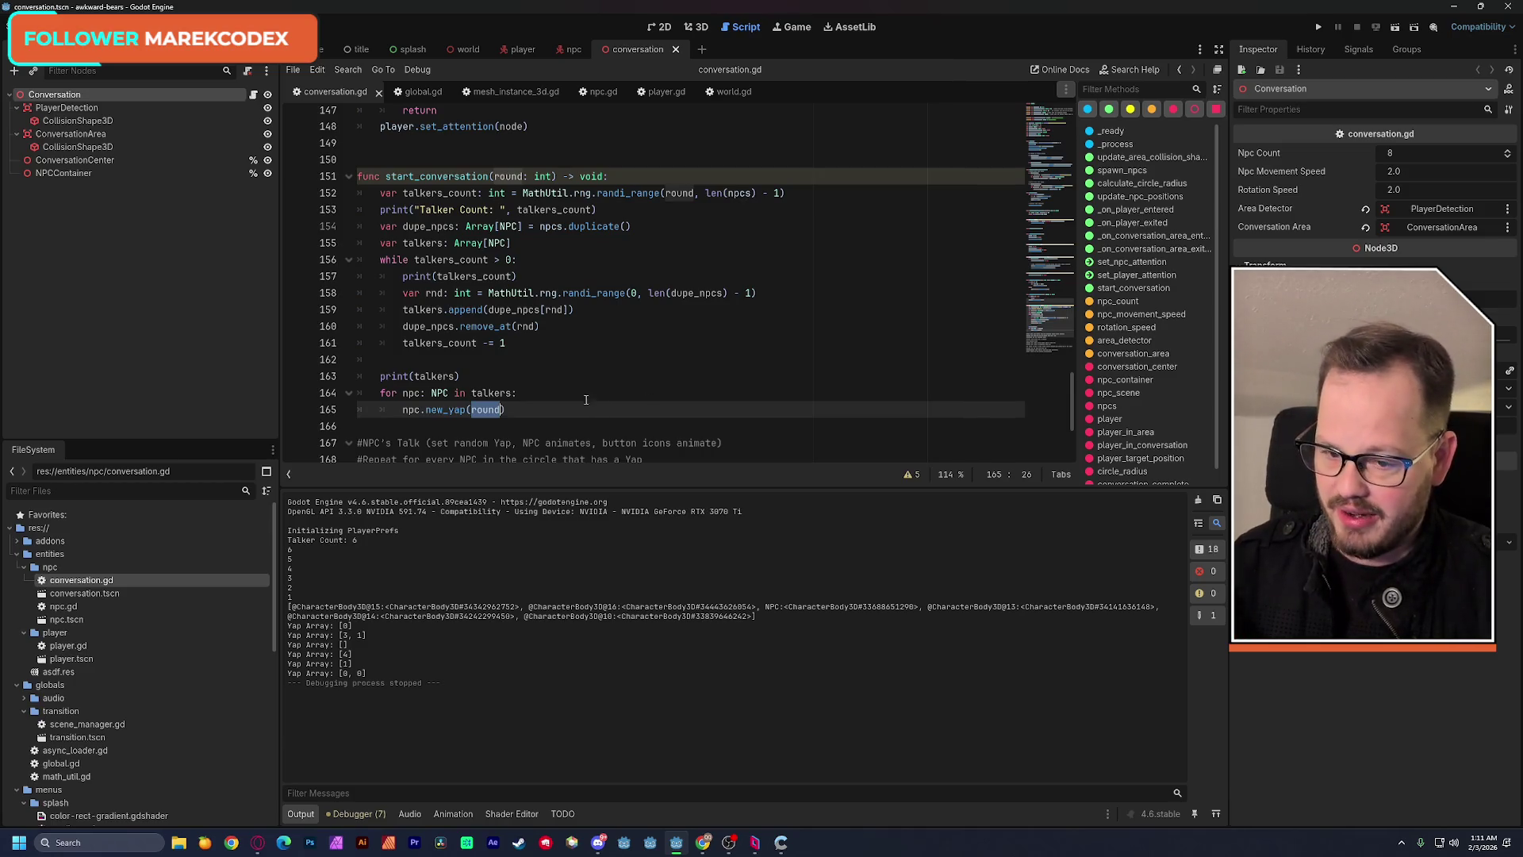
ctrl+scroll(546, 372, up, 2)
scroll(545, 371, down, 3)
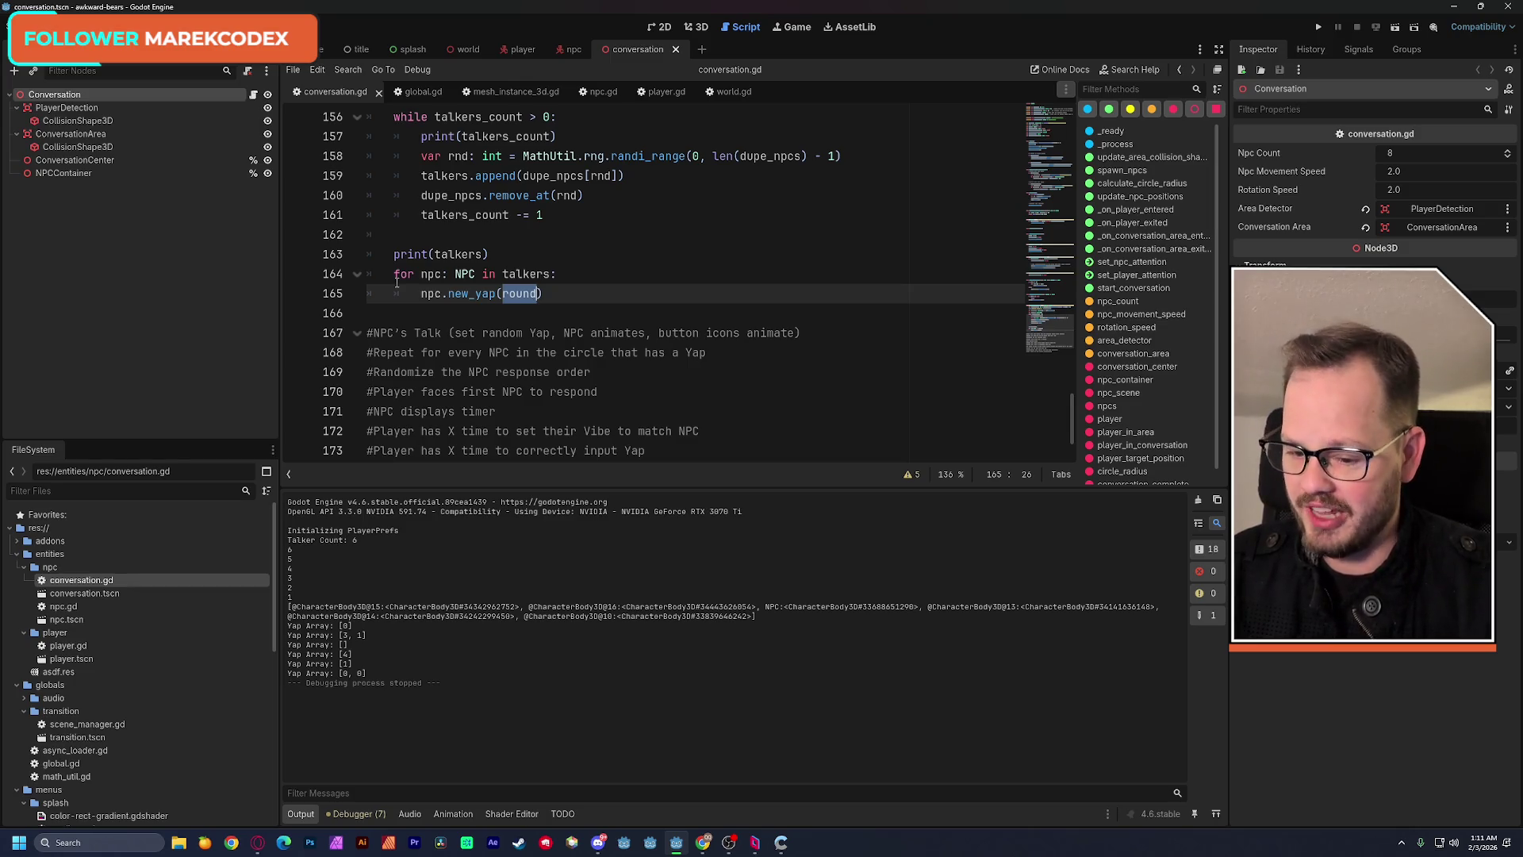
key(End)
key(ctrl+s)
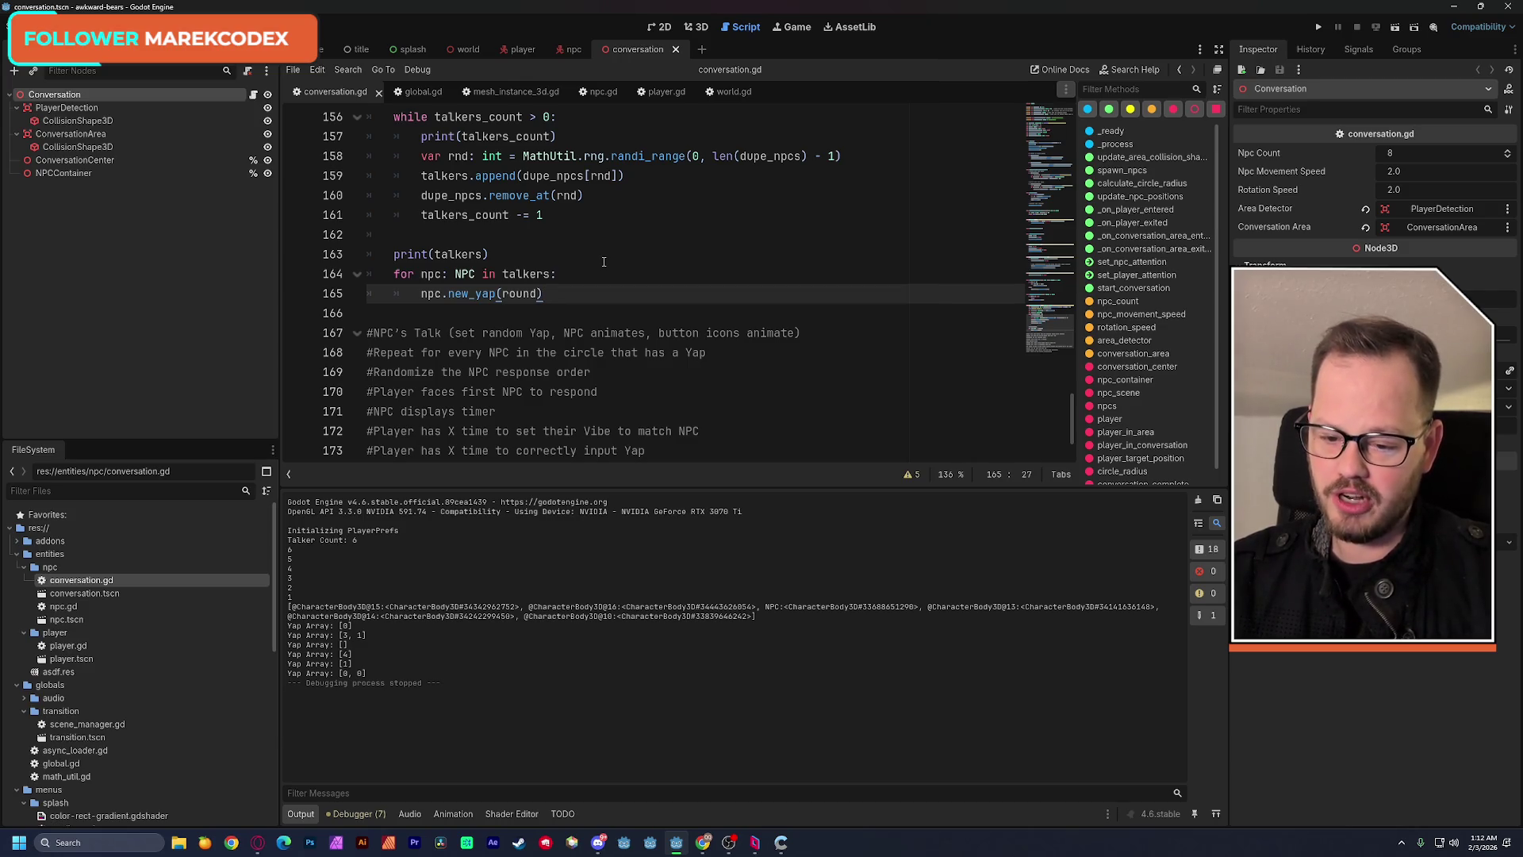
scroll(604, 260, down, 1)
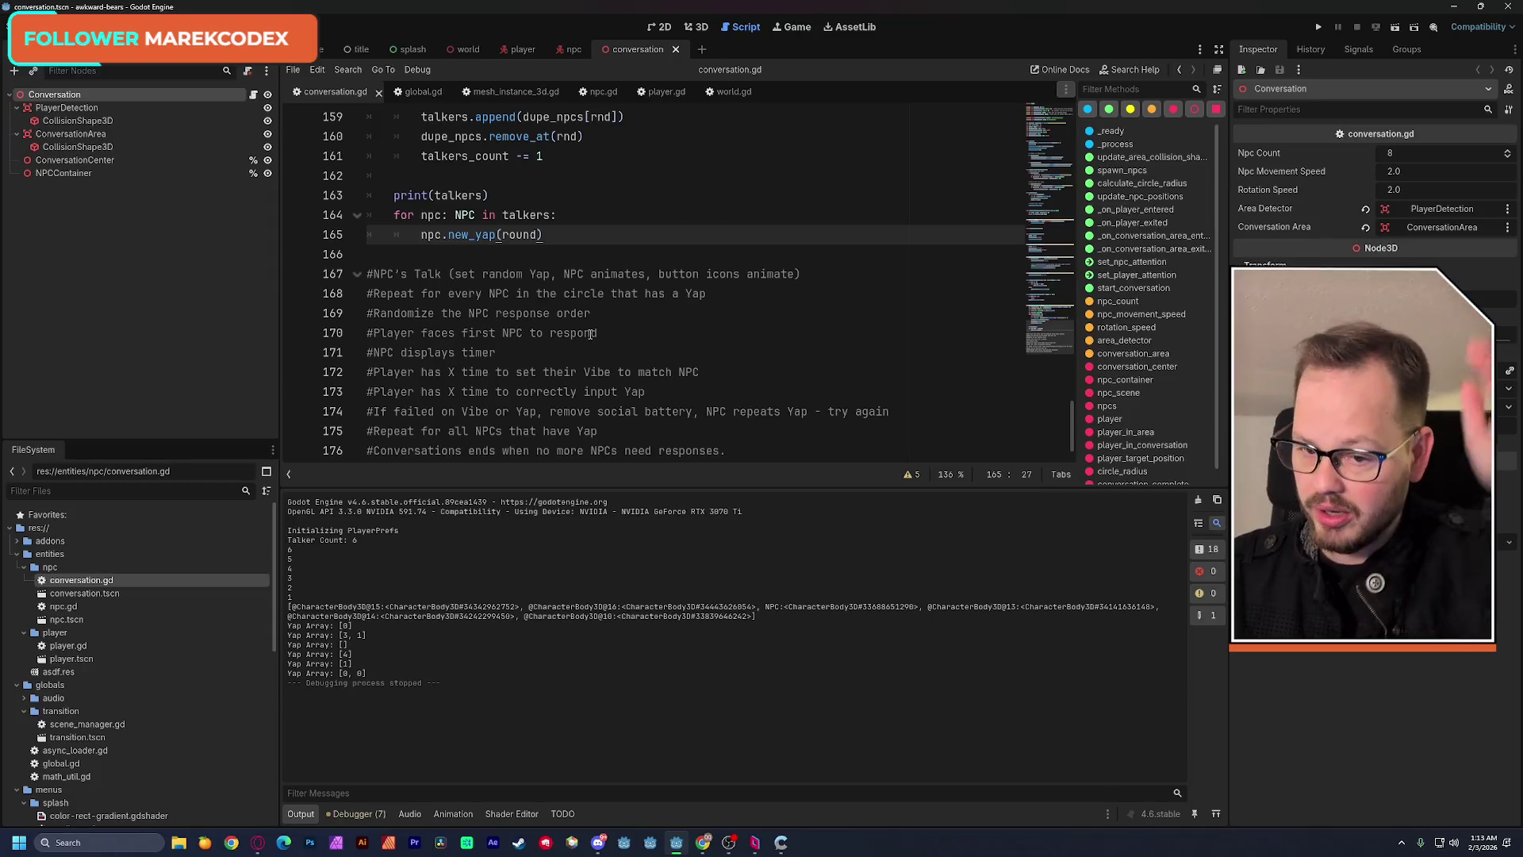
scroll(578, 334, up, 2)
scroll(582, 292, down, 1)
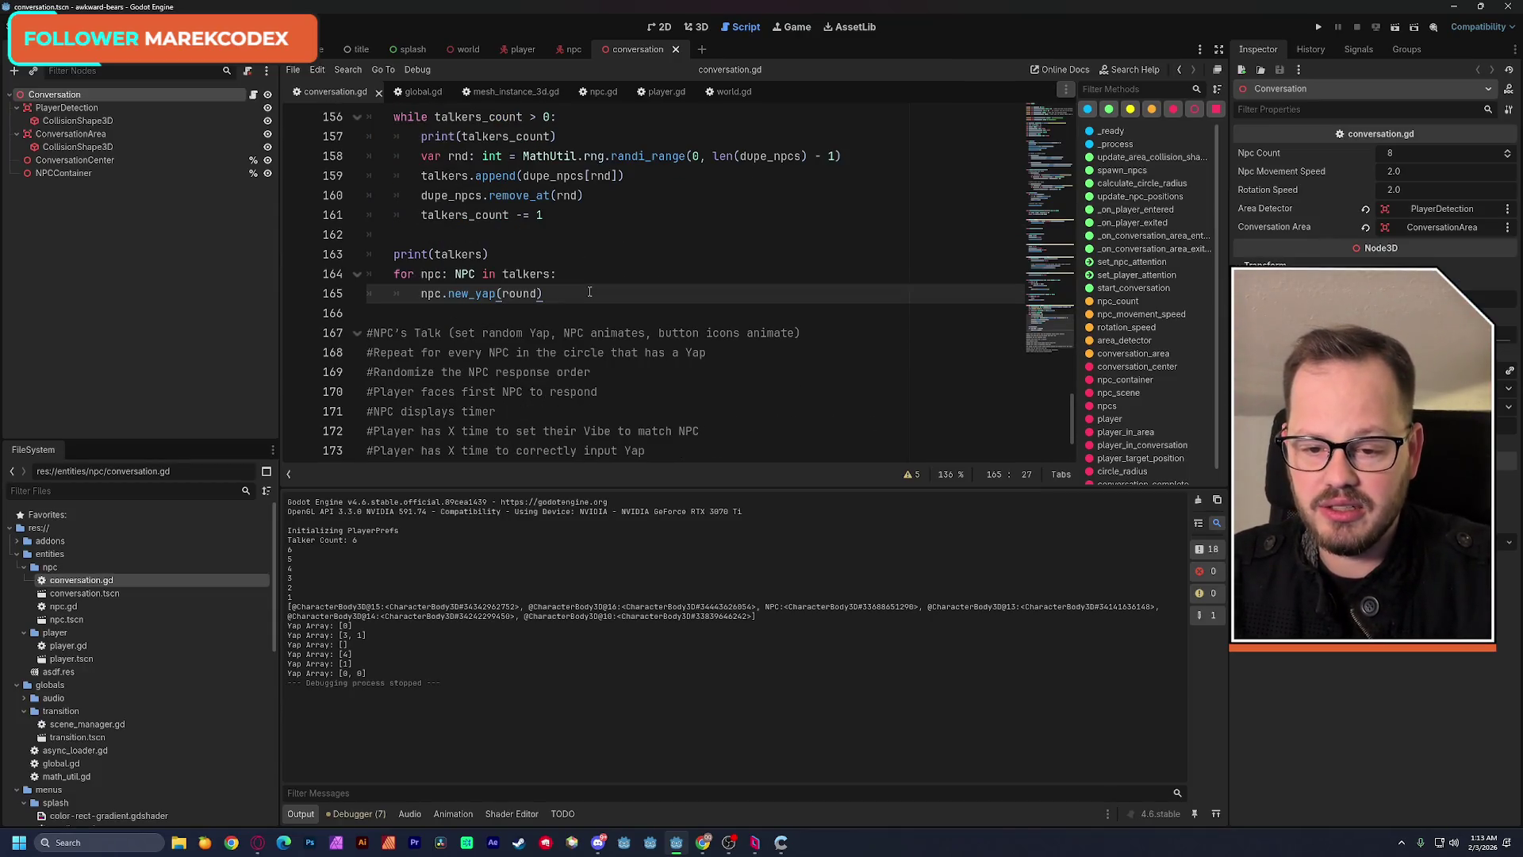
double_click(470, 295)
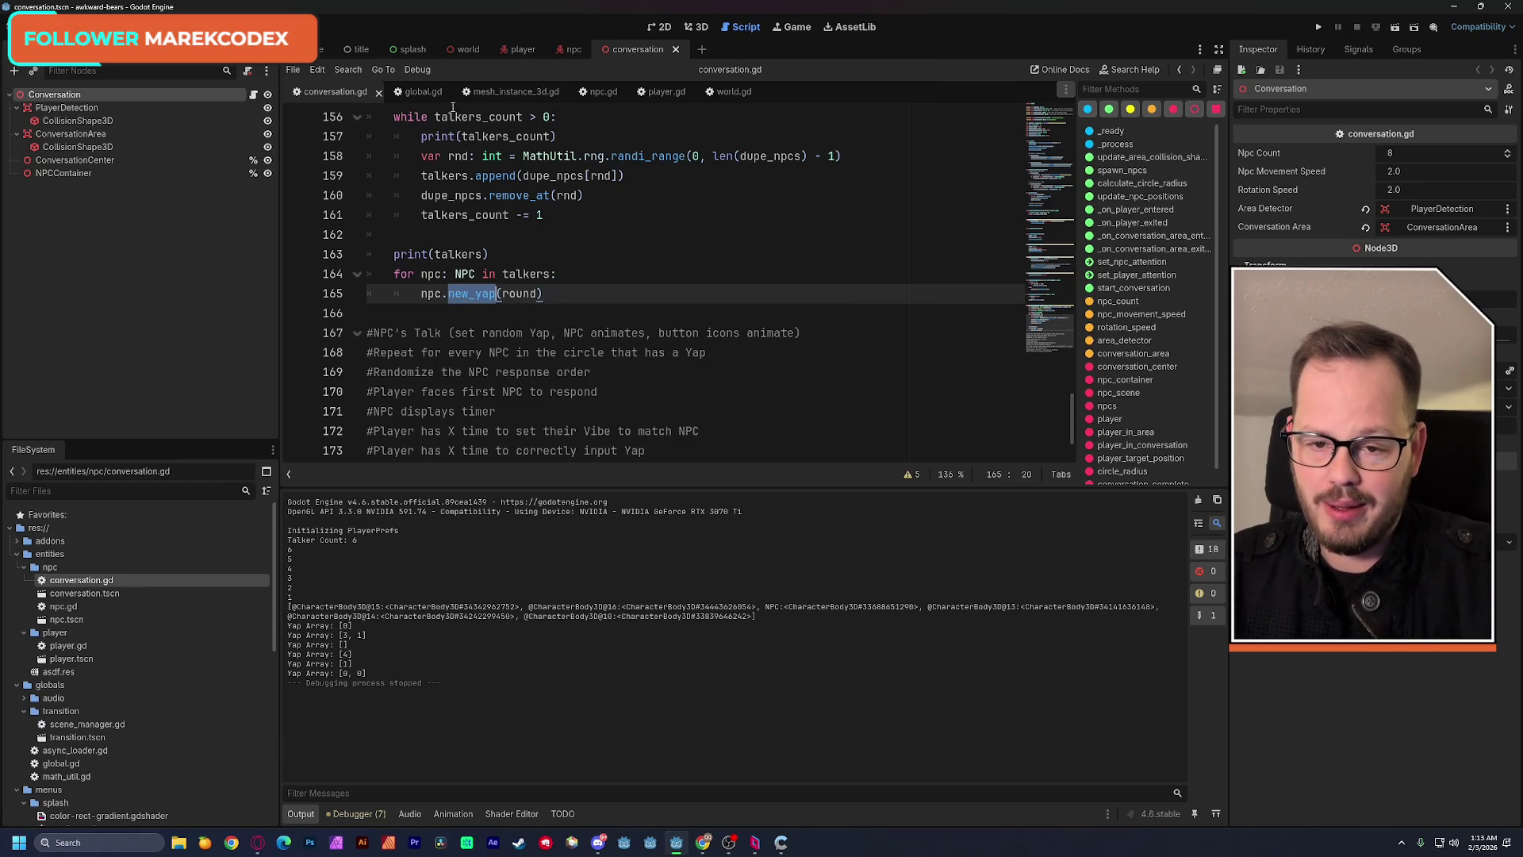
In npc.gd, change new_yap's return type from void to int.
click(598, 92)
scroll(629, 337, down, 1)
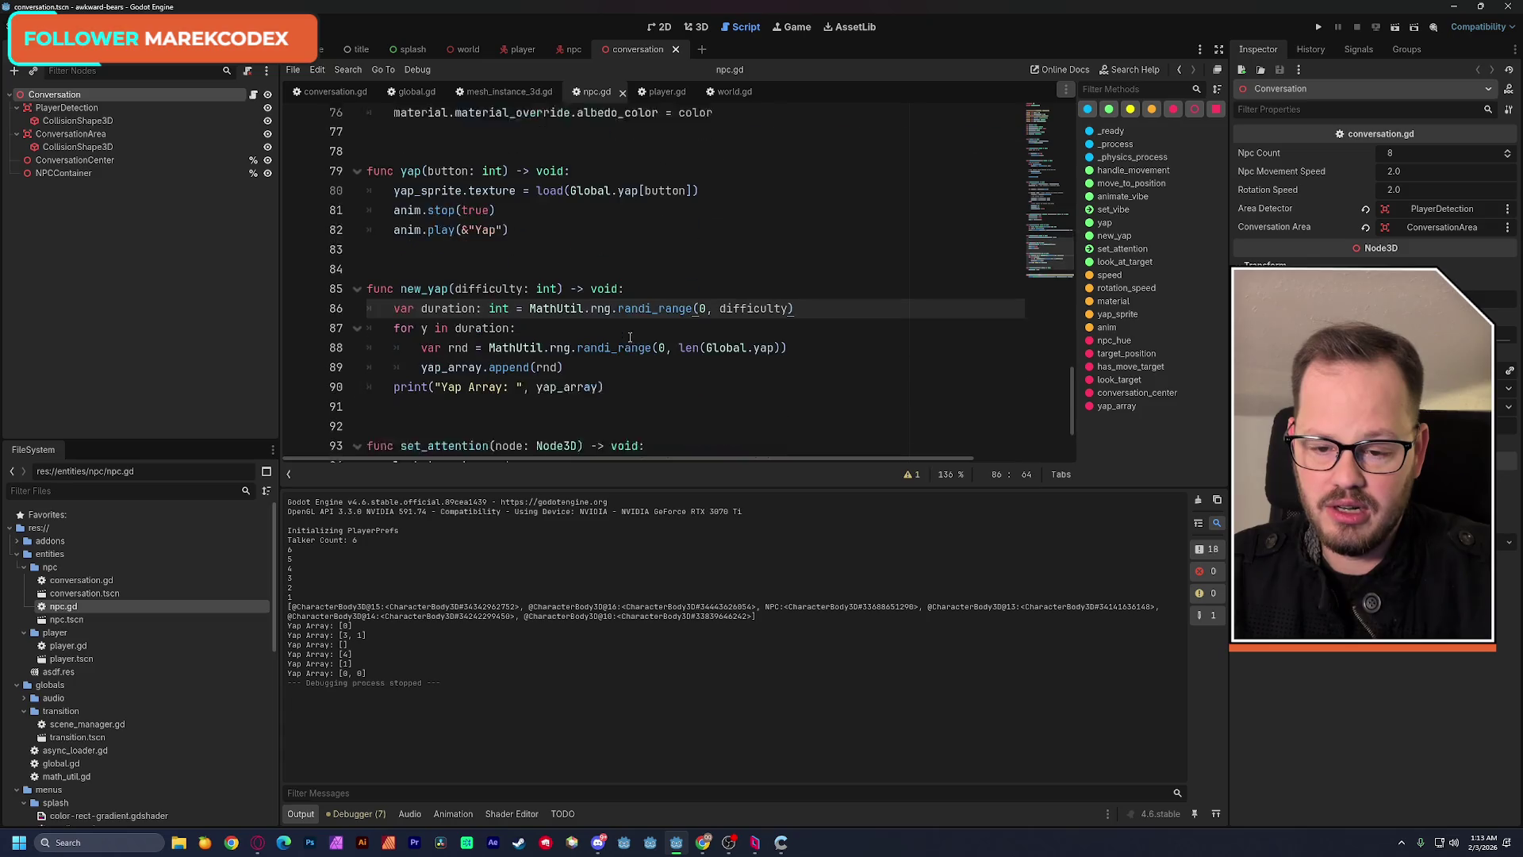
double_click(607, 274)
text(int)
click(639, 195)
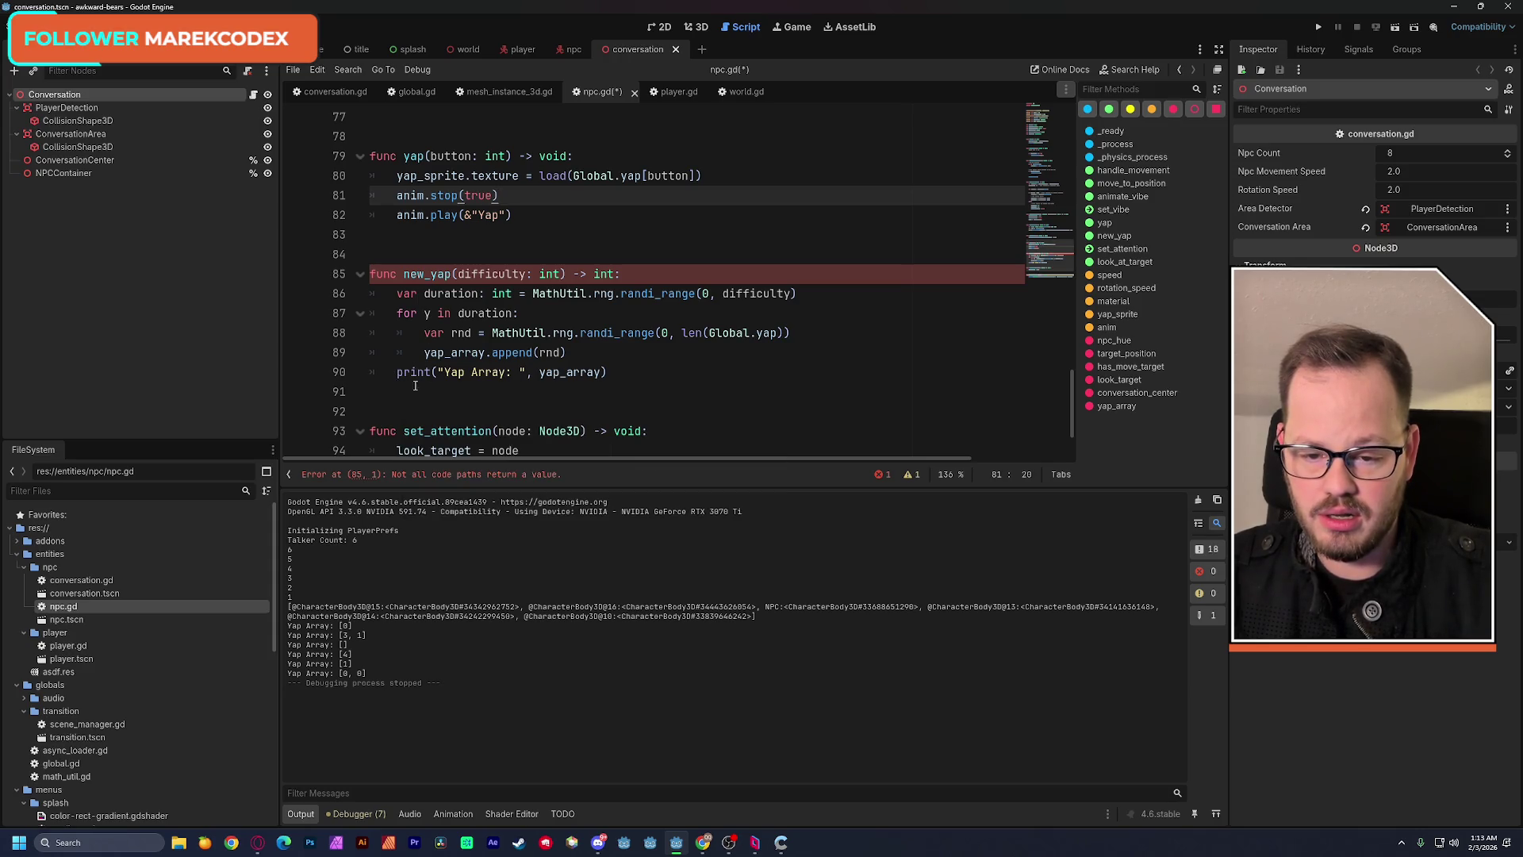
Add 'return len(yap_array)' after the print, save npc.gd, and return to conversation.gd.
click(615, 371)
key(Return)
text(return)
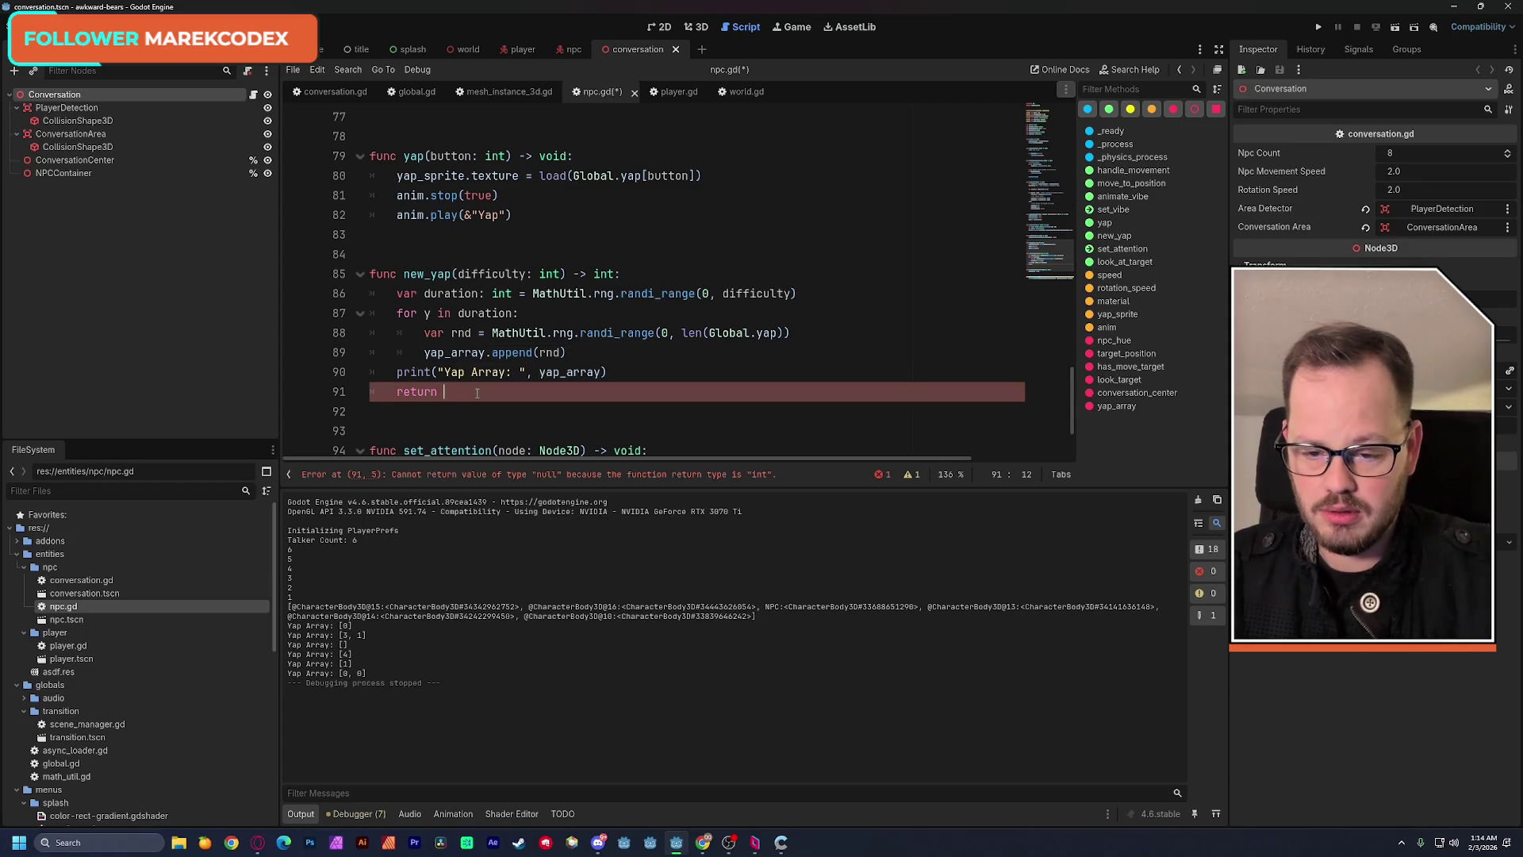
text(len(yap_array)
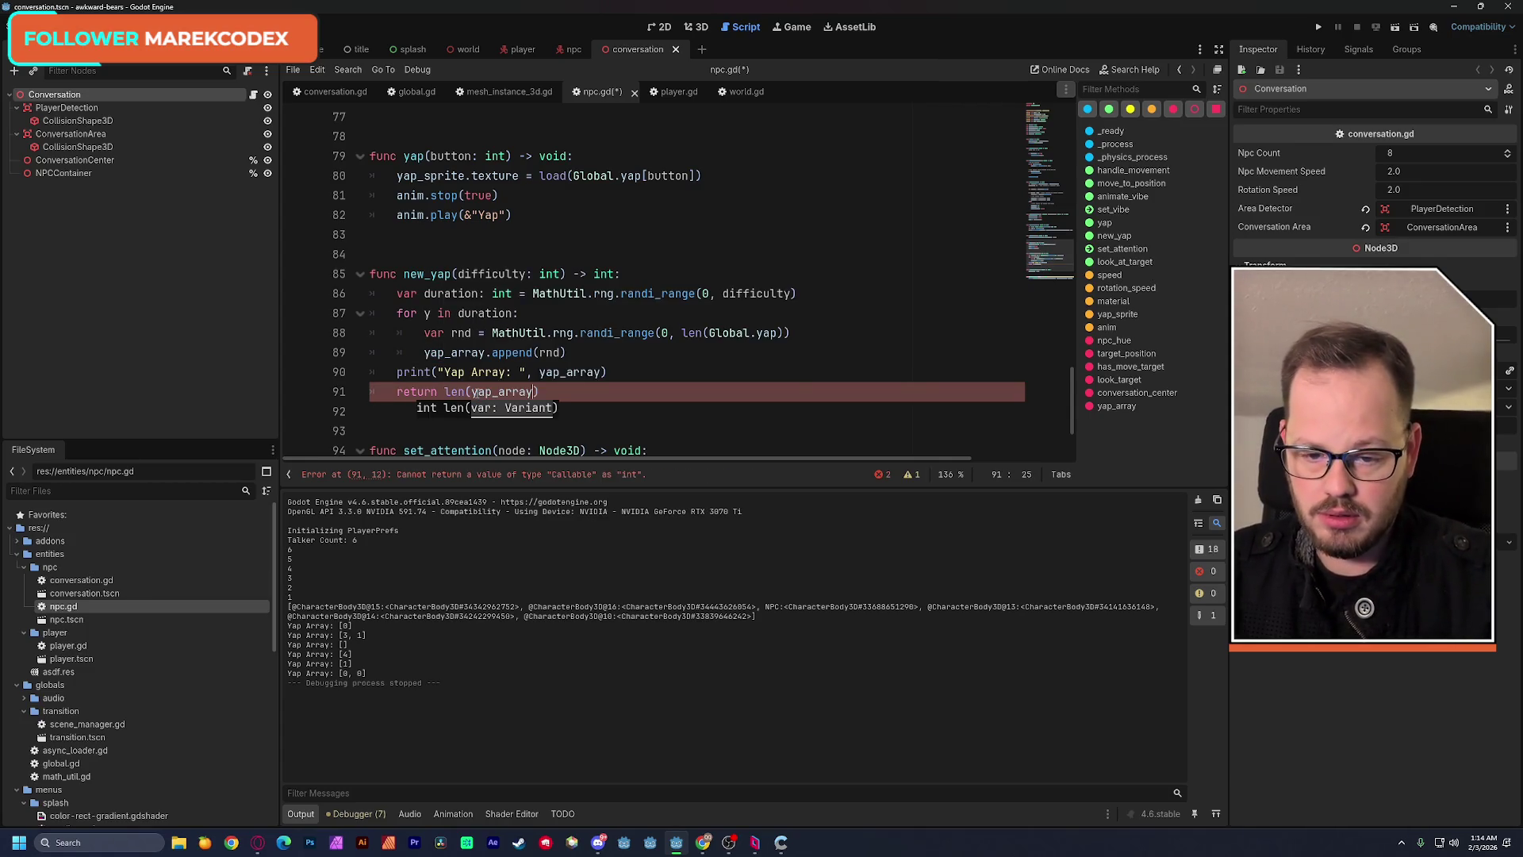
key(ctrl+s)
key(Up)
key(End)
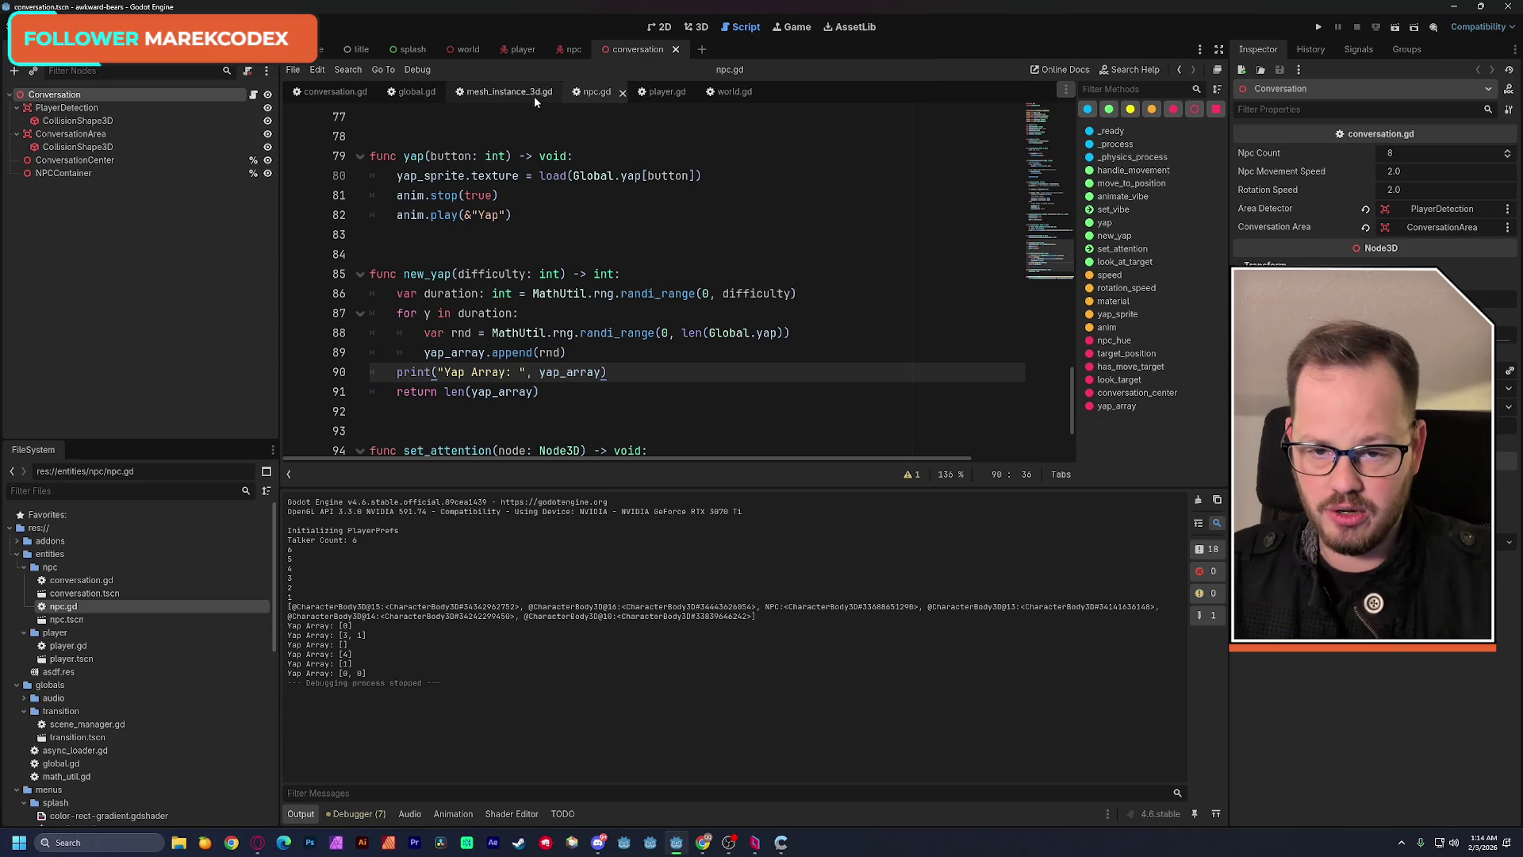
click(339, 91)
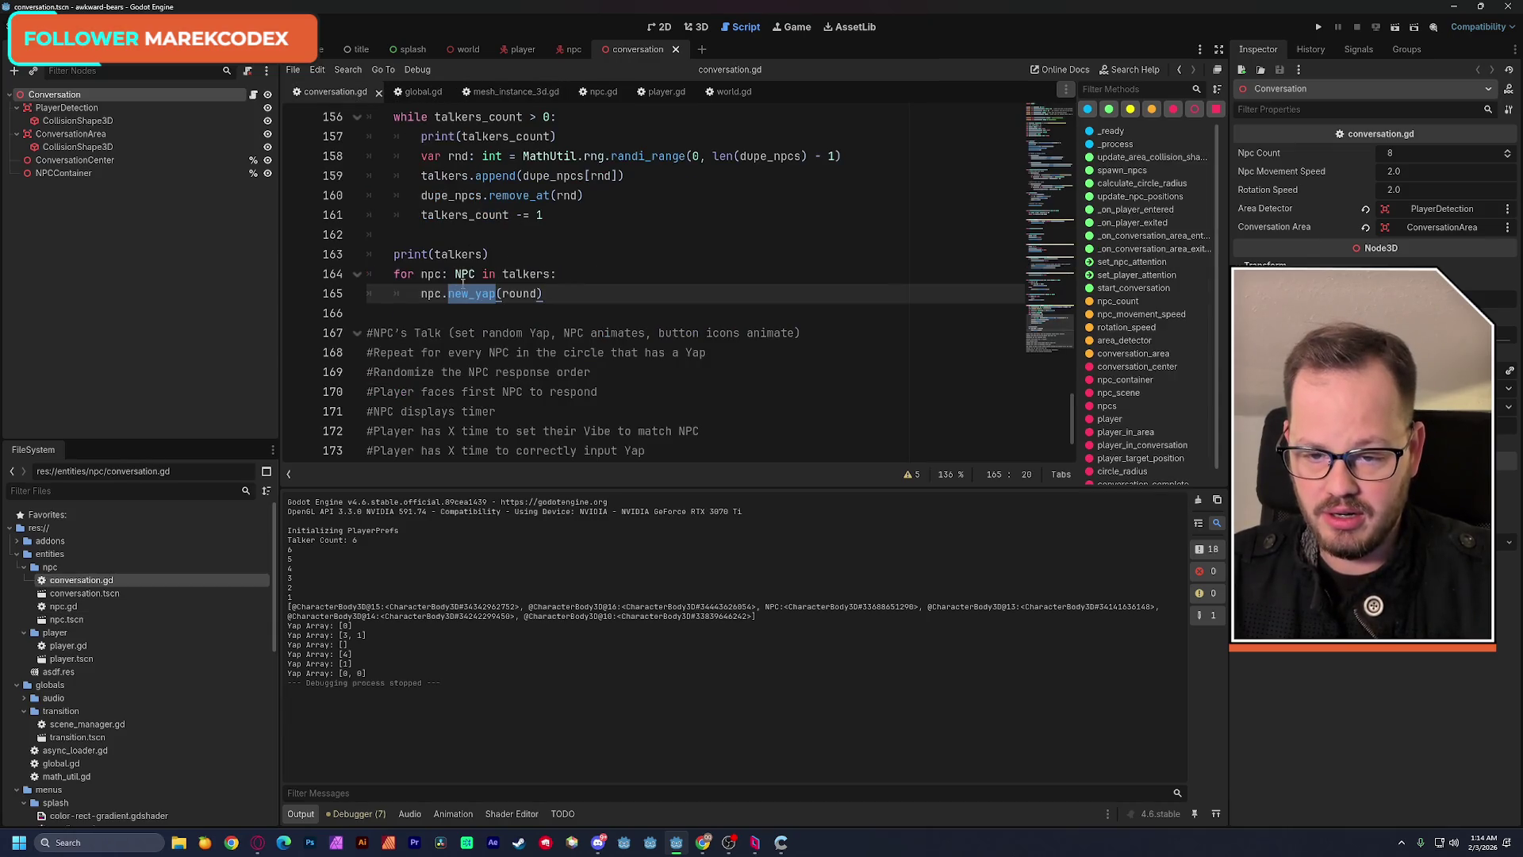
Write 'var length = npc.new_yap(round)' on line 165 and start an if line below it.
click(551, 293)
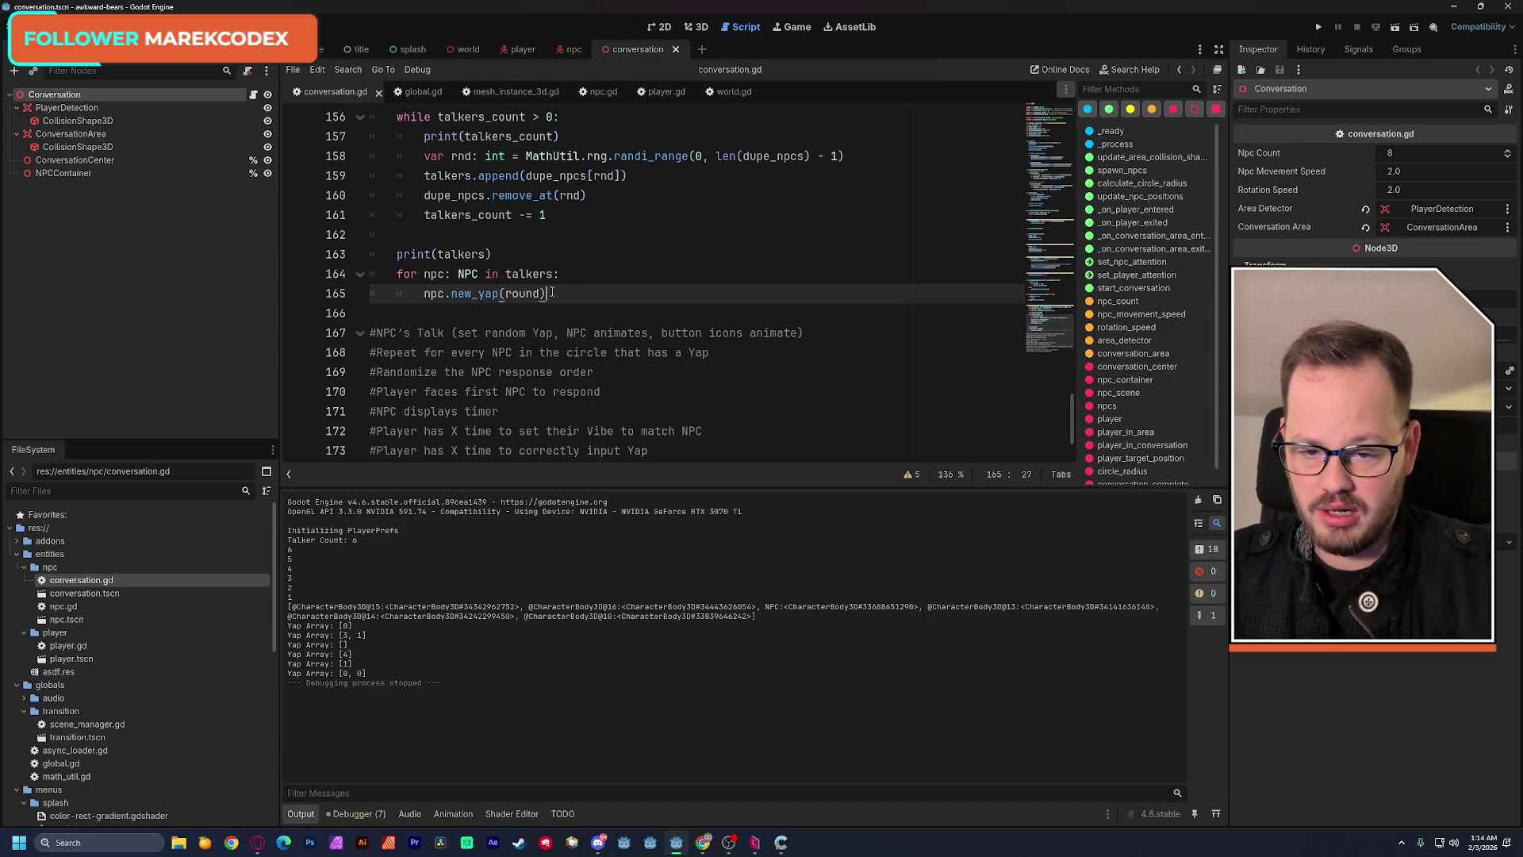
click(427, 293)
text(var)
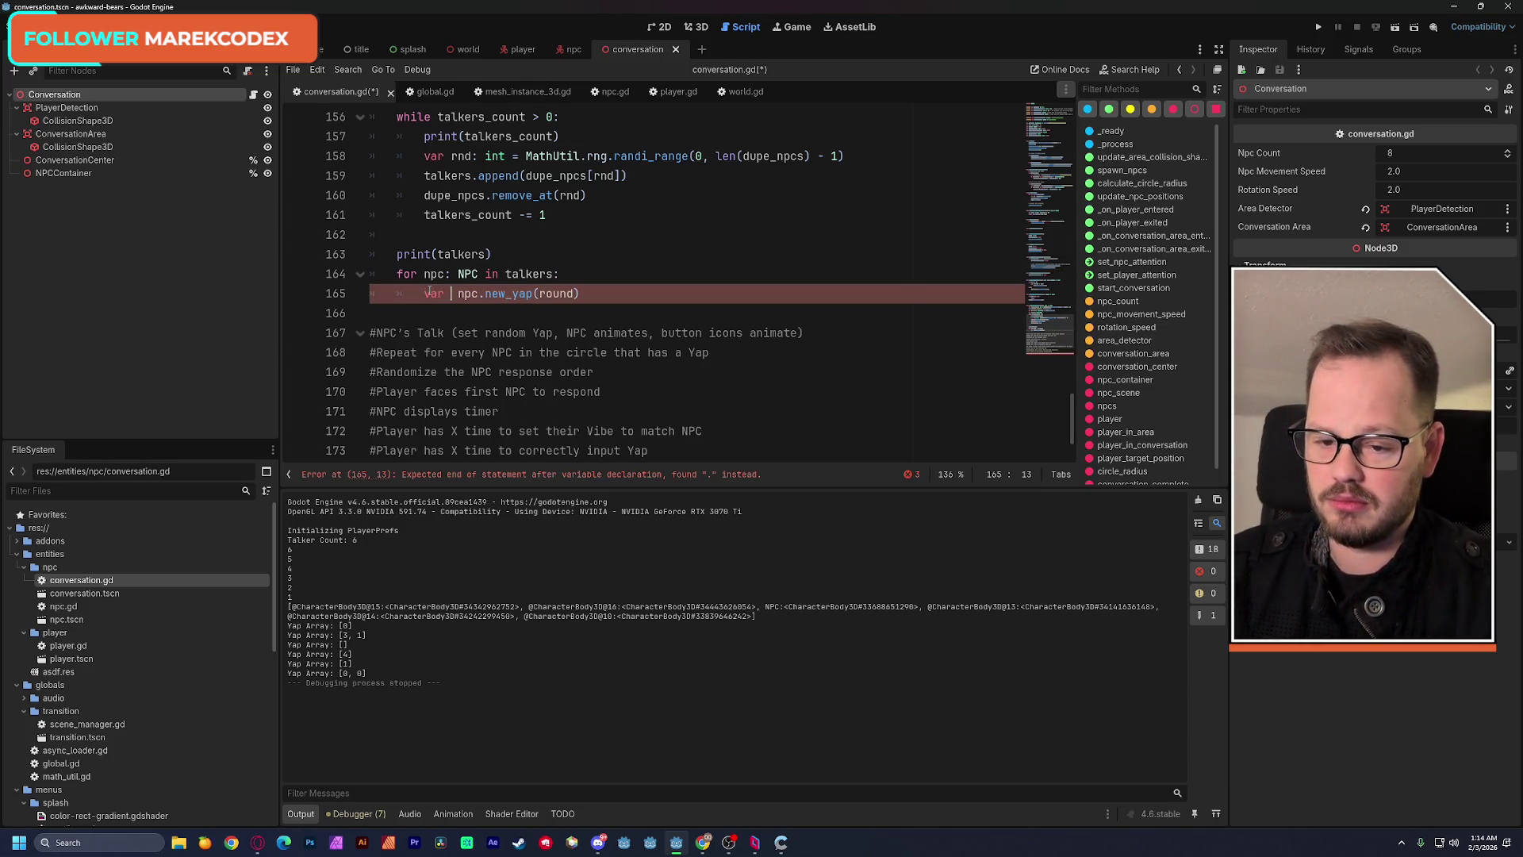
text(engh)
key(BackSpace)
text(th)
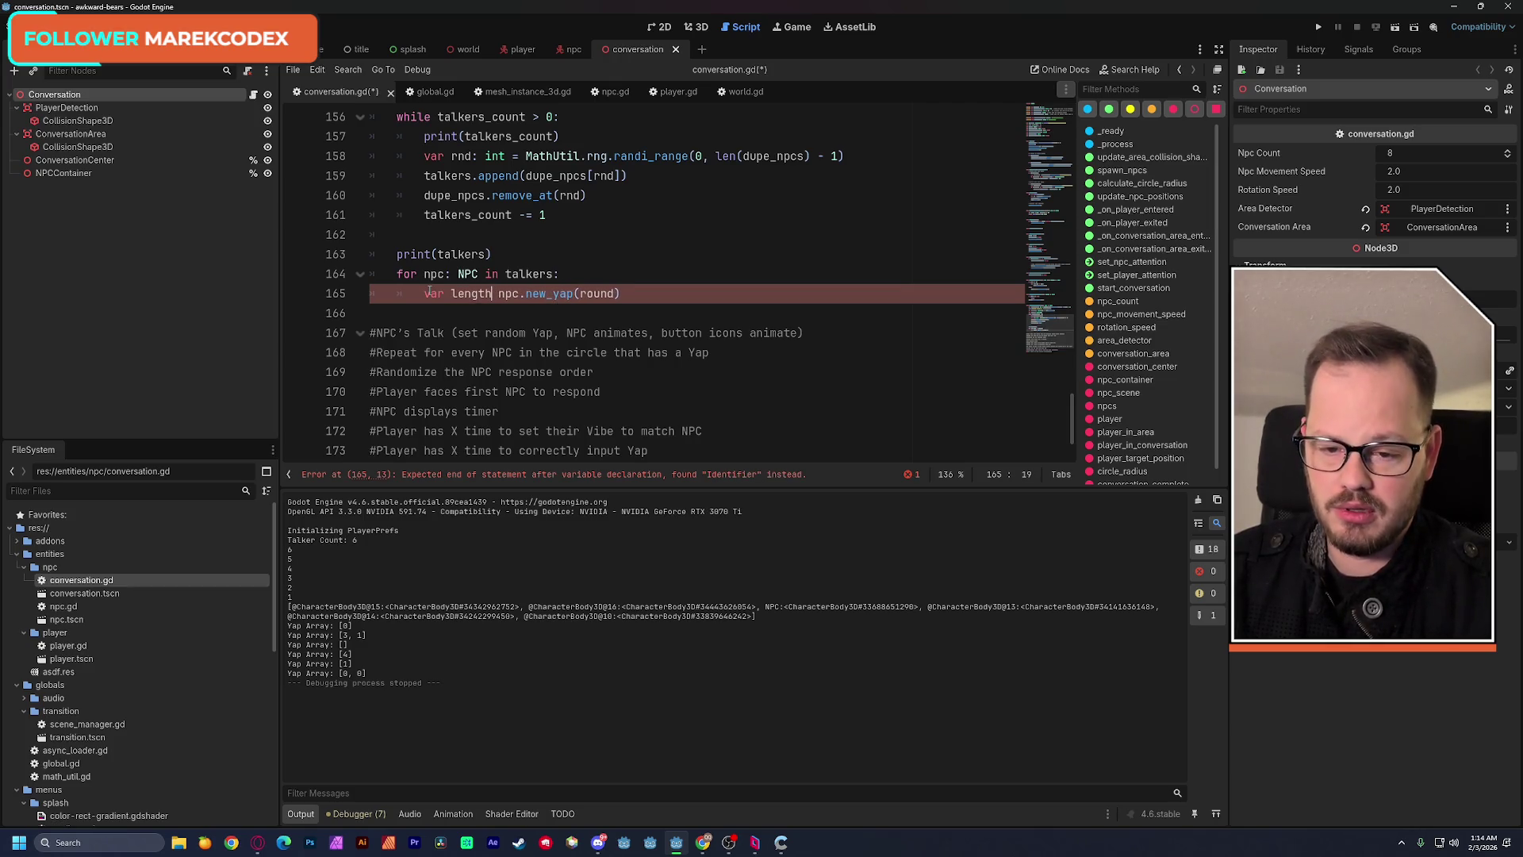
text(=)
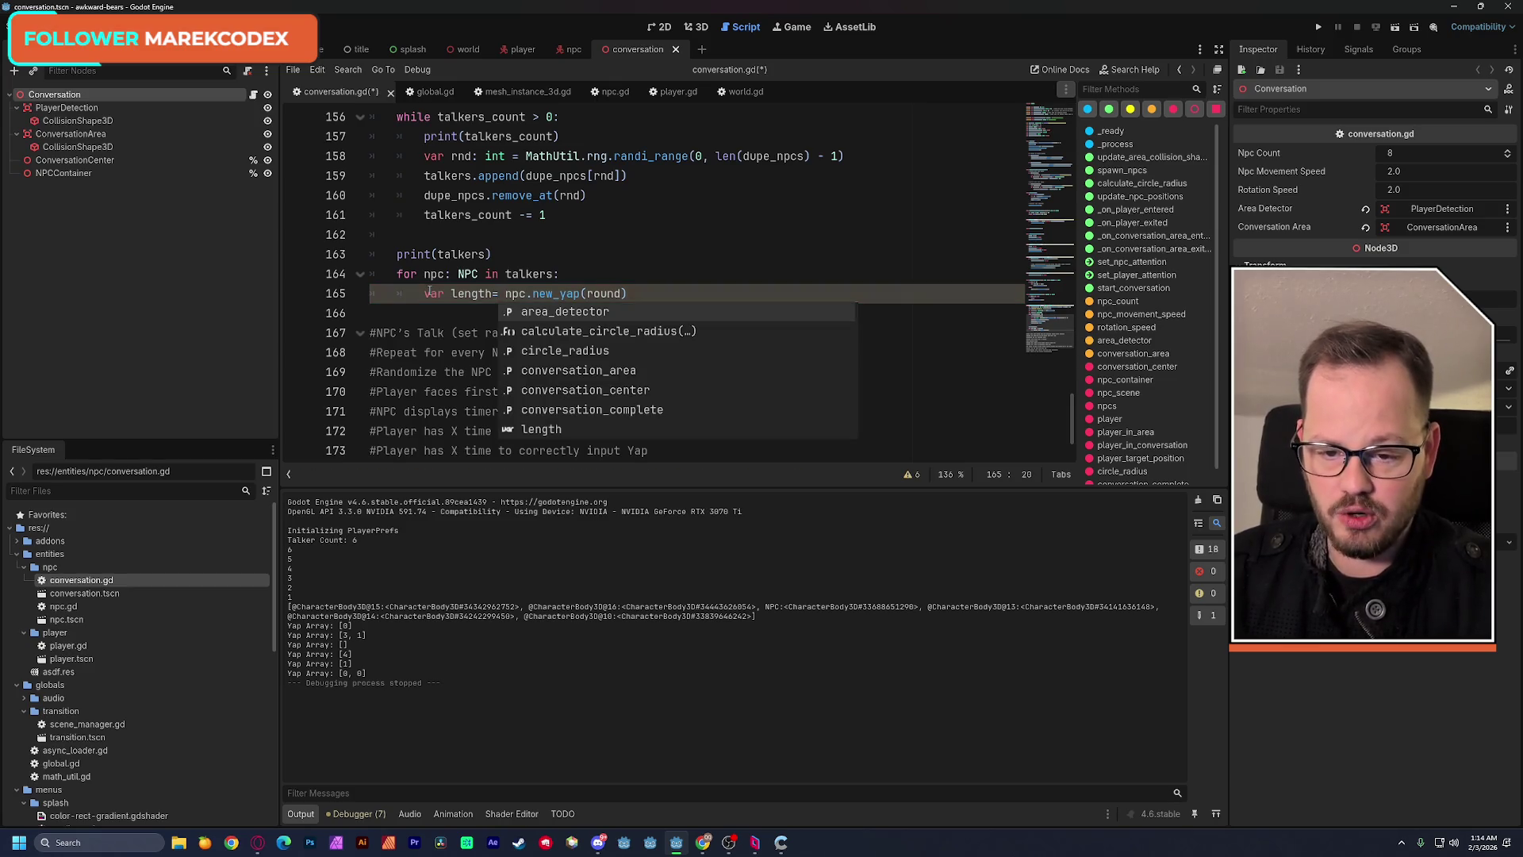
key(Left)
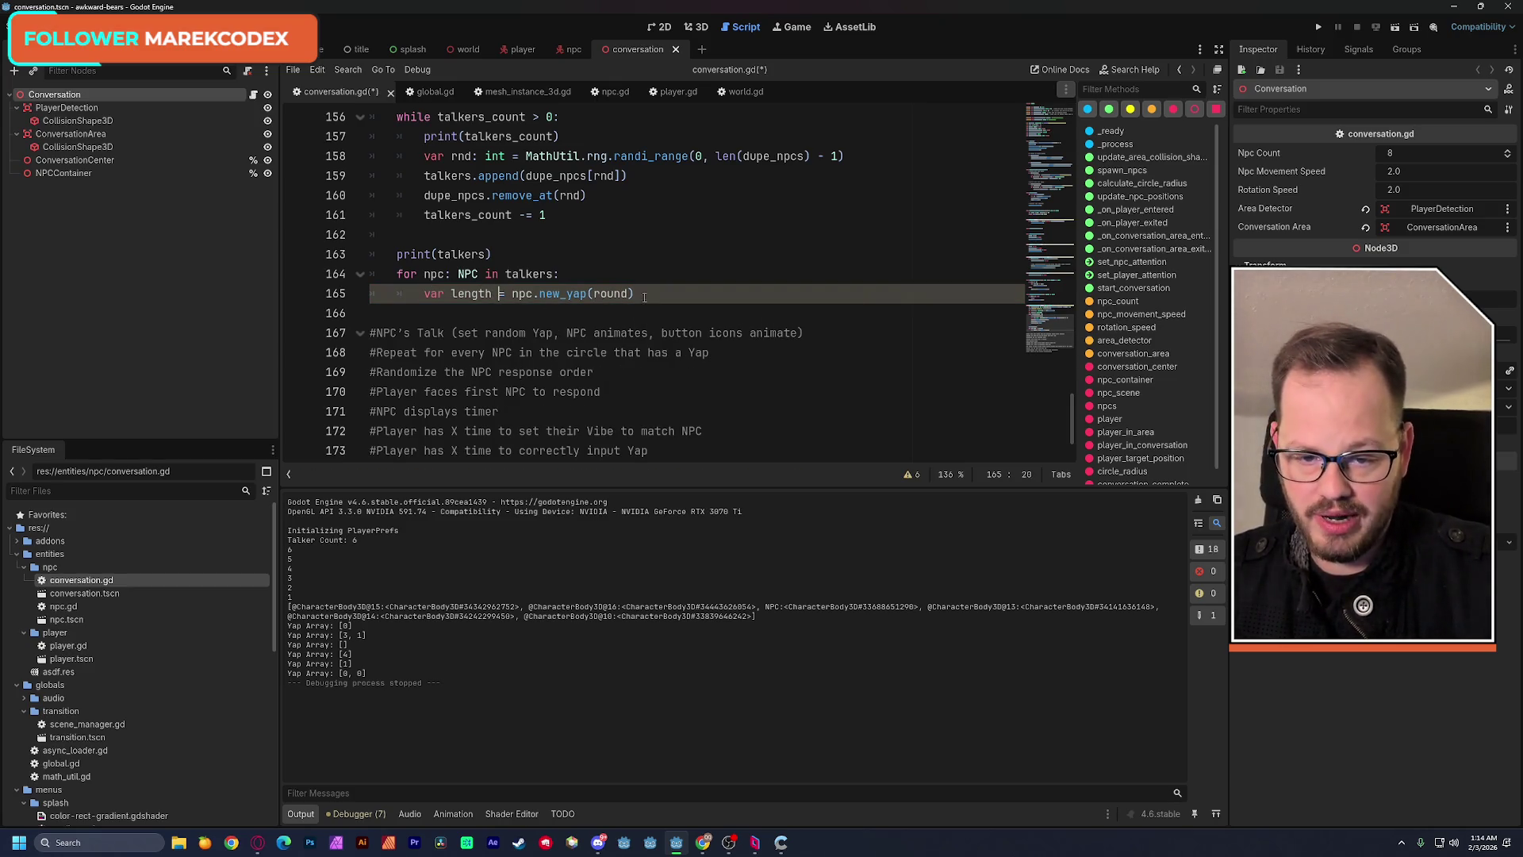
key(Return)
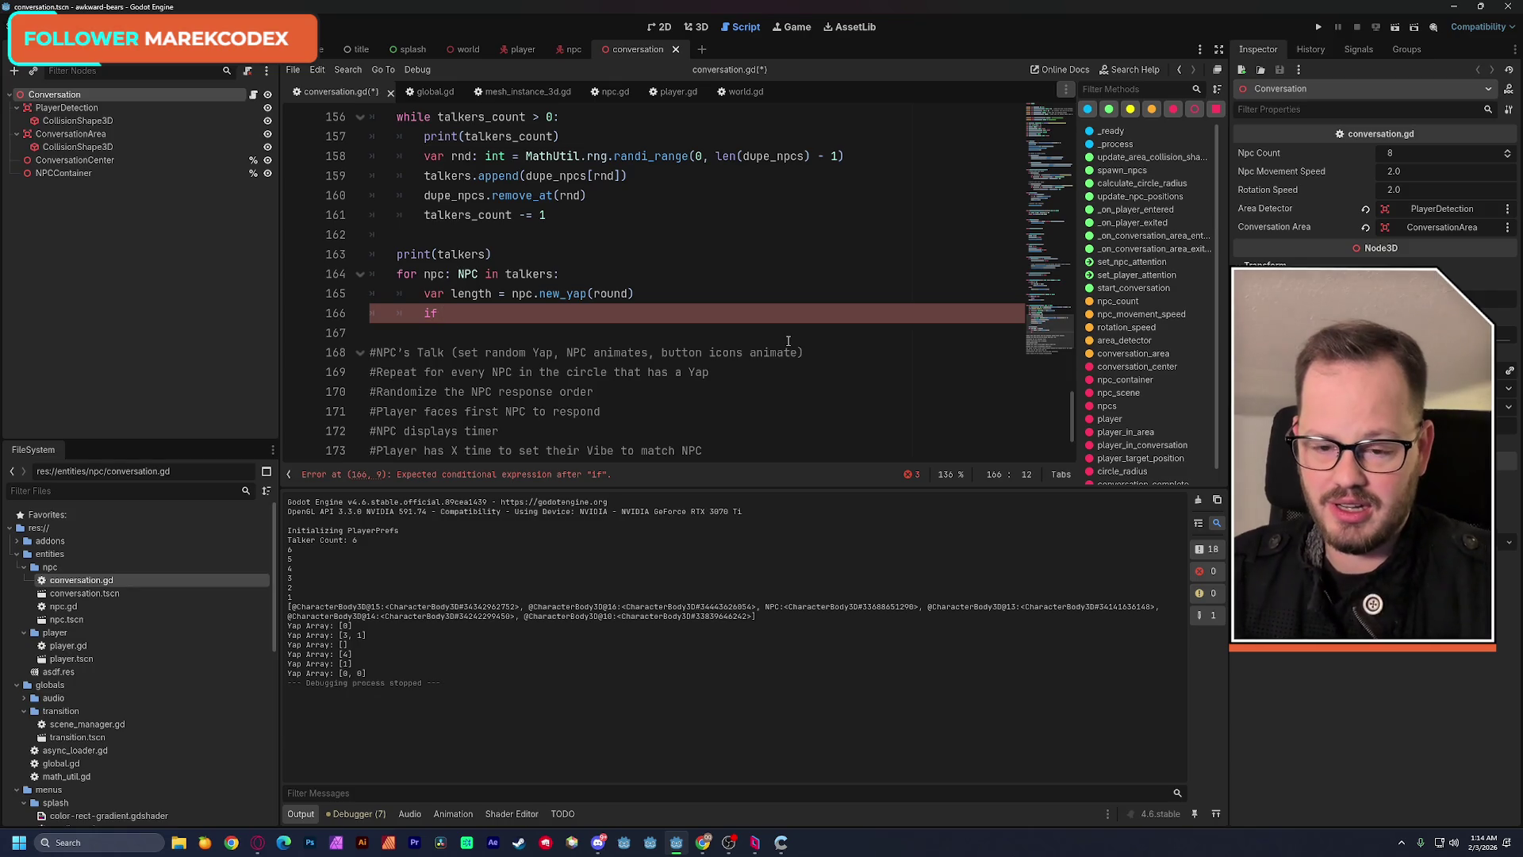
text(length)
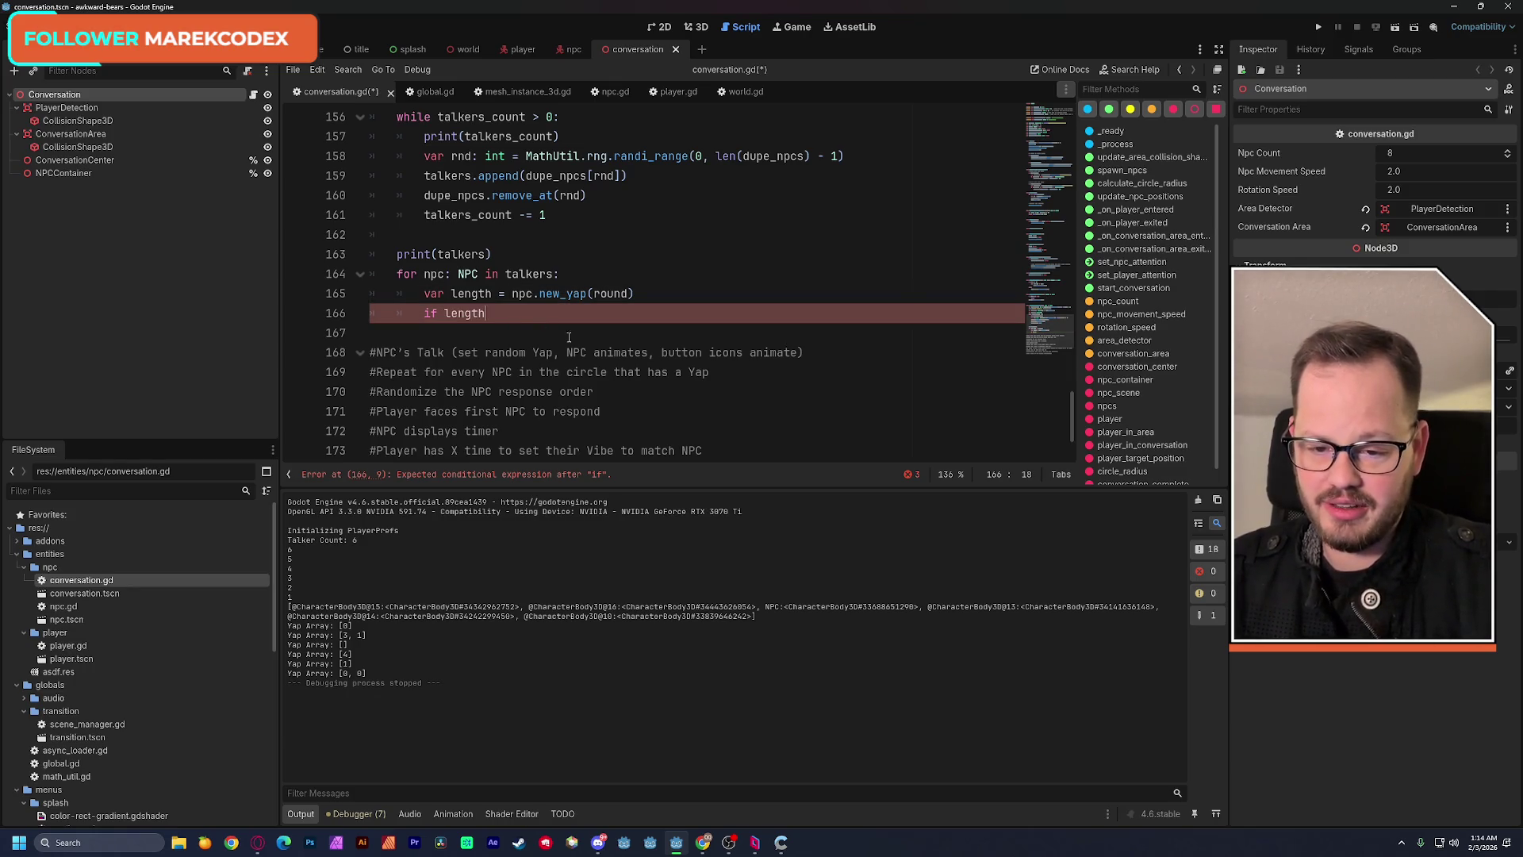
text( == 0)
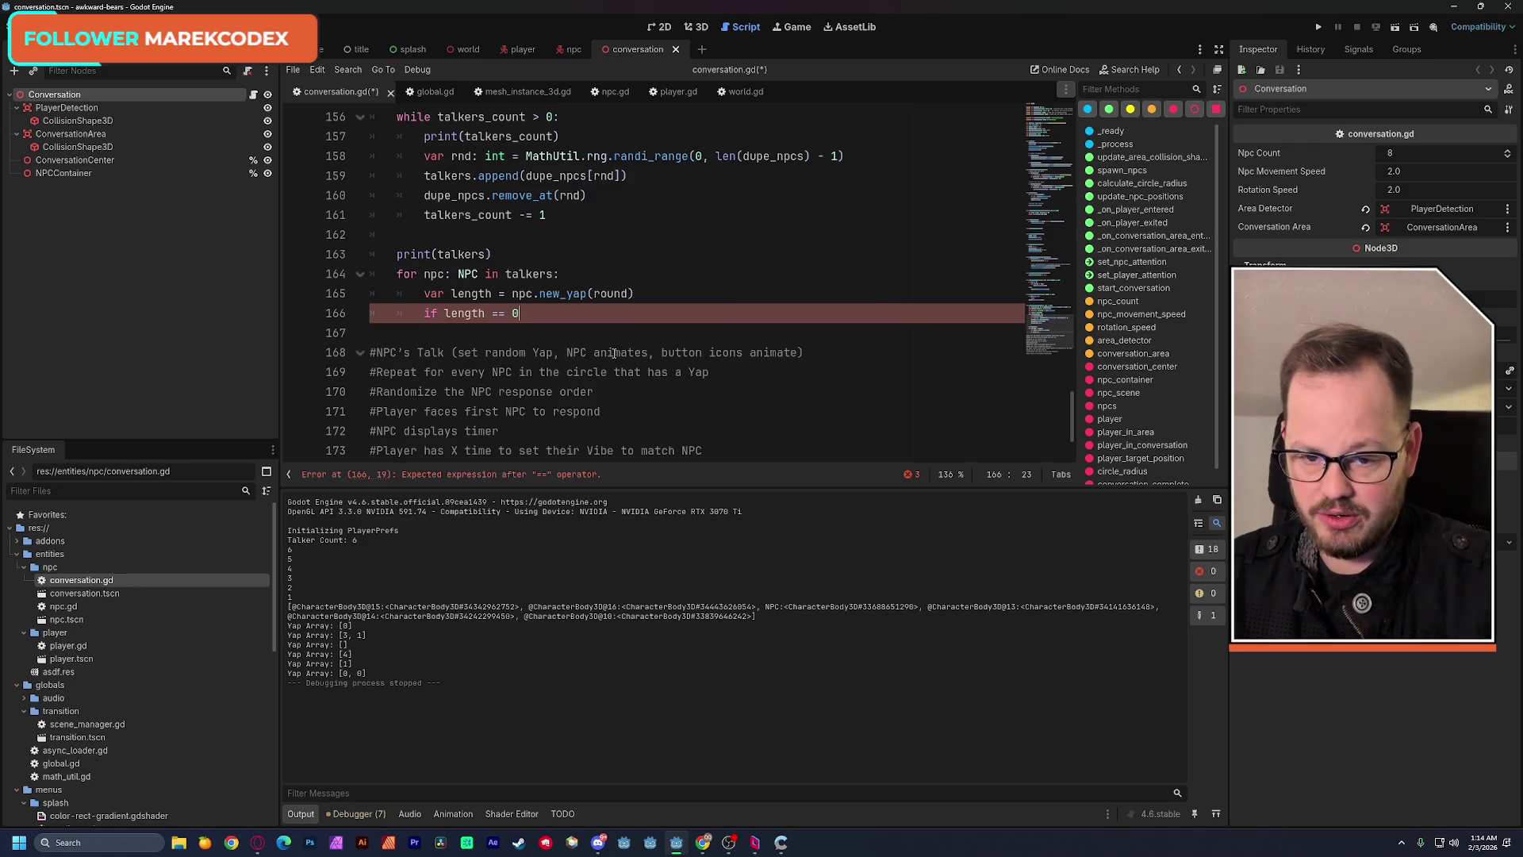
text(:)
Add 'if length == 0:' calling talkers.remove_at(npc), then bring up a browser window.
key(Return)
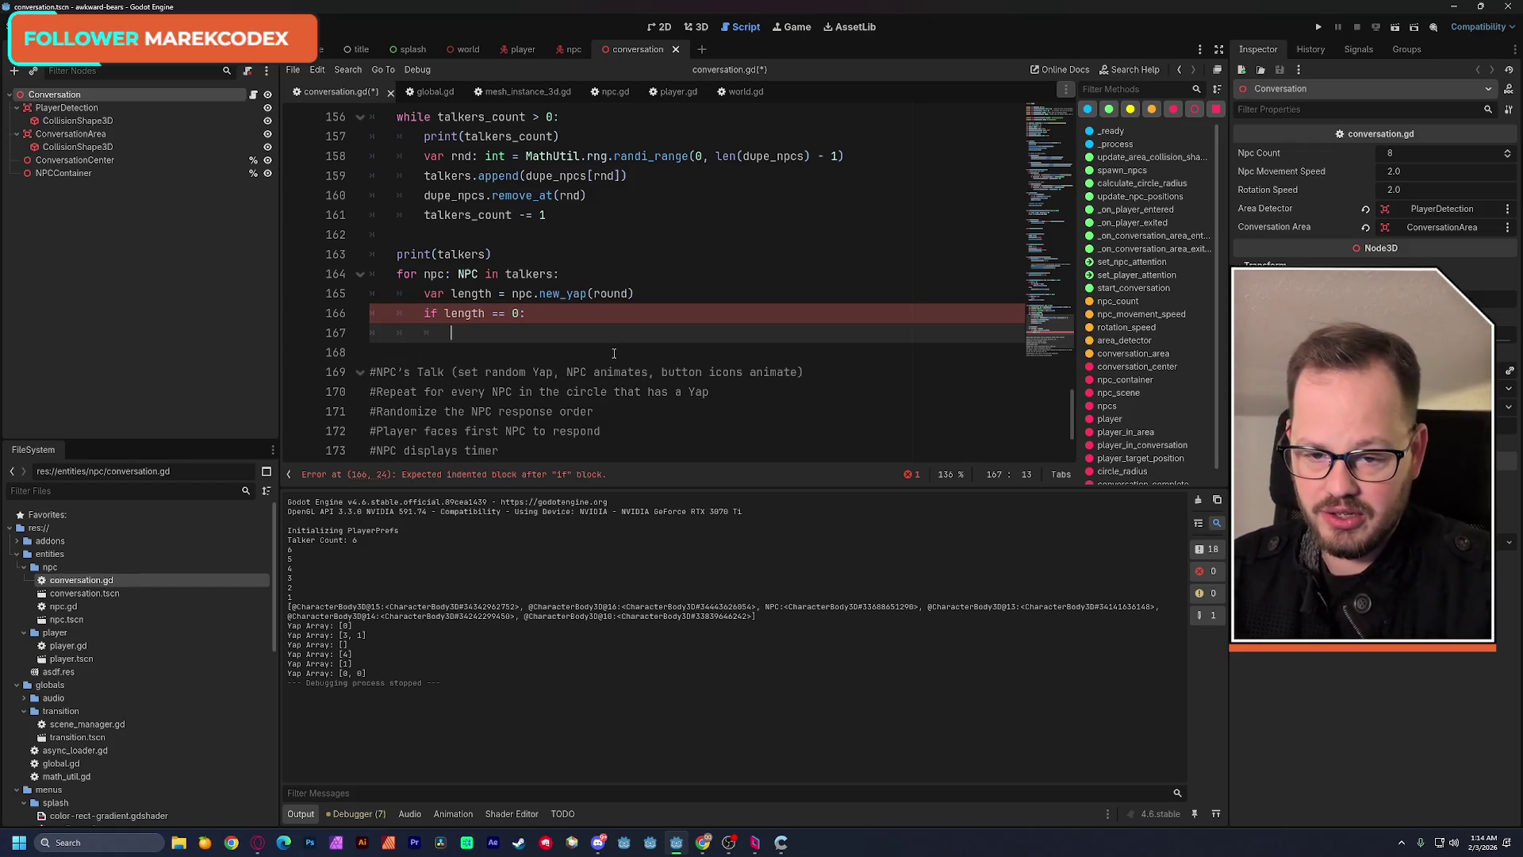
text(talkers)
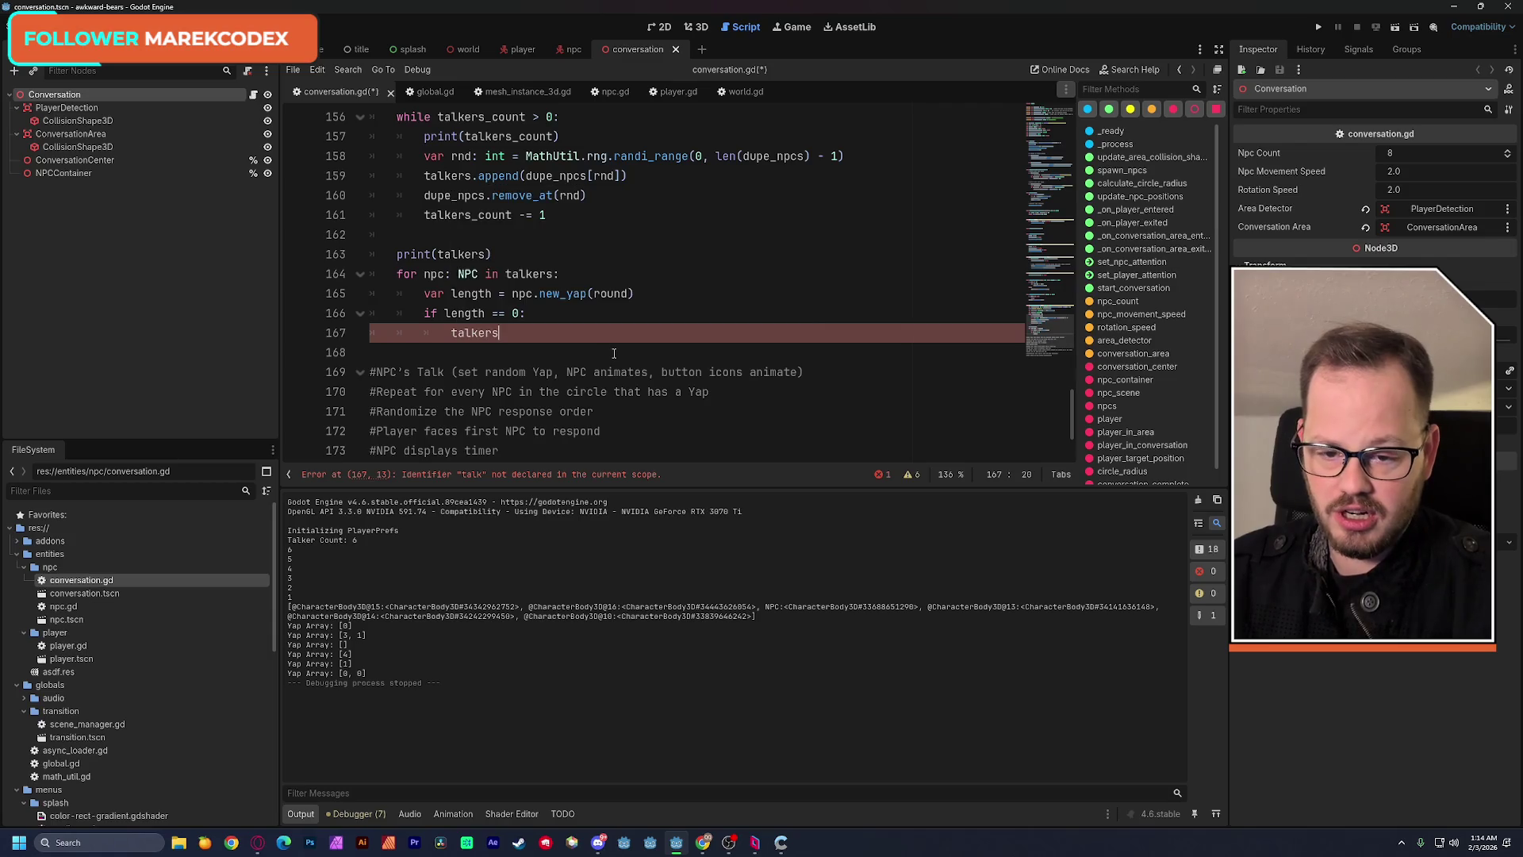
text(.re)
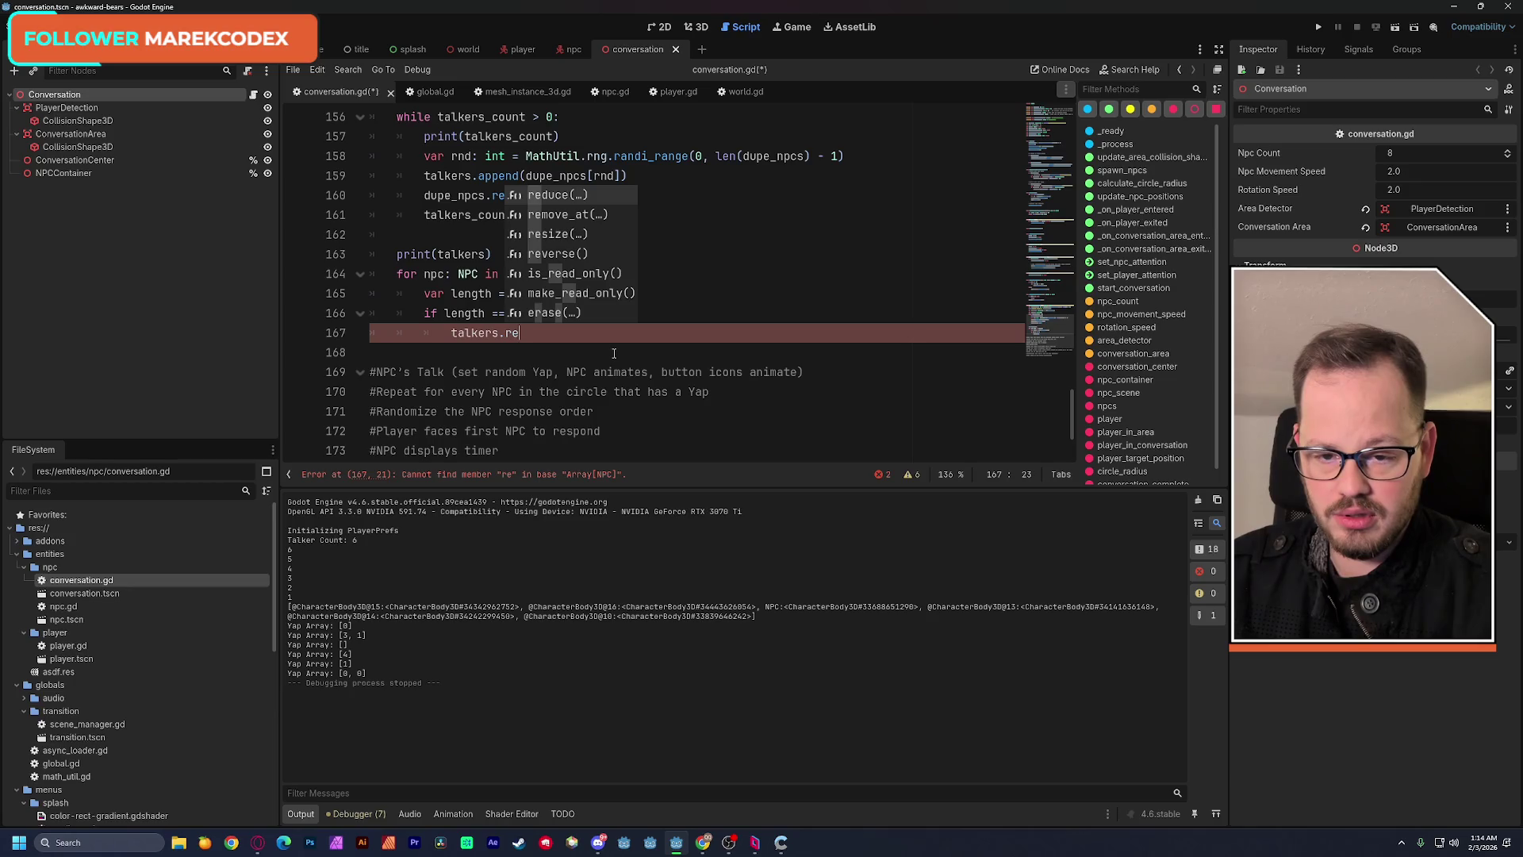
text(move_at()
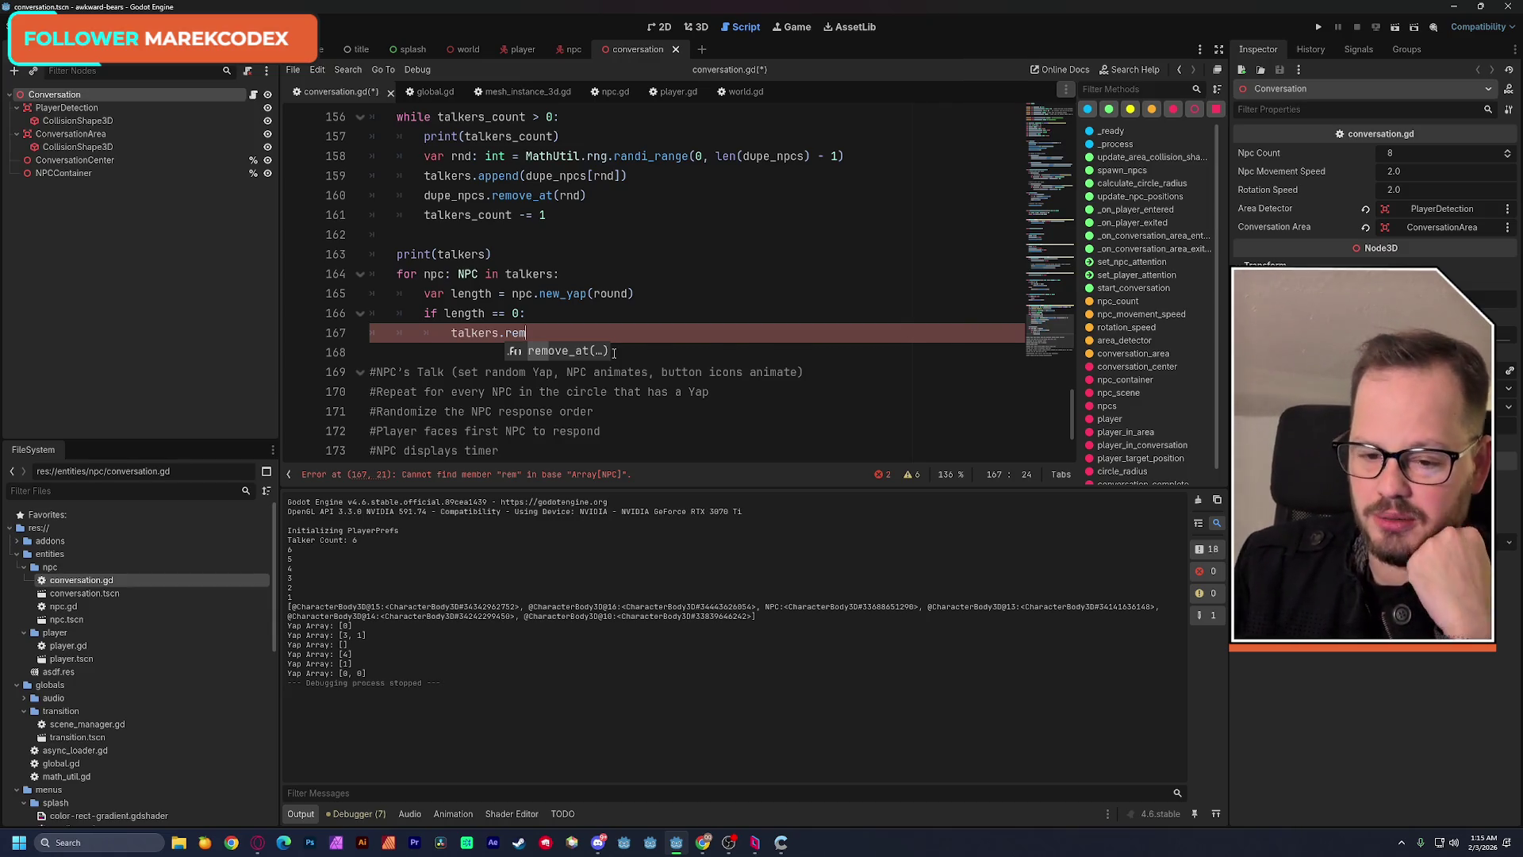
key(Return)
text(npc.)
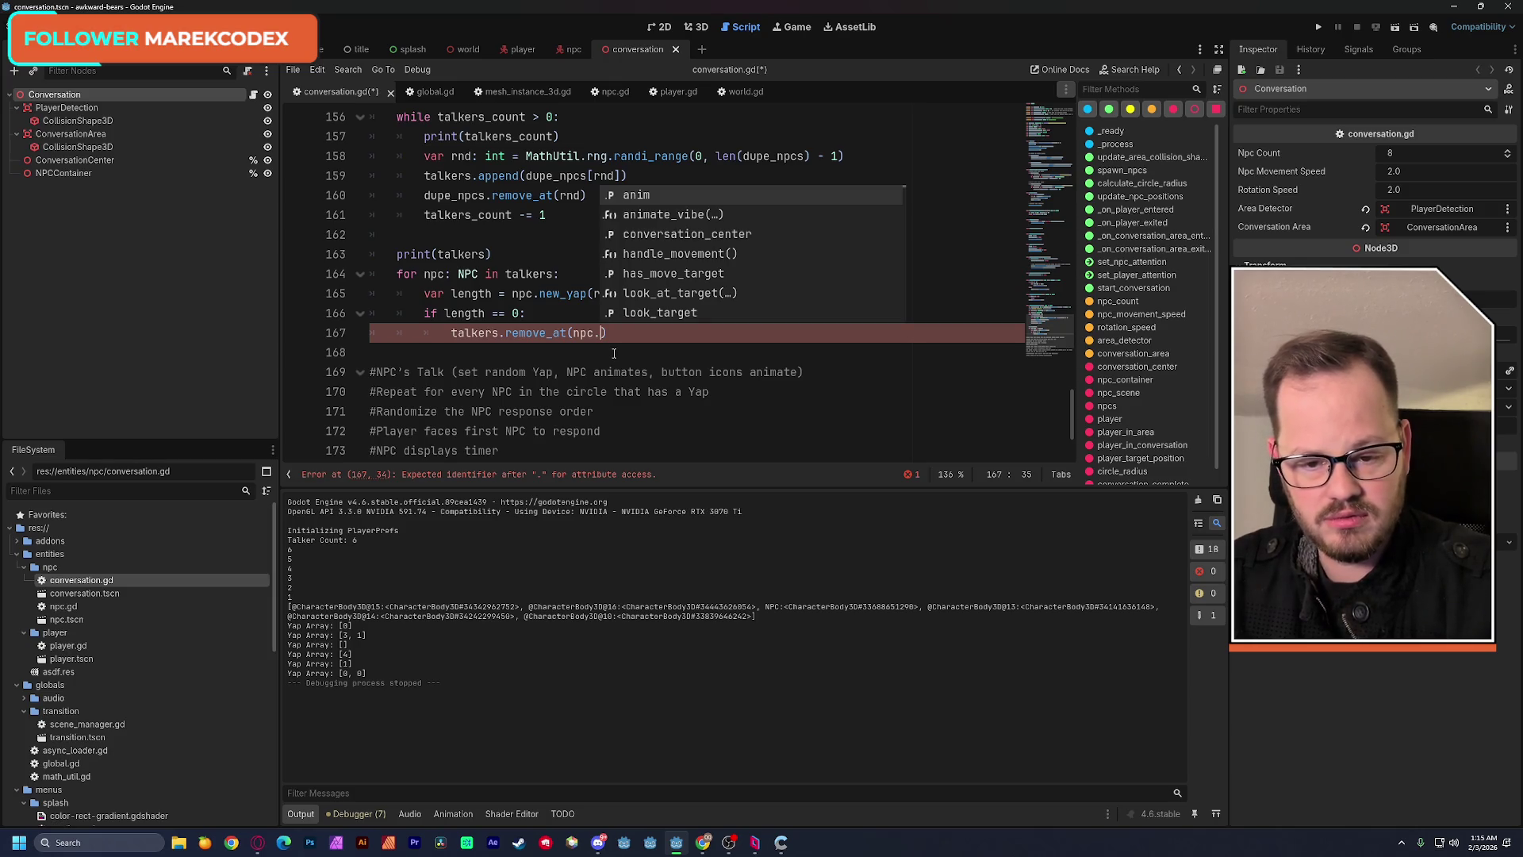
key(BackSpace)
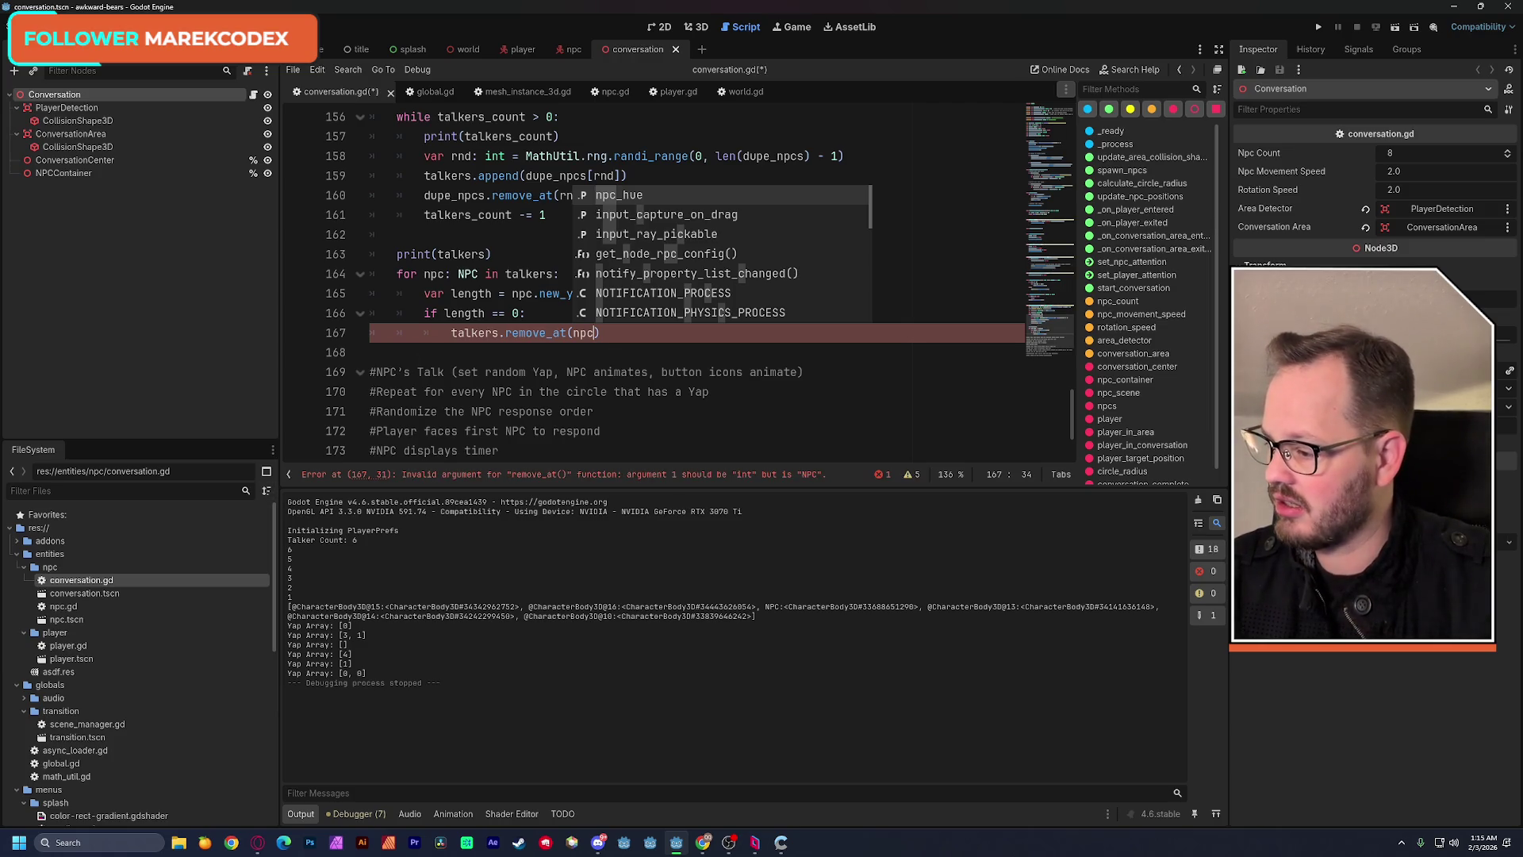
click(703, 843)
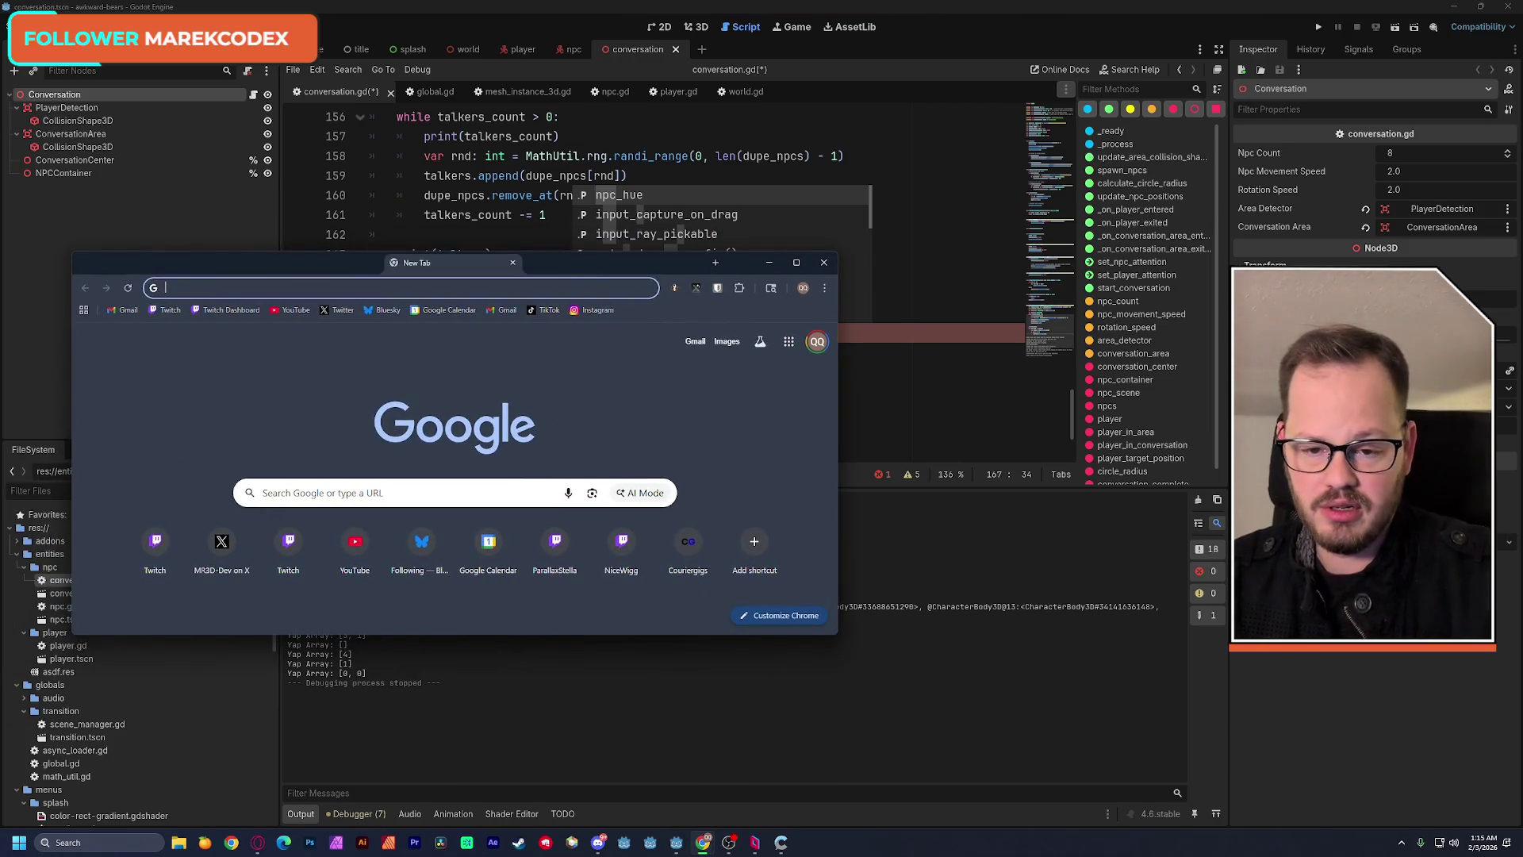
Search Google for 'godot remove object from array', which surfaces erase(), then return to Godot.
click(717, 216)
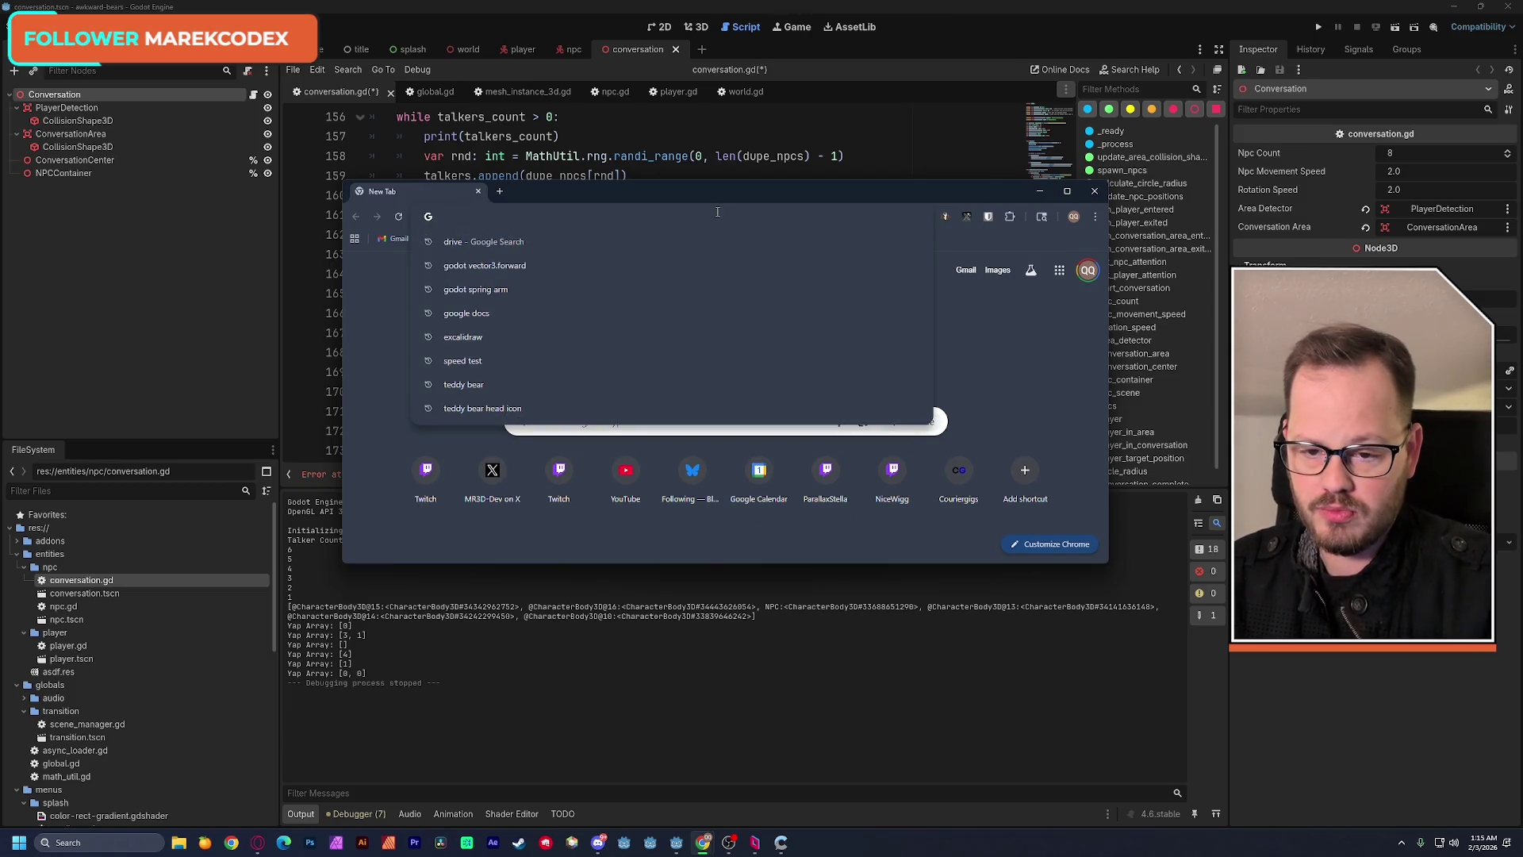
text(godot remove)
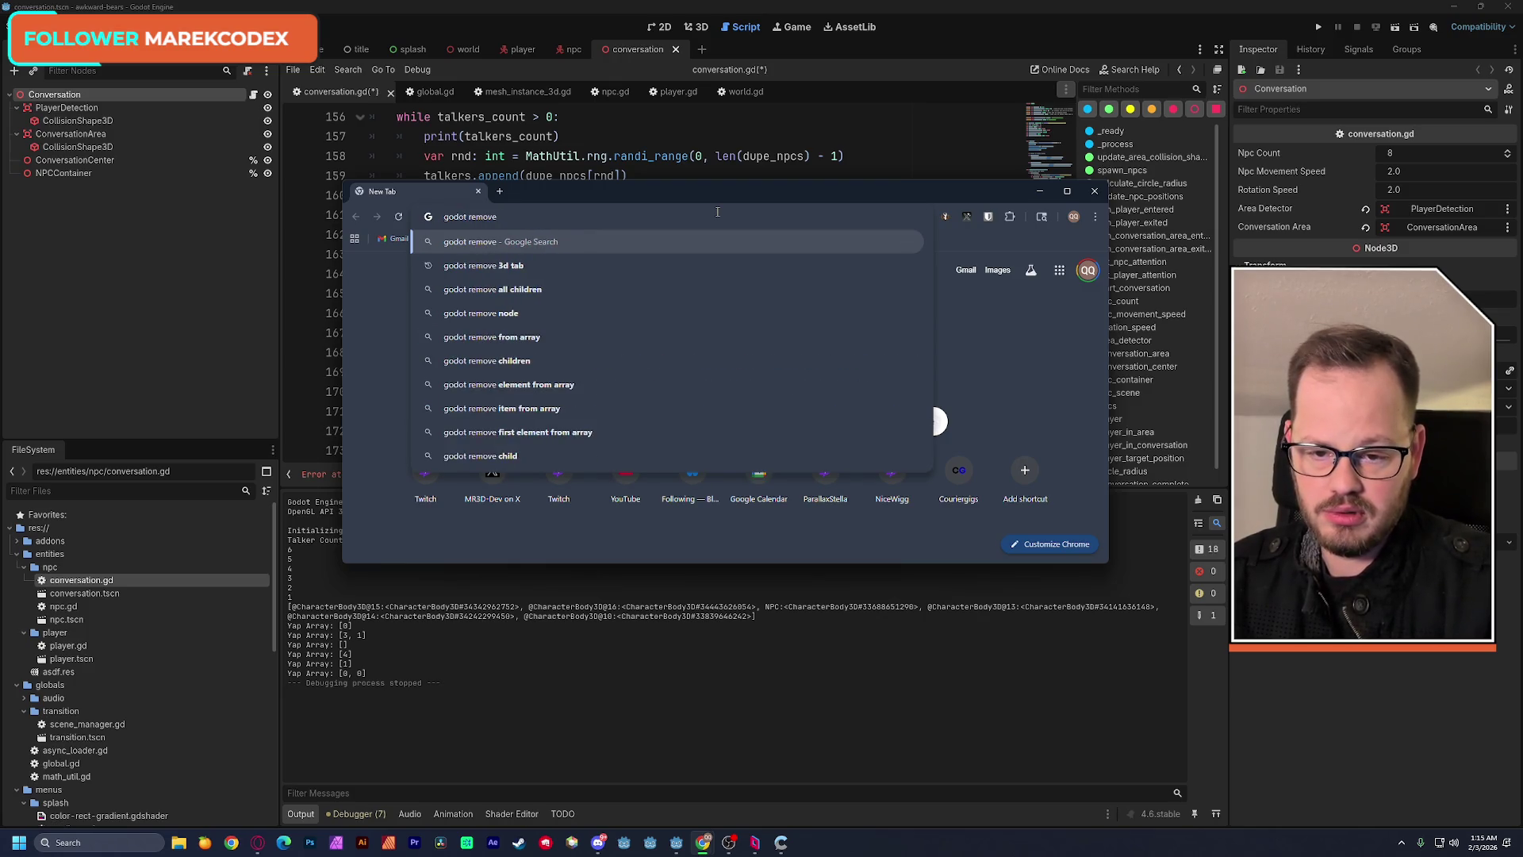
mouse_move(761, 201)
mouse_down()
mouse_move(1051, 329)
mouse_move(1068, 152)
mouse_up()
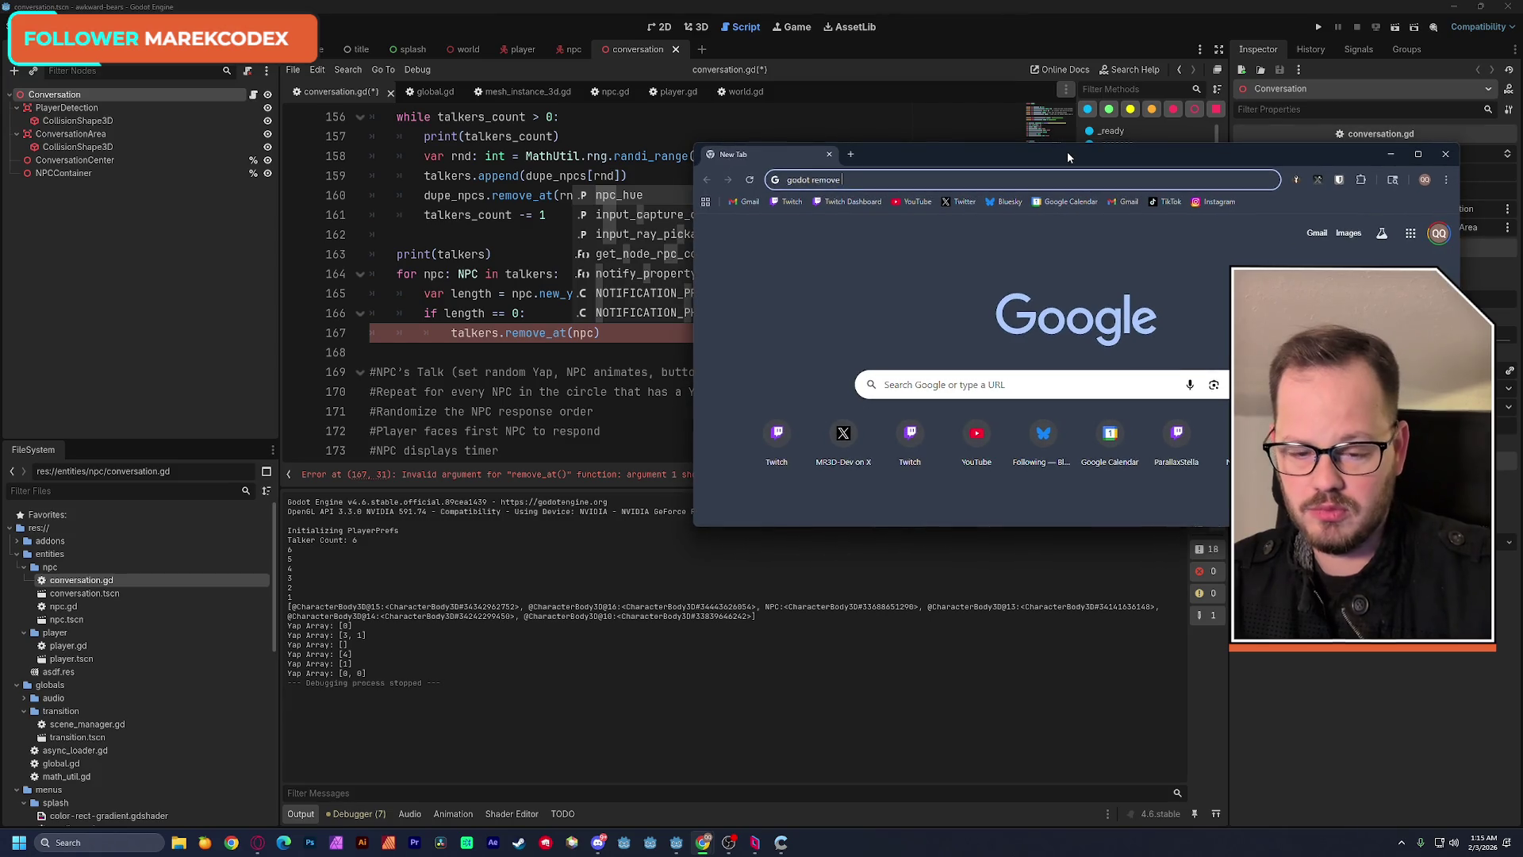
text(onjec)
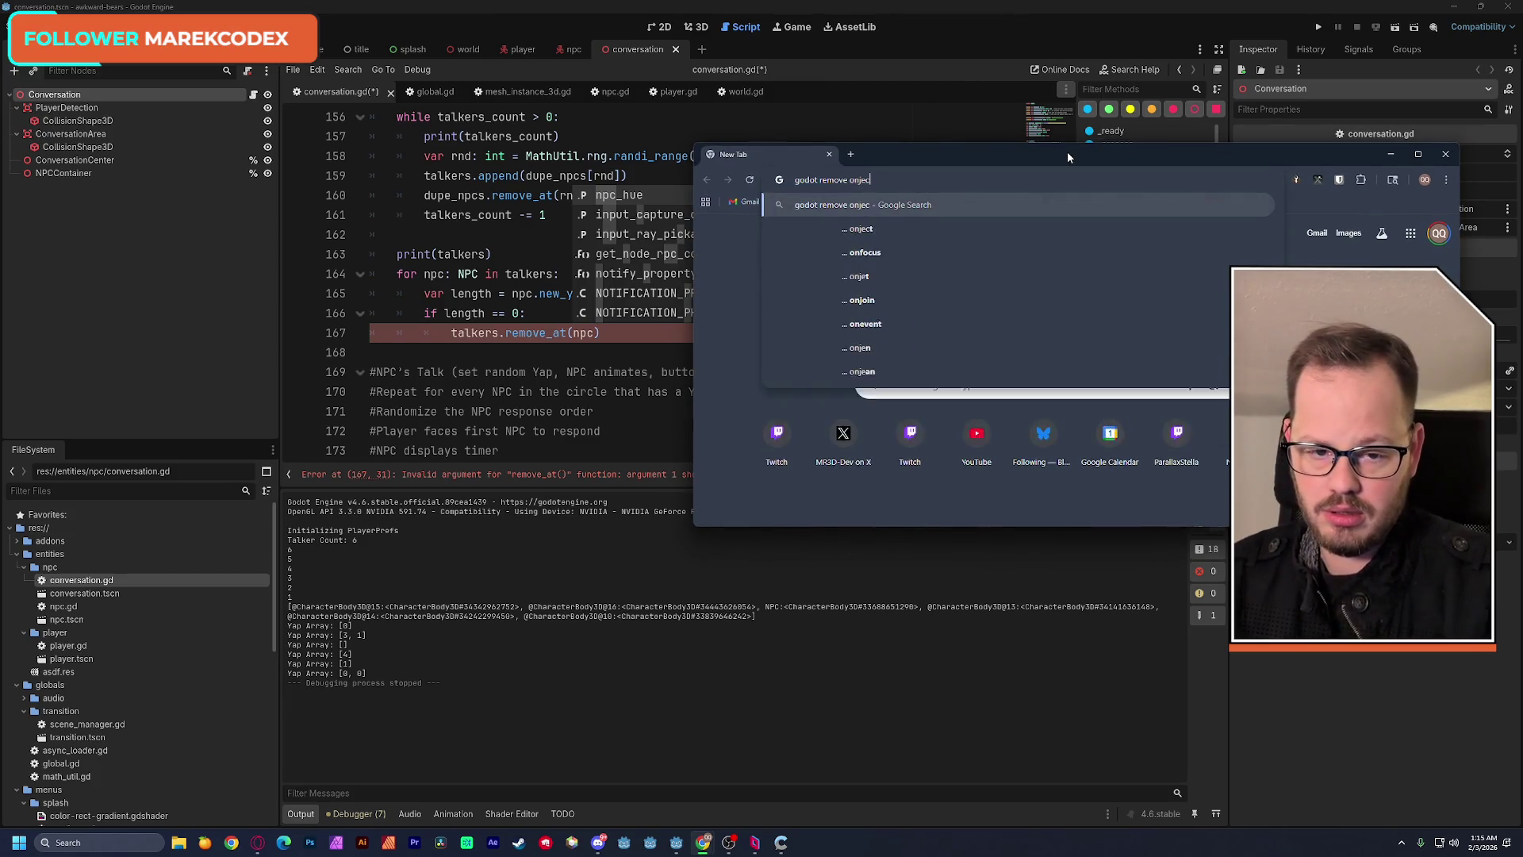
key(BackSpace)
text(bject from a)
key(Return)
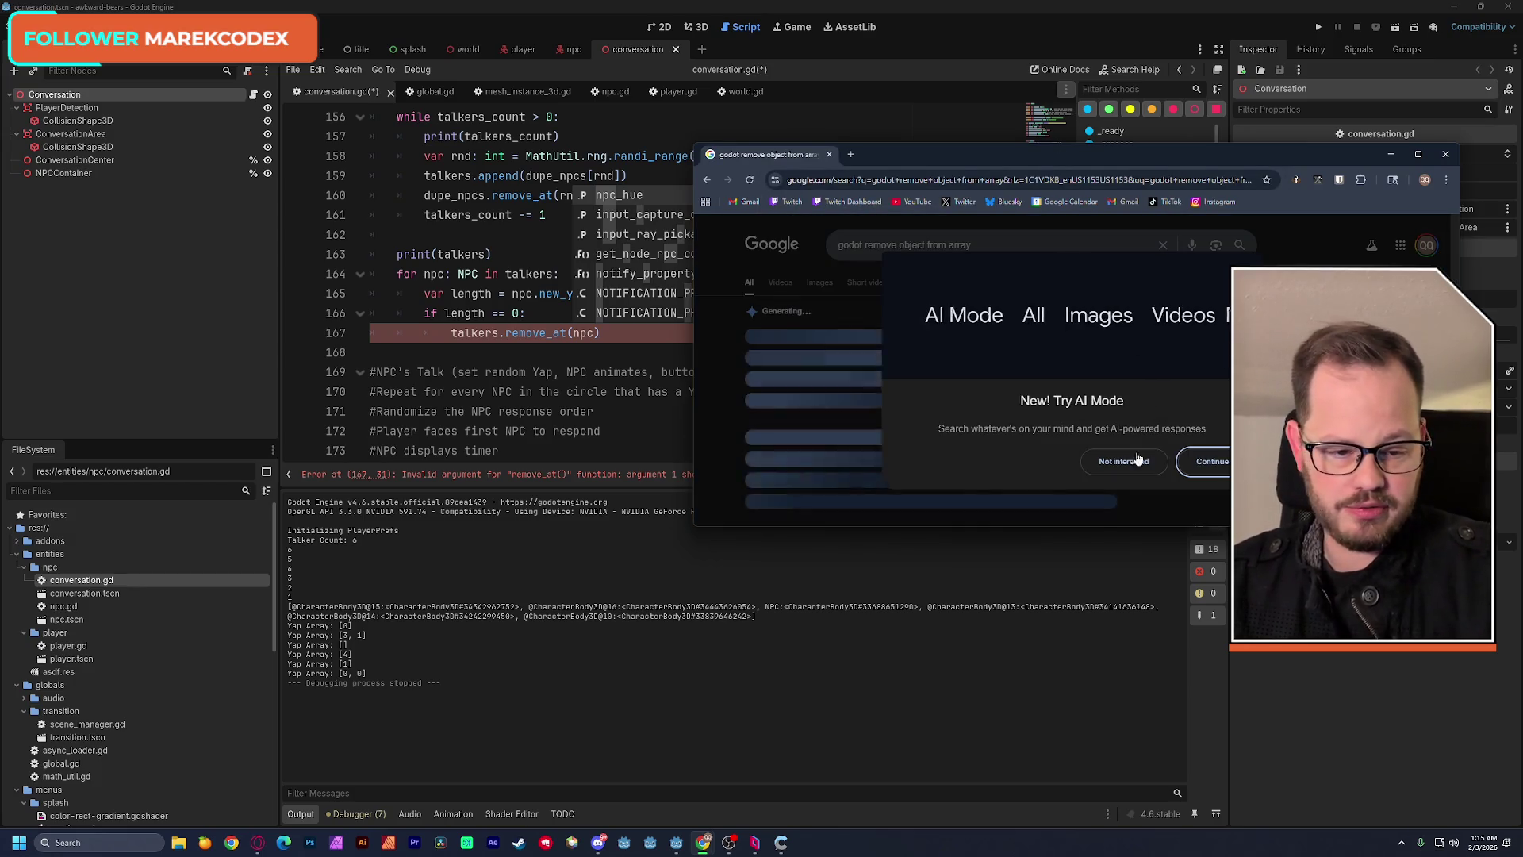
click(1132, 389)
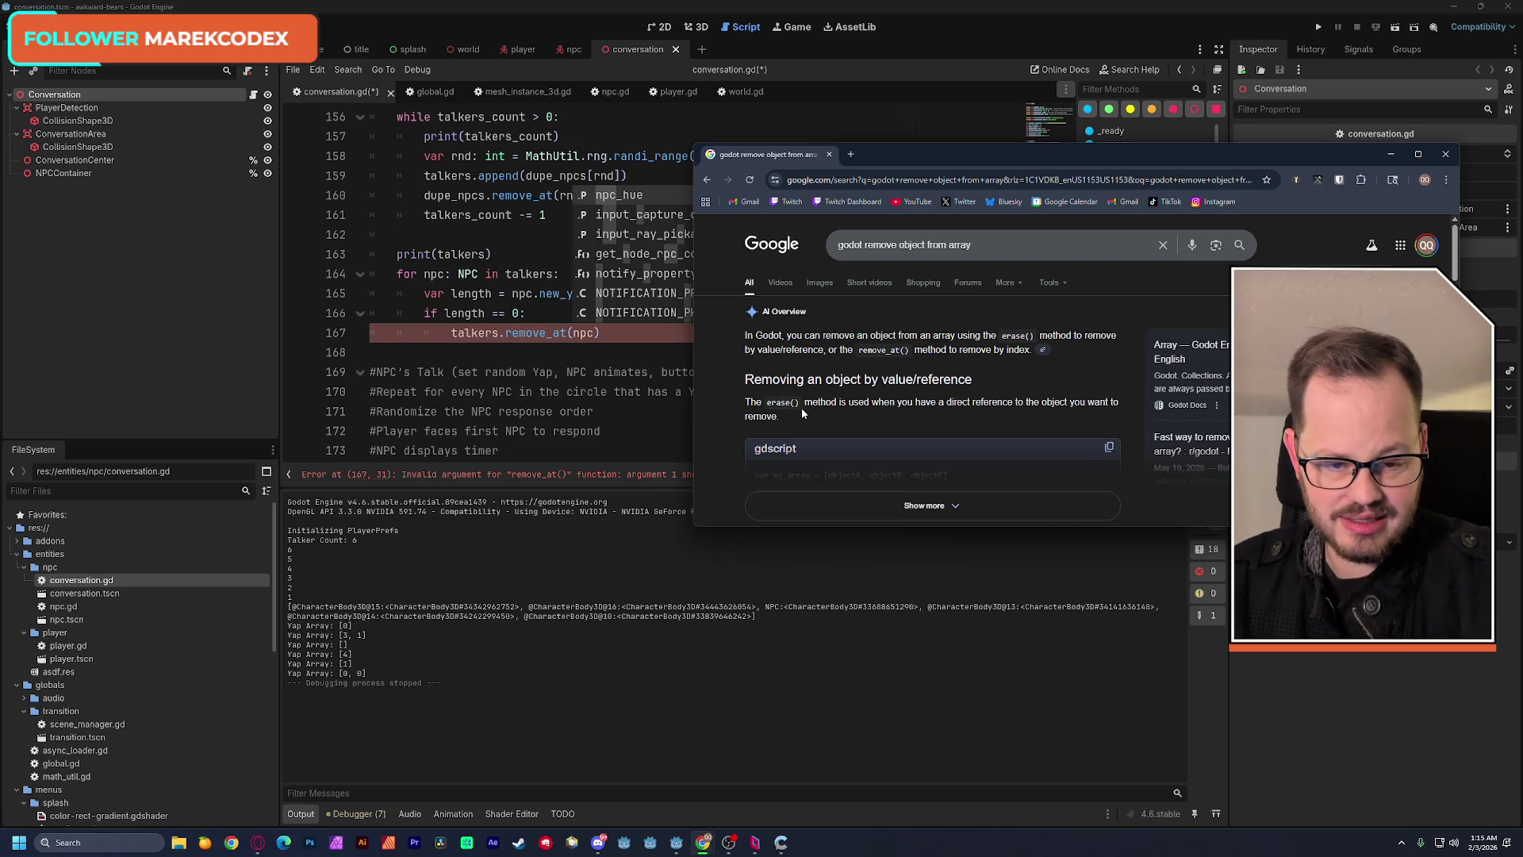
click(879, 119)
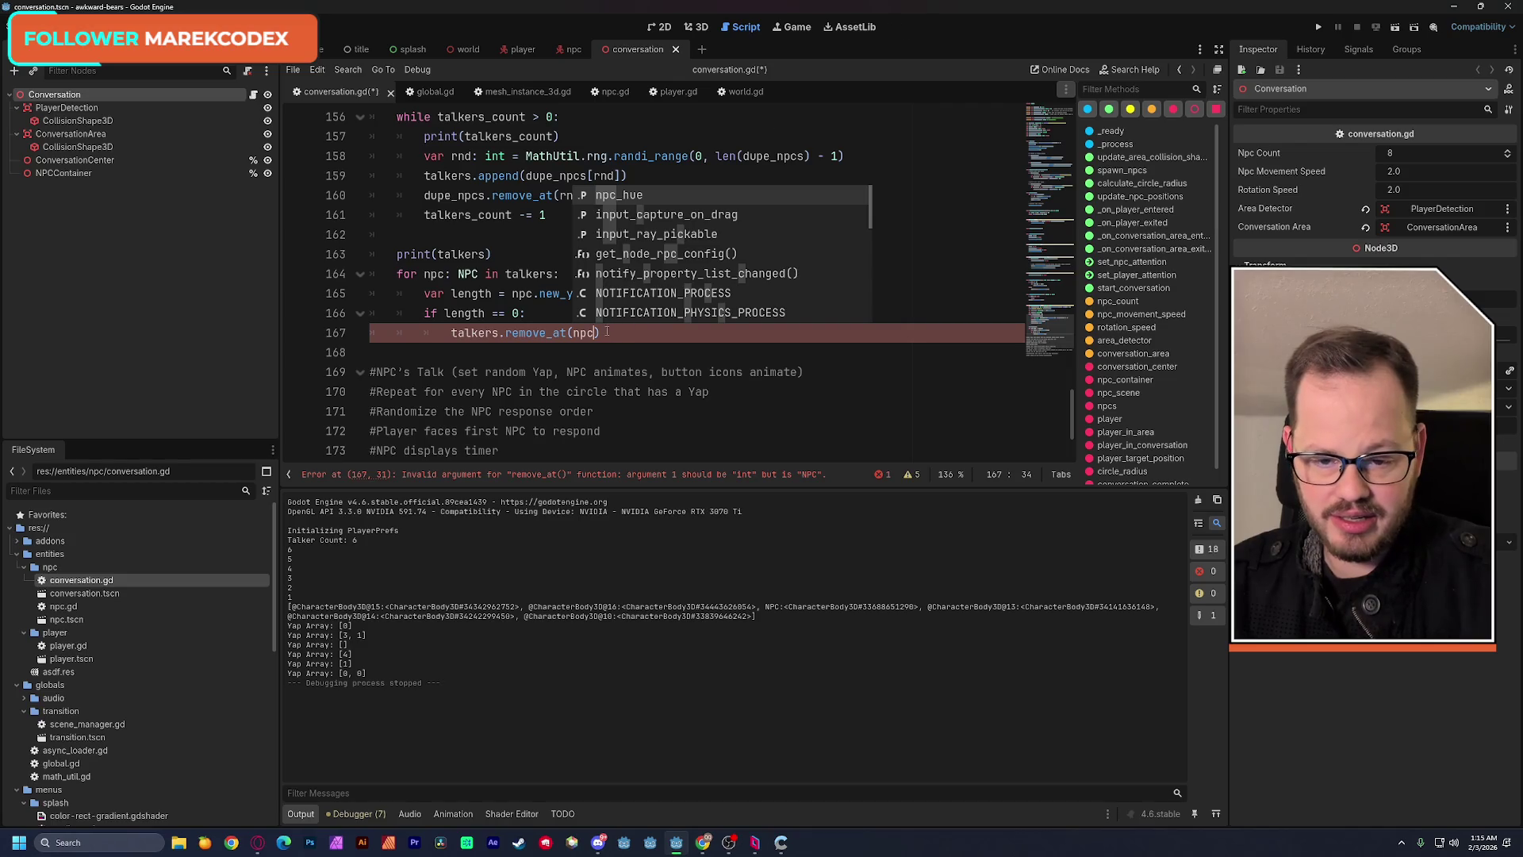
Replace remove_at(npc) on line 167 with talkers.erase(npc).
drag(506, 332, 599, 333)
key(BackSpace)
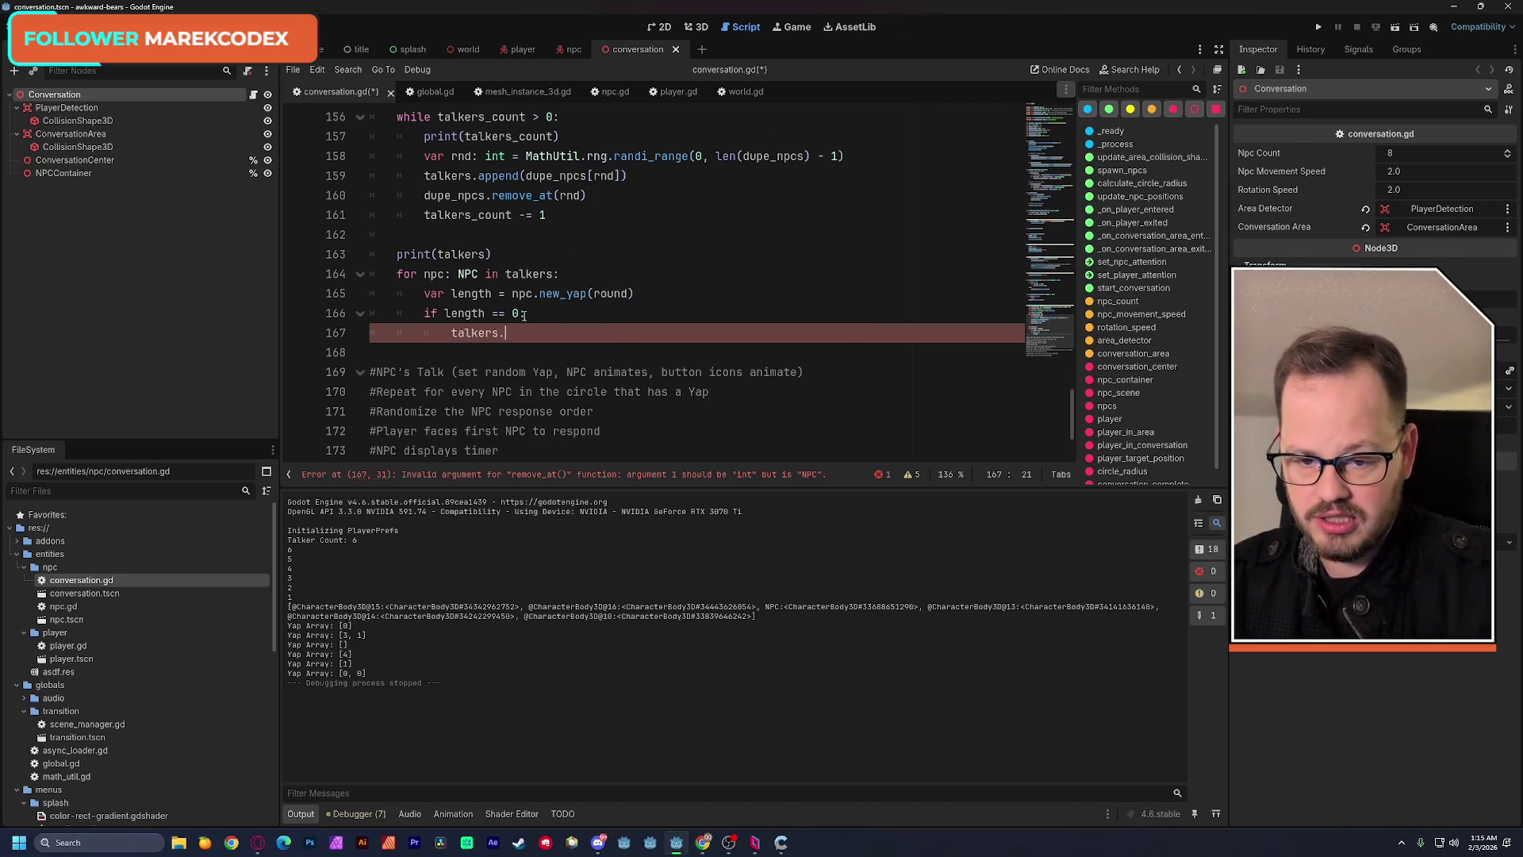
text(er)
key(Return)
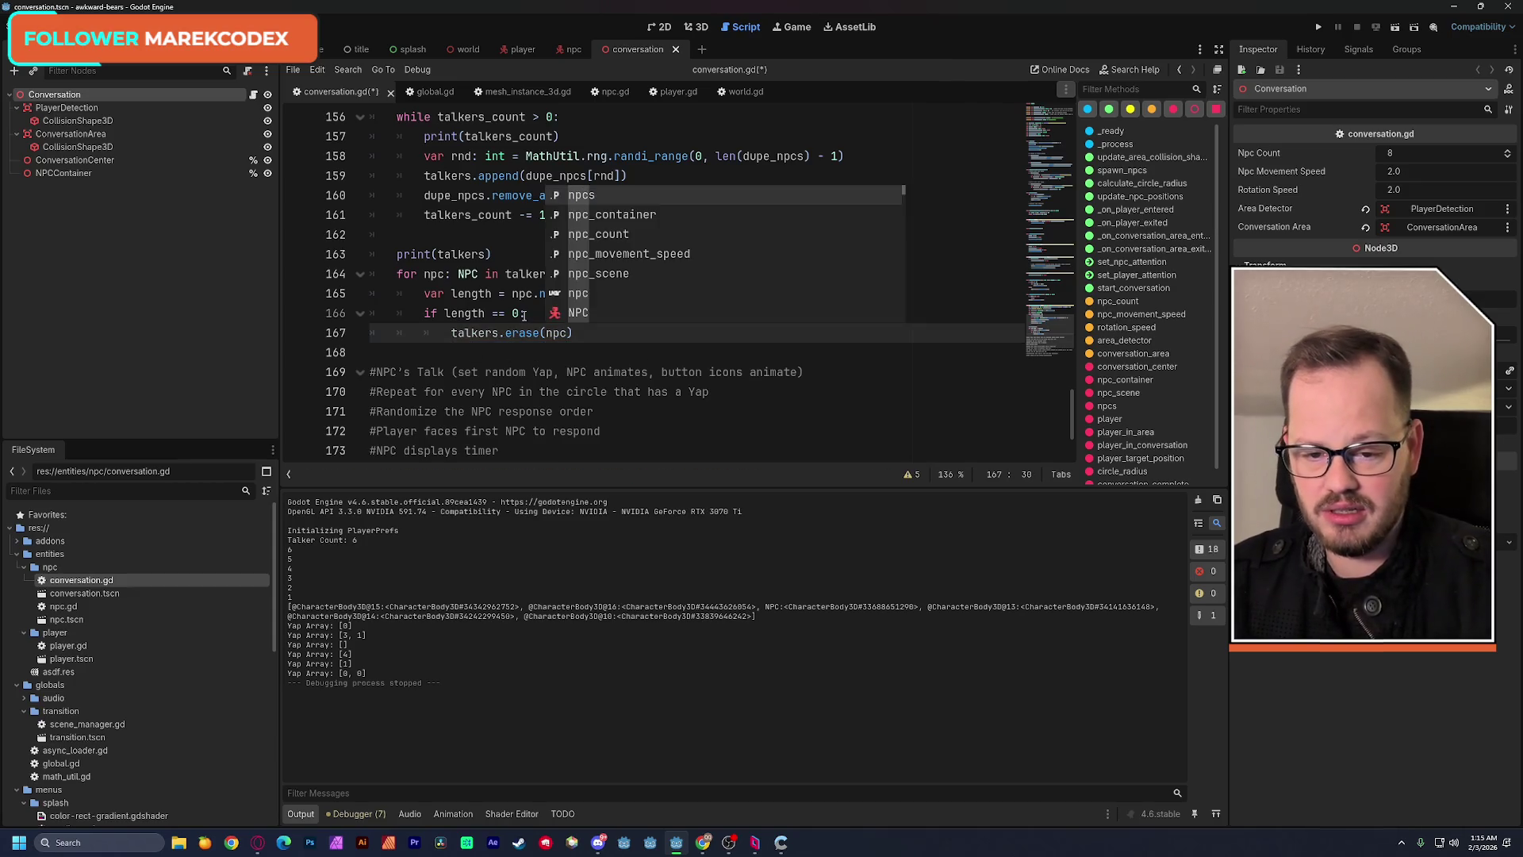
click(453, 293)
click(682, 279)
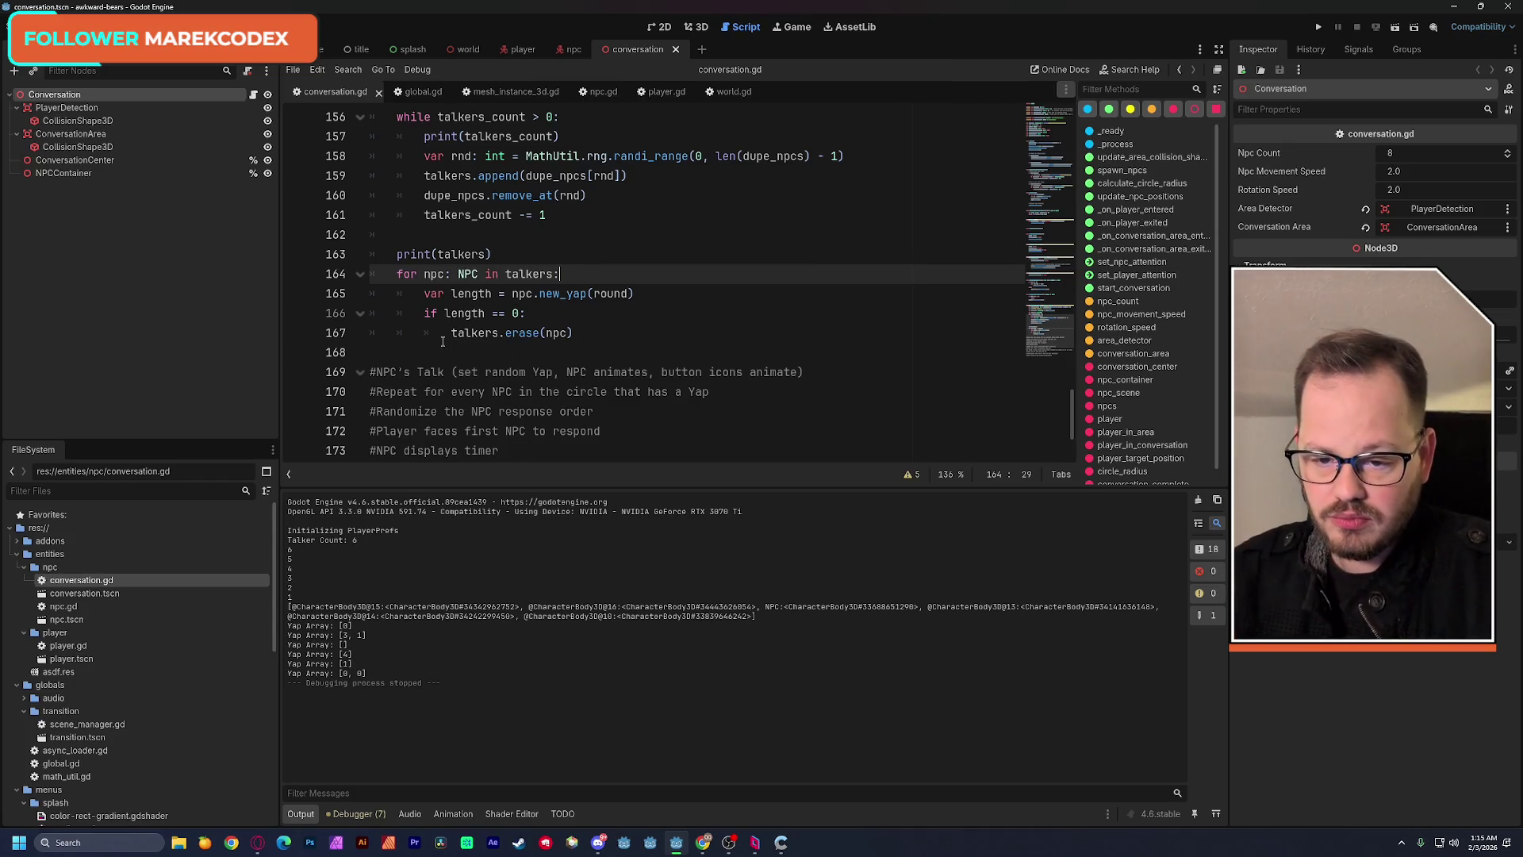
click(403, 275)
Add a blank line after the erase call, outdented from the if block.
click(588, 332)
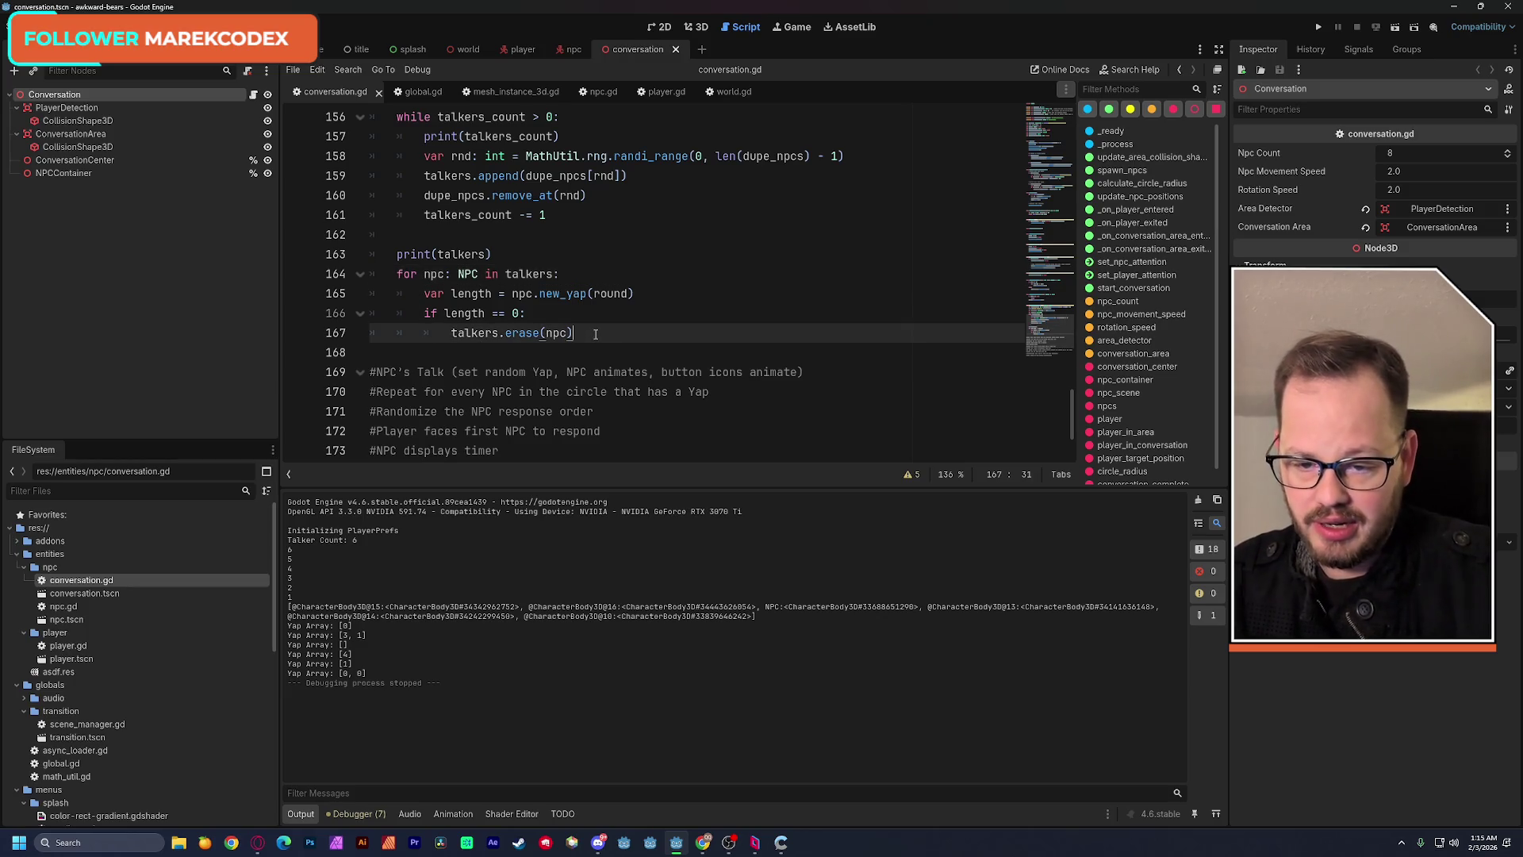
key(Return)
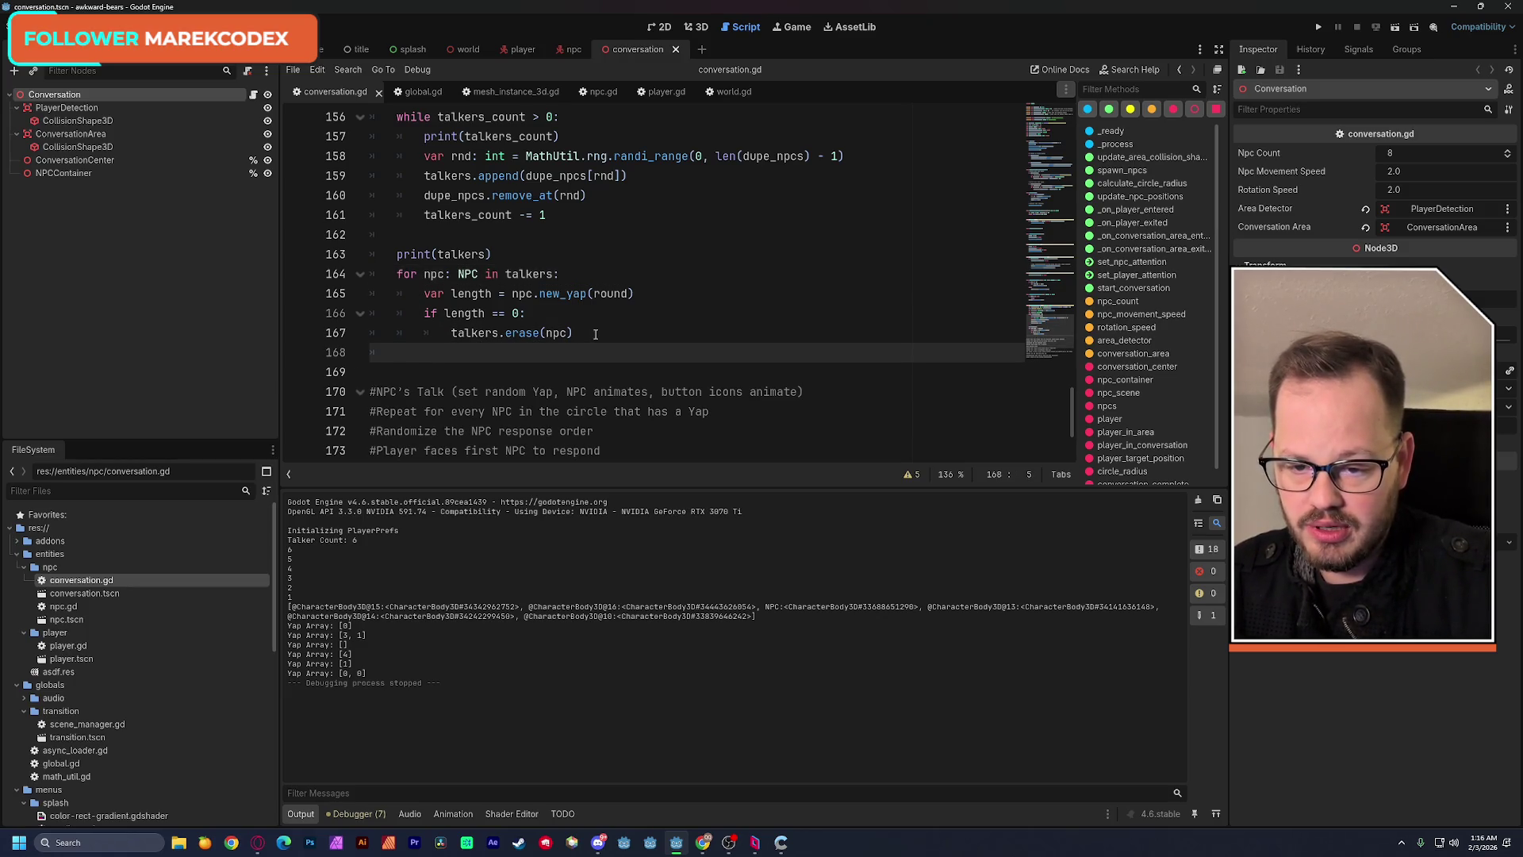
key(BackSpace)
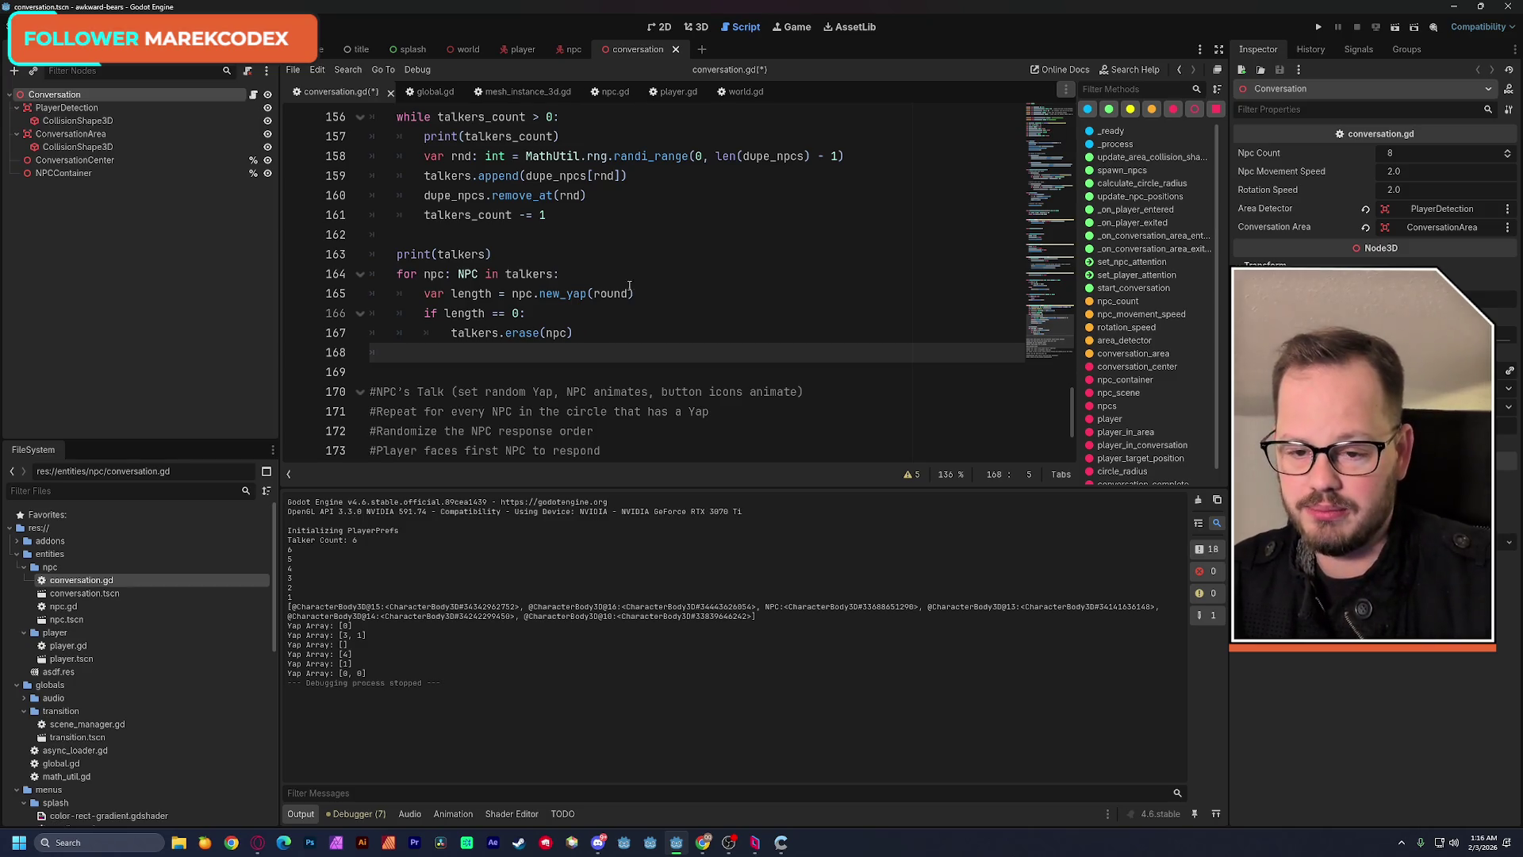
scroll(651, 274, up, 1)
scroll(651, 274, up, 1)
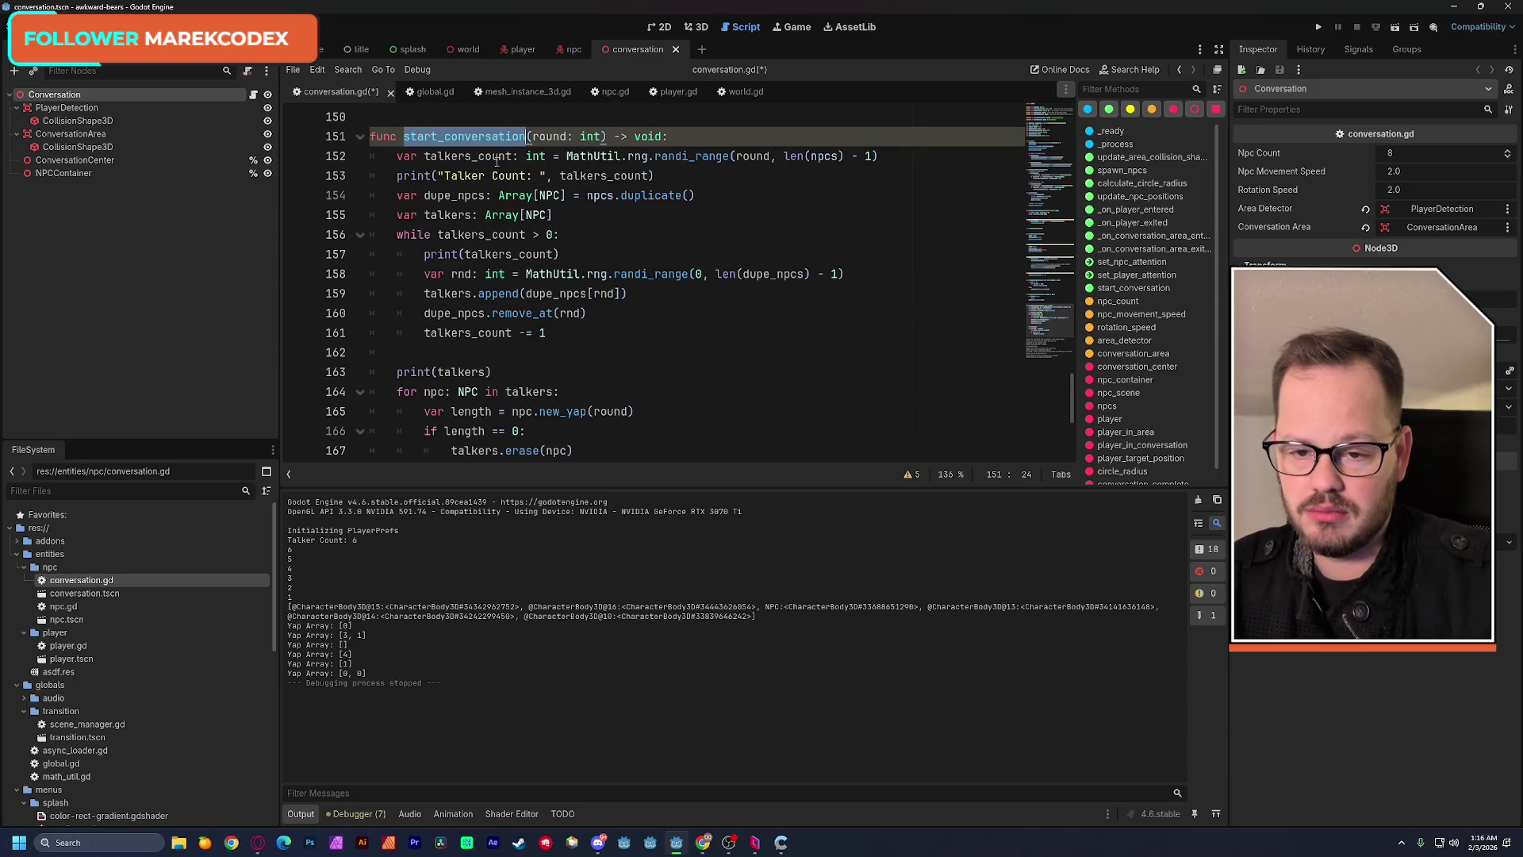
scroll(472, 411, down, 1)
After the loop, write 'if len(talkers) == 0:' with an indented line below it.
click(472, 411)
key(Return)
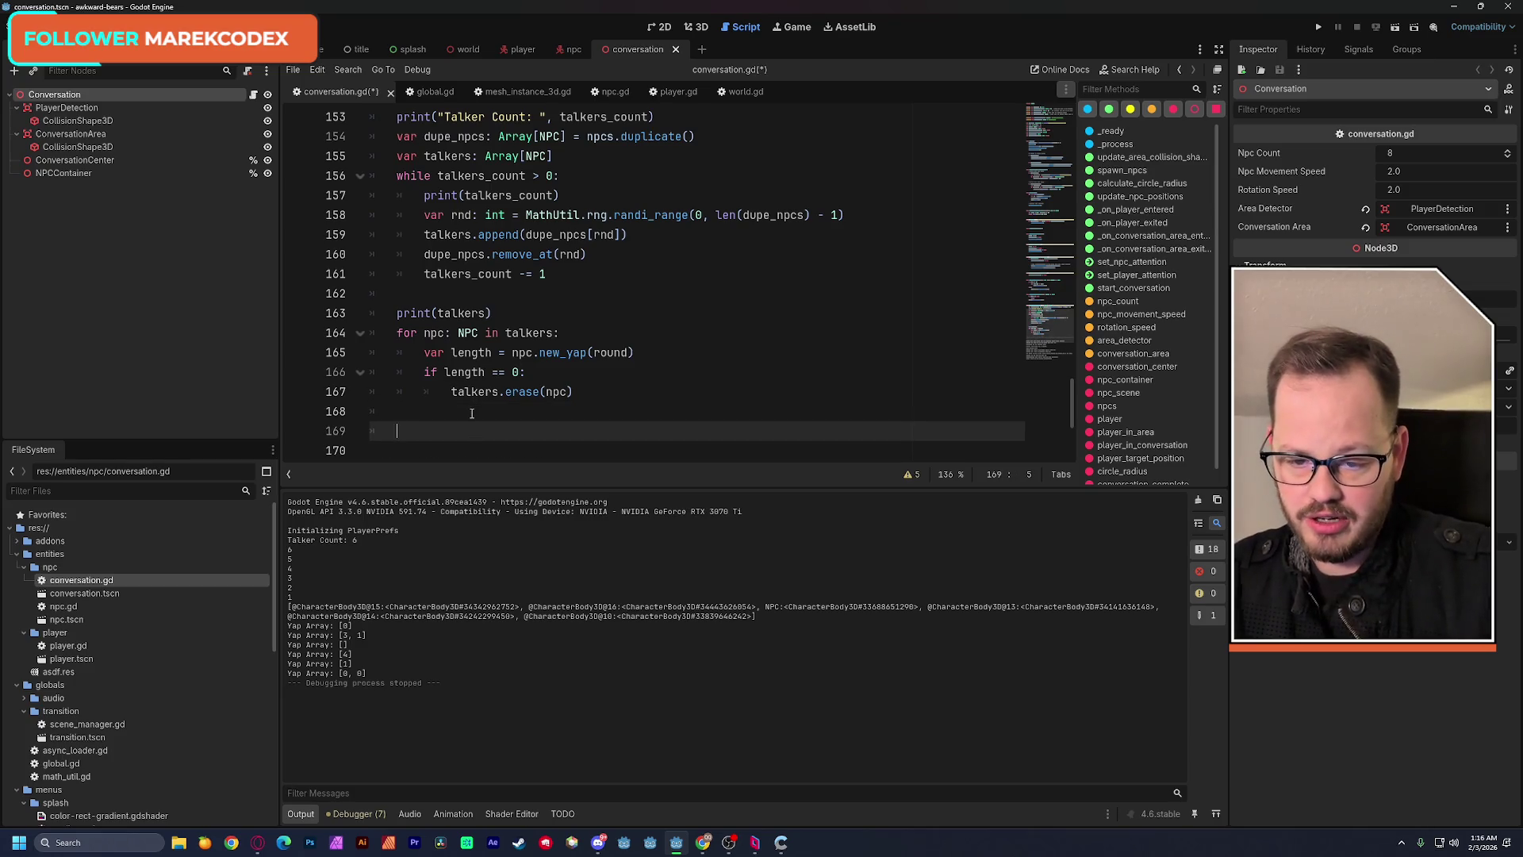
text(if)
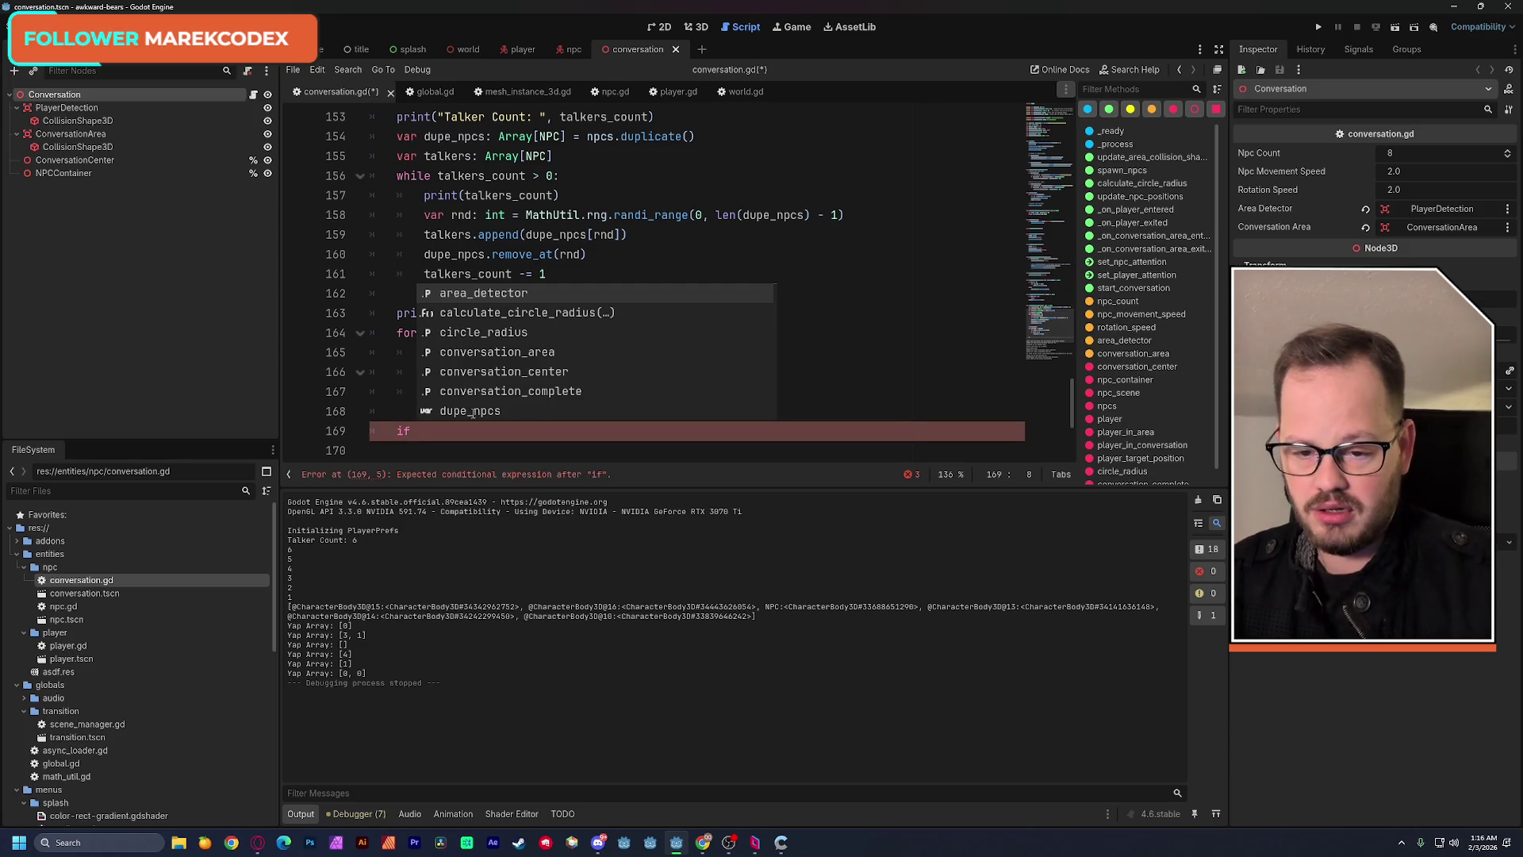
click(851, 214)
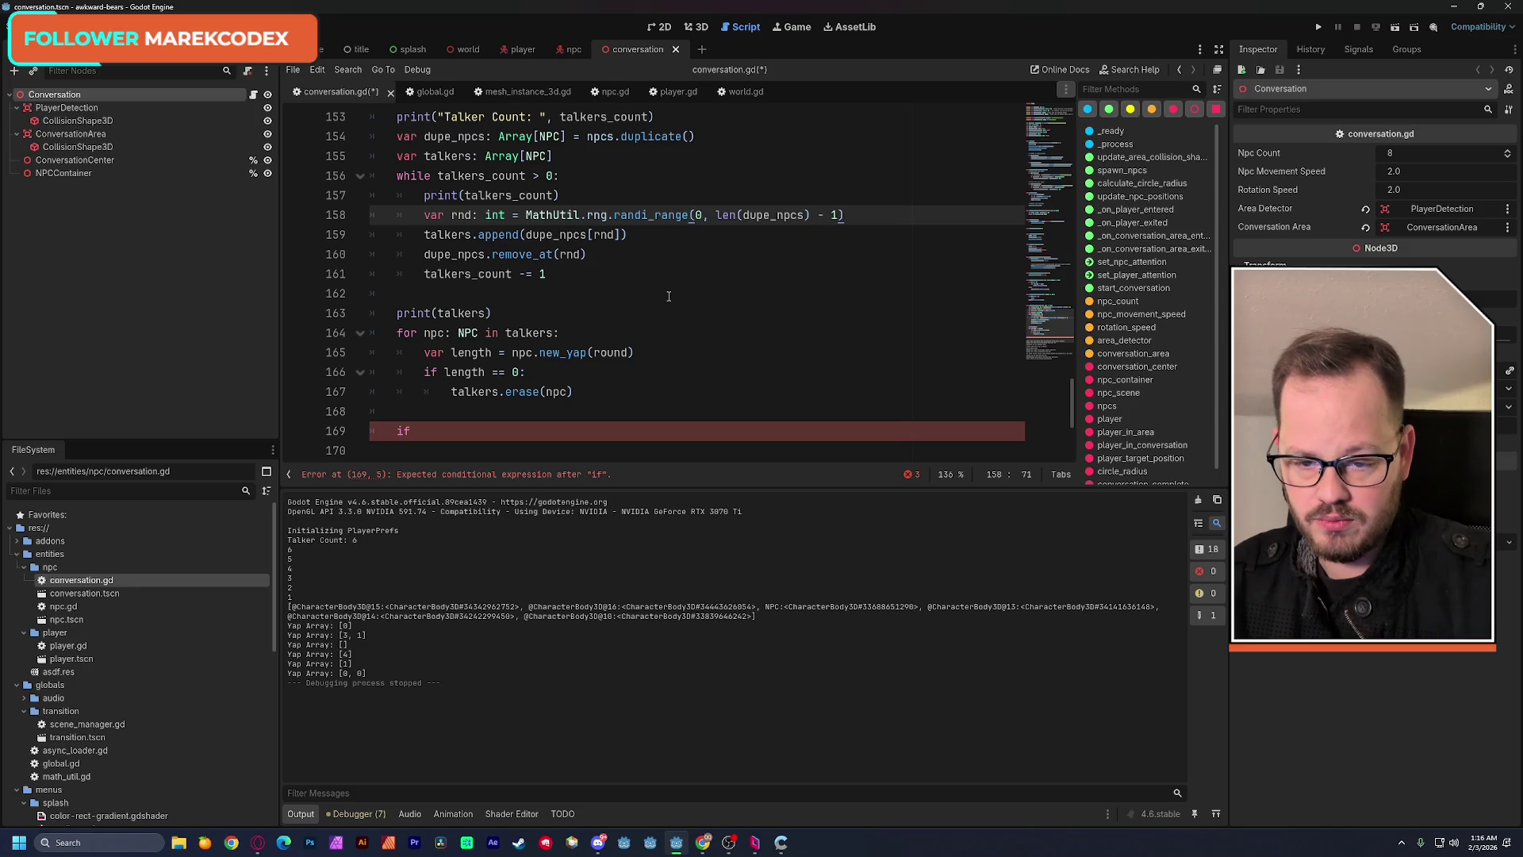
click(449, 431)
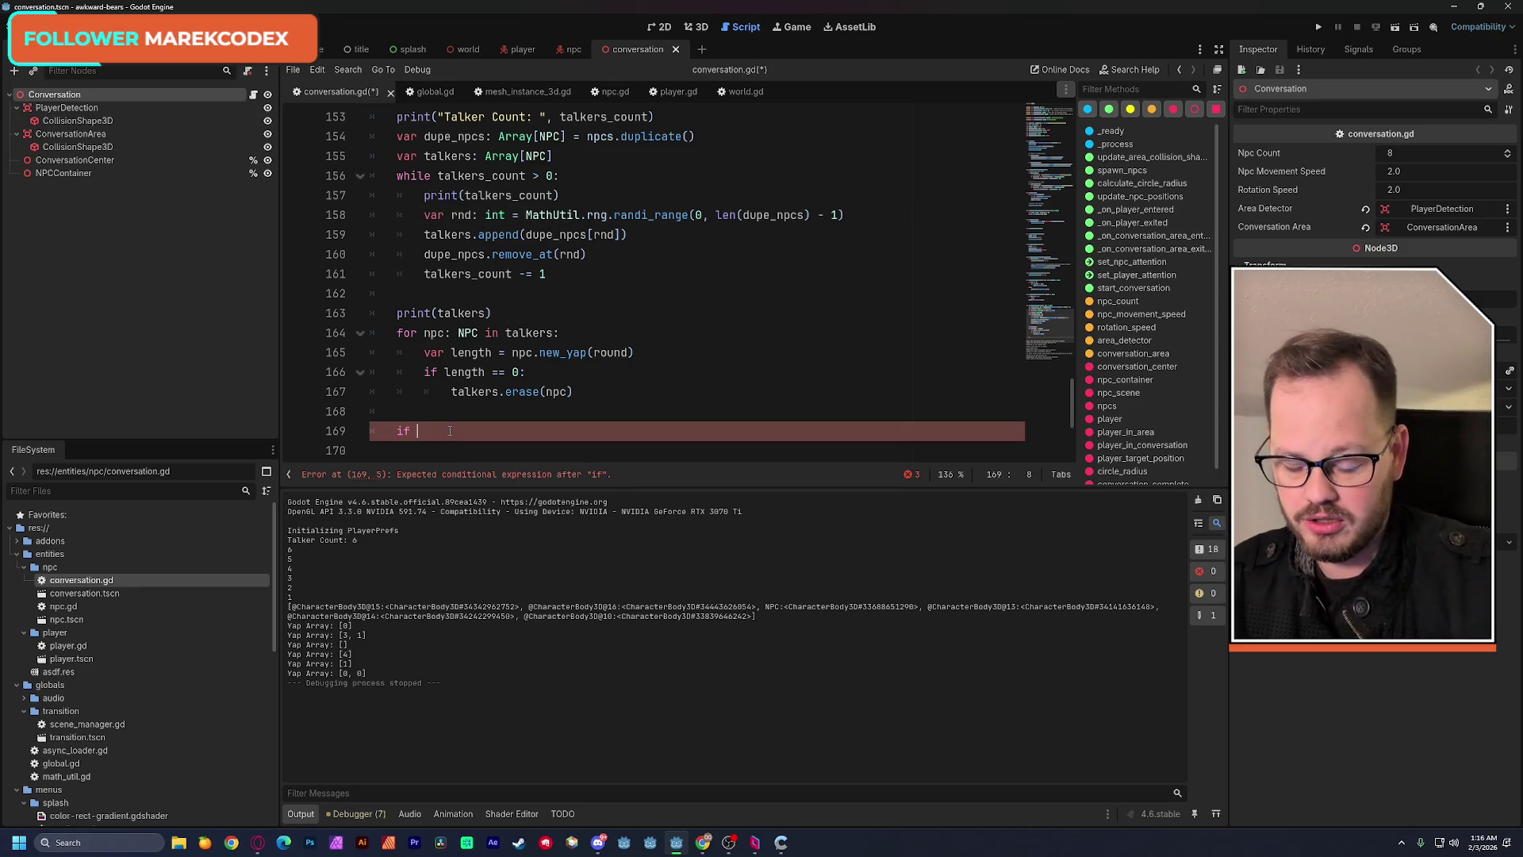
text(len()
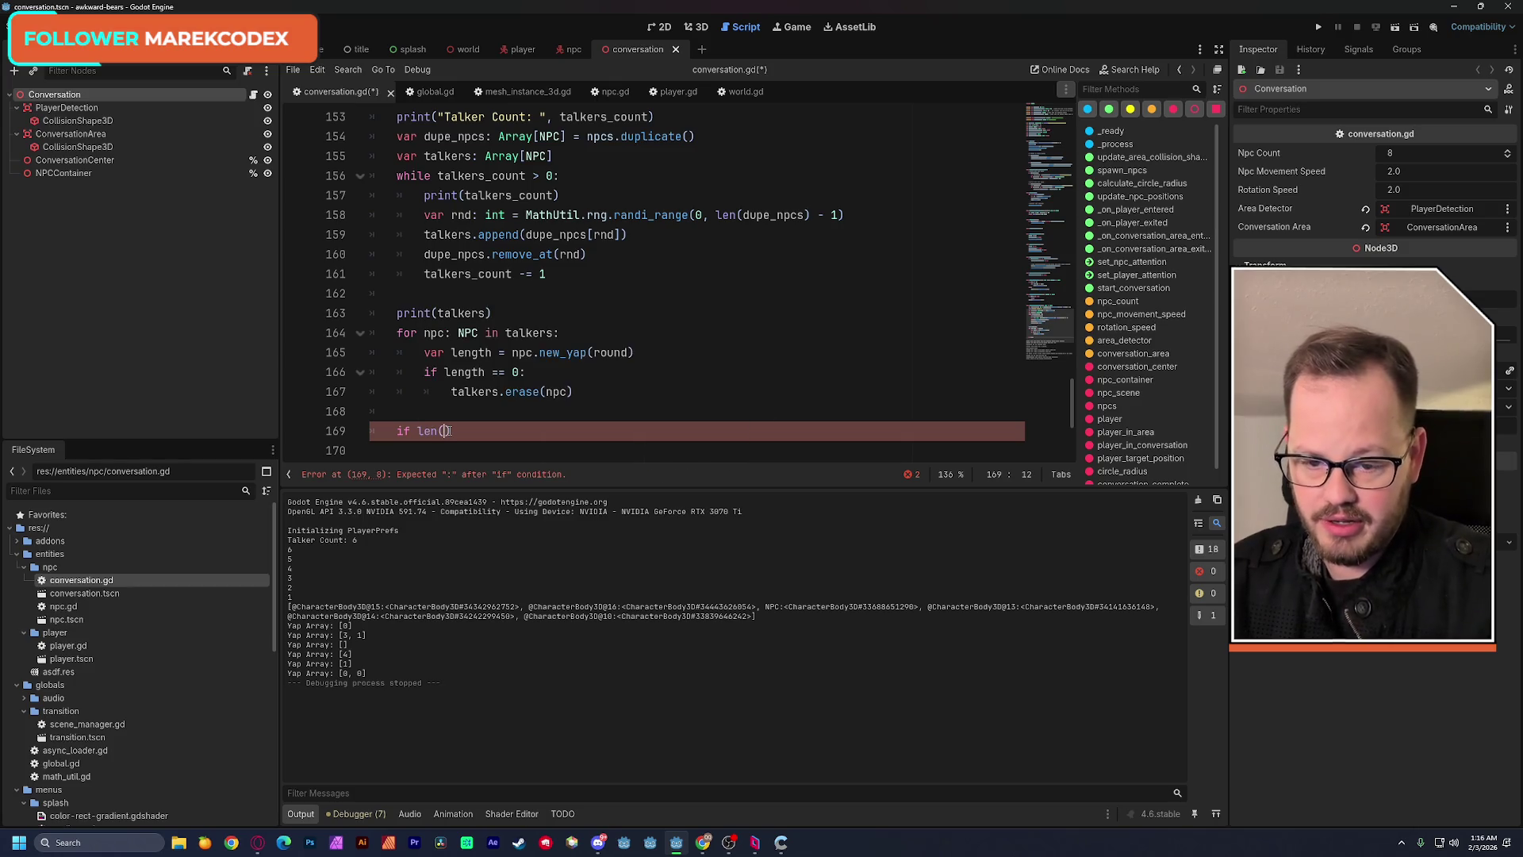
text(talker)
key(Return)
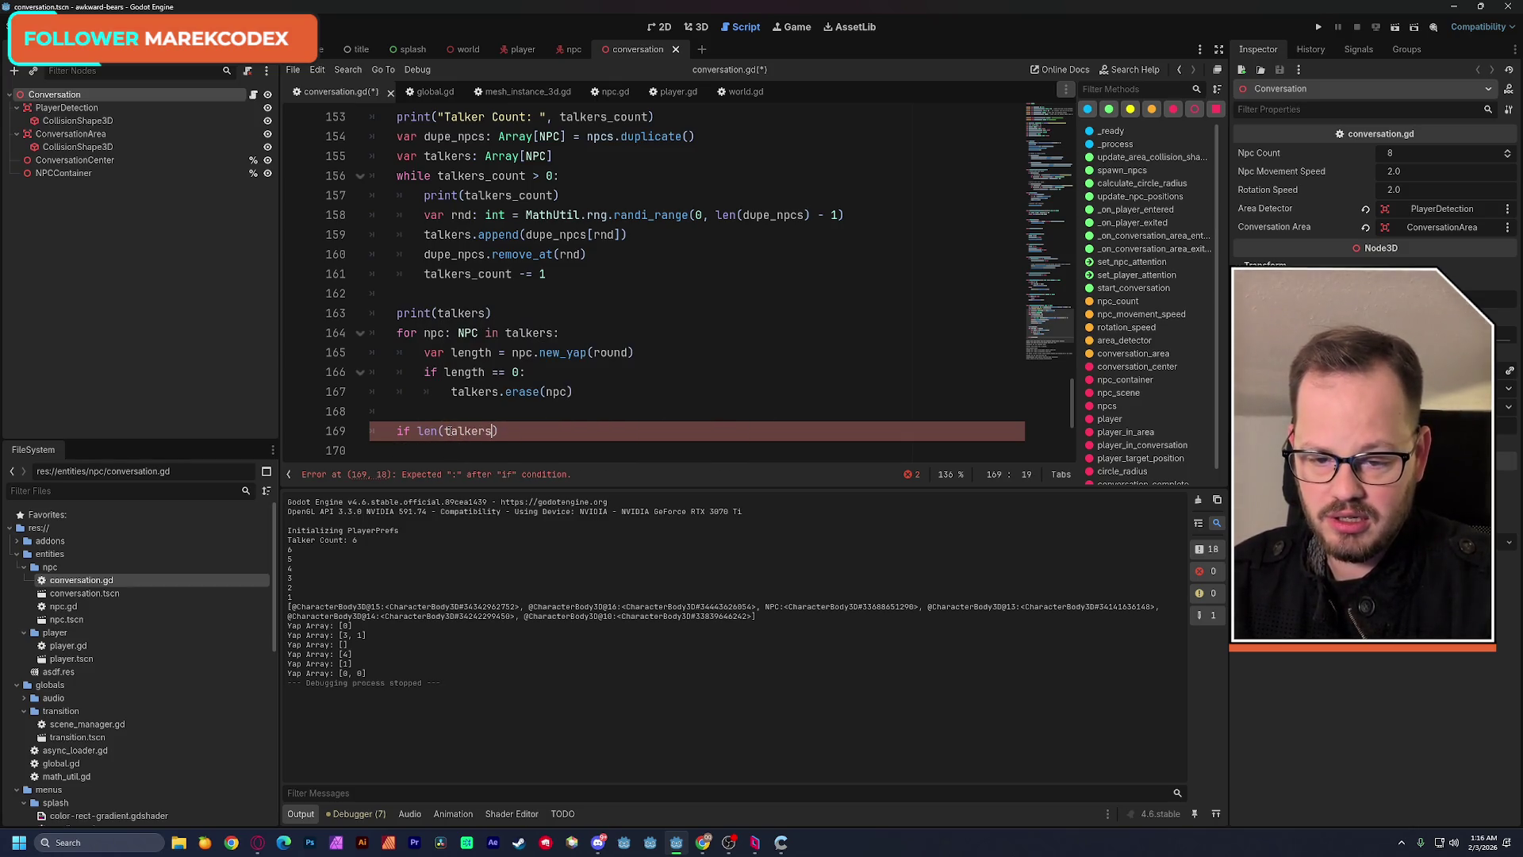
text( == 0)
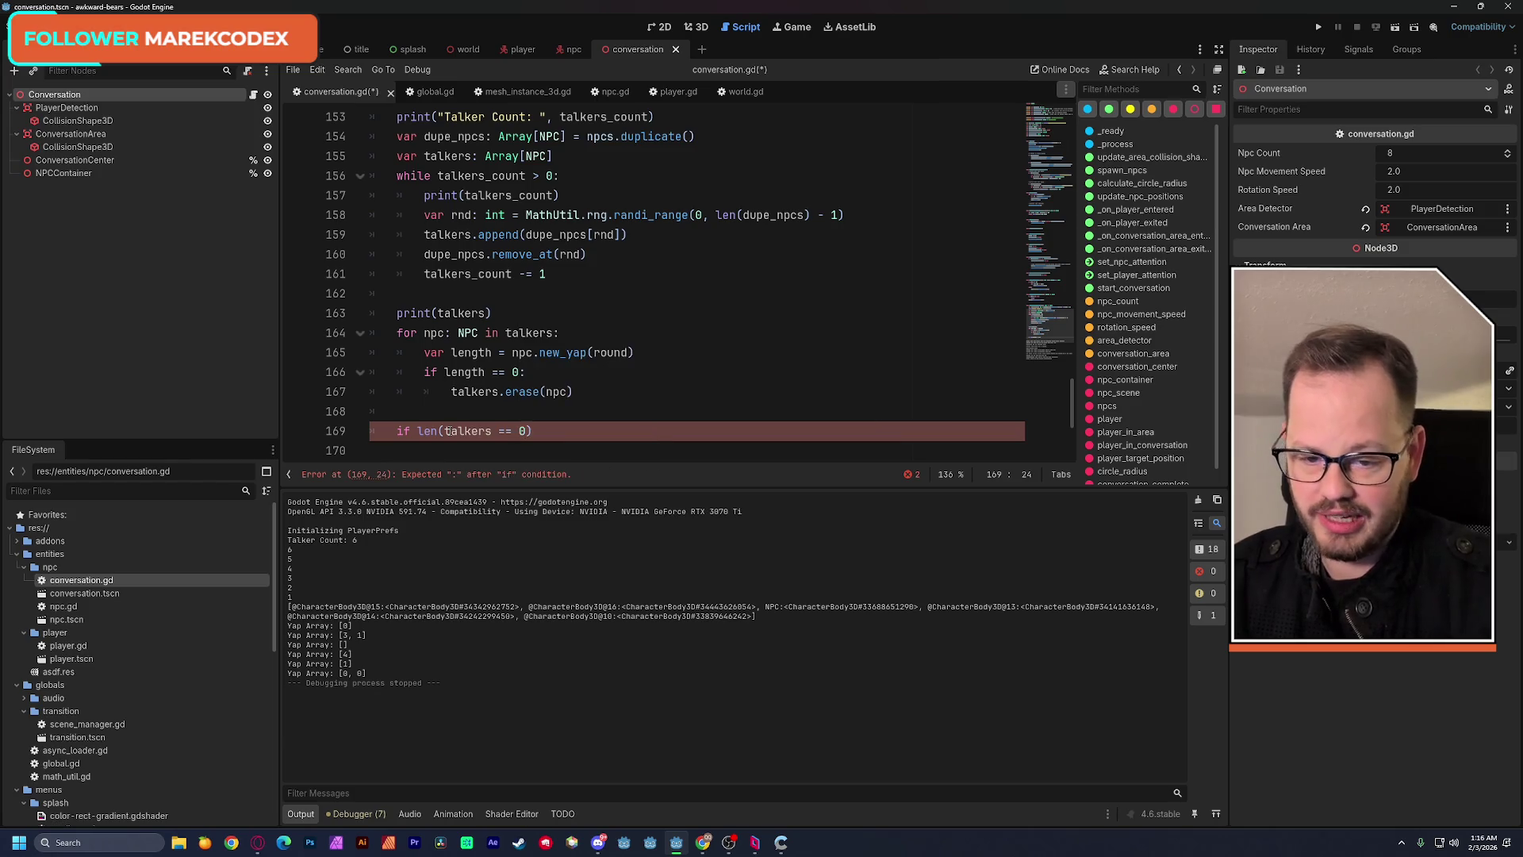
text())
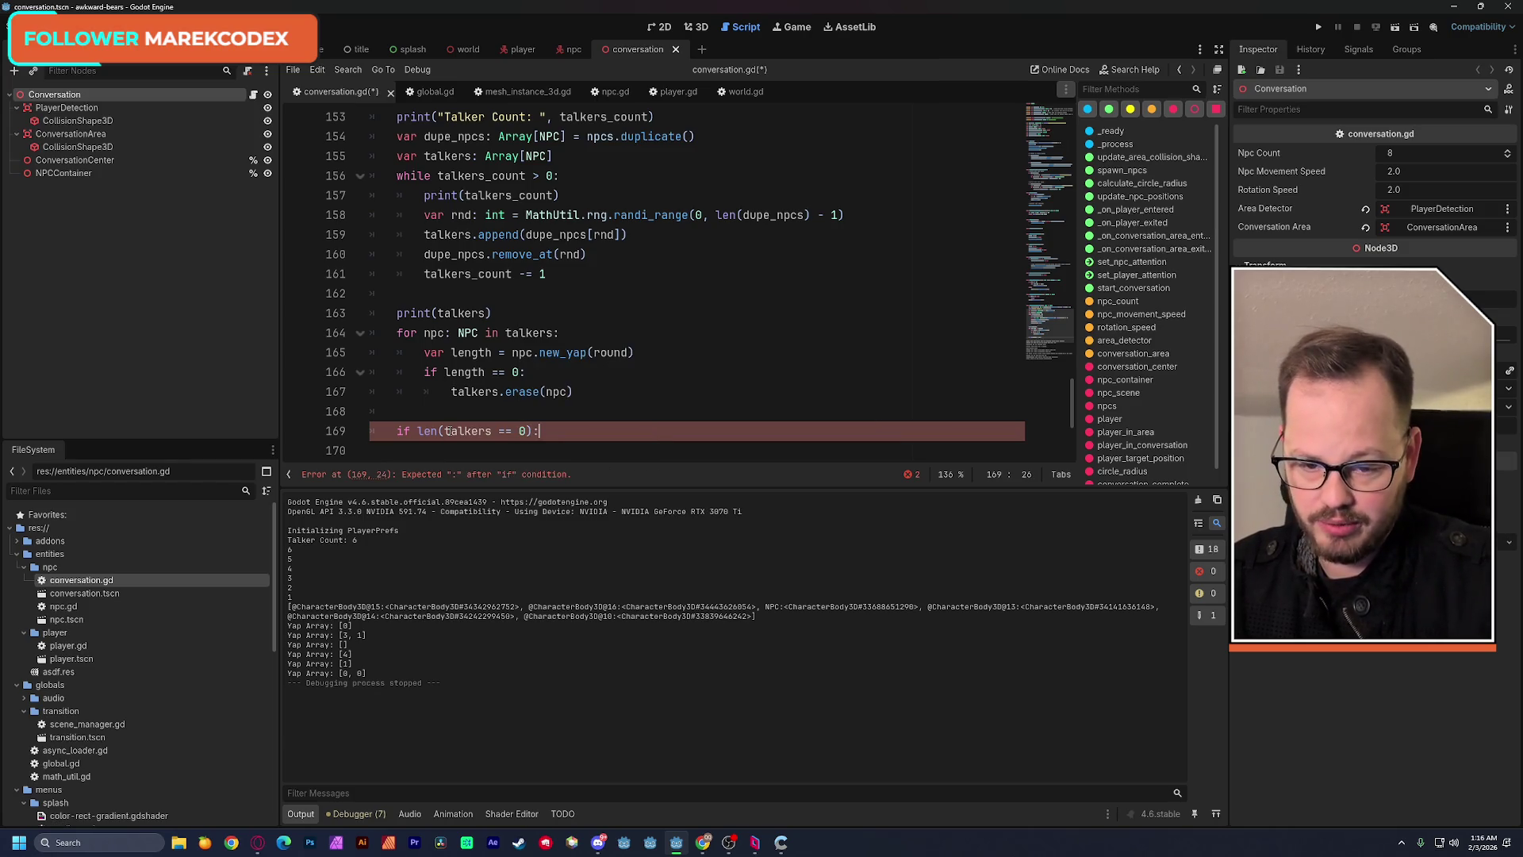
key(Return)
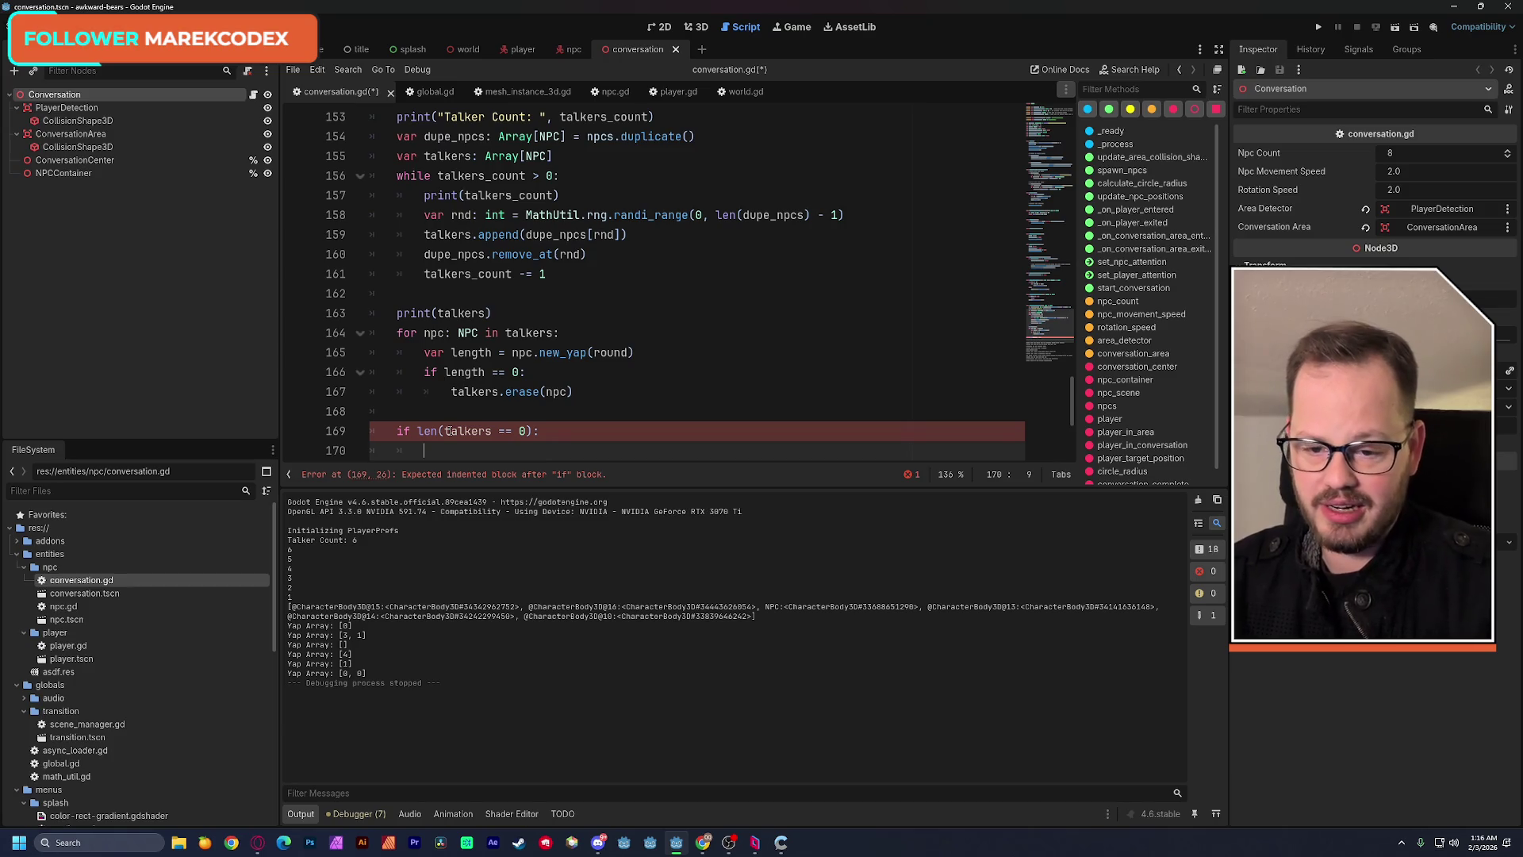
scroll(445, 433, up, 2)
Paste start_conversation(round) under the condition and fix the parenthesis after talkers.
double_click(493, 194)
key(ctrl+c)
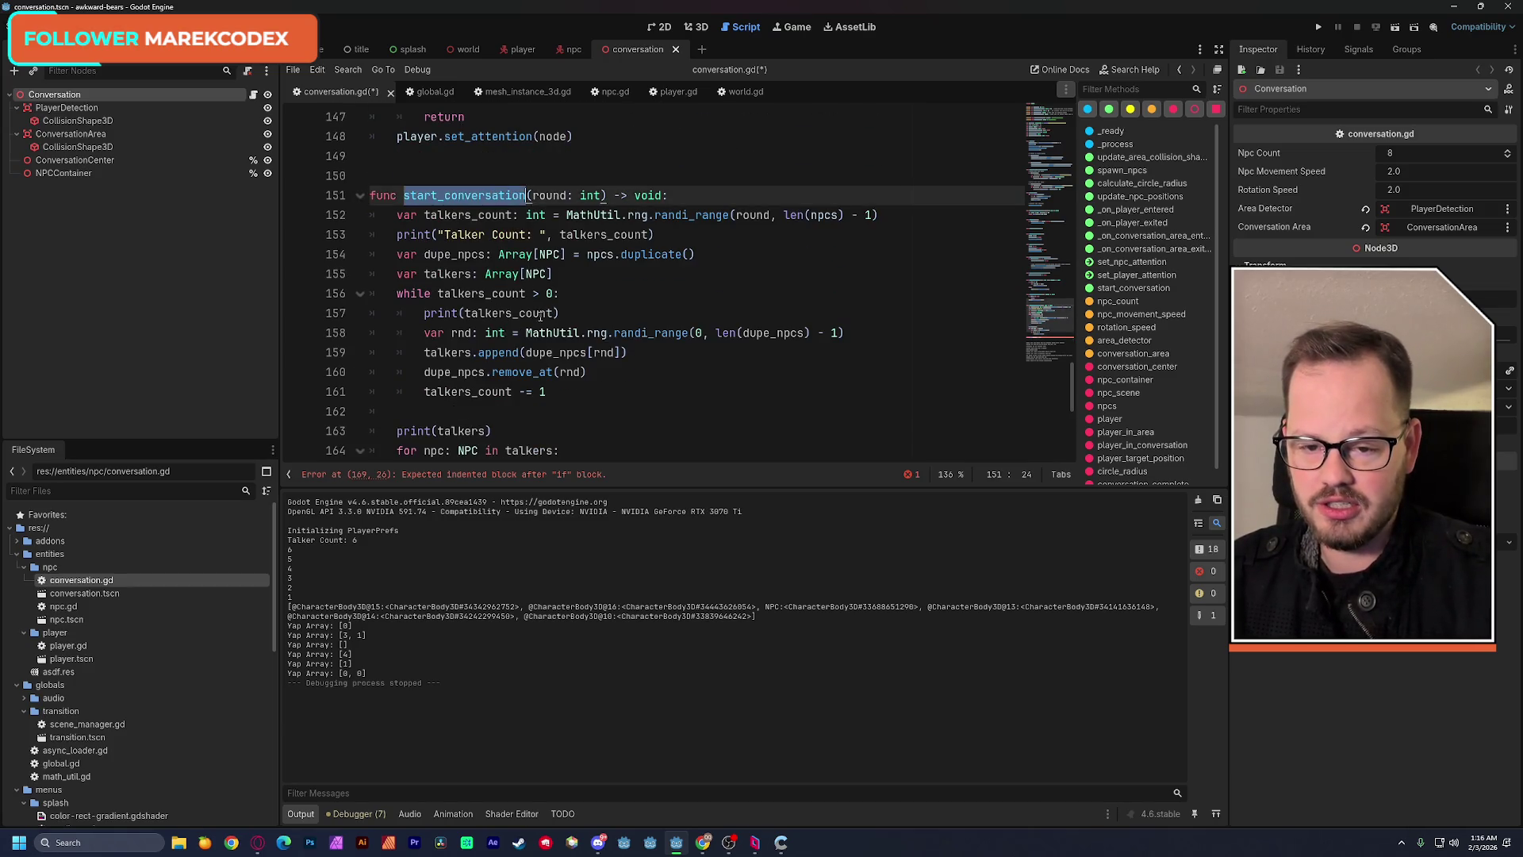
scroll(506, 342, down, 4)
click(457, 334)
key(ctrl+v)
text(()
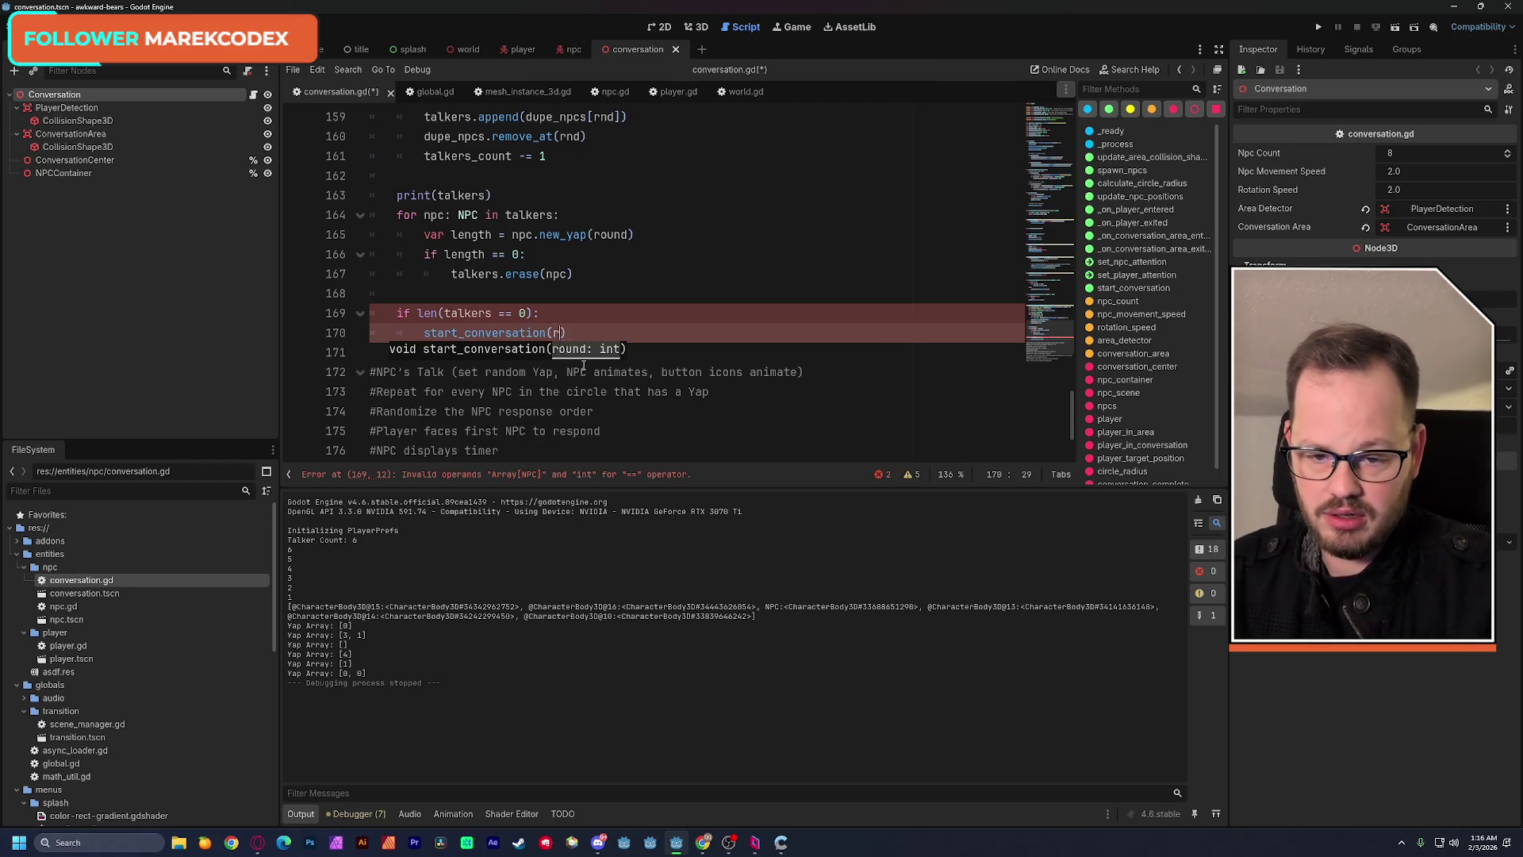
text(ound)
click(1000, 200)
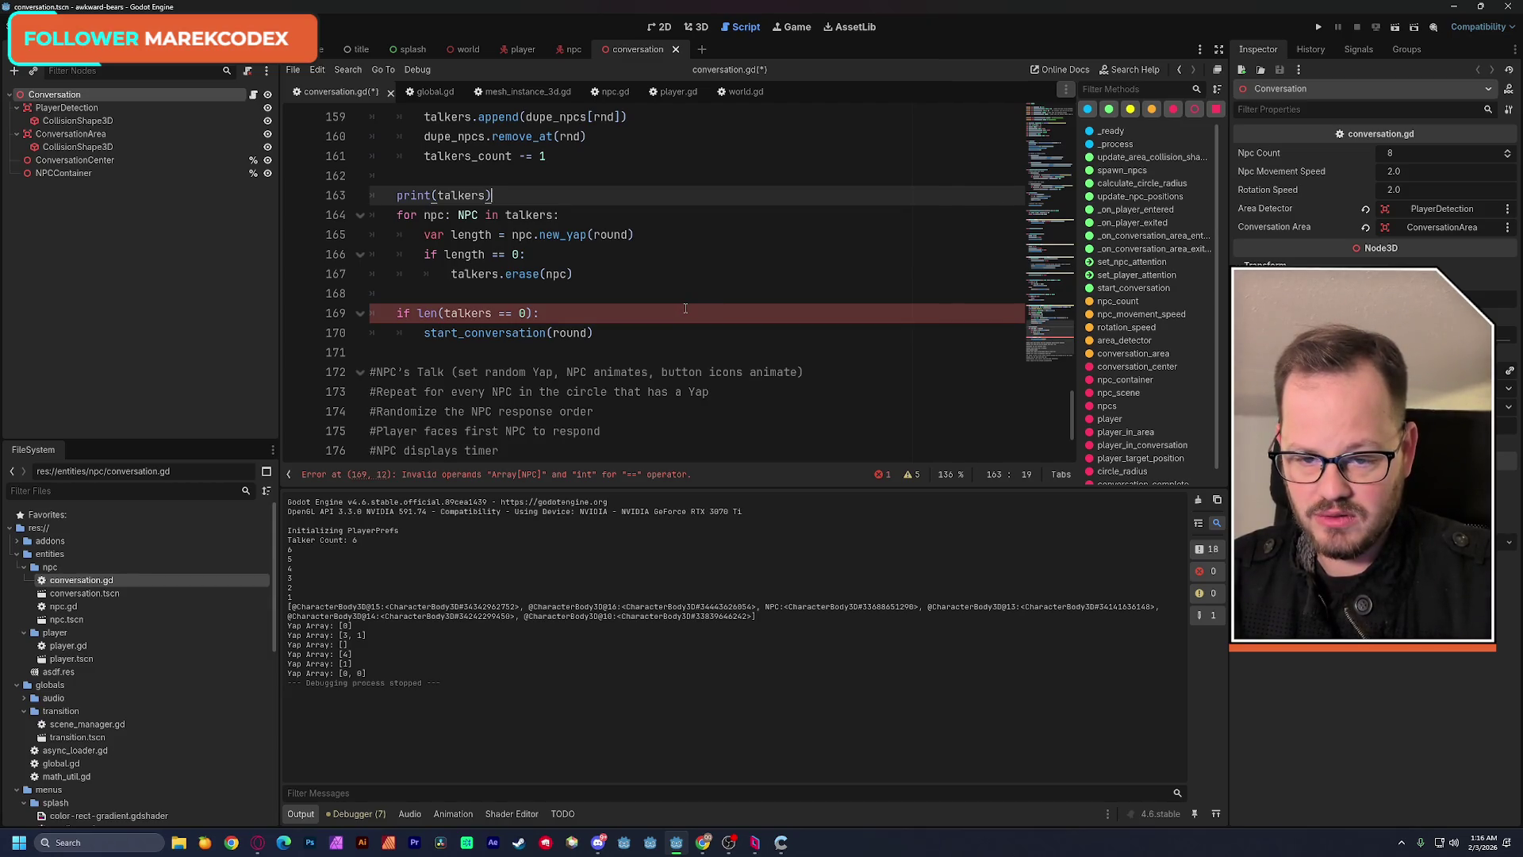
click(494, 313)
text())
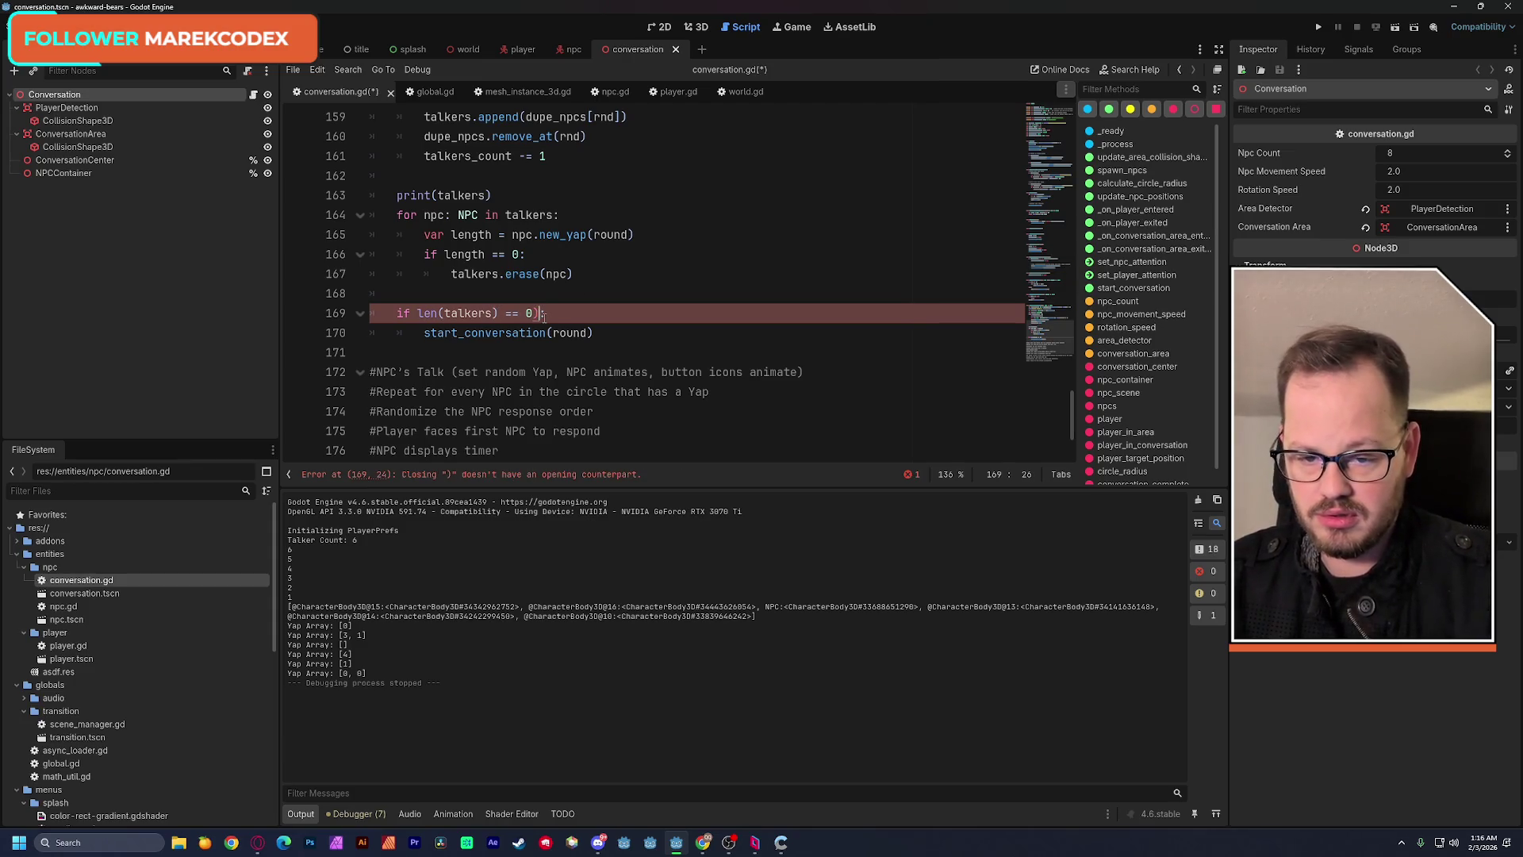
text(:)
click(637, 235)
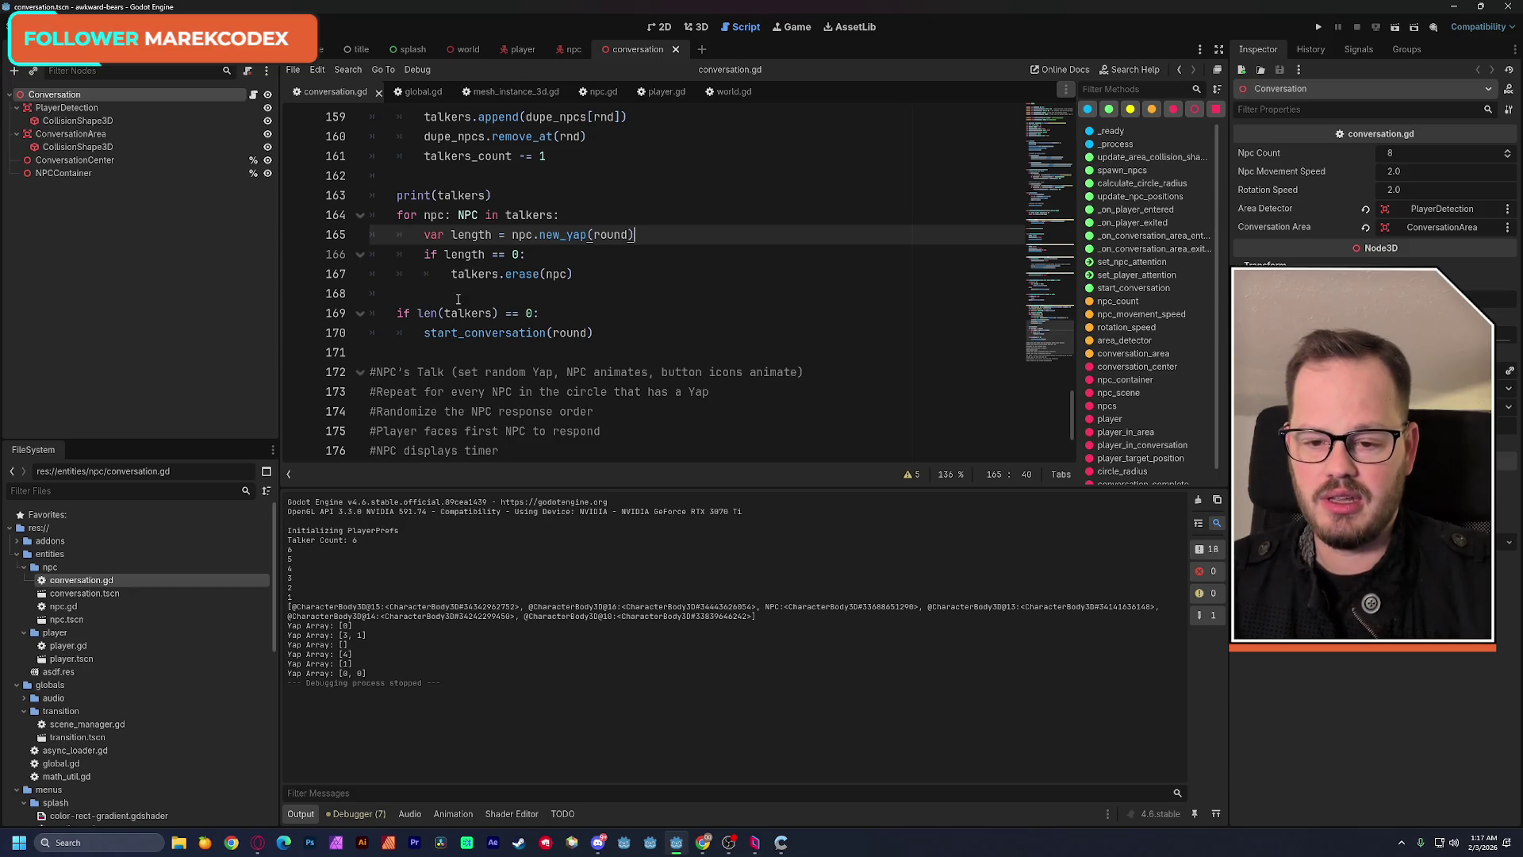
drag(400, 311, 637, 332)
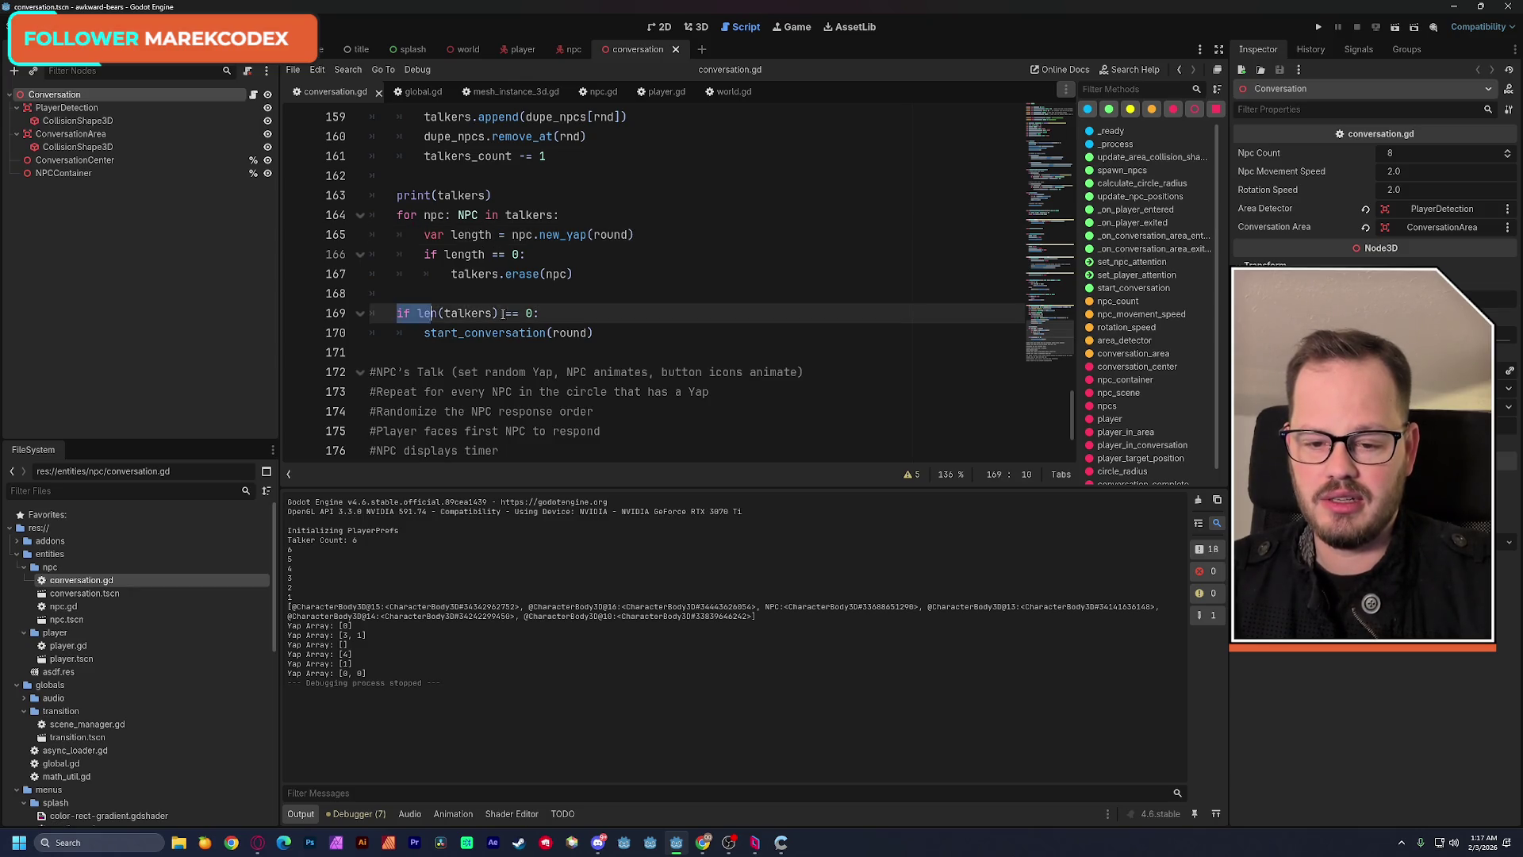
click(637, 333)
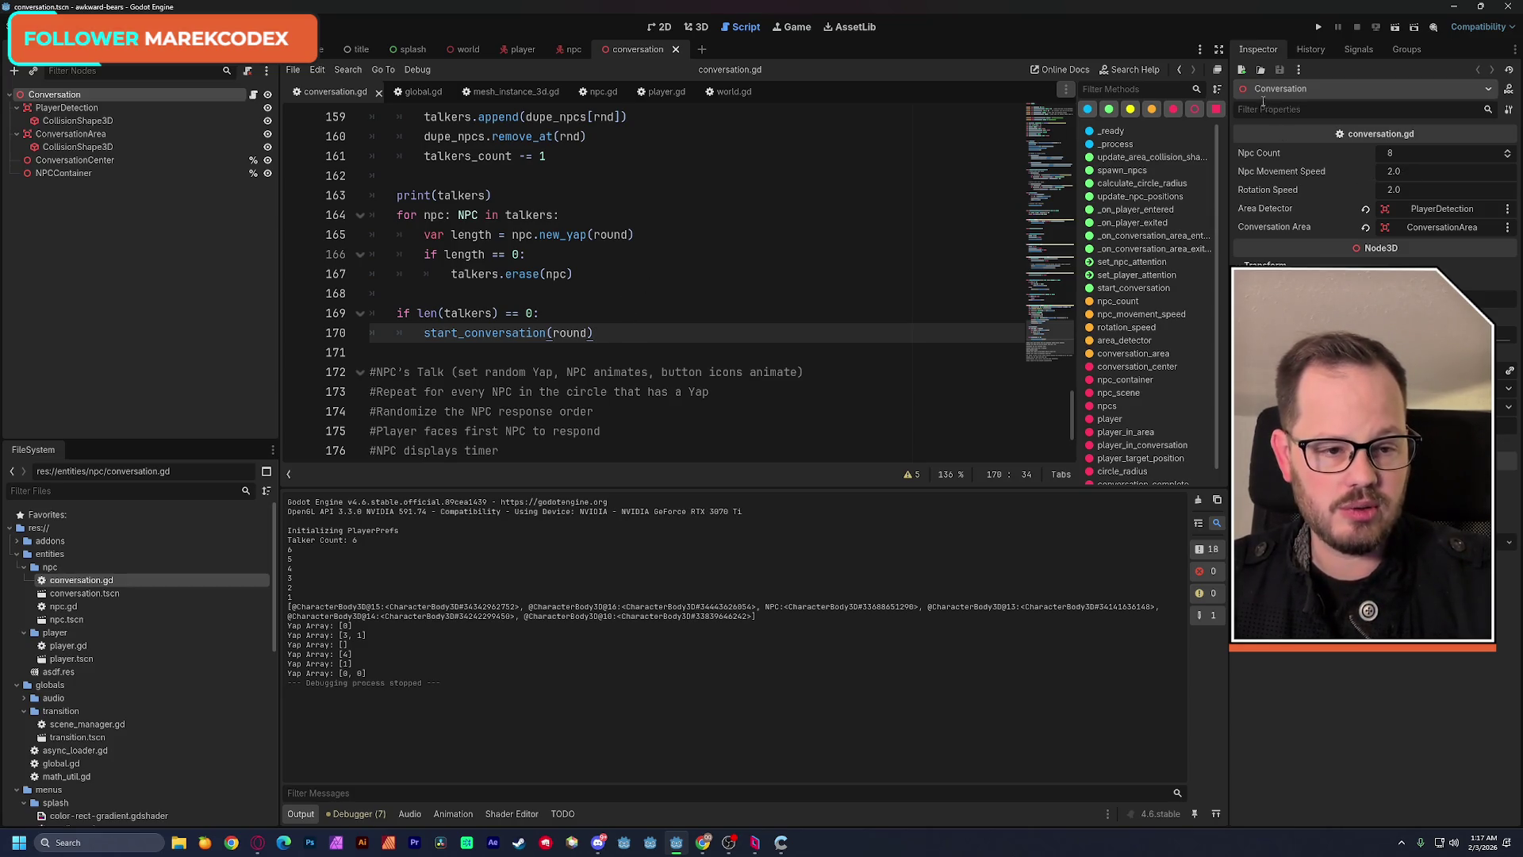
Run the scene, watch the talker count and yap arrays log, stop it, and leave a blank line after the restart call.
click(1396, 27)
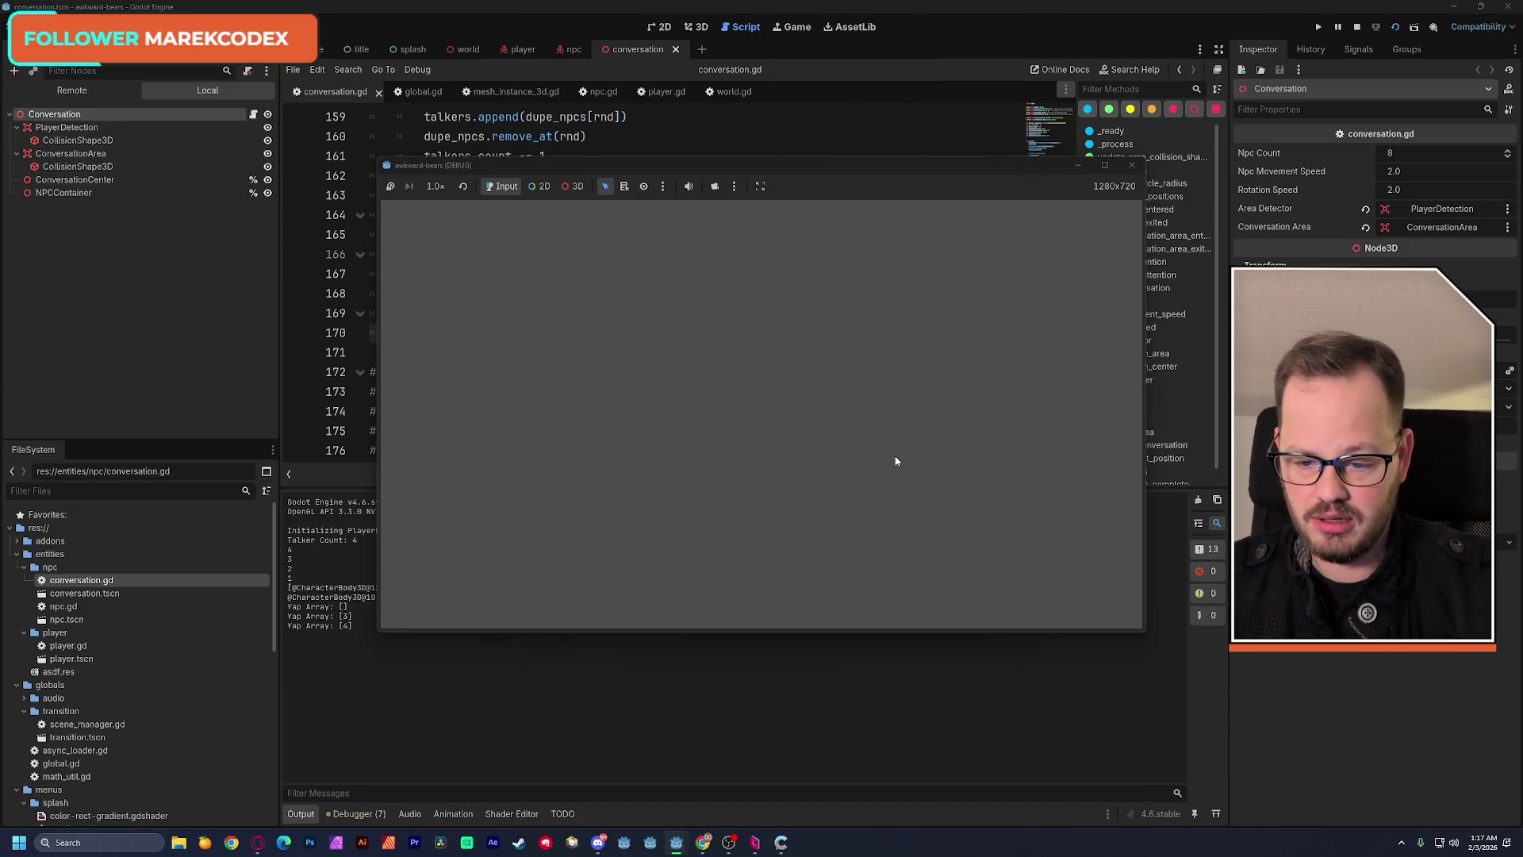
click(596, 11)
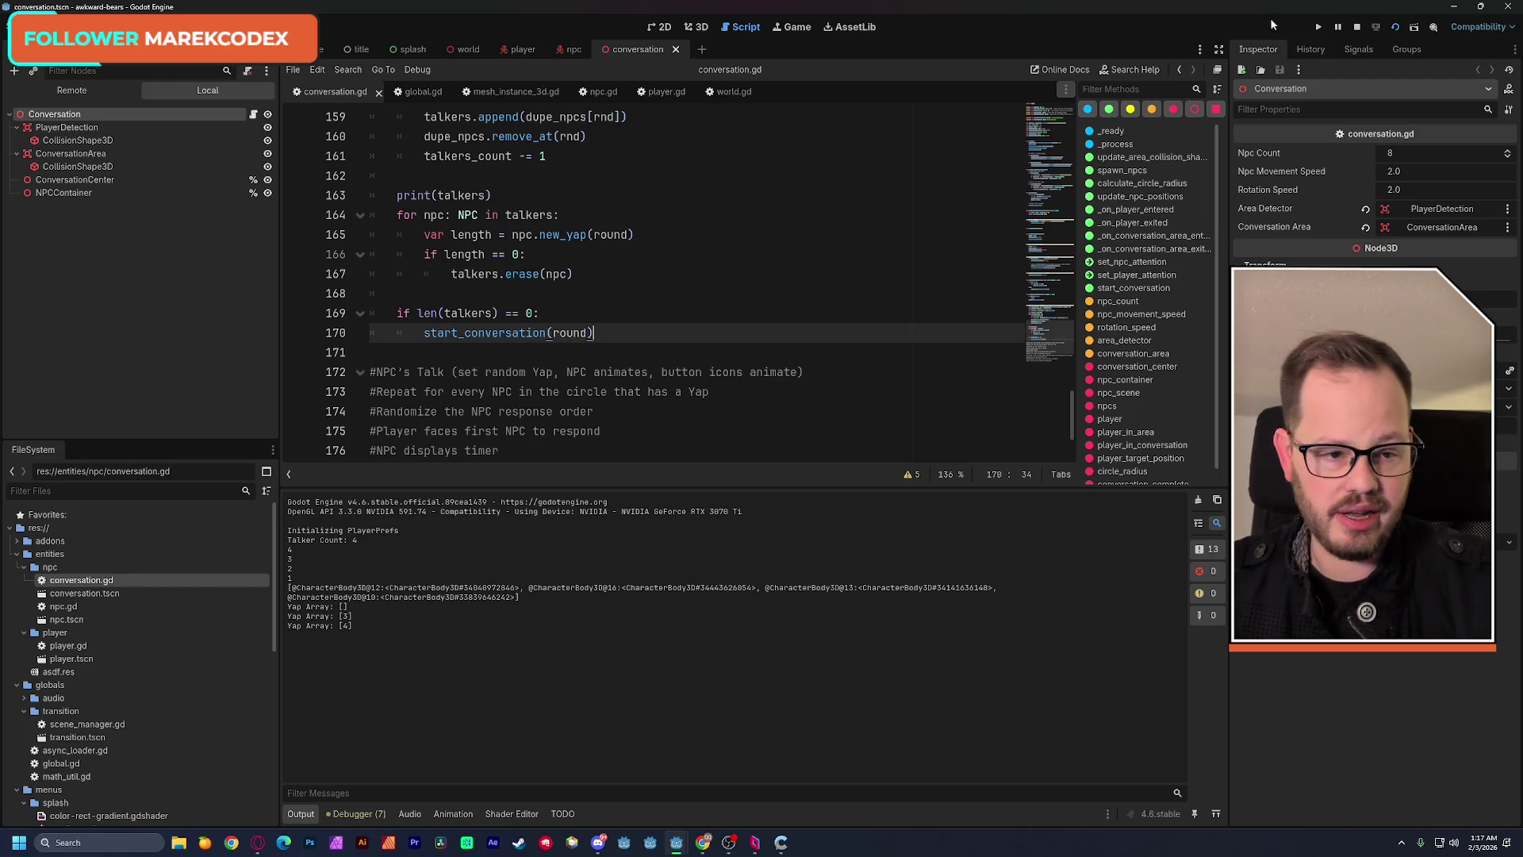
click(1359, 29)
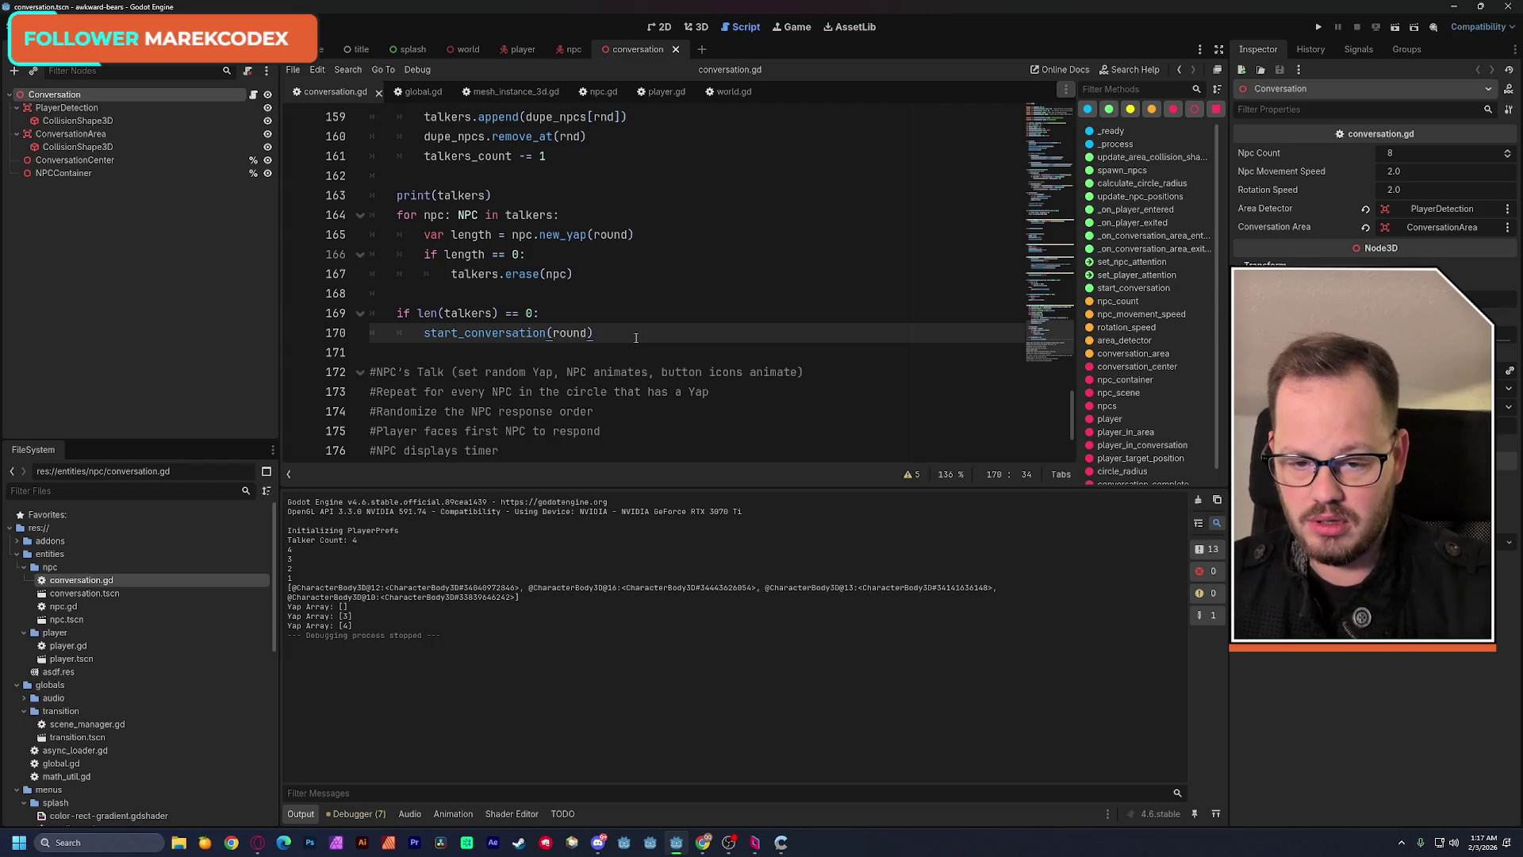
key(Return)
key(BackSpace)
Add print("Total Talkers: ", len(talkers)) after the if block, save, and rerun so the log shows Total Talkers: 5.
key(Return)
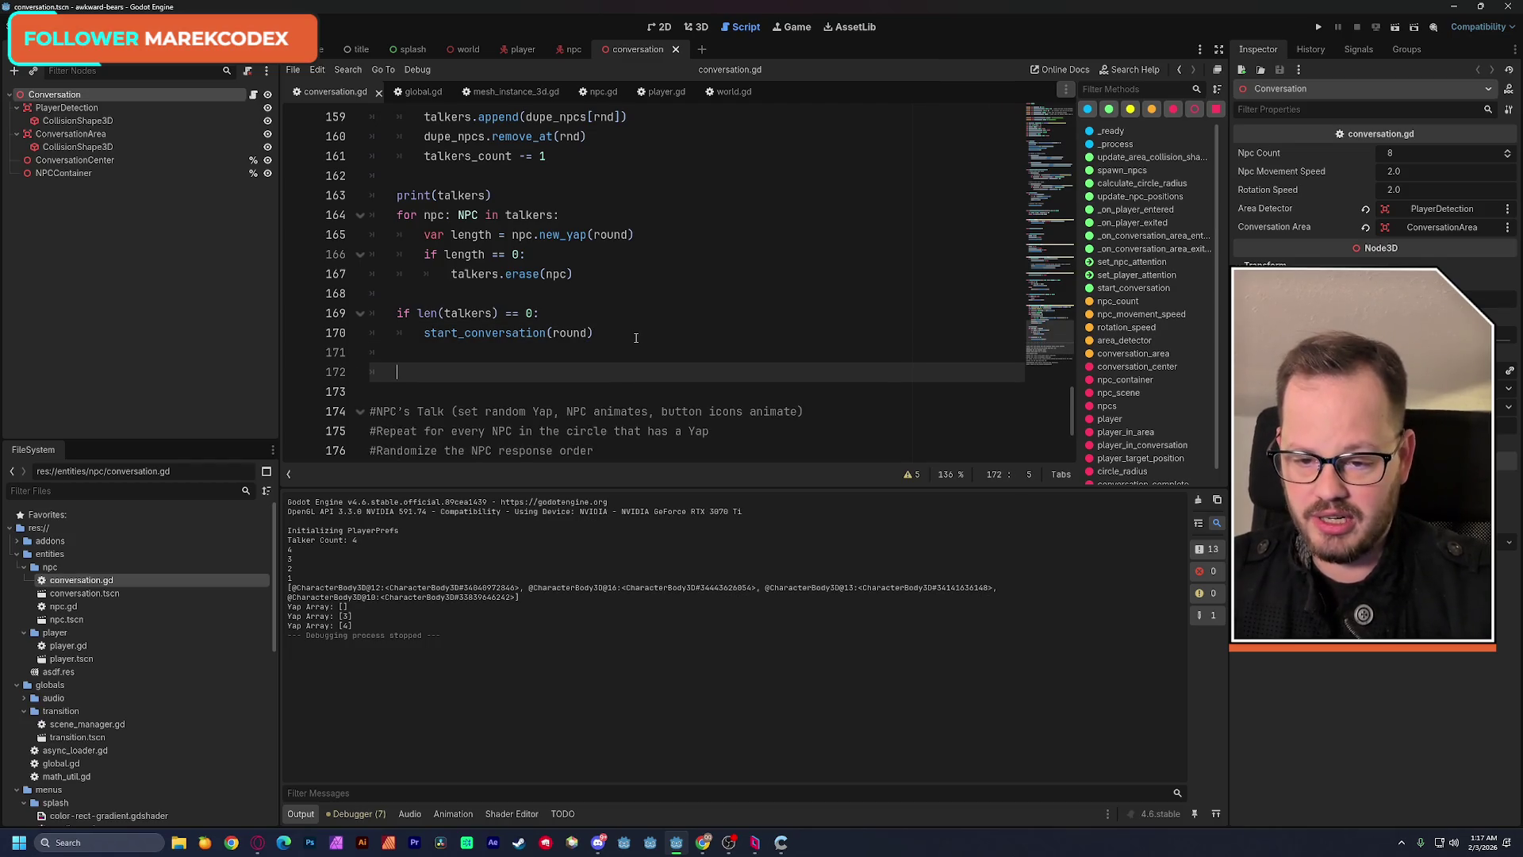
text(print)
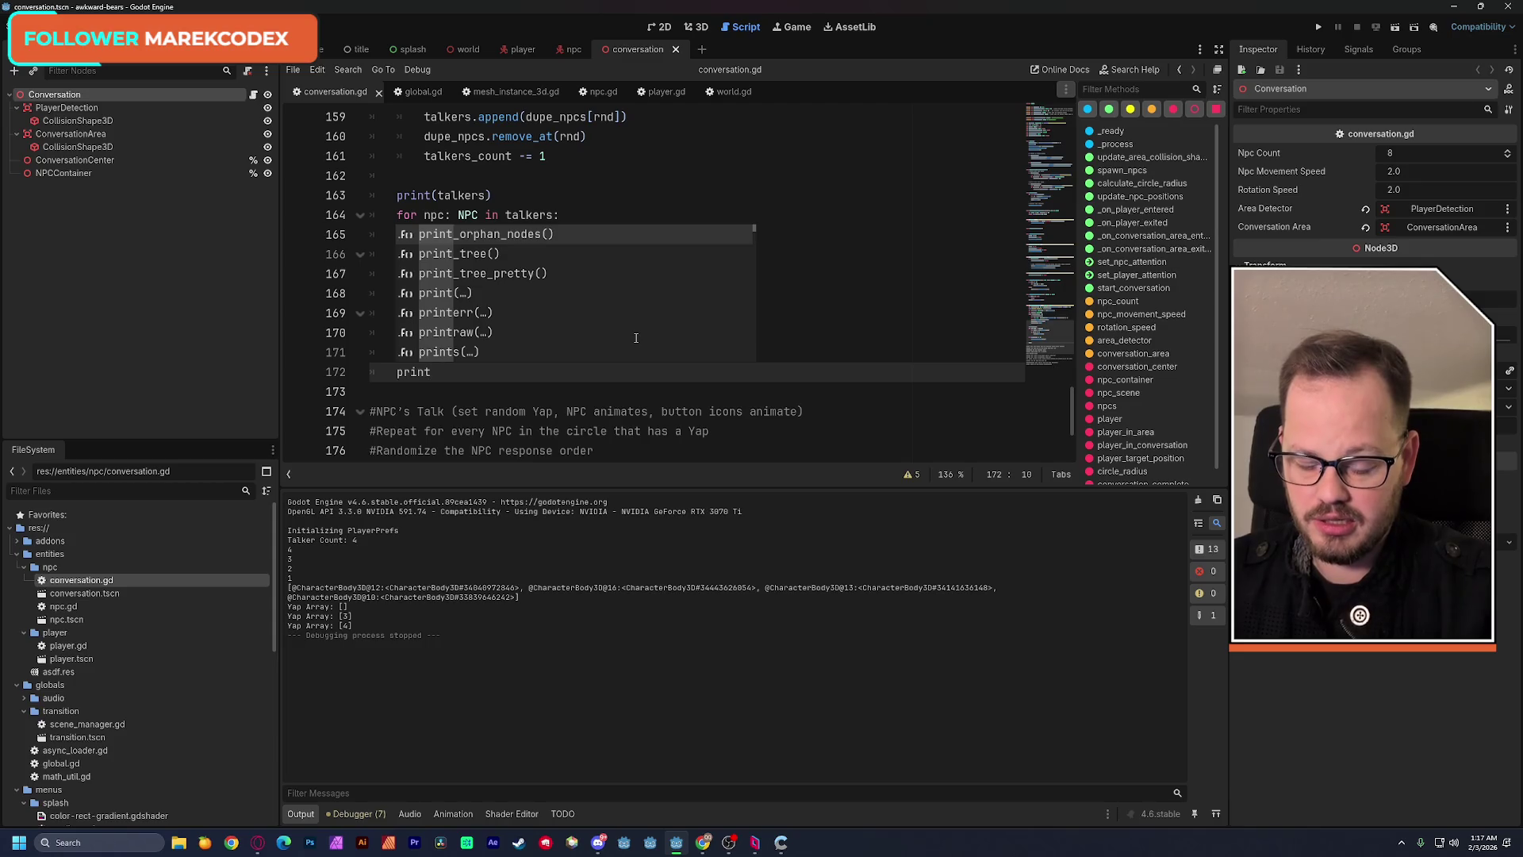
text(("Total Talkers:)
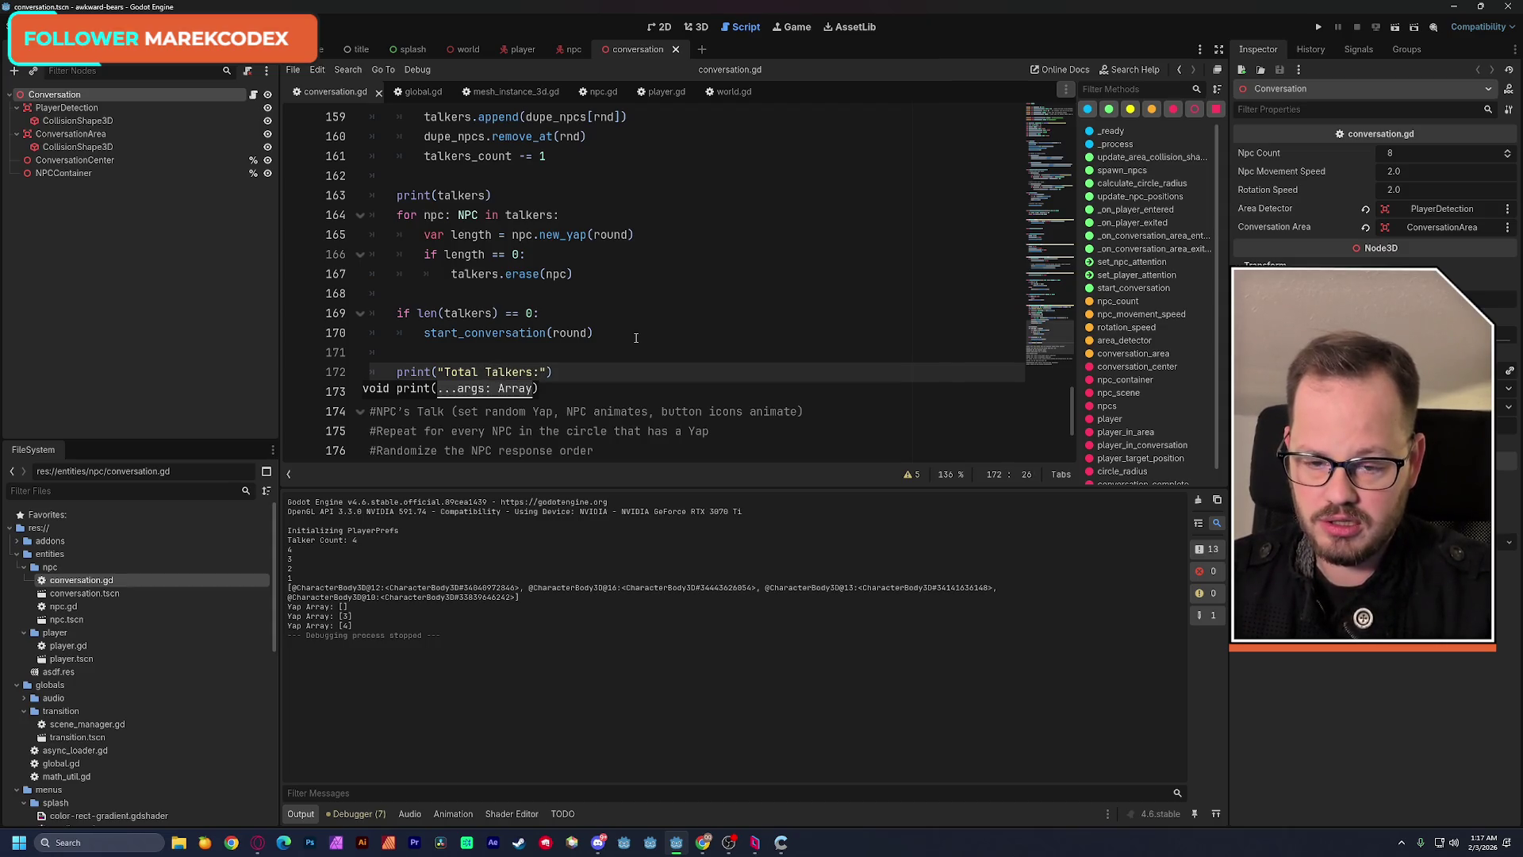
text( ",)
drag(418, 313, 495, 313)
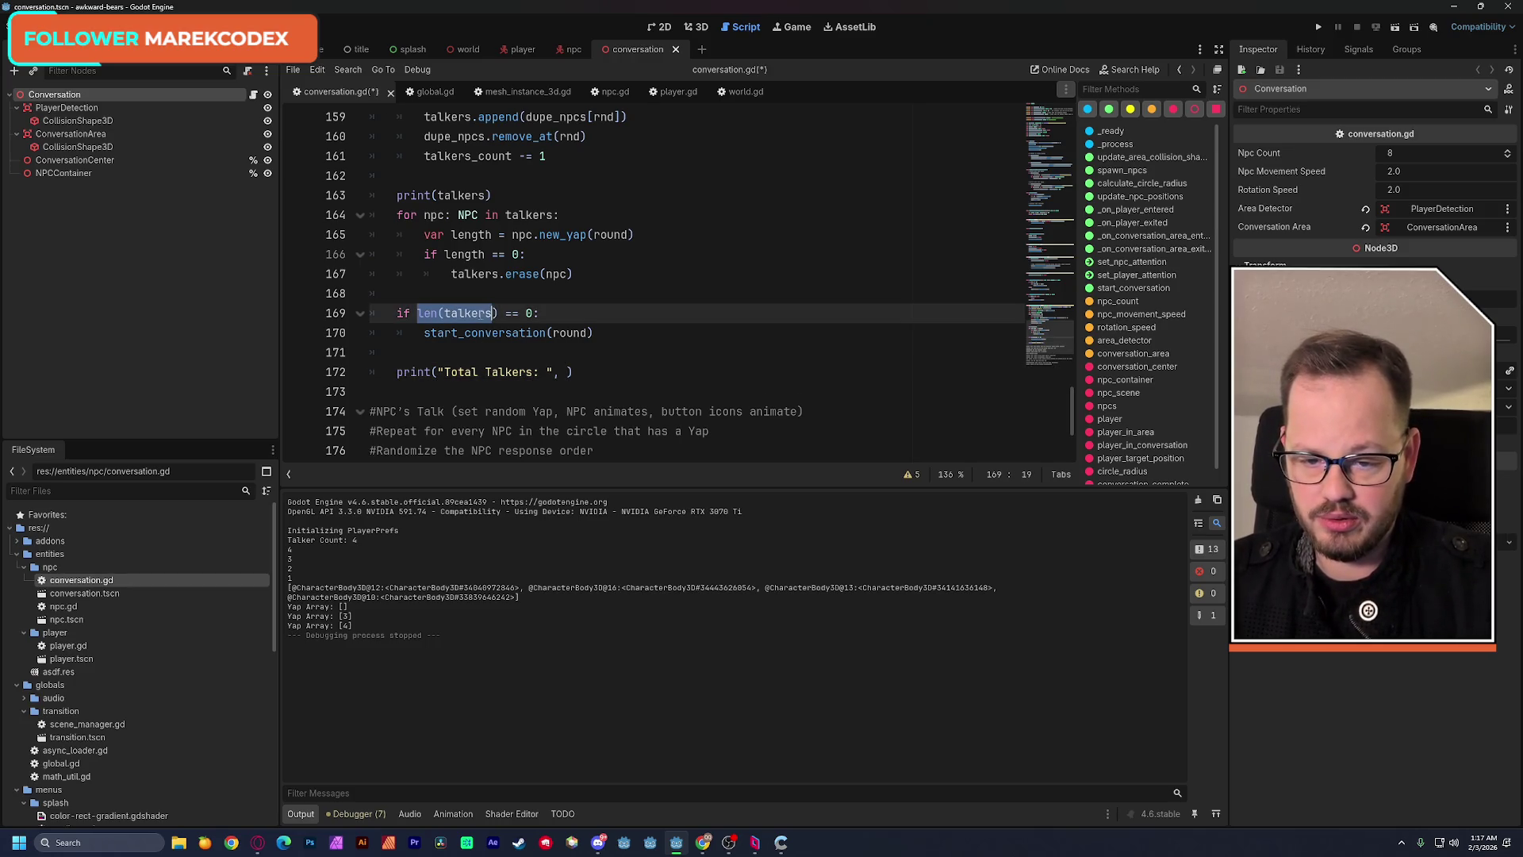
key(ctrl+c)
click(567, 371)
key(ctrl+v)
click(718, 312)
key(ctrl+s)
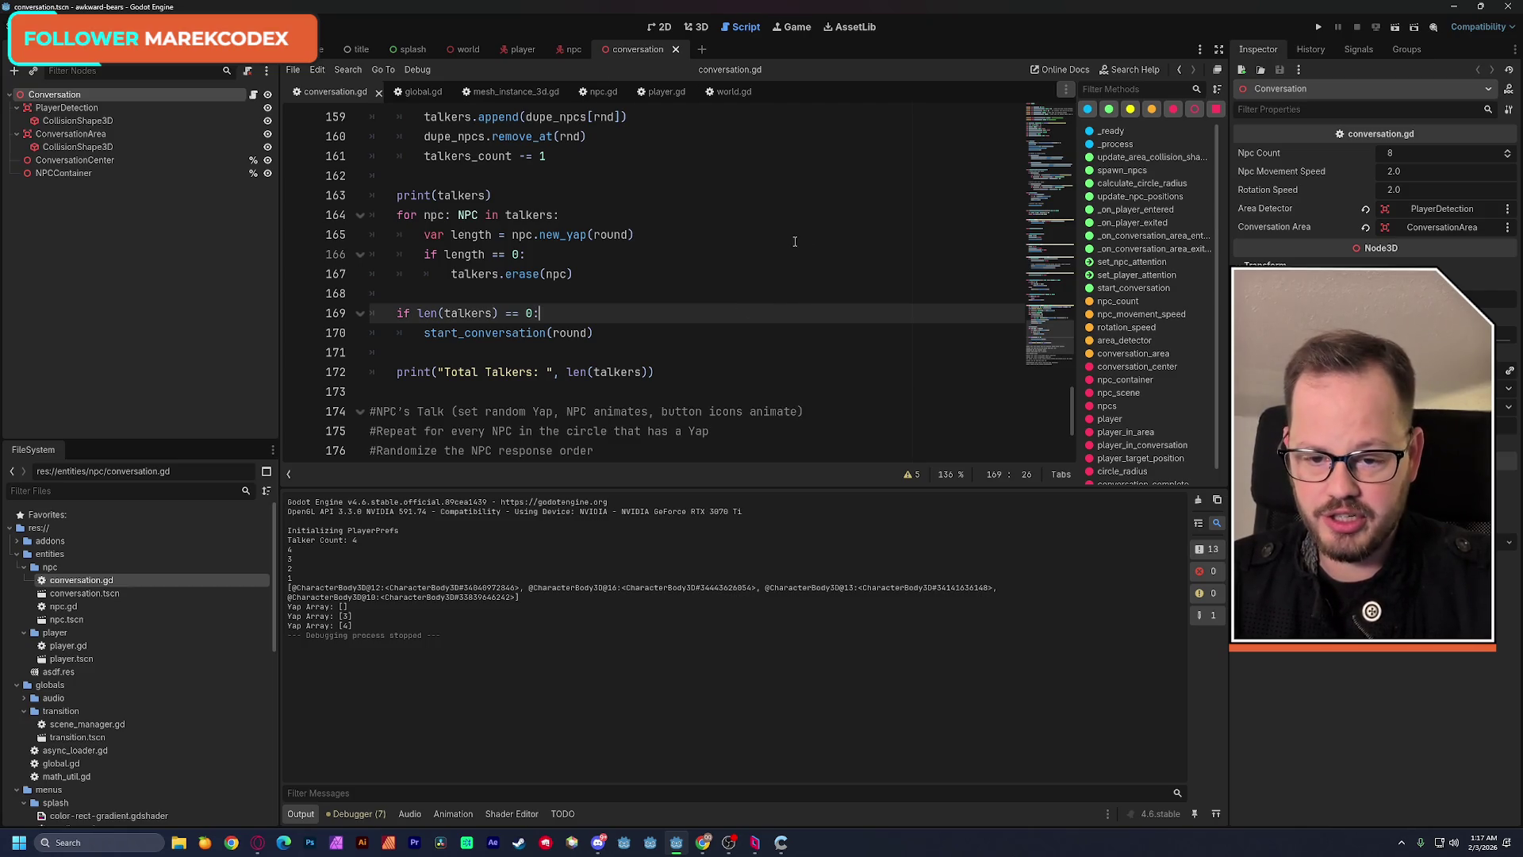
key(F6)
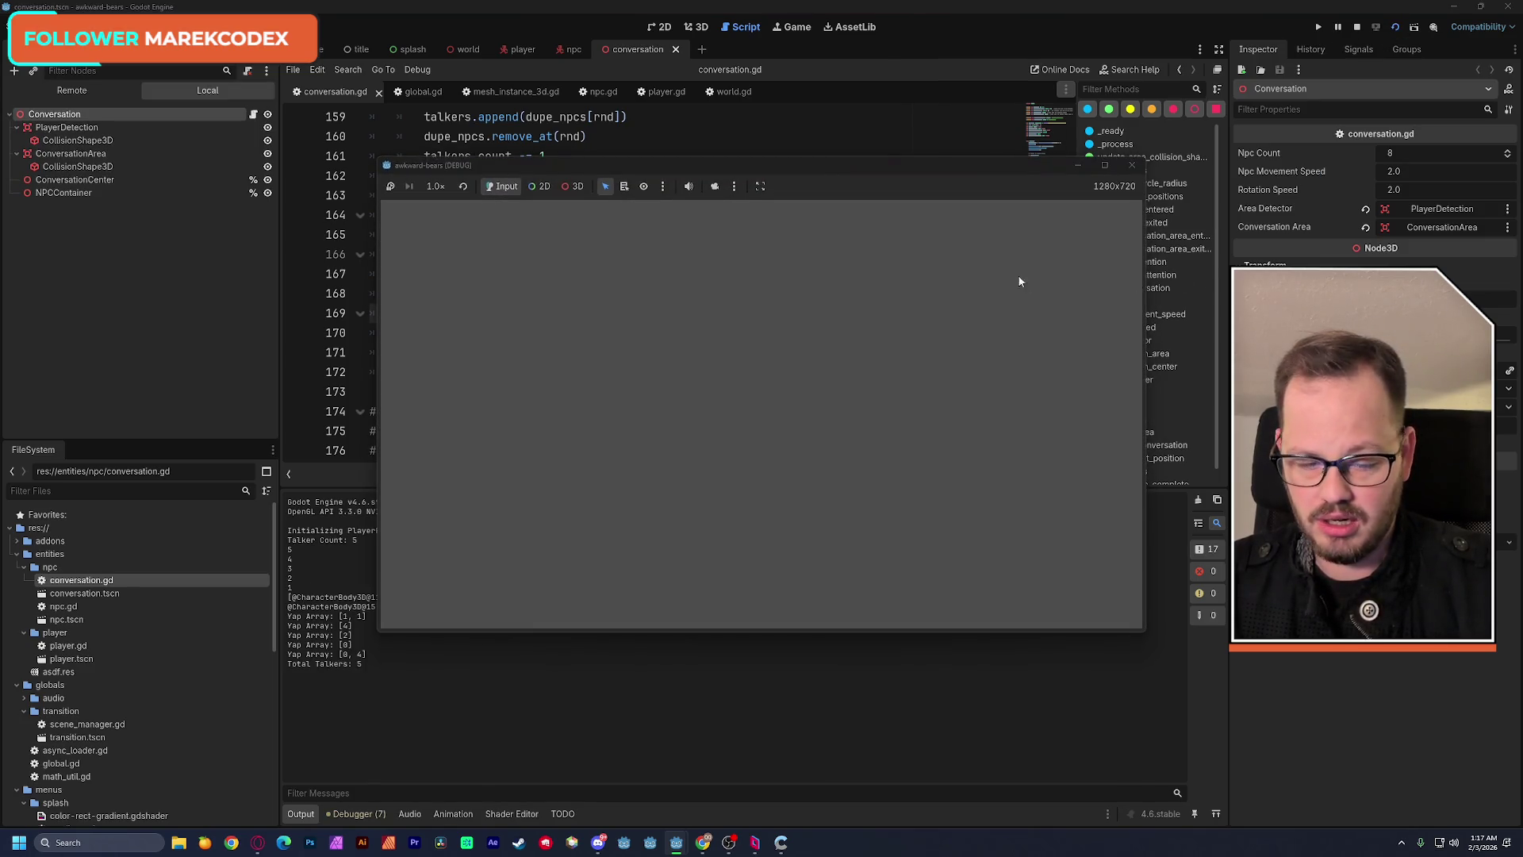
Restart the game for another test (Total Talkers: 4) and move its window off the code and output.
click(1397, 26)
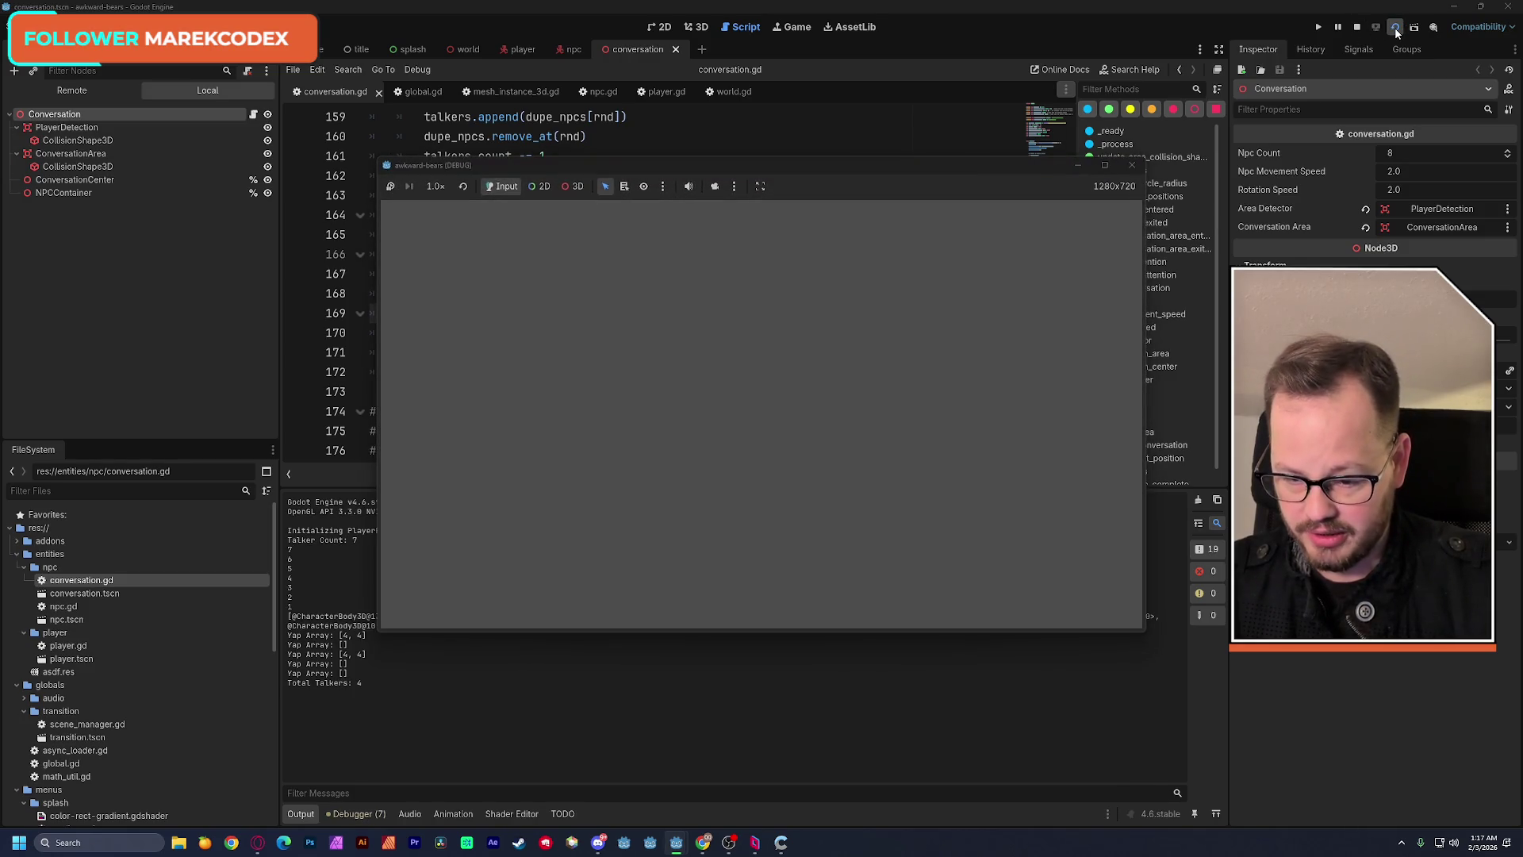
click(855, 174)
drag(913, 159, 1123, 85)
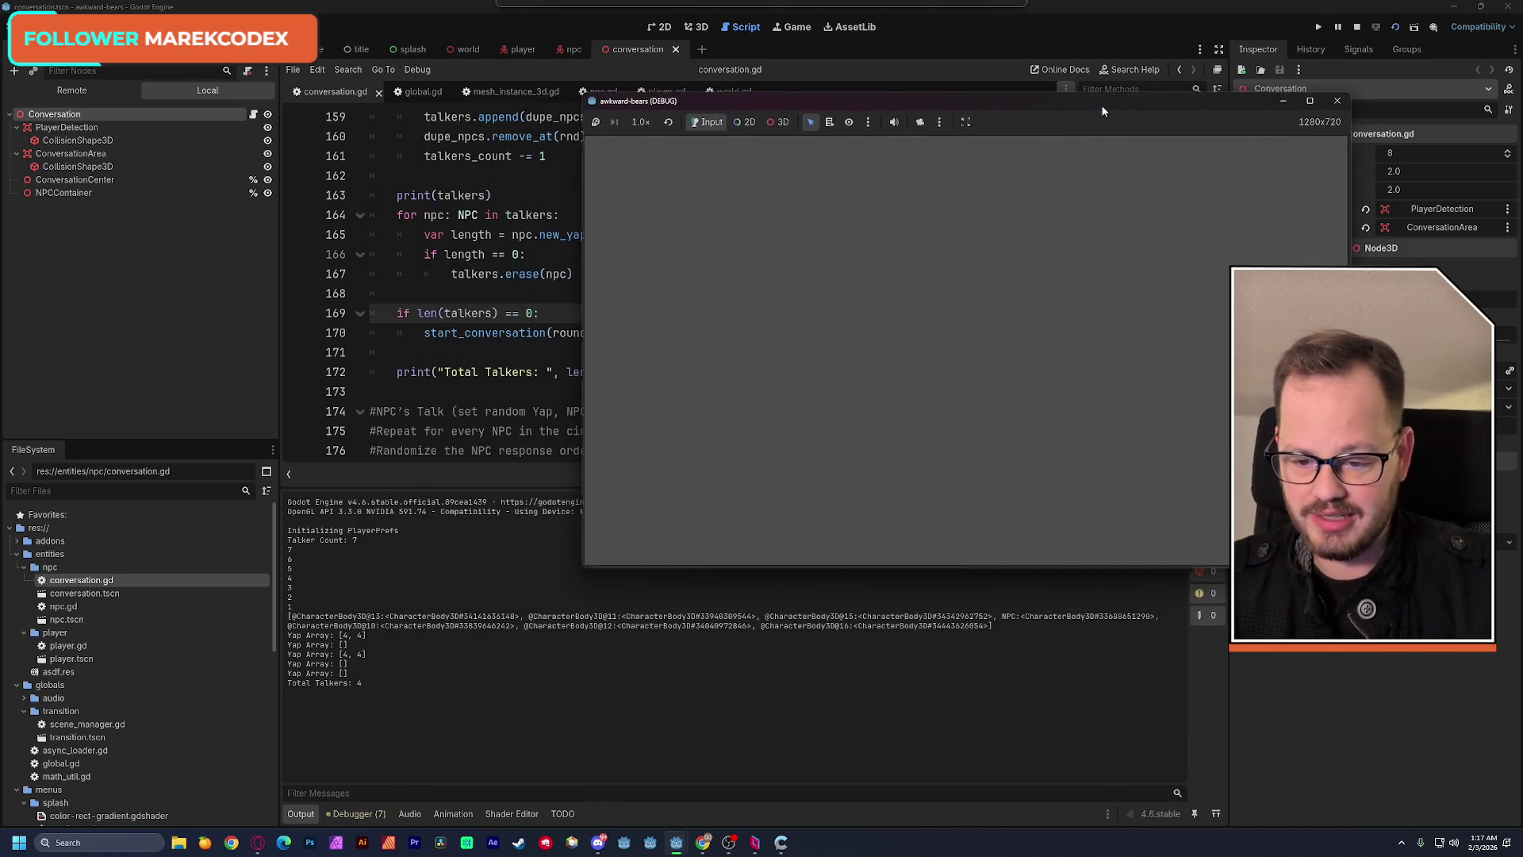
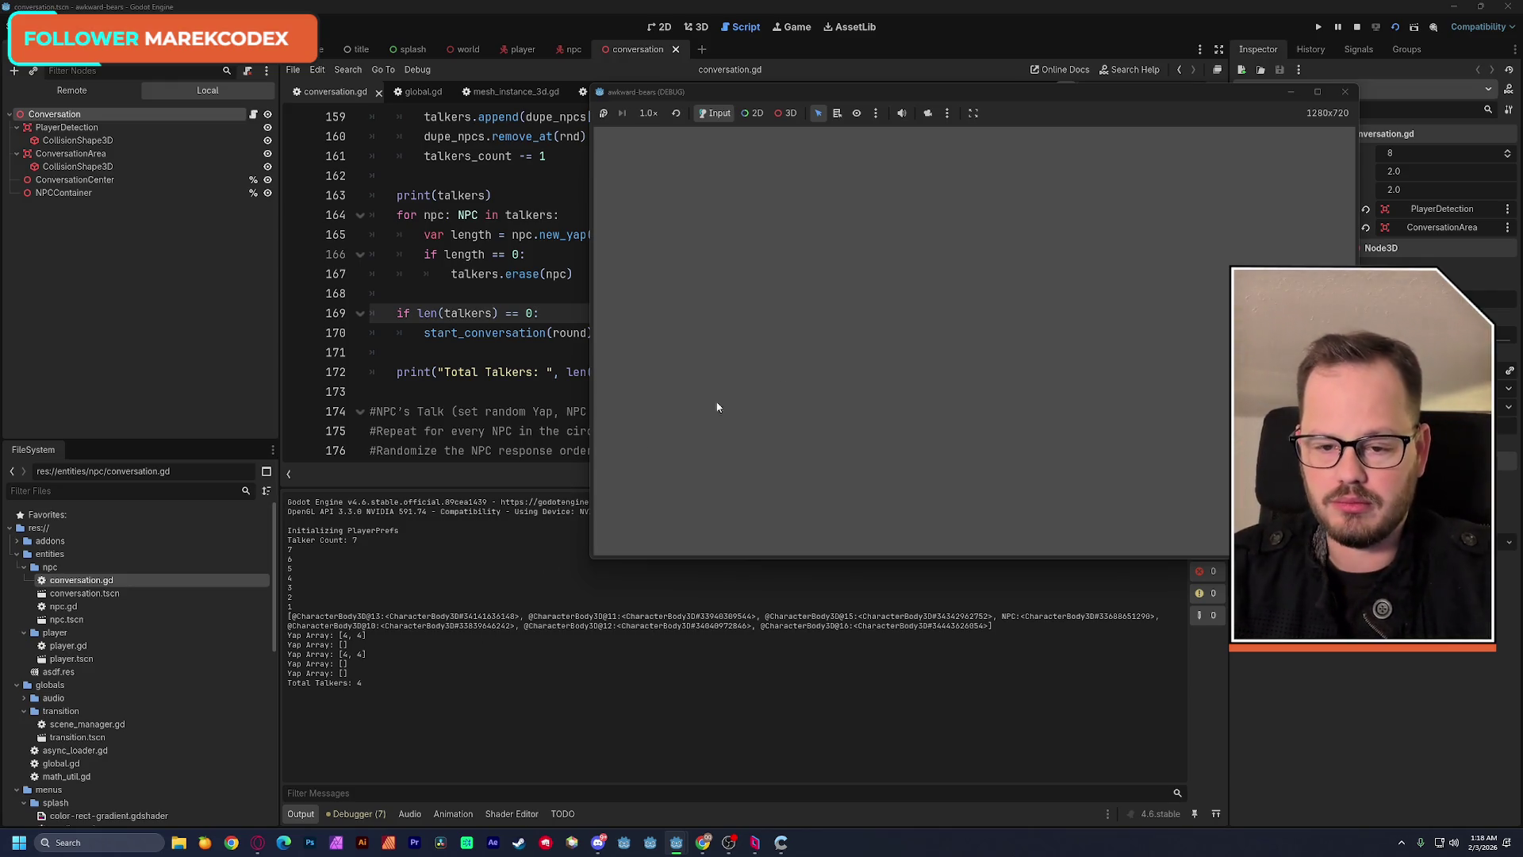
Stop the running game and place the cursor inside the NPC loop of conversation.gd.
click(1345, 92)
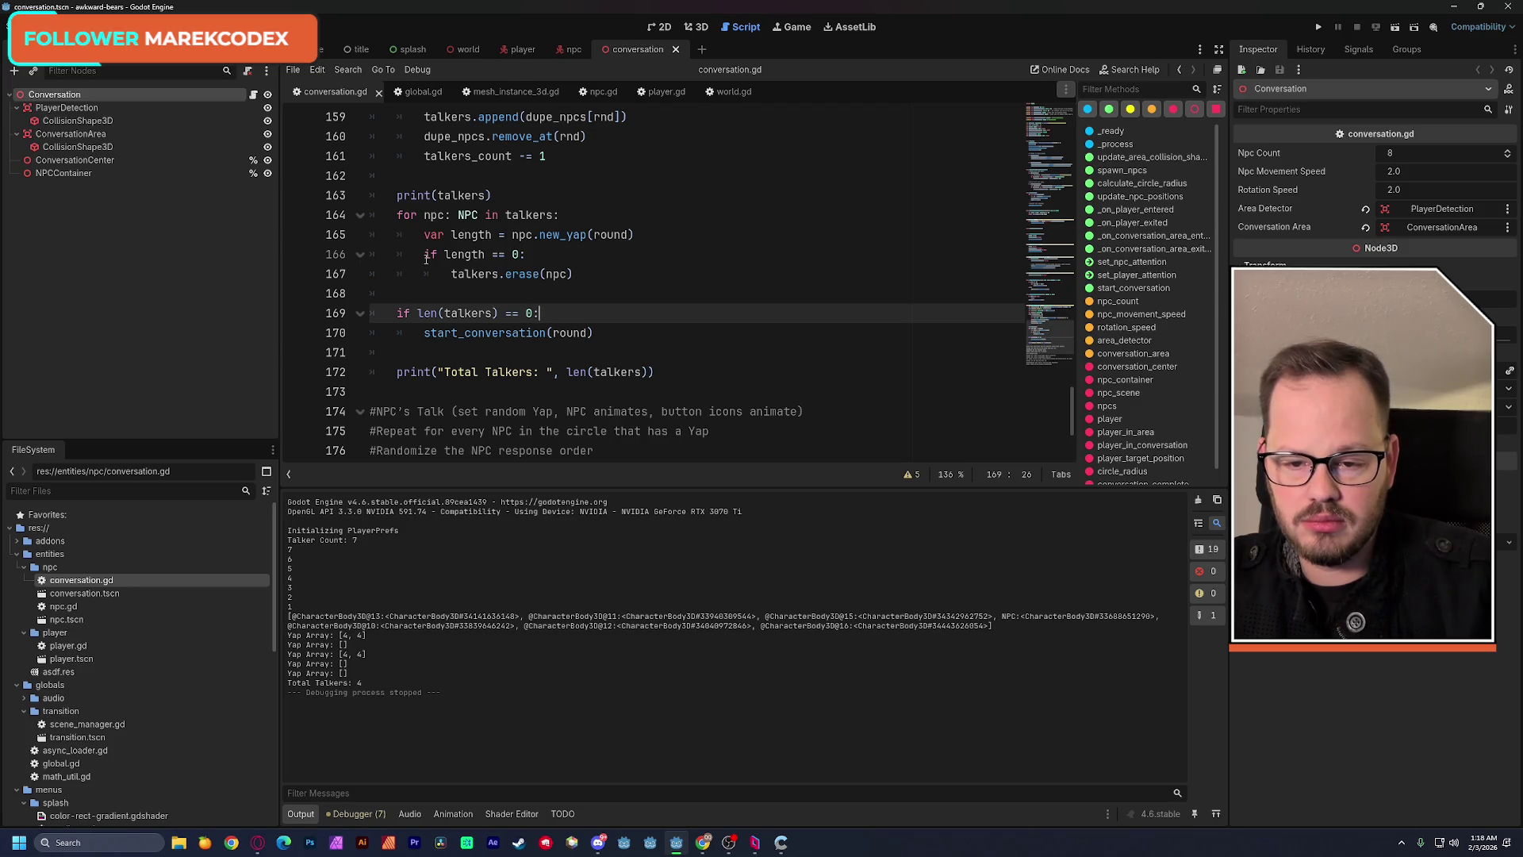
click(426, 257)
Add a new line below the length assignment and write print("Yap Length: ").
key(Return)
key(Up)
text(var)
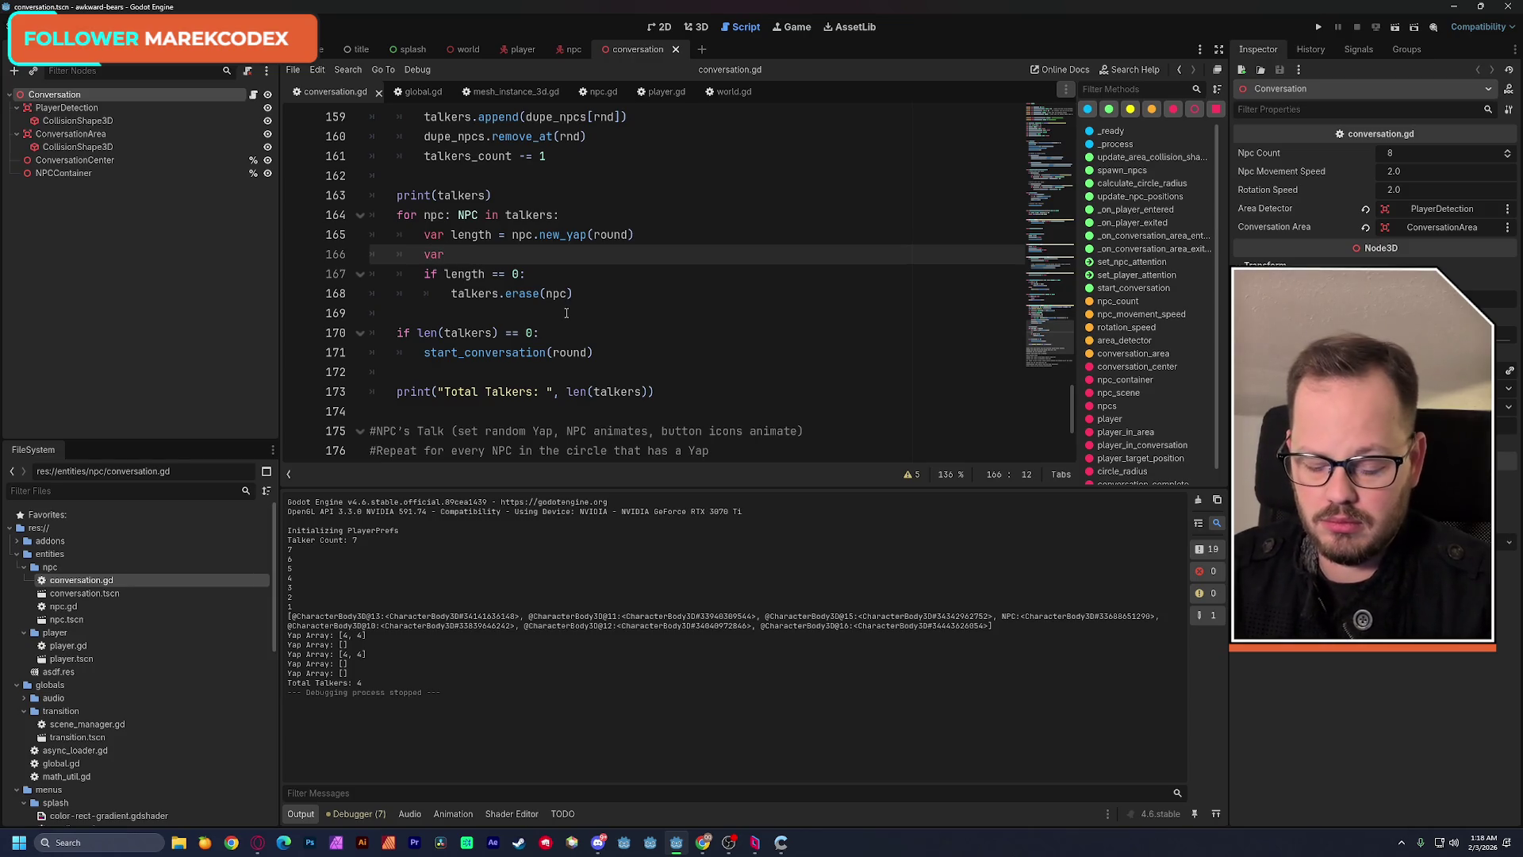
key(BackSpace)
key(BackSpace)
text(print)
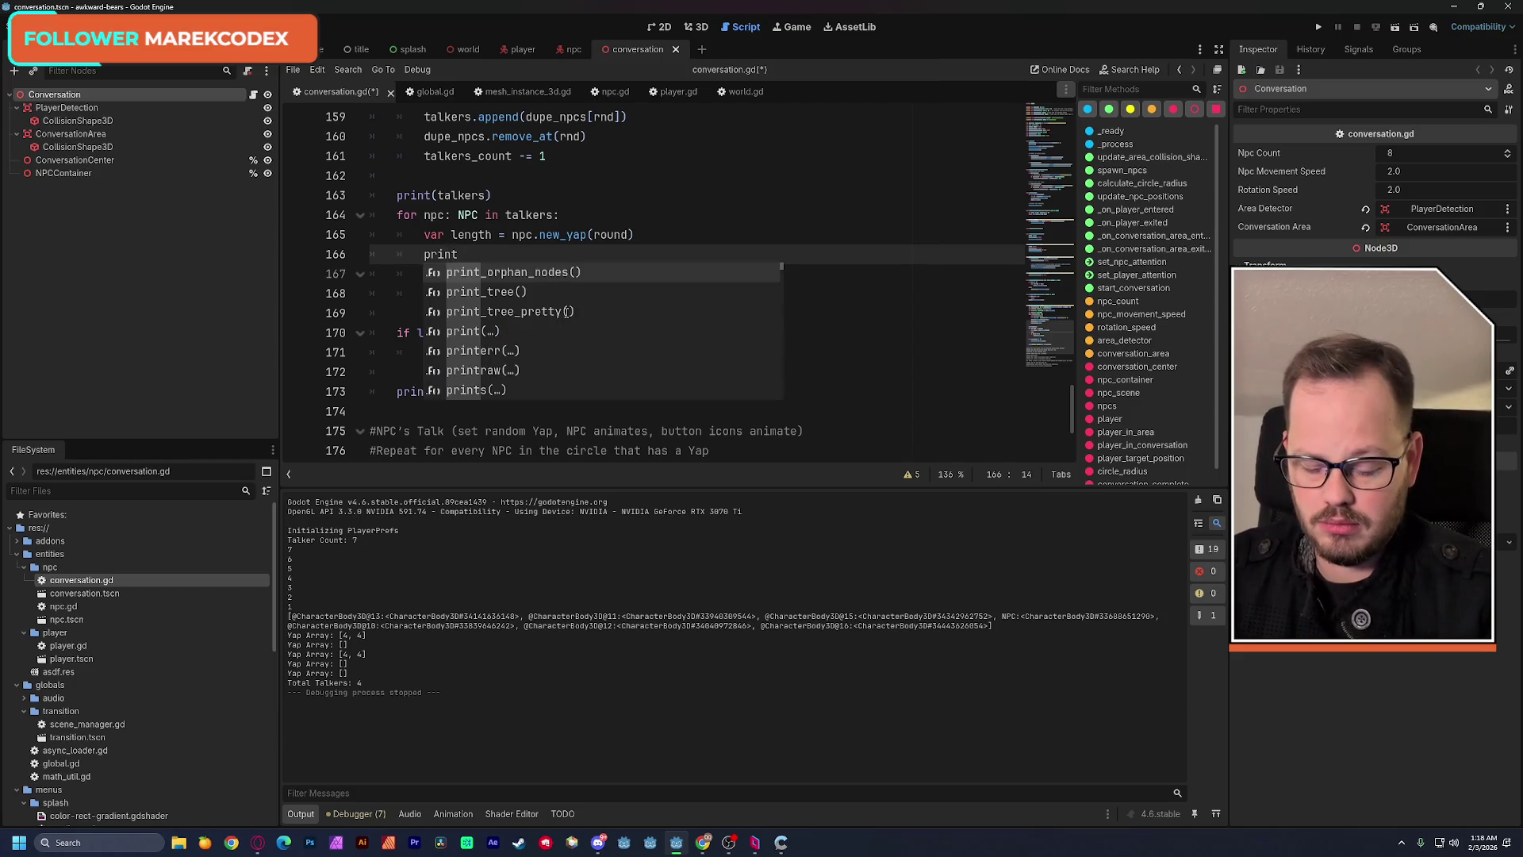
text(()
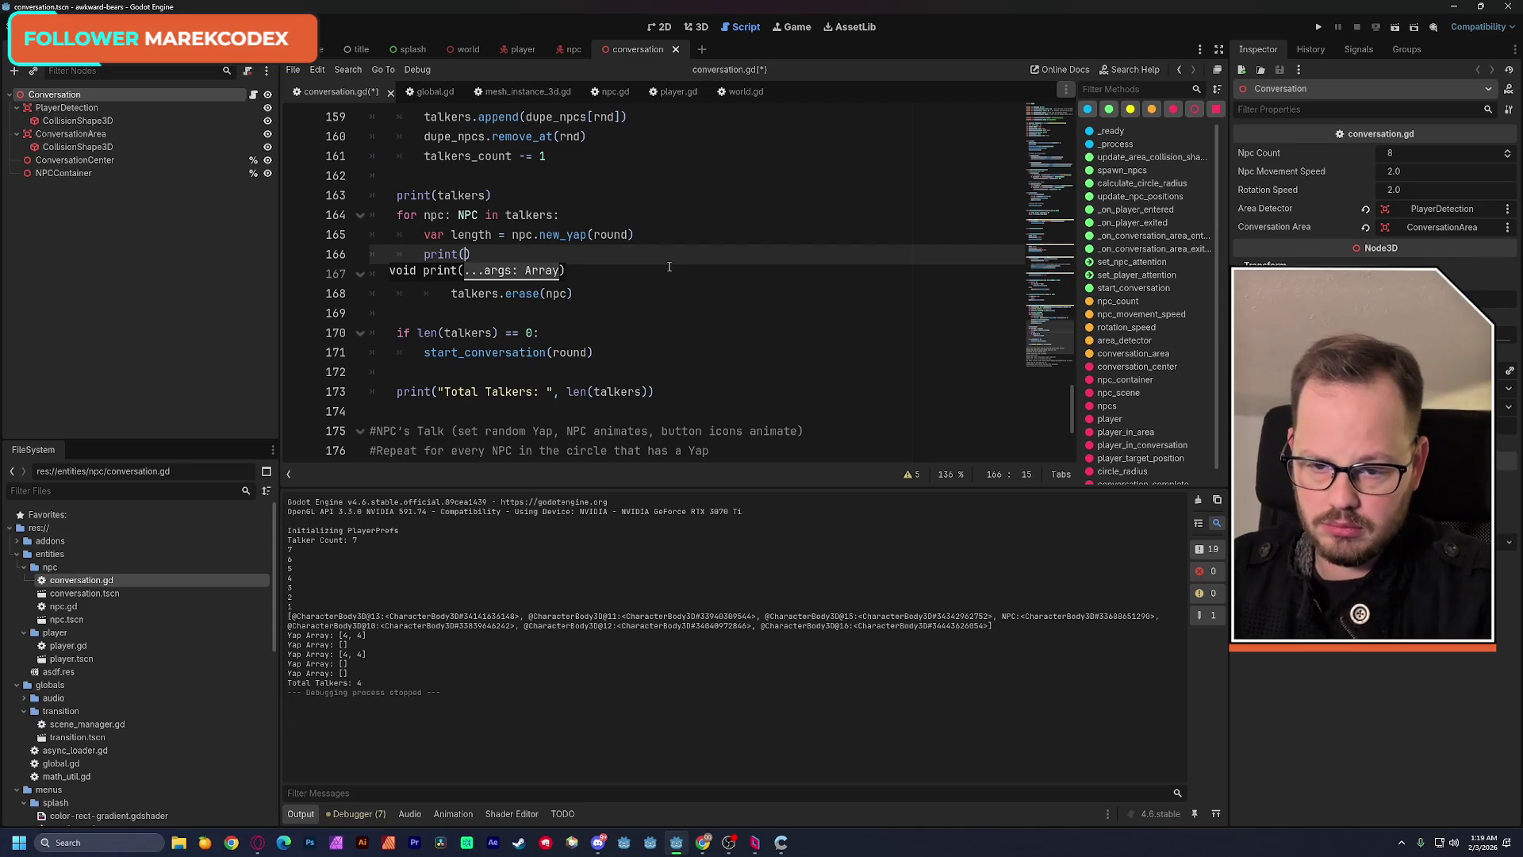
text(Y)
key(BackSpace)
text("Yapp)
key(BackSpace)
text(Length: ",)
Paste length as the second print argument and save conversation.gd.
double_click(470, 235)
key(ctrl+c)
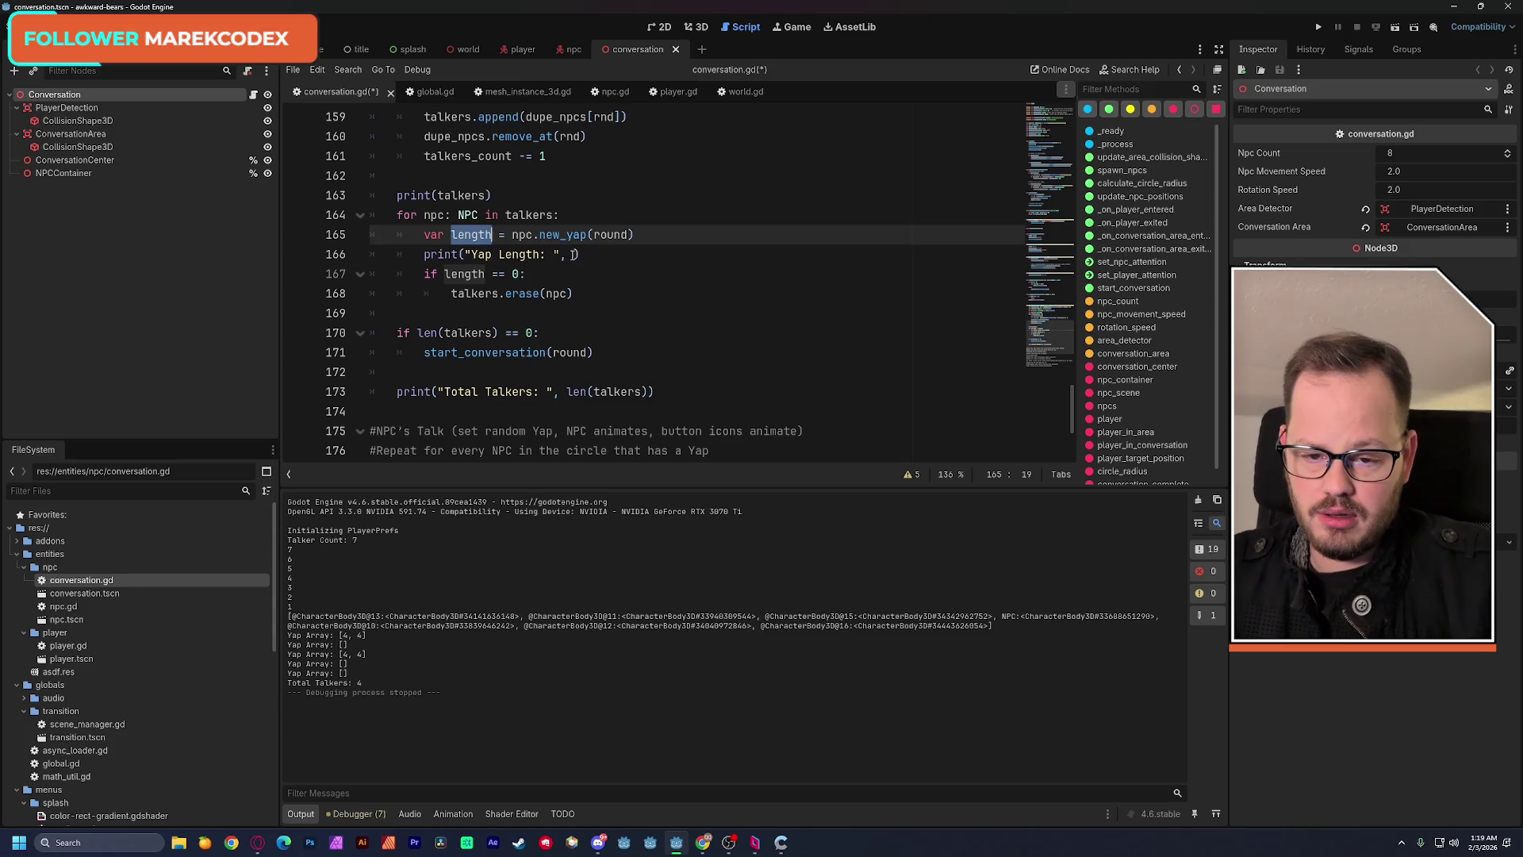
click(571, 254)
key(ctrl+v)
click(766, 214)
key(ctrl+s)
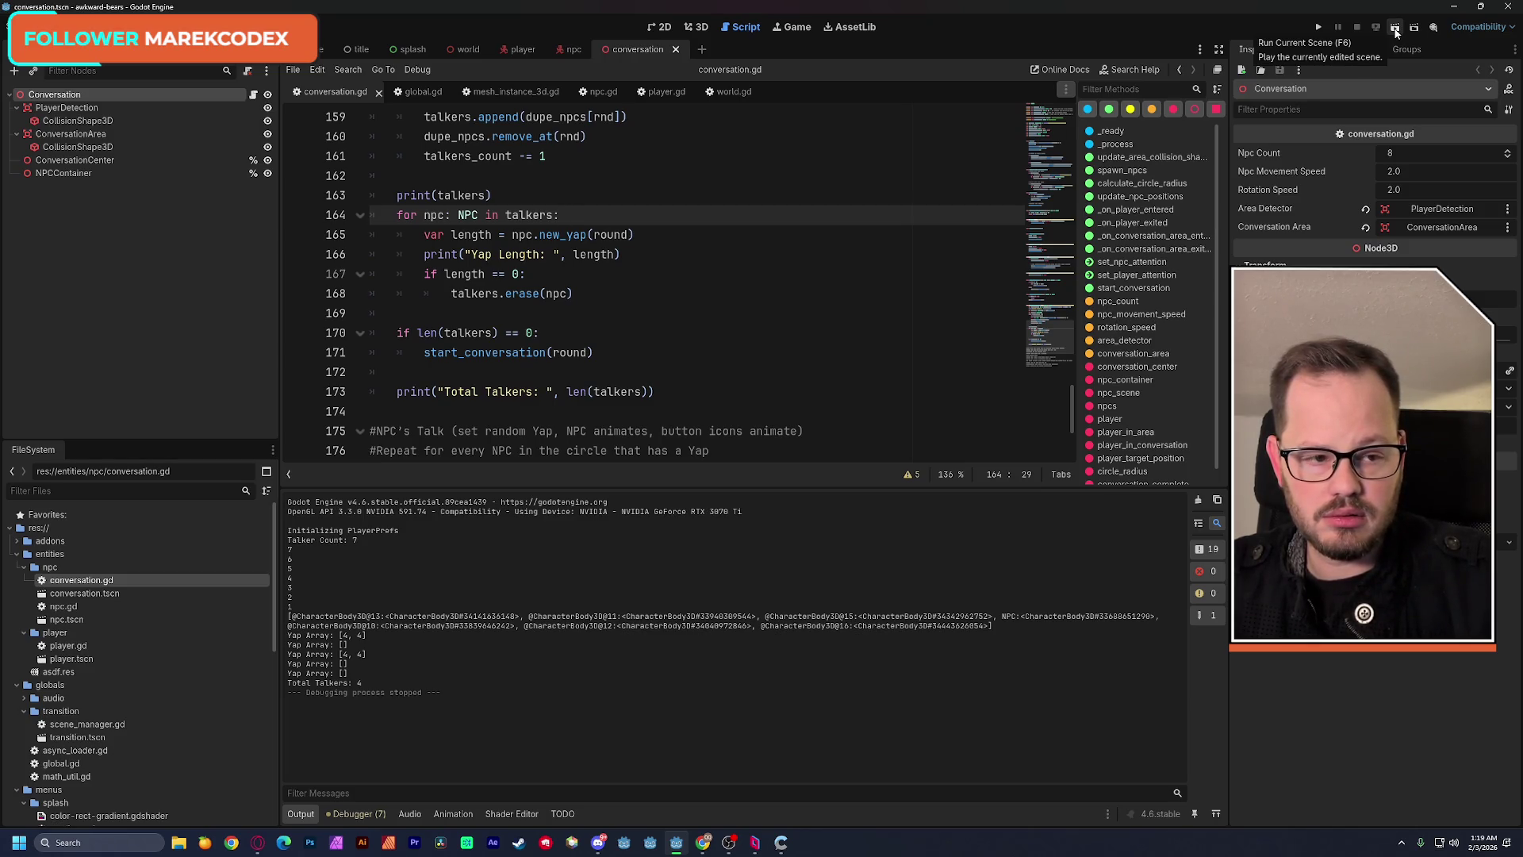
Run the conversation scene twice, read the yap lengths and total talkers, then stop the game.
click(1396, 31)
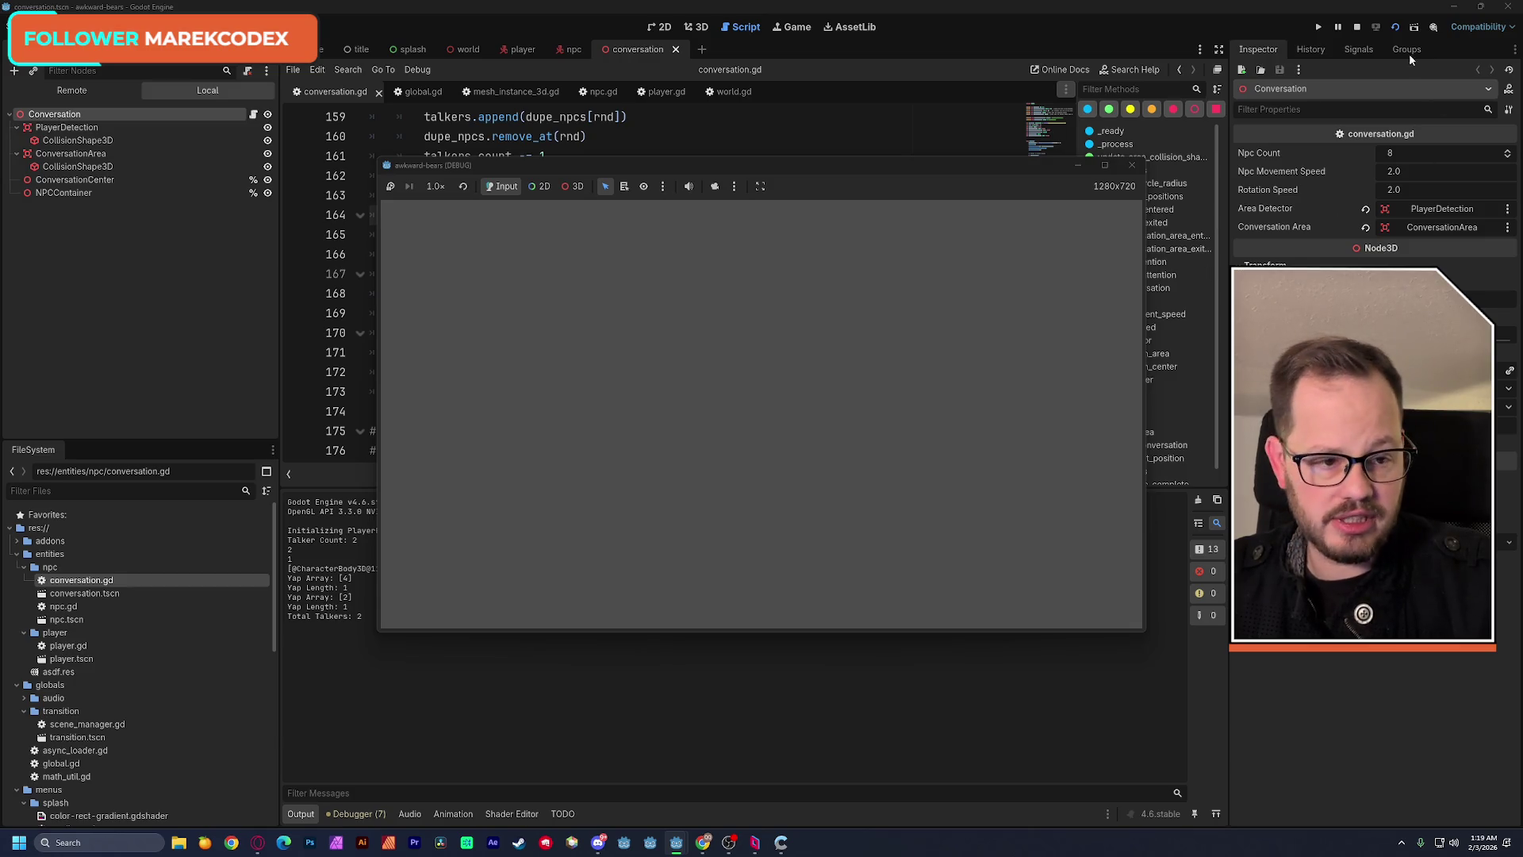
click(1397, 29)
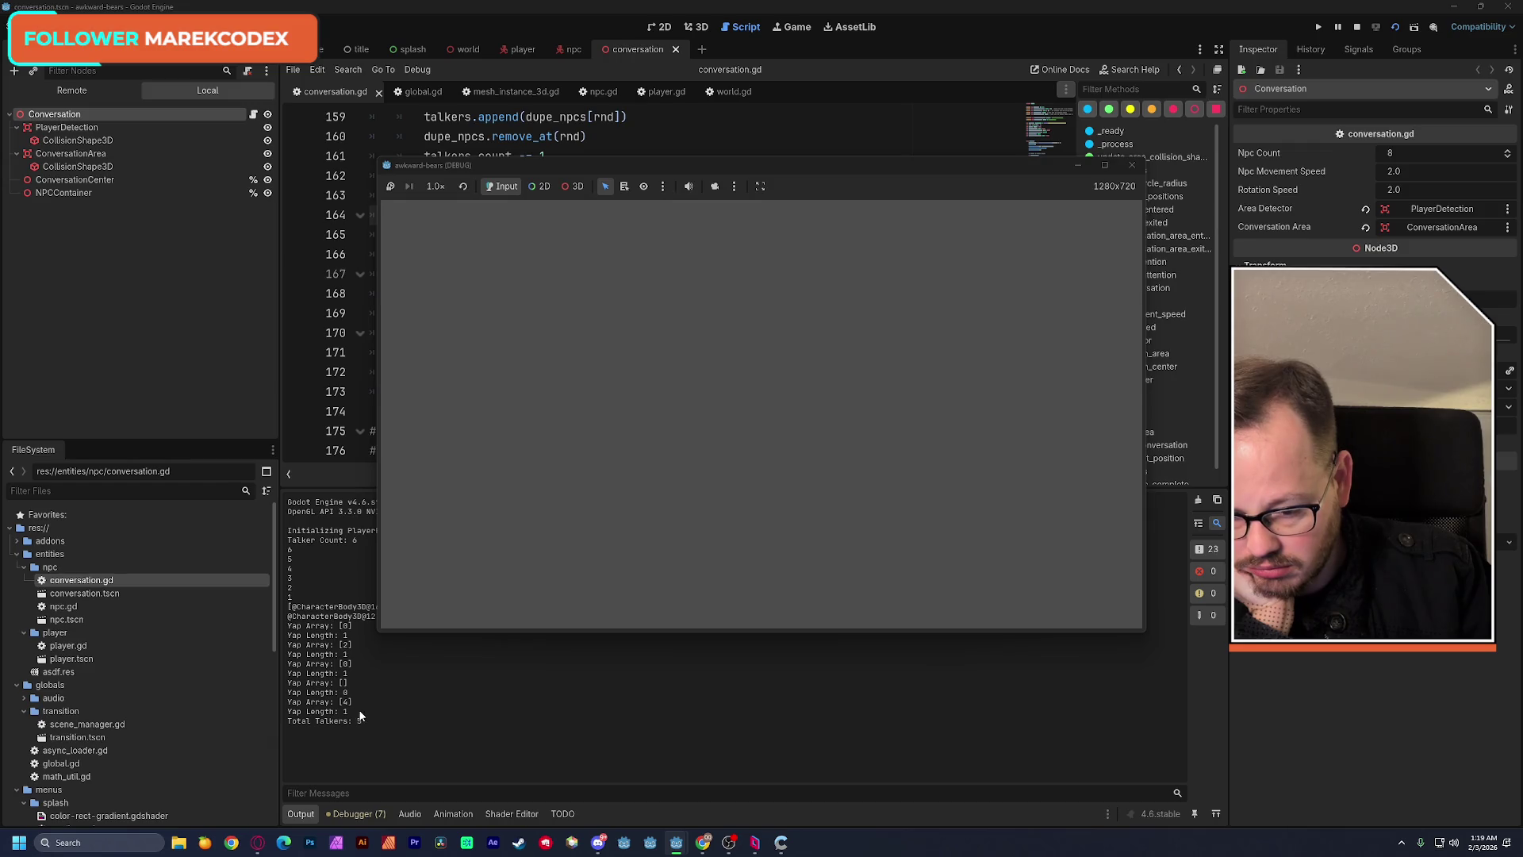
key(F8)
scroll(599, 347, down, 2)
Add print(talkers) on a new line under the Total Talkers print.
click(677, 272)
key(Return)
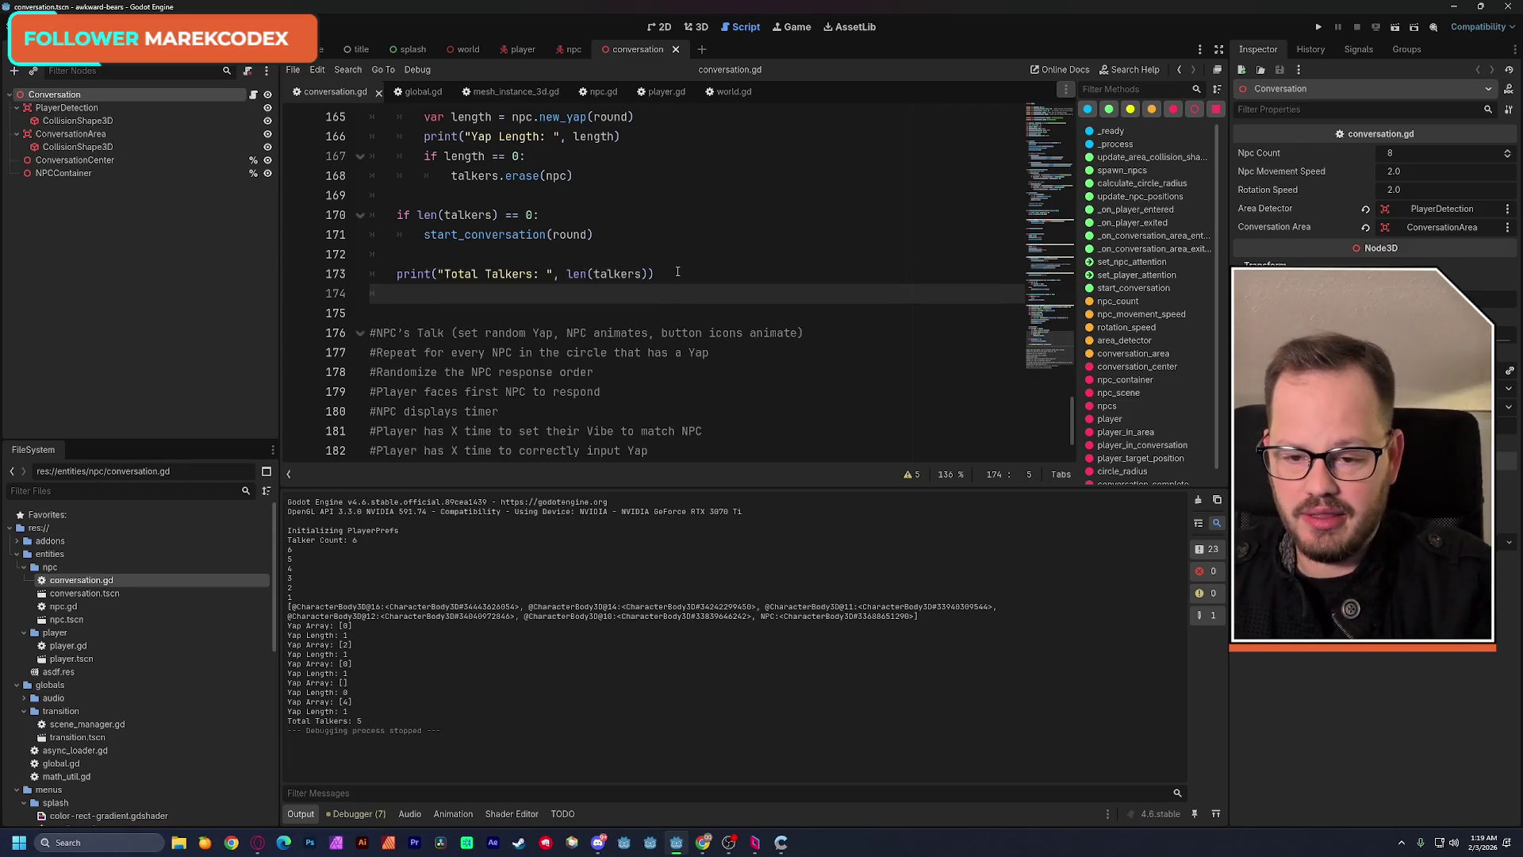
text(print)
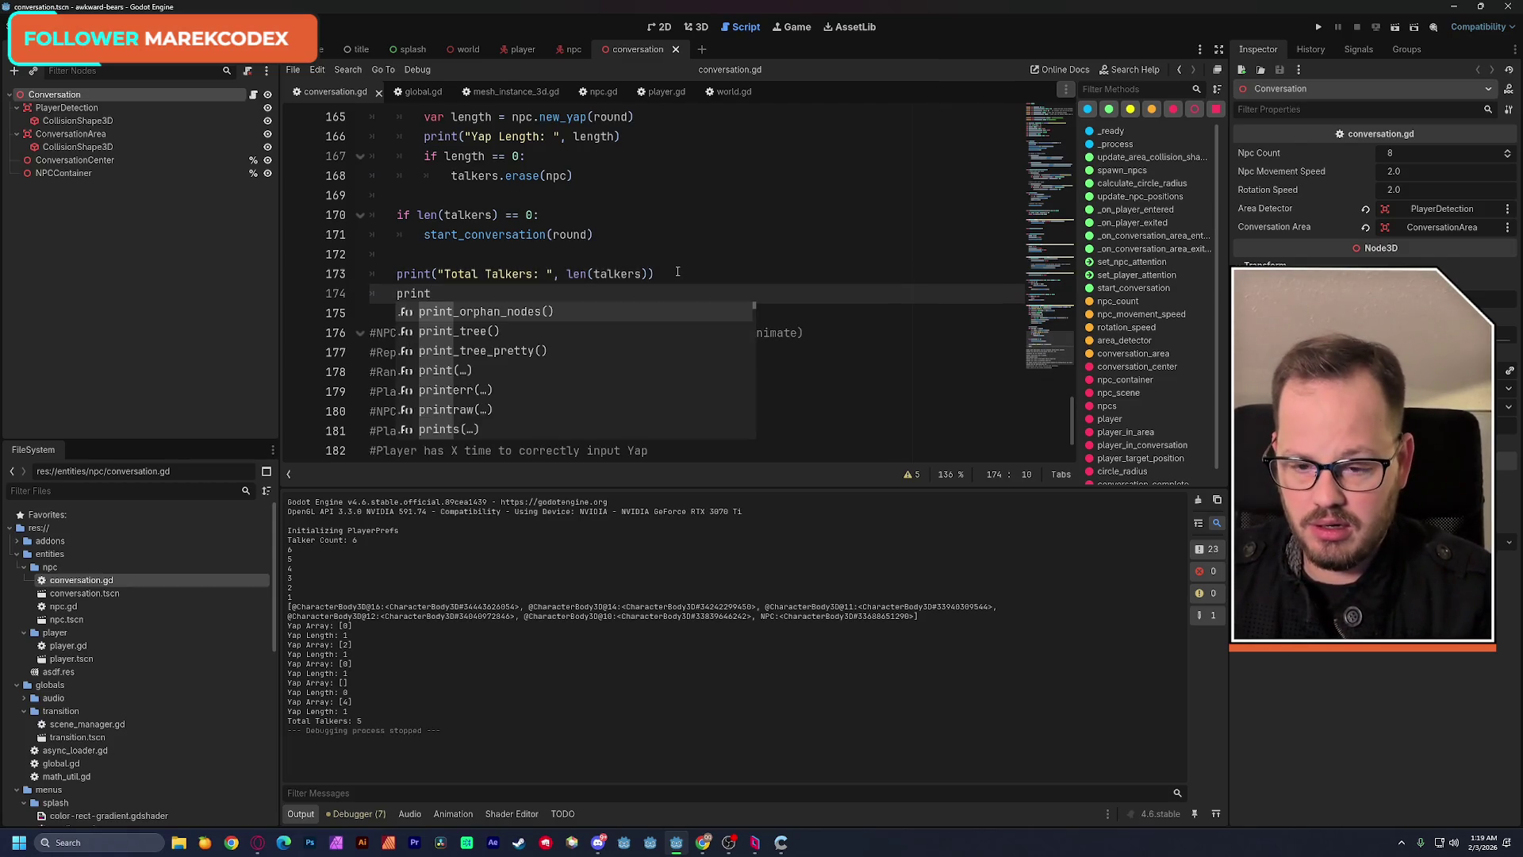
text(*()
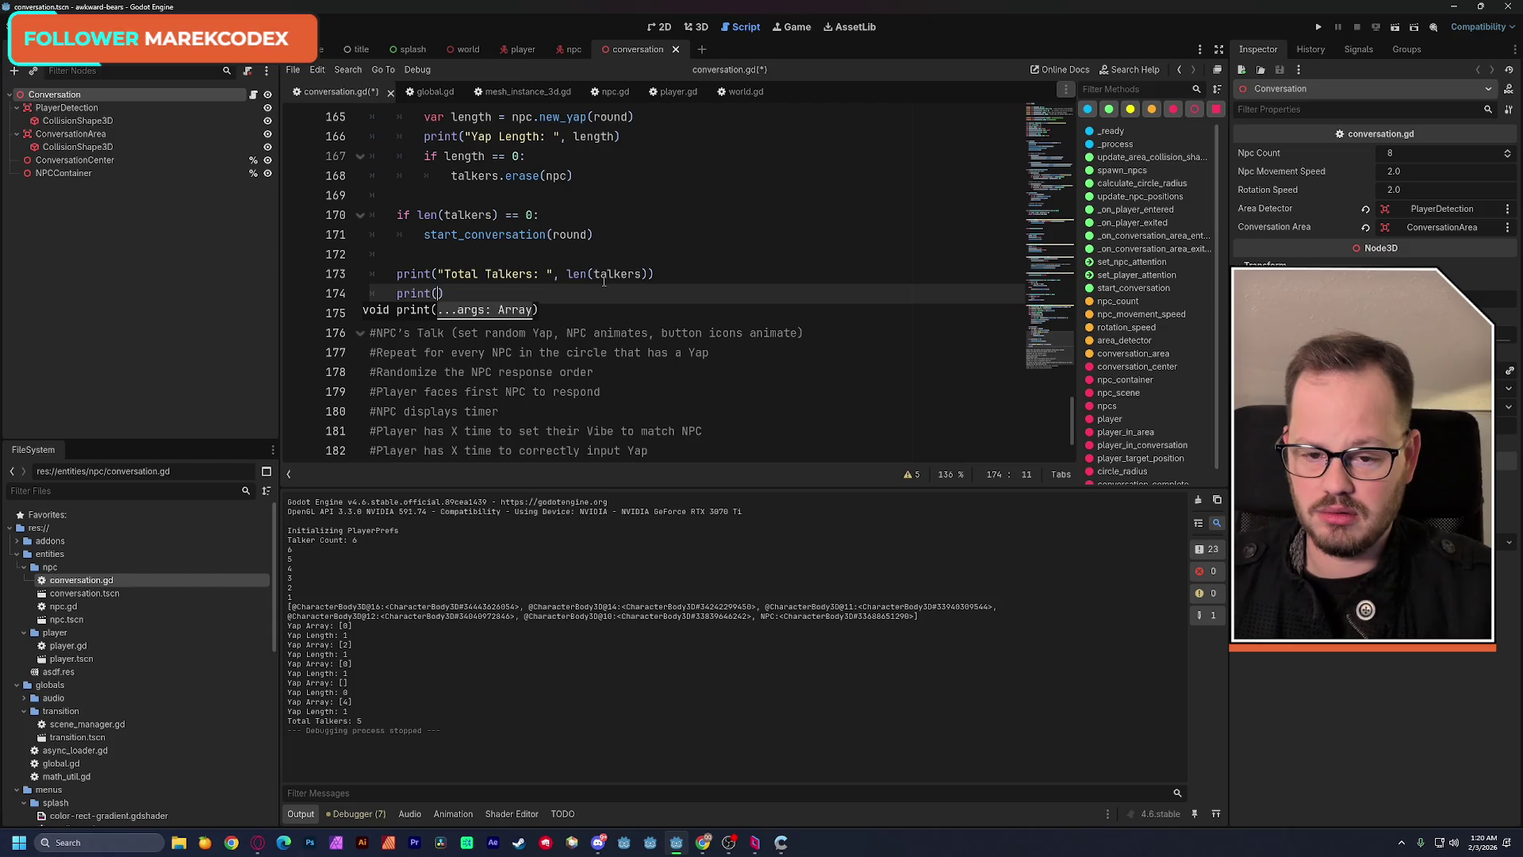
double_click(605, 273)
click(440, 292)
key(ctrl+v)
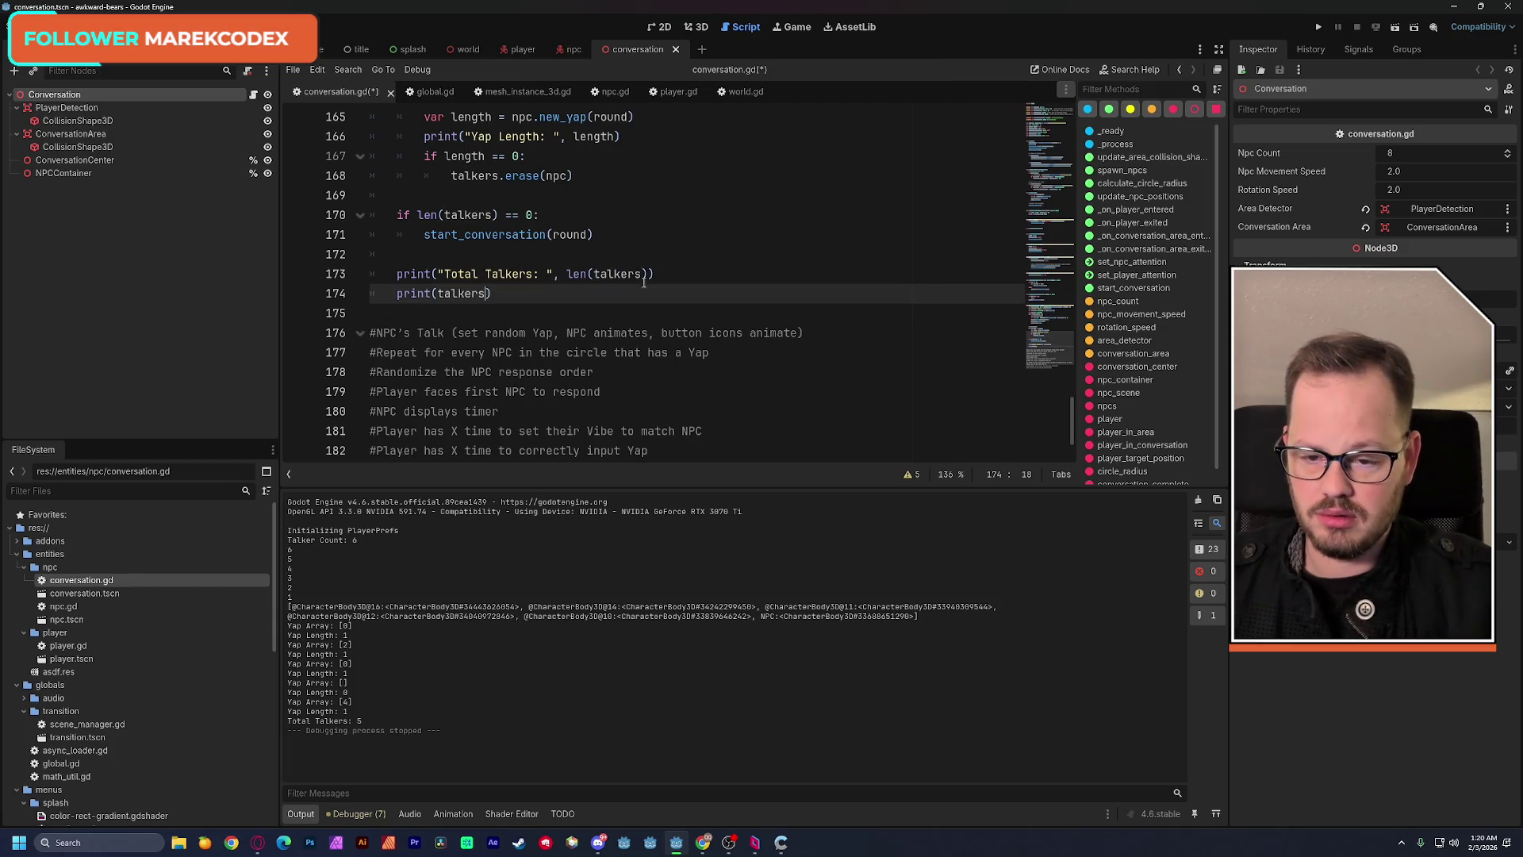
click(731, 271)
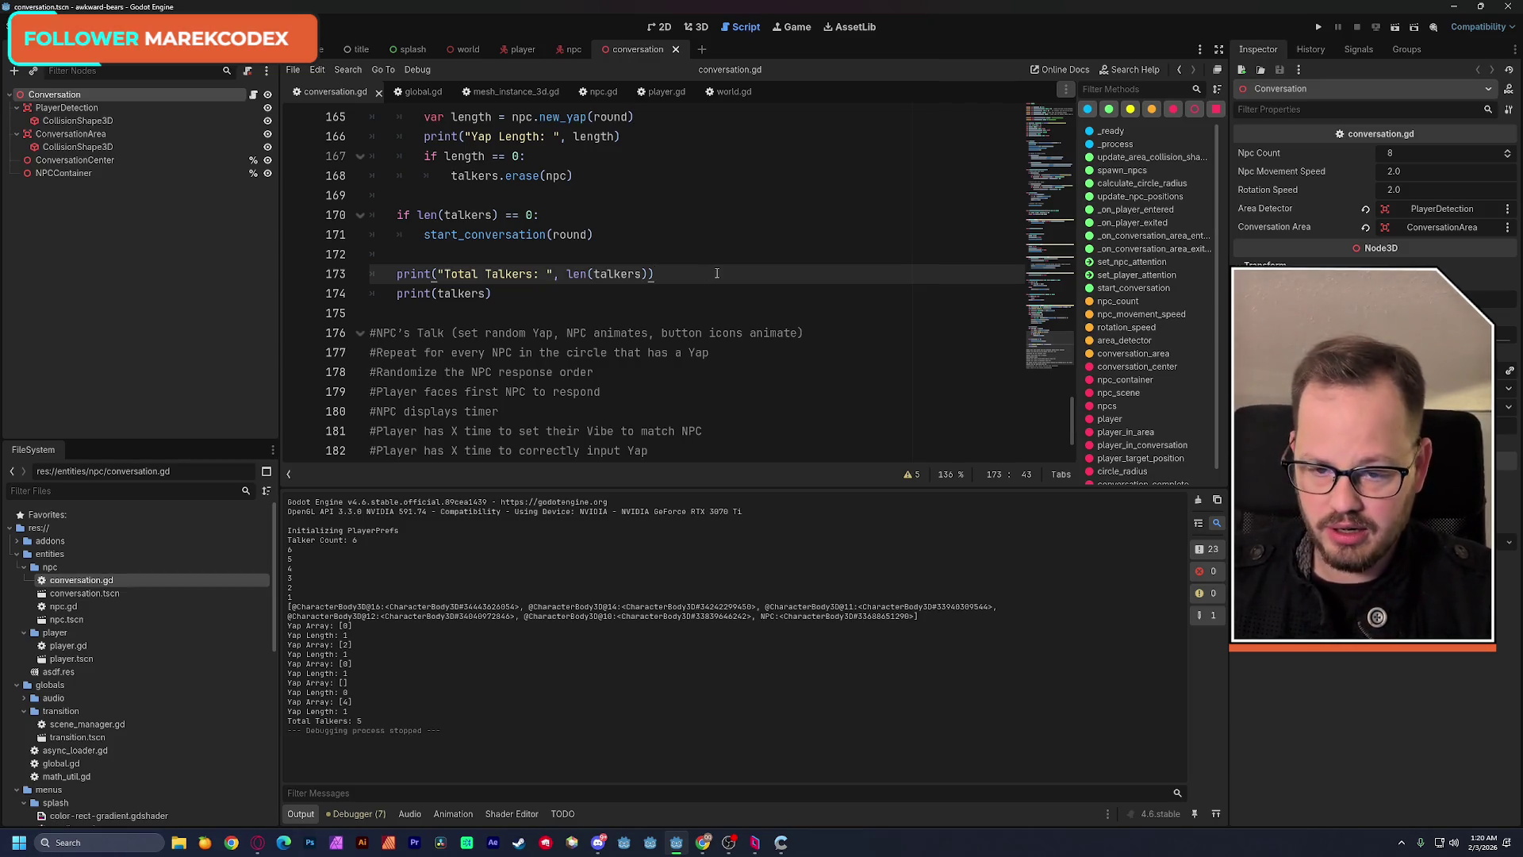
Launch the current scene again to test the new print.
click(1396, 27)
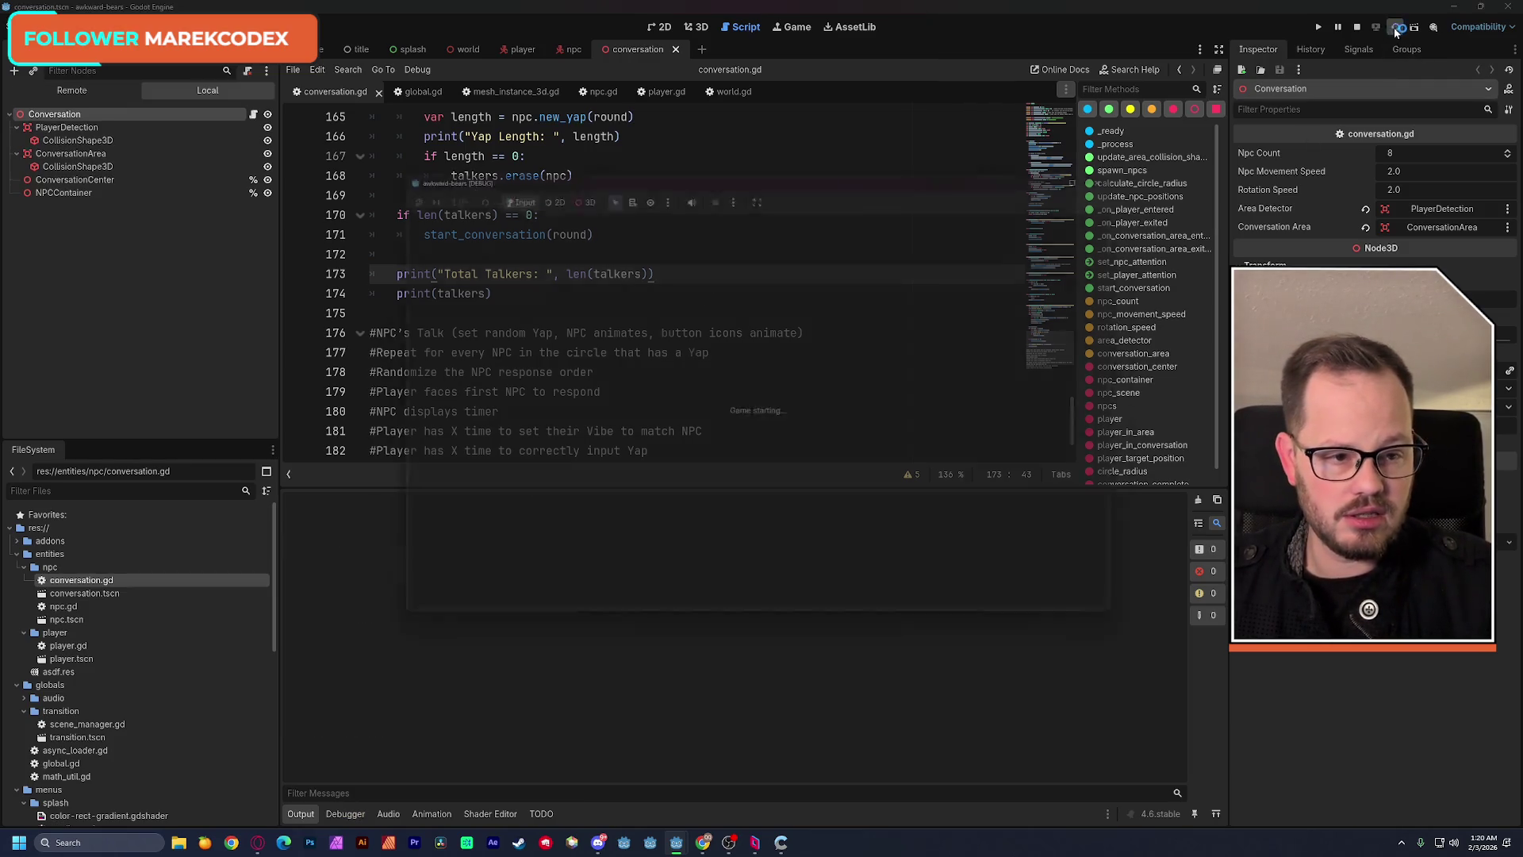
Move the game window aside and review the four-talkers output with the printed NPC list.
mouse_move(676, 168)
mouse_down()
mouse_move(870, 106)
mouse_move(848, 127)
mouse_up()
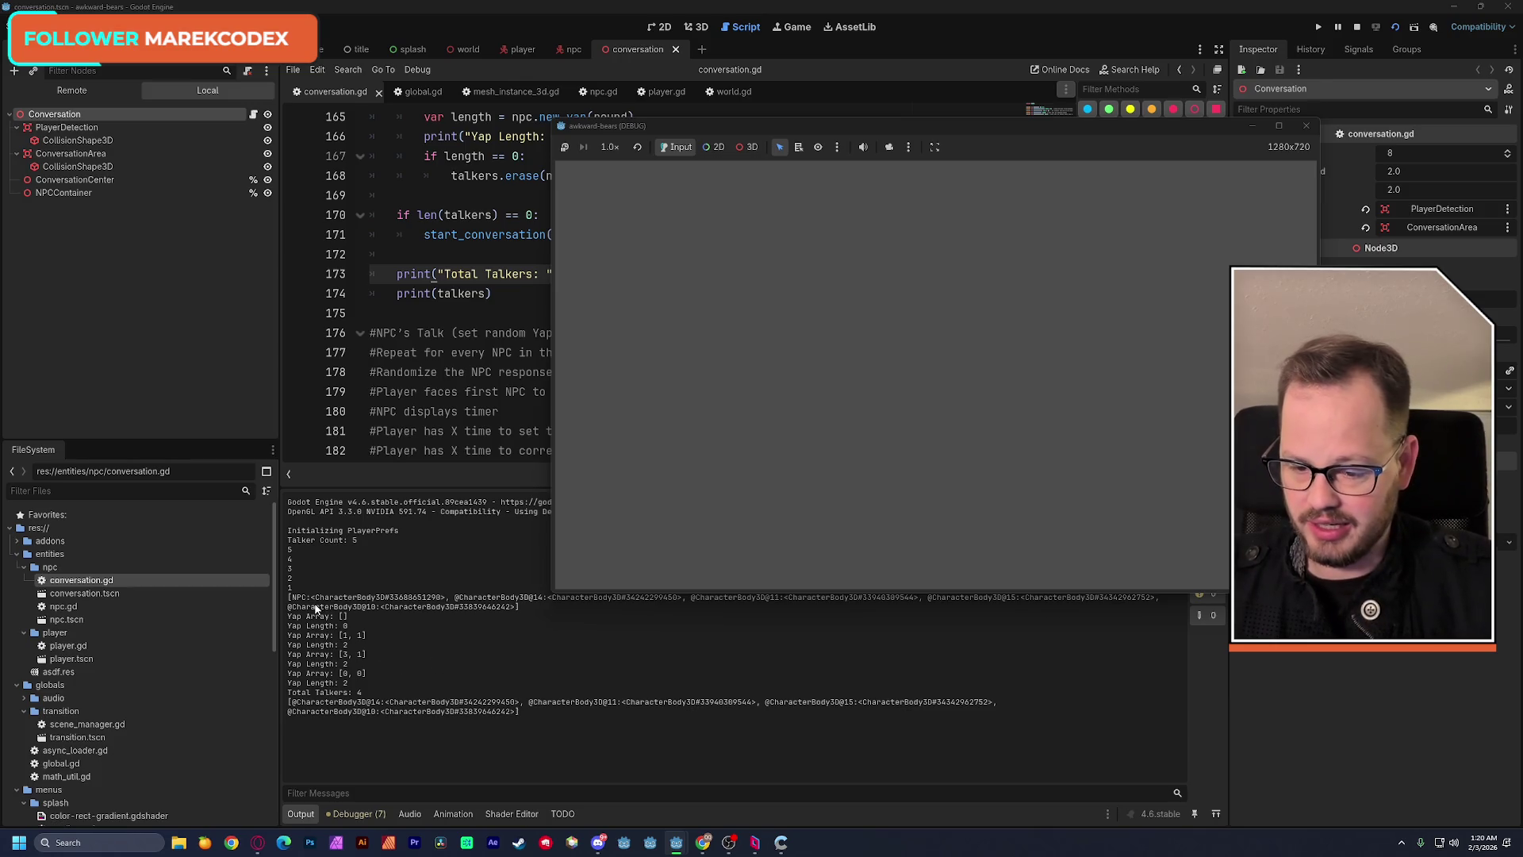
drag(301, 599, 505, 731)
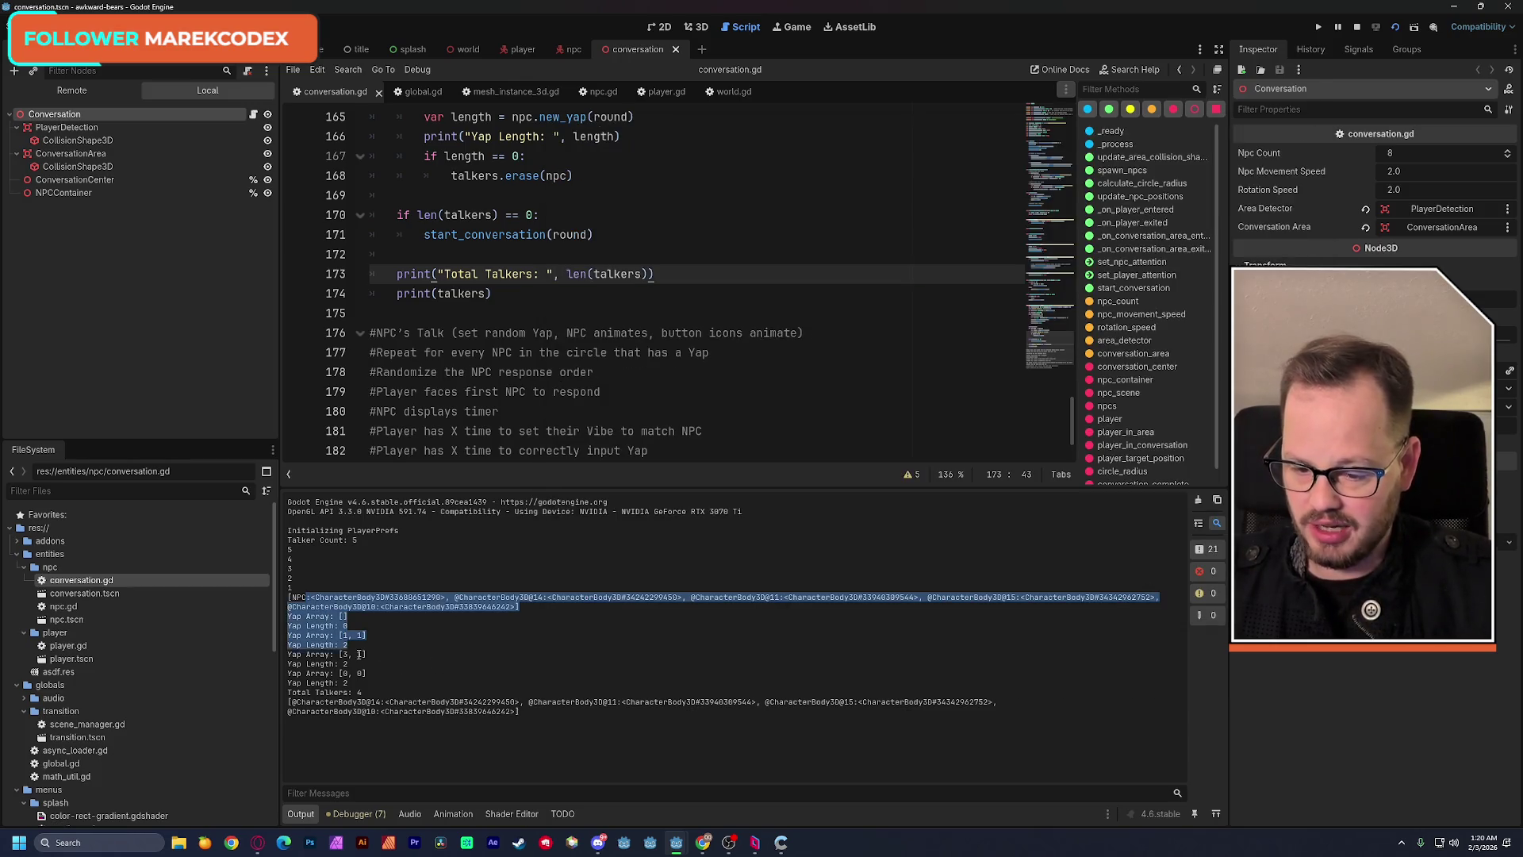
click(524, 716)
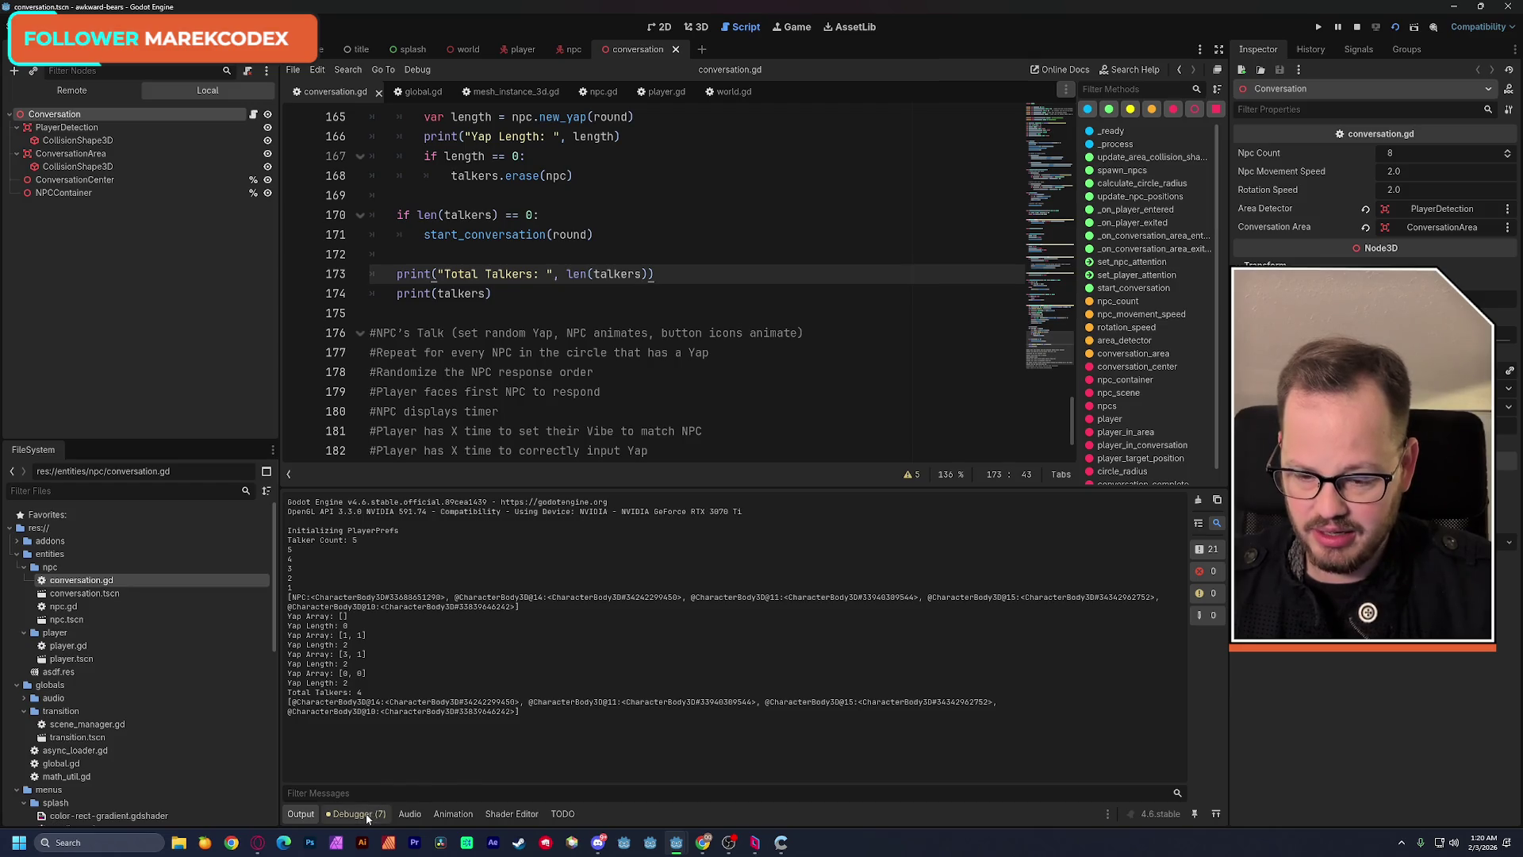
In Debugger > Errors, jump from the 'round shadows a built-in' warning to its code, then return to Output.
click(357, 813)
click(374, 613)
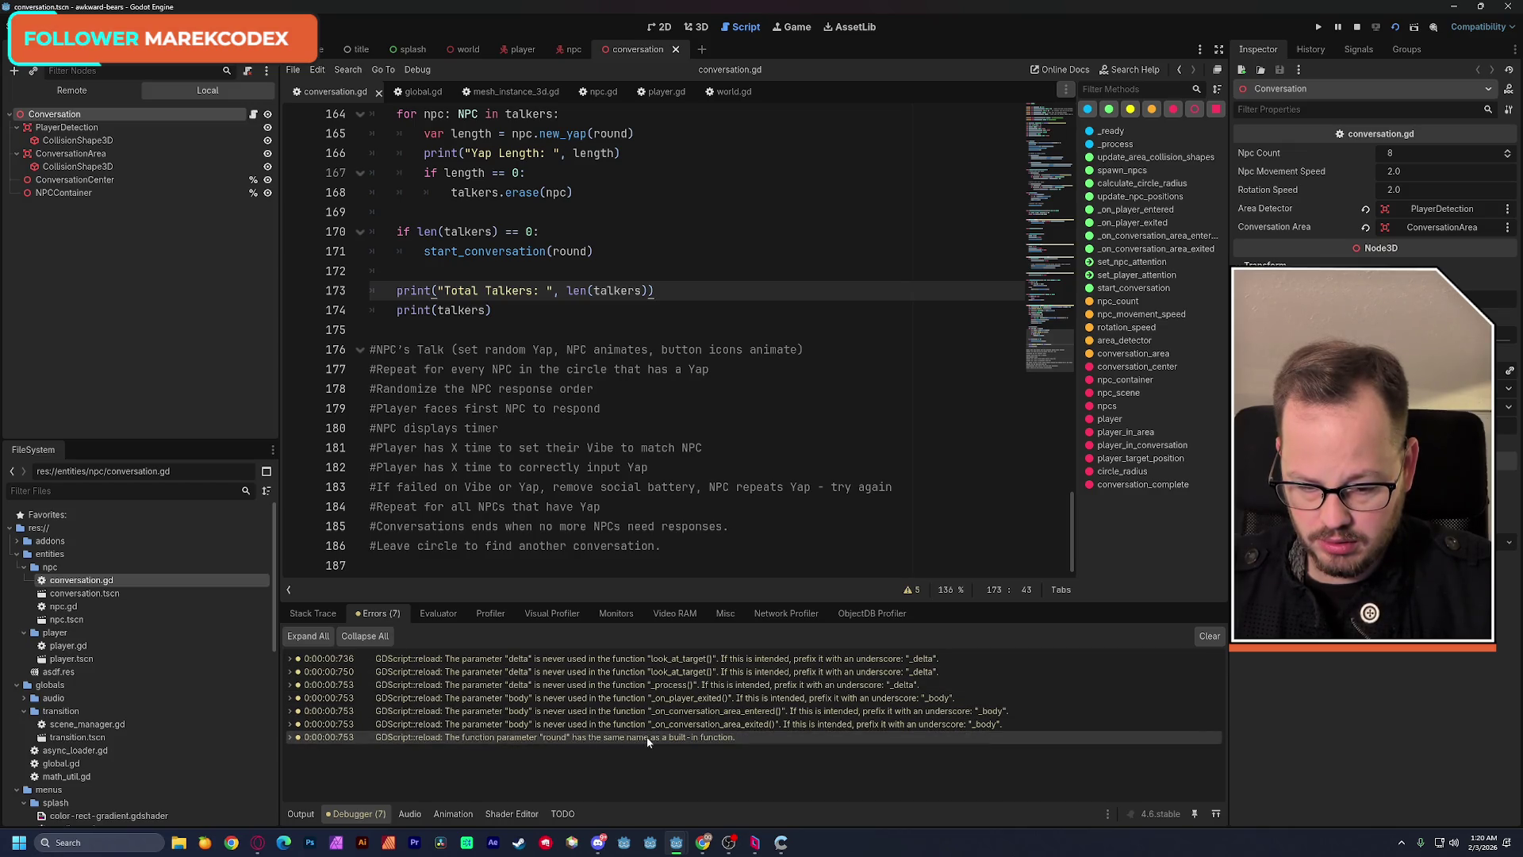
double_click(537, 733)
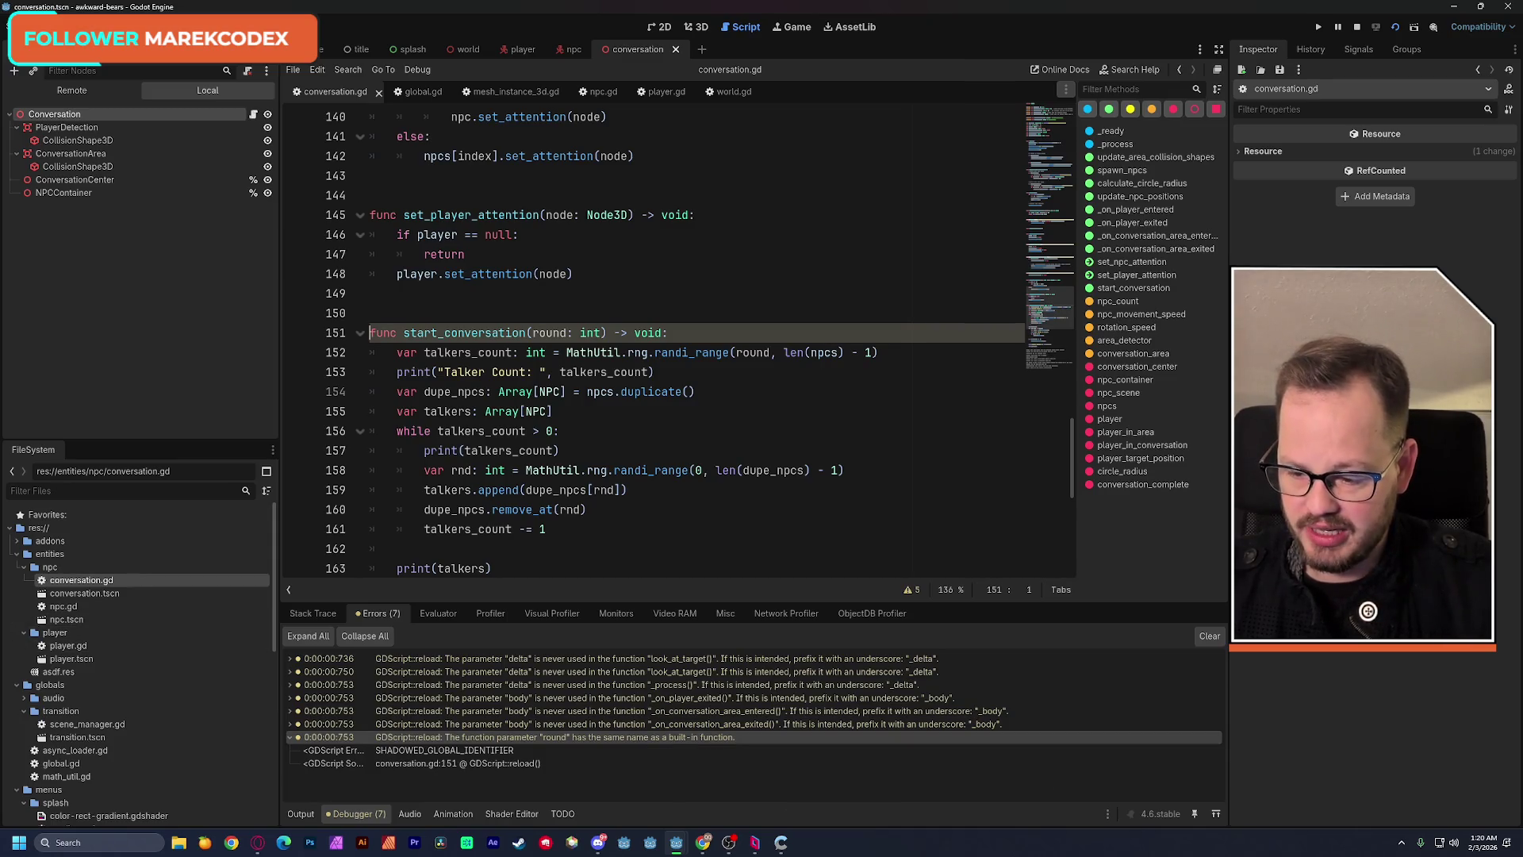
click(325, 613)
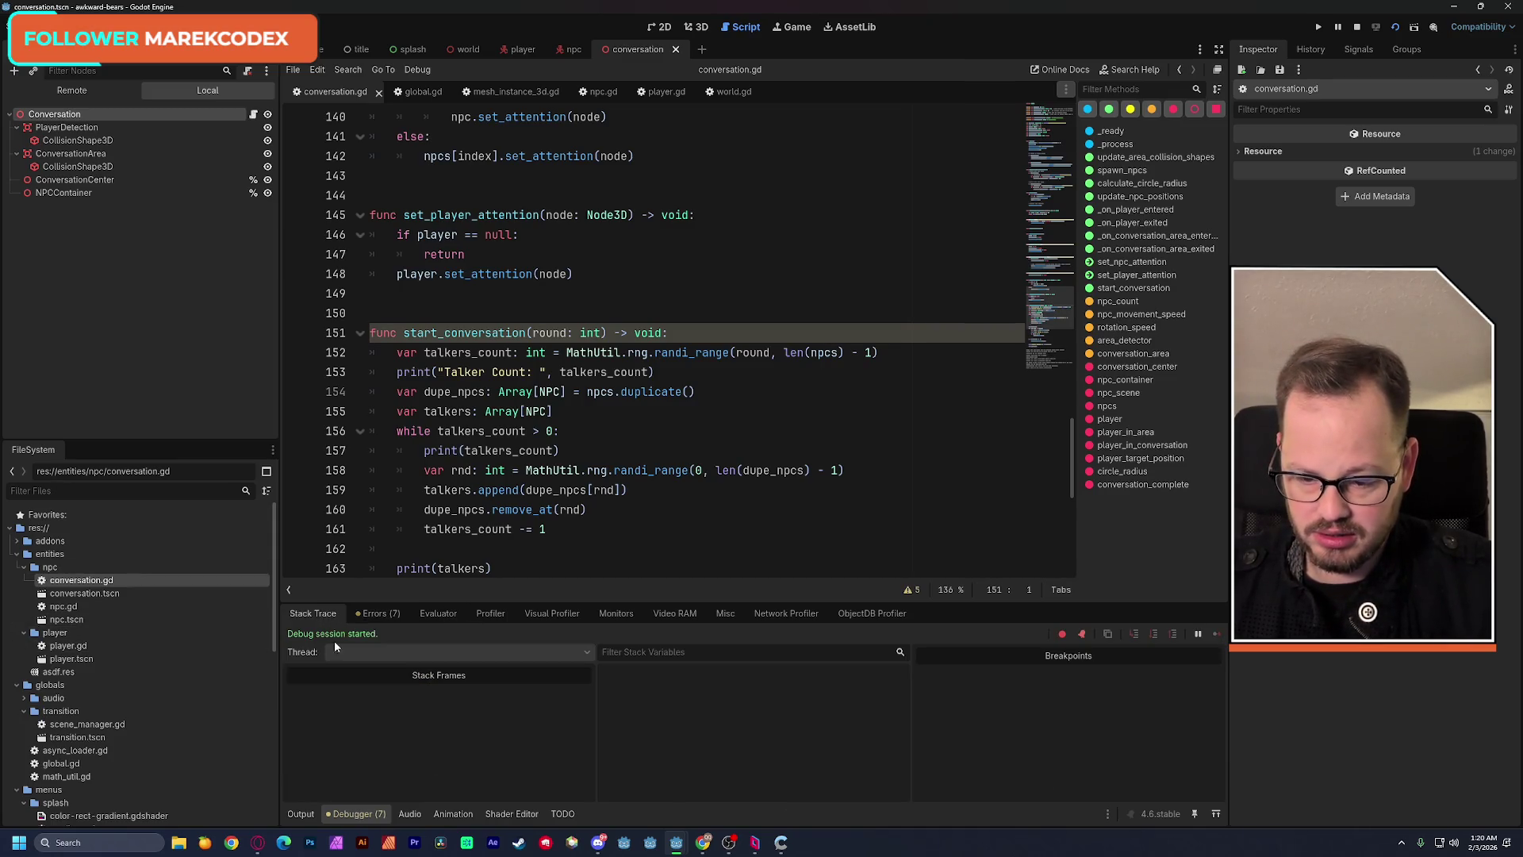
click(305, 810)
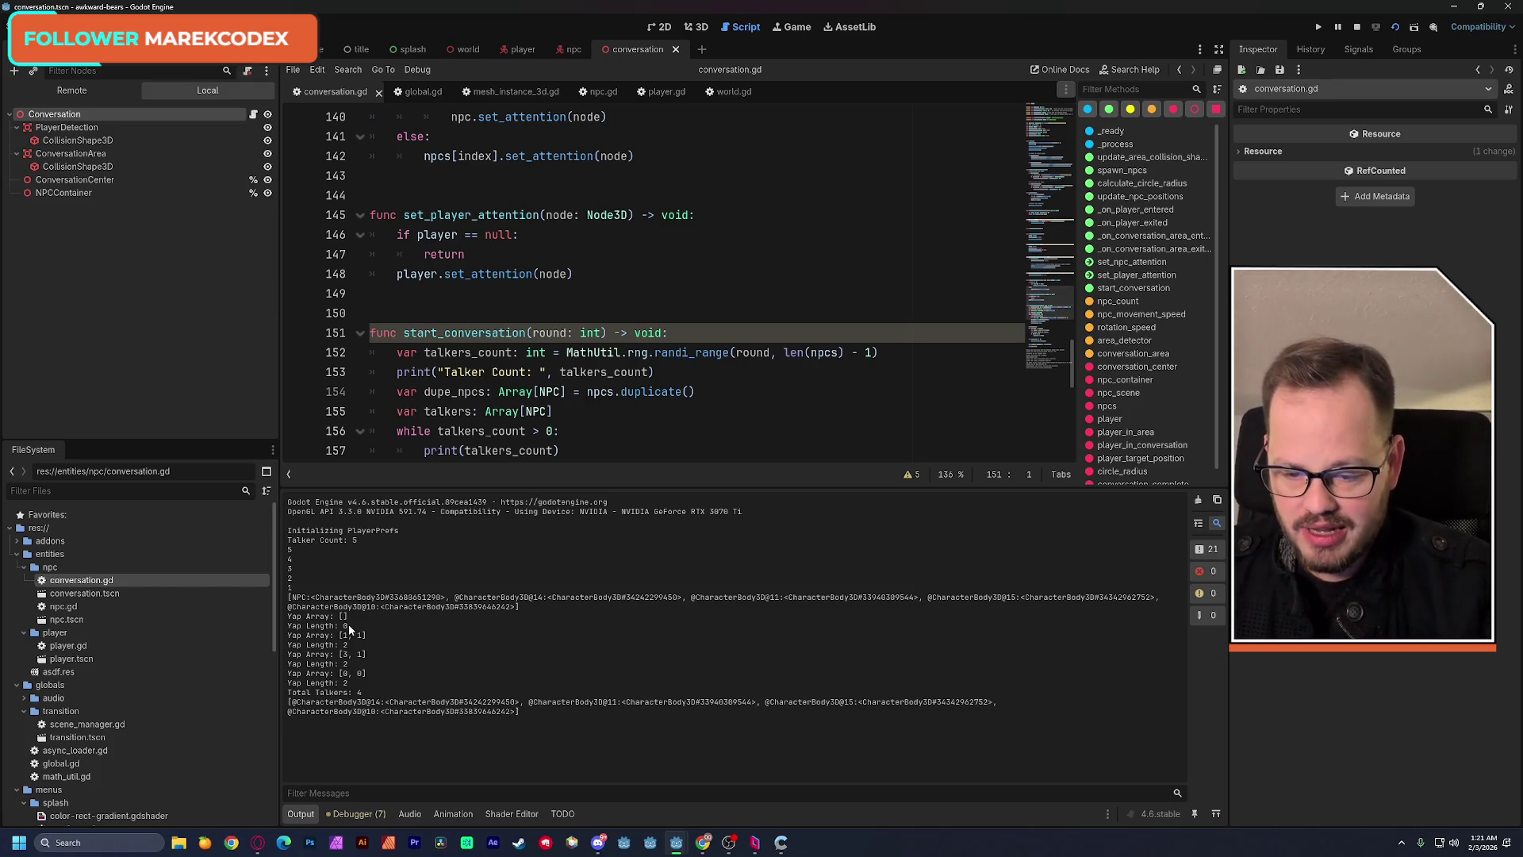
drag(350, 630, 288, 615)
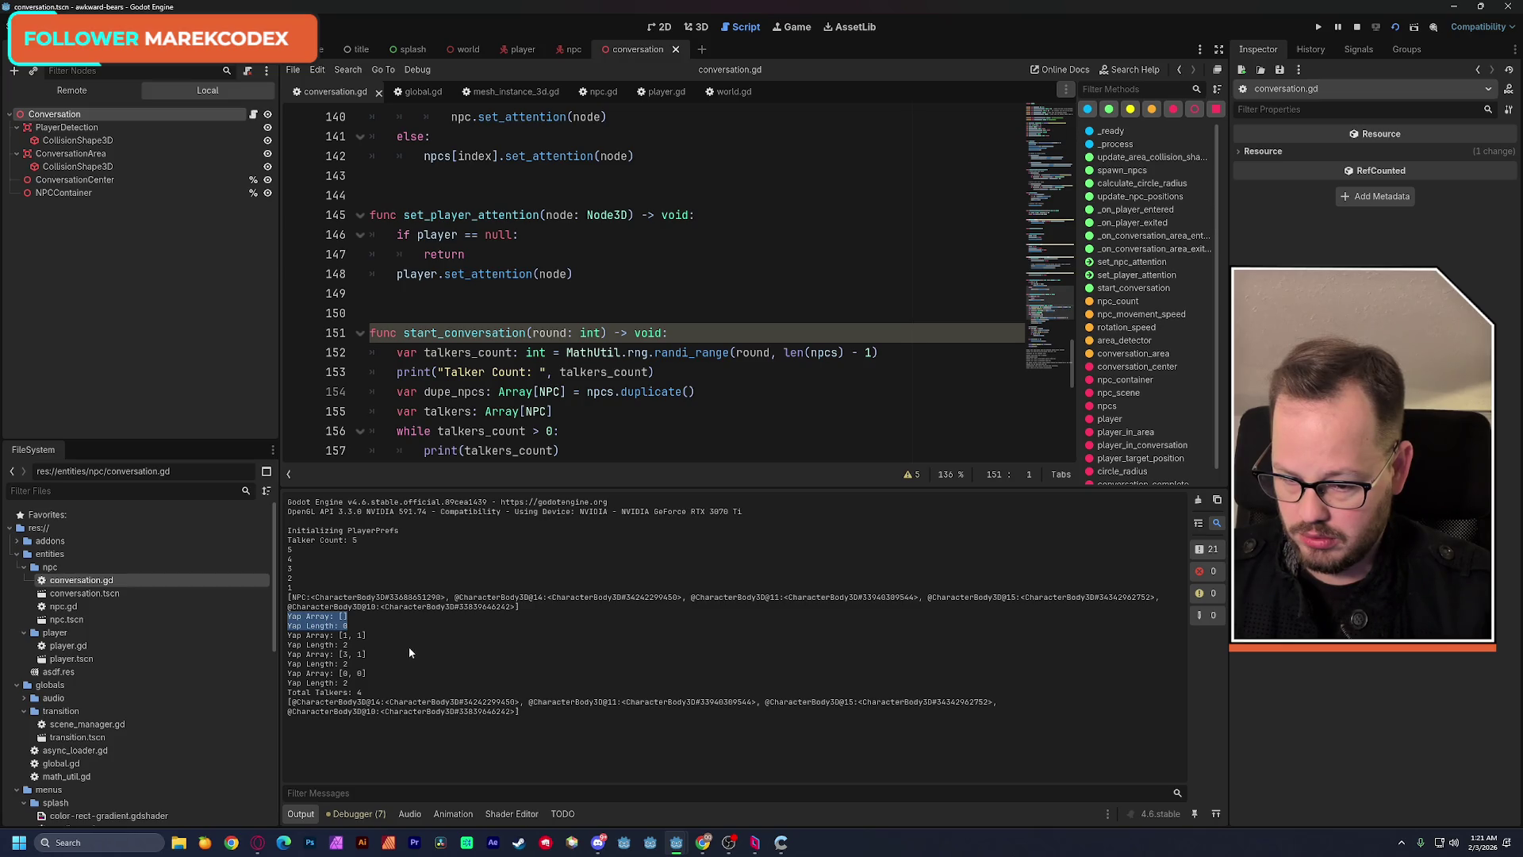
click(368, 682)
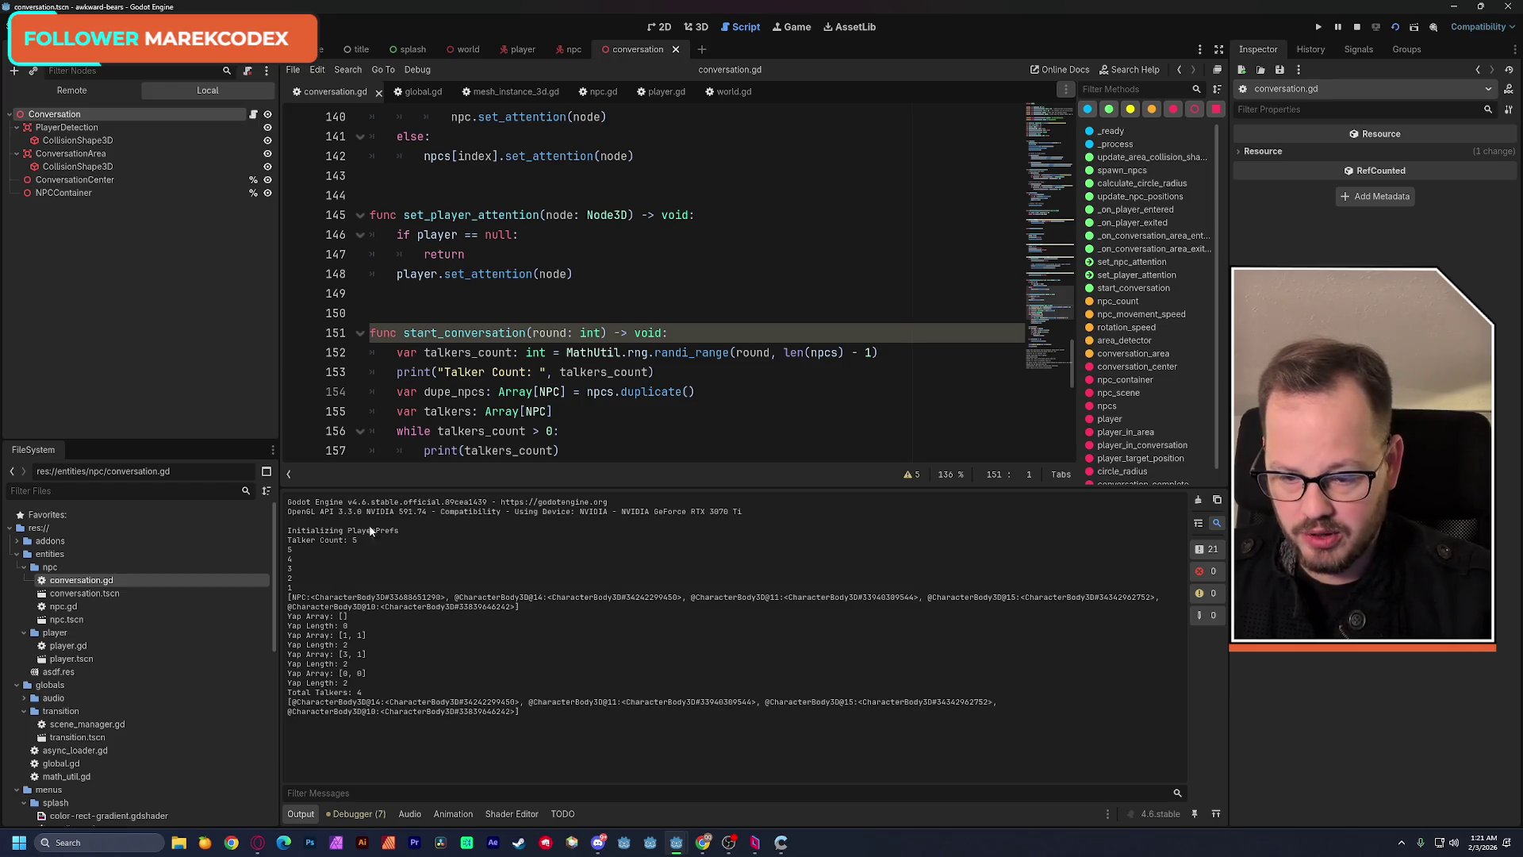
drag(357, 544, 295, 545)
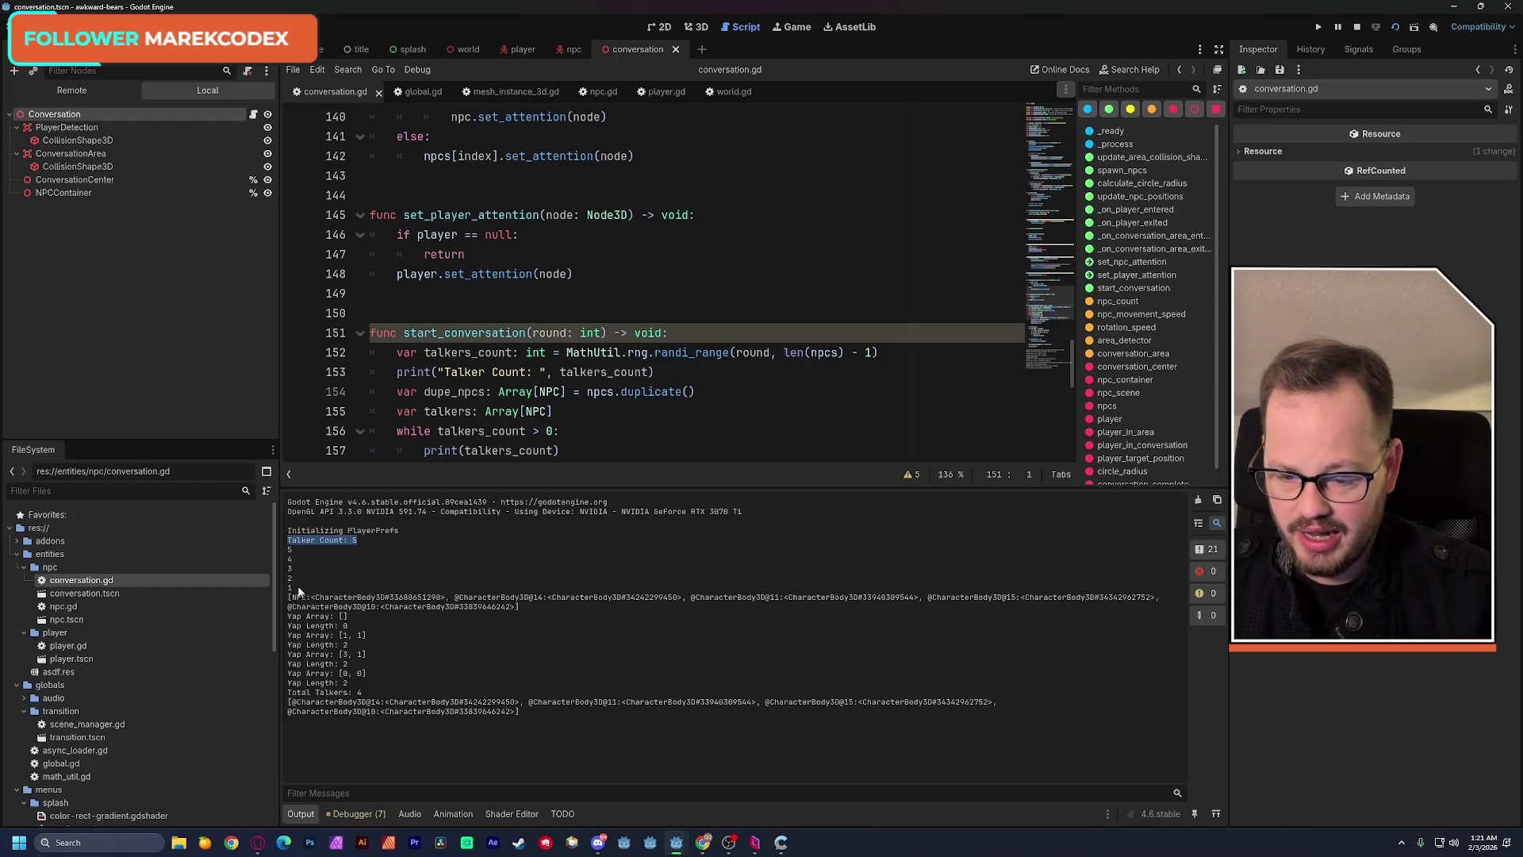
click(297, 553)
drag(291, 545, 366, 544)
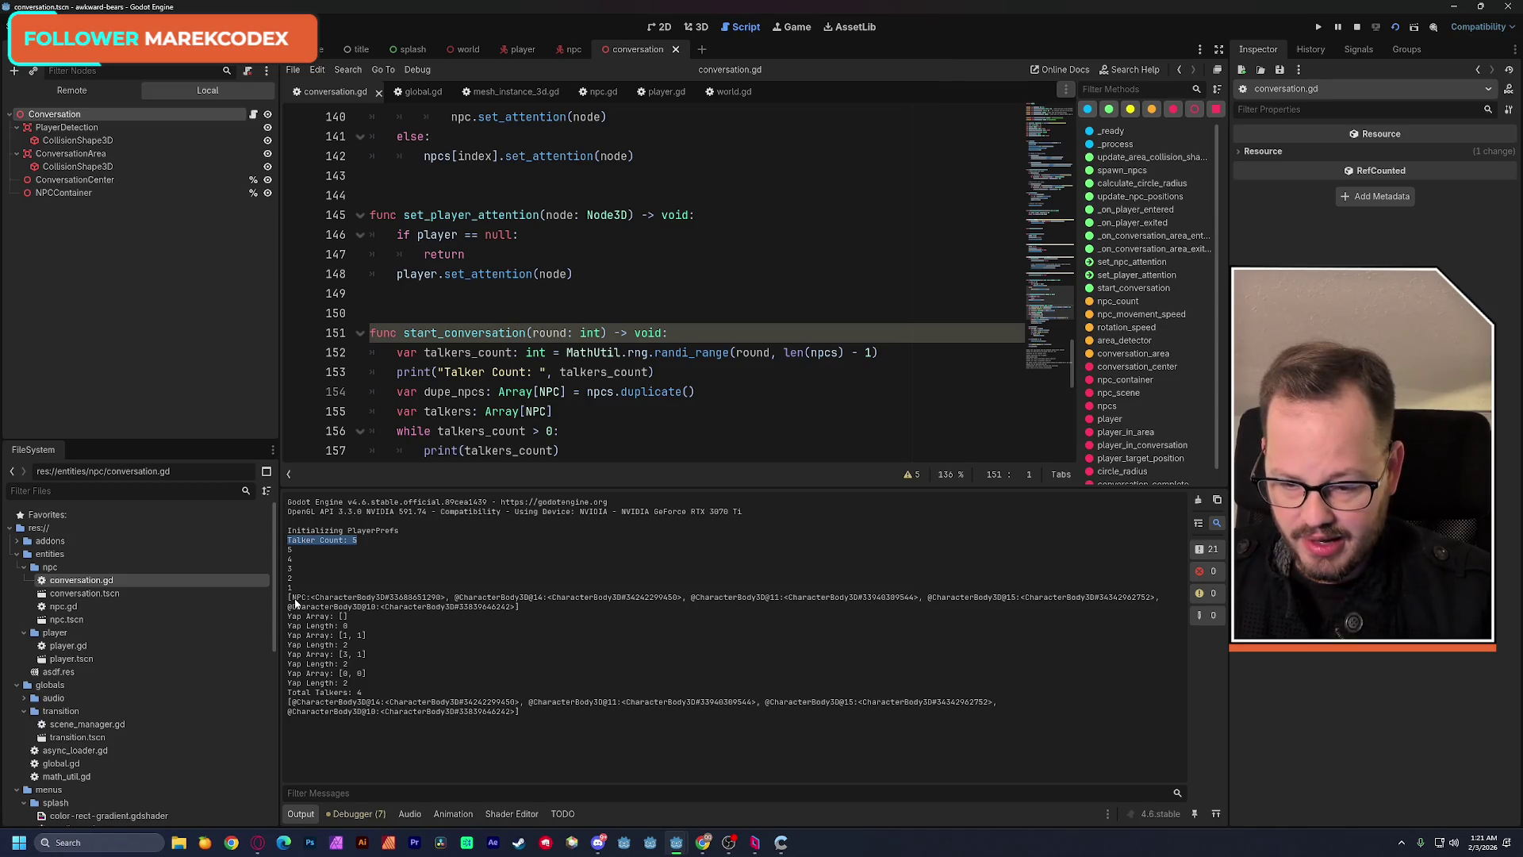
drag(290, 598, 533, 608)
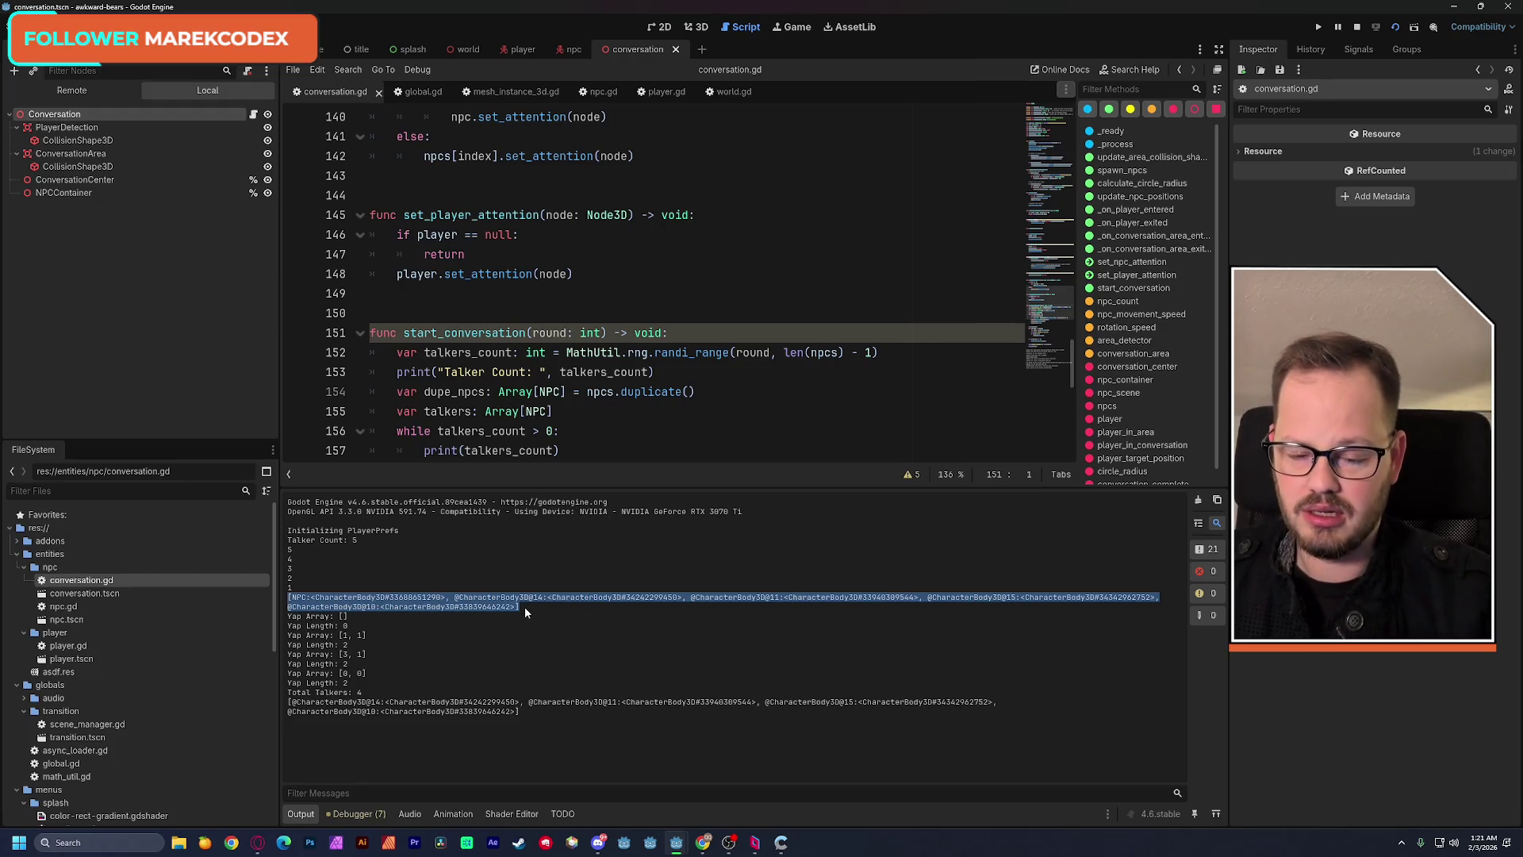
scroll(623, 406, down, 2)
scroll(623, 406, down, 1)
scroll(619, 408, down, 1)
scroll(618, 411, down, 1)
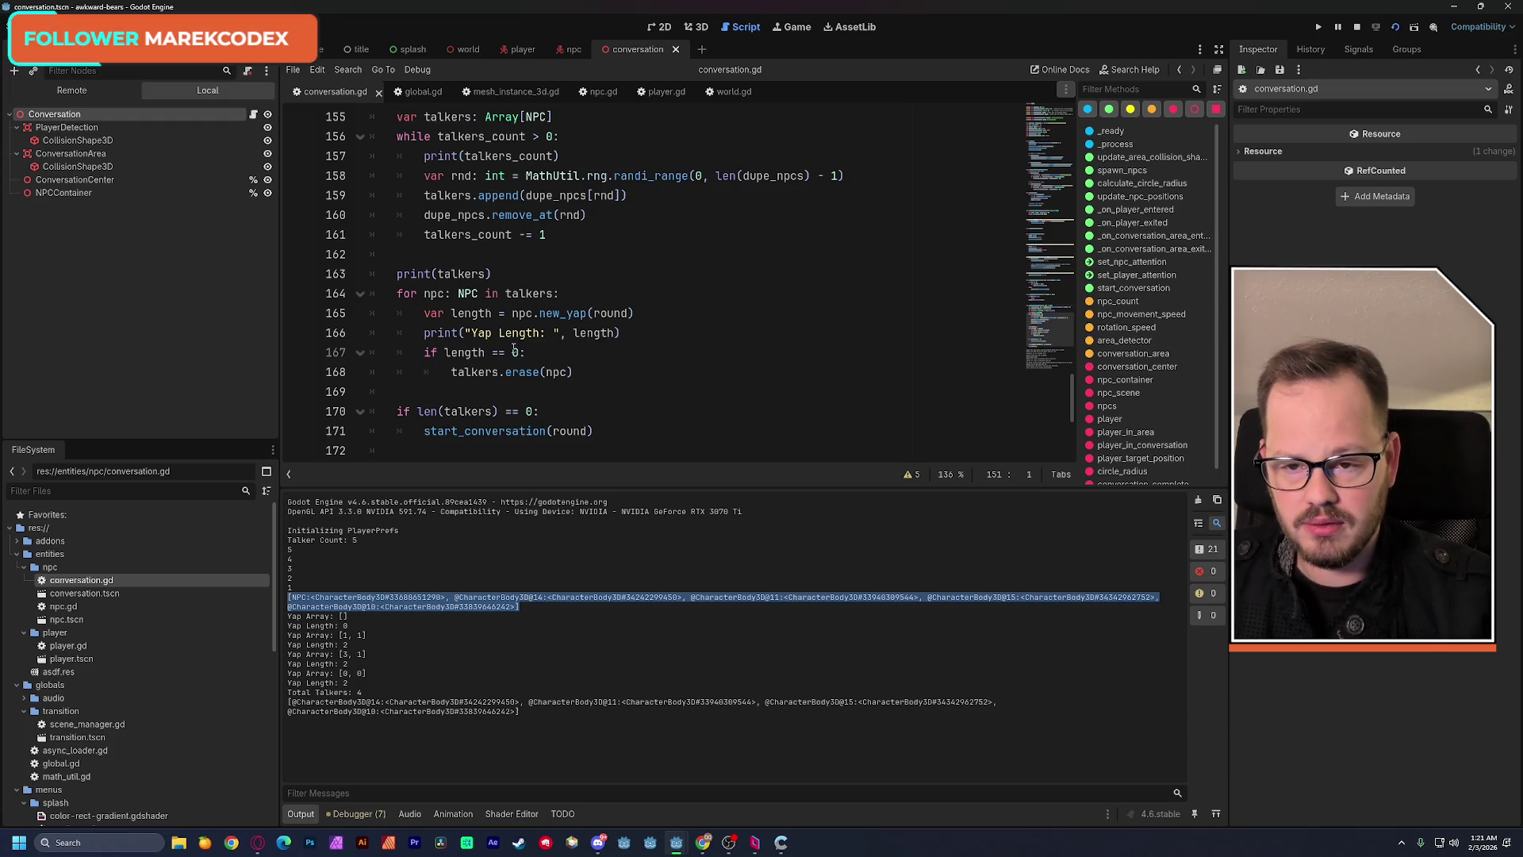
scroll(514, 346, up, 1)
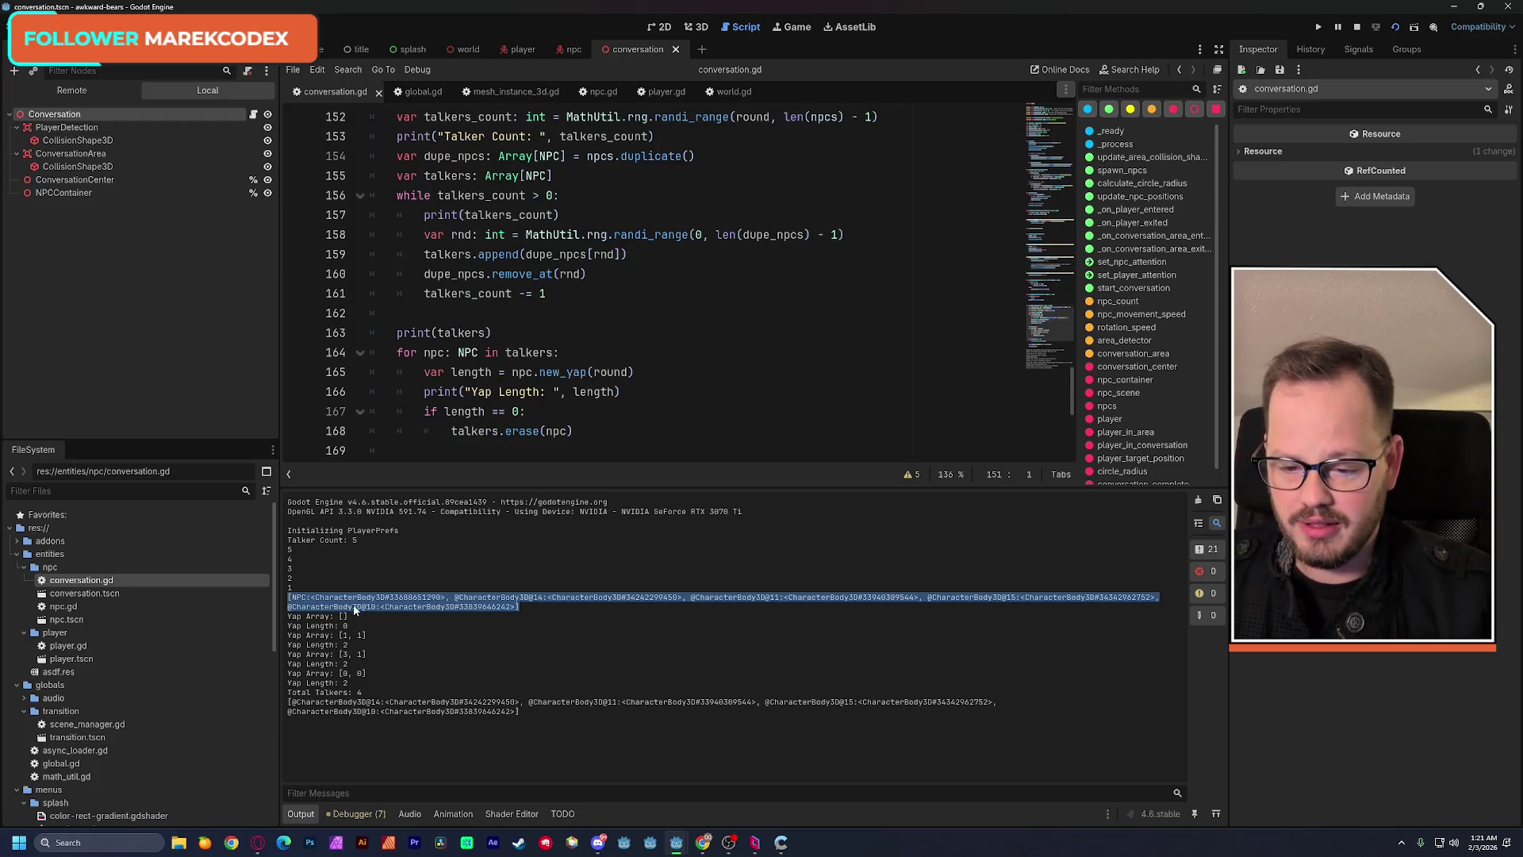
click(522, 602)
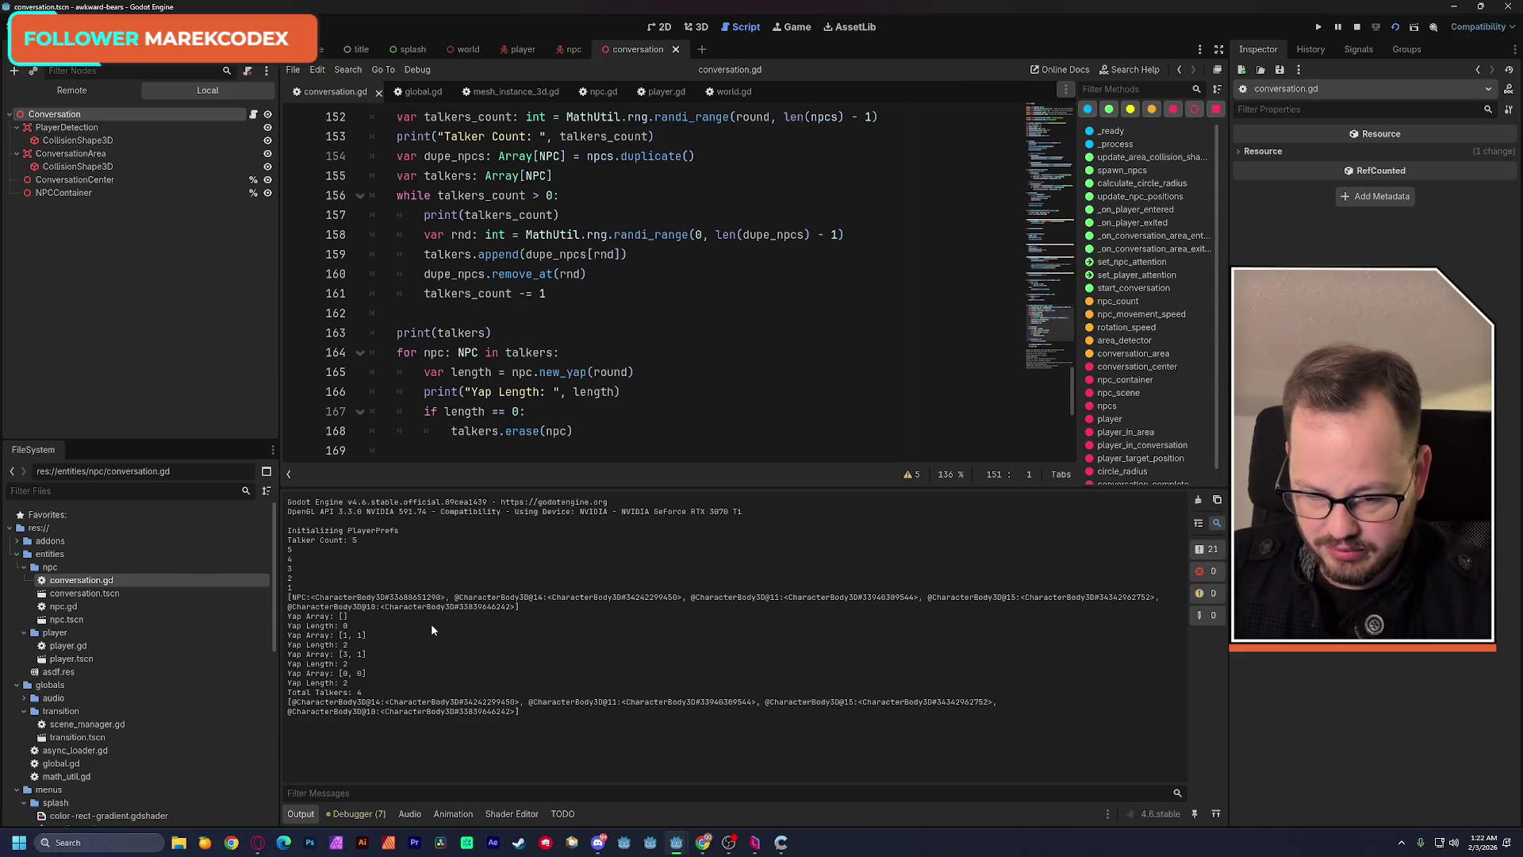
drag(348, 623, 286, 612)
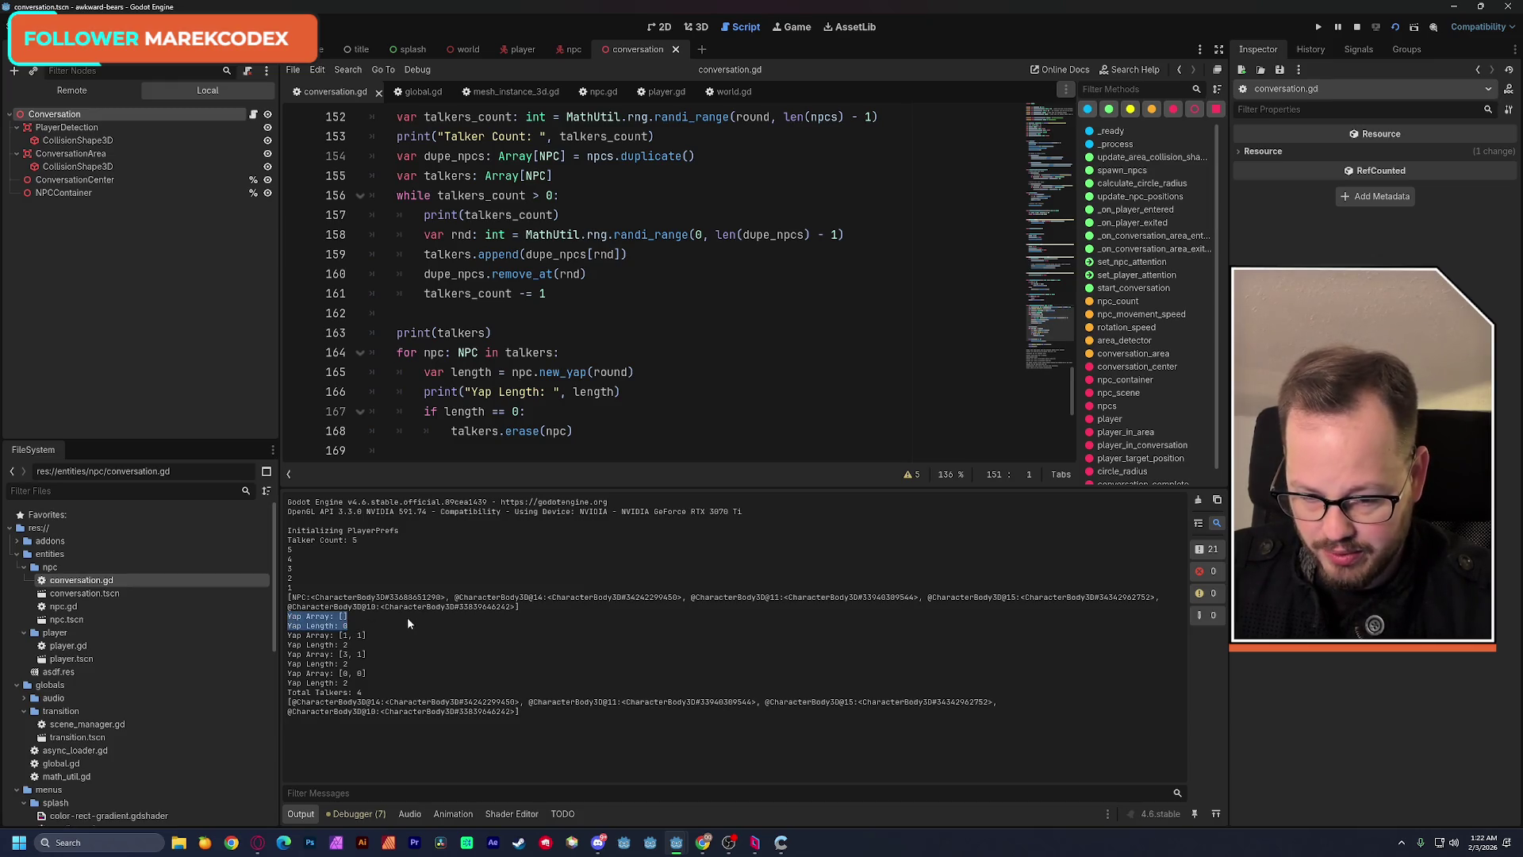
drag(440, 598, 321, 608)
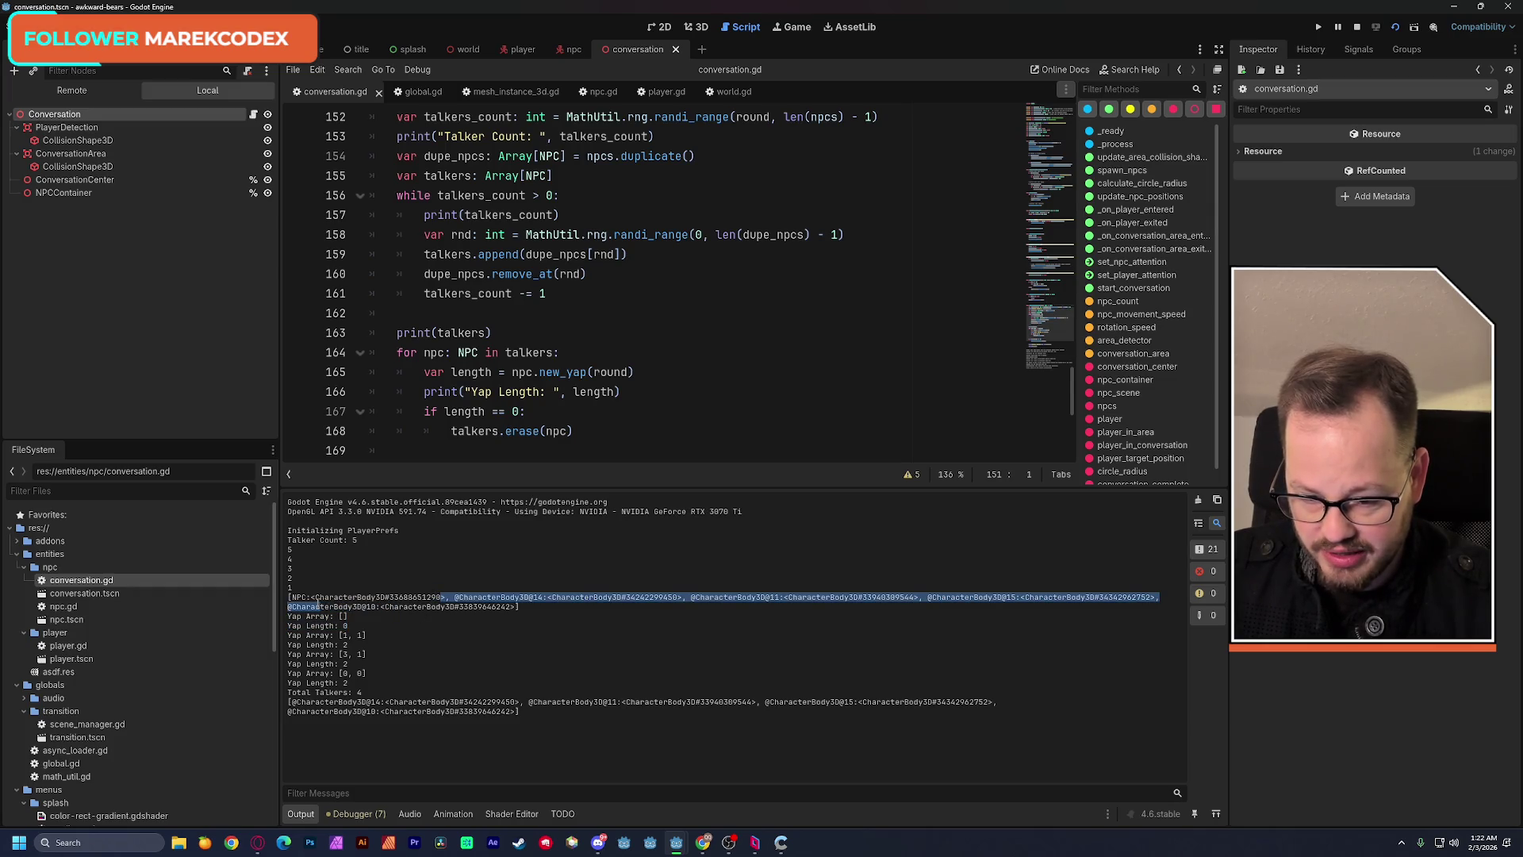
double_click(381, 597)
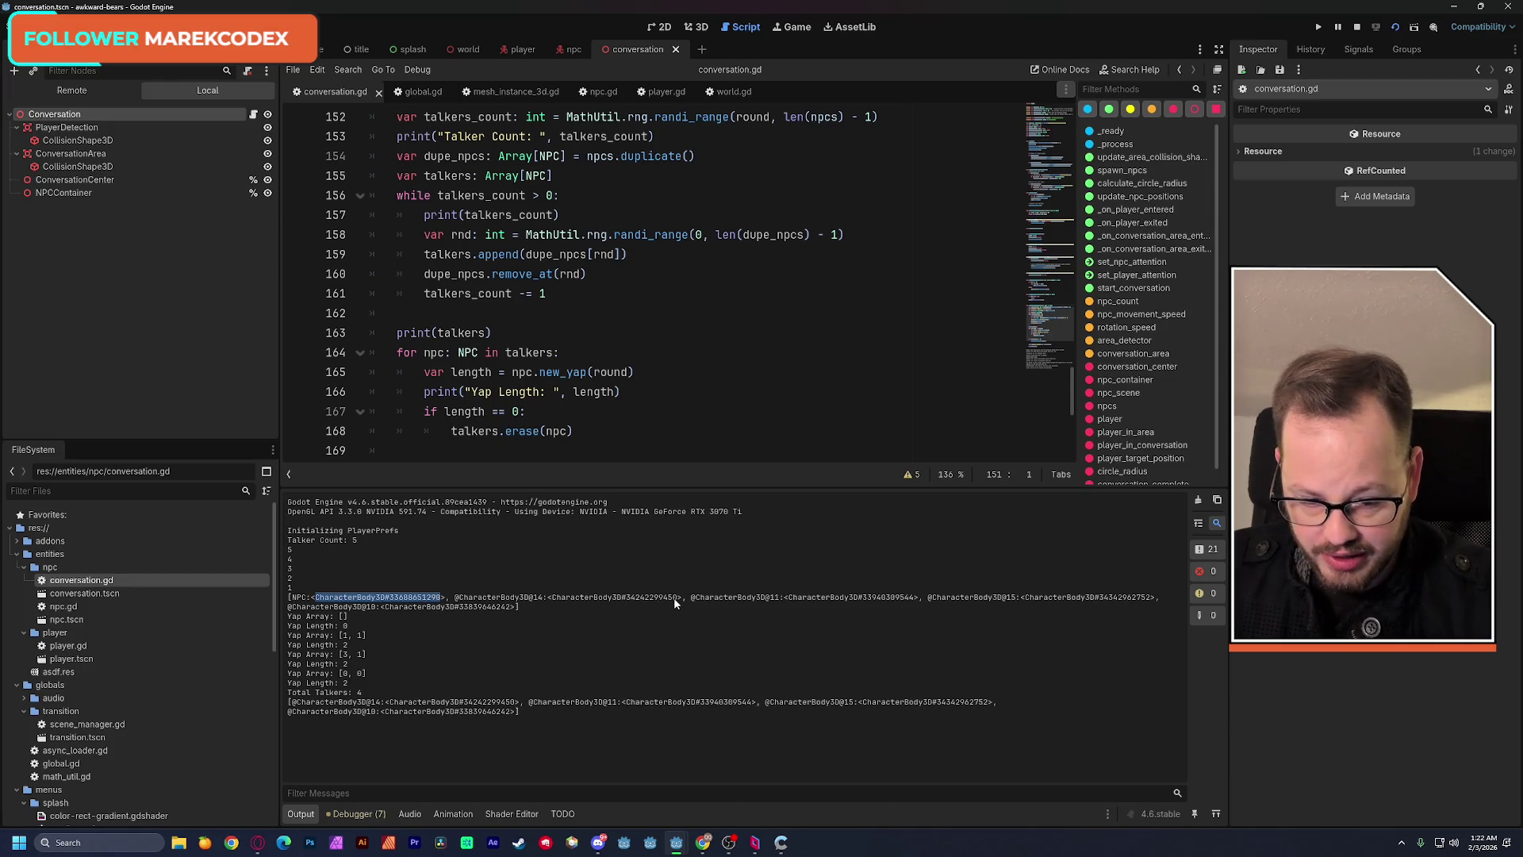
drag(674, 598, 555, 599)
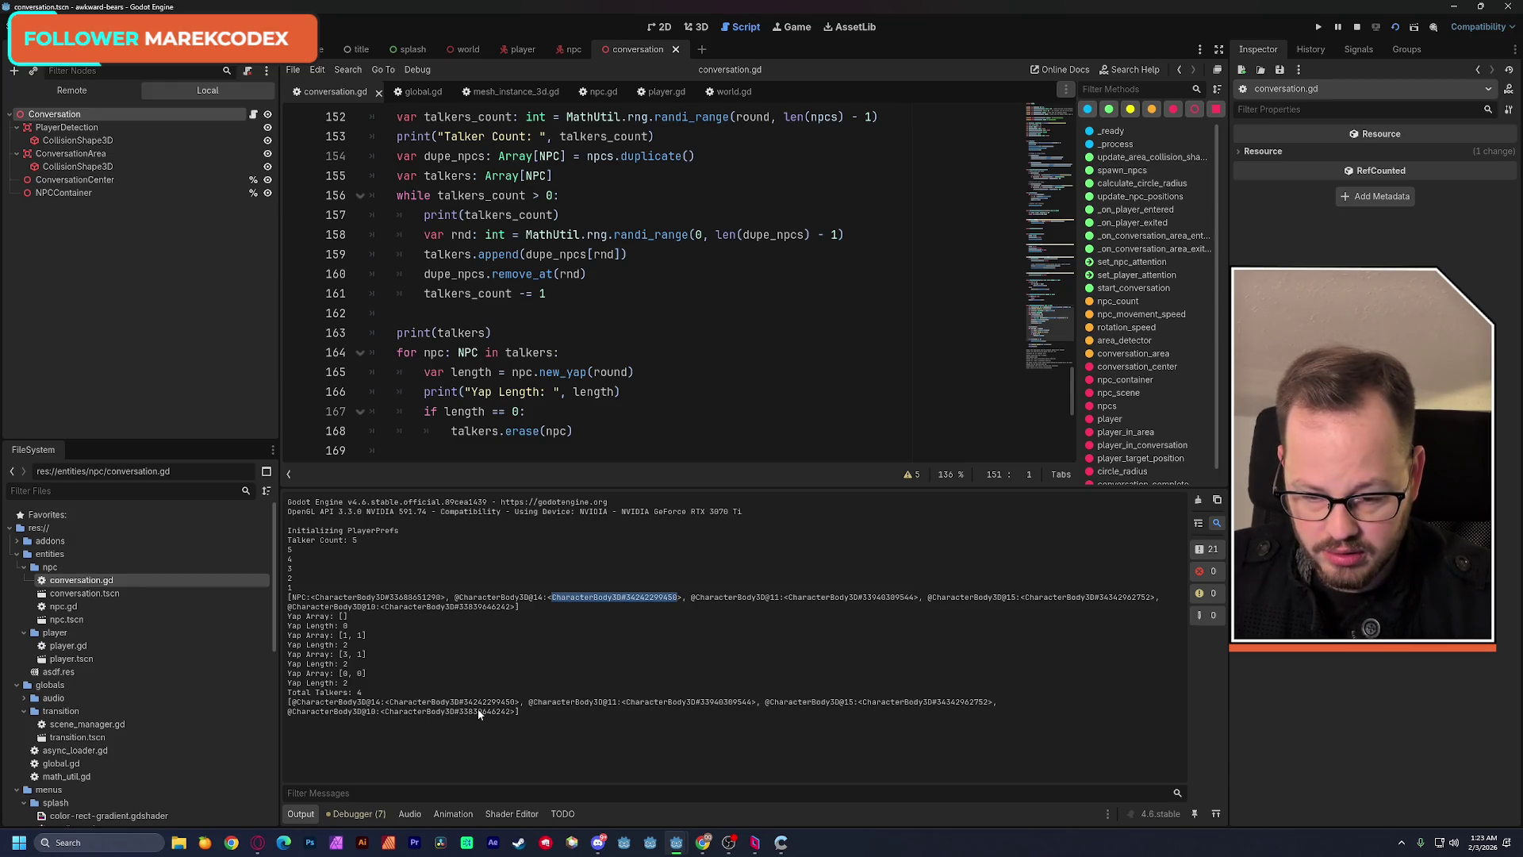
drag(365, 693, 285, 693)
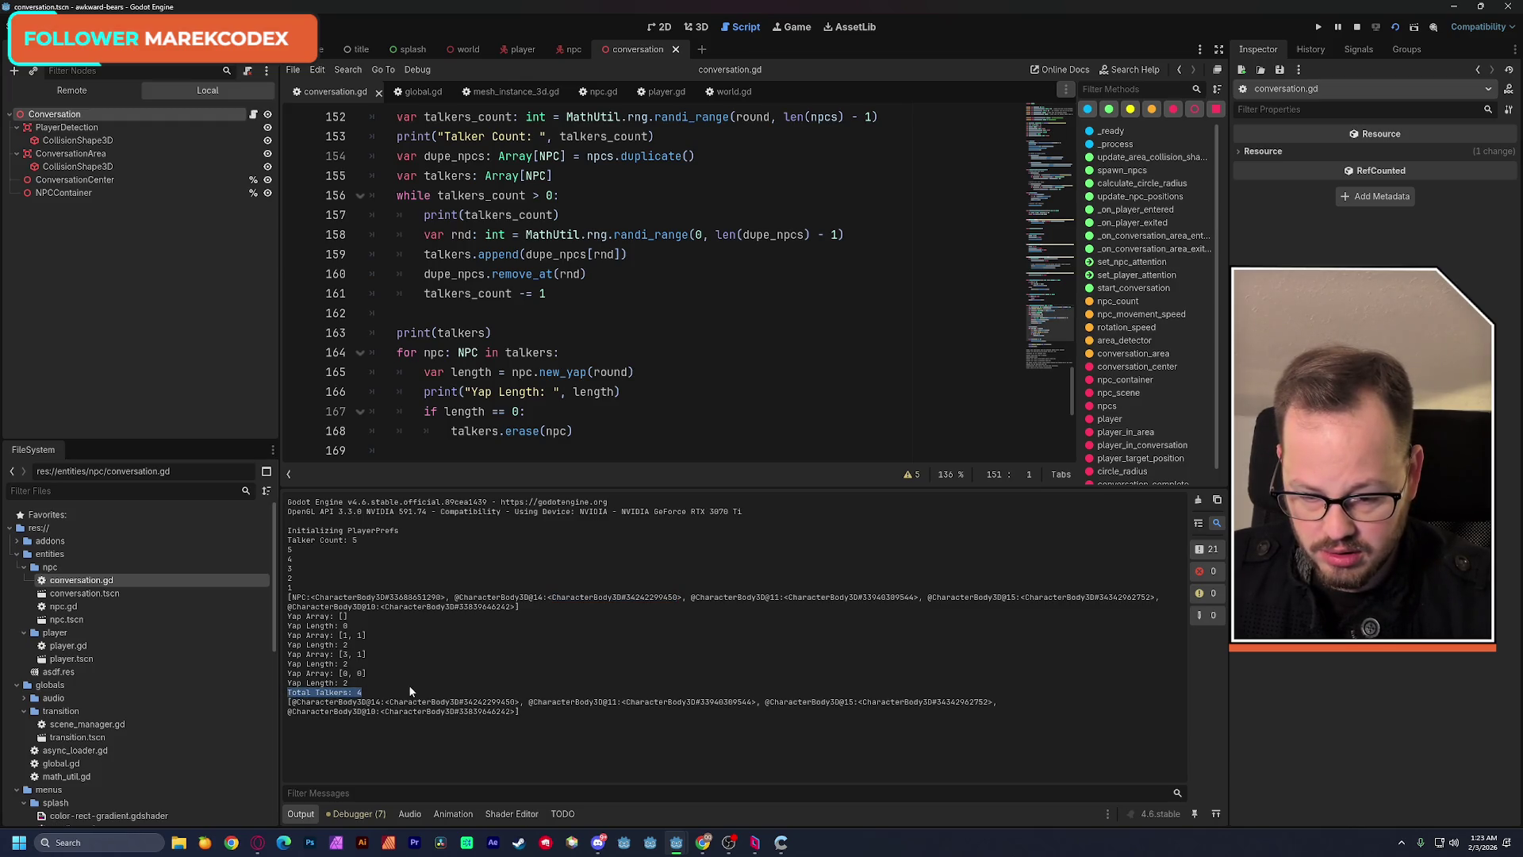
click(378, 692)
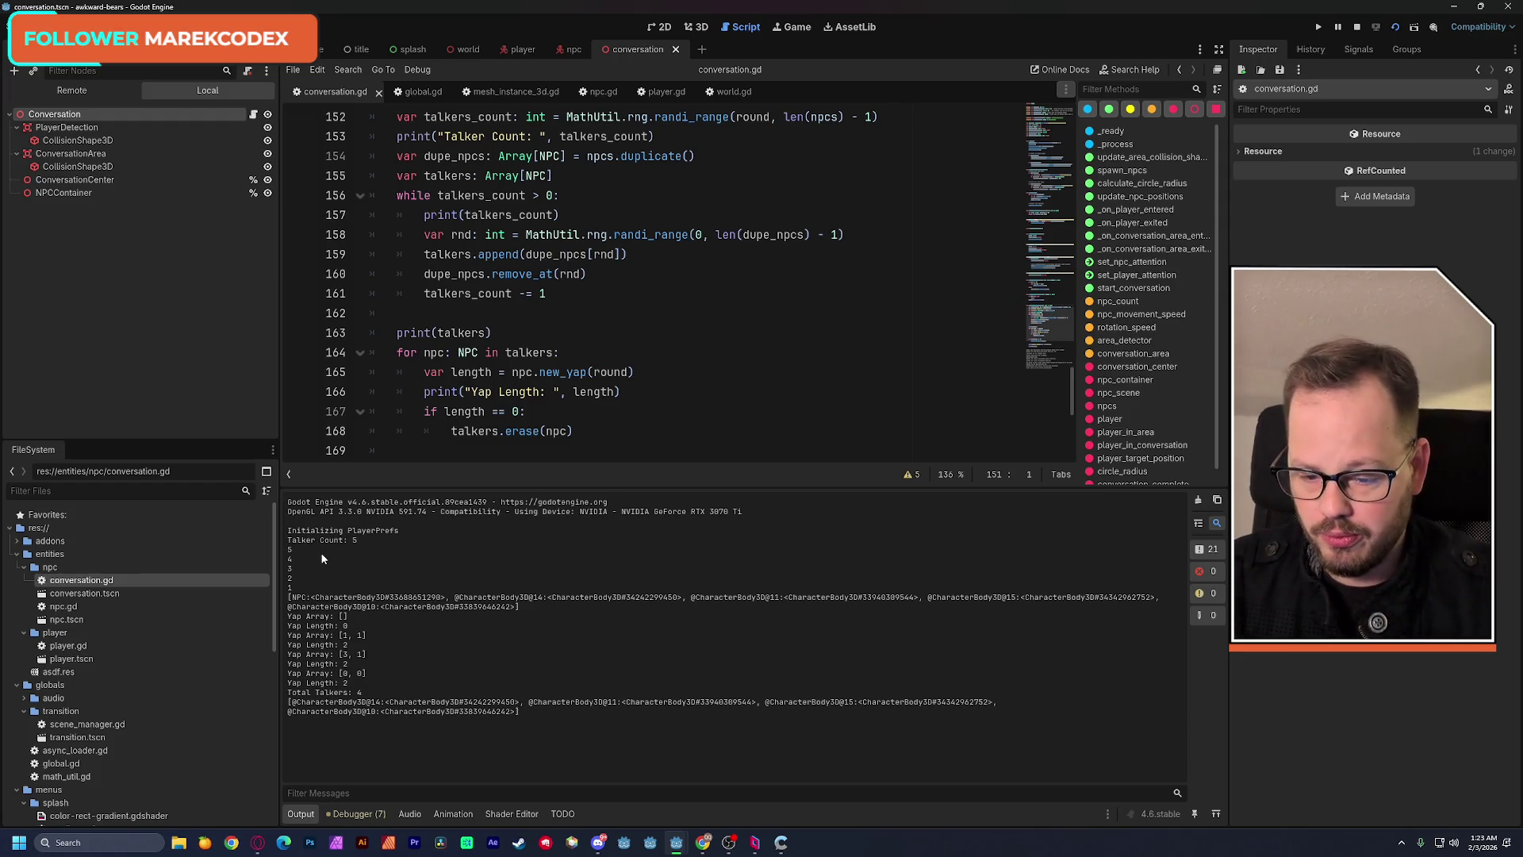
Review the talker count and Yap Array lines, then run the project again with F5.
mouse_move(288, 542)
mouse_down()
mouse_move(359, 544)
mouse_move(526, 610)
mouse_up()
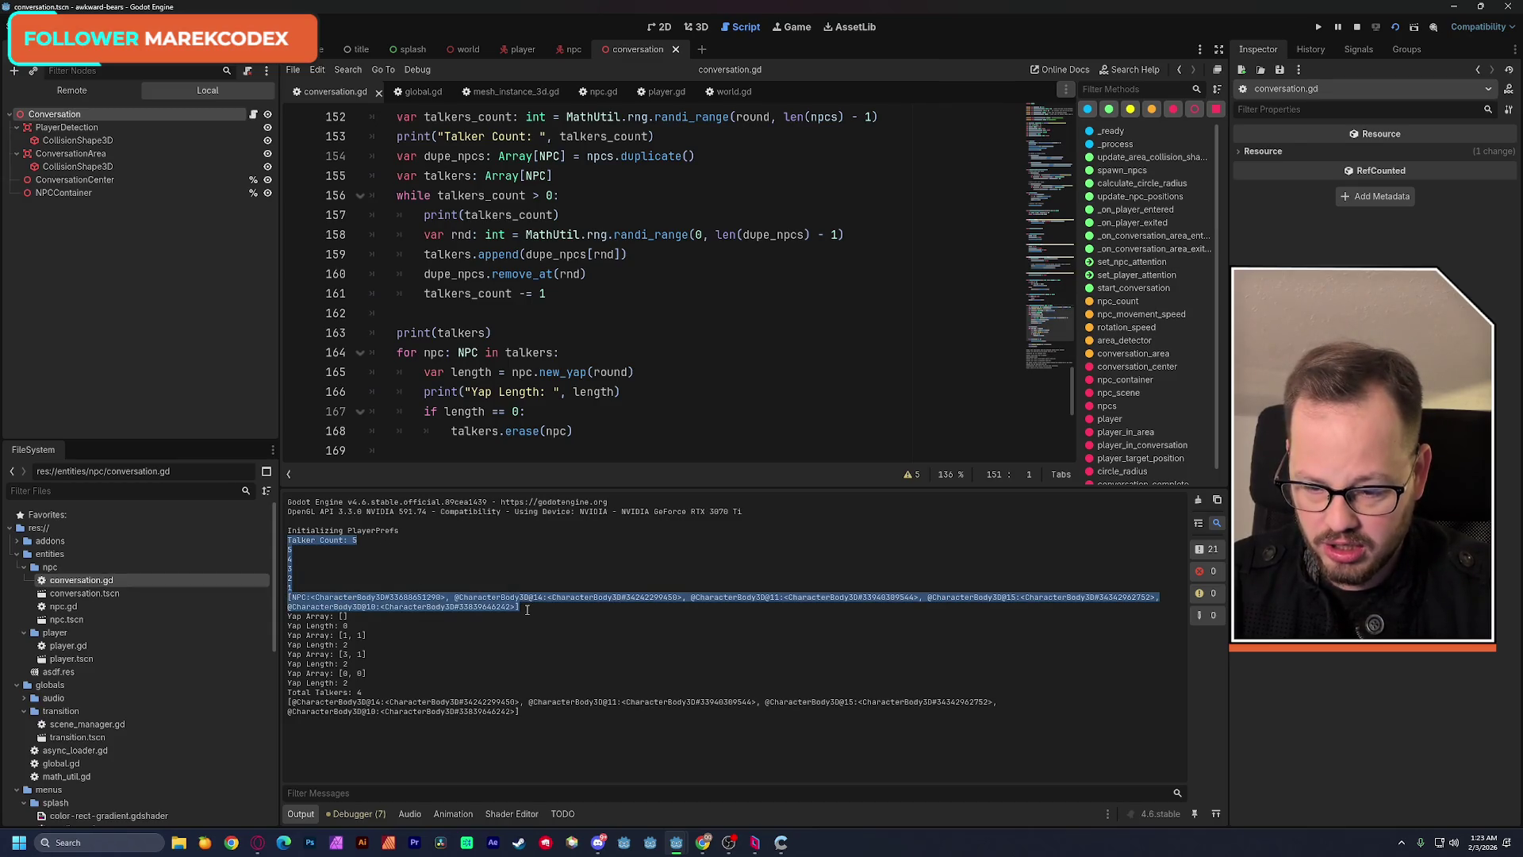
drag(291, 616, 372, 623)
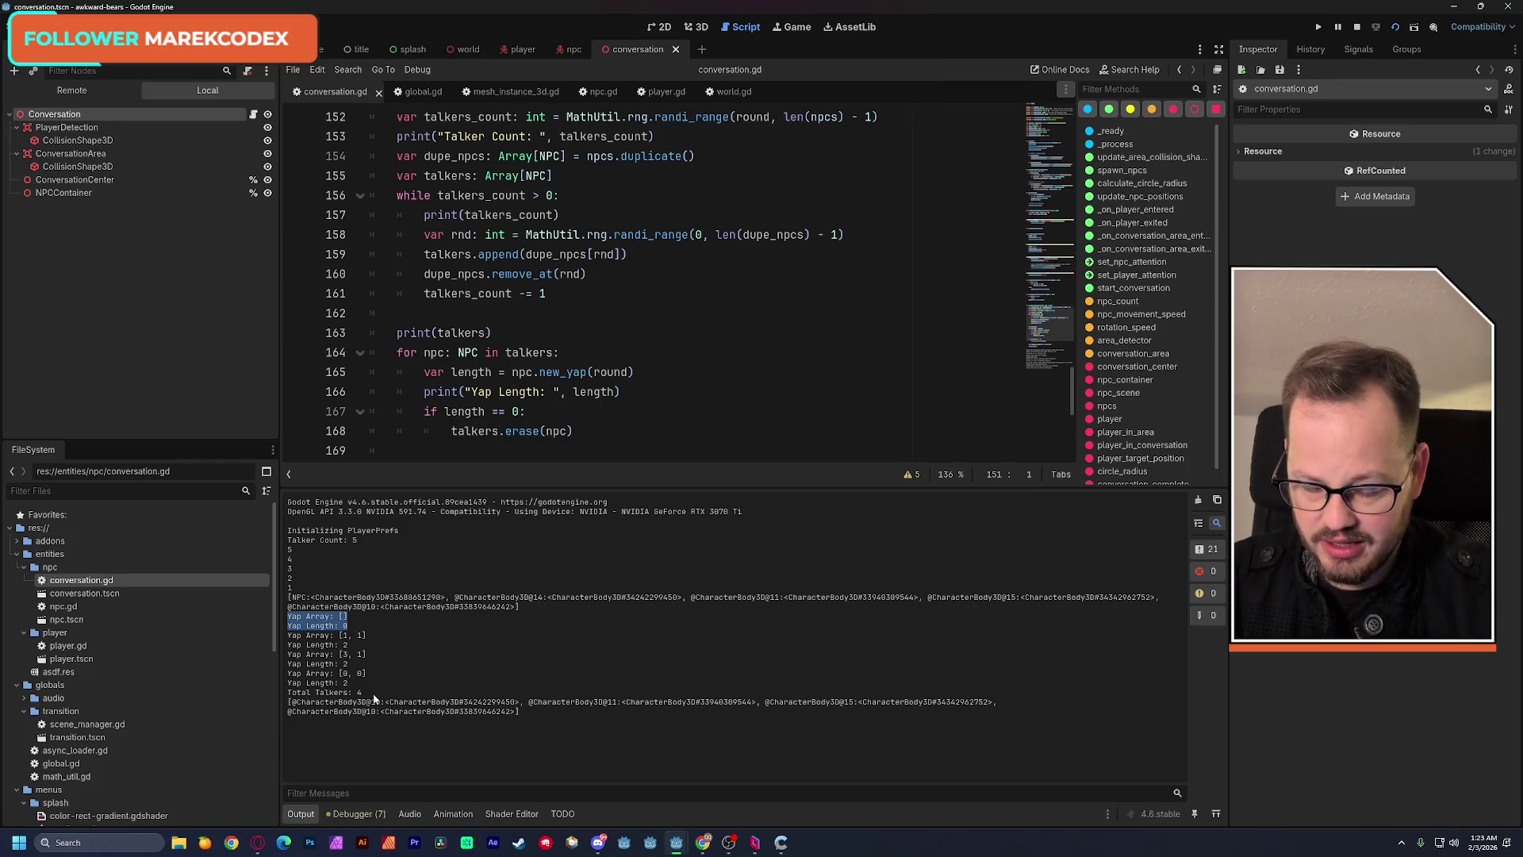
key(F5)
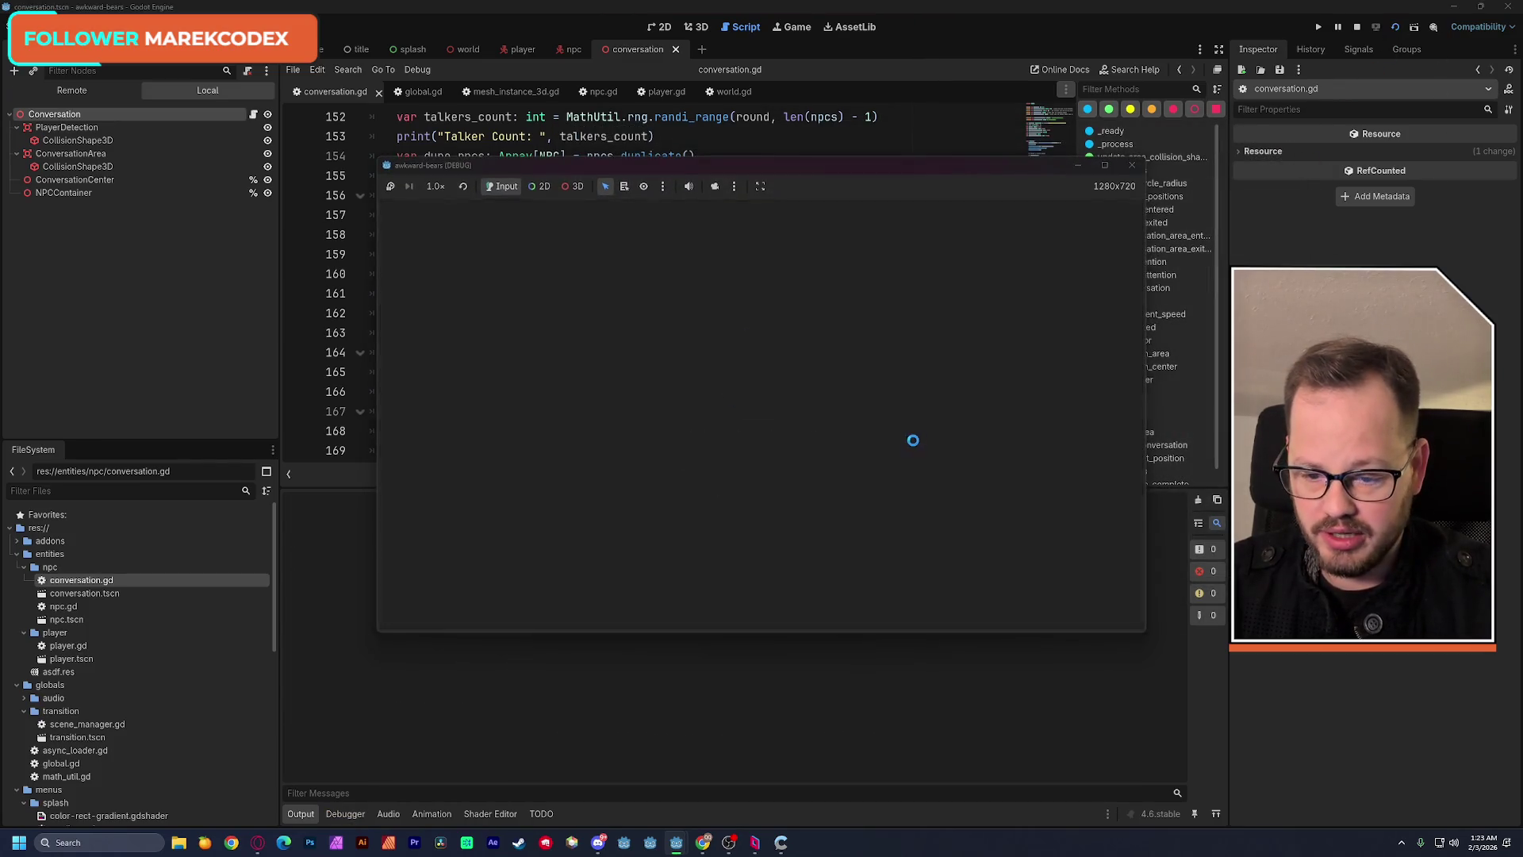
Move the new game window aside and refocus the editor's Output log.
drag(650, 165, 833, 82)
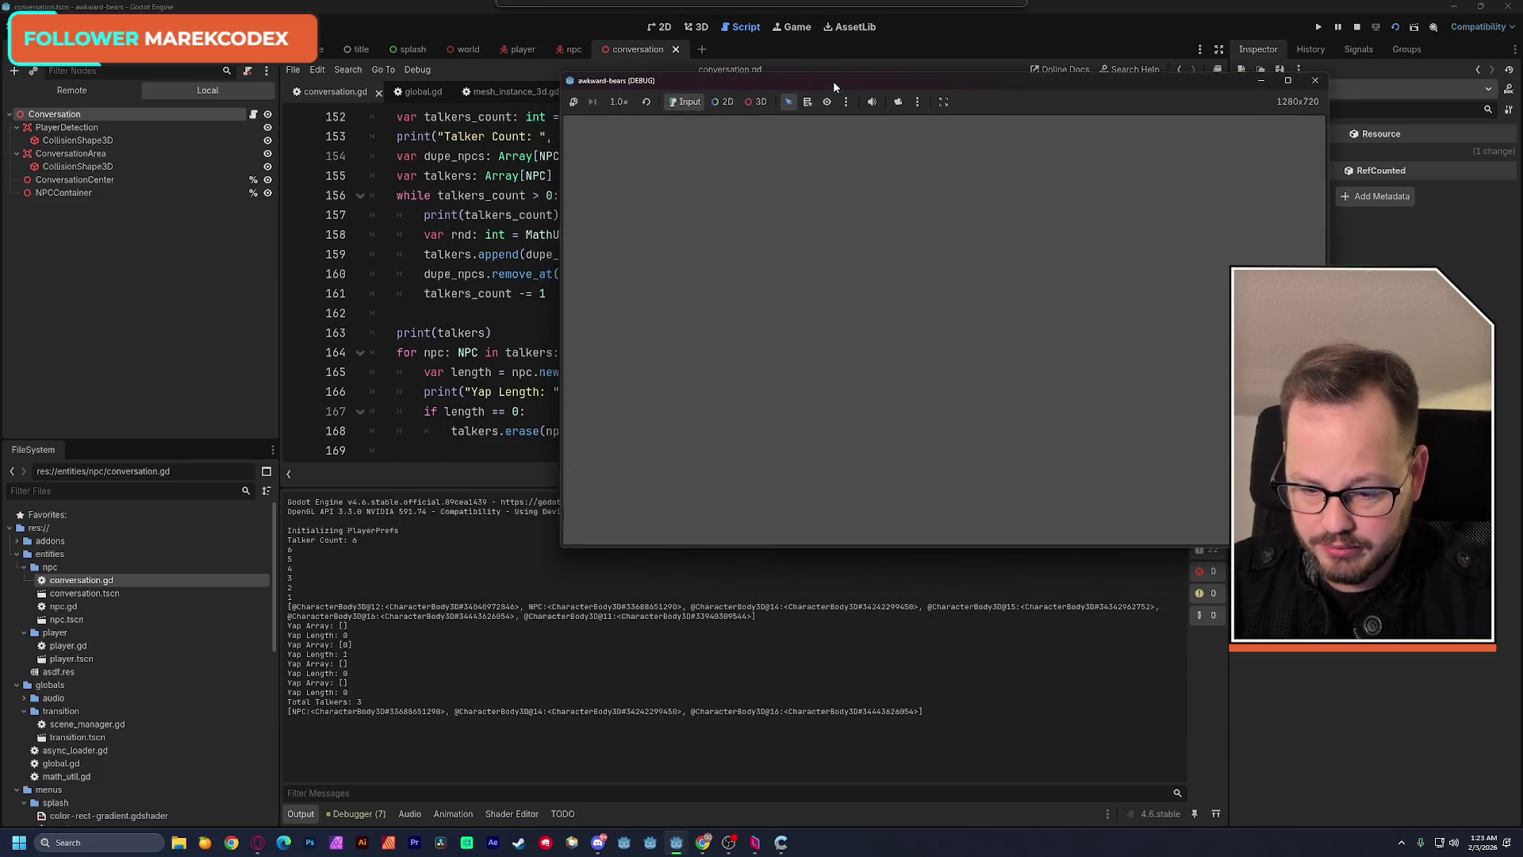
click(394, 621)
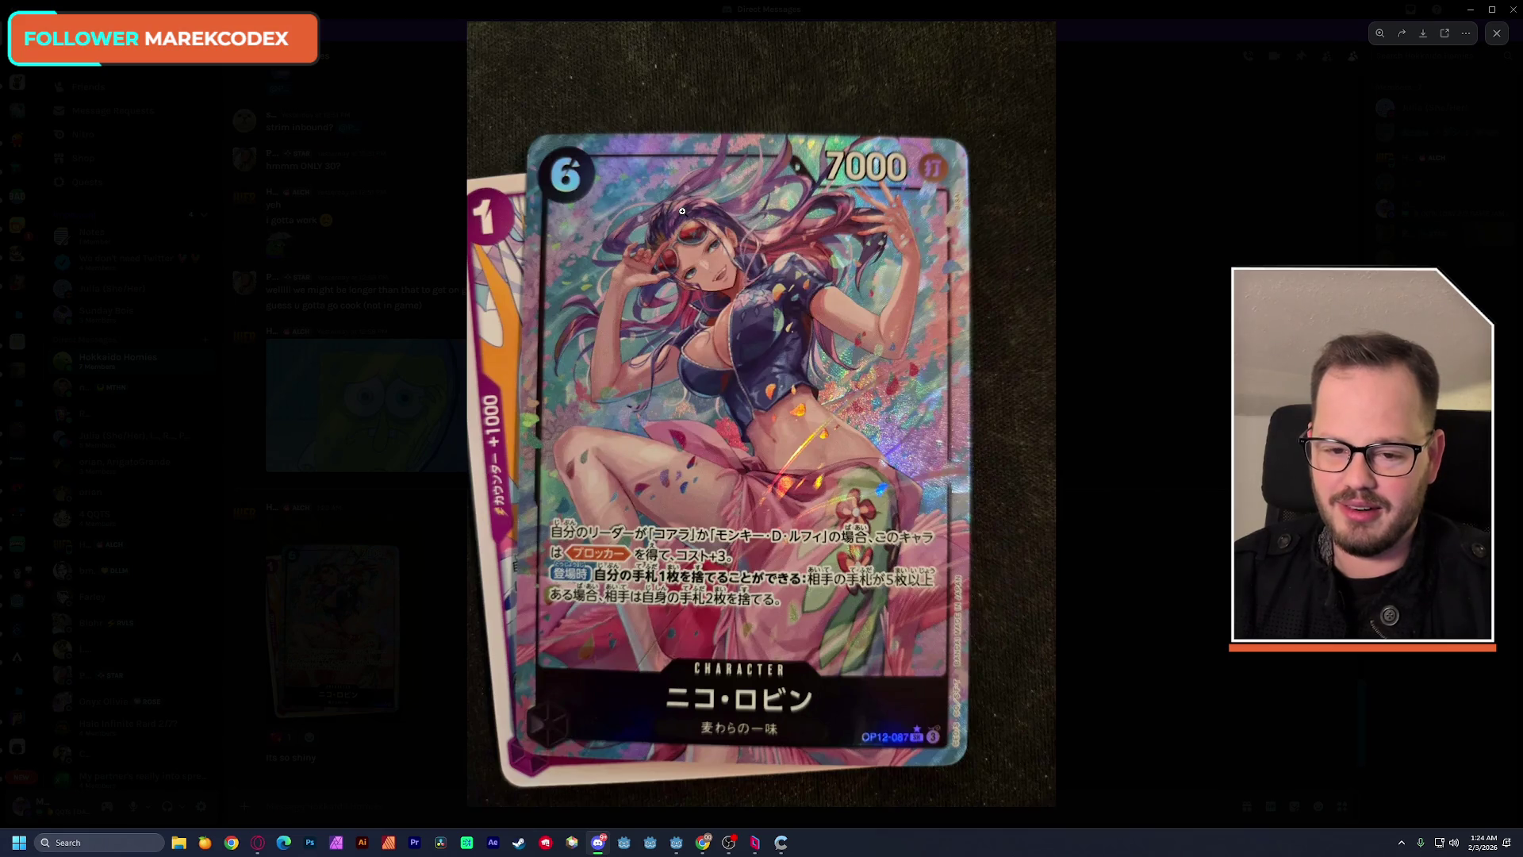
Zoom into the shared trading-card image, close the preview and switch back to Godot.
click(695, 233)
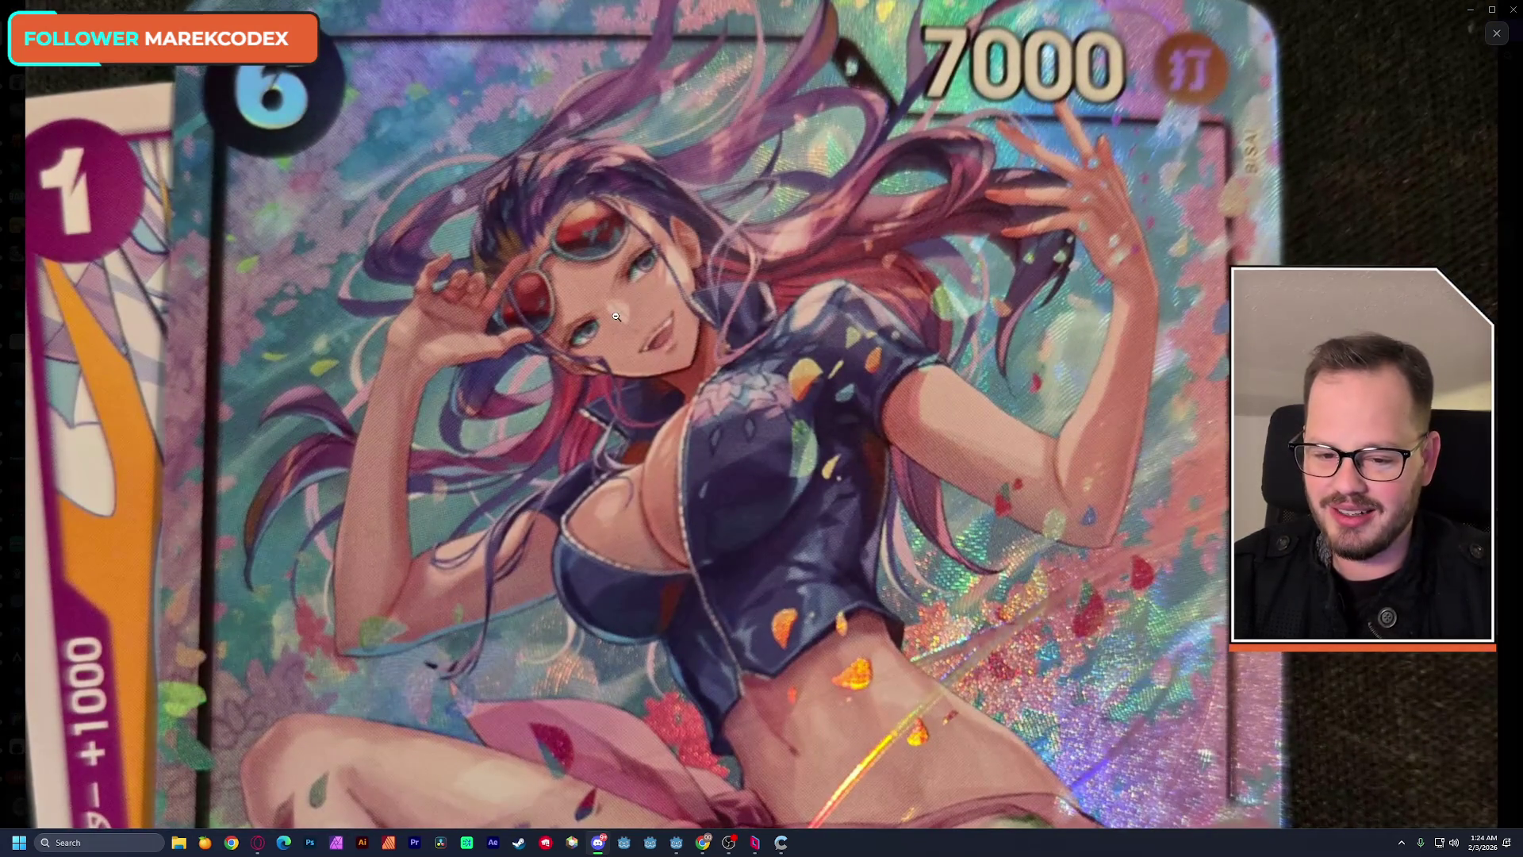
scroll(612, 316, down, 1)
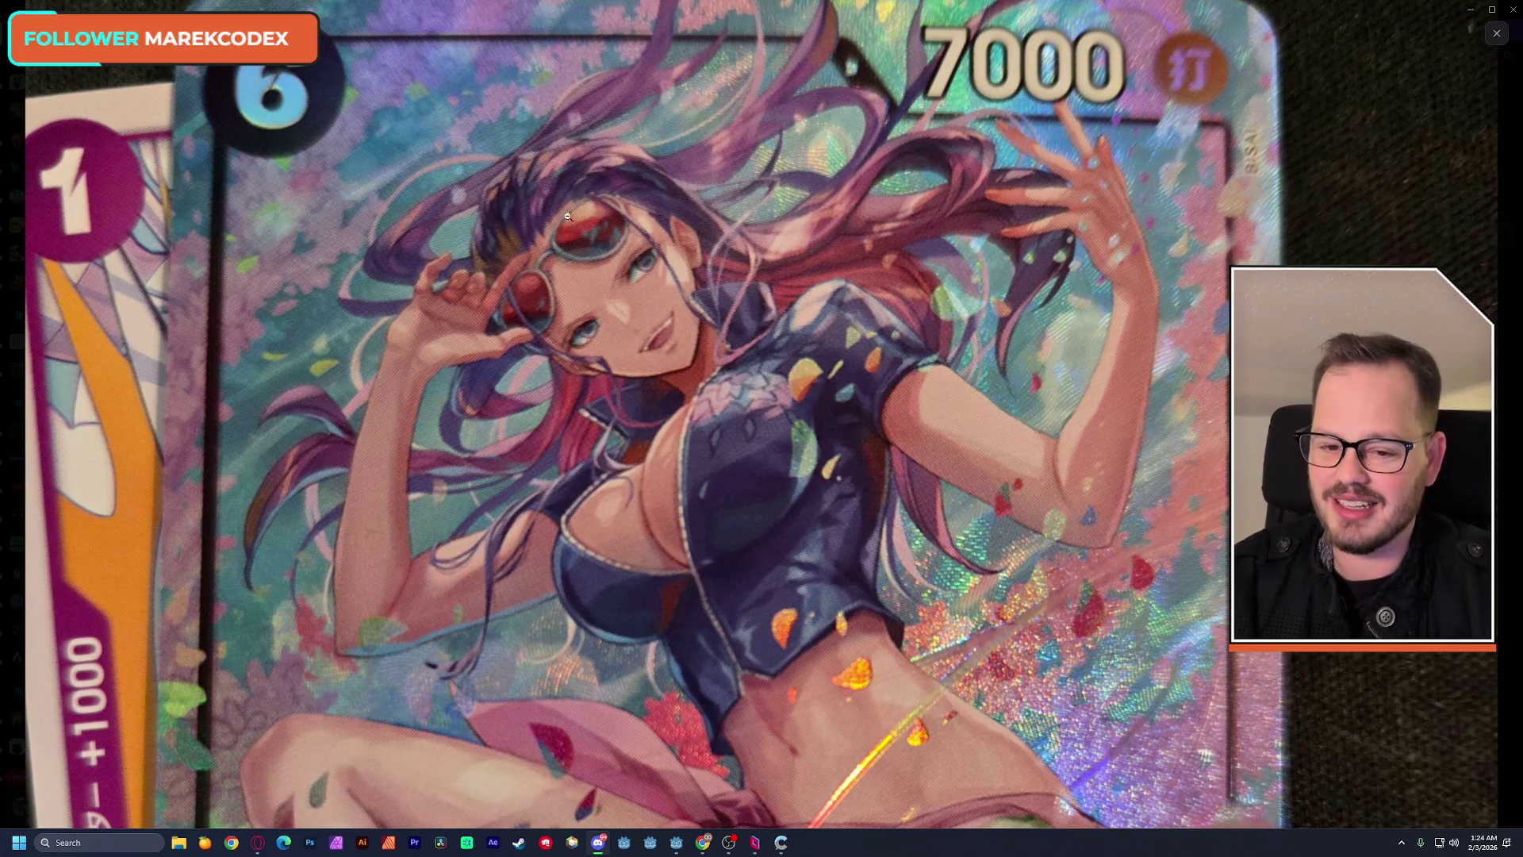
click(507, 273)
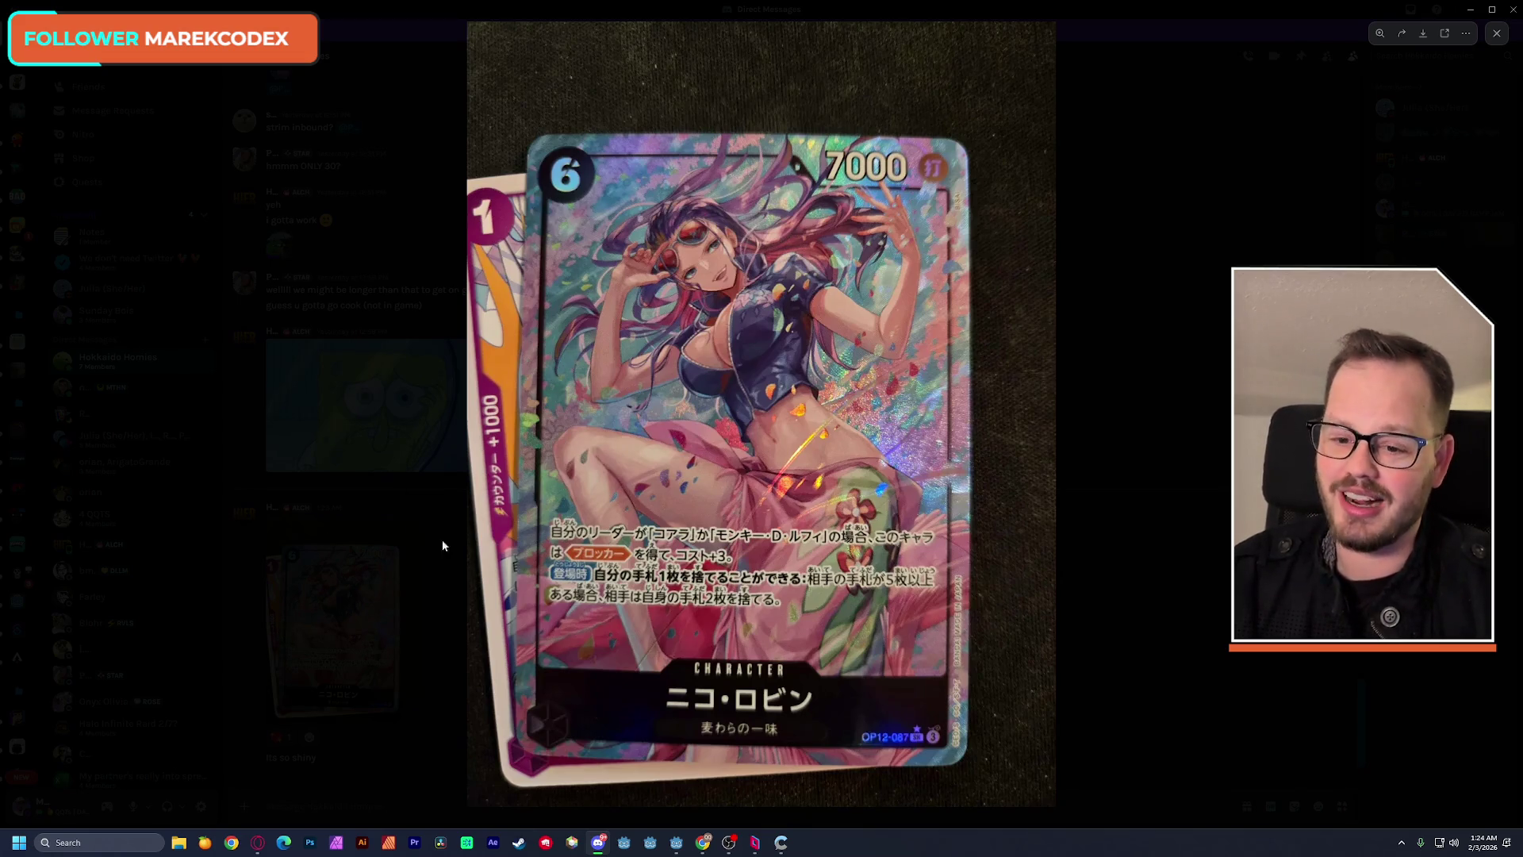
click(232, 484)
key(alt+Tab)
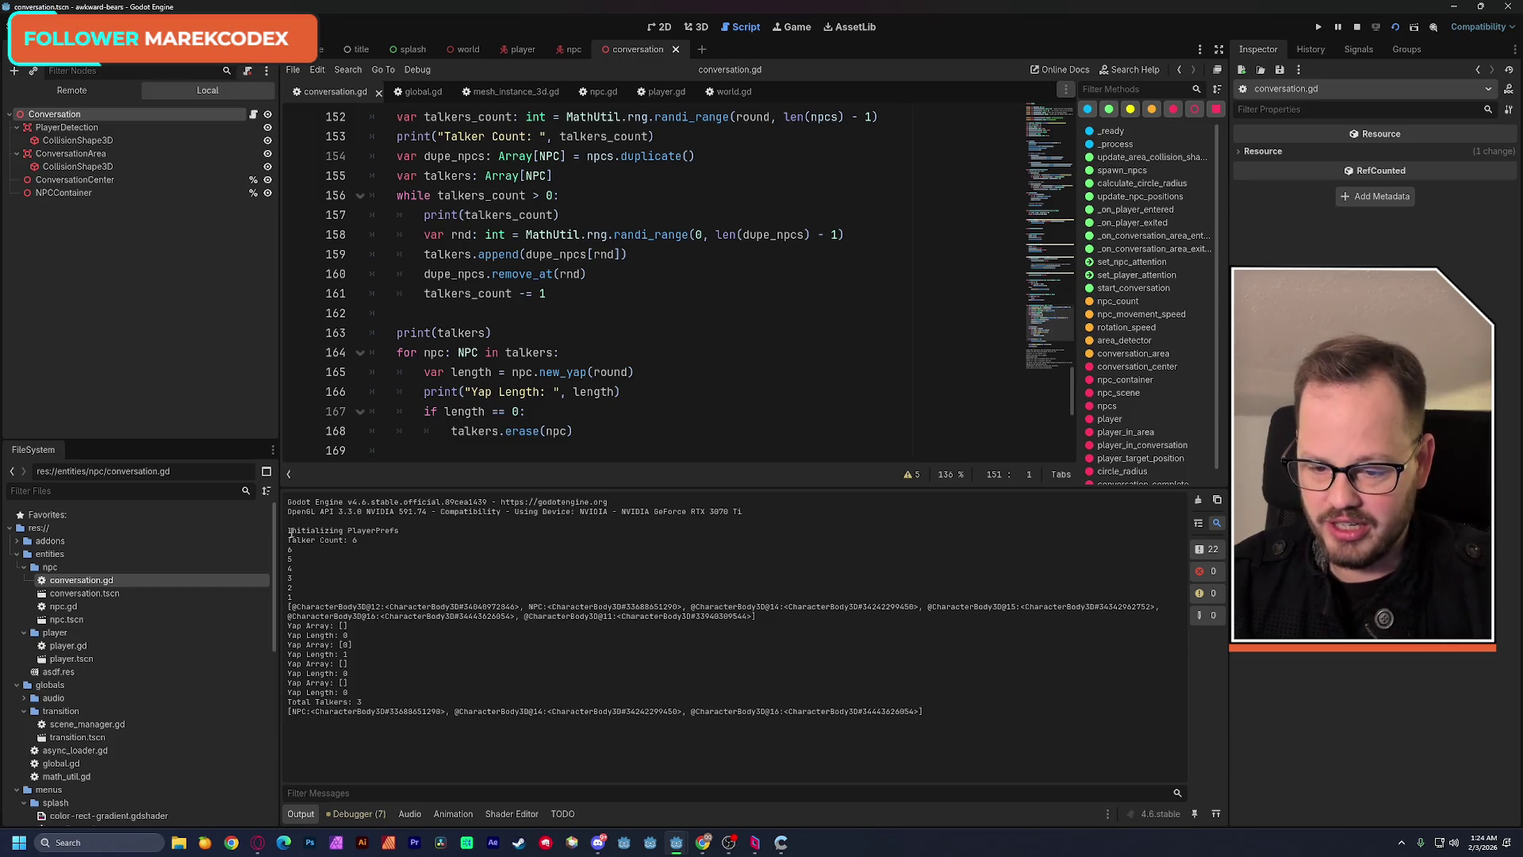
Review the Talker Count: 6 lines, the printed NPC array and the yap lengths in Output.
drag(288, 533, 371, 540)
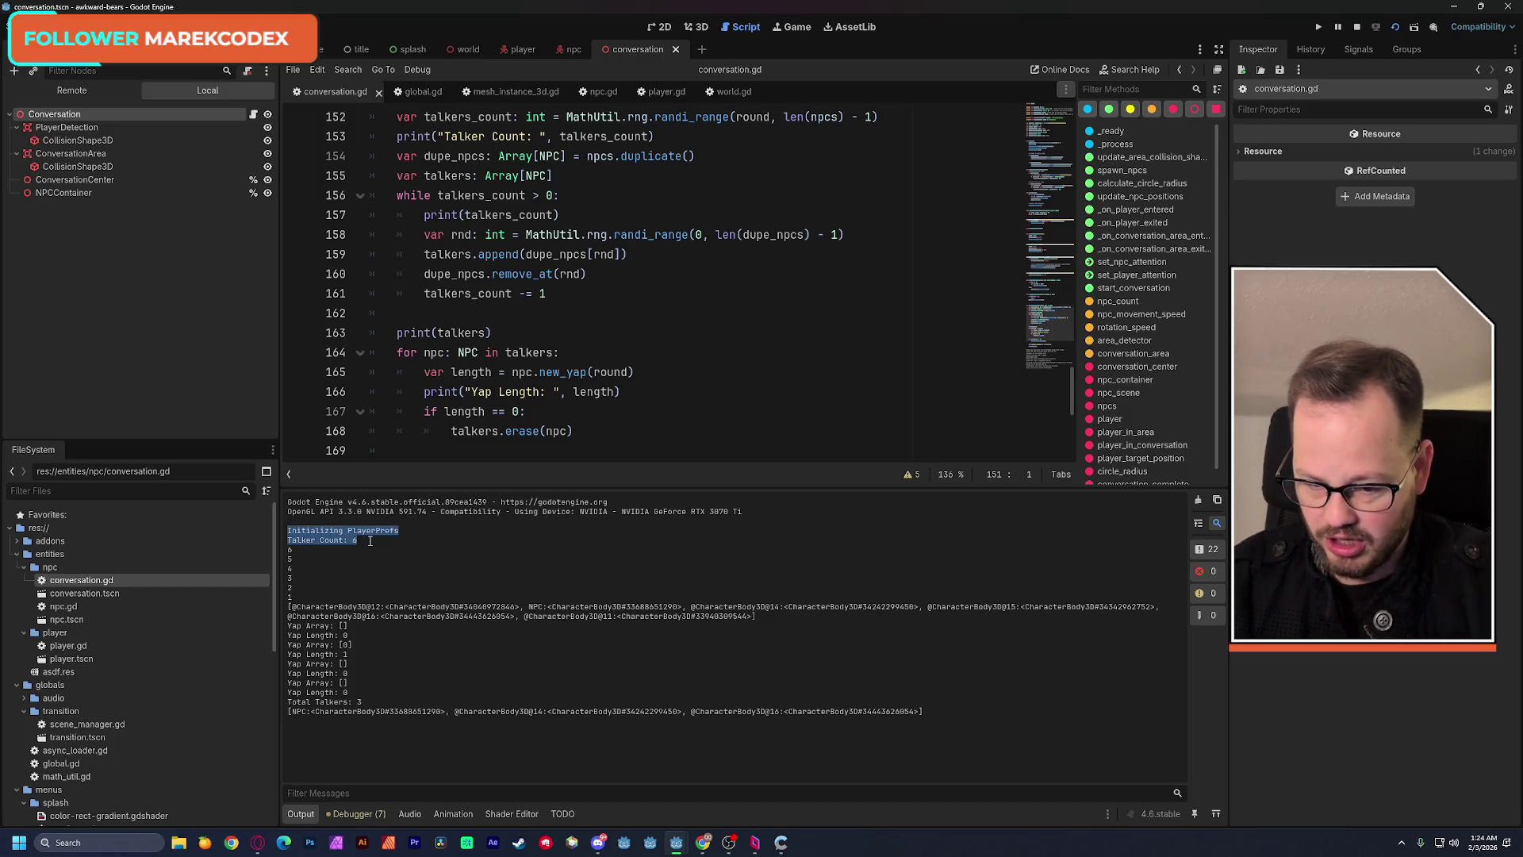
drag(741, 573, 686, 620)
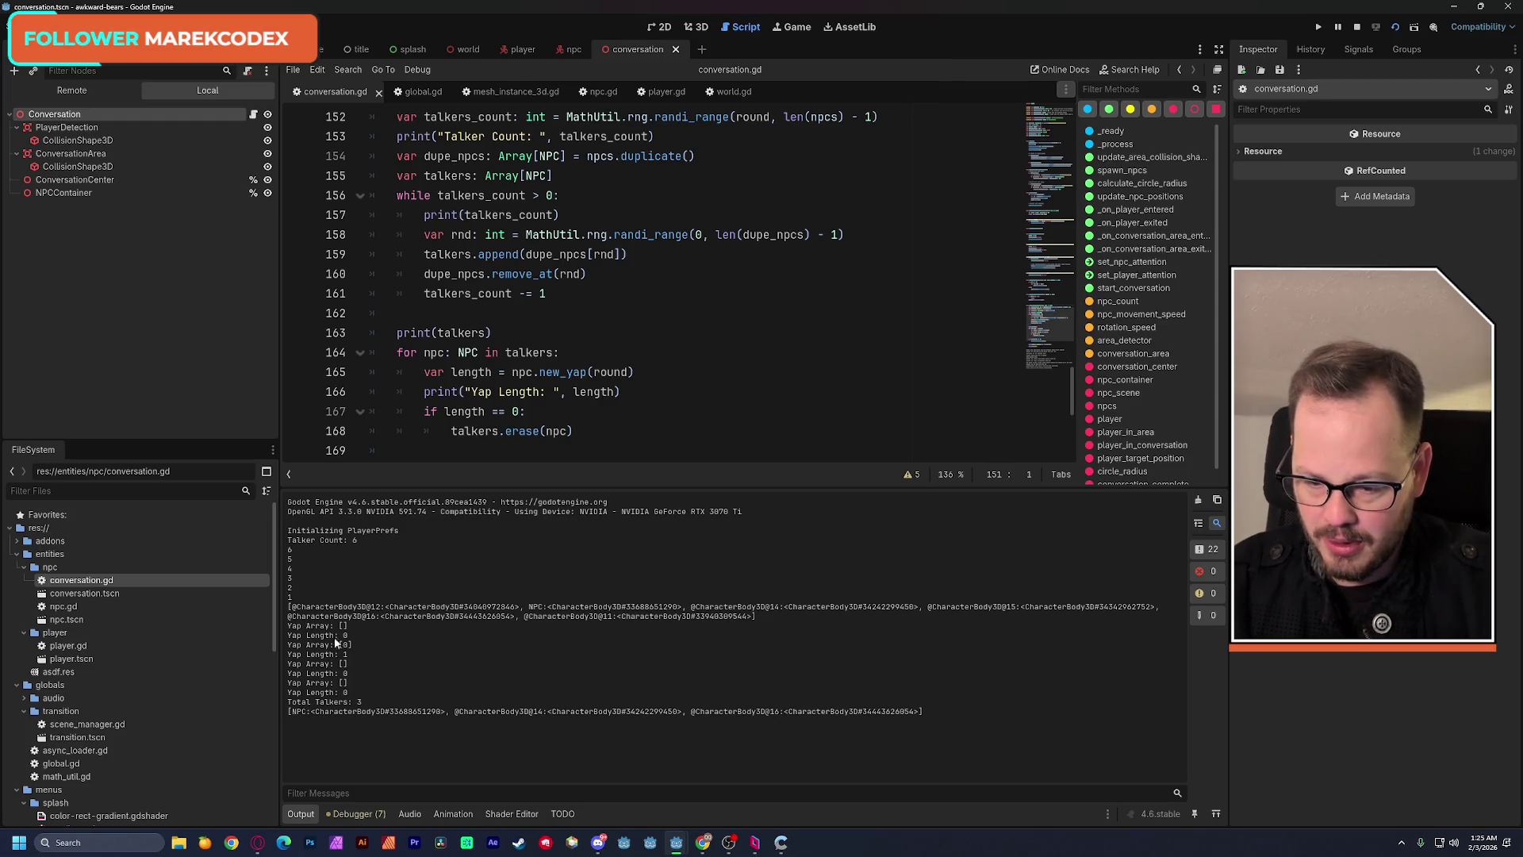
drag(288, 626, 370, 694)
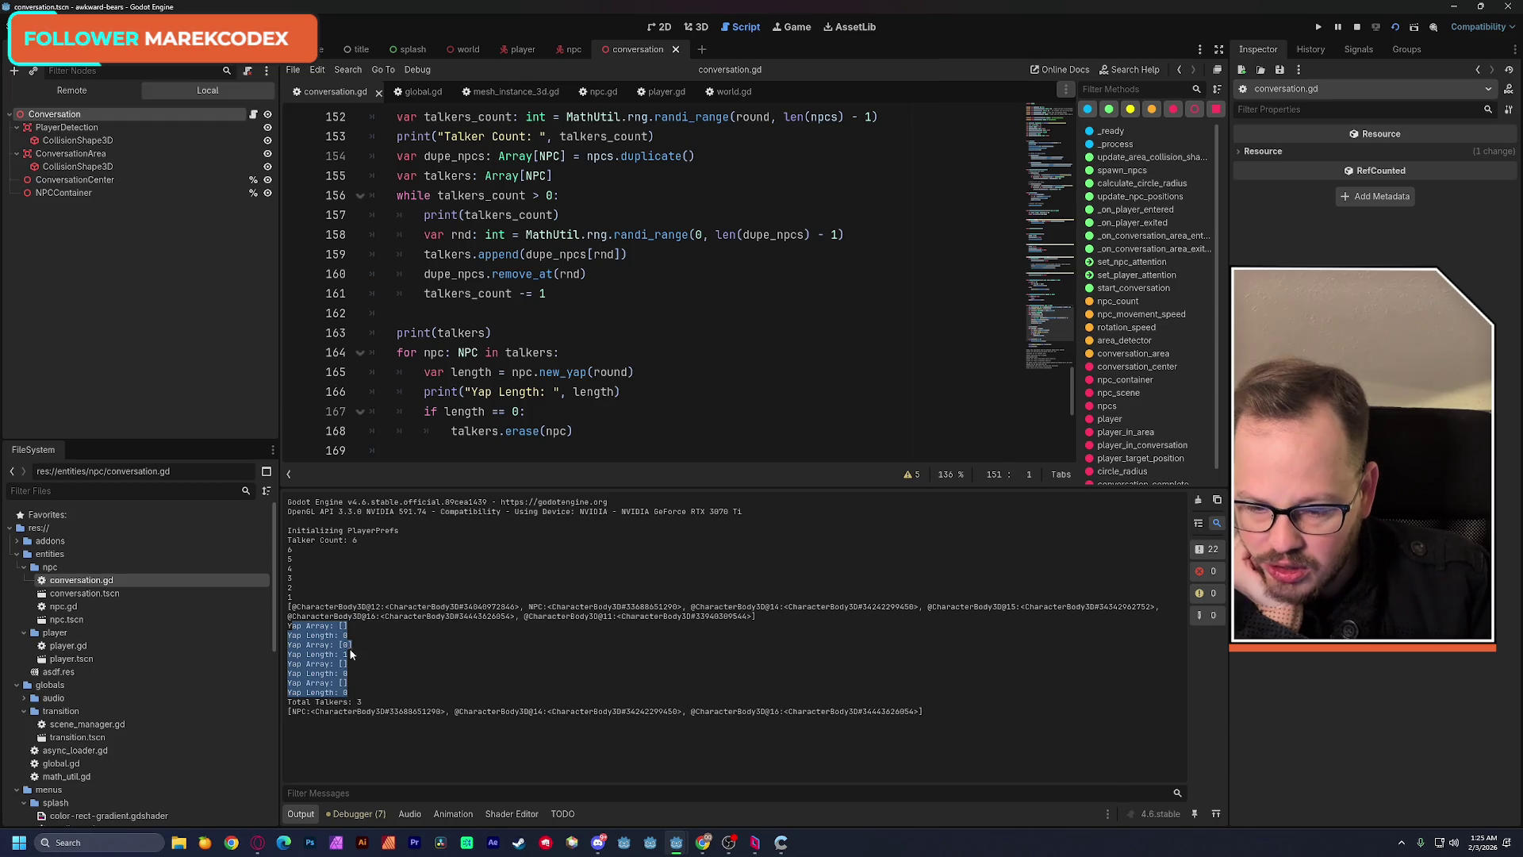
click(349, 690)
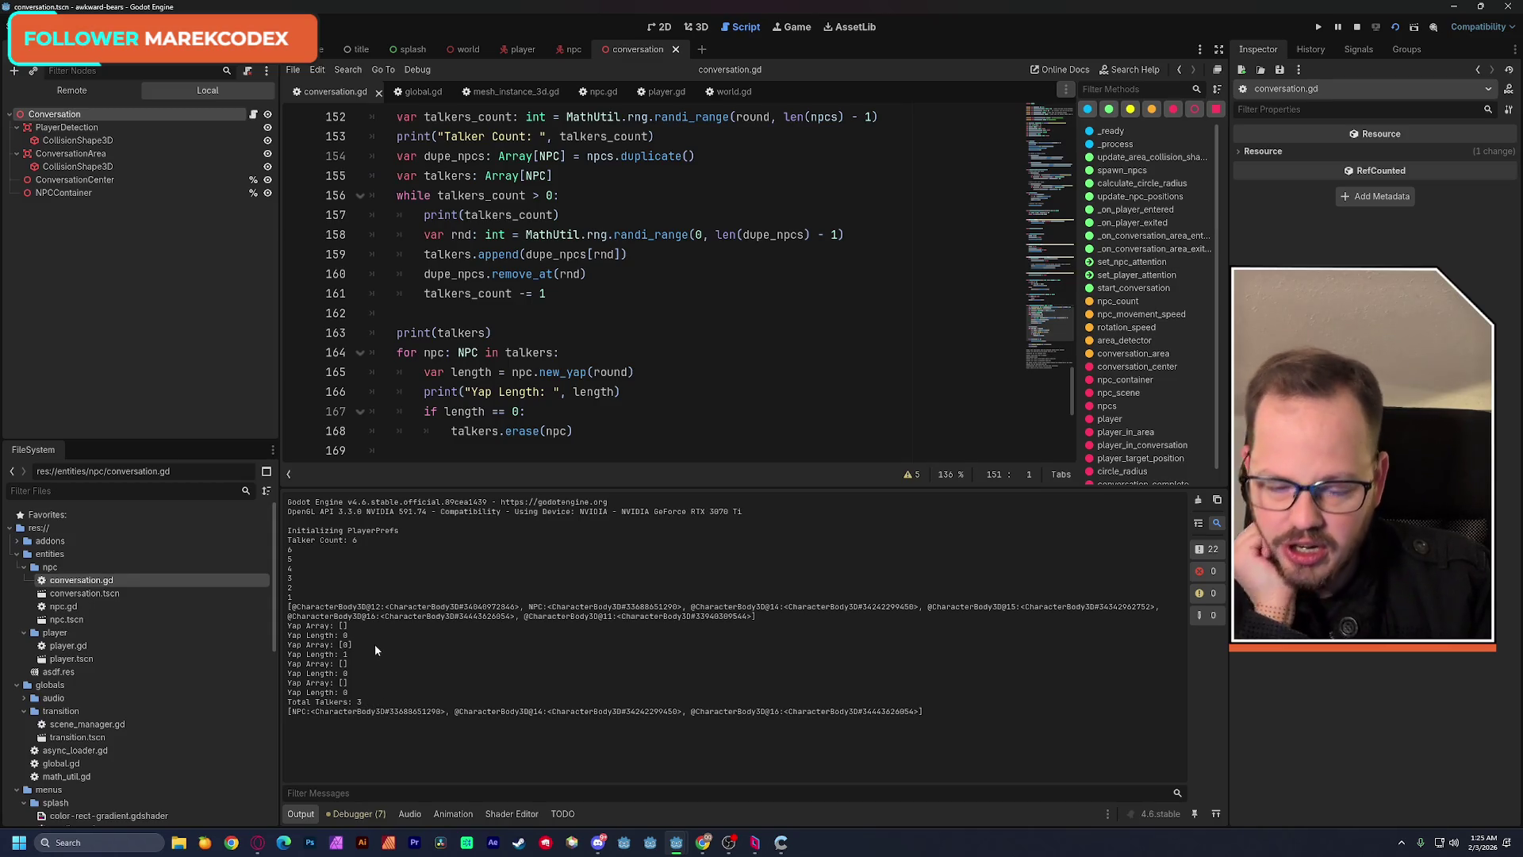
Review the final list of chosen talkers, then show the running game's Remote scene tree.
drag(291, 610, 939, 710)
click(938, 711)
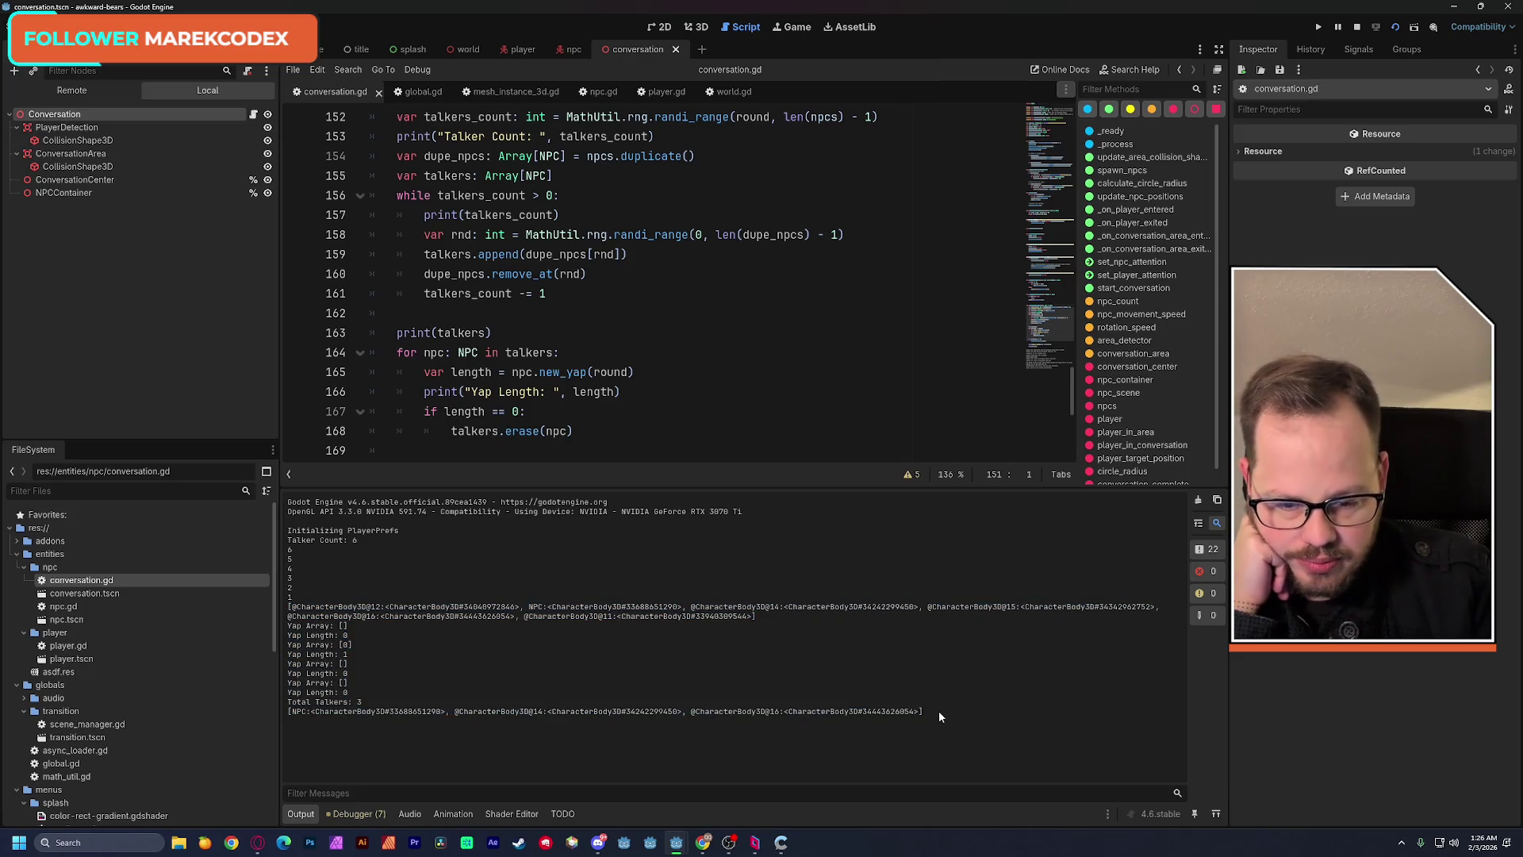
drag(924, 710, 289, 713)
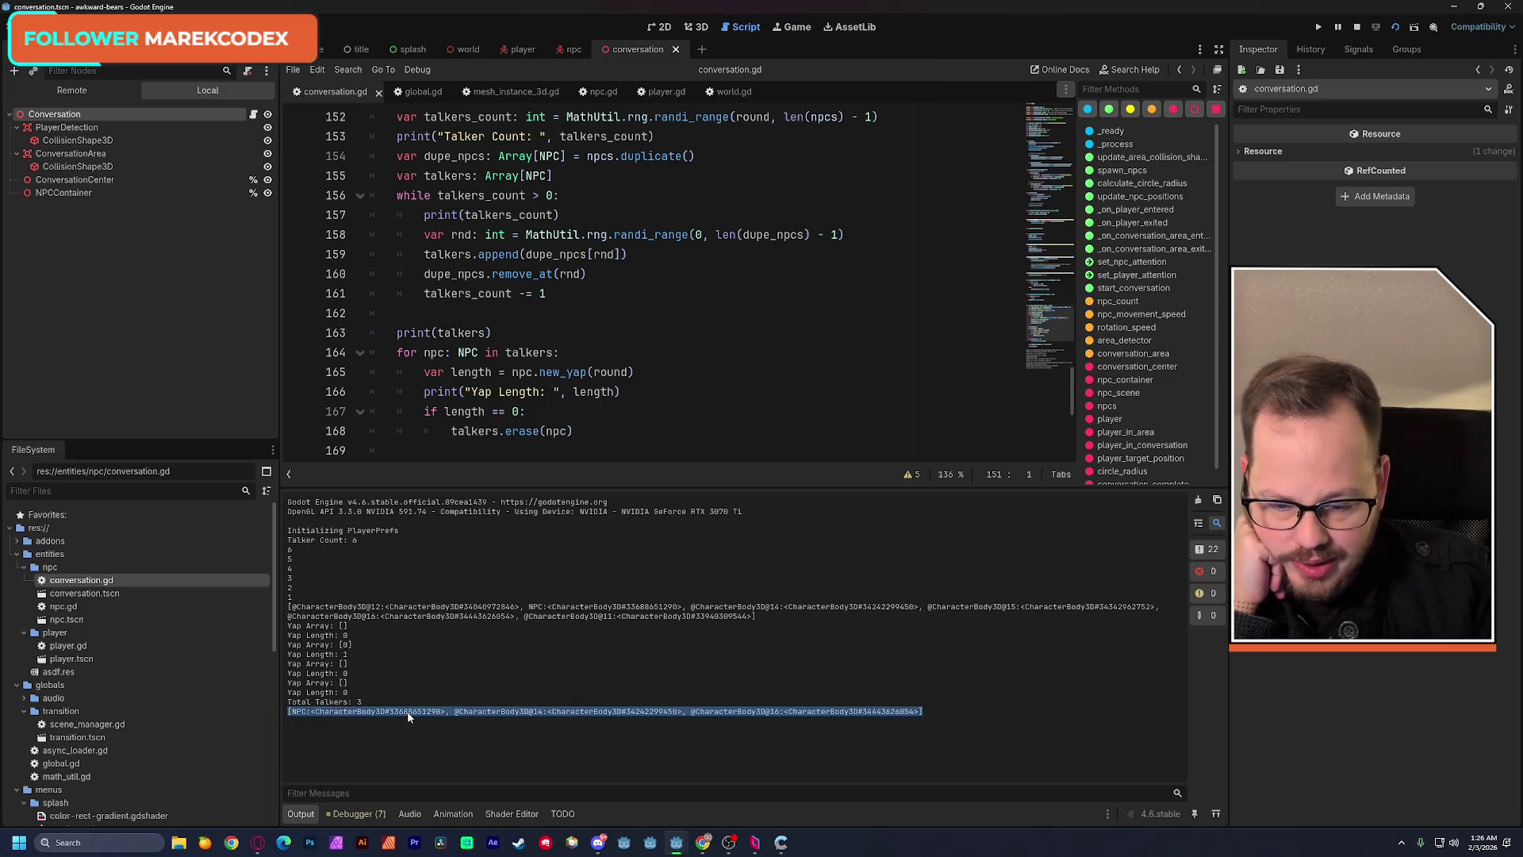
click(407, 716)
click(71, 91)
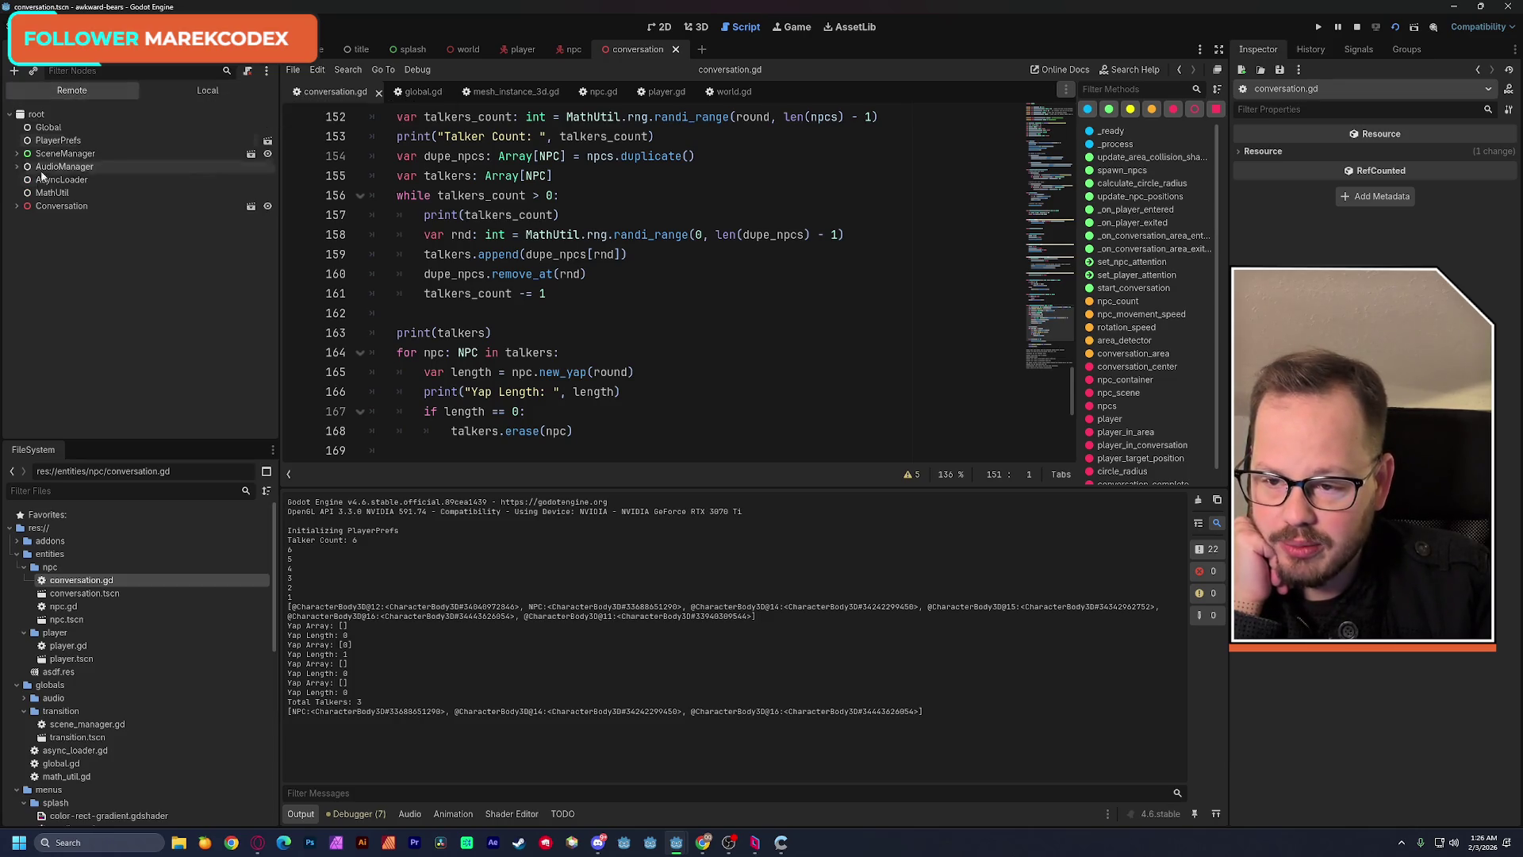
Inspect the live NPC node's properties under Conversation > NPCContainer in the Remote tree.
click(20, 205)
click(25, 259)
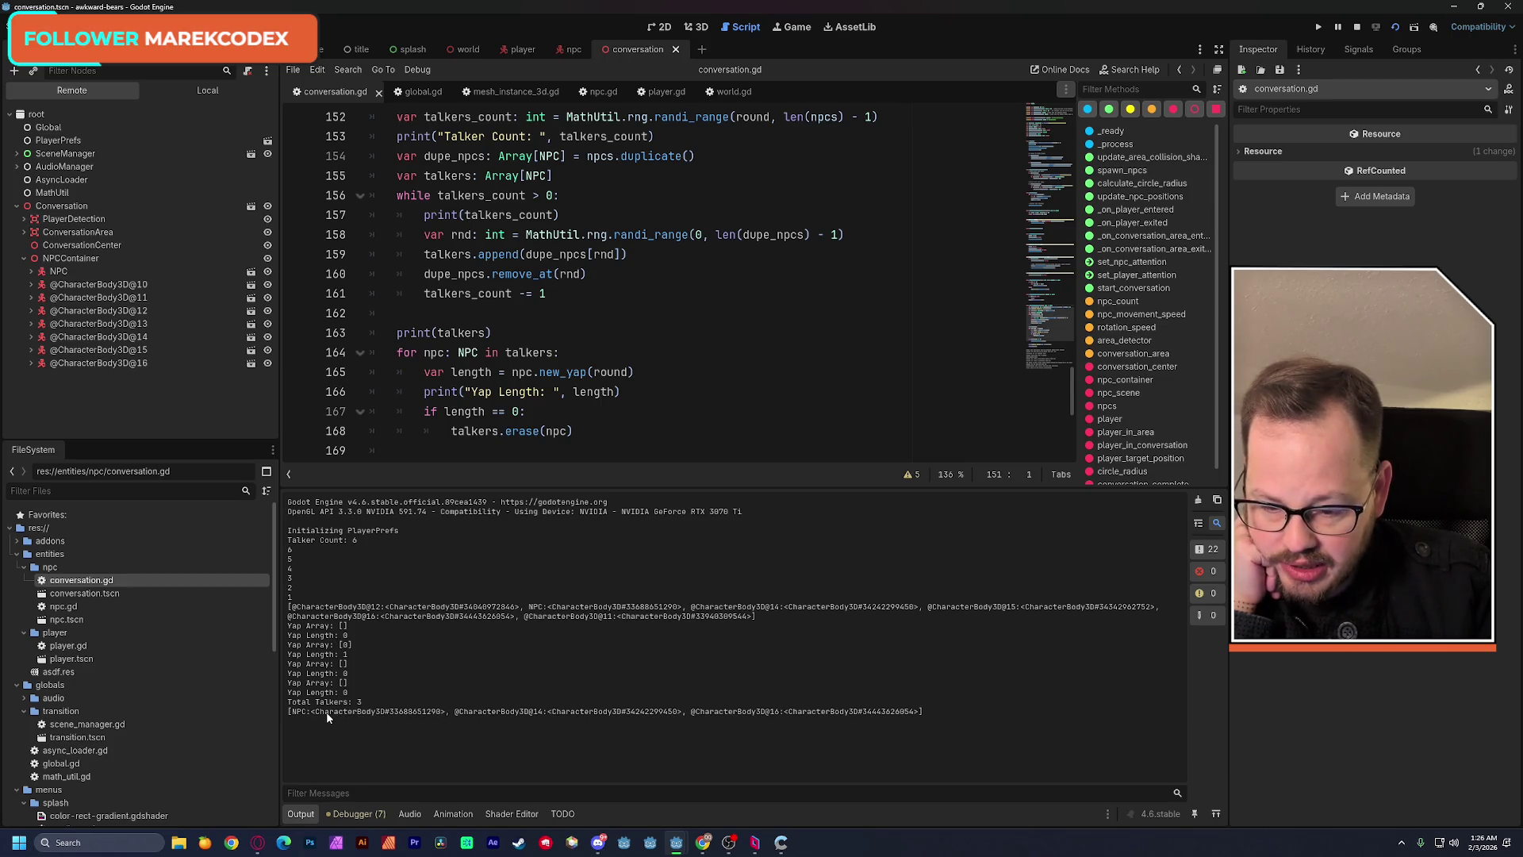
click(50, 272)
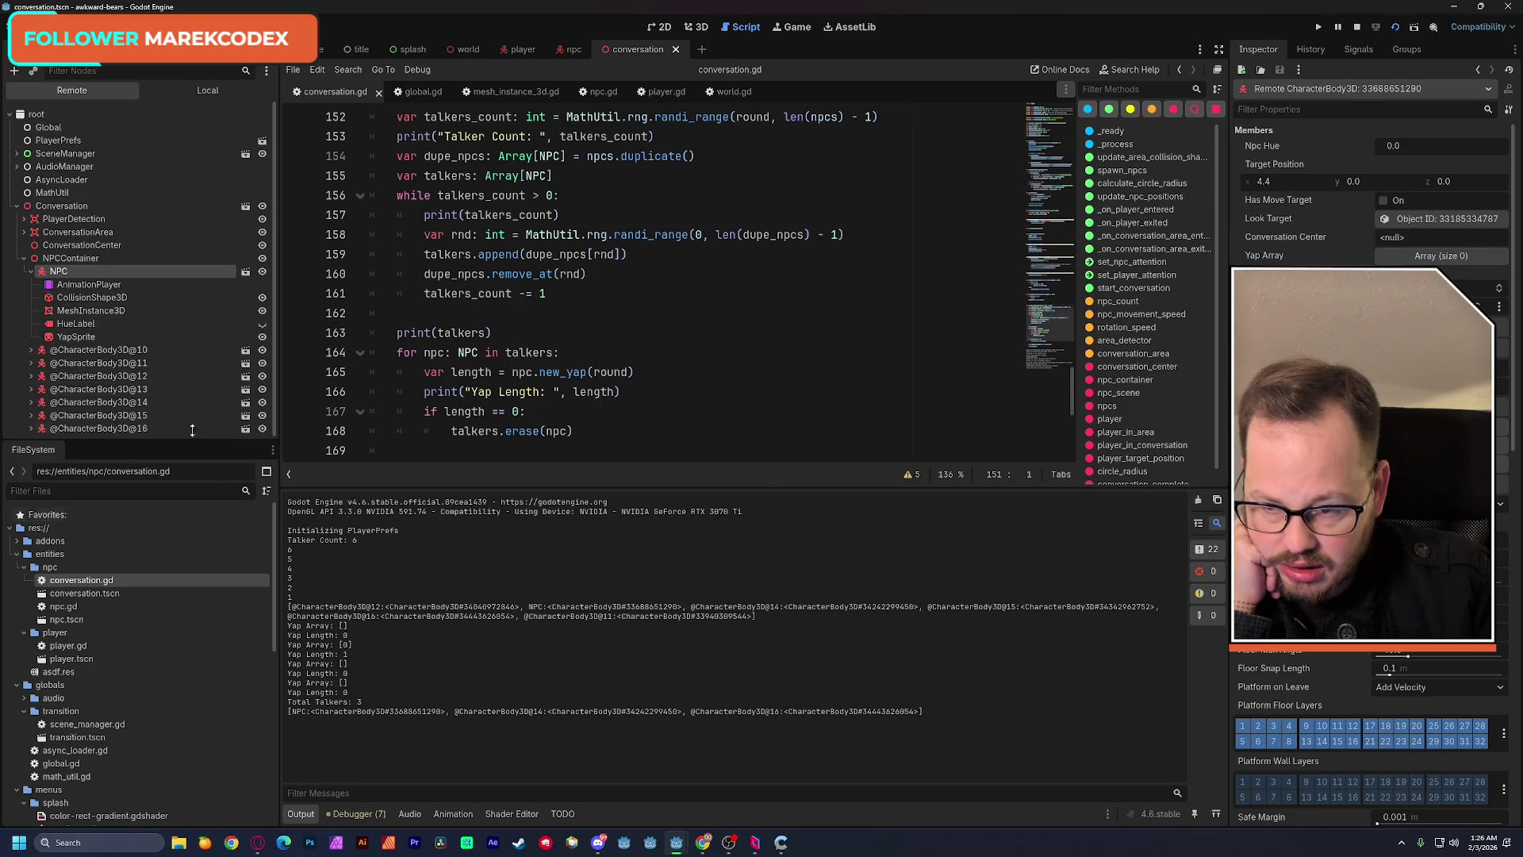
click(30, 271)
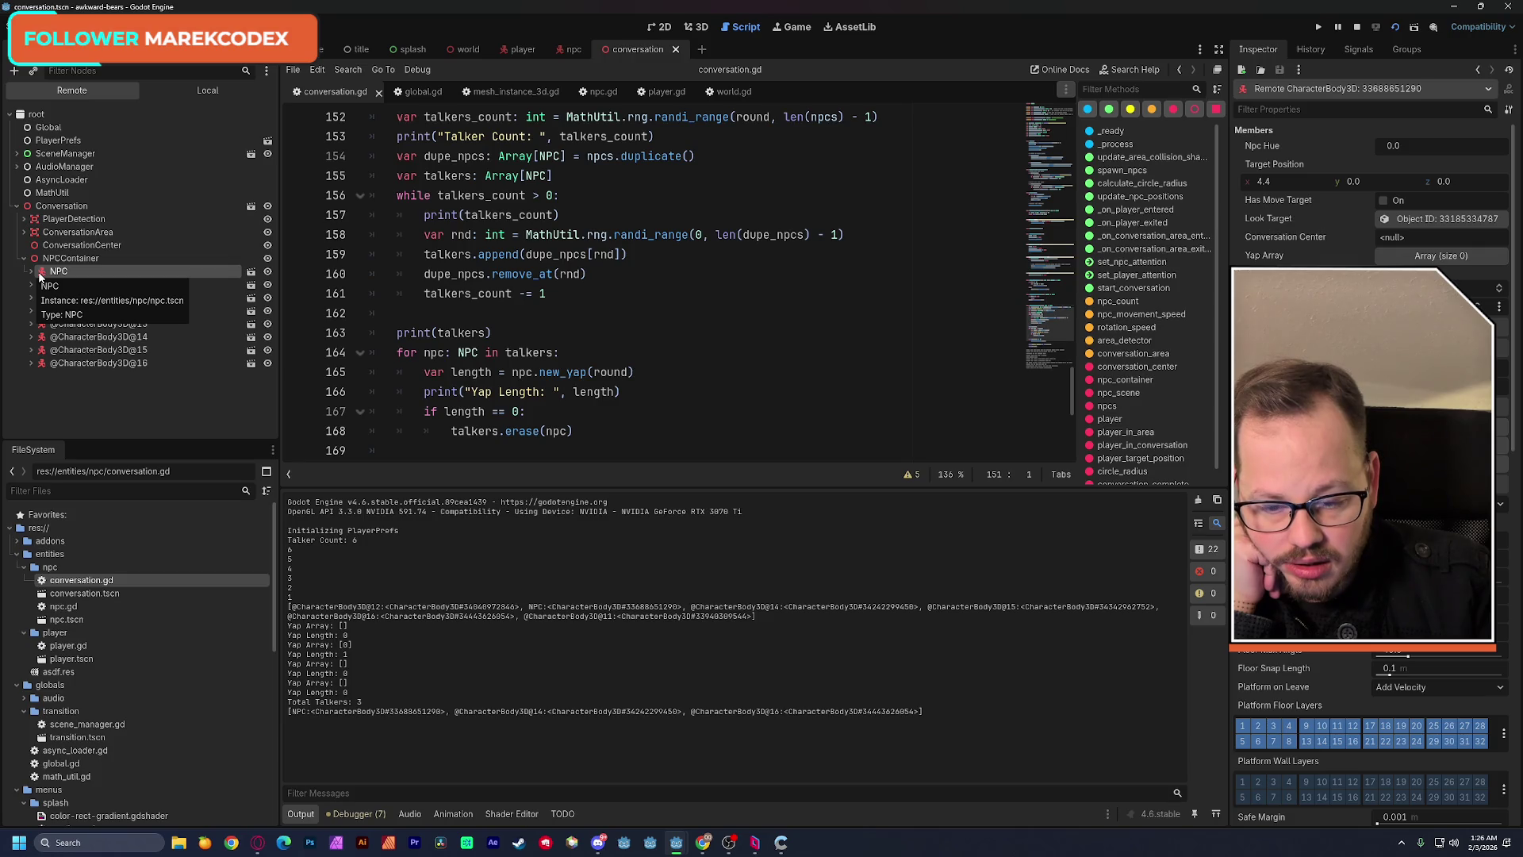
click(357, 814)
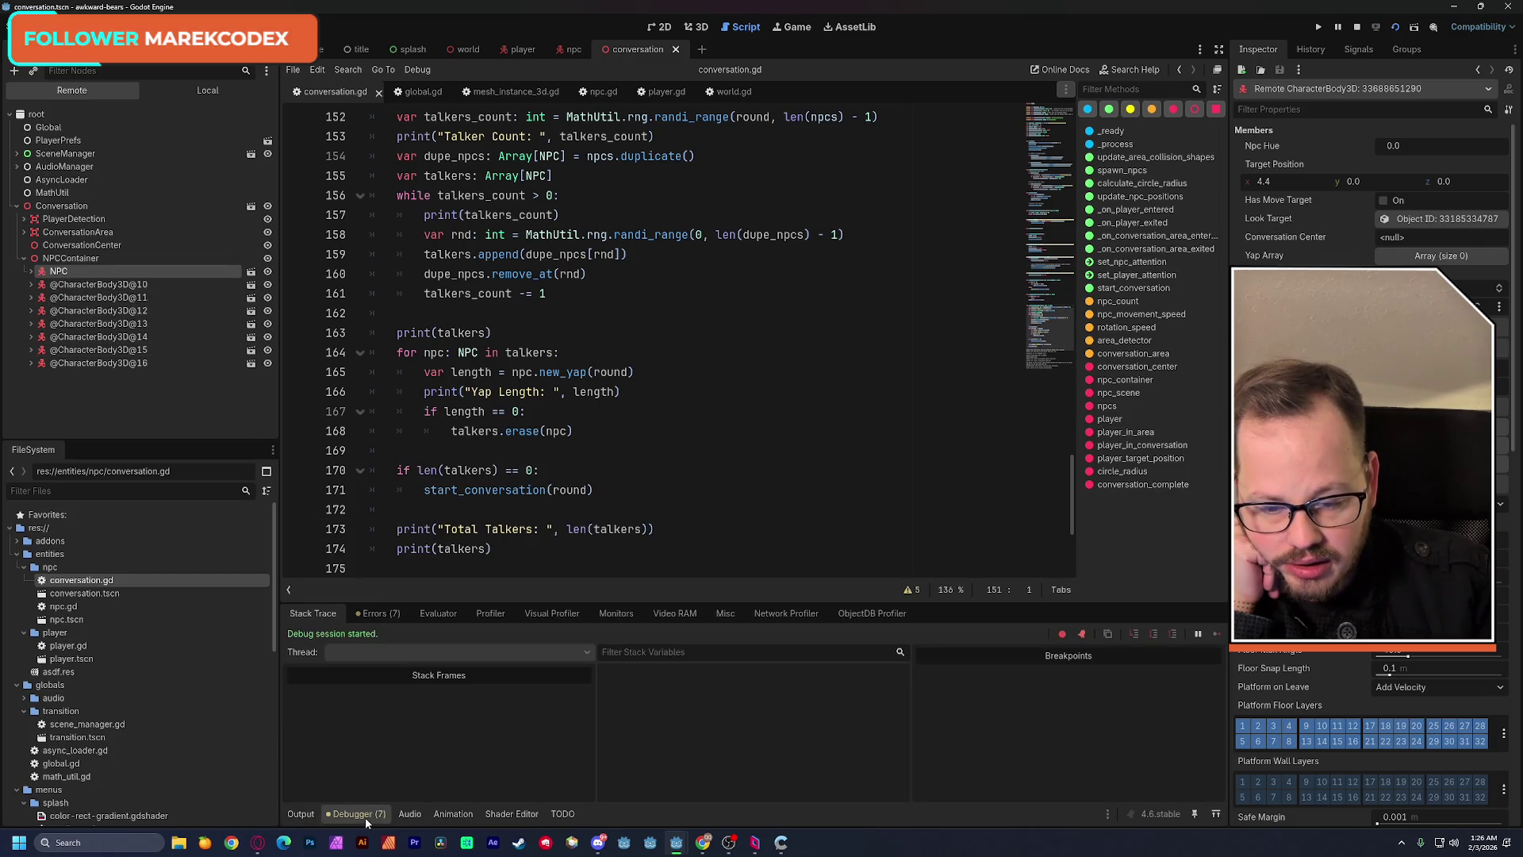
click(378, 613)
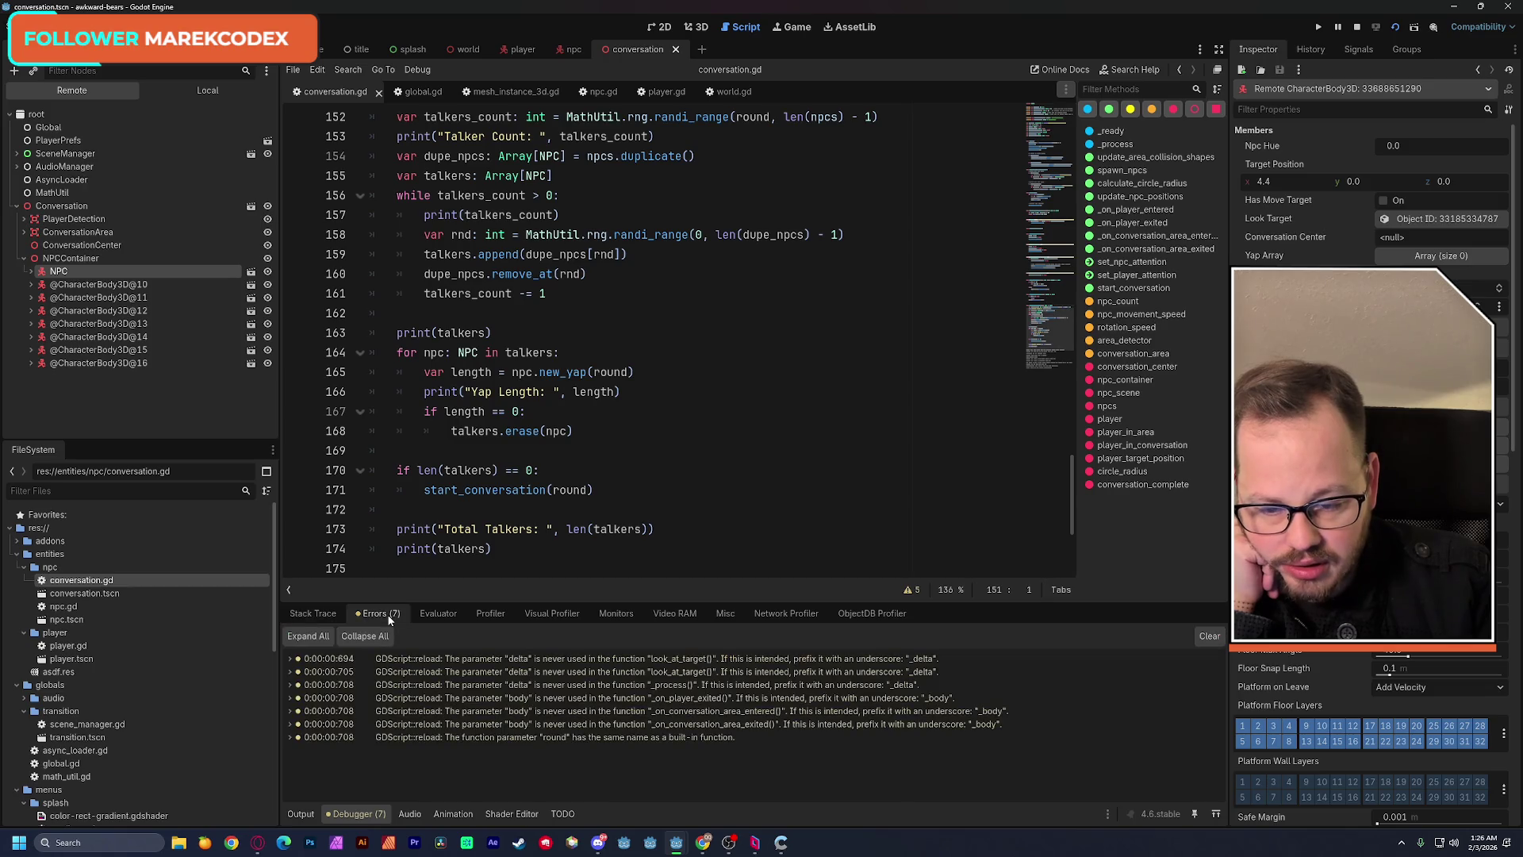
click(312, 613)
click(87, 287)
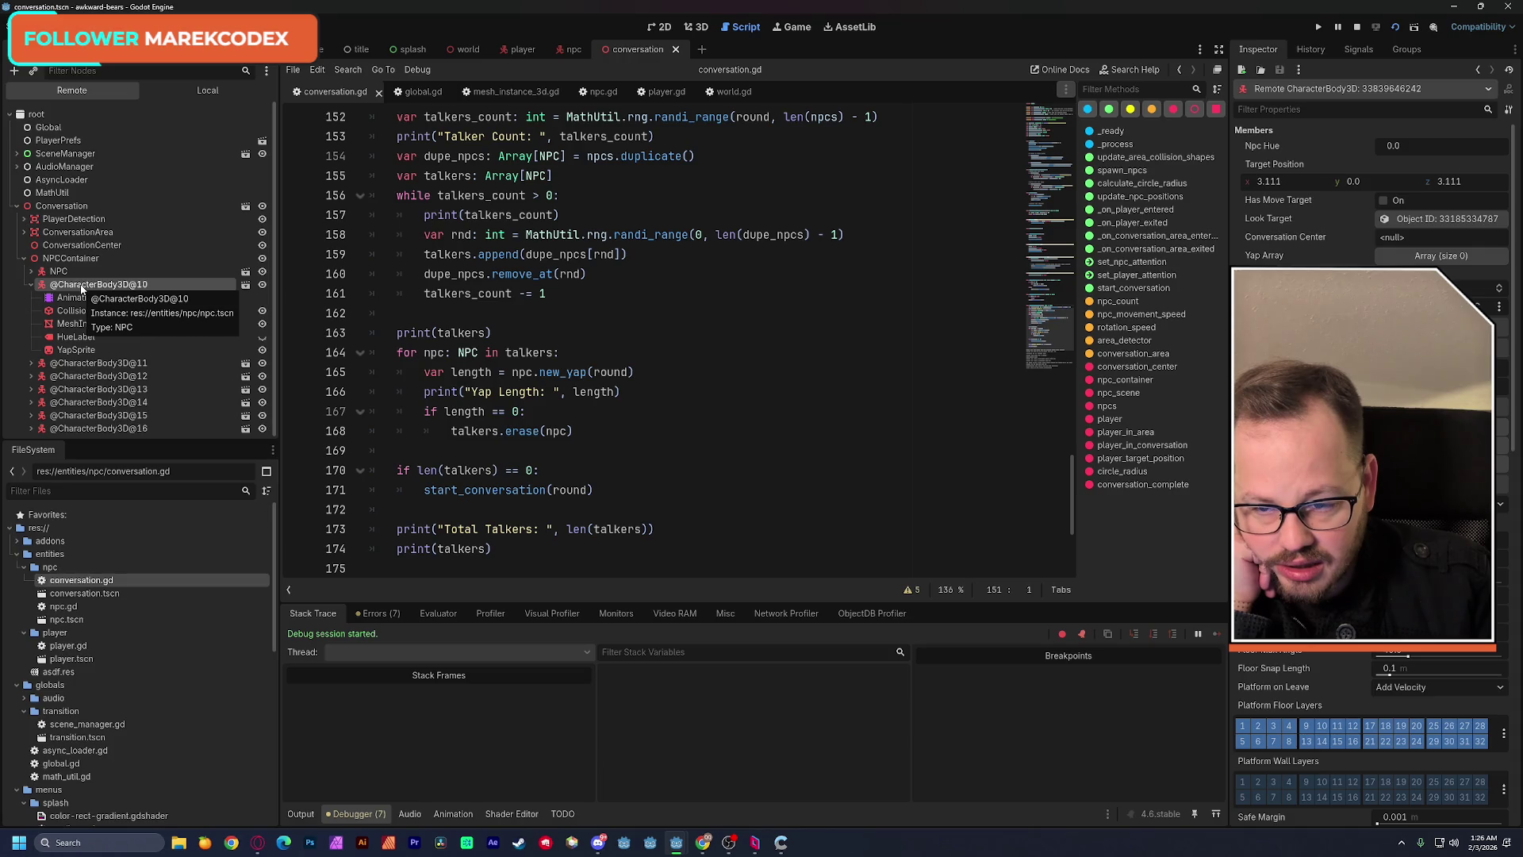
click(33, 286)
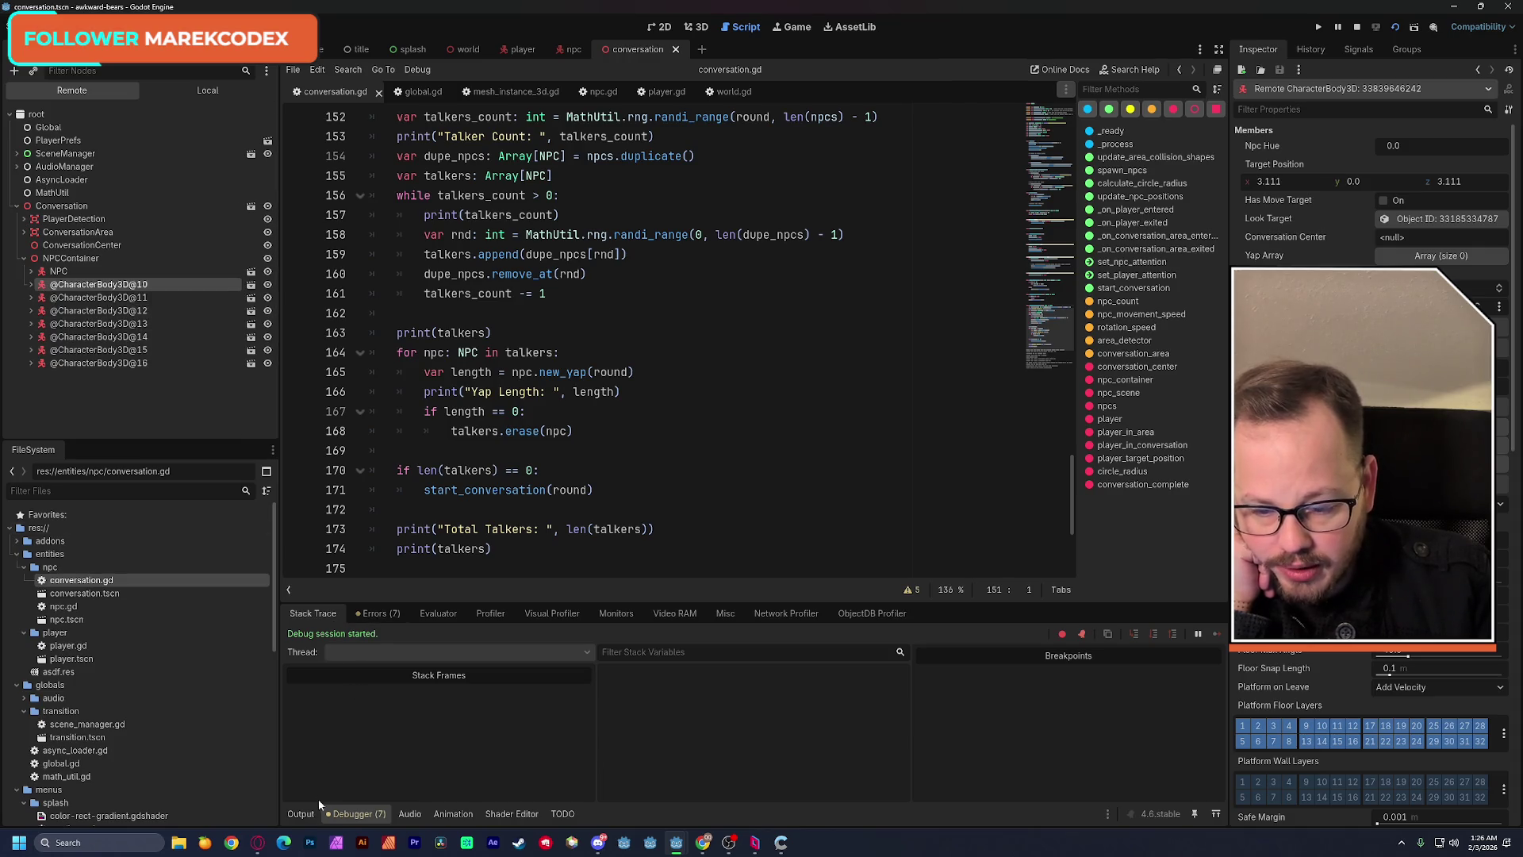
click(300, 814)
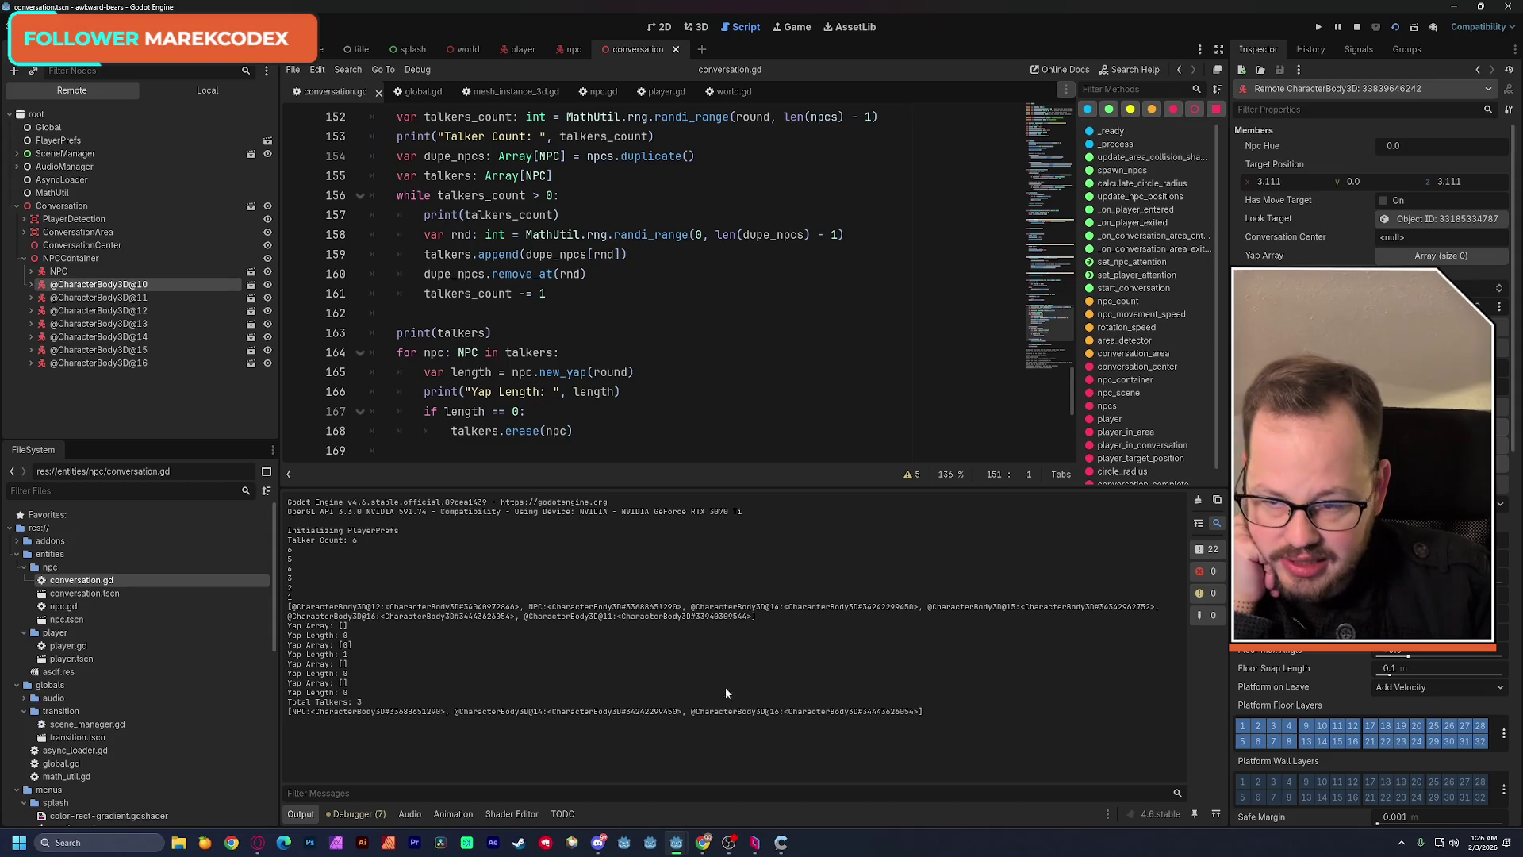
click(154, 335)
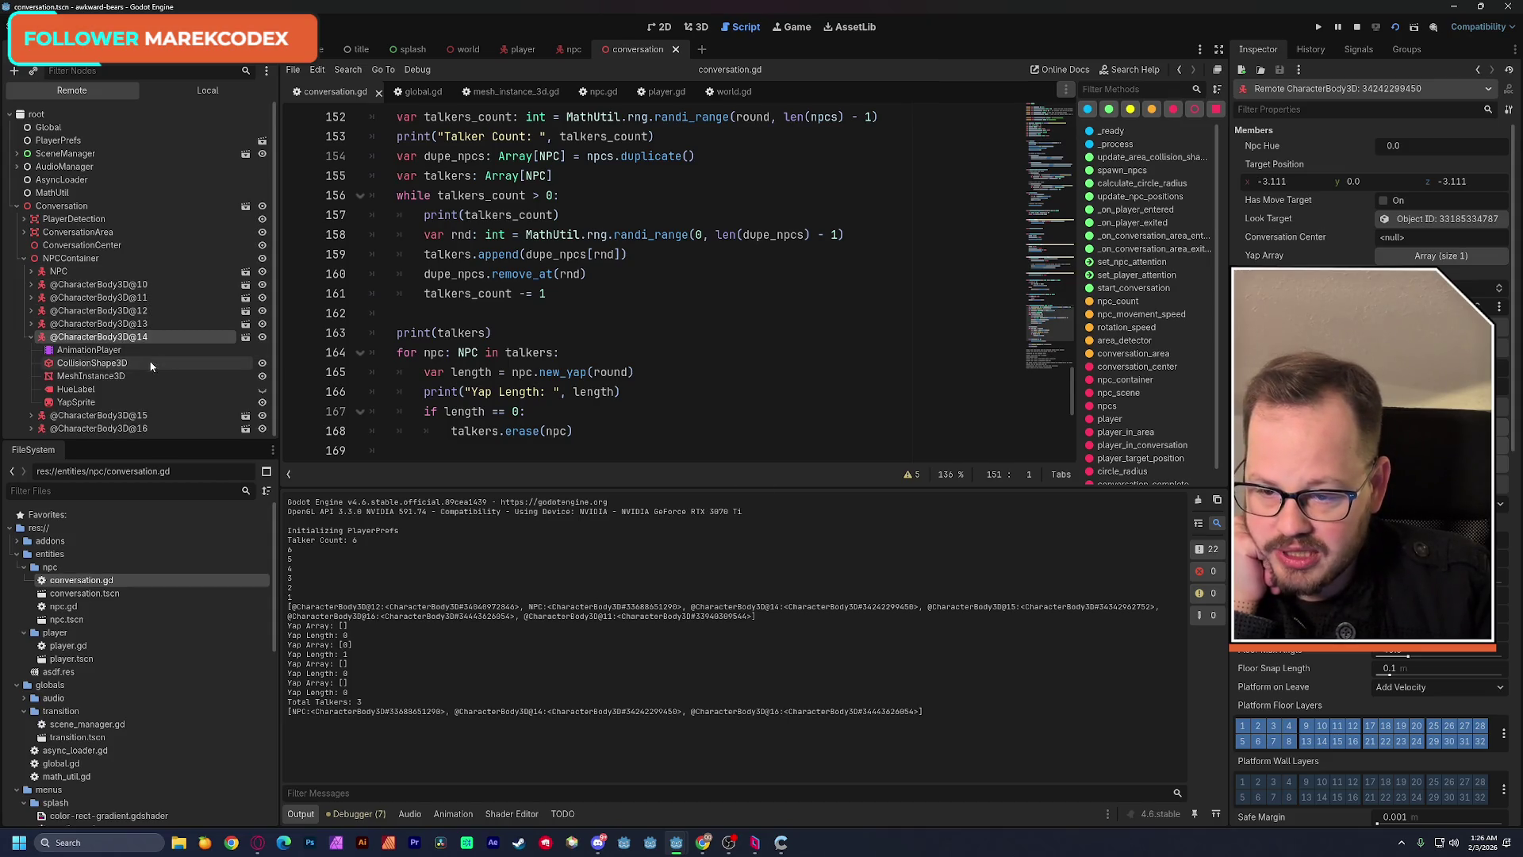
click(72, 273)
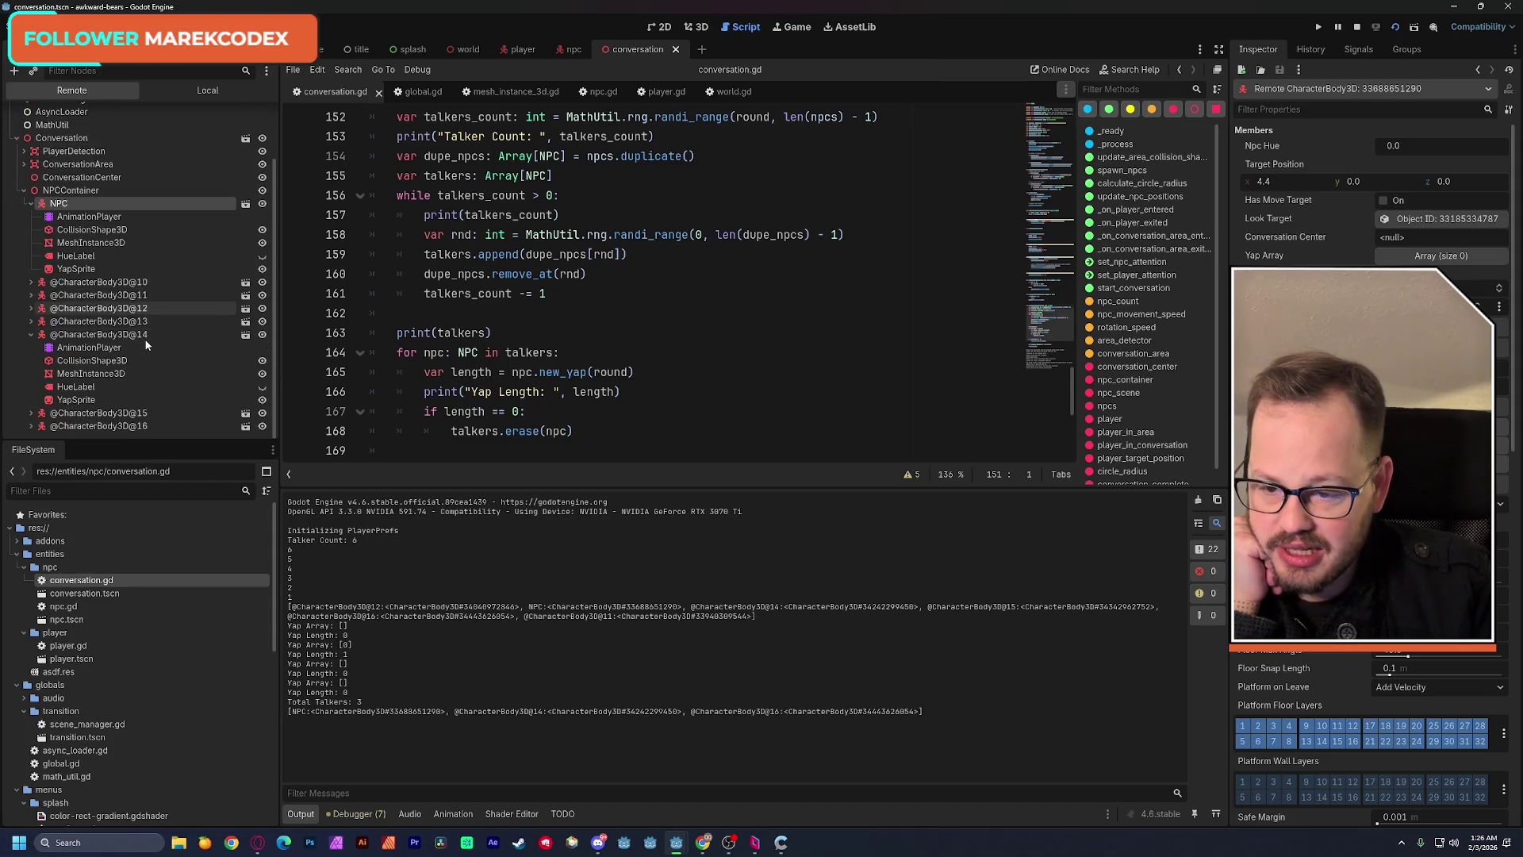
click(130, 429)
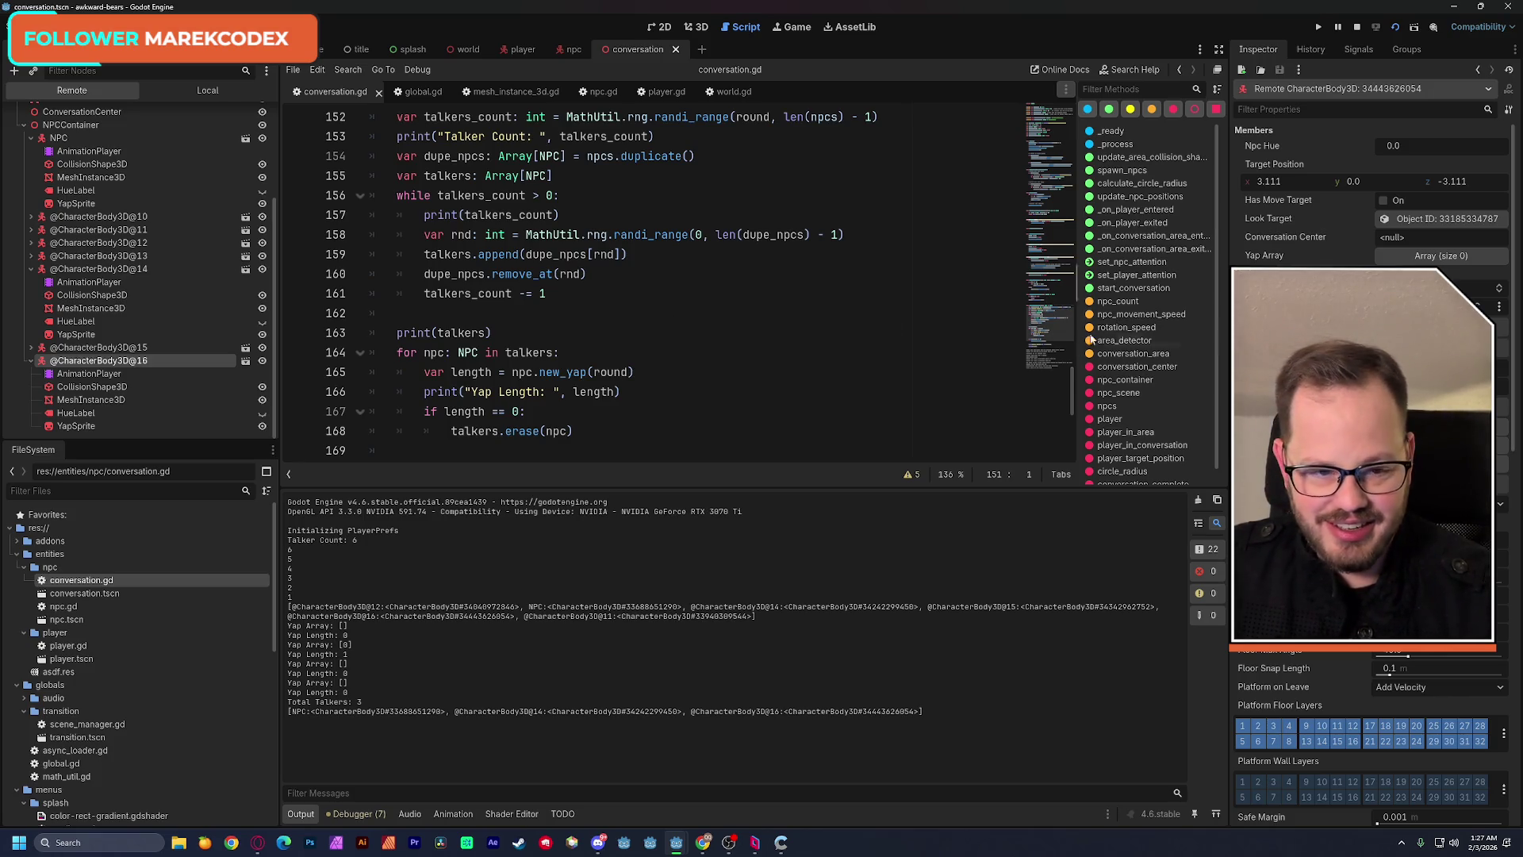
scroll(1051, 337, down, 3)
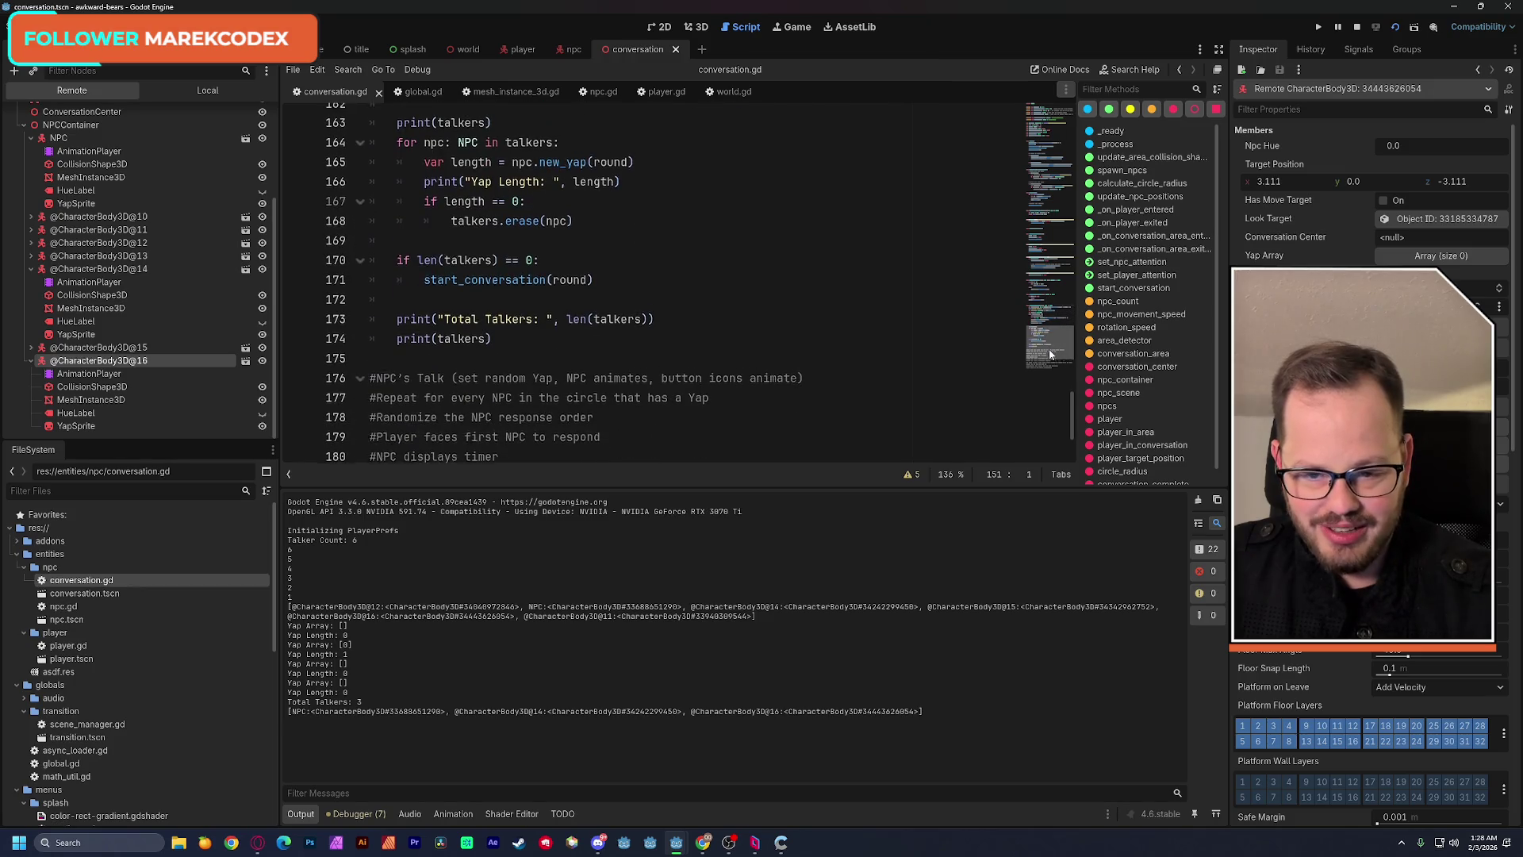
scroll(1051, 353, up, 2)
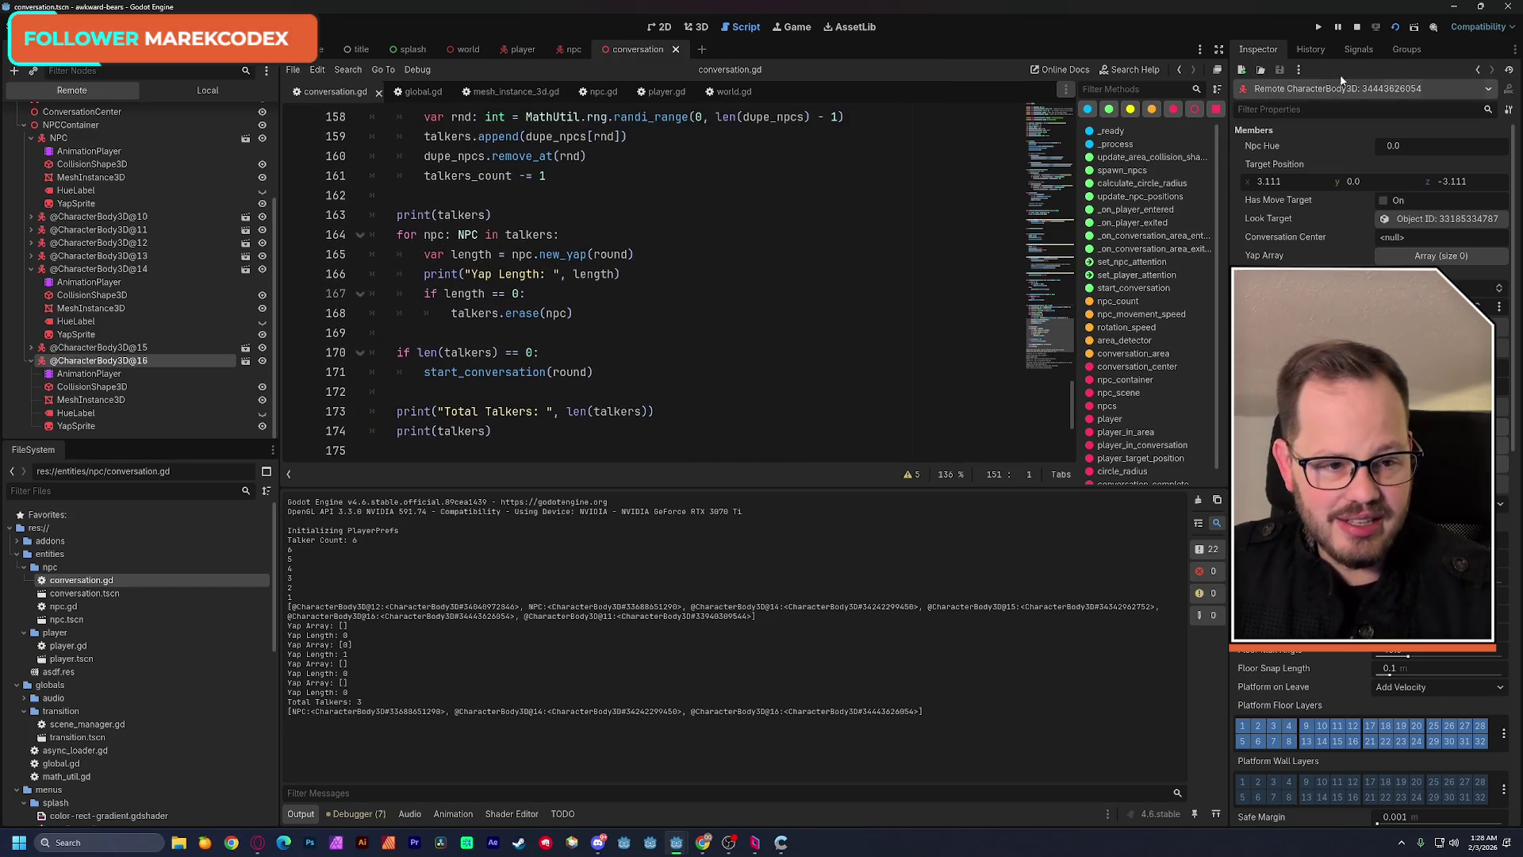
click(1395, 26)
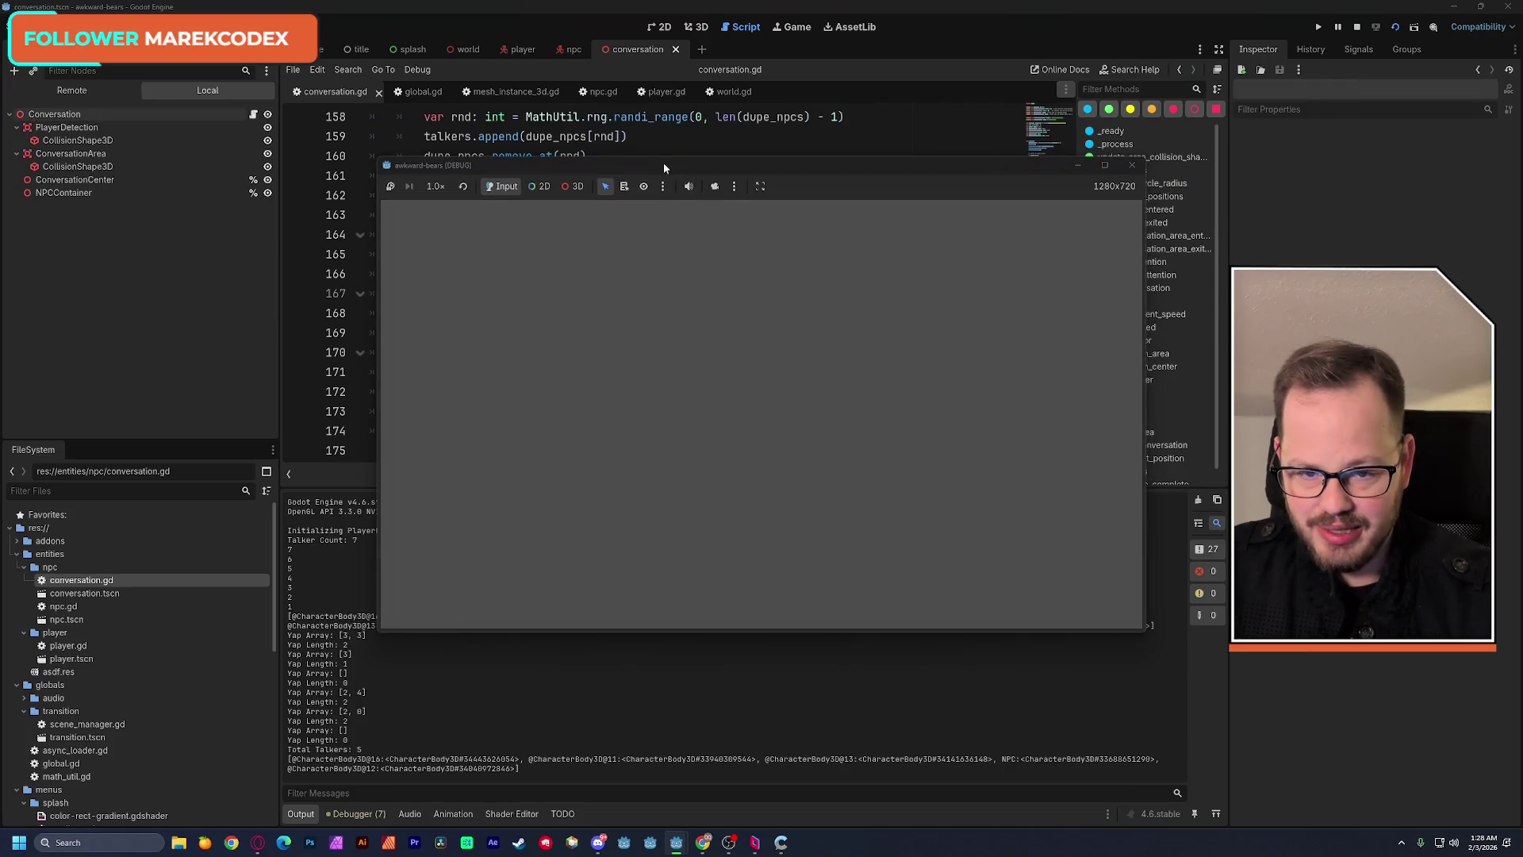
Dismiss the game window and review the printed yap array and length lines in the output.
drag(701, 161, 839, 97)
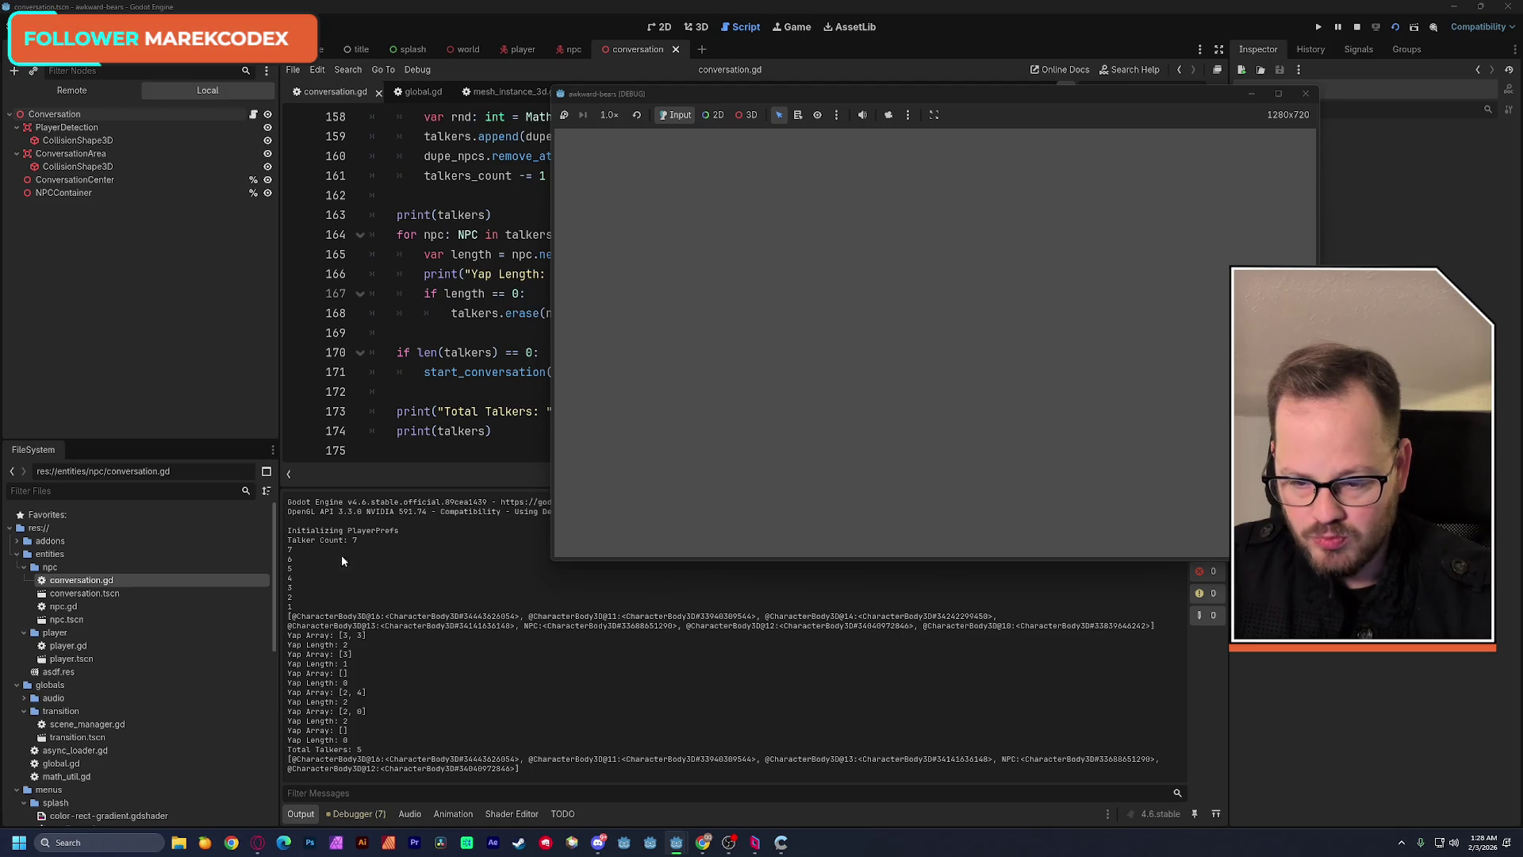
key(F8)
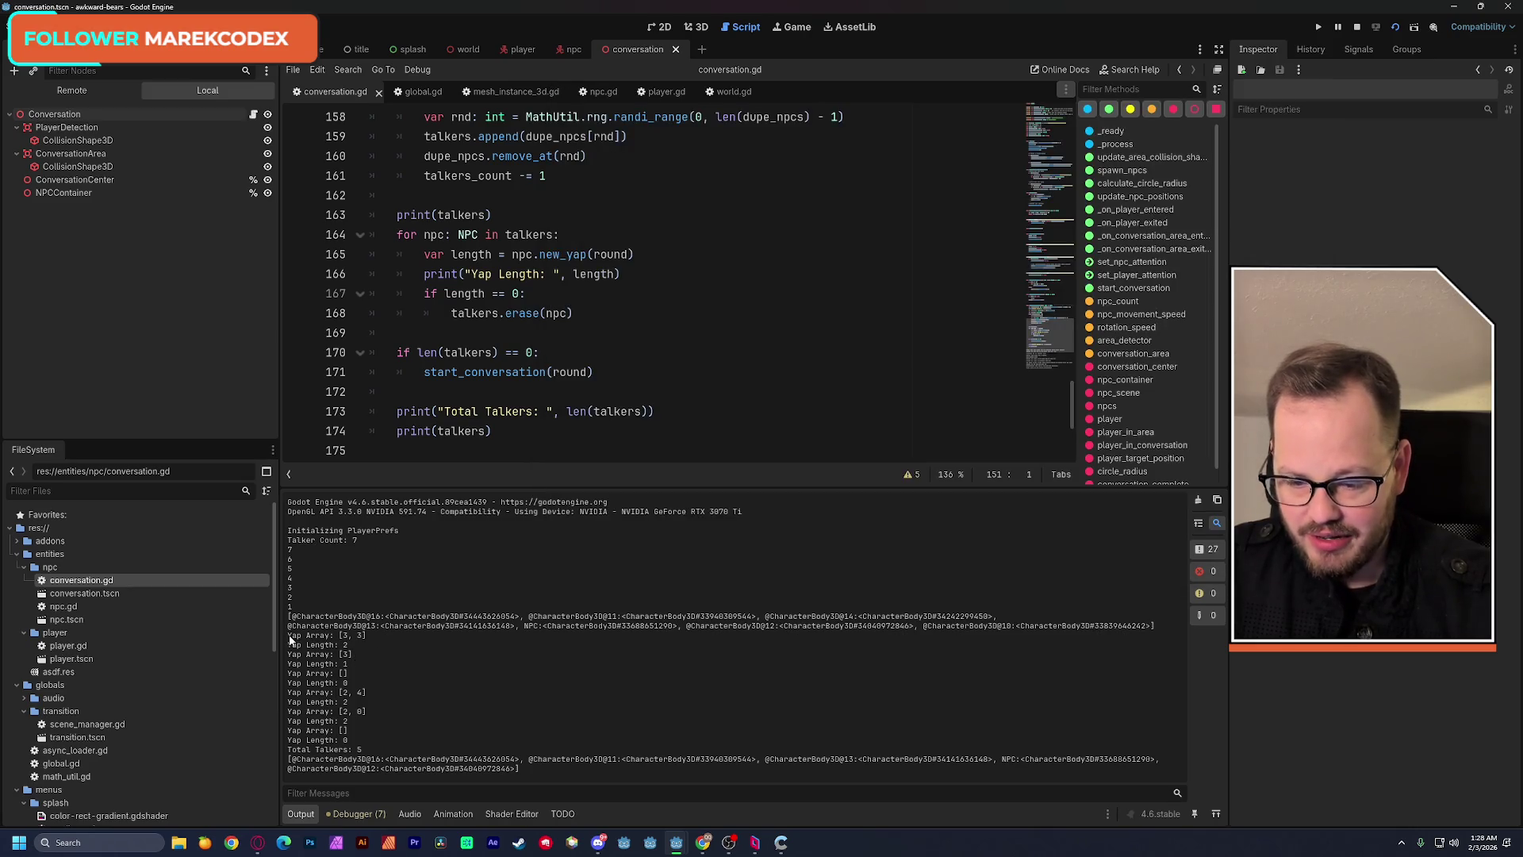
mouse_move(288, 635)
mouse_down()
mouse_move(362, 655)
mouse_move(379, 740)
mouse_up()
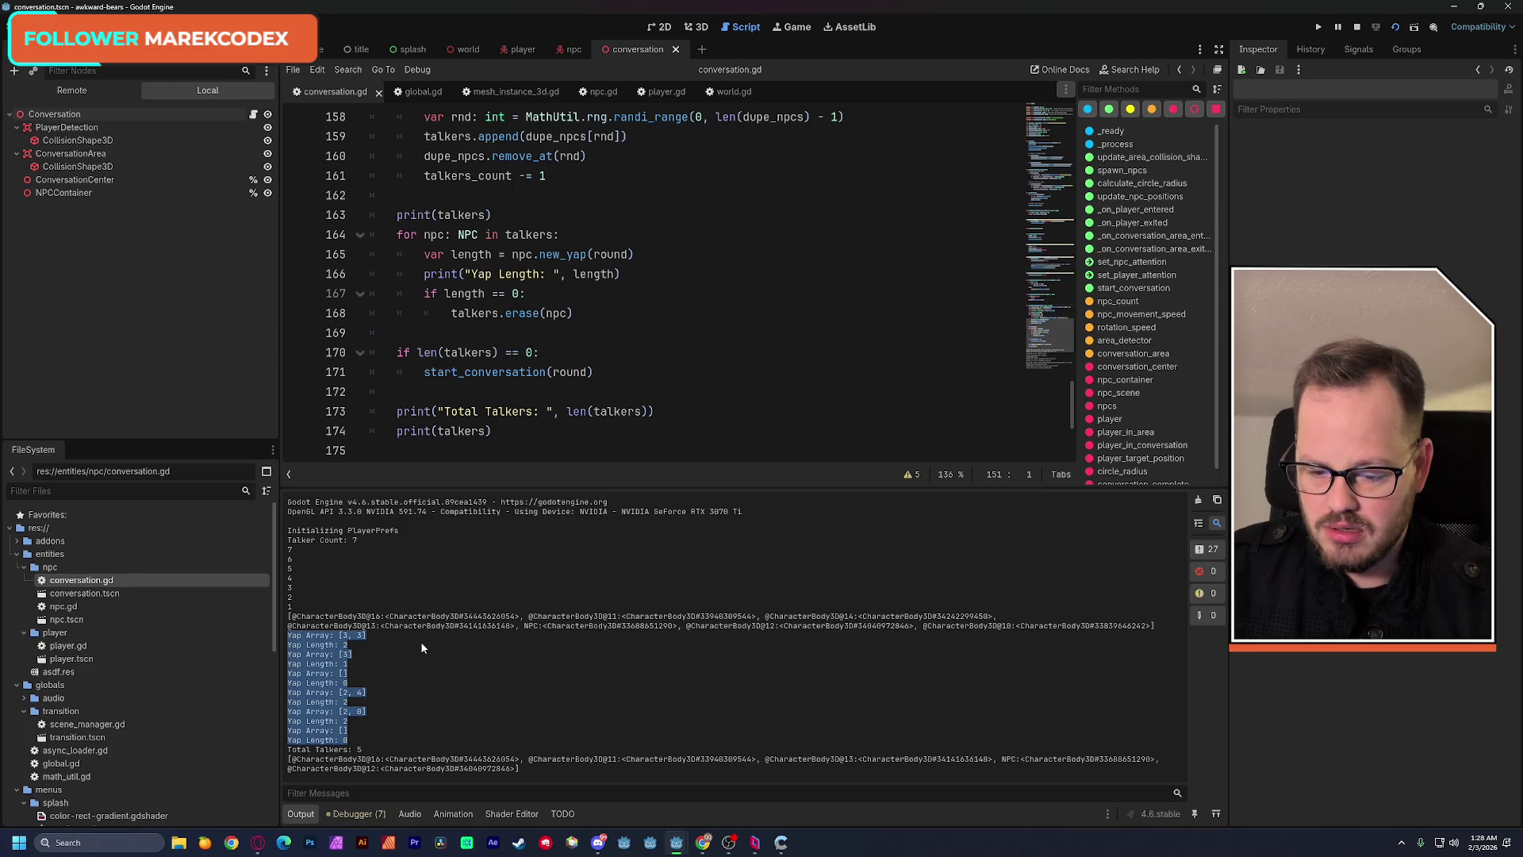
click(401, 663)
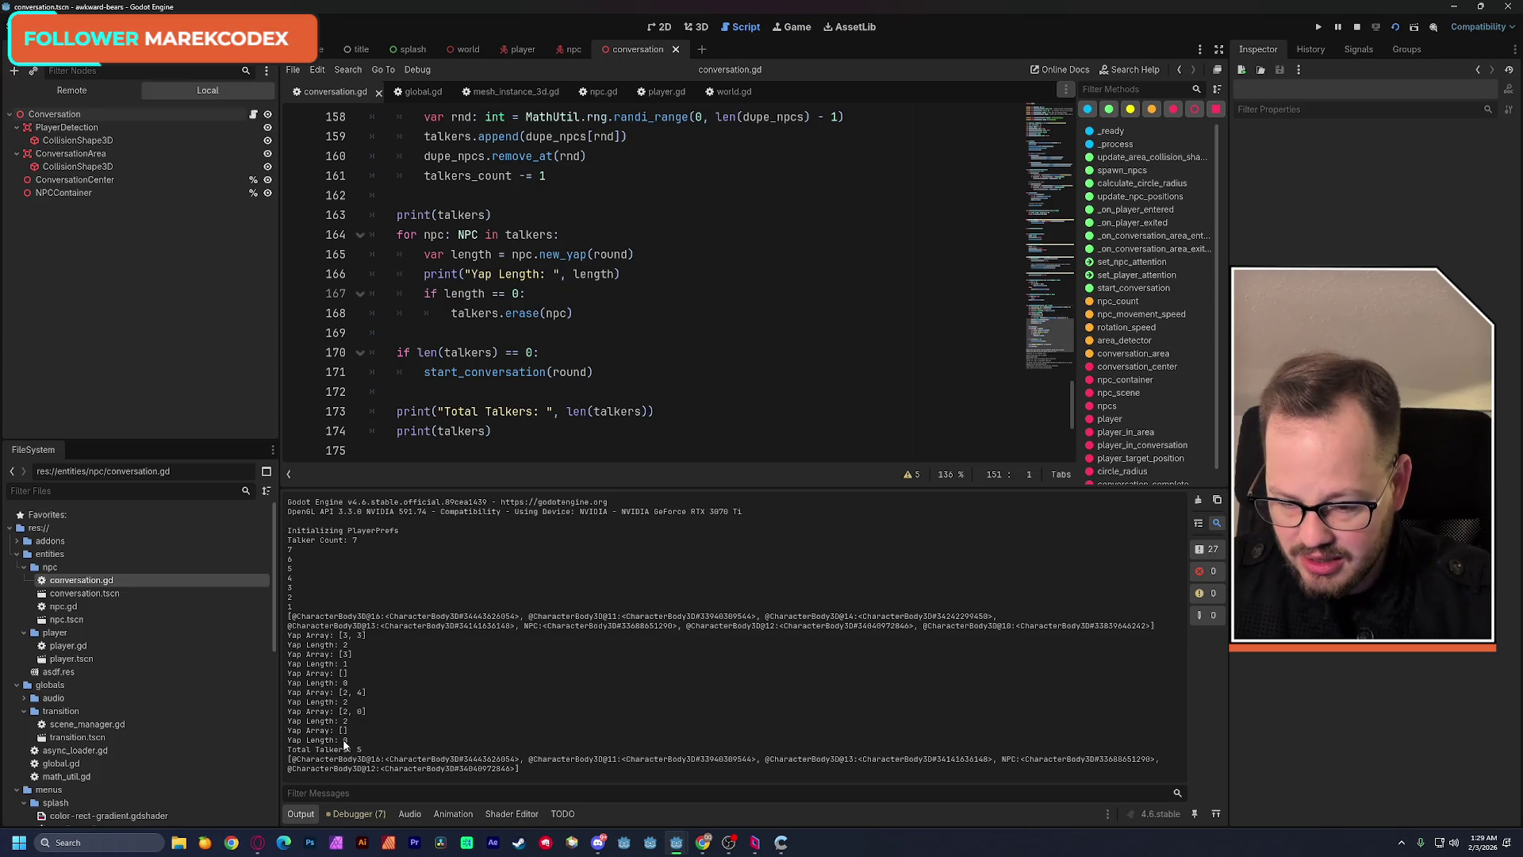
drag(346, 745, 286, 635)
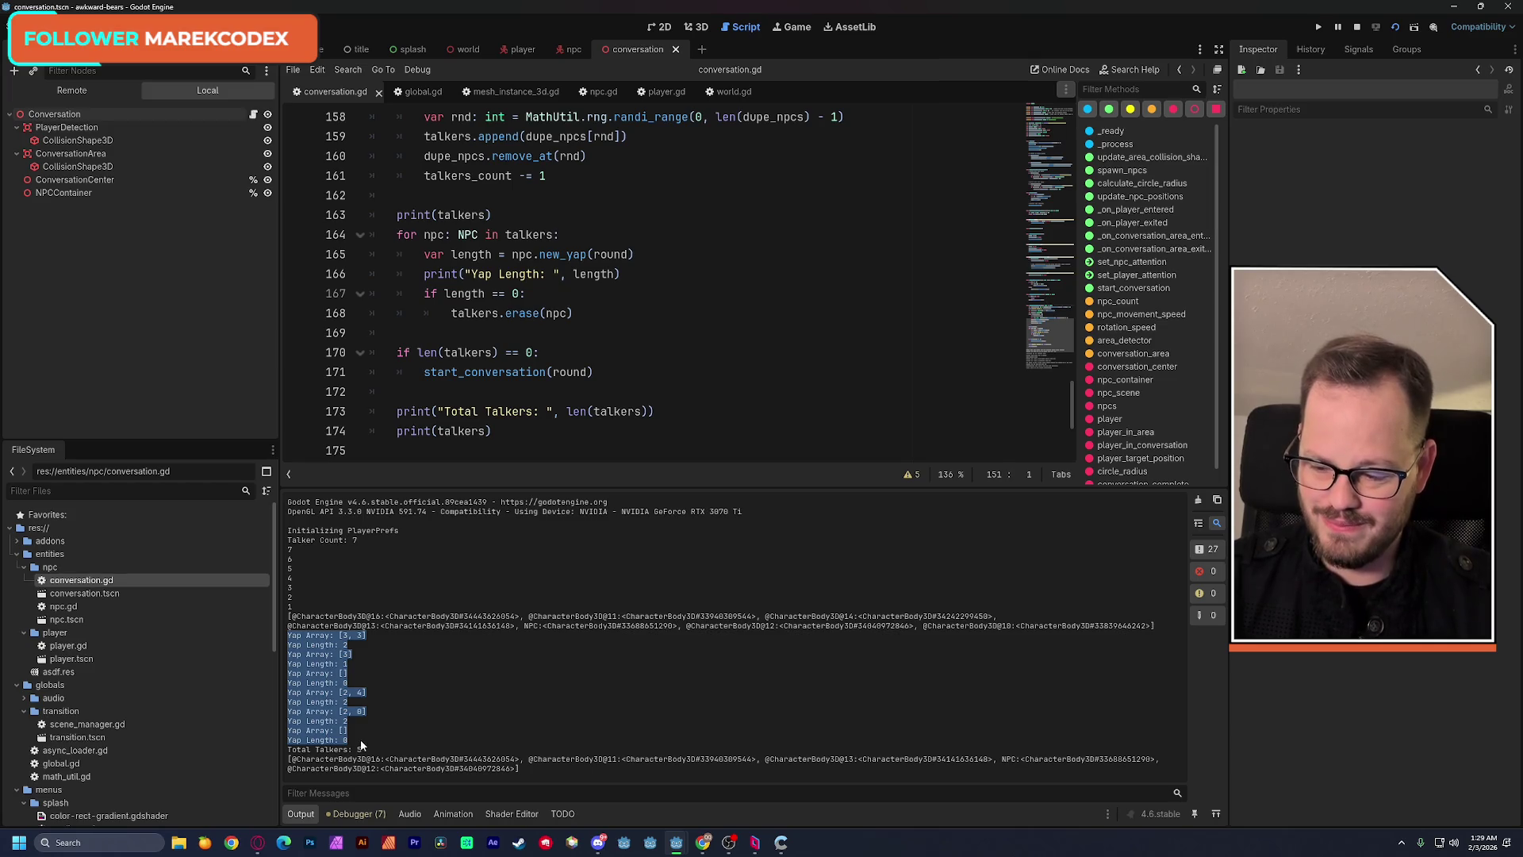
click(374, 637)
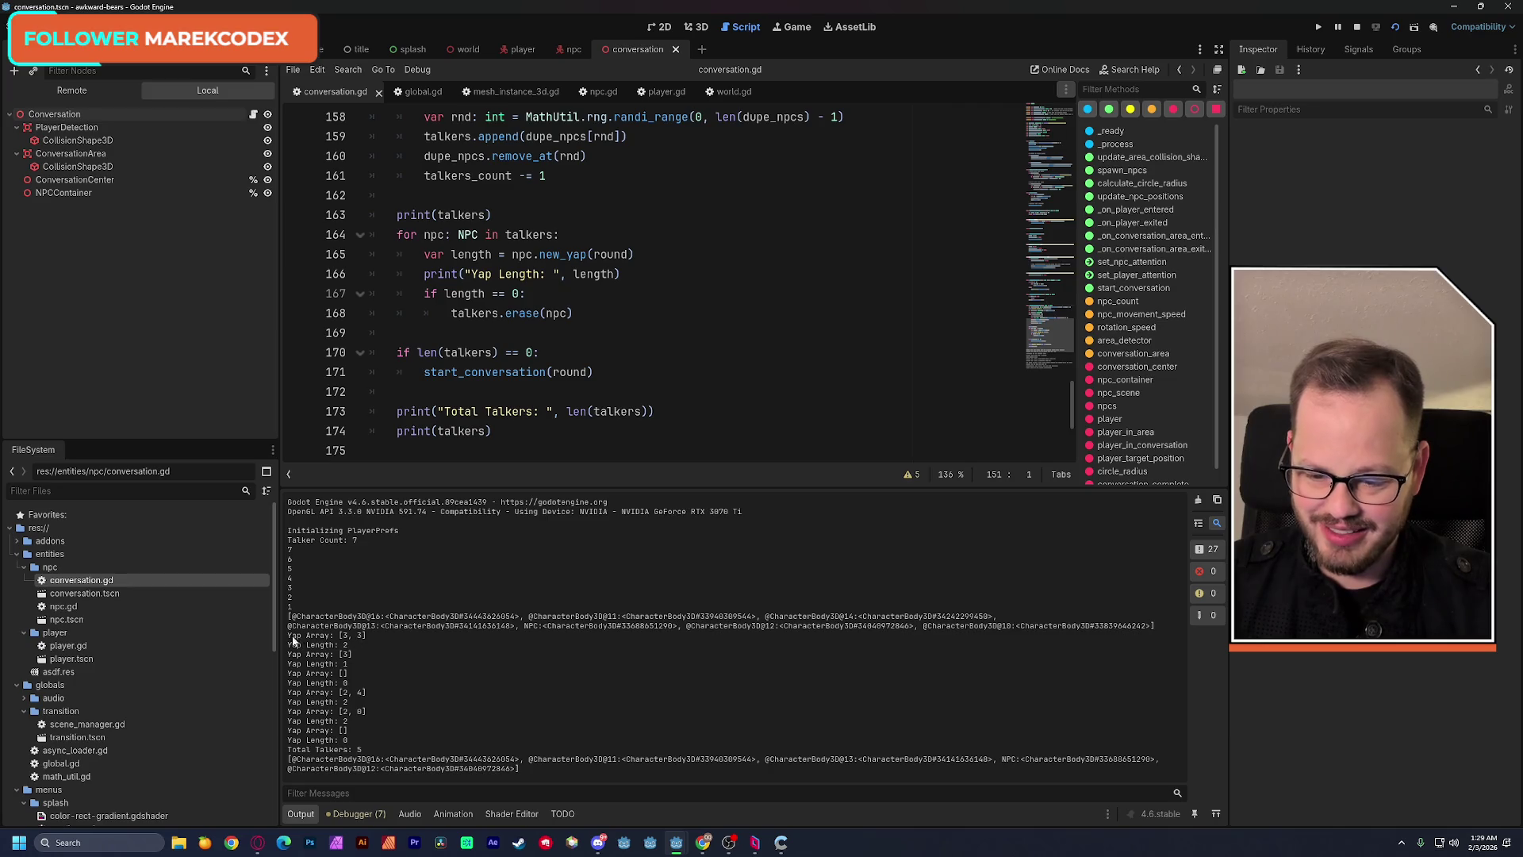
drag(299, 637, 389, 745)
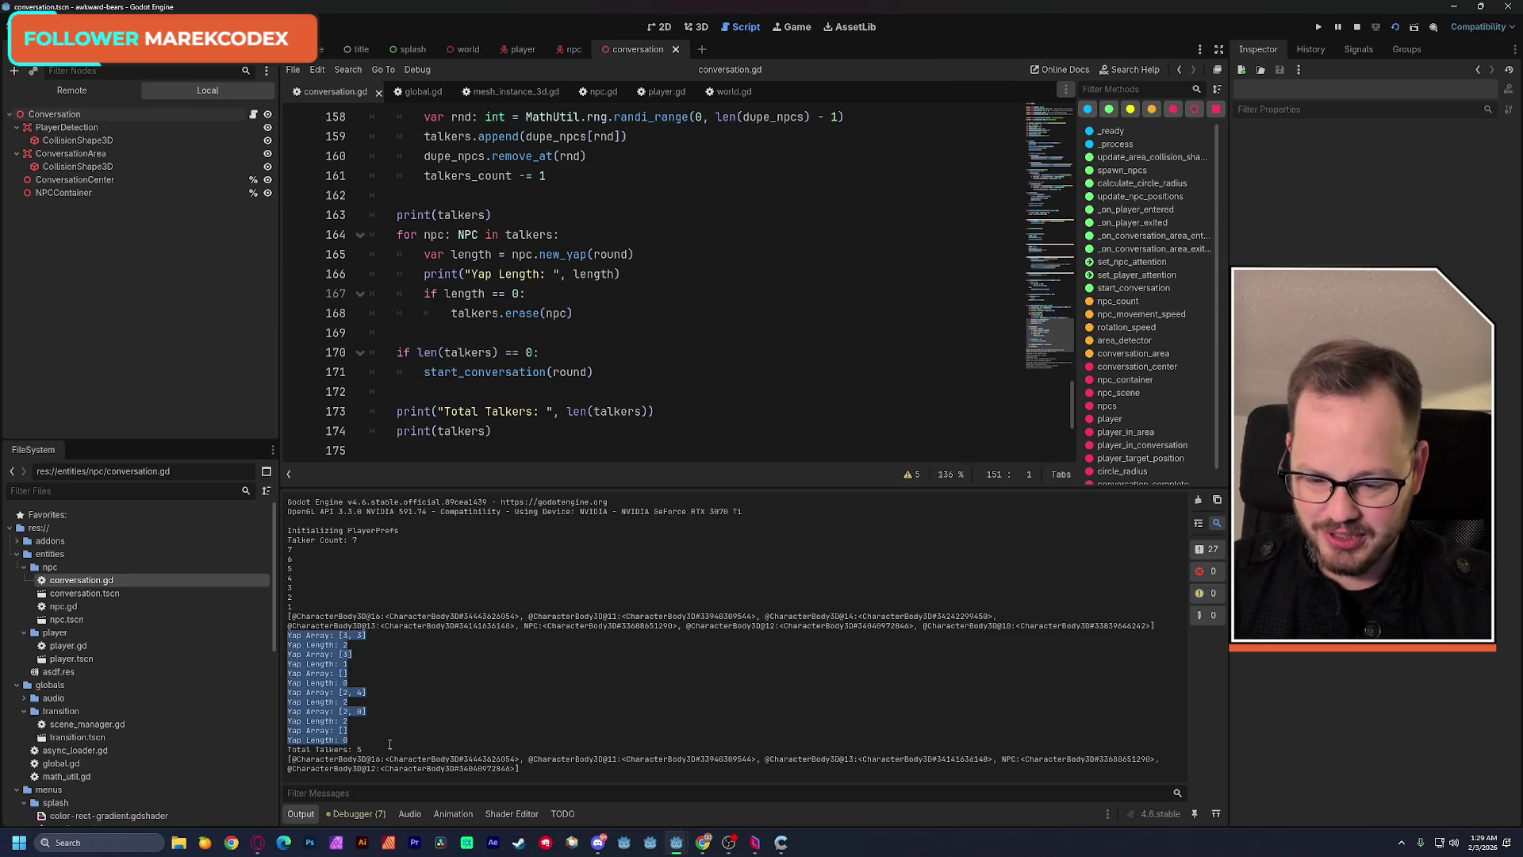
click(393, 740)
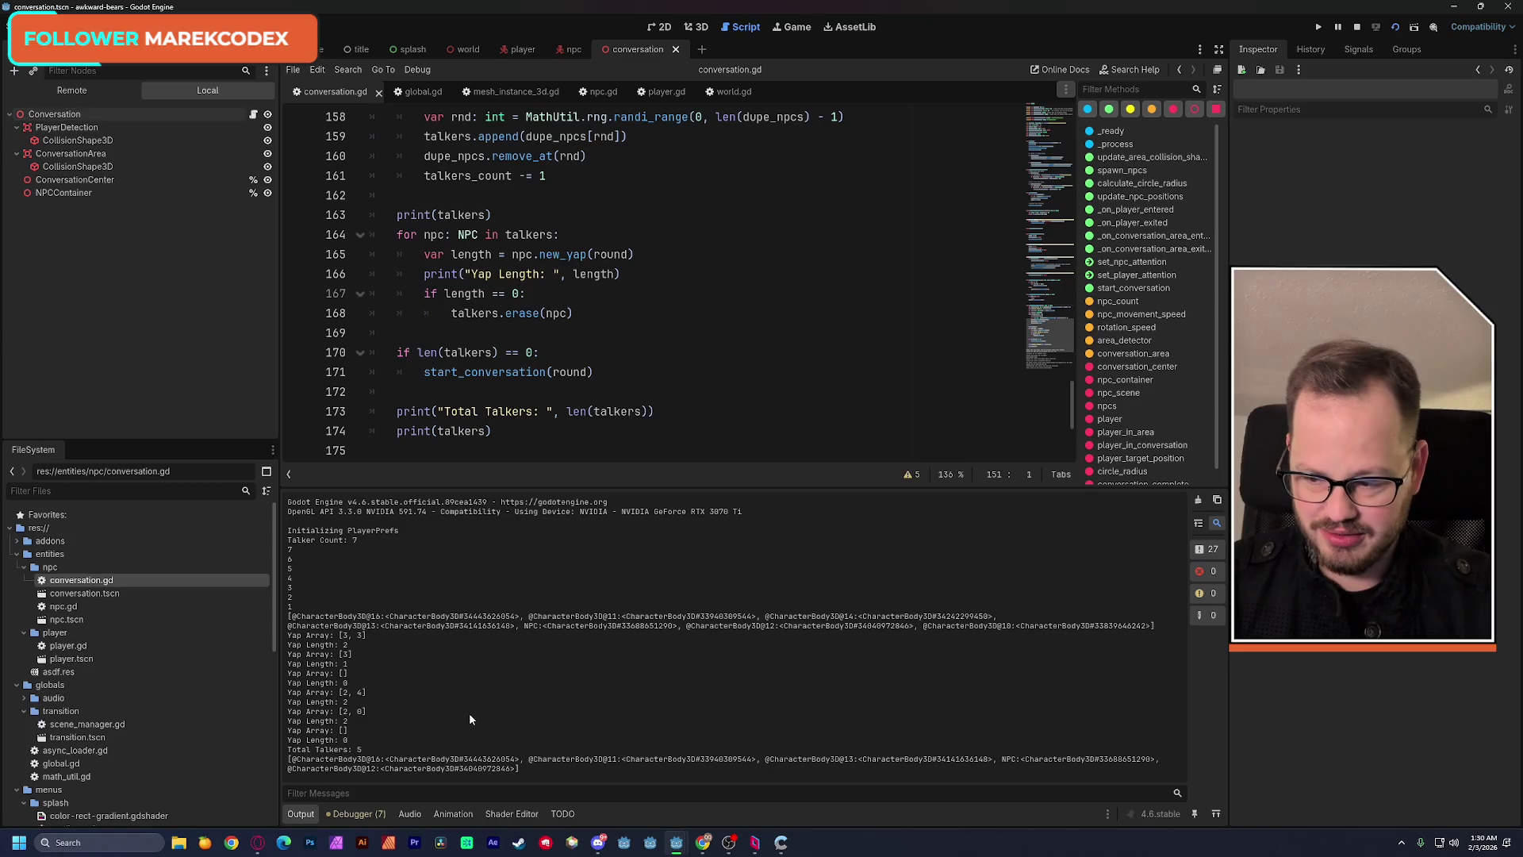
ctrl+scroll(669, 400, up, 1)
ctrl+scroll(669, 401, down, 1)
ctrl+scroll(669, 401, down, 2)
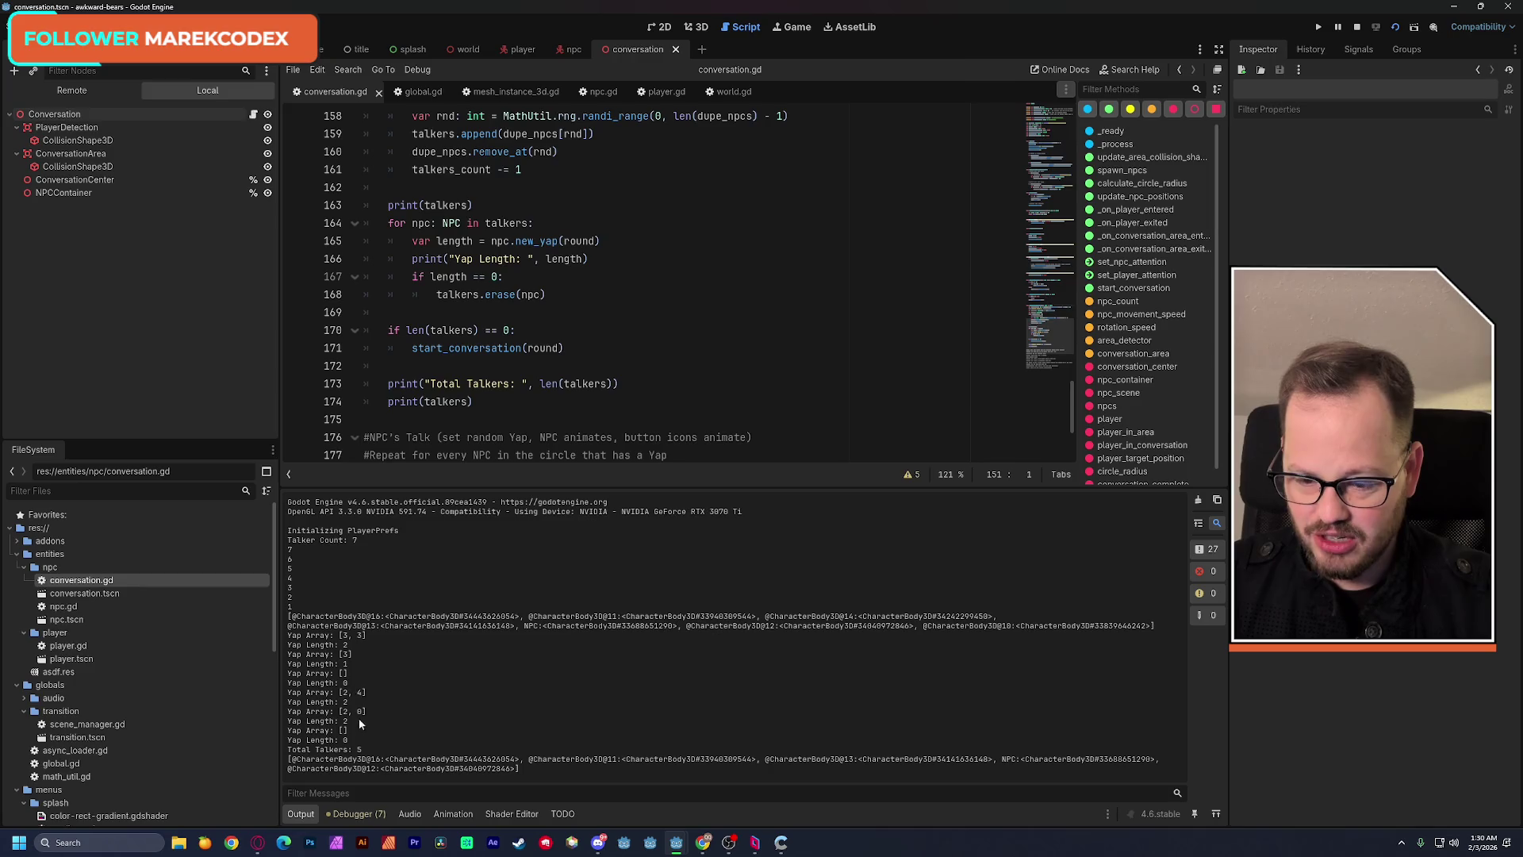
Review the talker countdown and the Total Talkers: 5 line, then run the game again.
drag(298, 607, 277, 543)
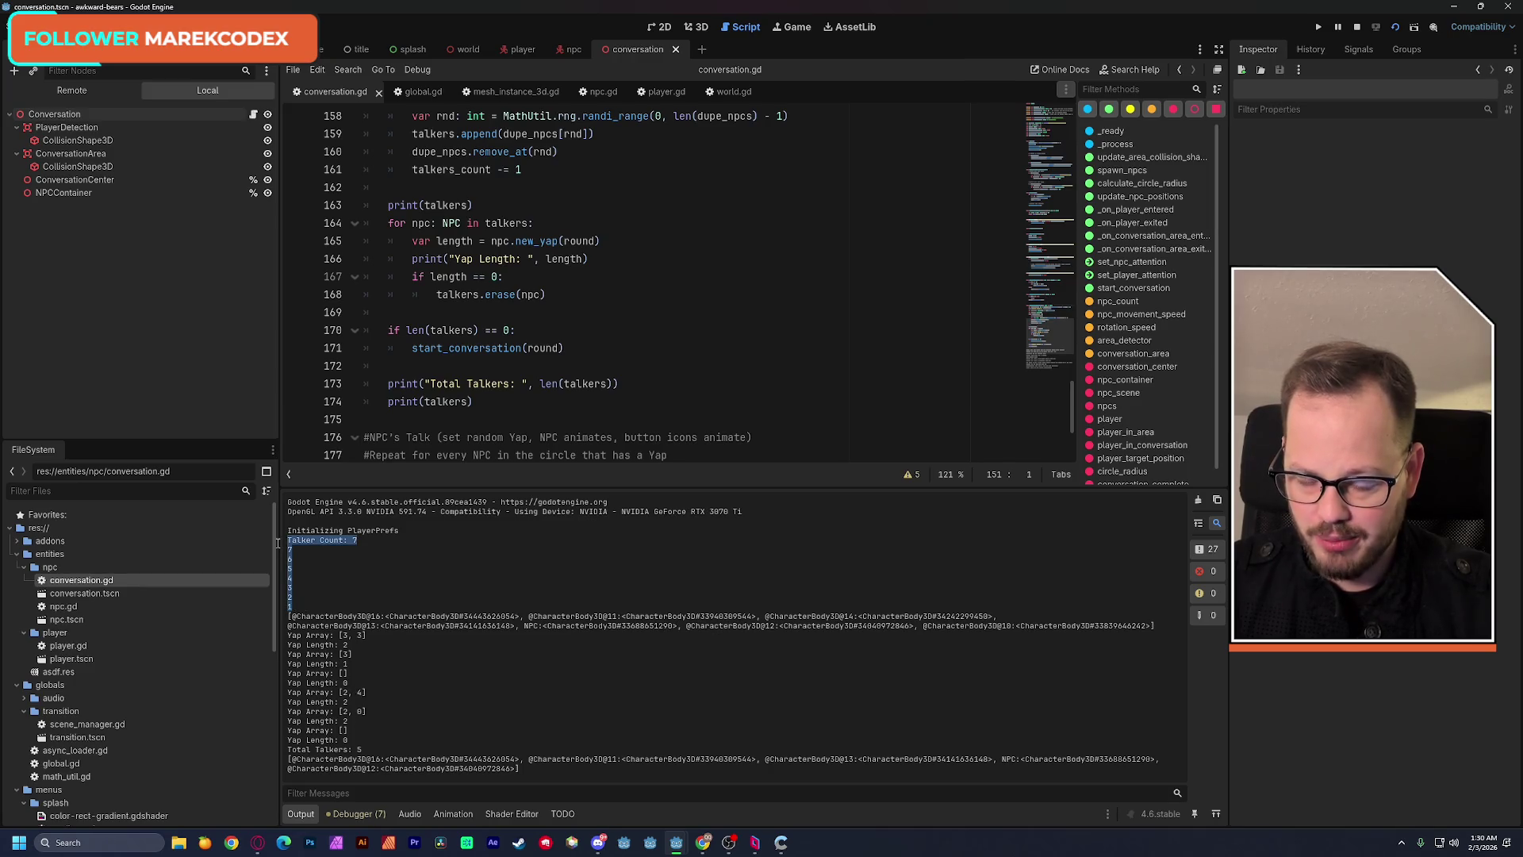
click(401, 621)
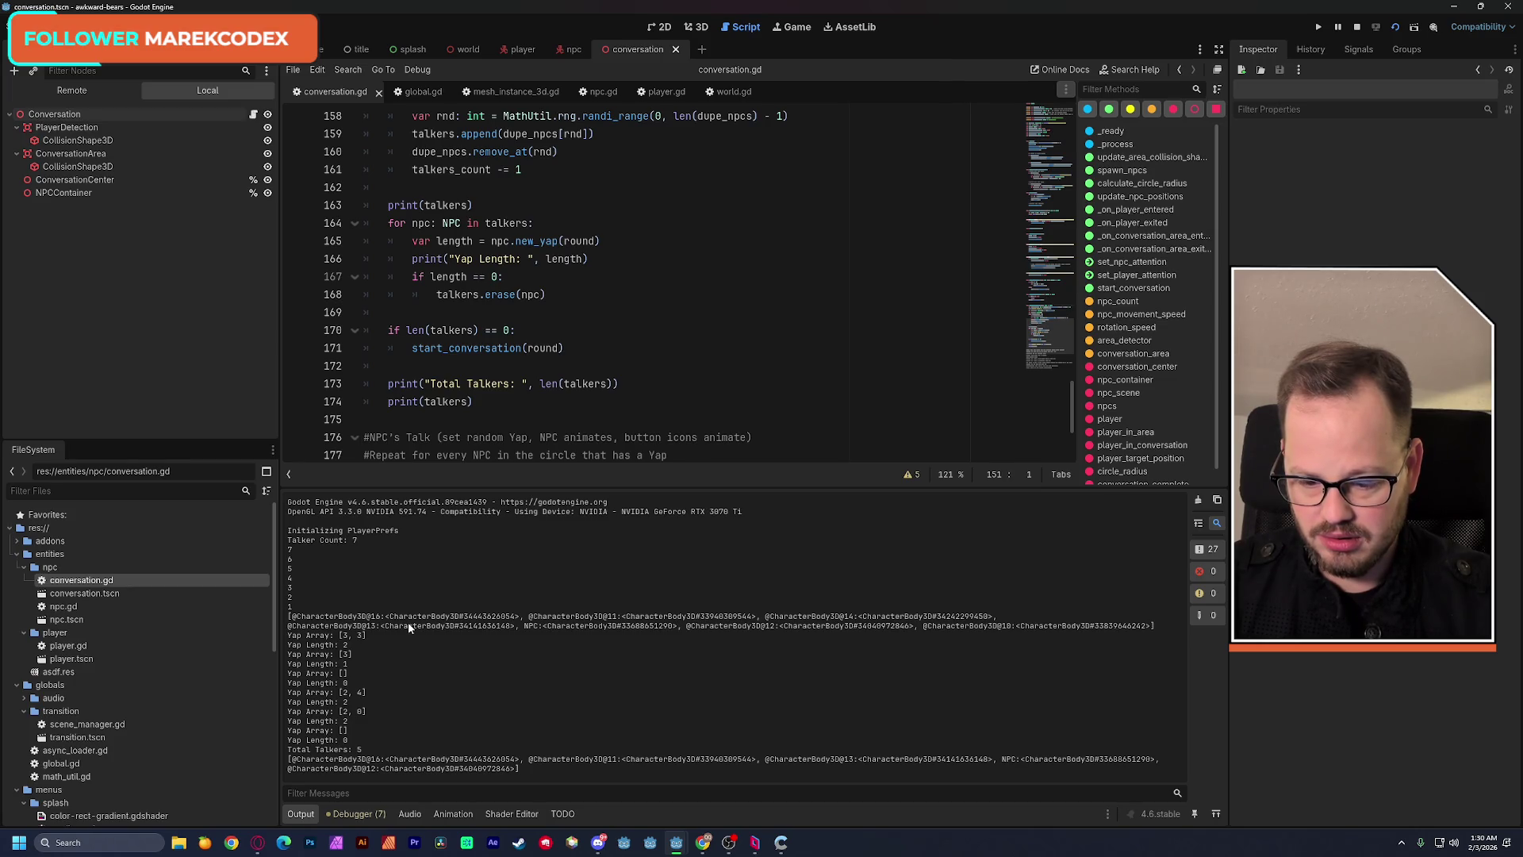
drag(363, 751, 288, 750)
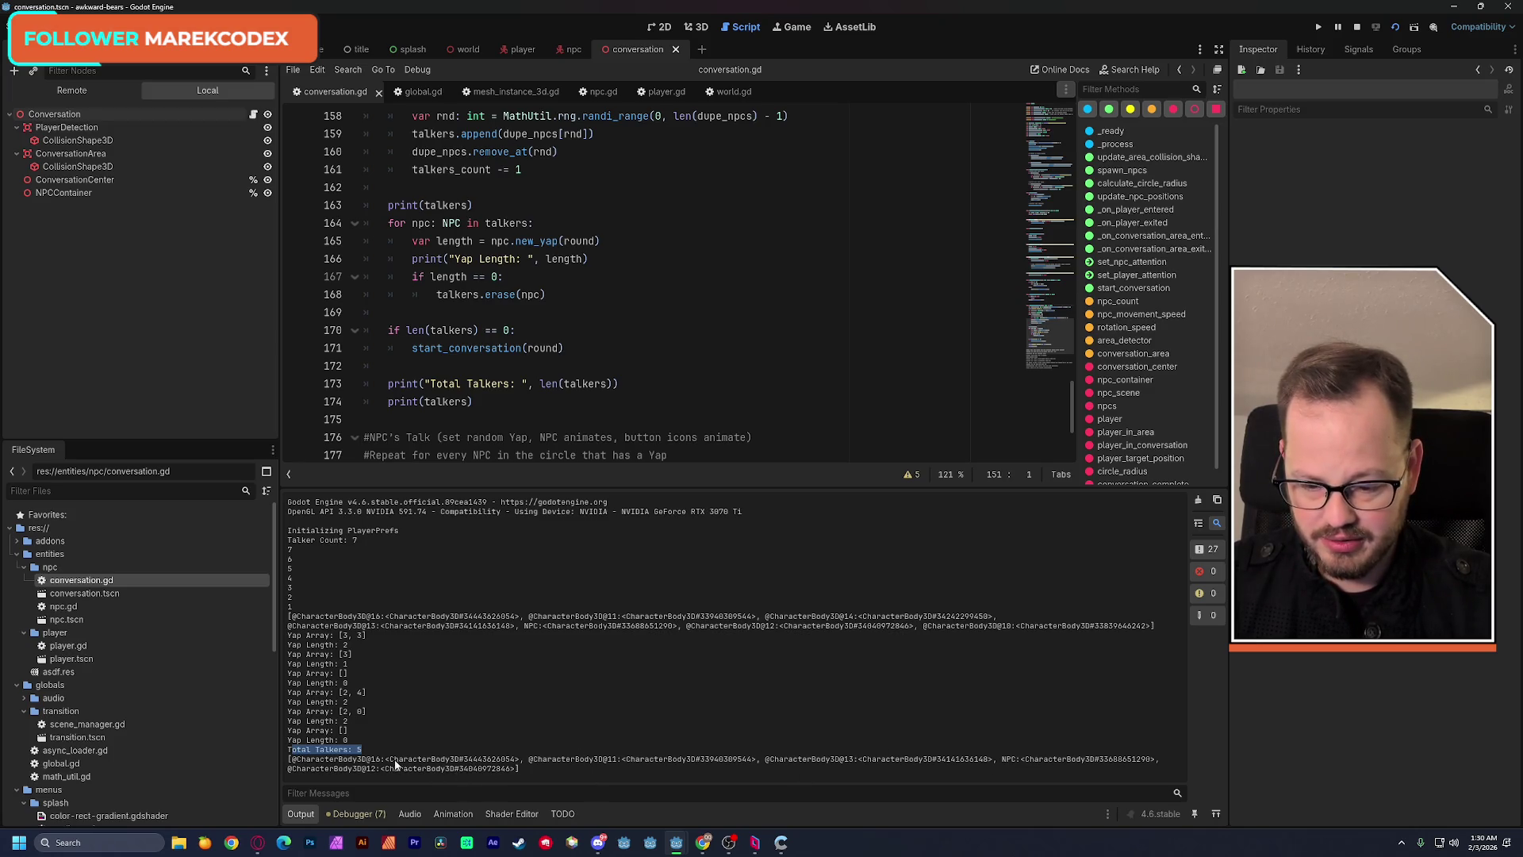
click(371, 754)
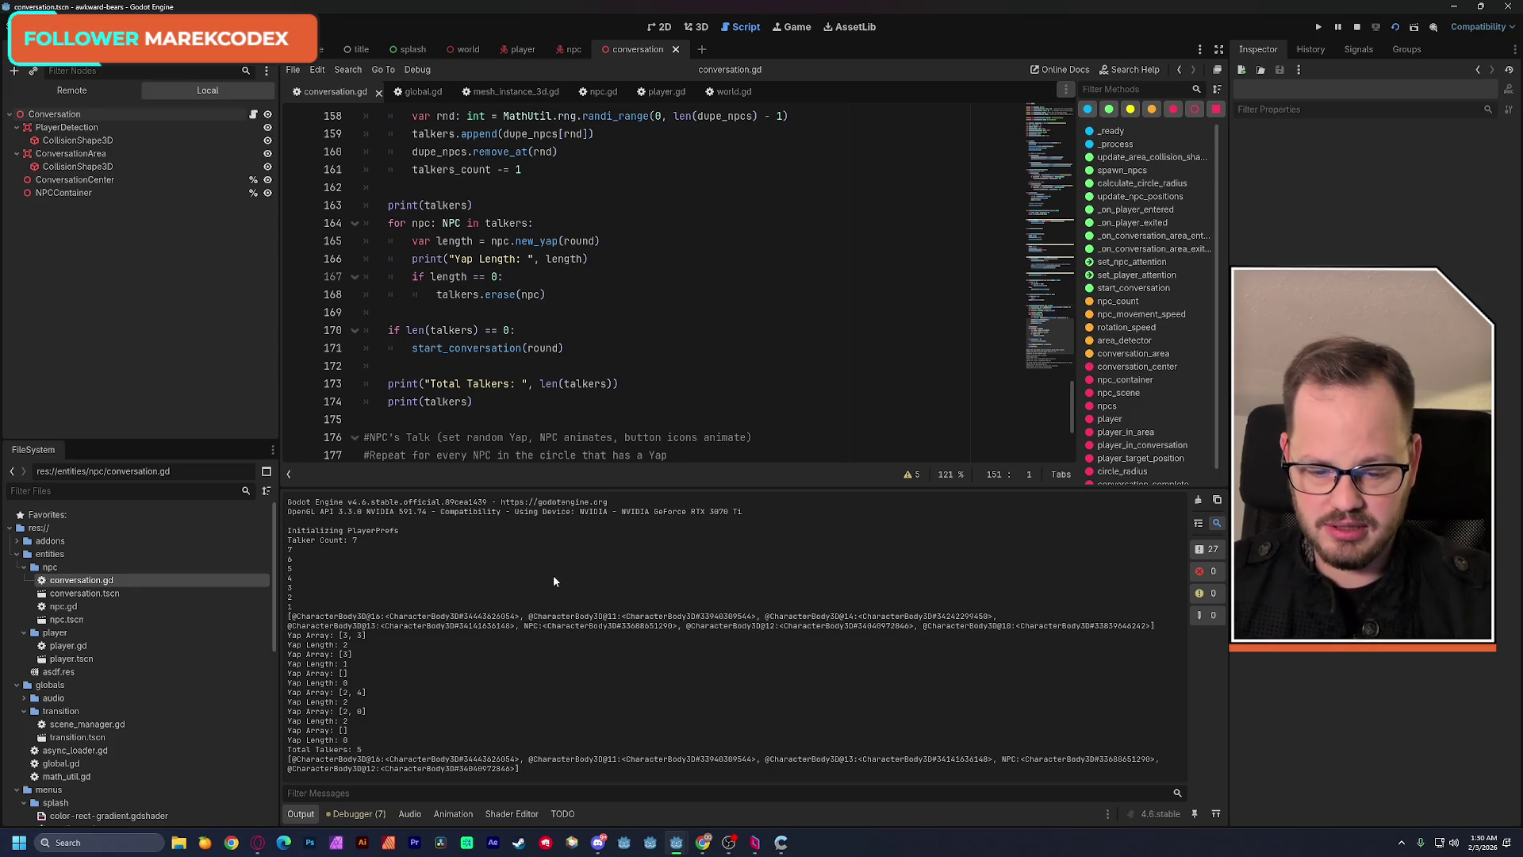
key(F5)
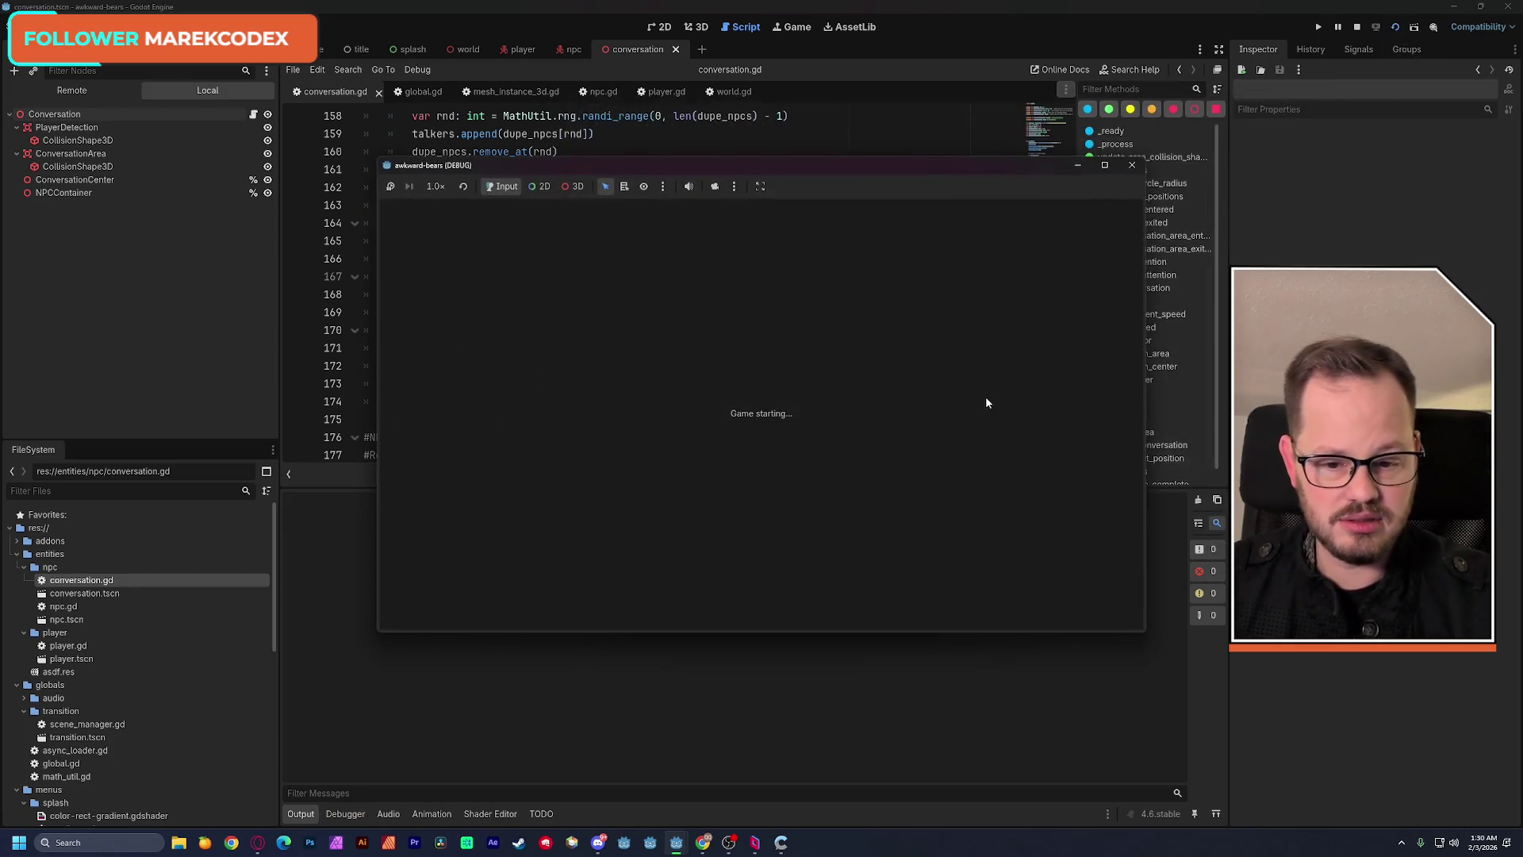
Close the running game and show the Conversation node's script properties with Npc Count.
drag(677, 167, 841, 105)
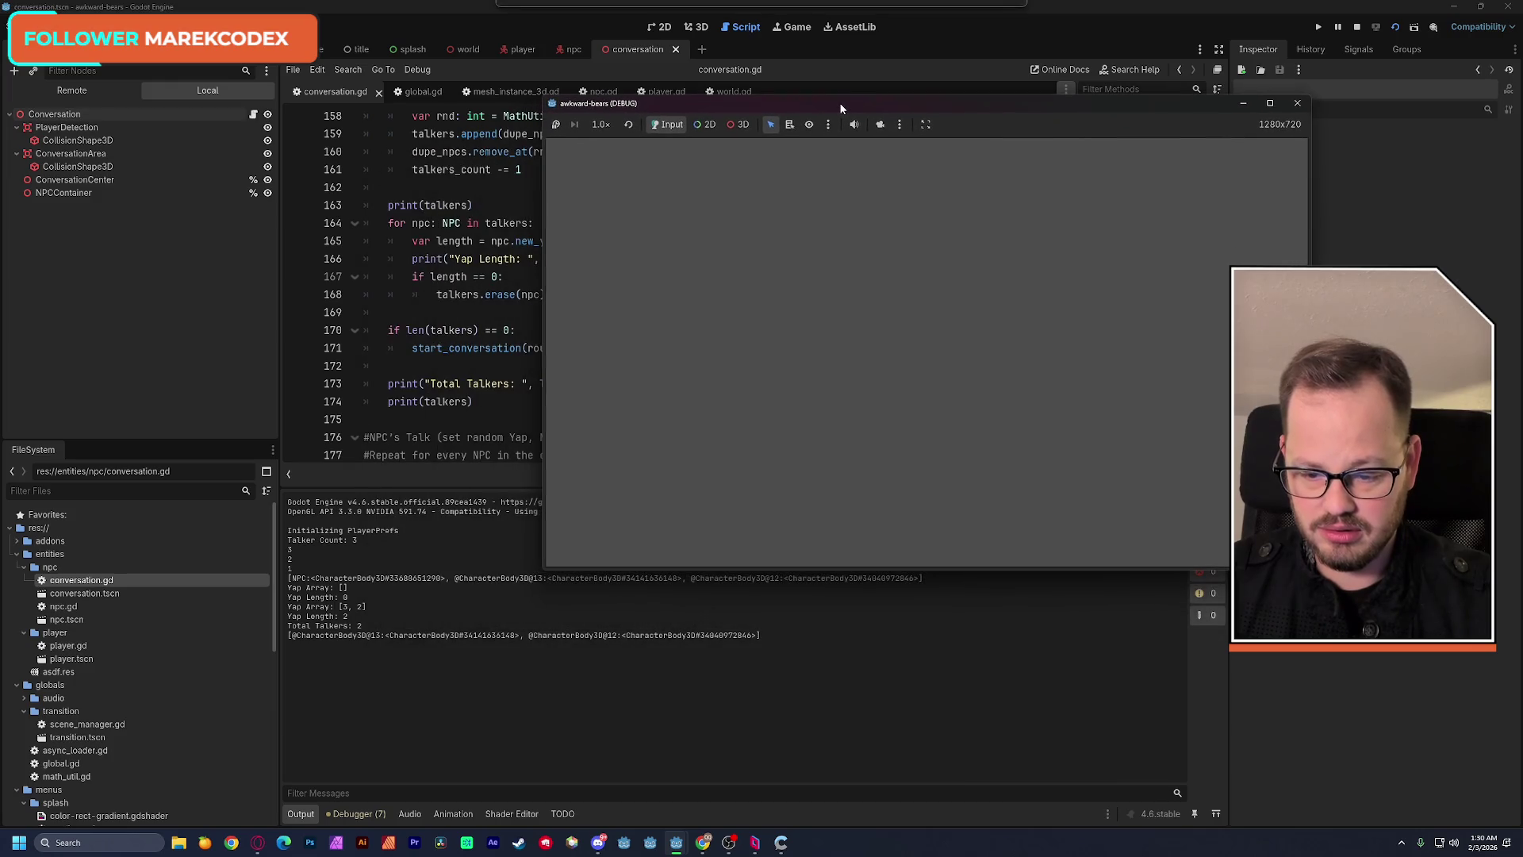
click(499, 472)
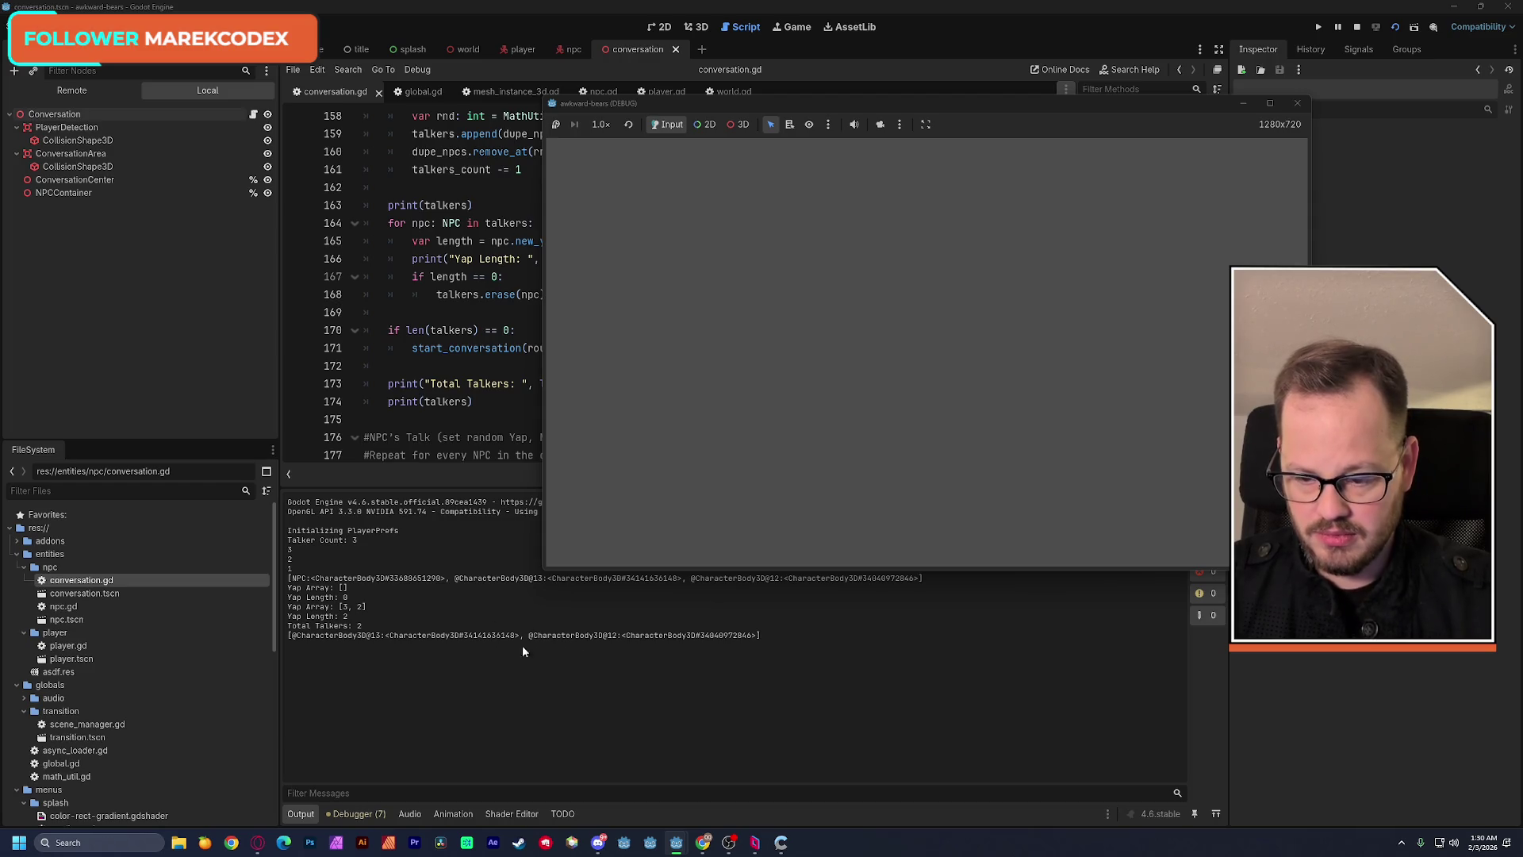
click(1296, 104)
click(56, 95)
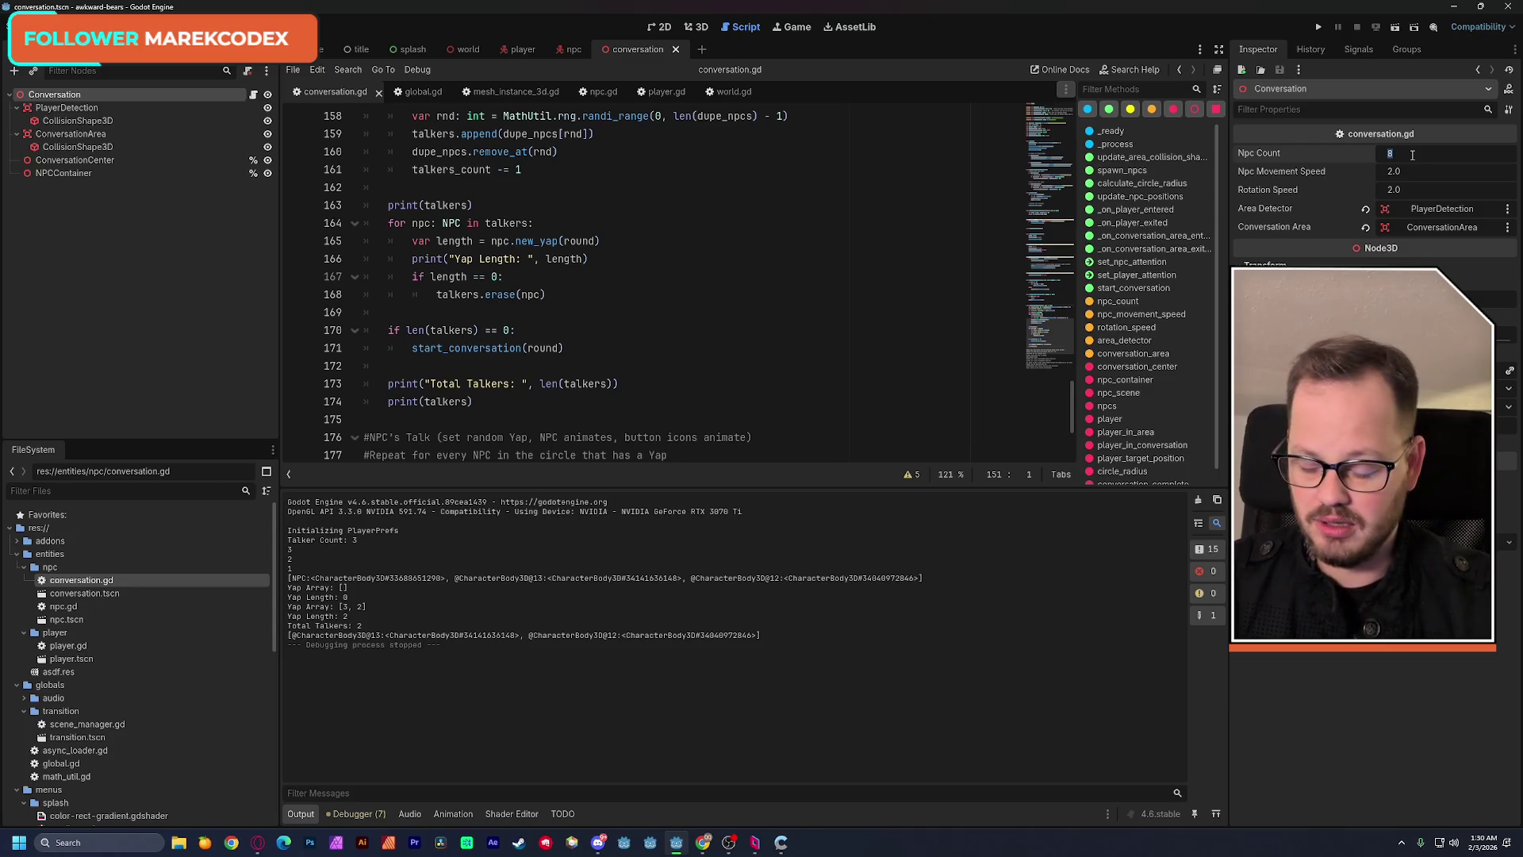
text(3)
Save Npc Count as 3 and run the game twice, reading the two-talker output before stopping it.
key(Return)
key(ctrl+s)
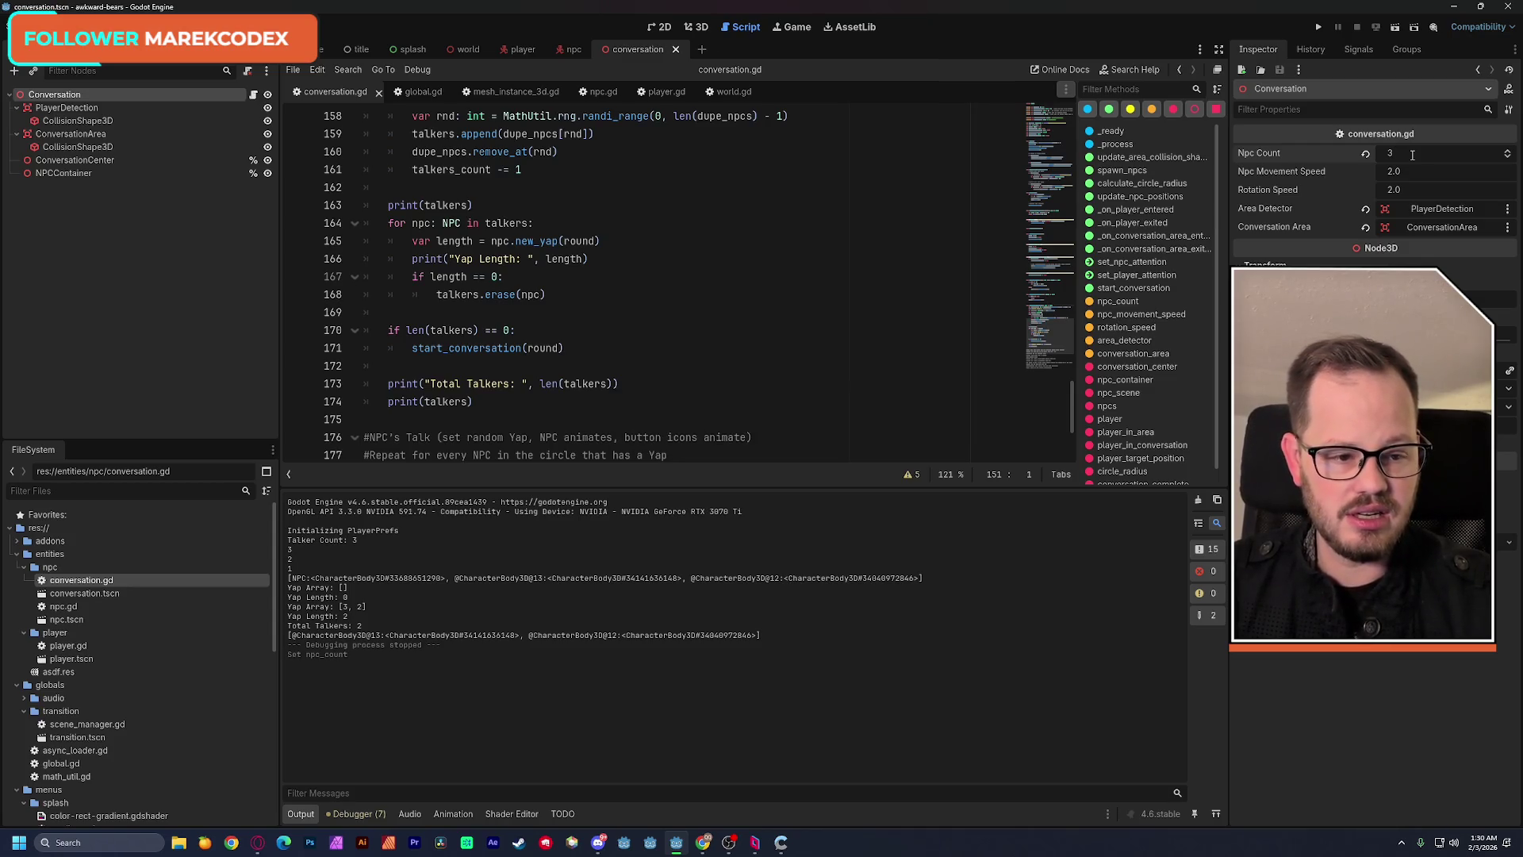
click(1395, 29)
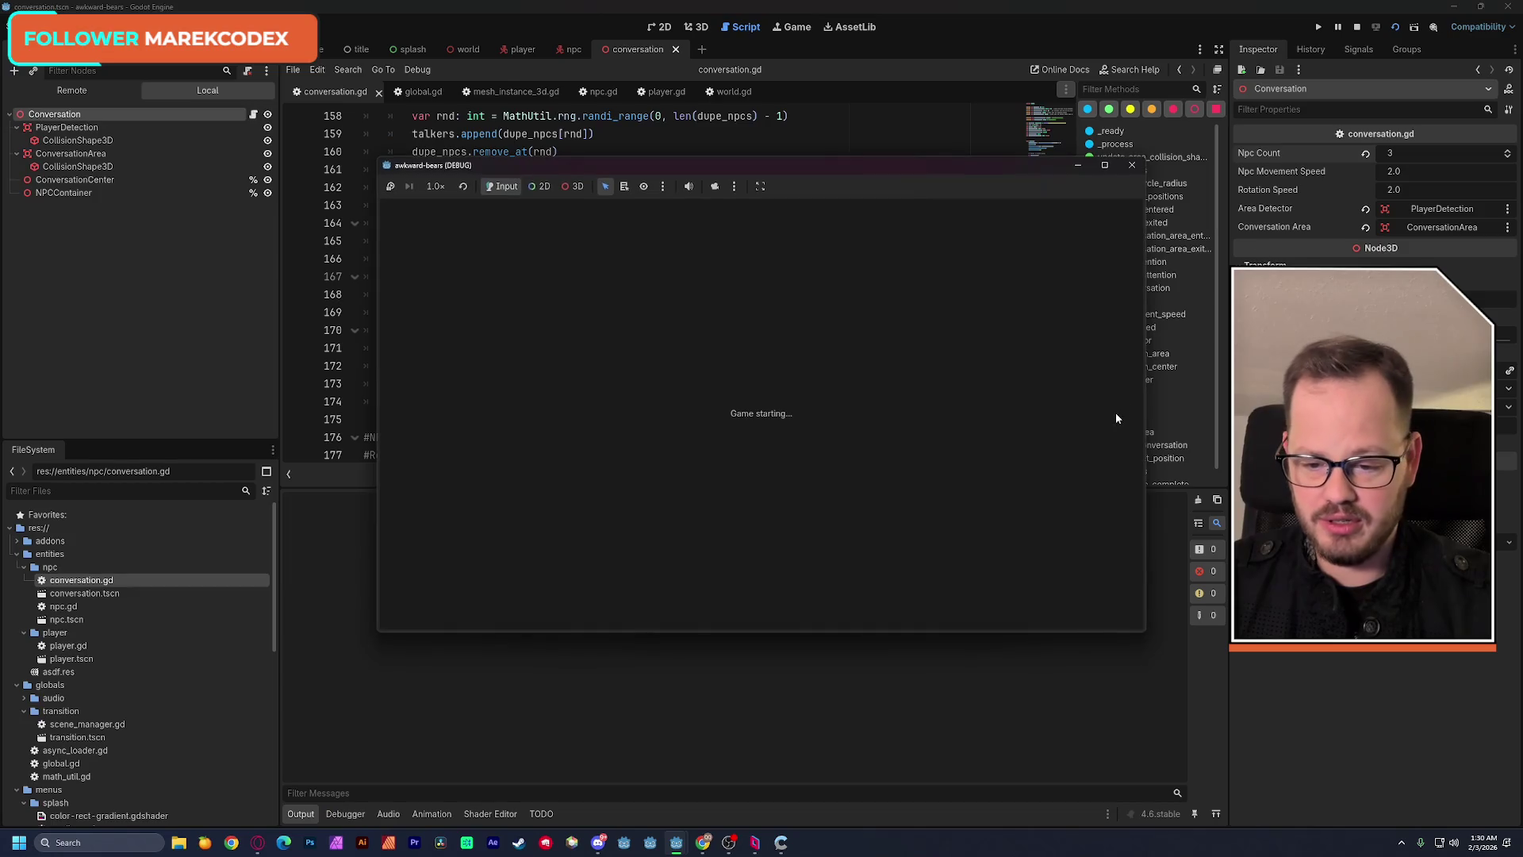
drag(682, 166, 997, 104)
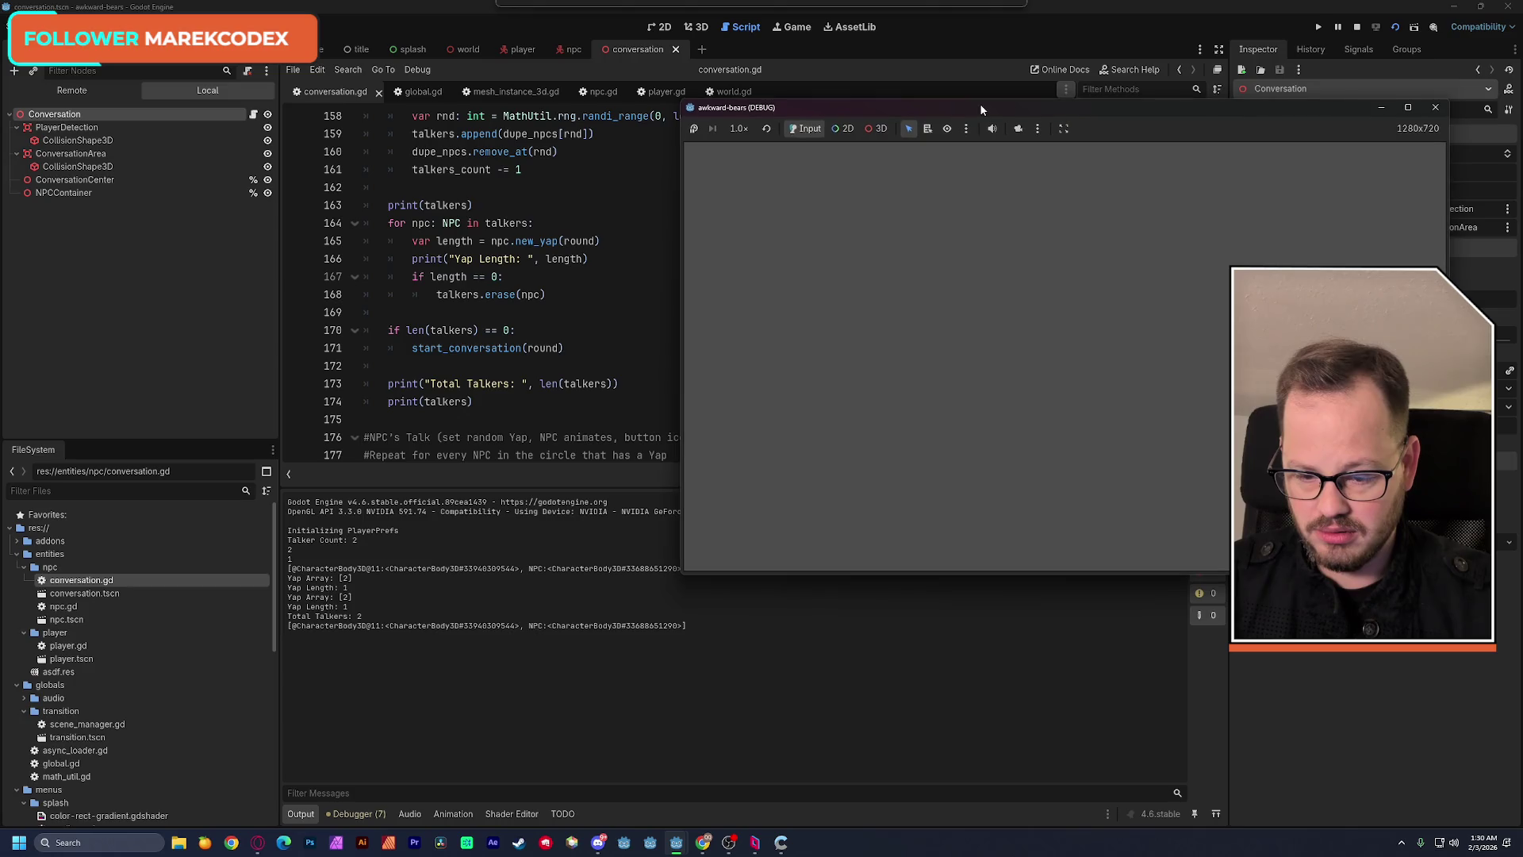
mouse_move(997, 104)
mouse_down()
mouse_move(854, 137)
mouse_move(938, 114)
mouse_move(903, 119)
mouse_up()
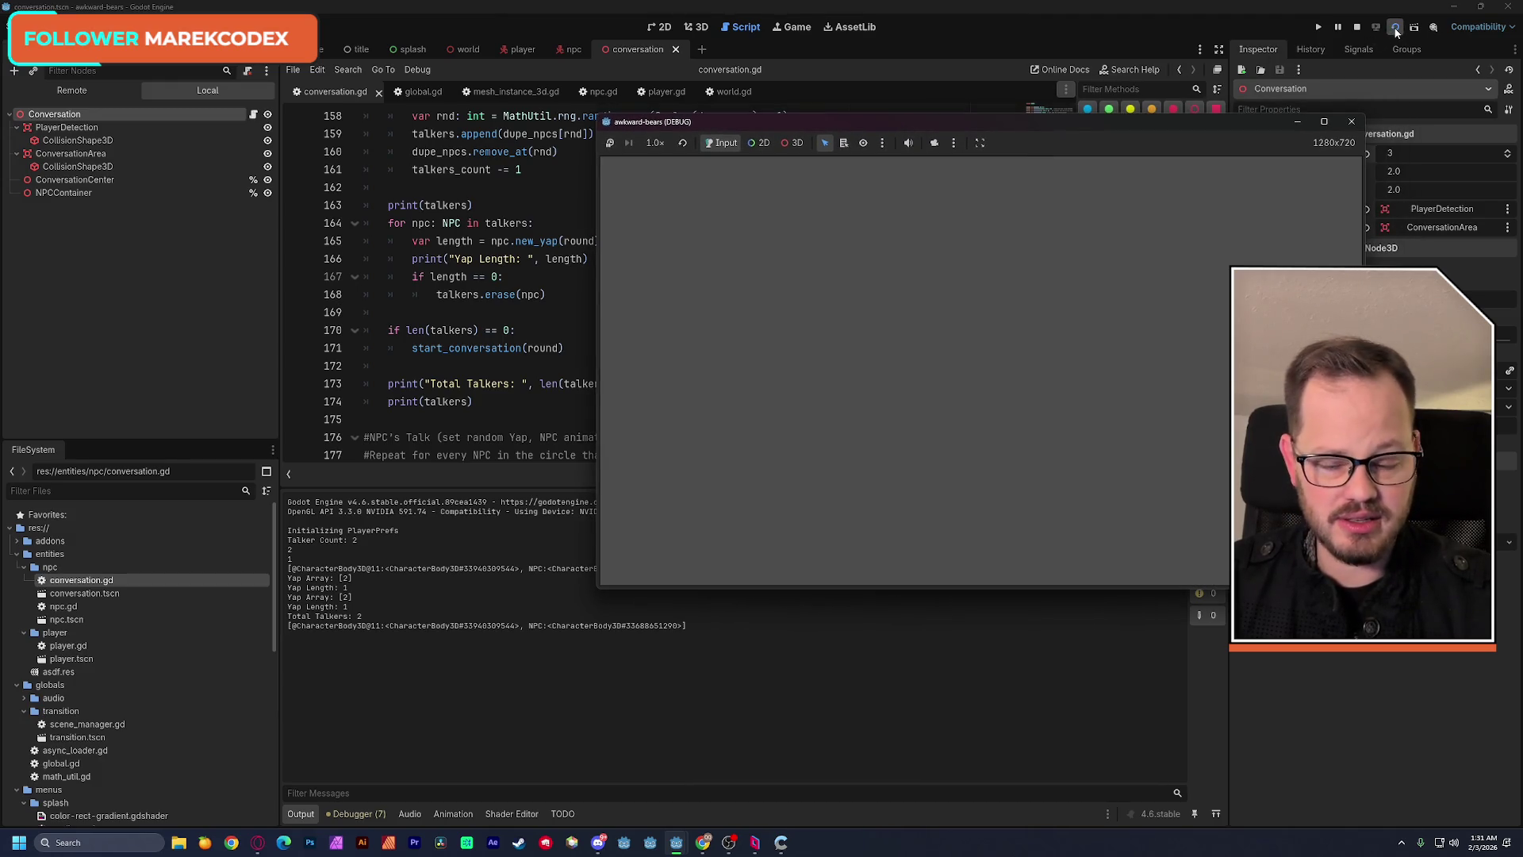
click(1397, 32)
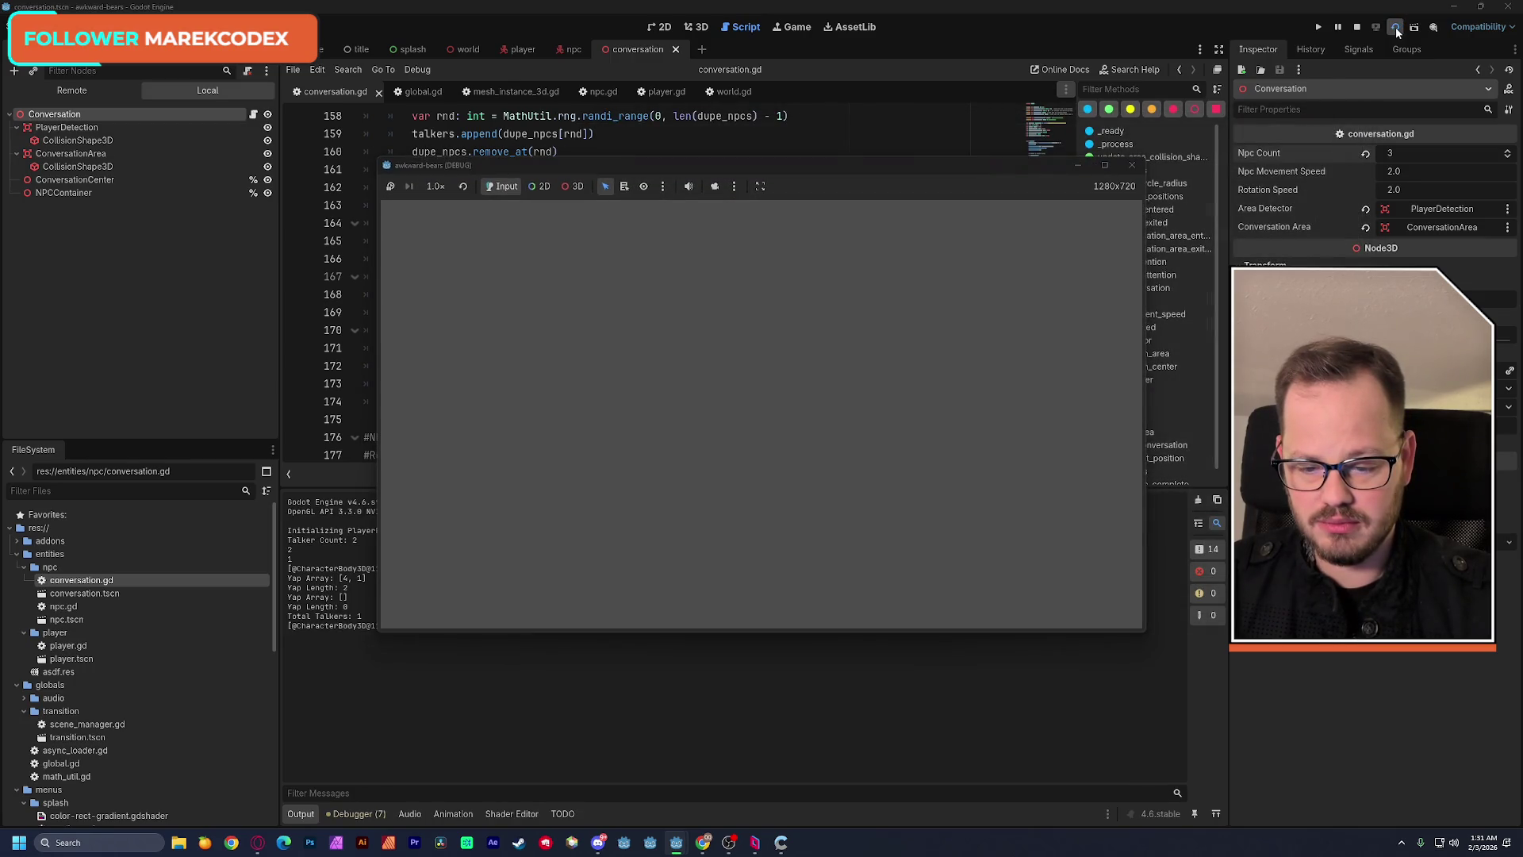
drag(888, 158, 1034, 131)
click(377, 530)
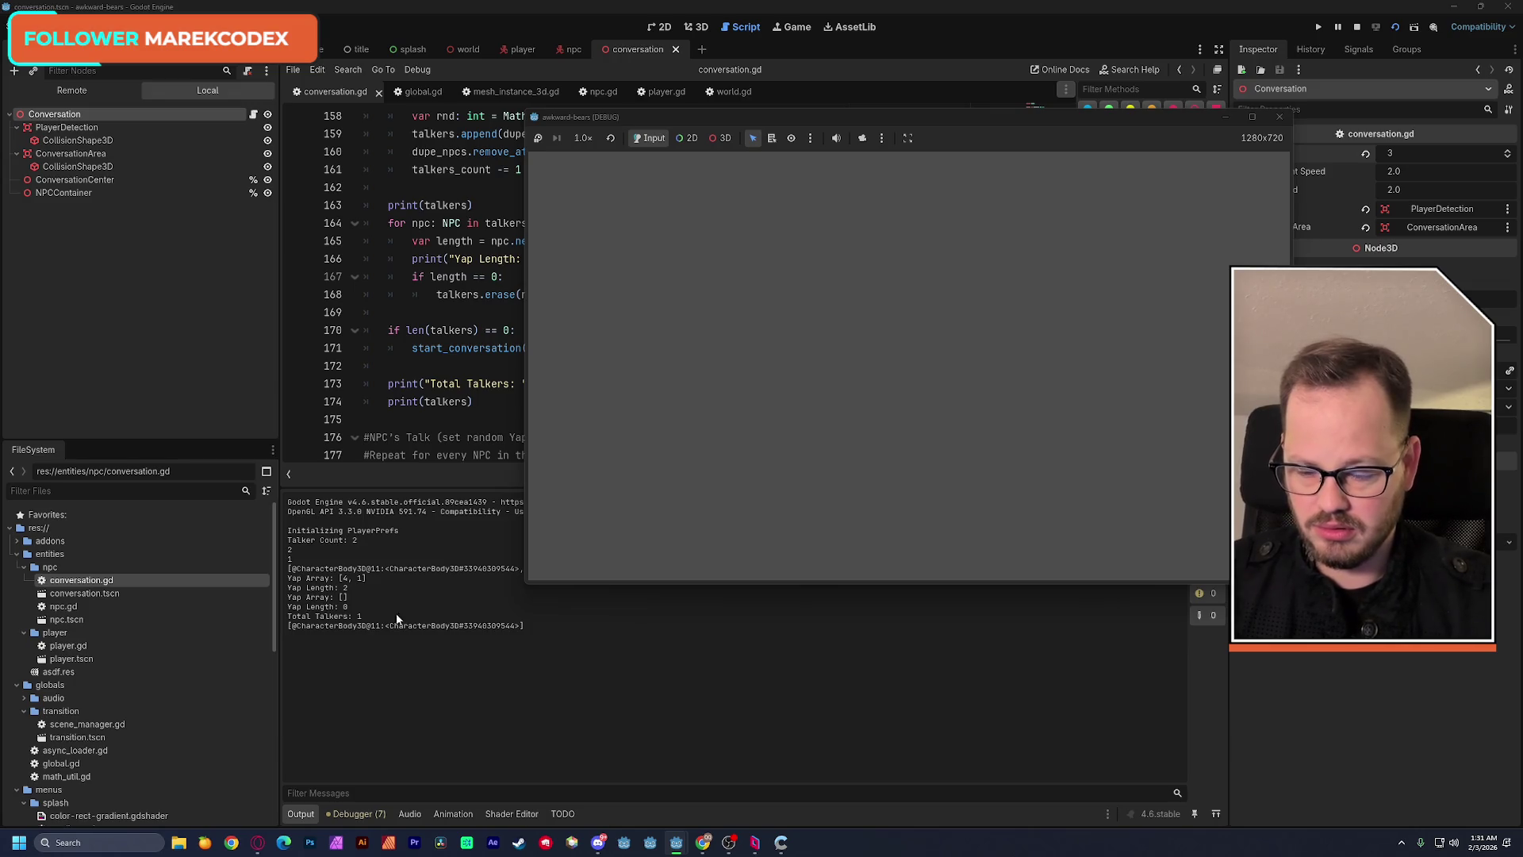
click(1279, 117)
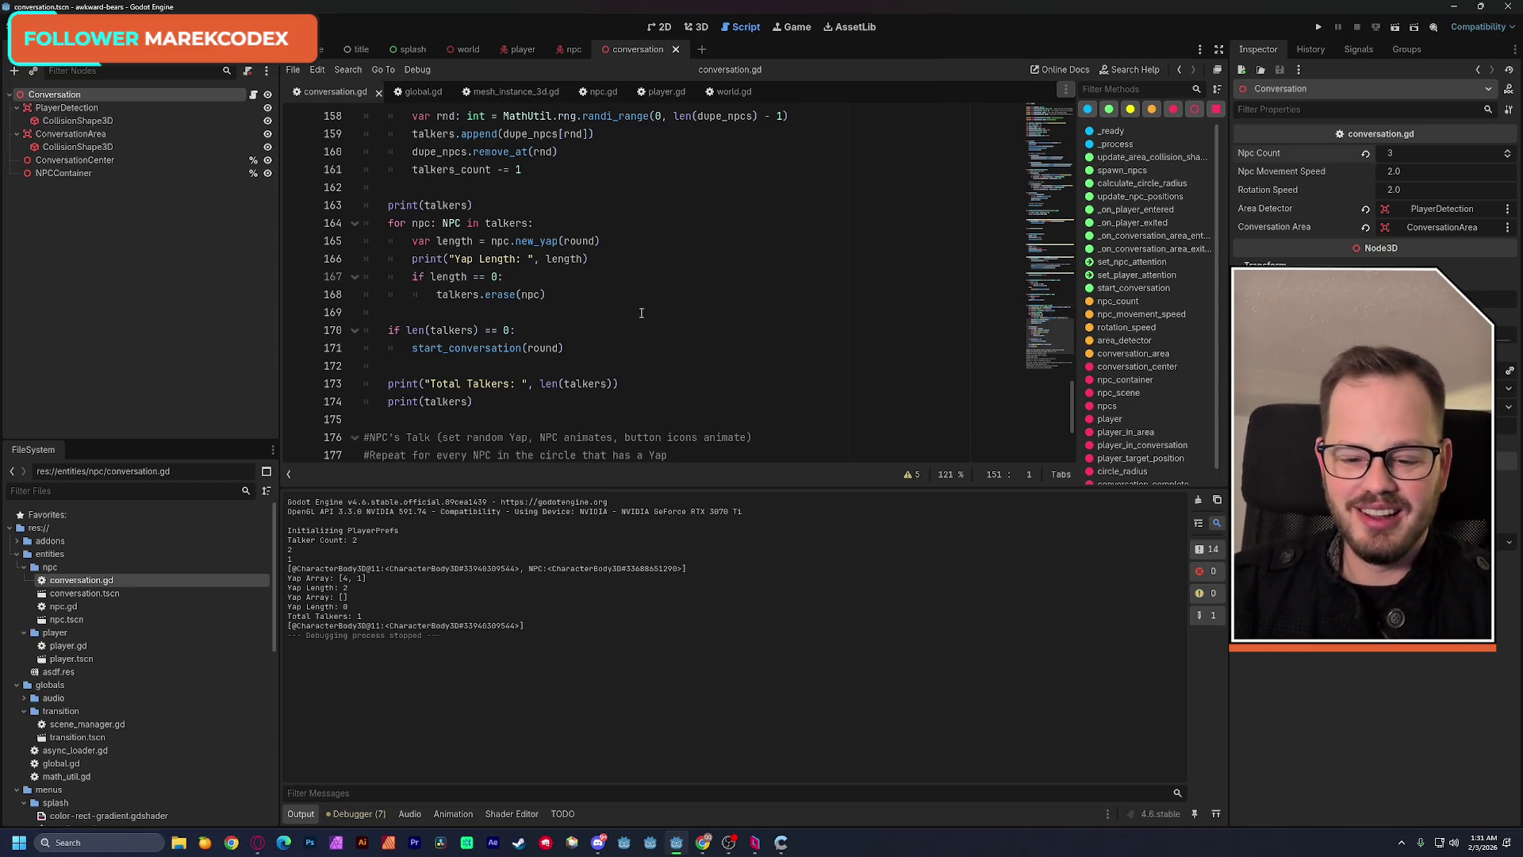
Run the conversation scene once more, close the game, and start editing Npc Count again.
click(1395, 27)
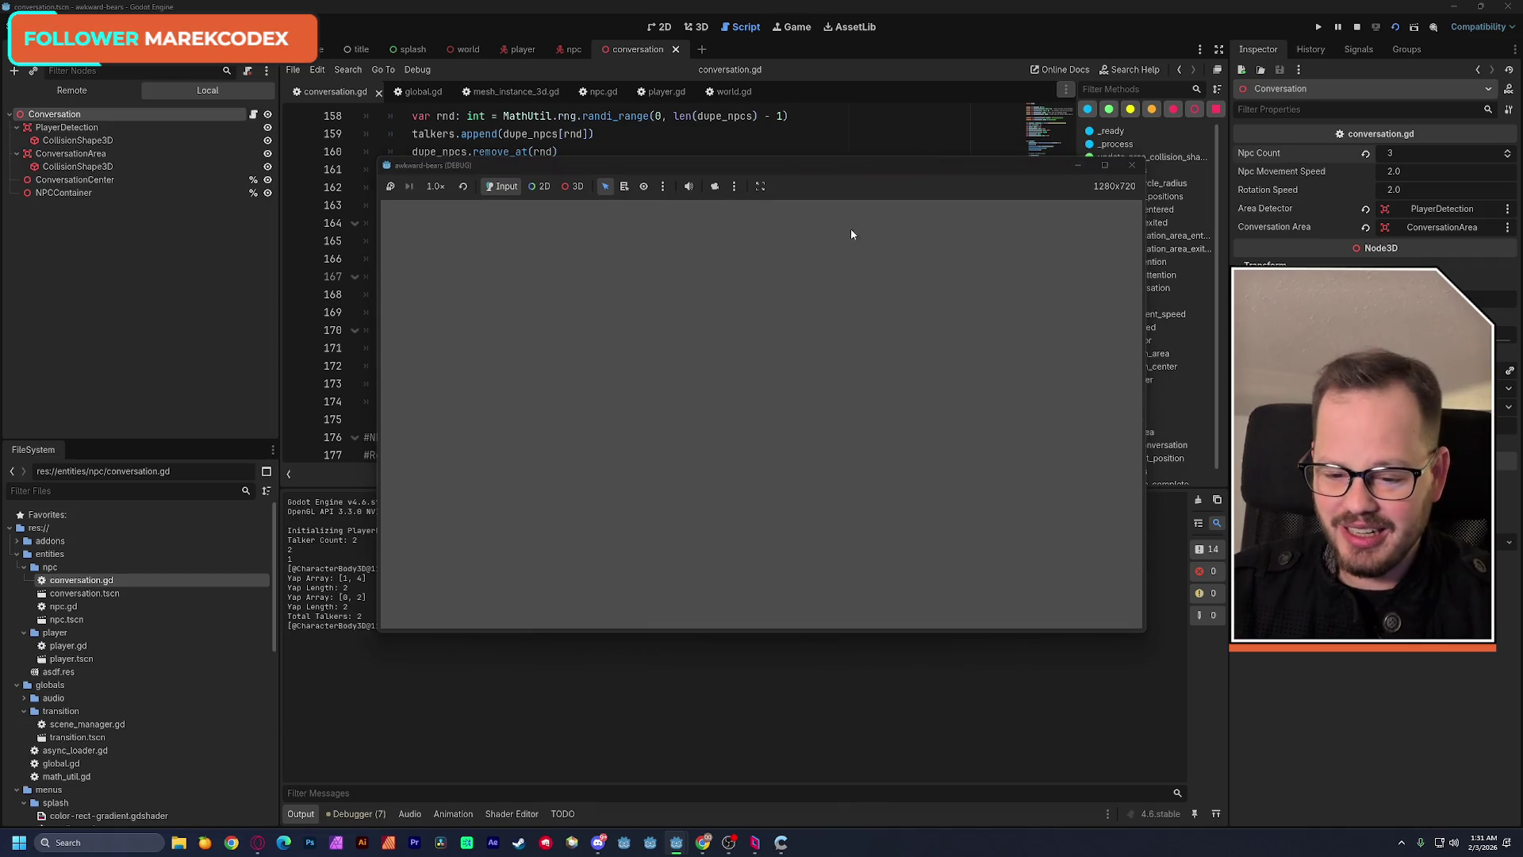
mouse_move(683, 167)
mouse_down()
mouse_move(913, 95)
mouse_move(907, 79)
mouse_up()
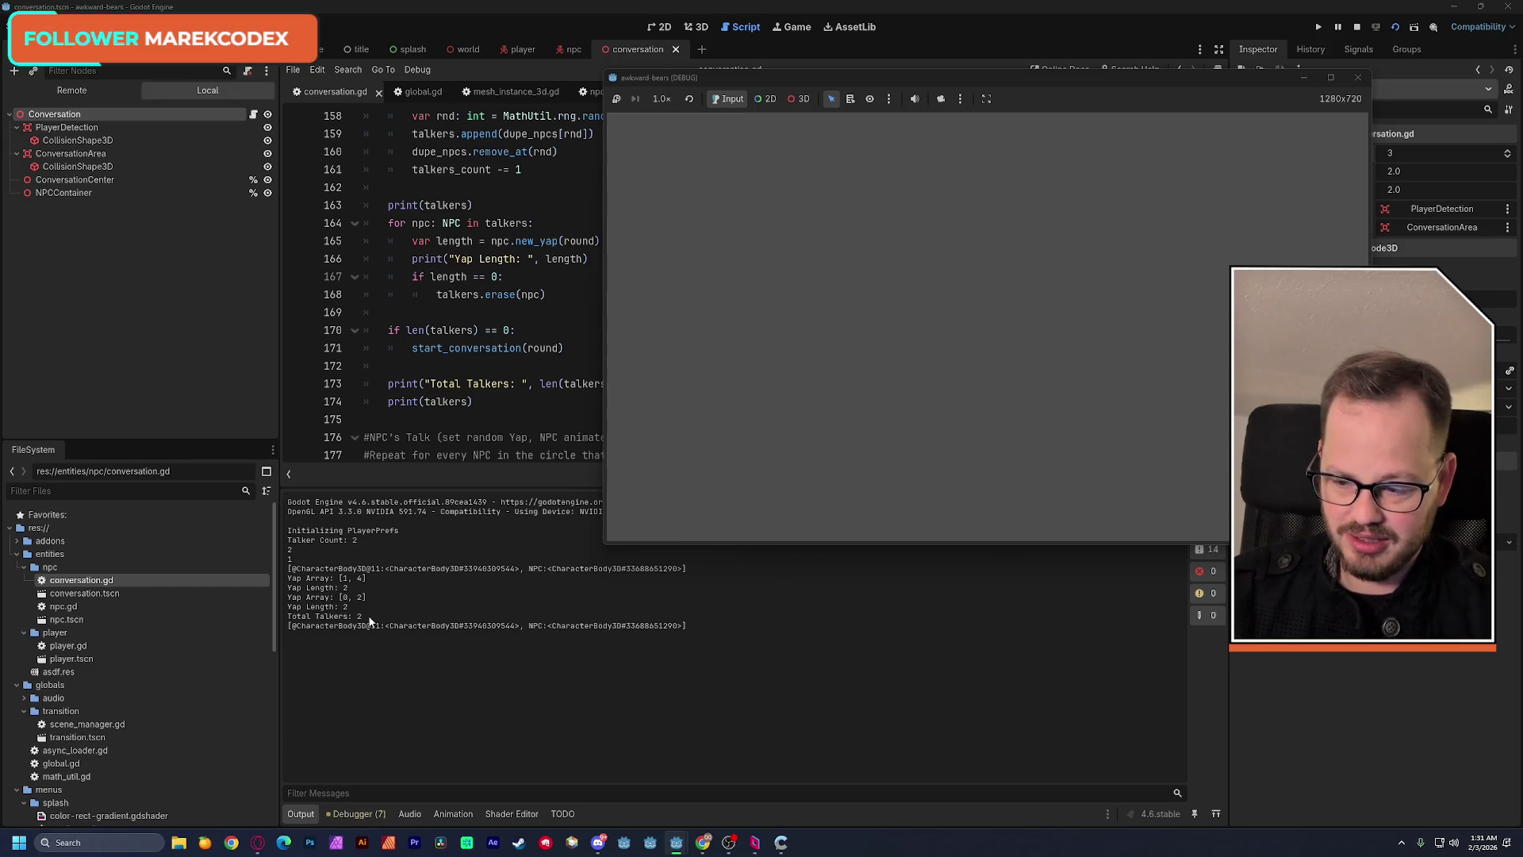
click(370, 621)
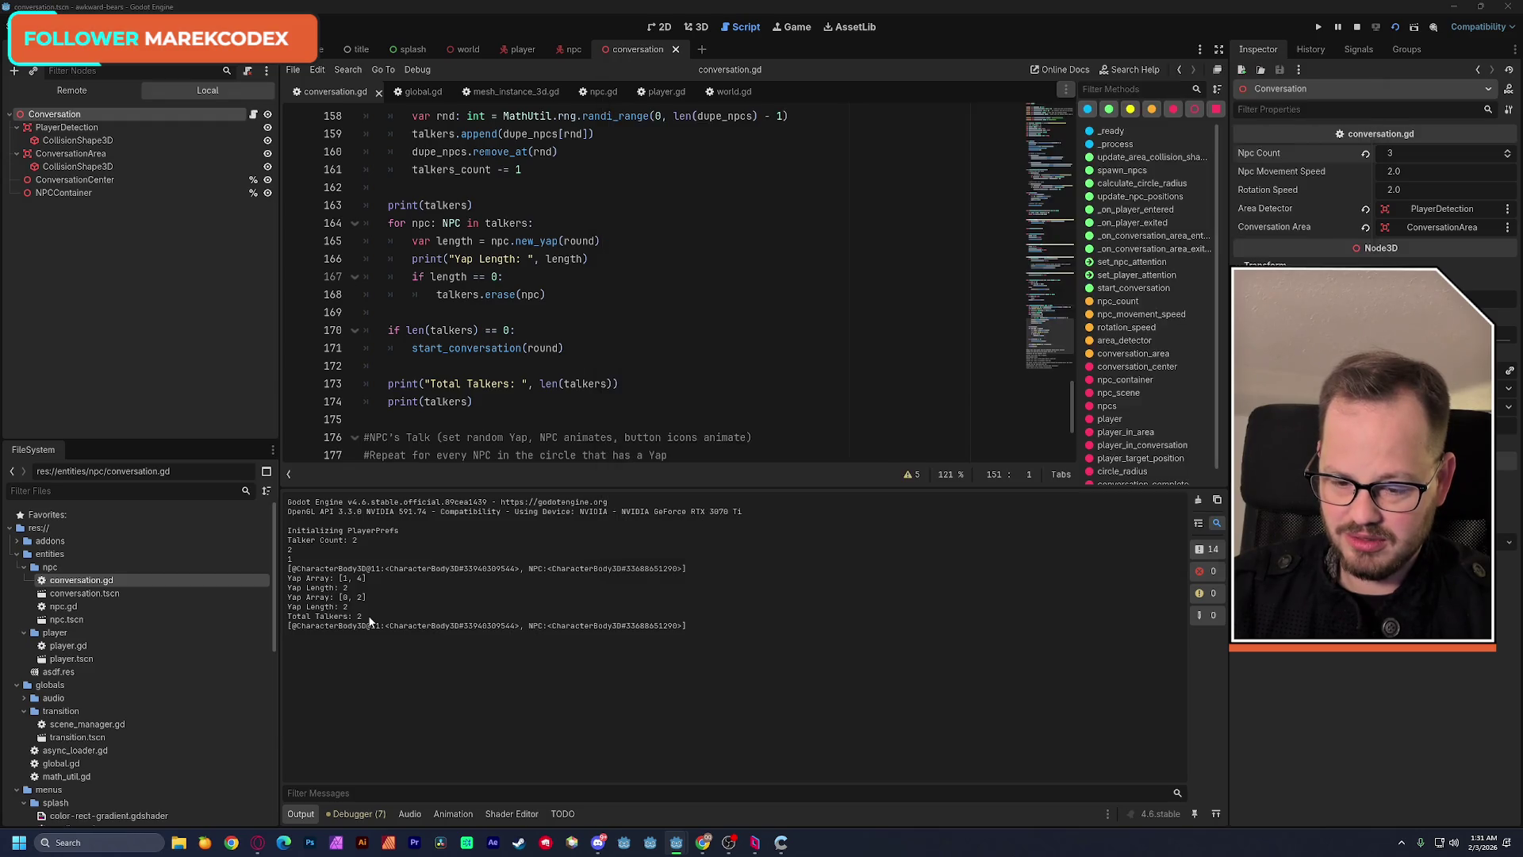
drag(363, 618, 370, 591)
click(512, 595)
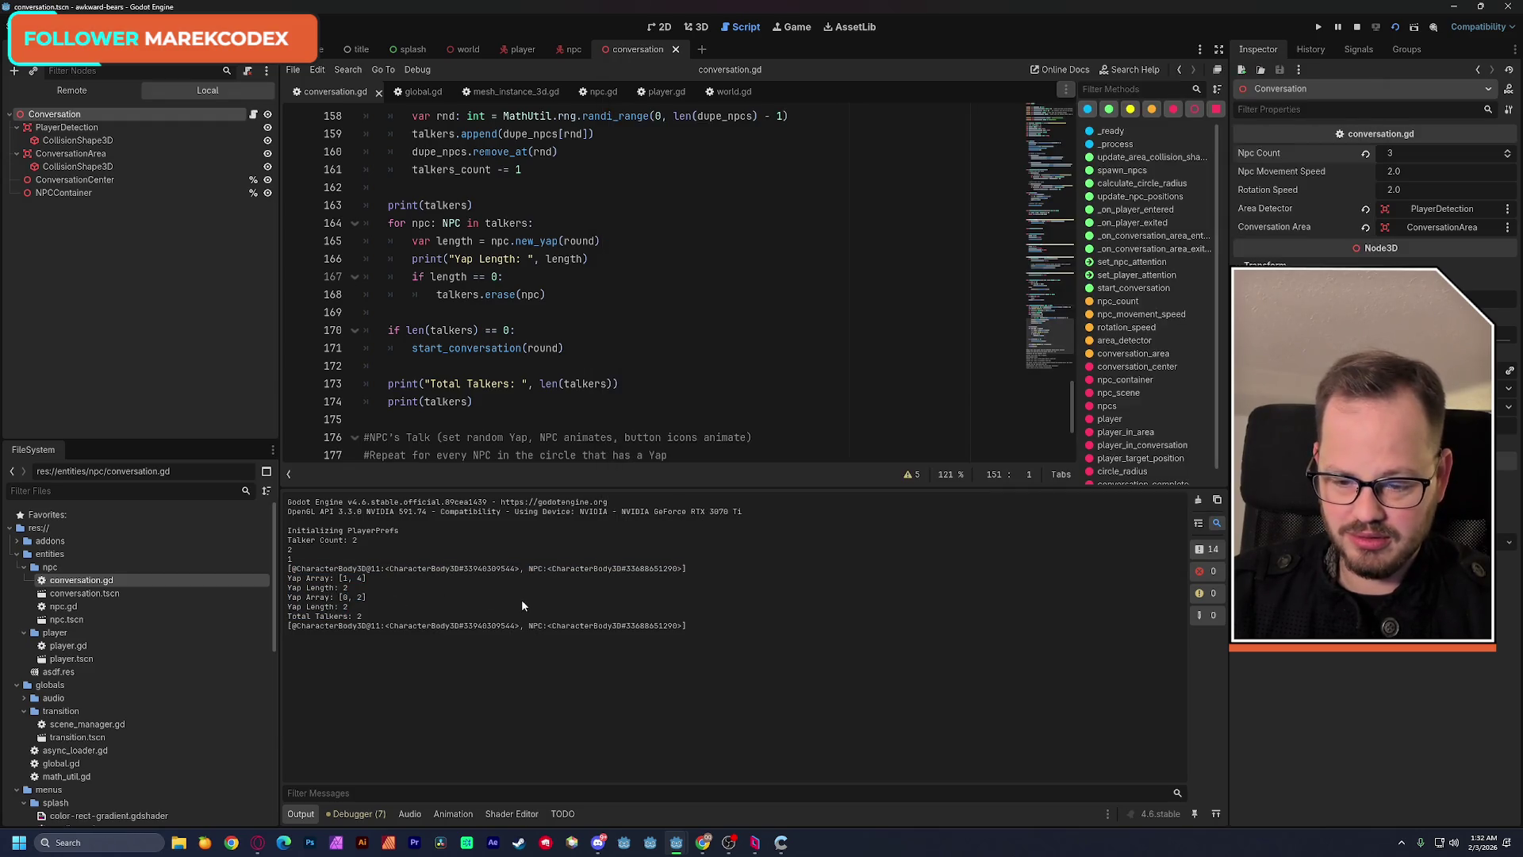
click(1403, 154)
text(2)
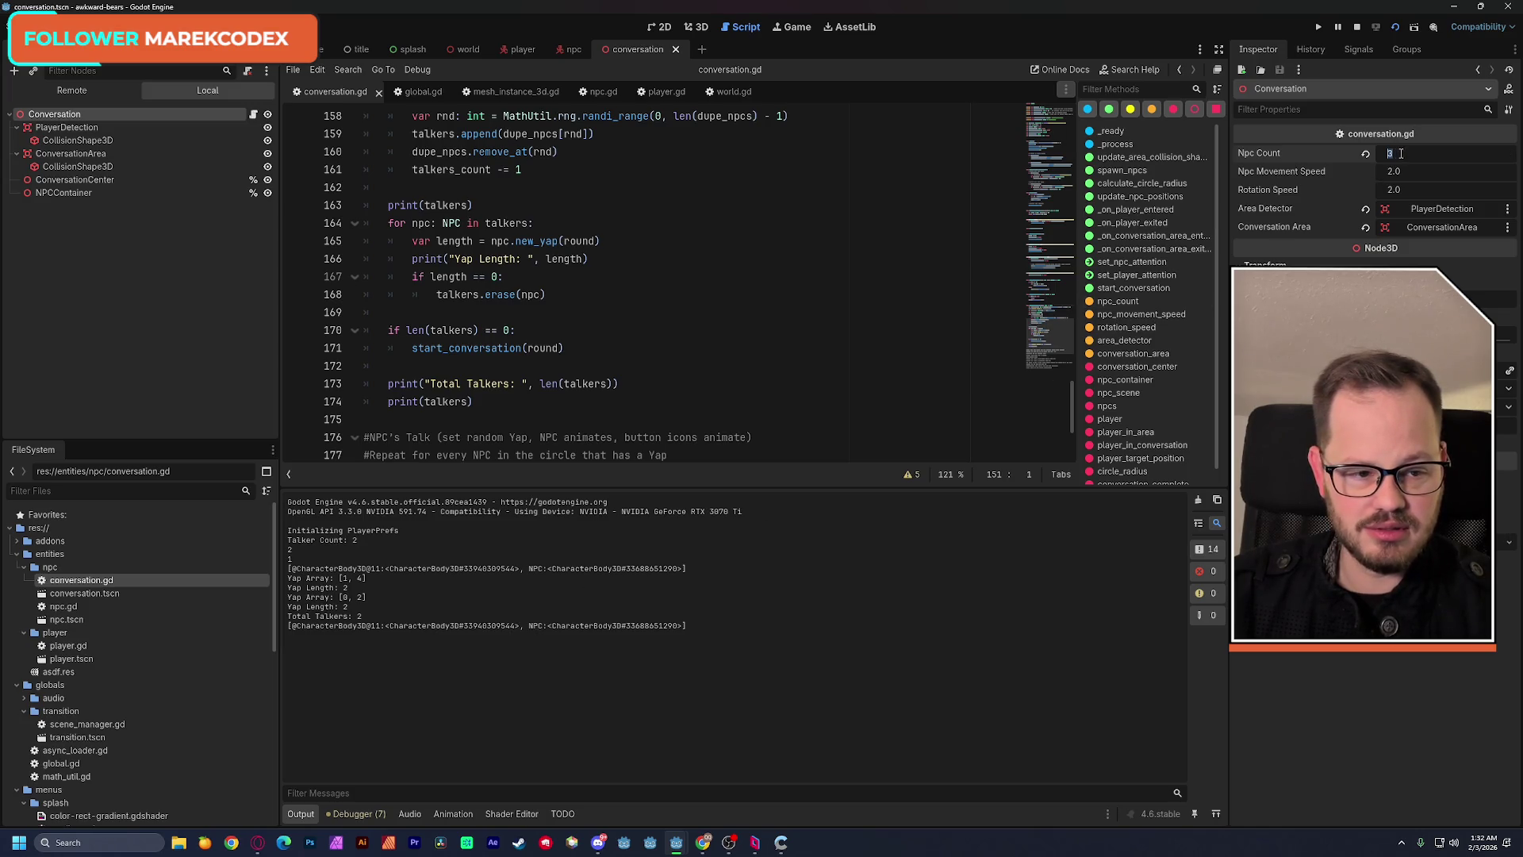
Confirm Npc Count 2 and rerun the game, which halts on an index -1 out-of-bounds error at line 159.
key(Return)
key(F5)
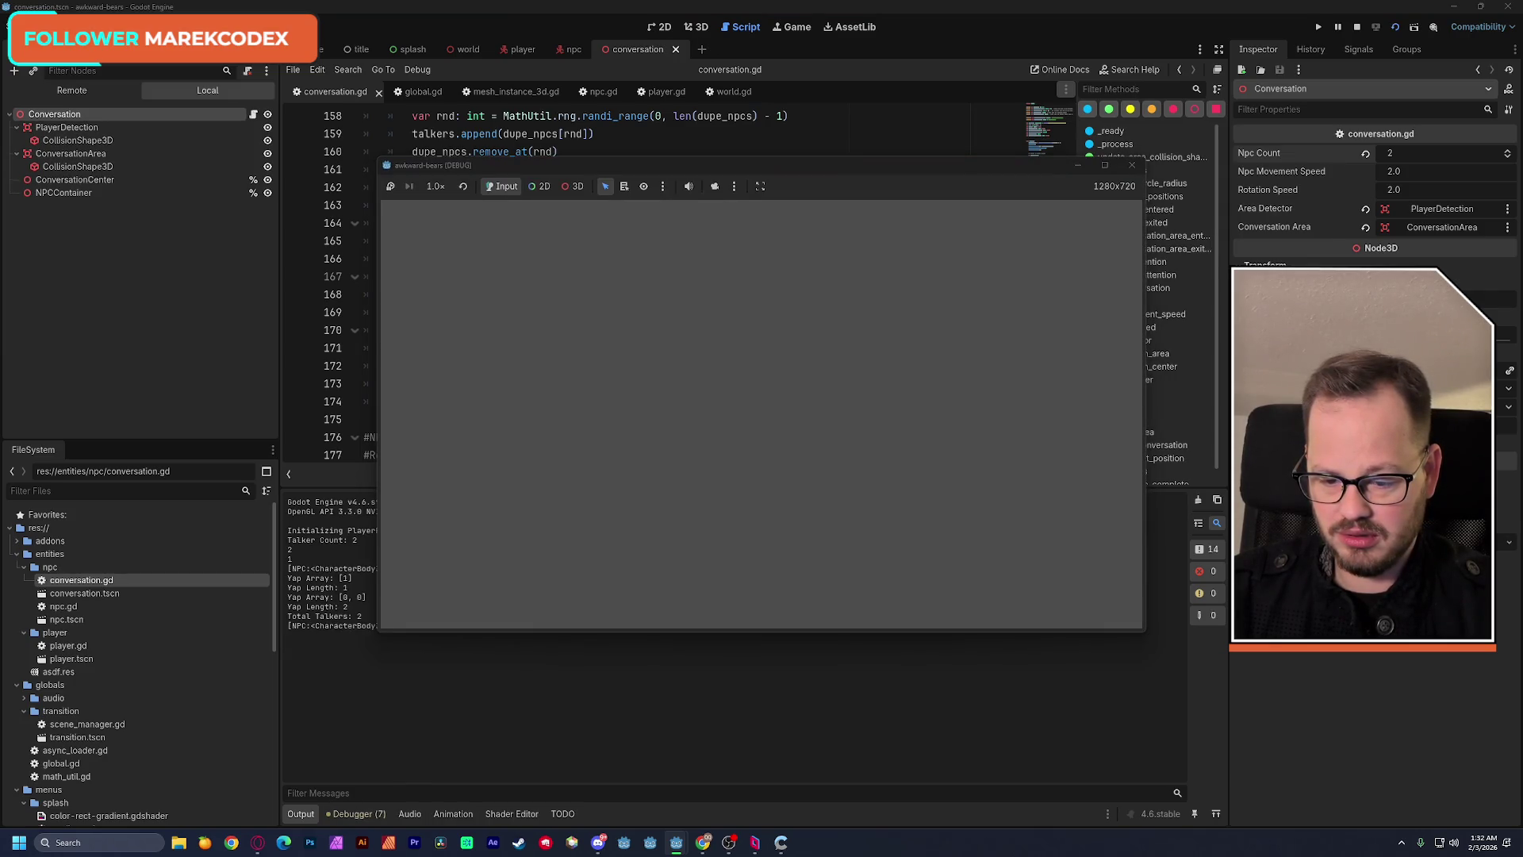
click(1397, 27)
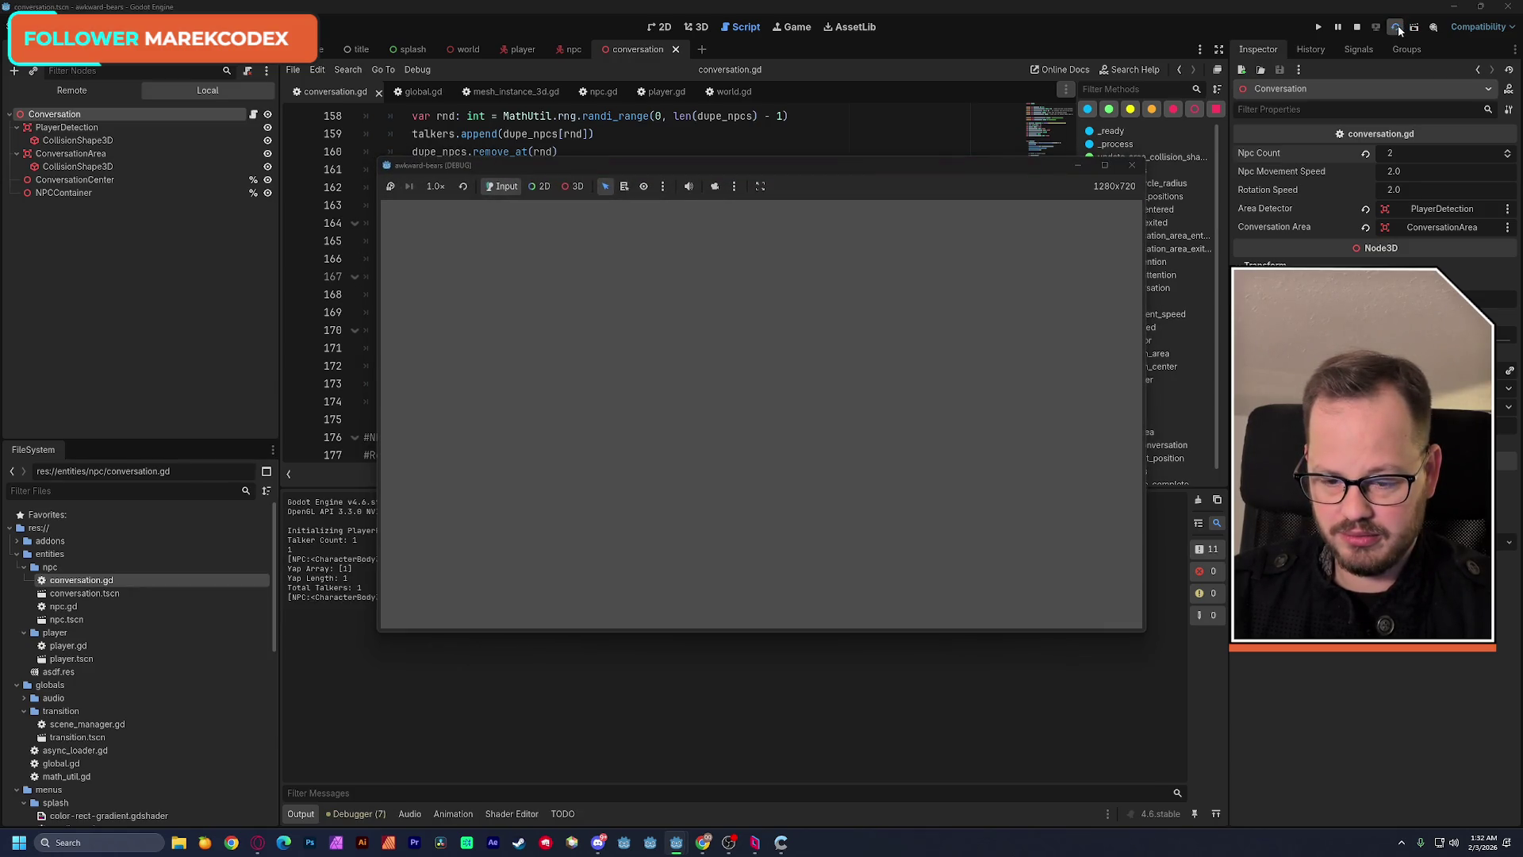
drag(656, 175, 786, 143)
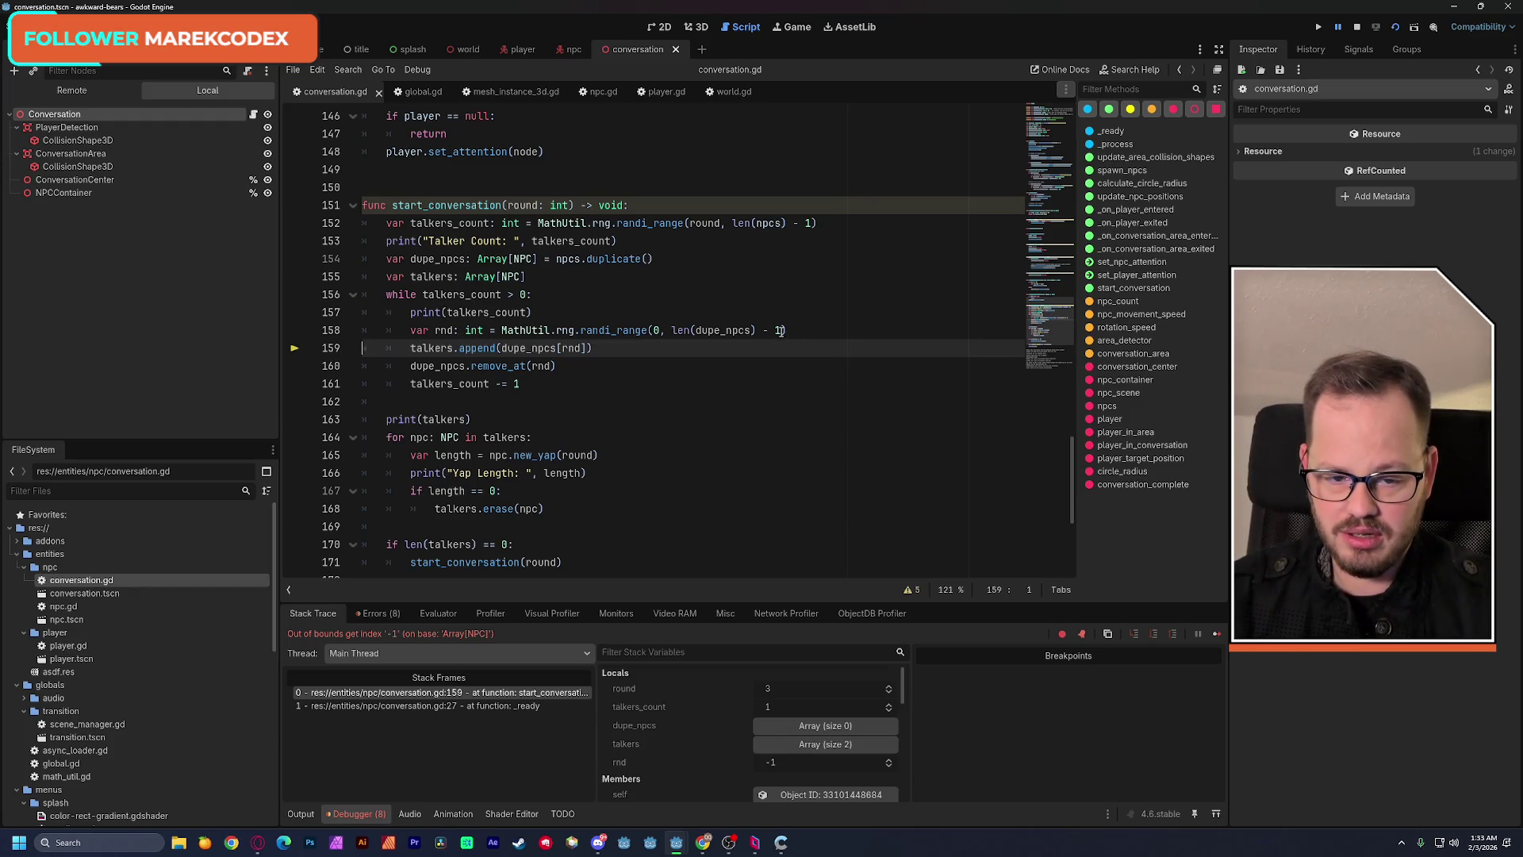
Remove ' - 1' from line 158's random range, hit an index-2 out-of-bounds error, then position to restore it.
drag(780, 331, 758, 330)
key(BackSpace)
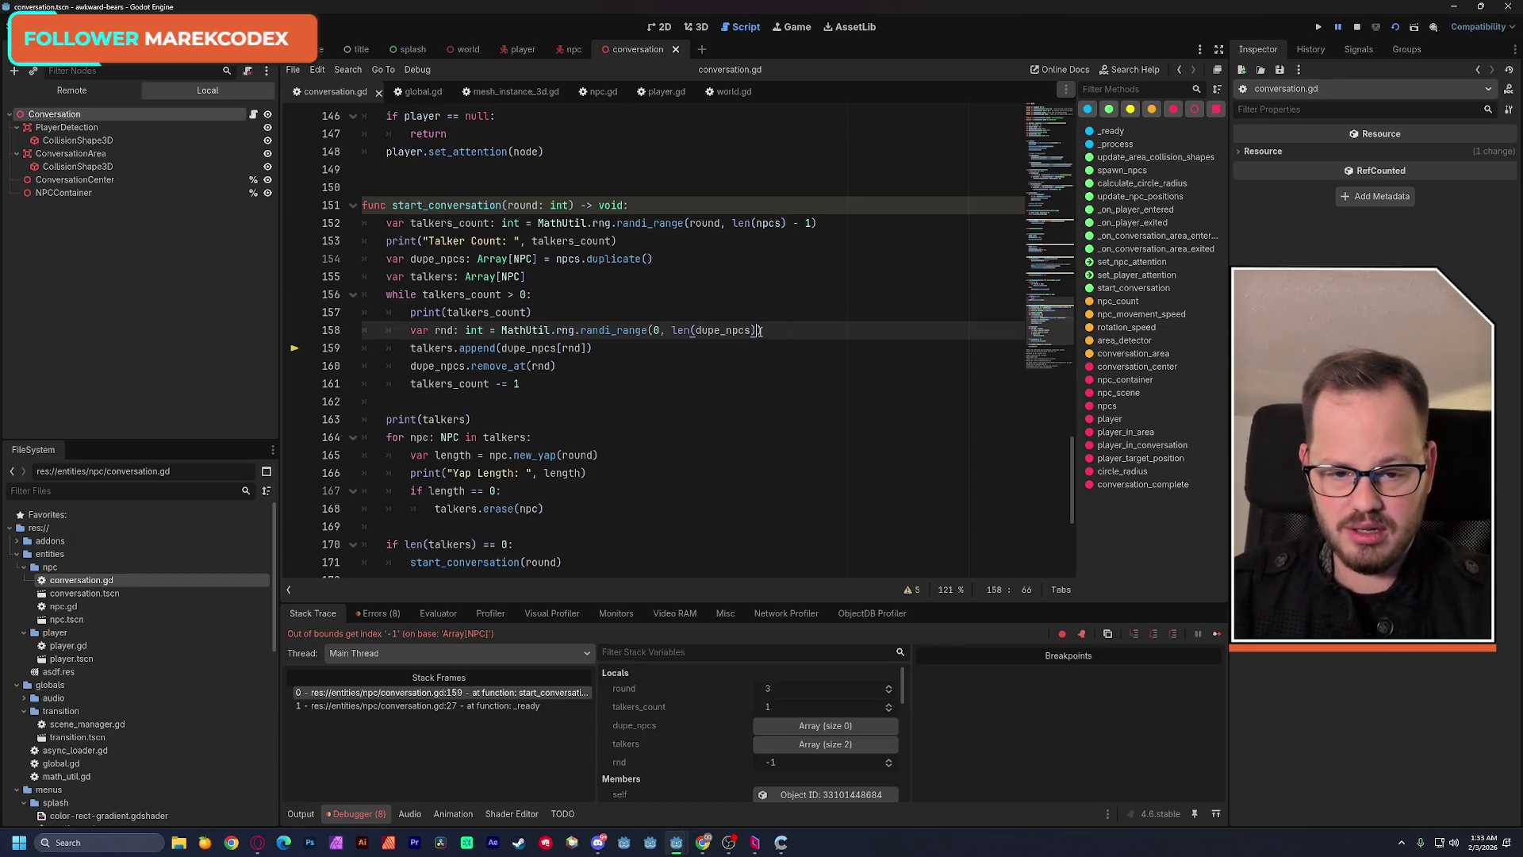
click(1397, 26)
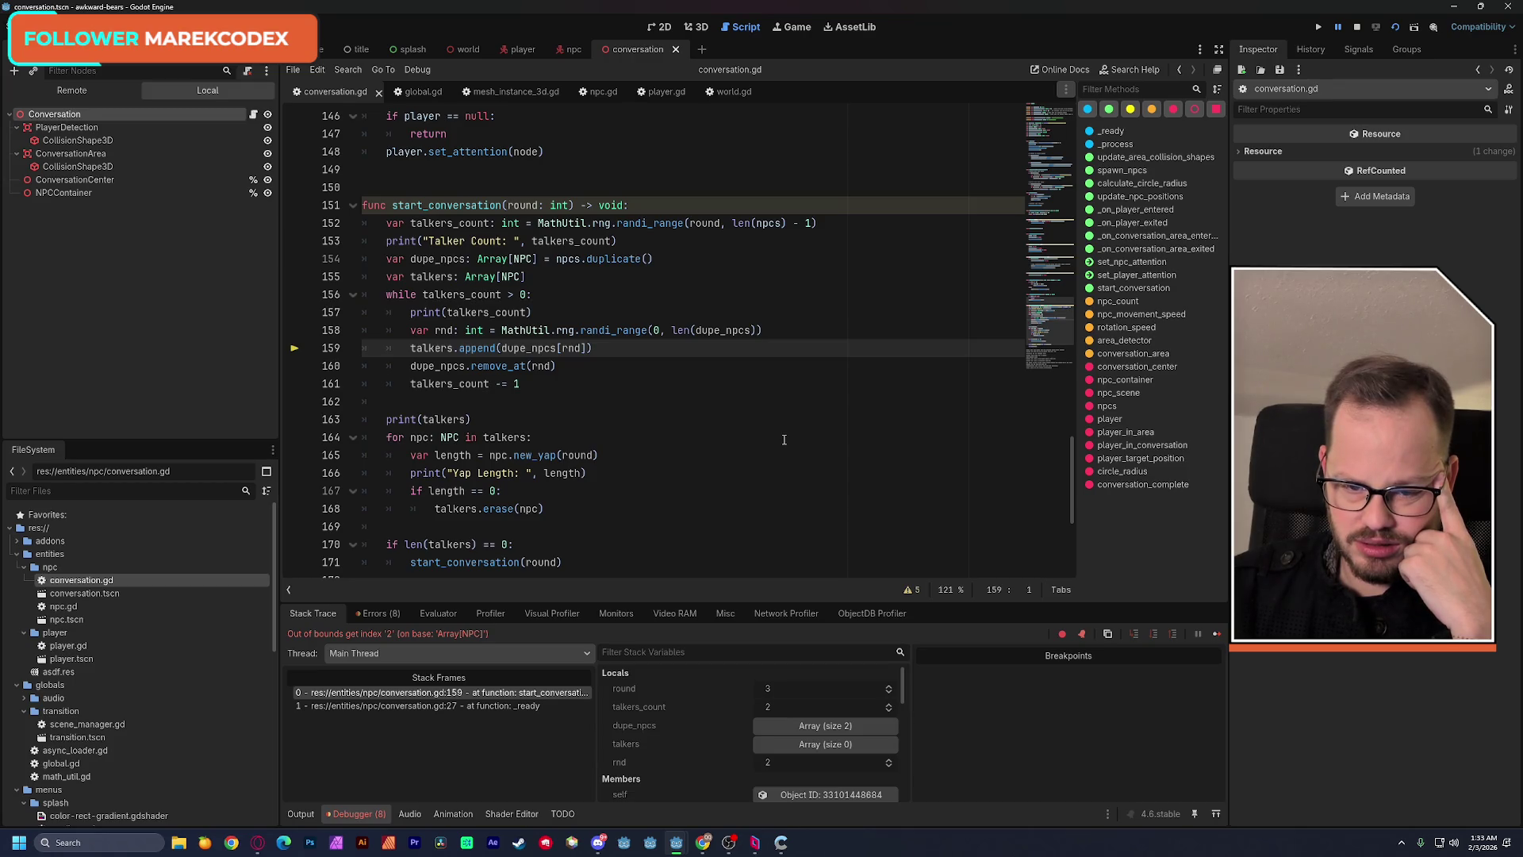
key(Up)
key(End)
key(Left)
text(- 1)
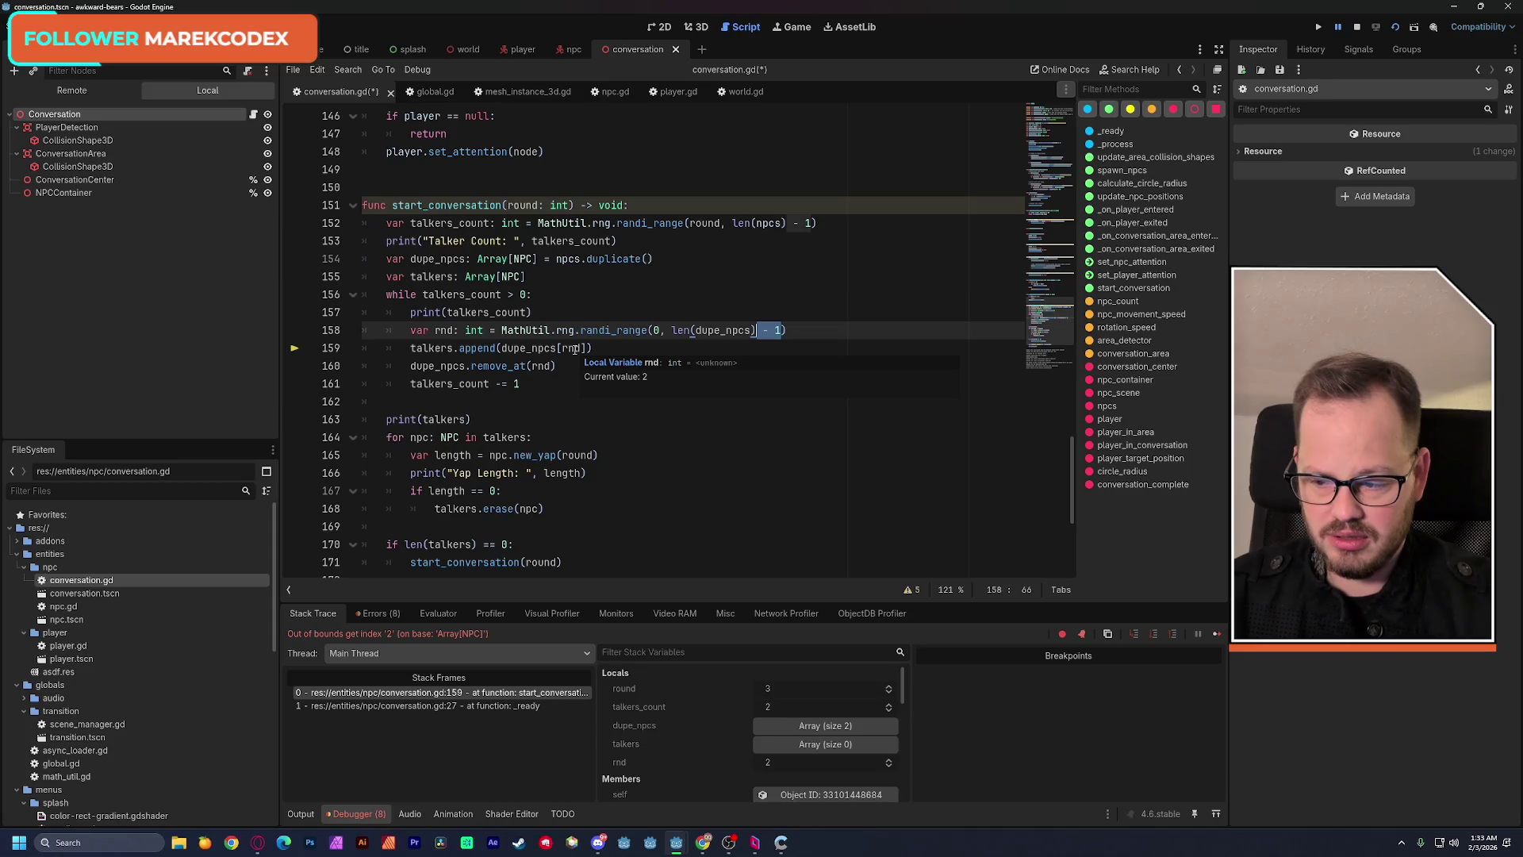
Run and relaunch the game repeatedly until the index -1 out-of-bounds crash on line 159 reappears.
click(1395, 27)
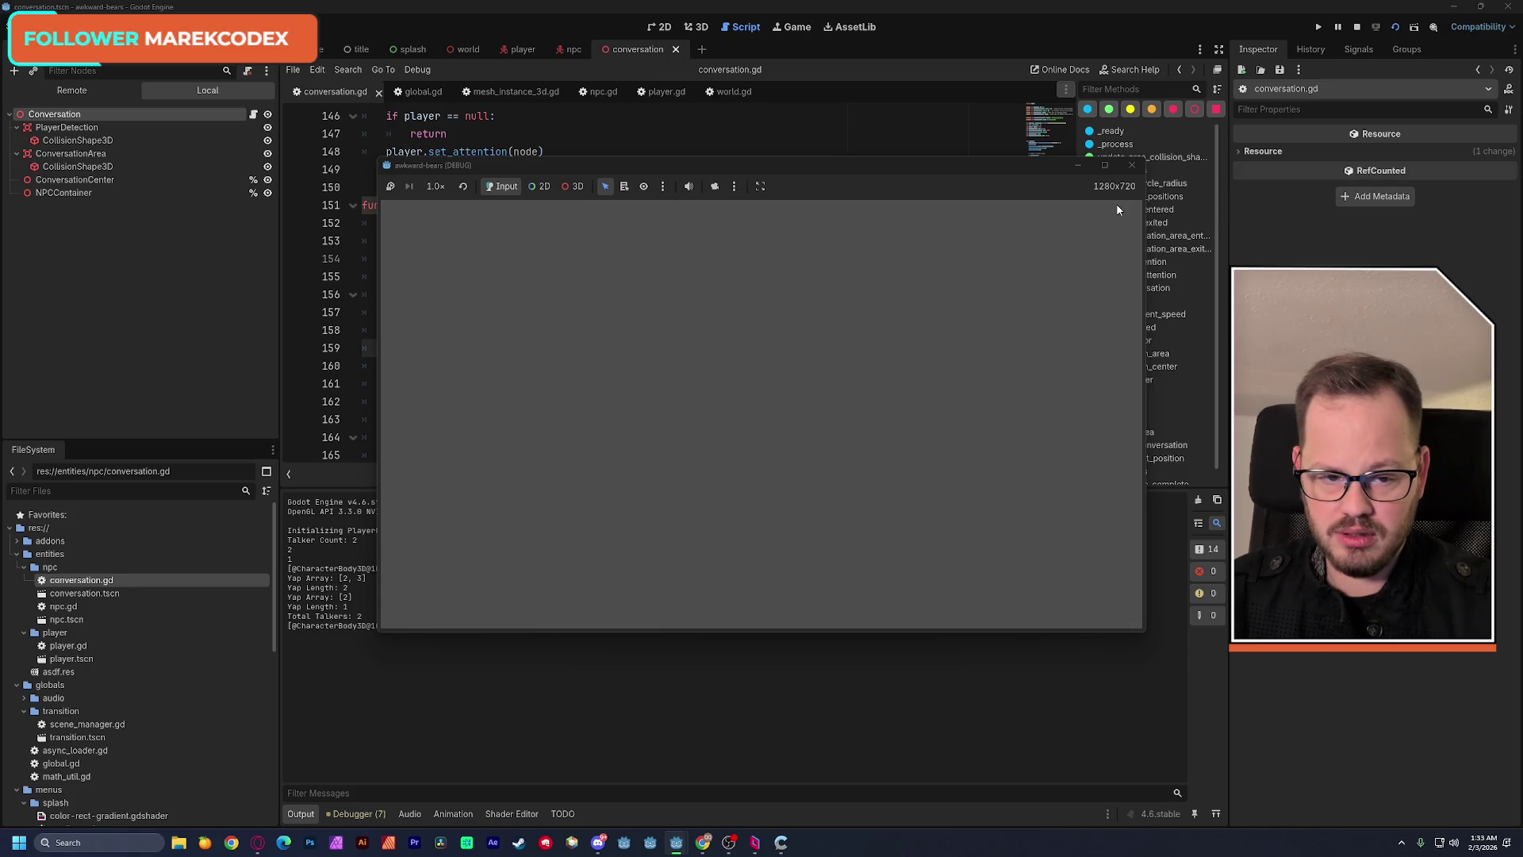
click(1396, 33)
click(1396, 32)
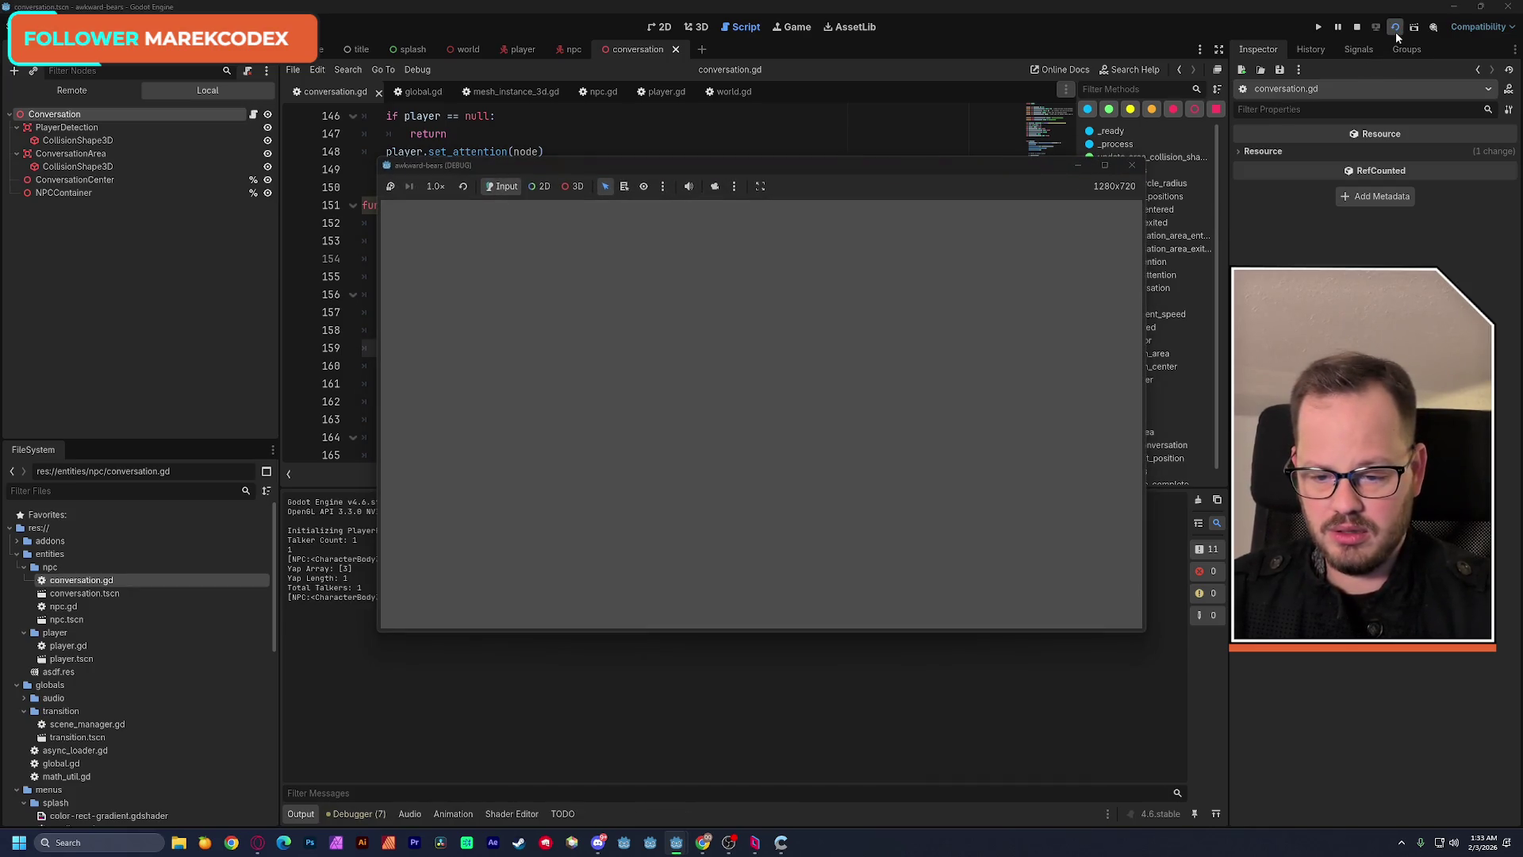
click(1396, 33)
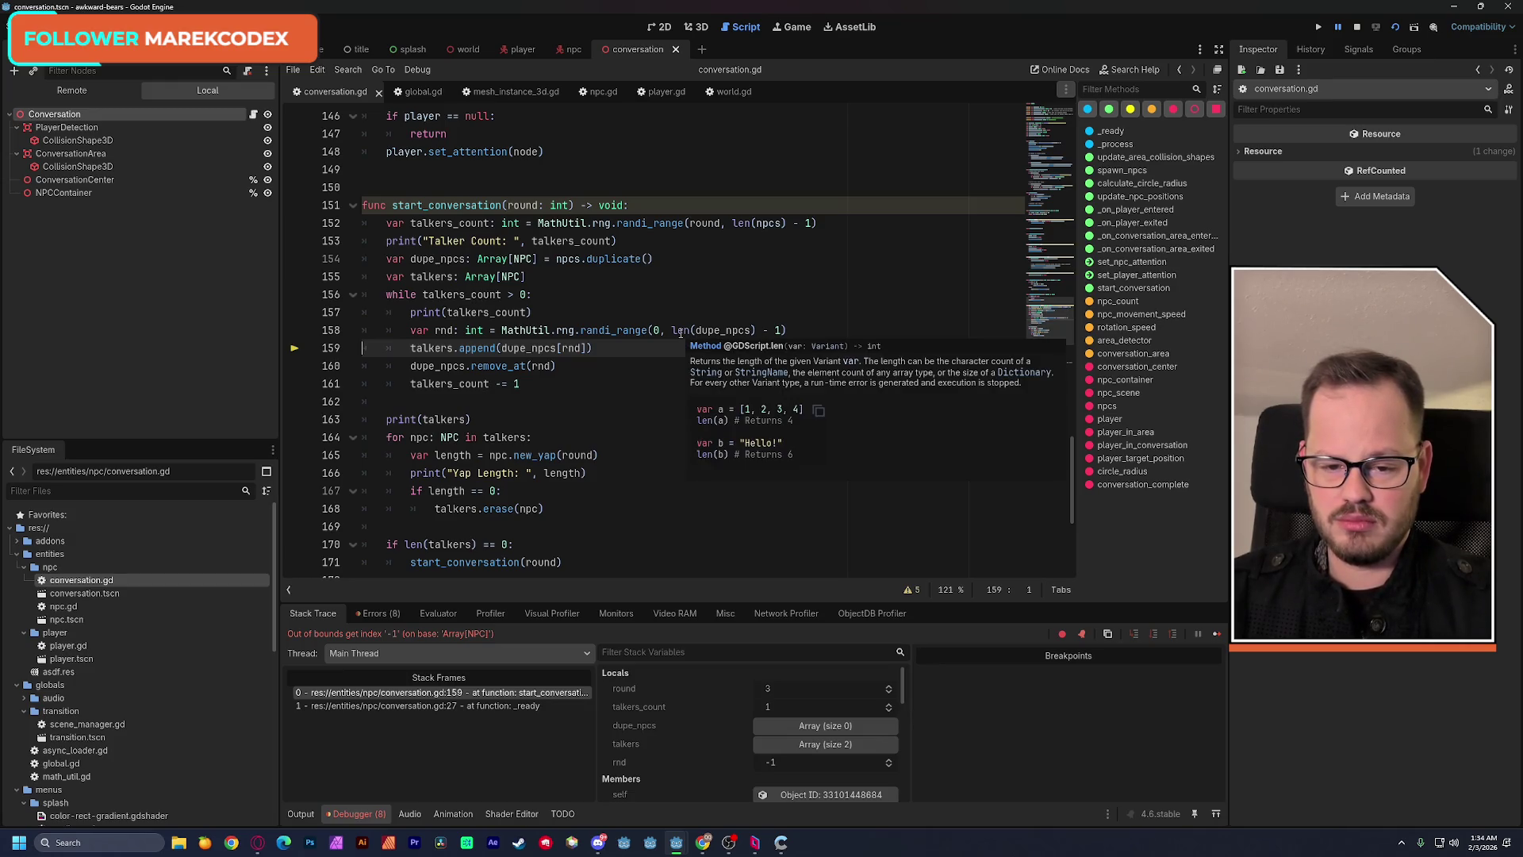
Select len(dupe_npcs) on line 158 and show the debugger's Errors list with the out-of-bounds error.
drag(672, 331, 756, 330)
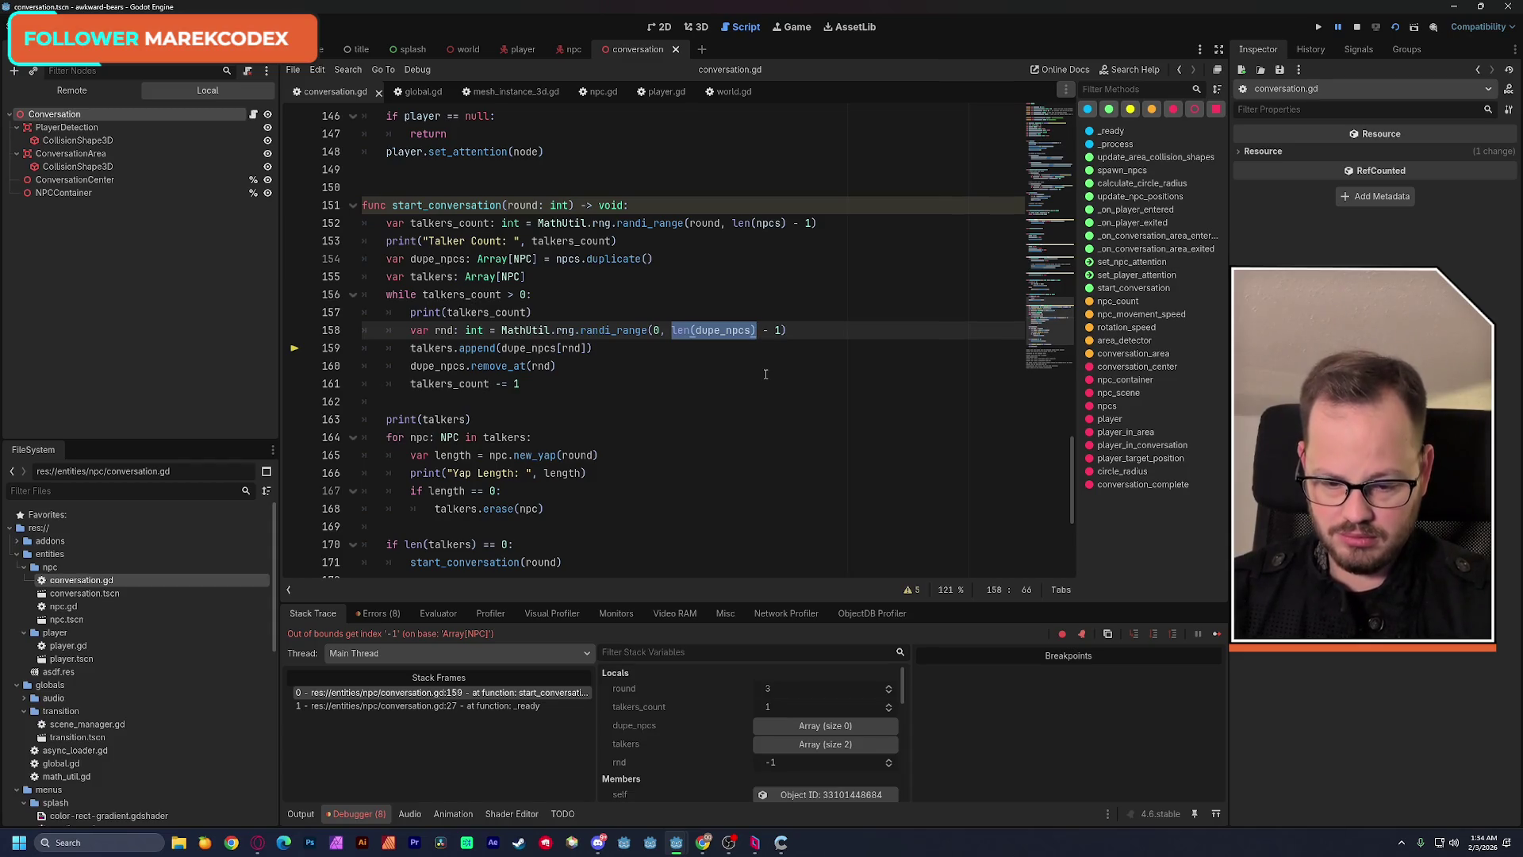
click(376, 613)
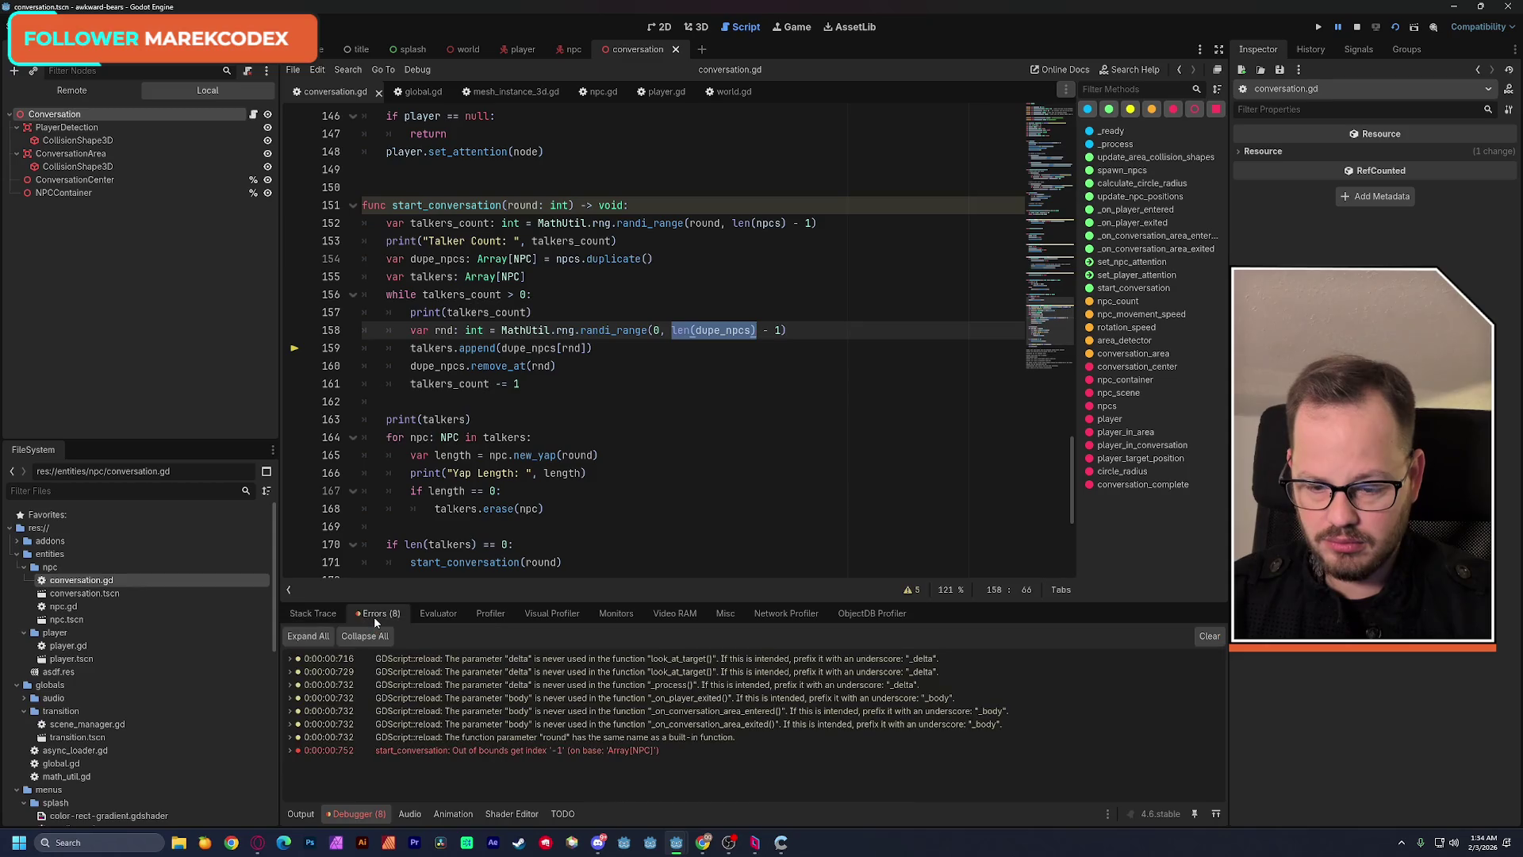
View the out-of-bounds error details and check dupe_npcs' value in the stack trace locals.
click(405, 750)
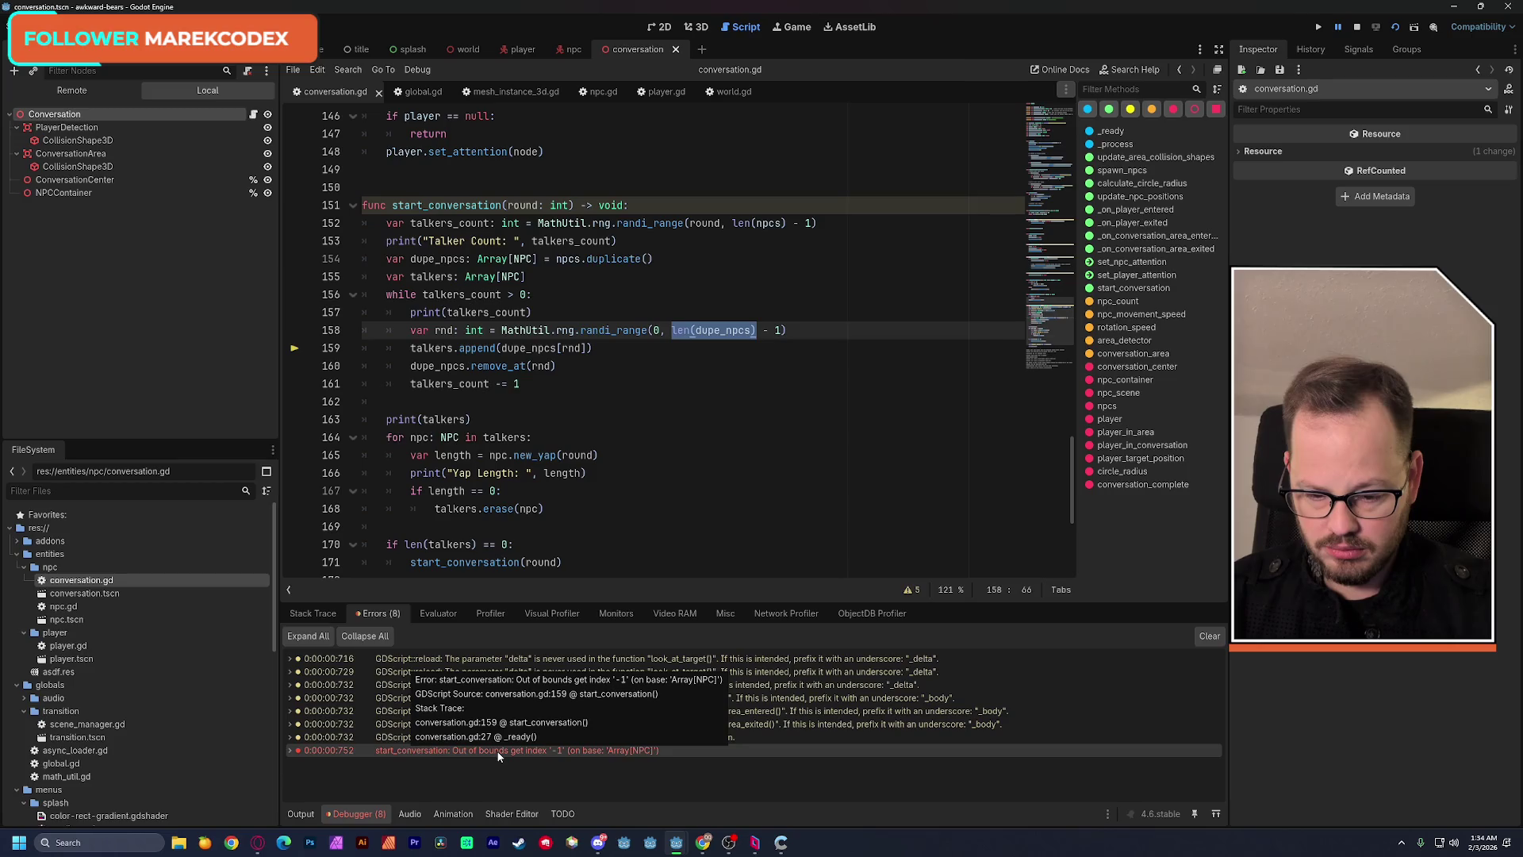
click(323, 616)
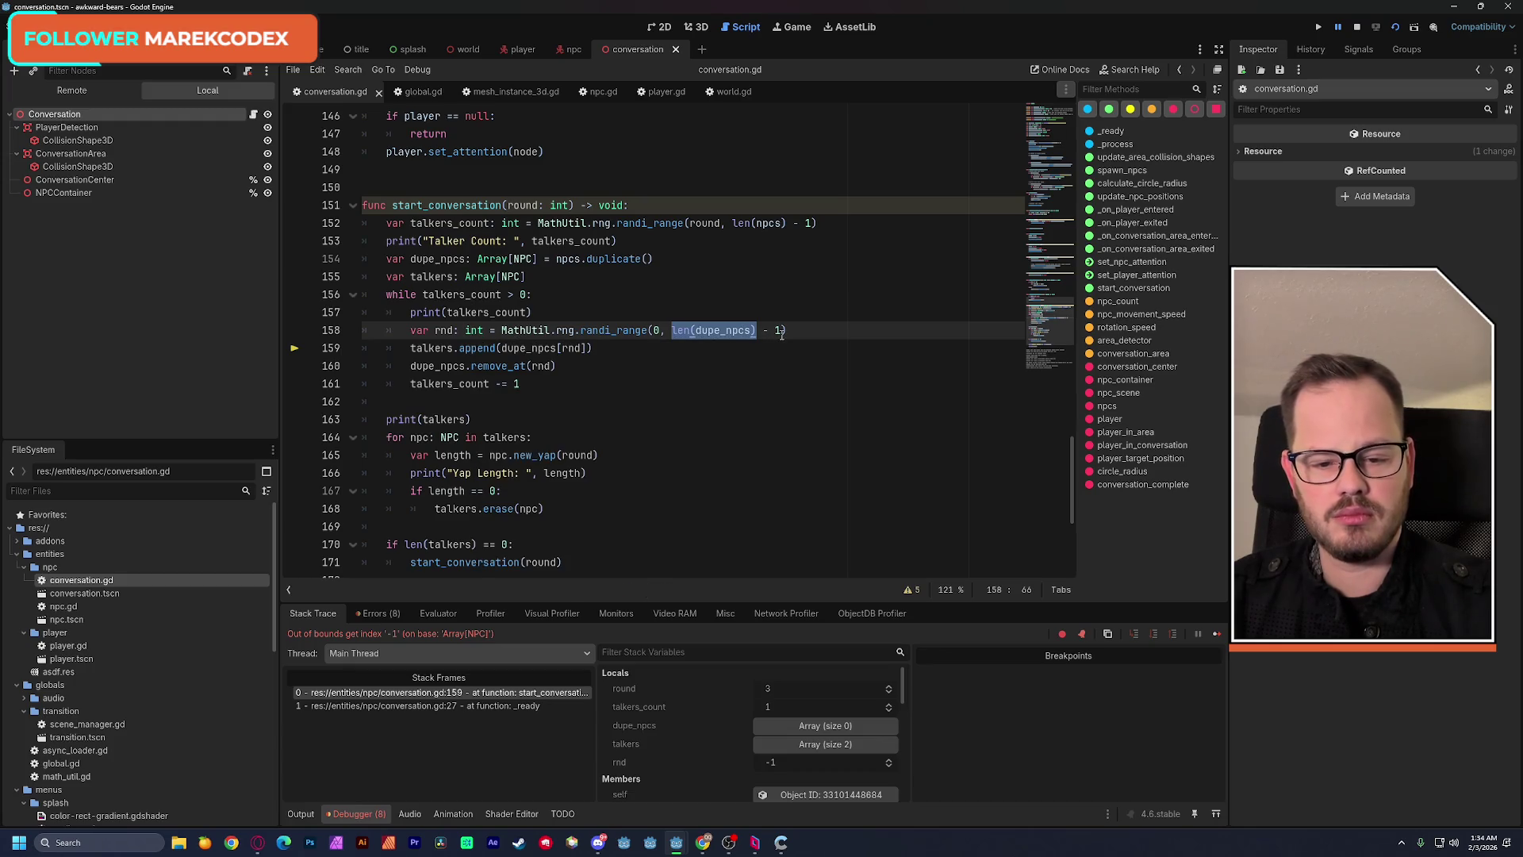
drag(783, 331, 672, 332)
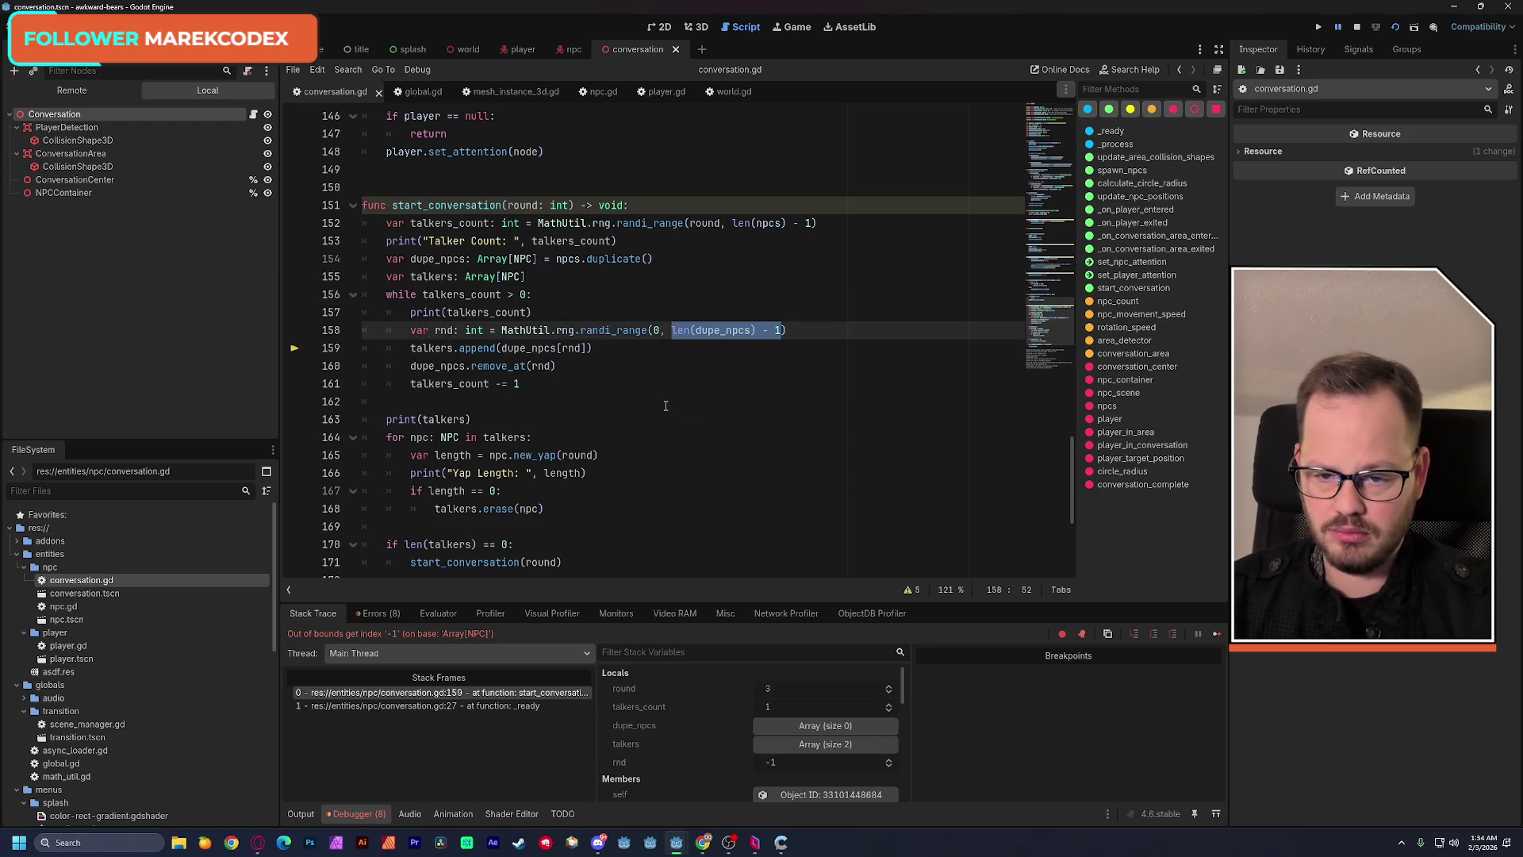
double_click(704, 332)
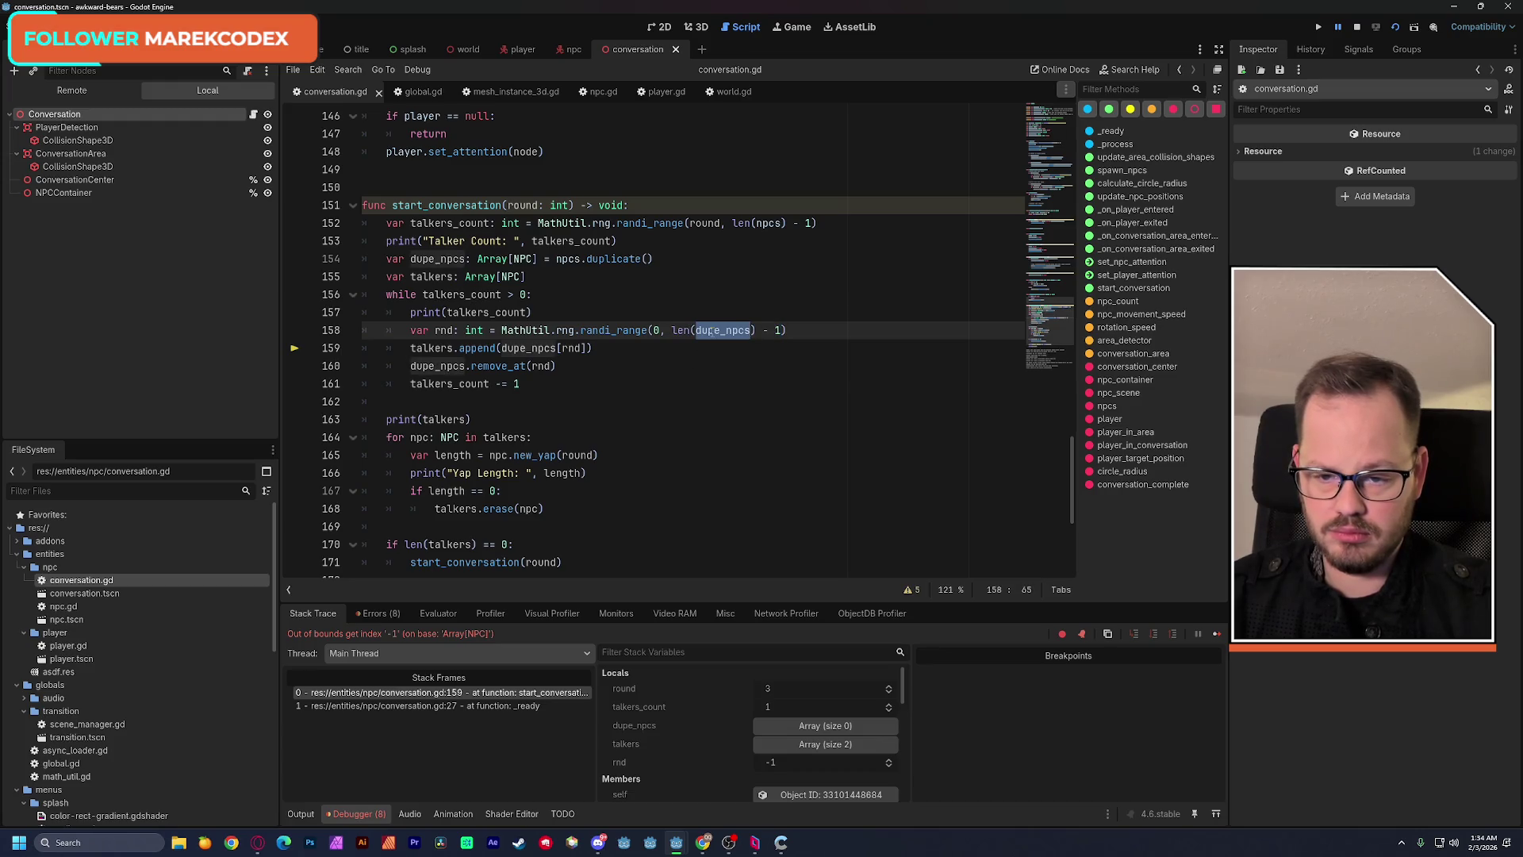
mouse_move(723, 331)
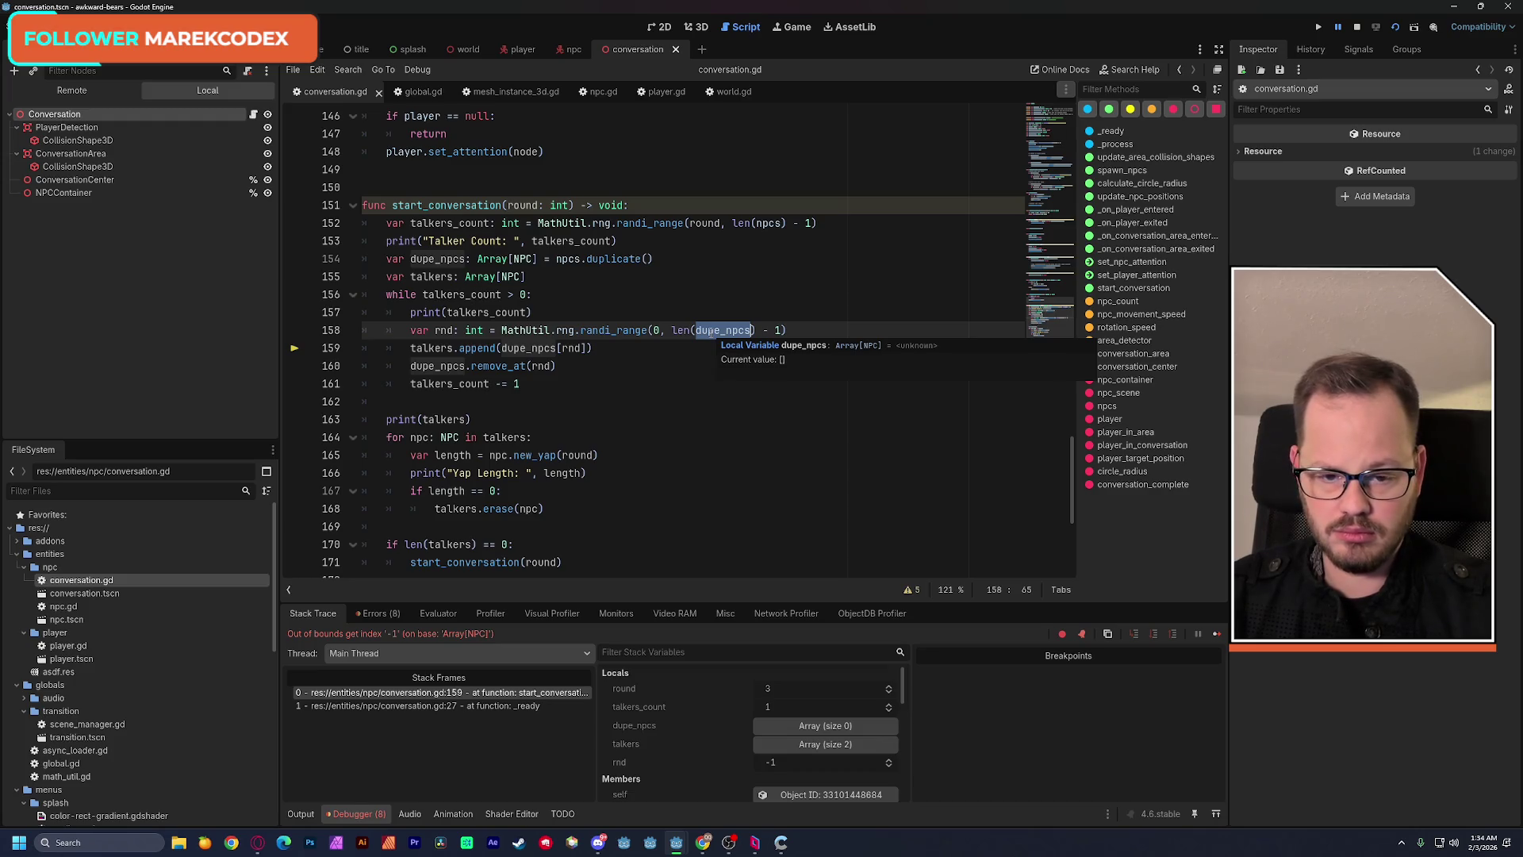
Stop the debug session and rerun the scene, which now halts on an index 0 out-of-bounds error.
click(1358, 27)
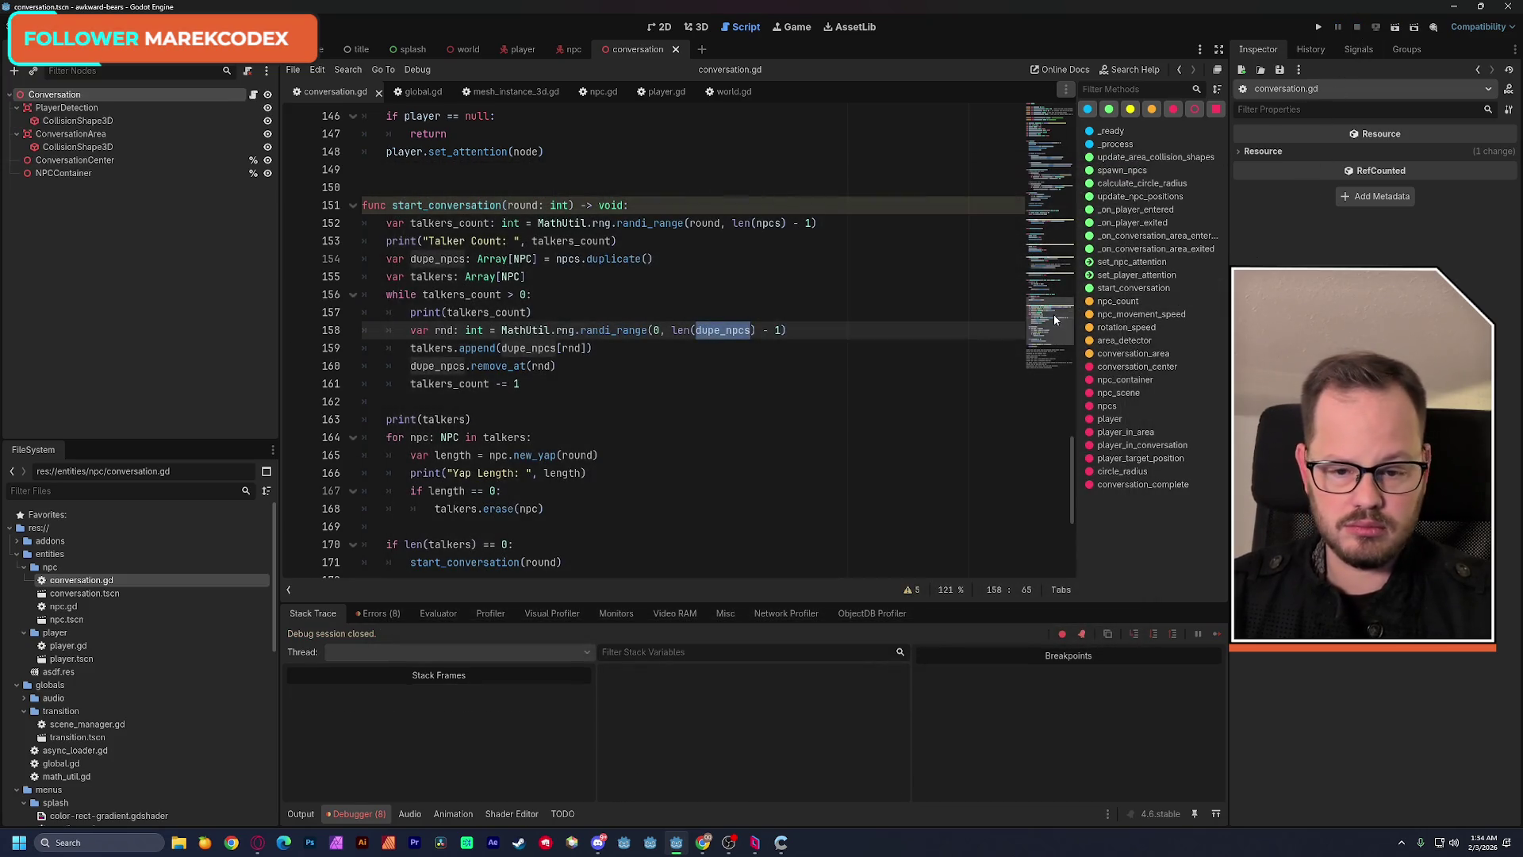
click(800, 312)
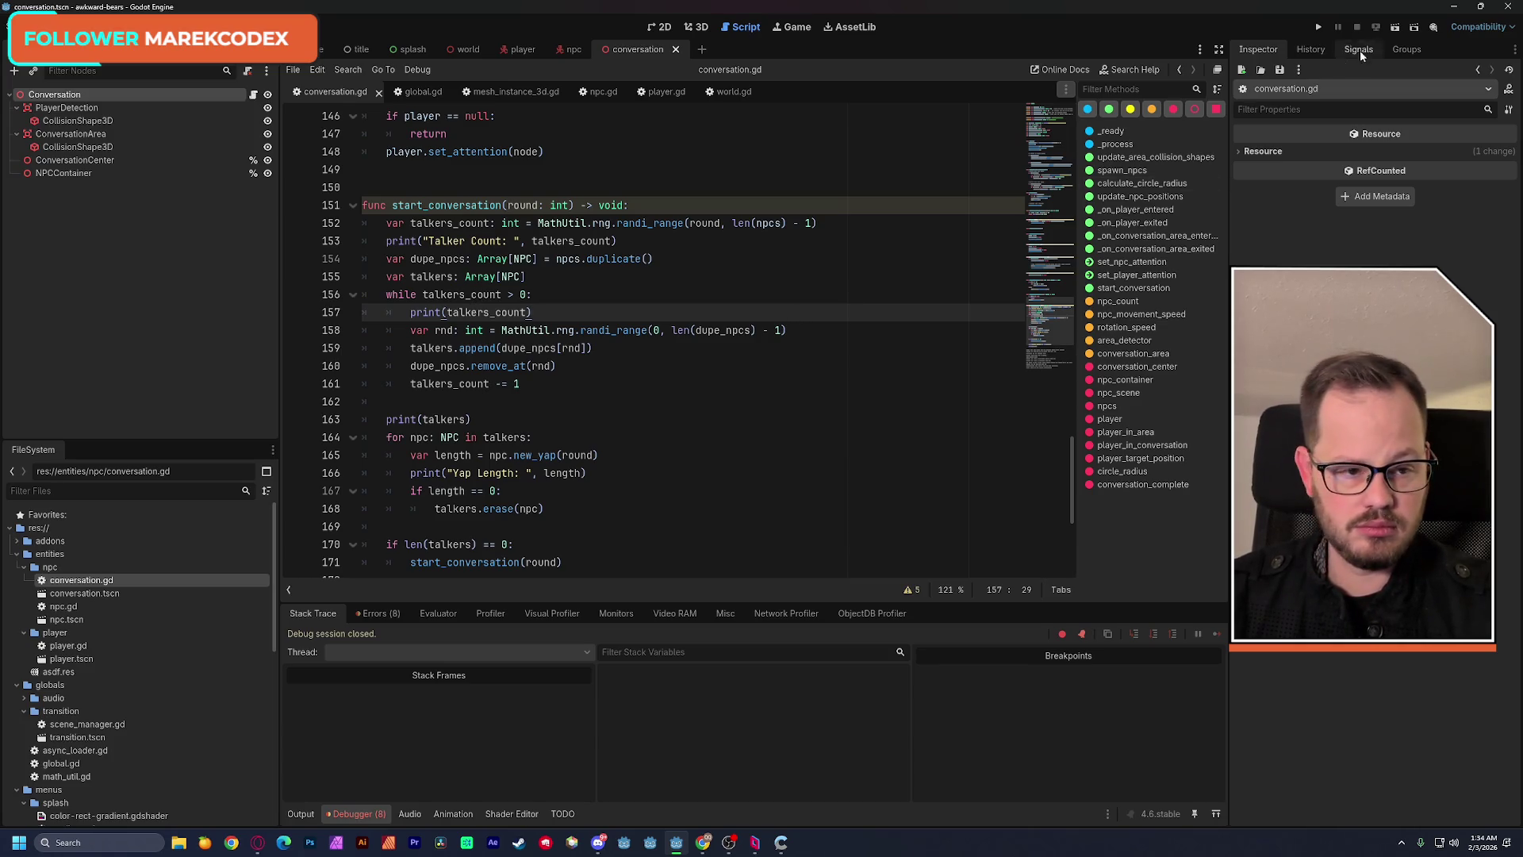
click(1396, 26)
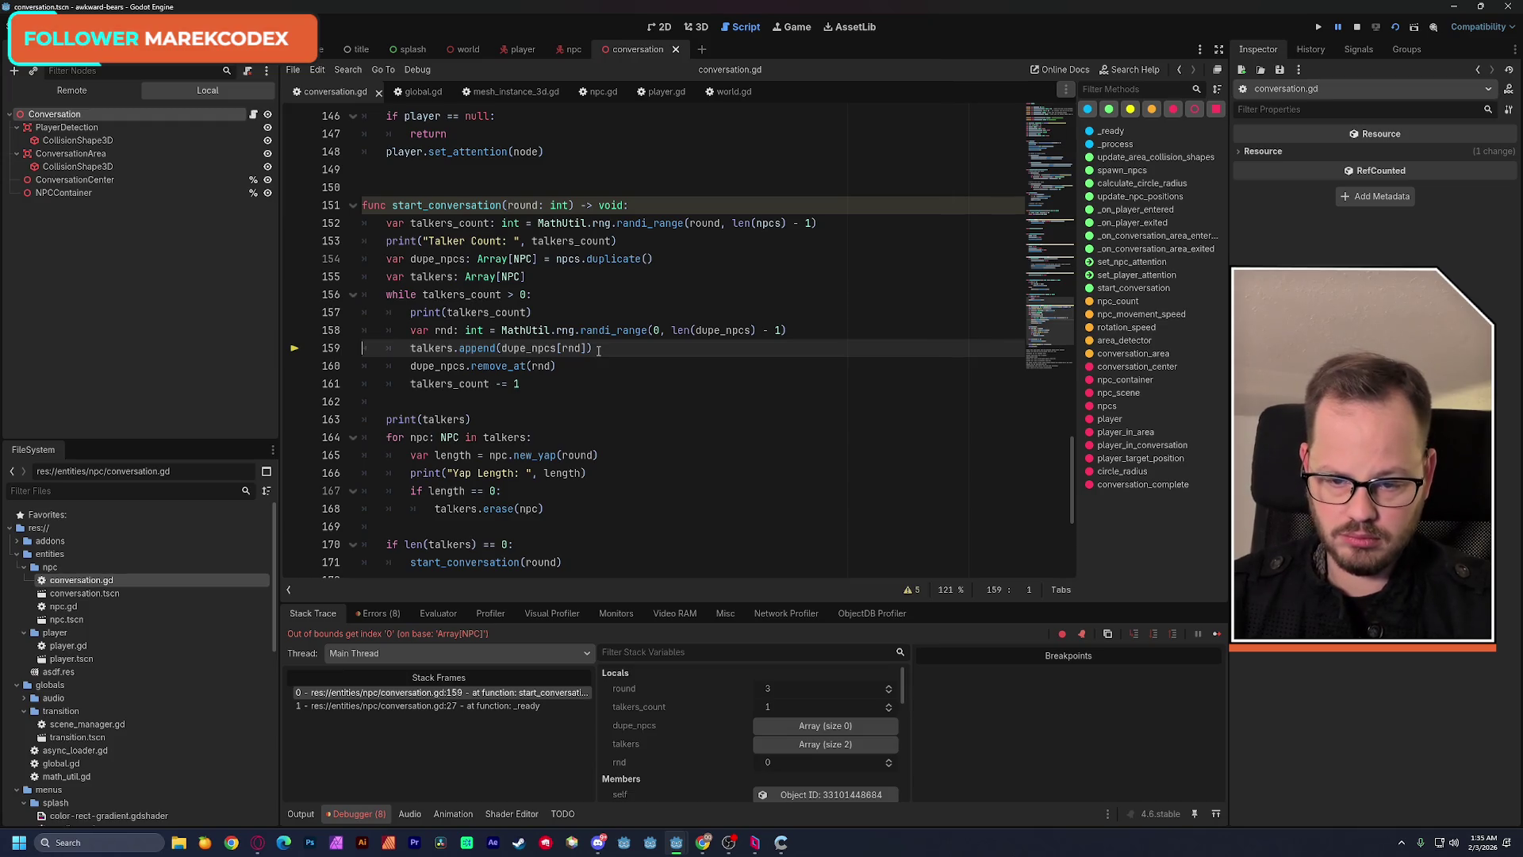
Stop debugging and examine the erase call on line 168 and the talkers_count while condition on line 156.
click(1357, 26)
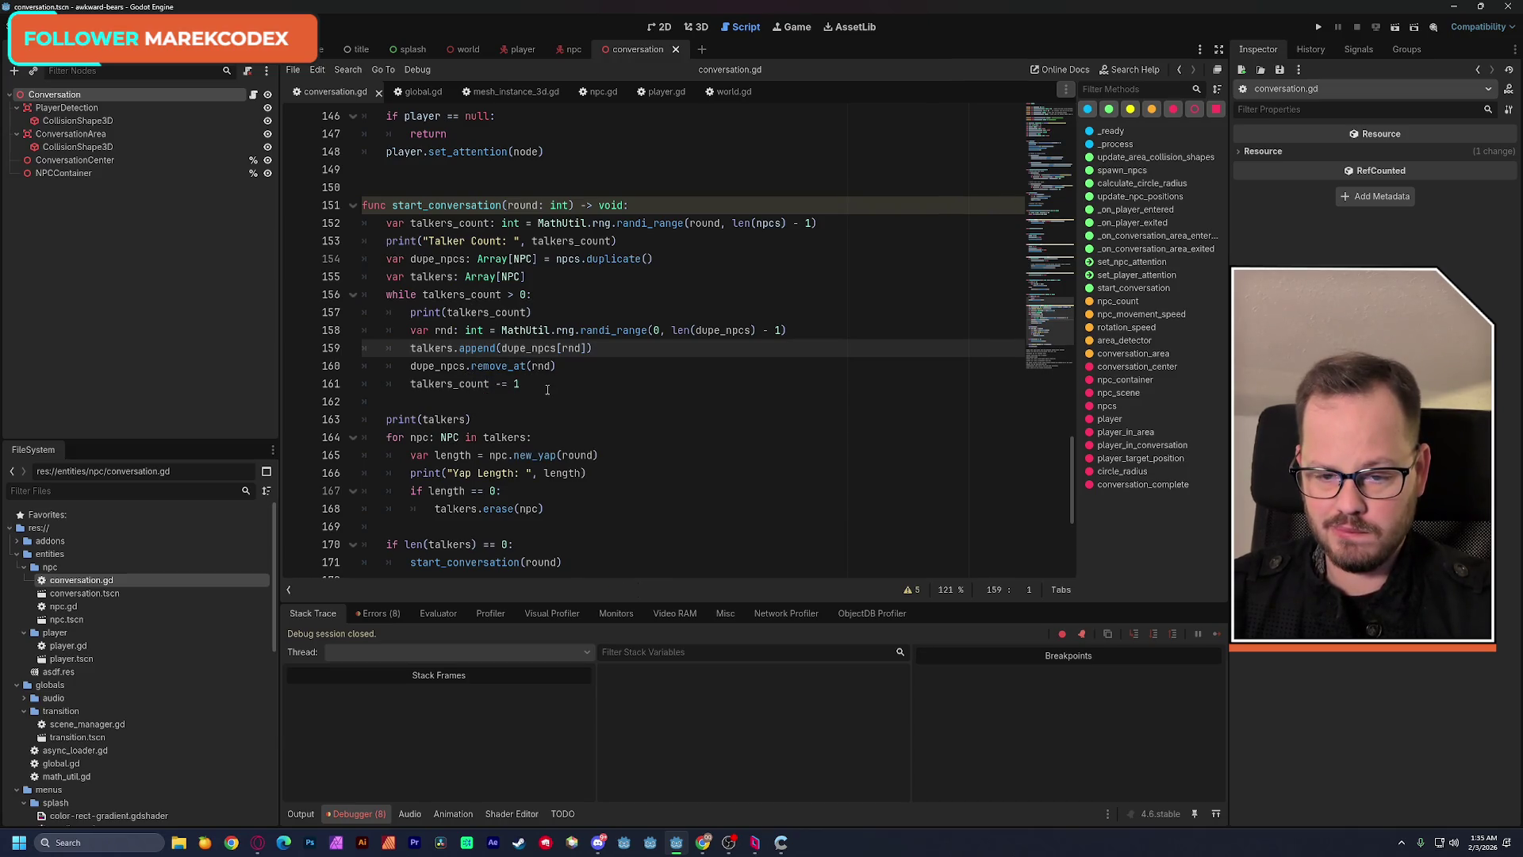
double_click(499, 509)
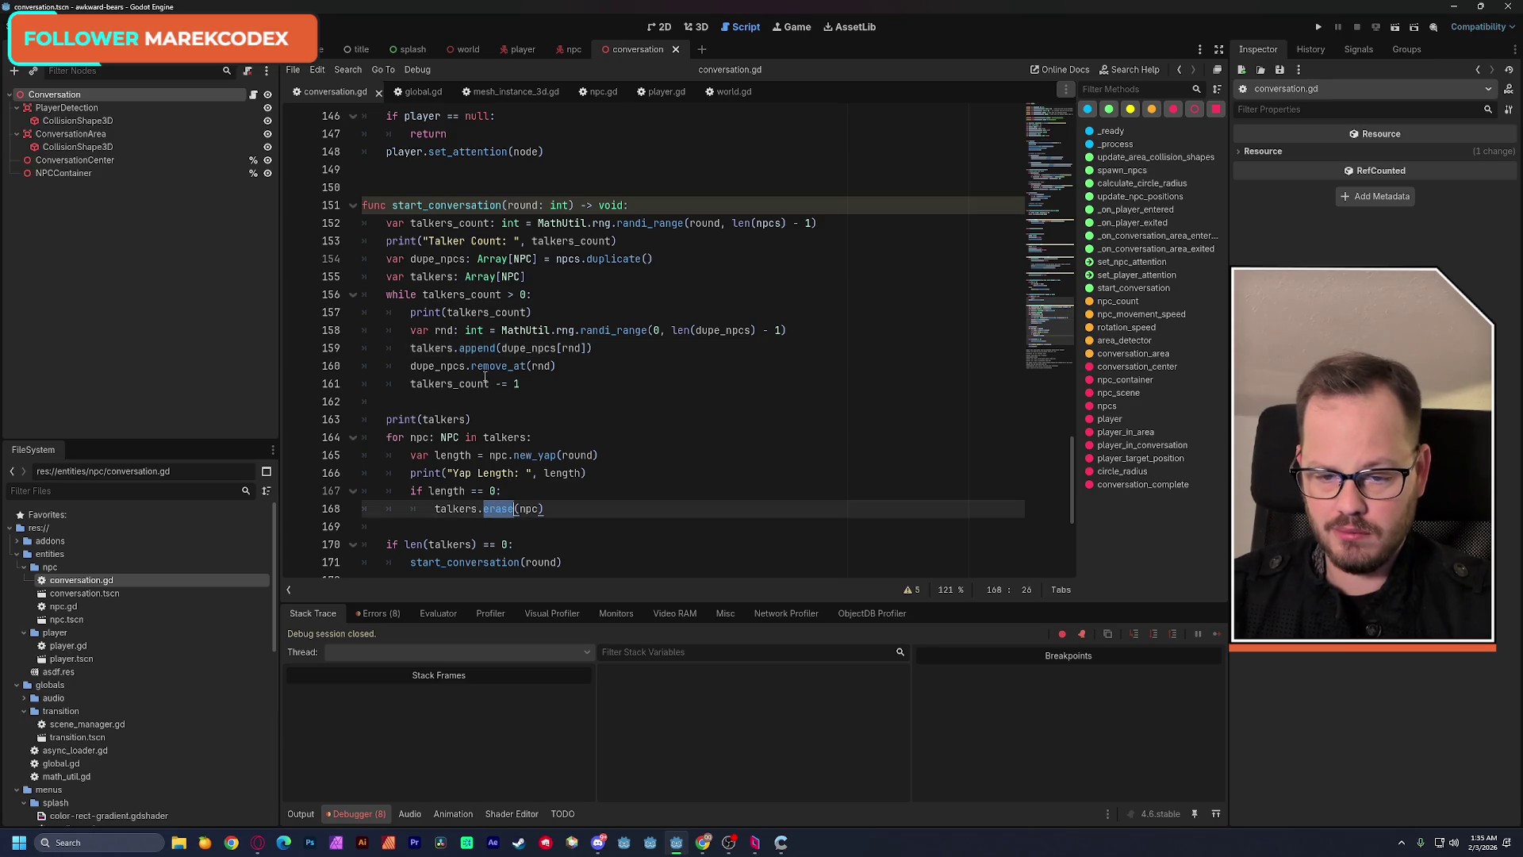
mouse_move(500, 366)
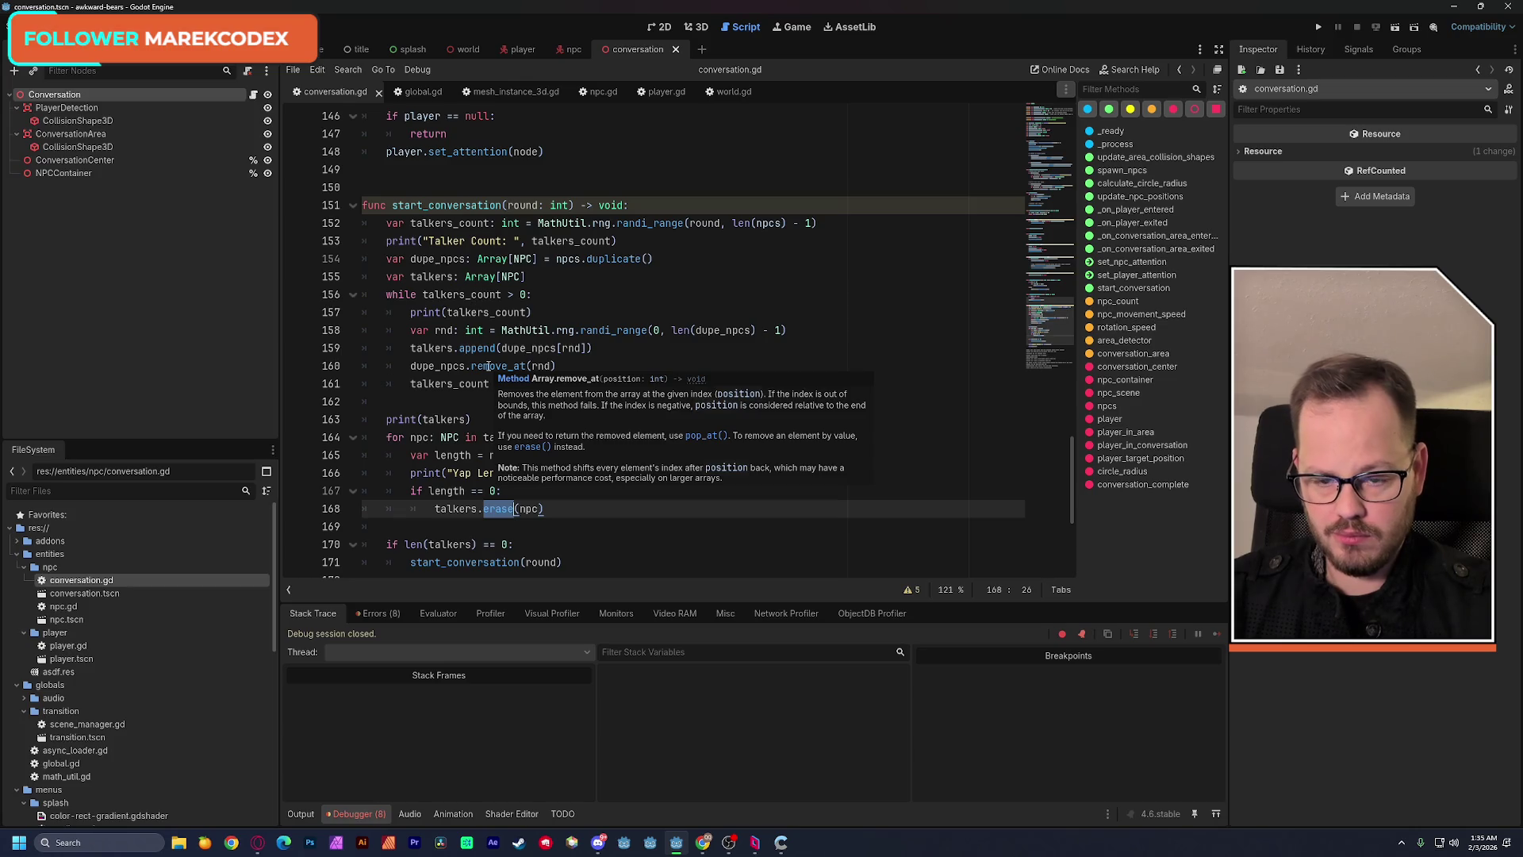
click(521, 294)
drag(520, 295, 387, 294)
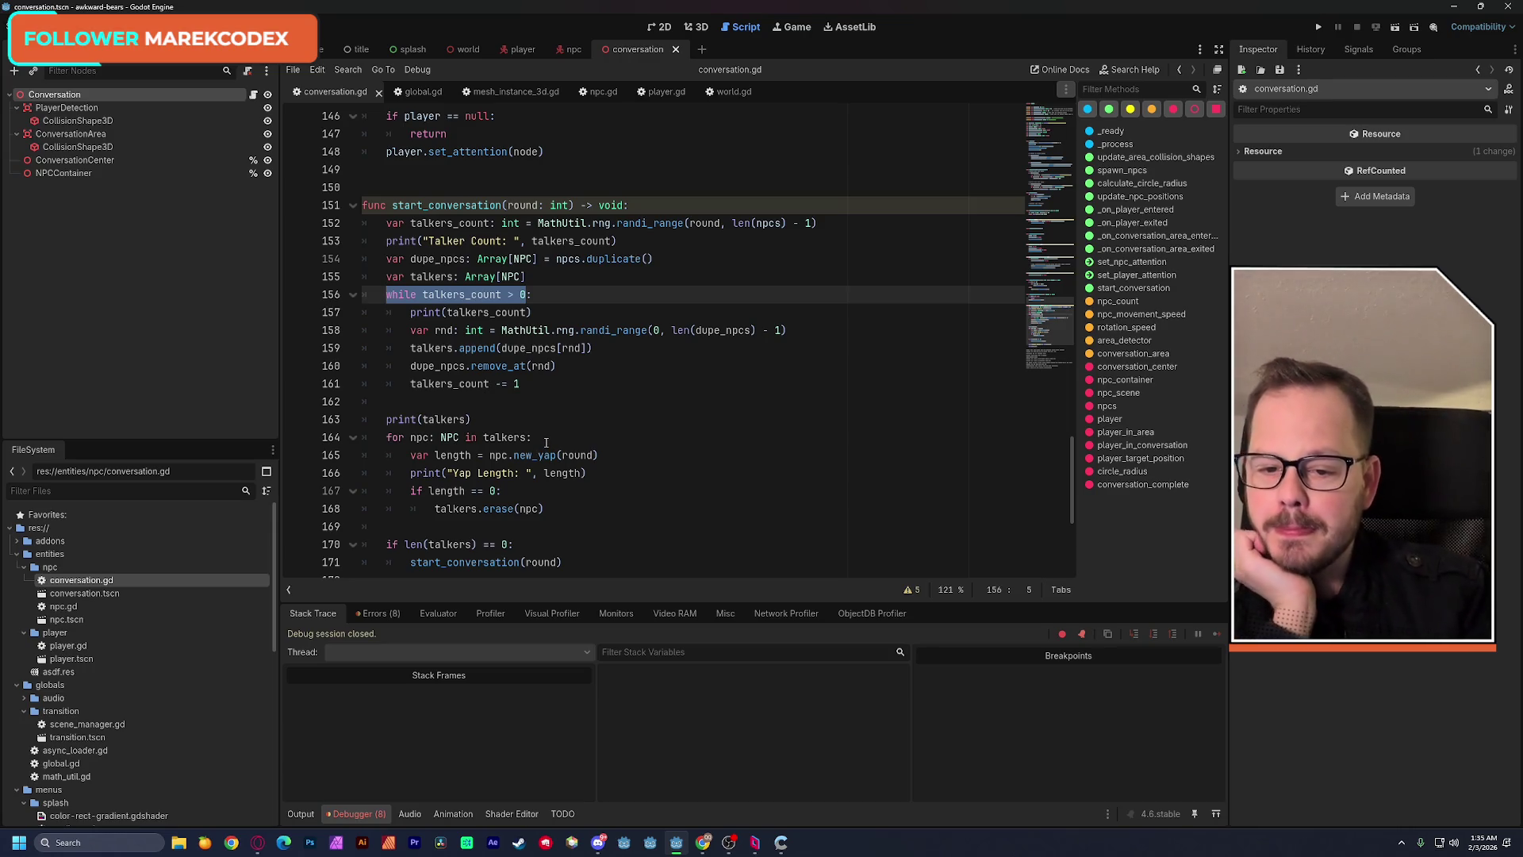
double_click(462, 294)
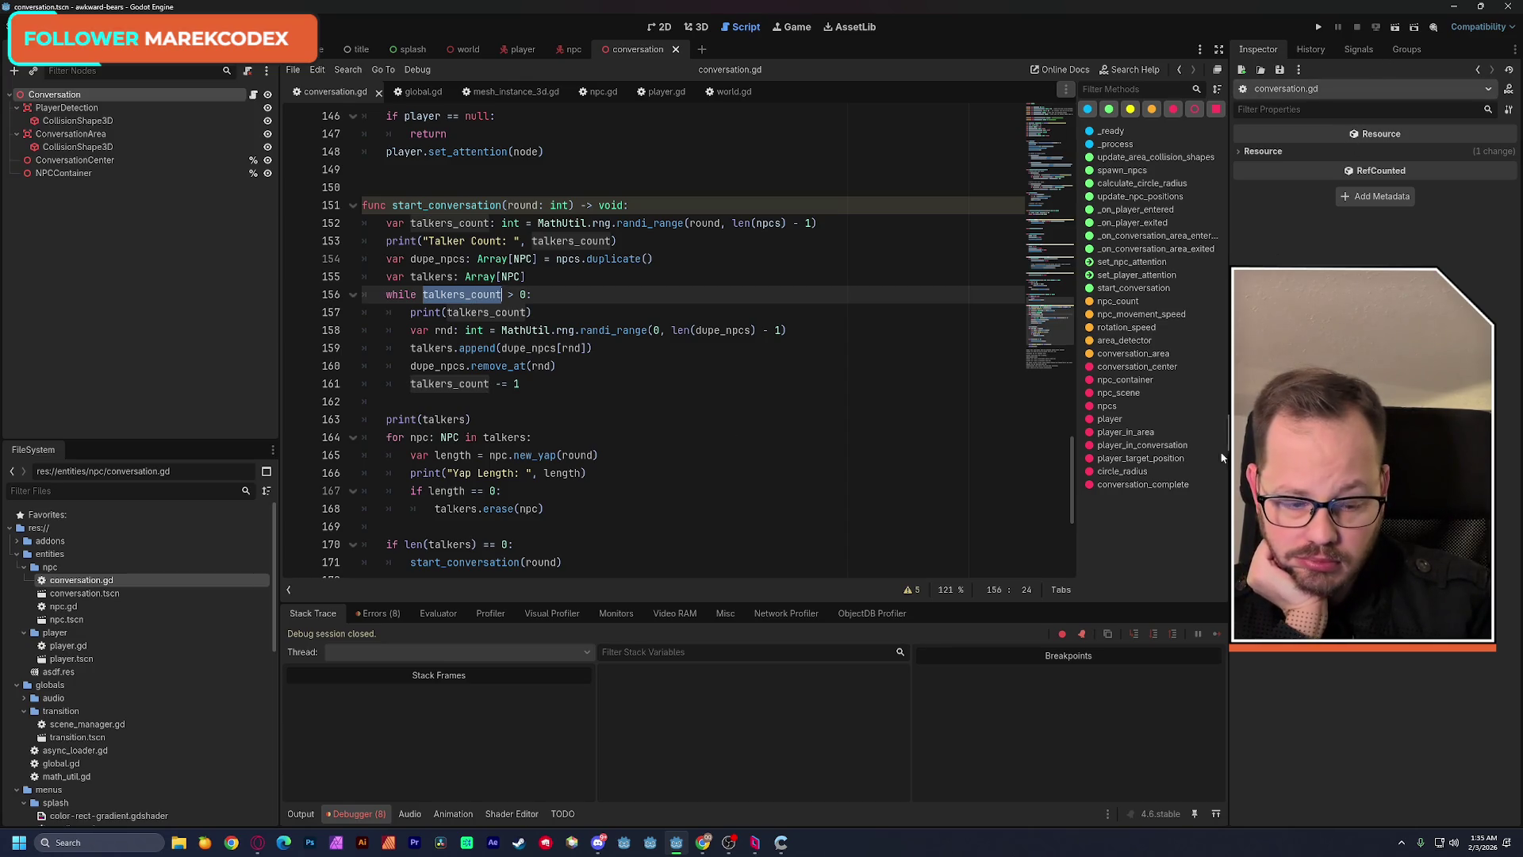
Clear the error list and show an enlarged output log with the talker count printouts.
click(379, 614)
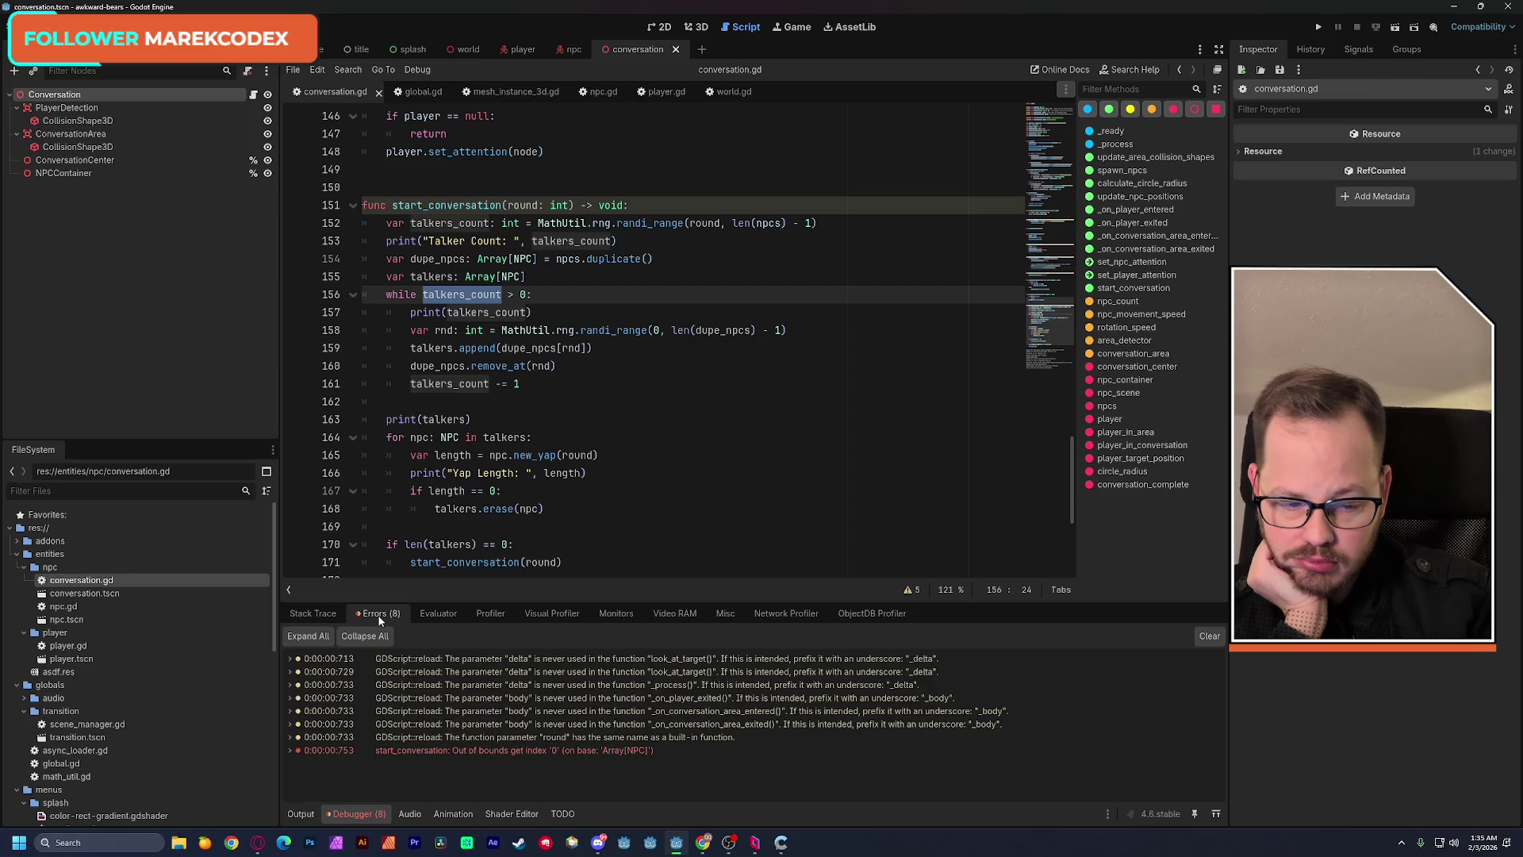
click(1207, 636)
click(320, 612)
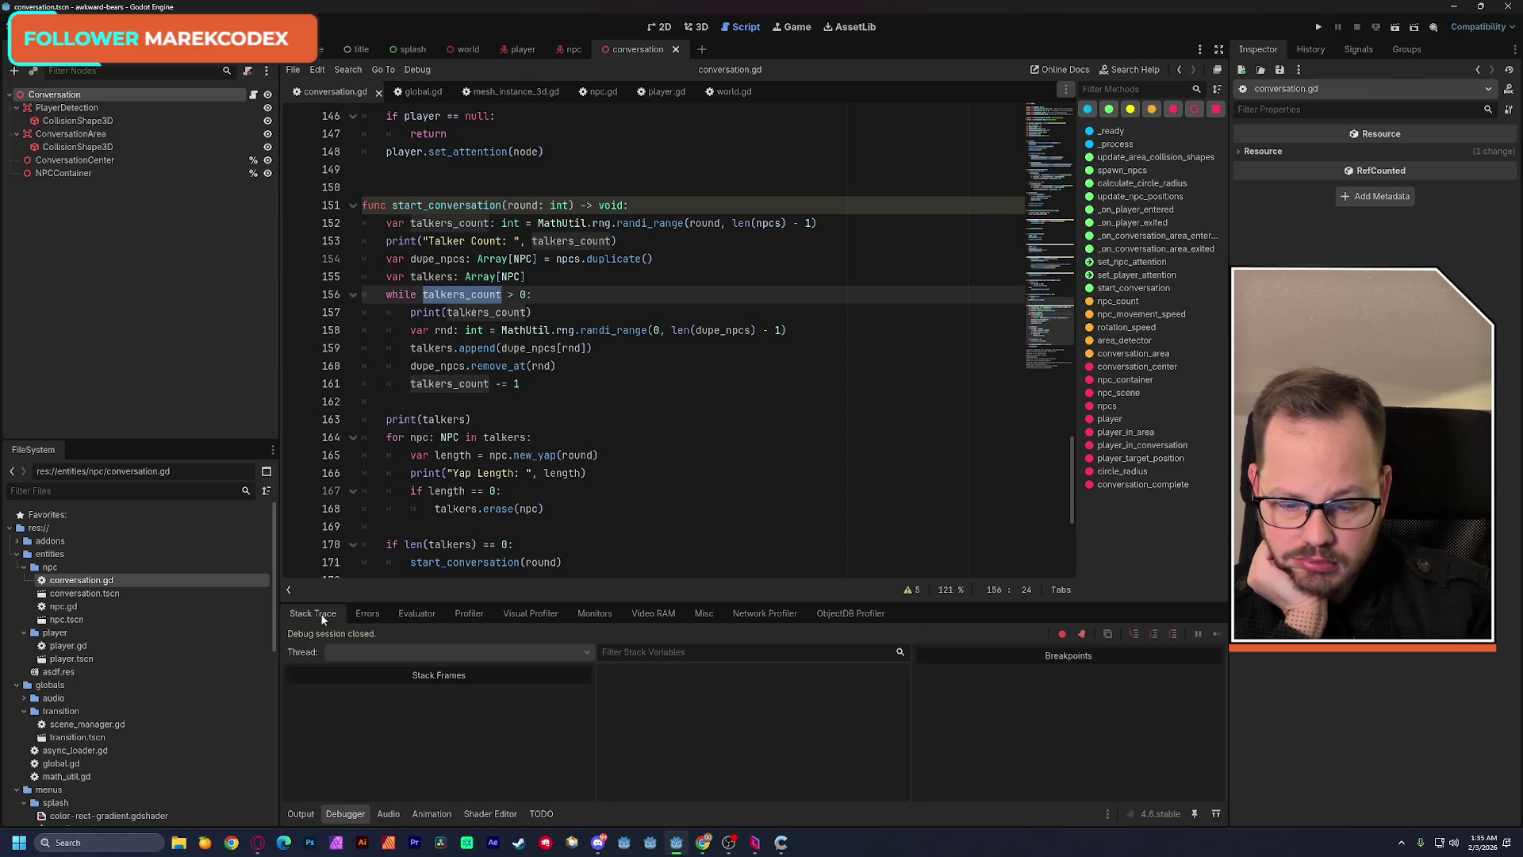
click(299, 814)
drag(1011, 485, 1006, 585)
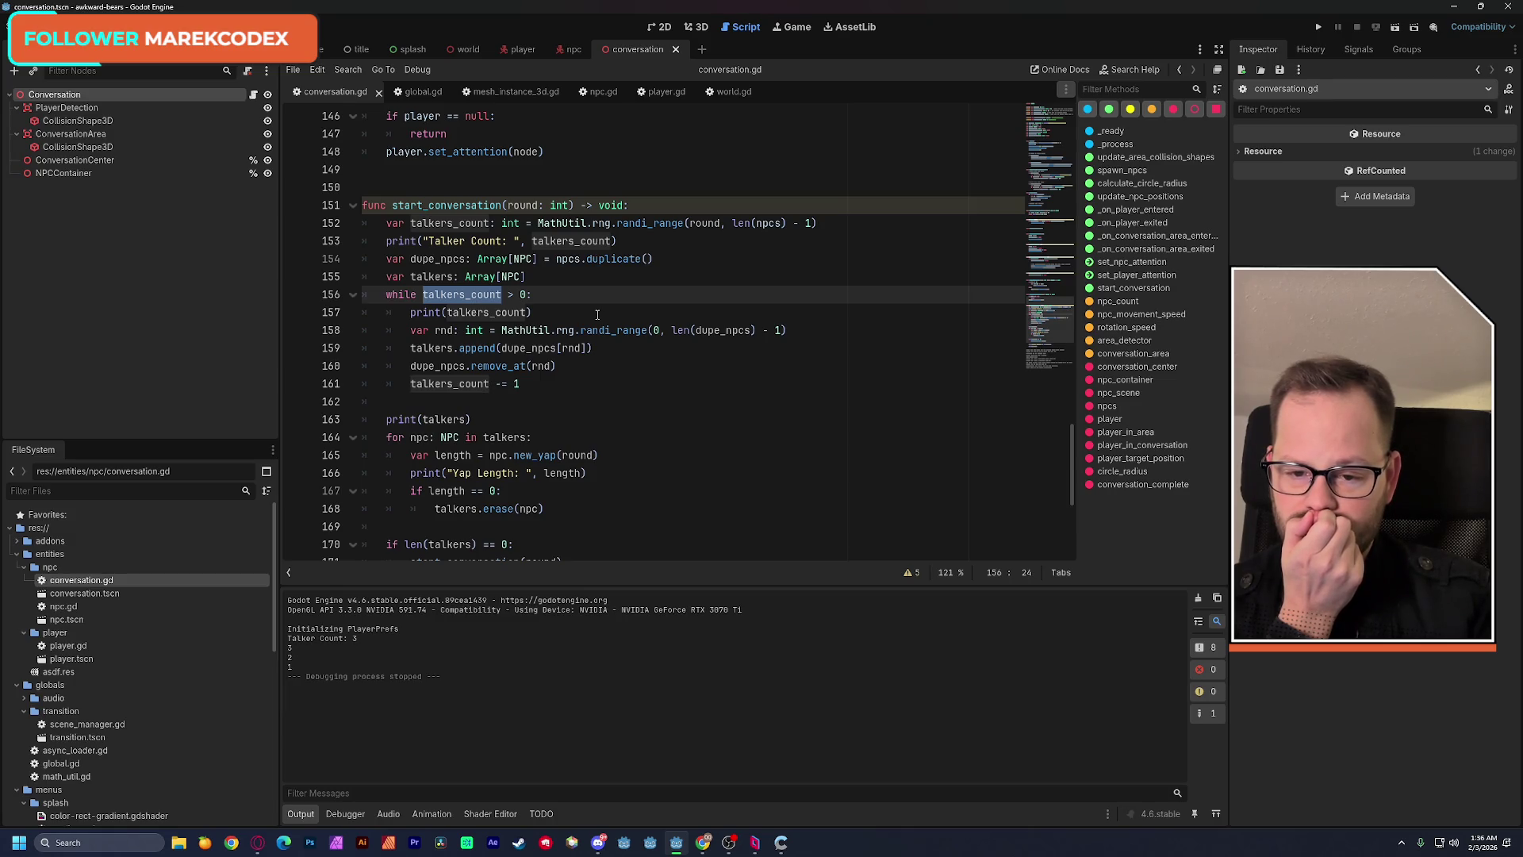
Run the game again and move its window off the code.
click(1396, 28)
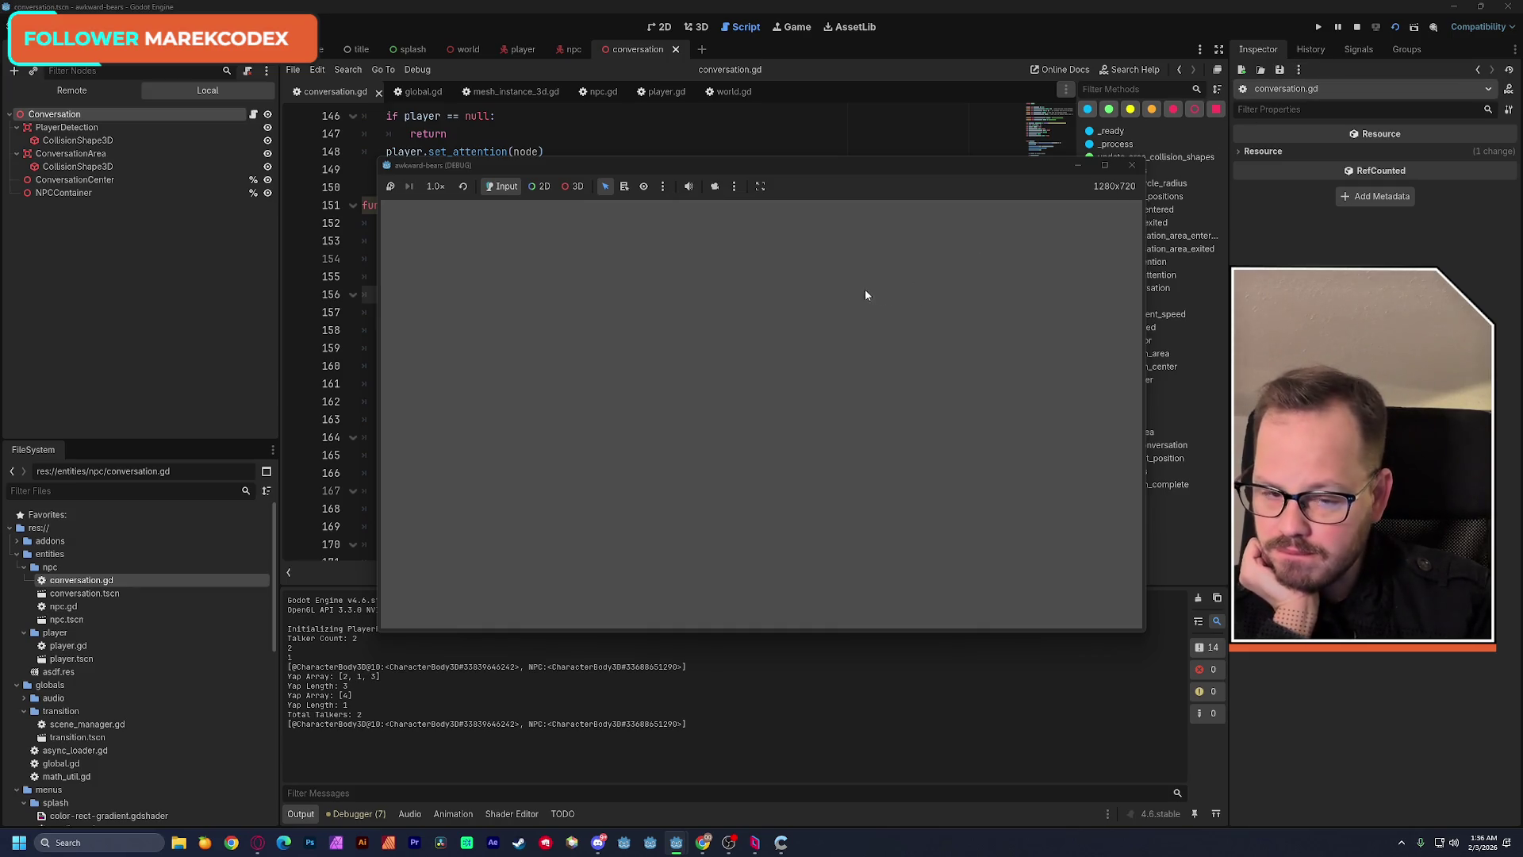
mouse_move(736, 166)
mouse_down()
mouse_move(771, 152)
mouse_move(929, 171)
mouse_up()
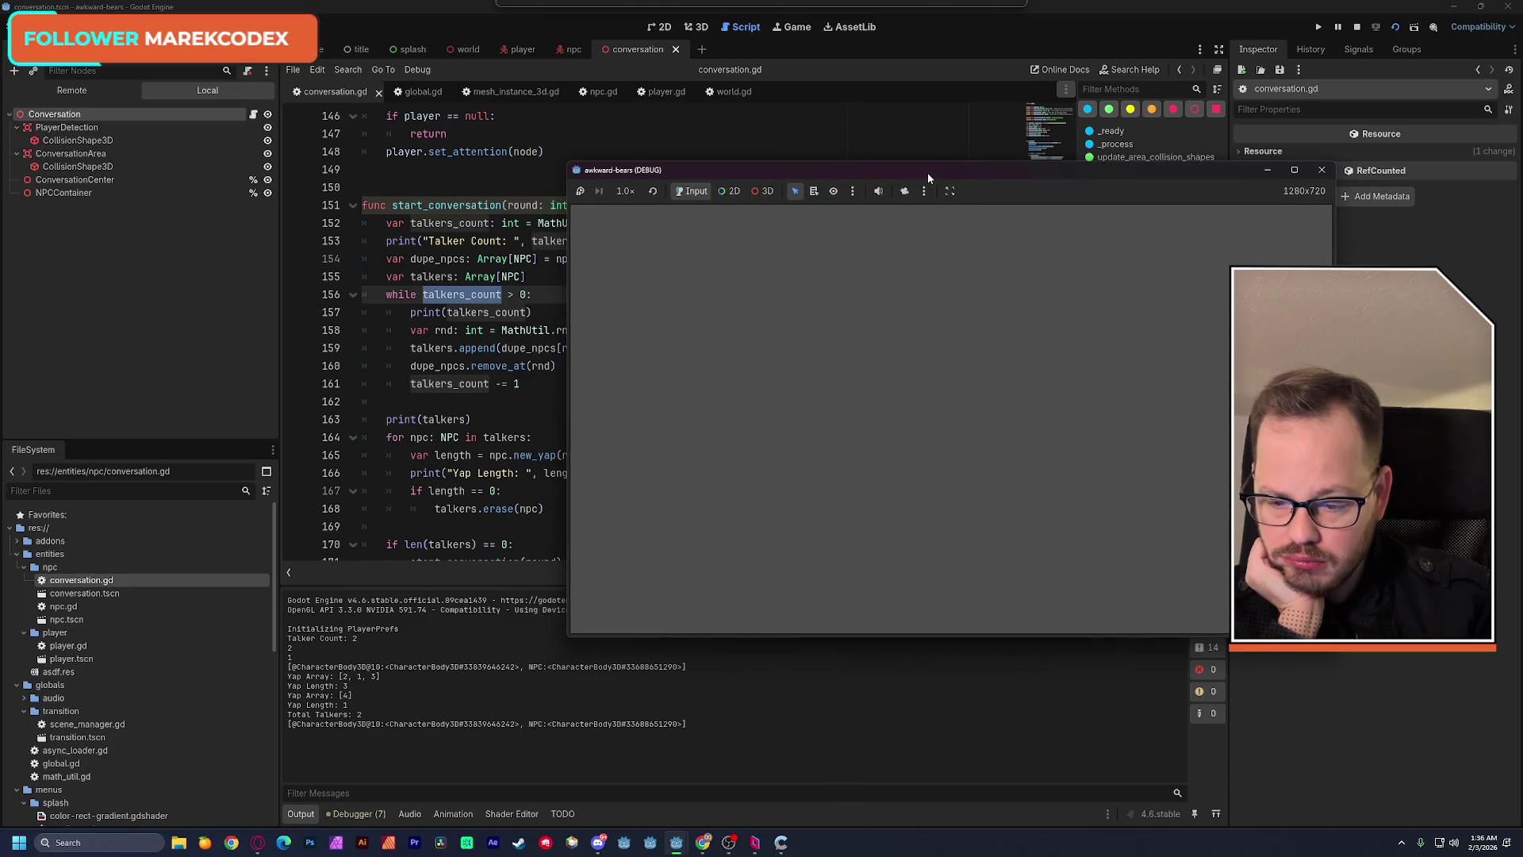
drag(929, 173, 894, 123)
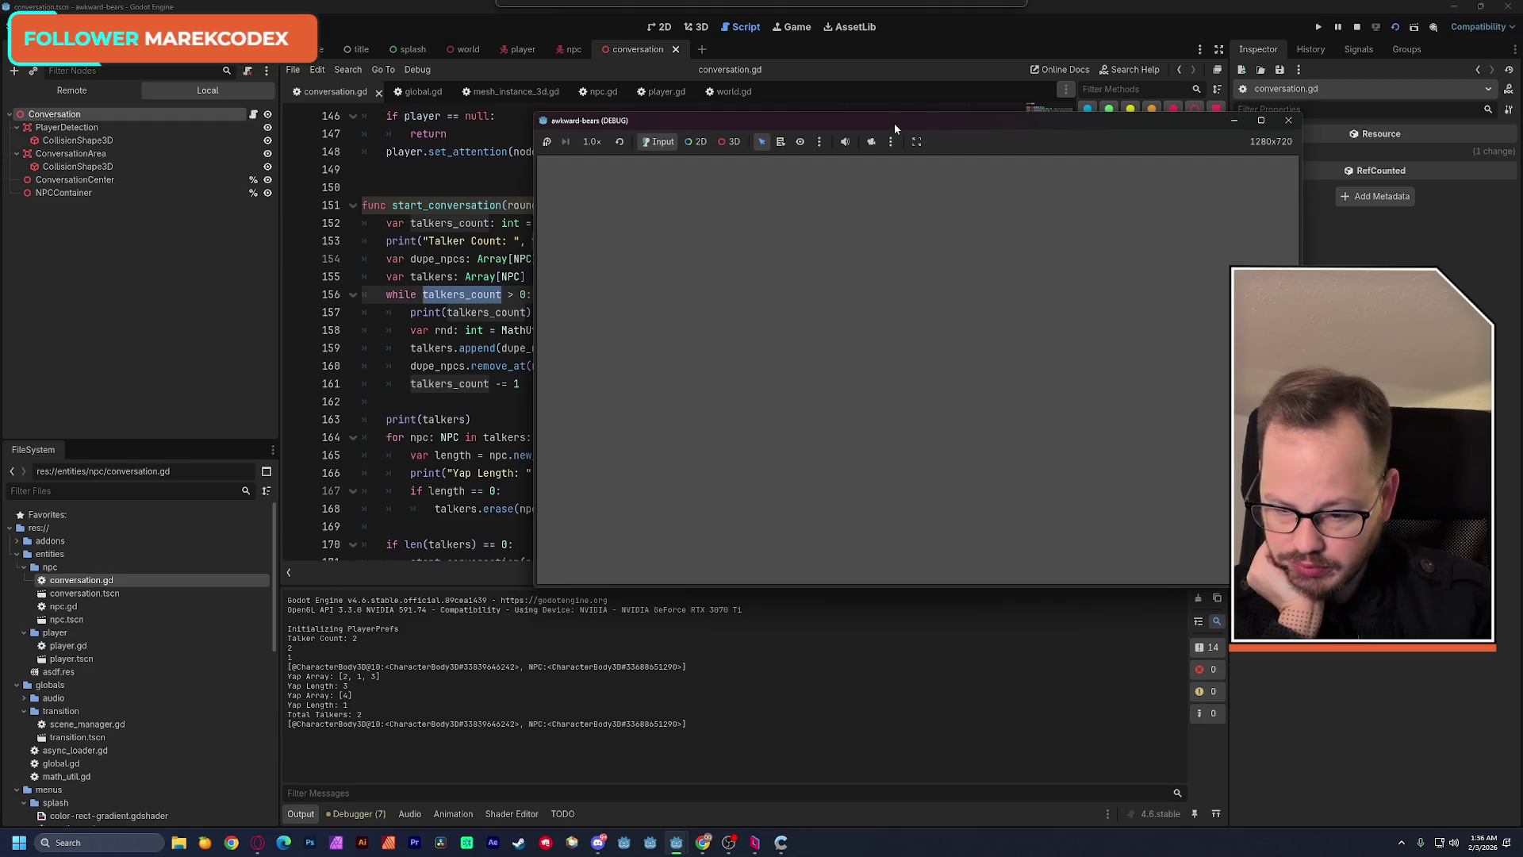
drag(895, 128, 893, 128)
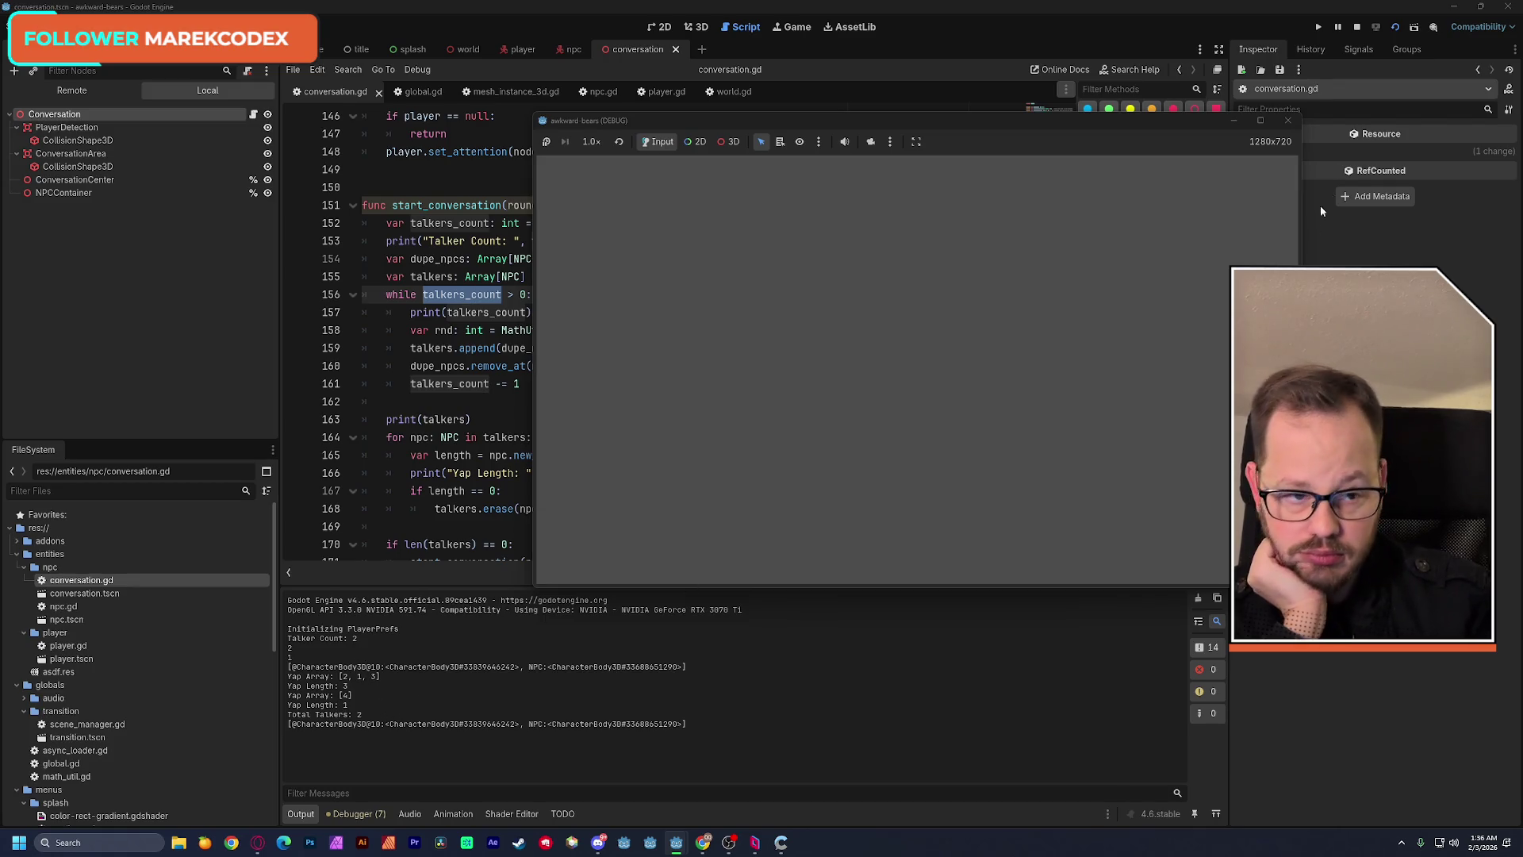
Restart the game twice for fresh talker-count runs and bring the script editor back in front.
click(1392, 33)
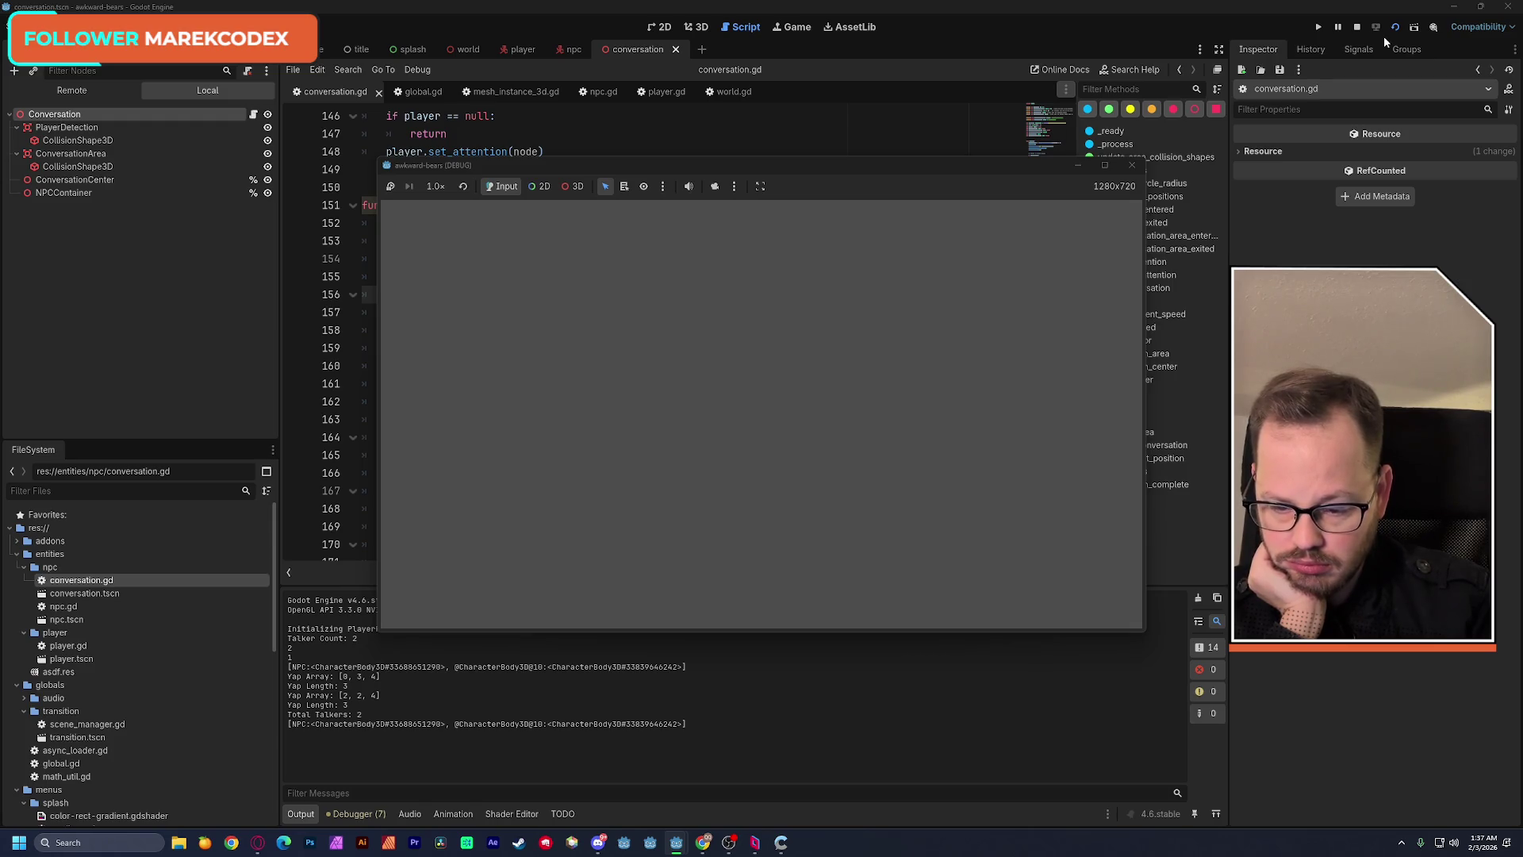
click(1395, 26)
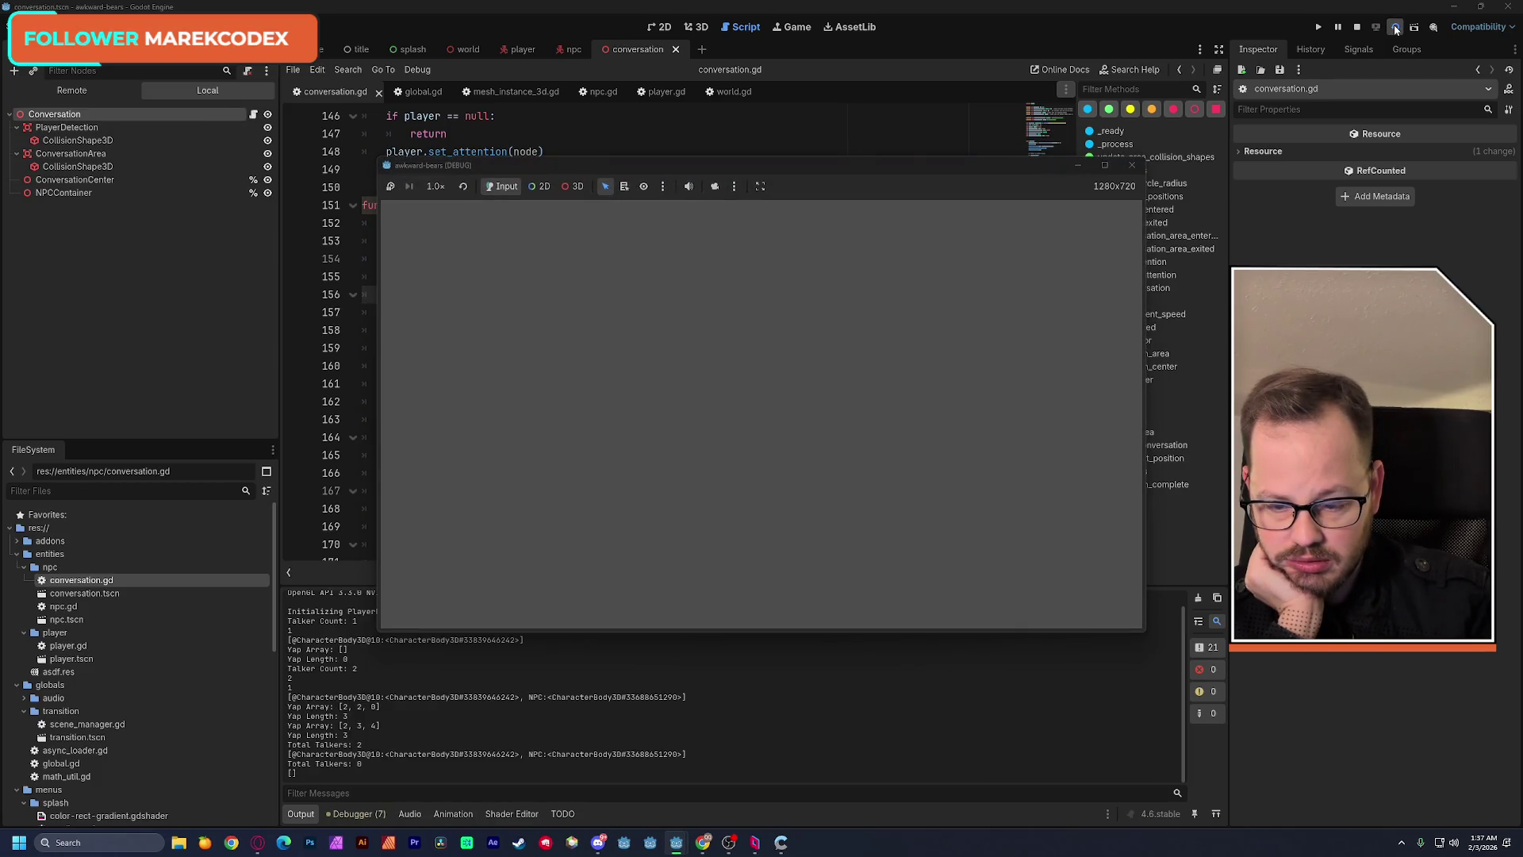
click(981, 7)
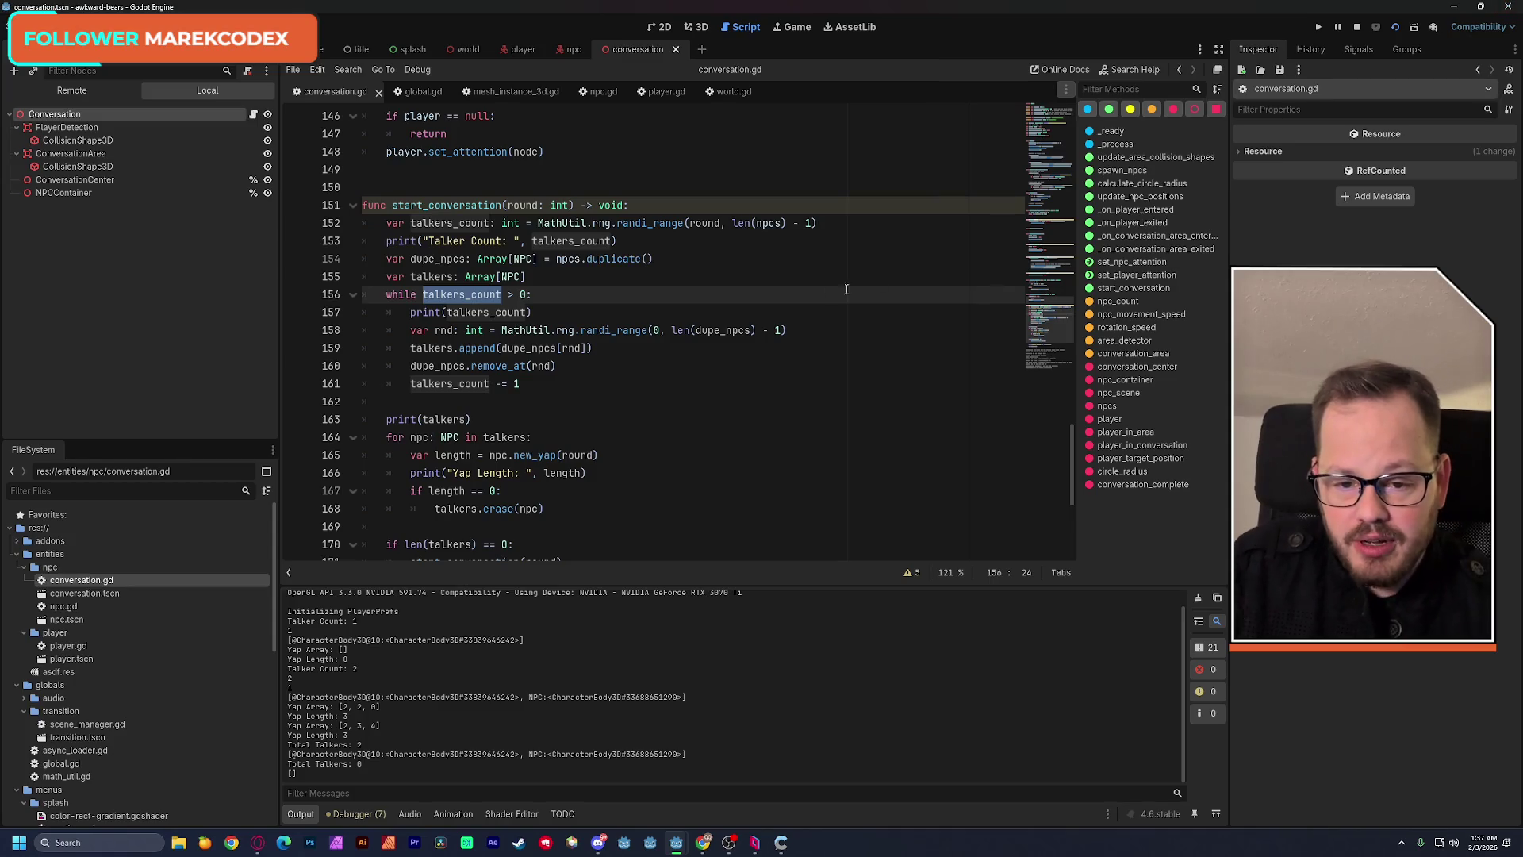
Stop the running game via Stop & Quit and close the Godot editor.
key(End)
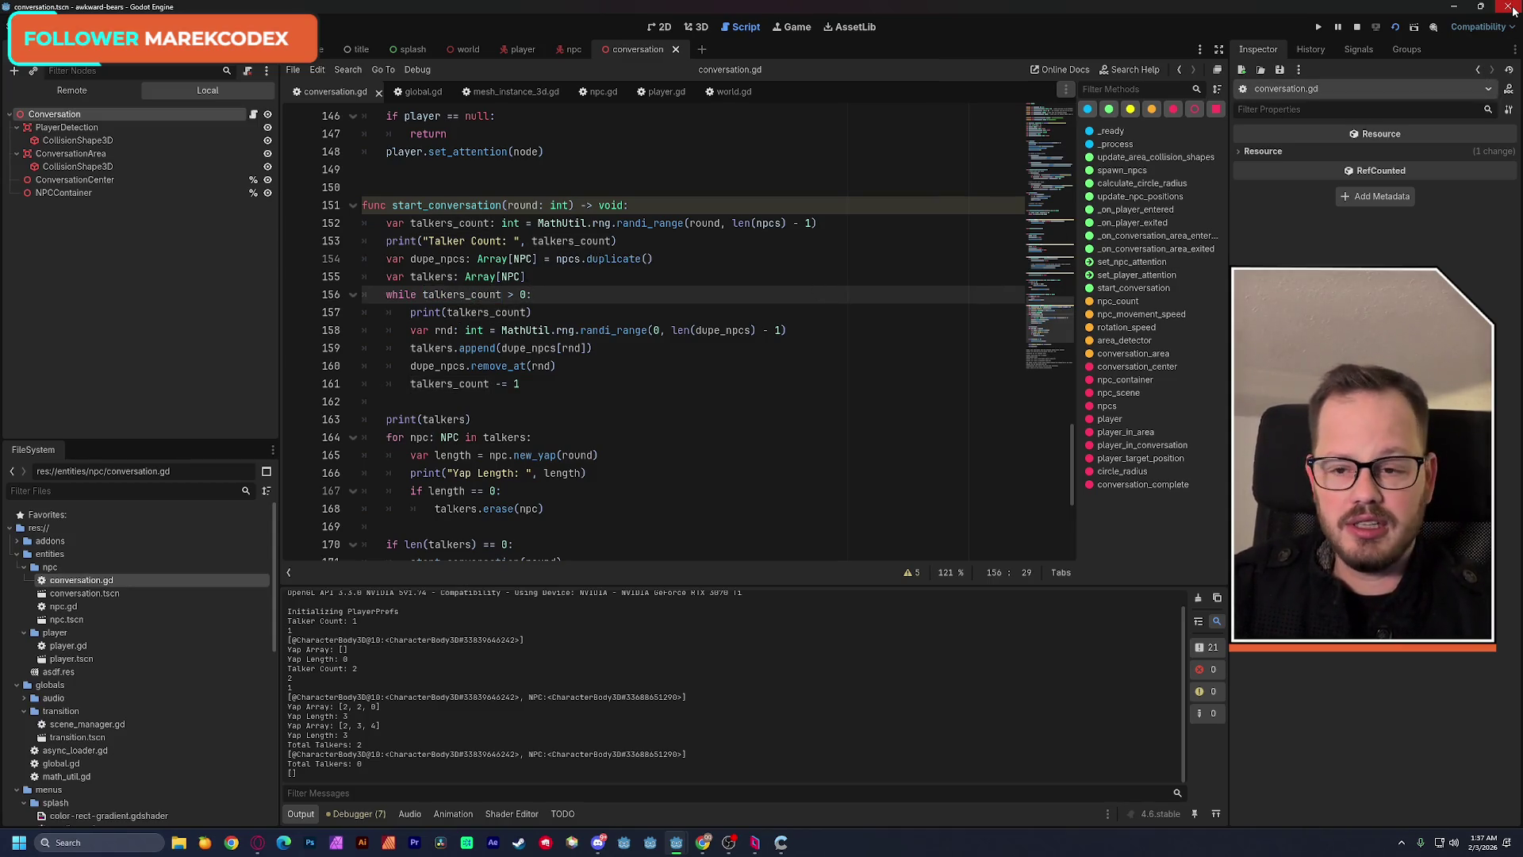
click(1512, 9)
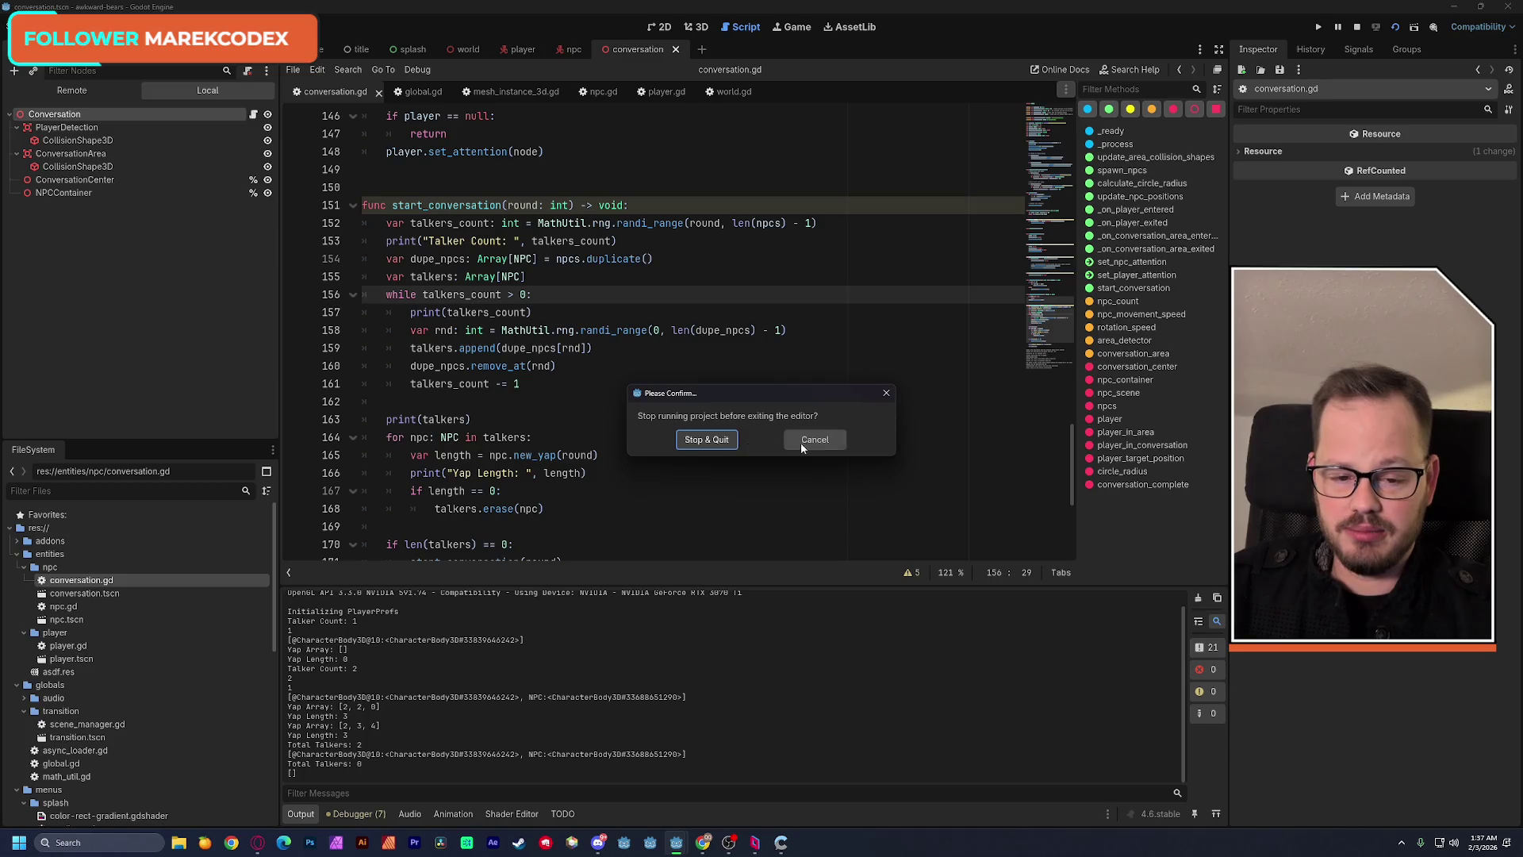
click(706, 440)
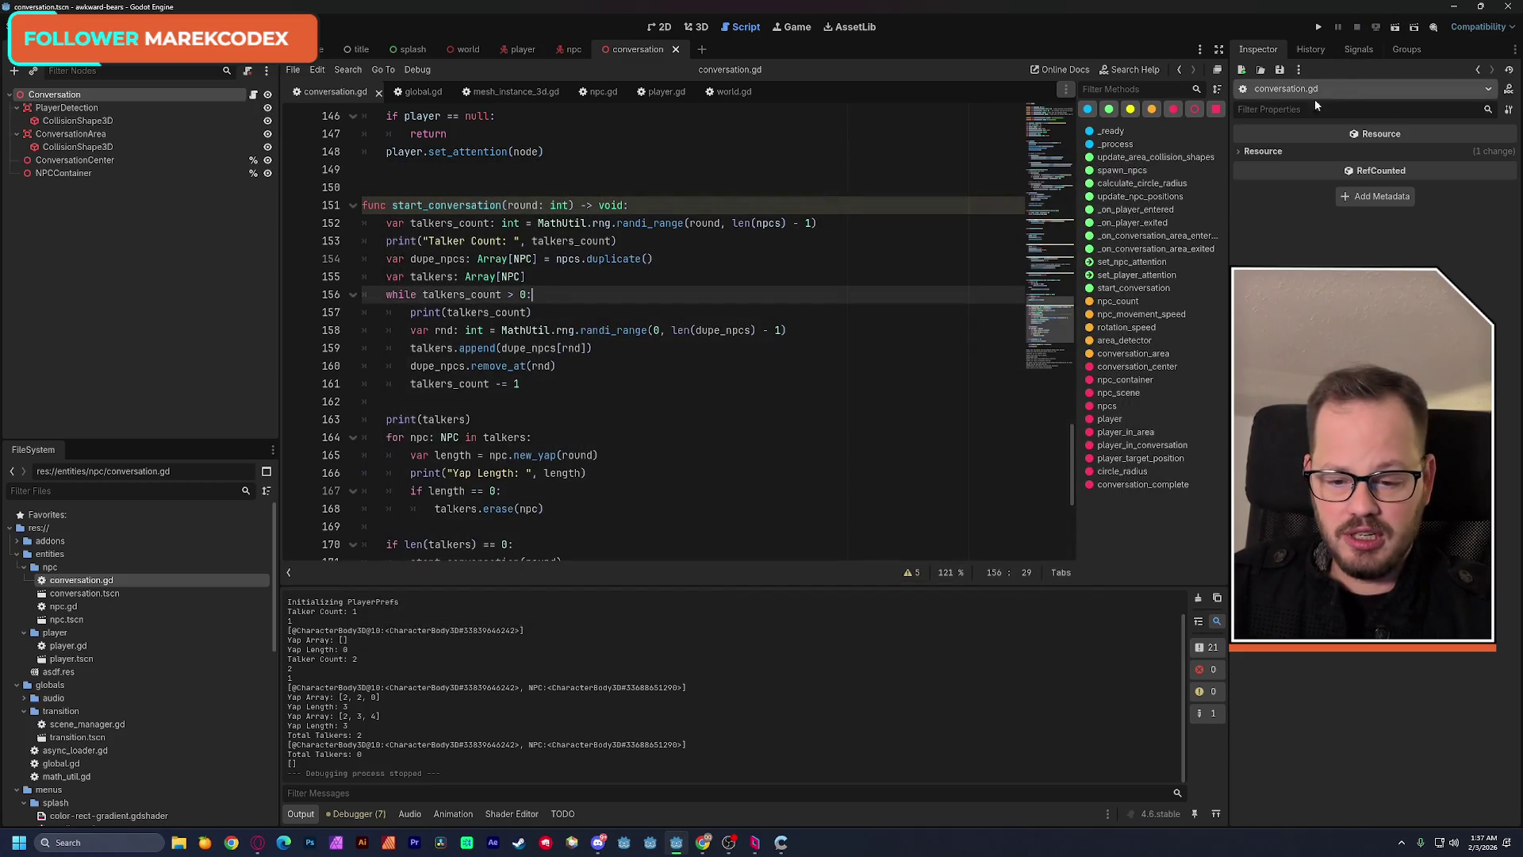
scroll(687, 678, up, 2)
scroll(685, 695, down, 2)
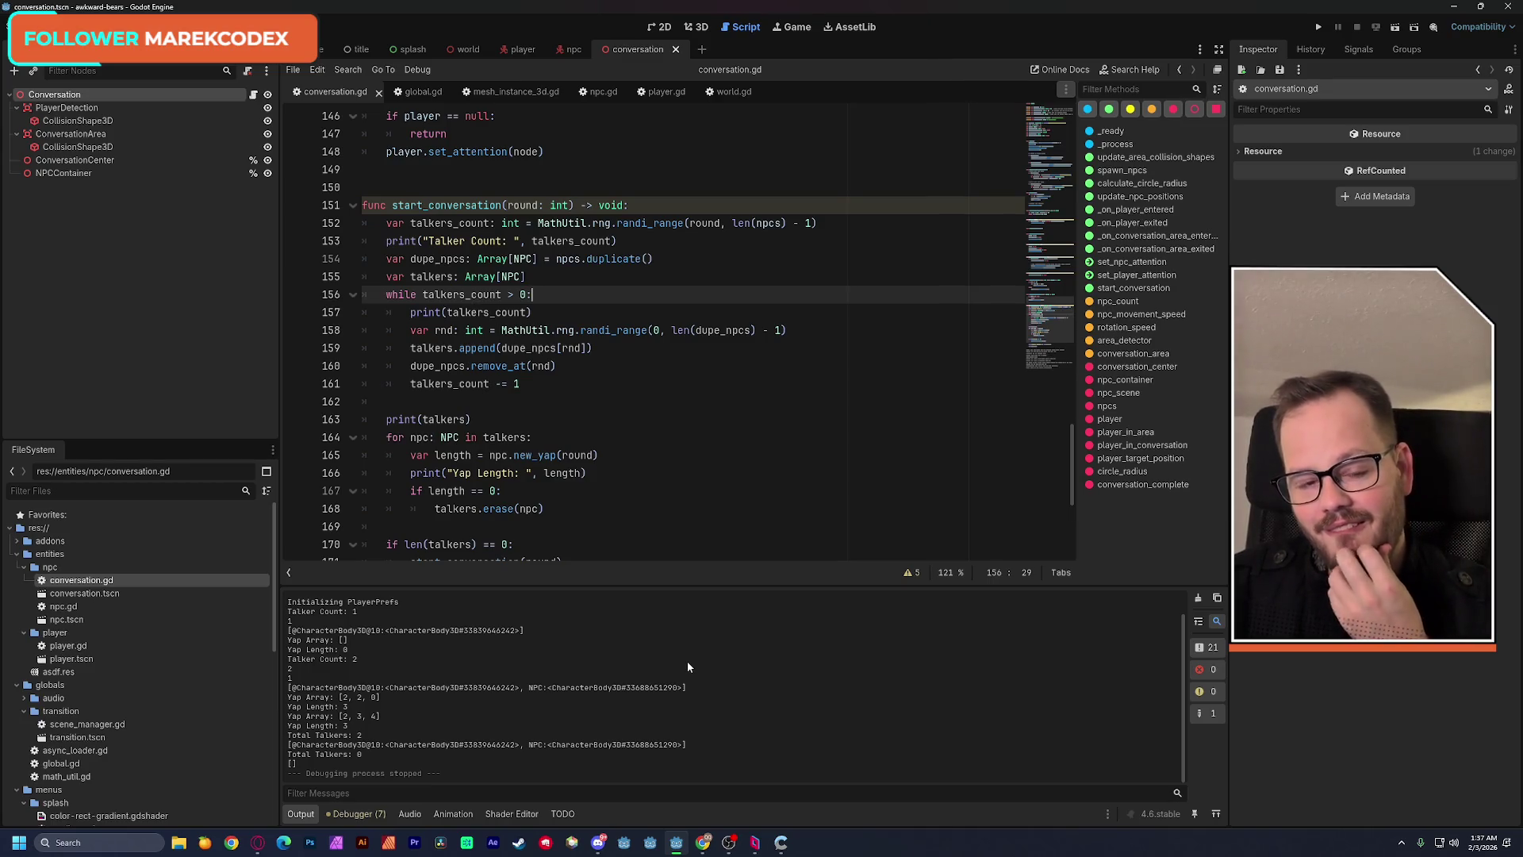
click(1508, 6)
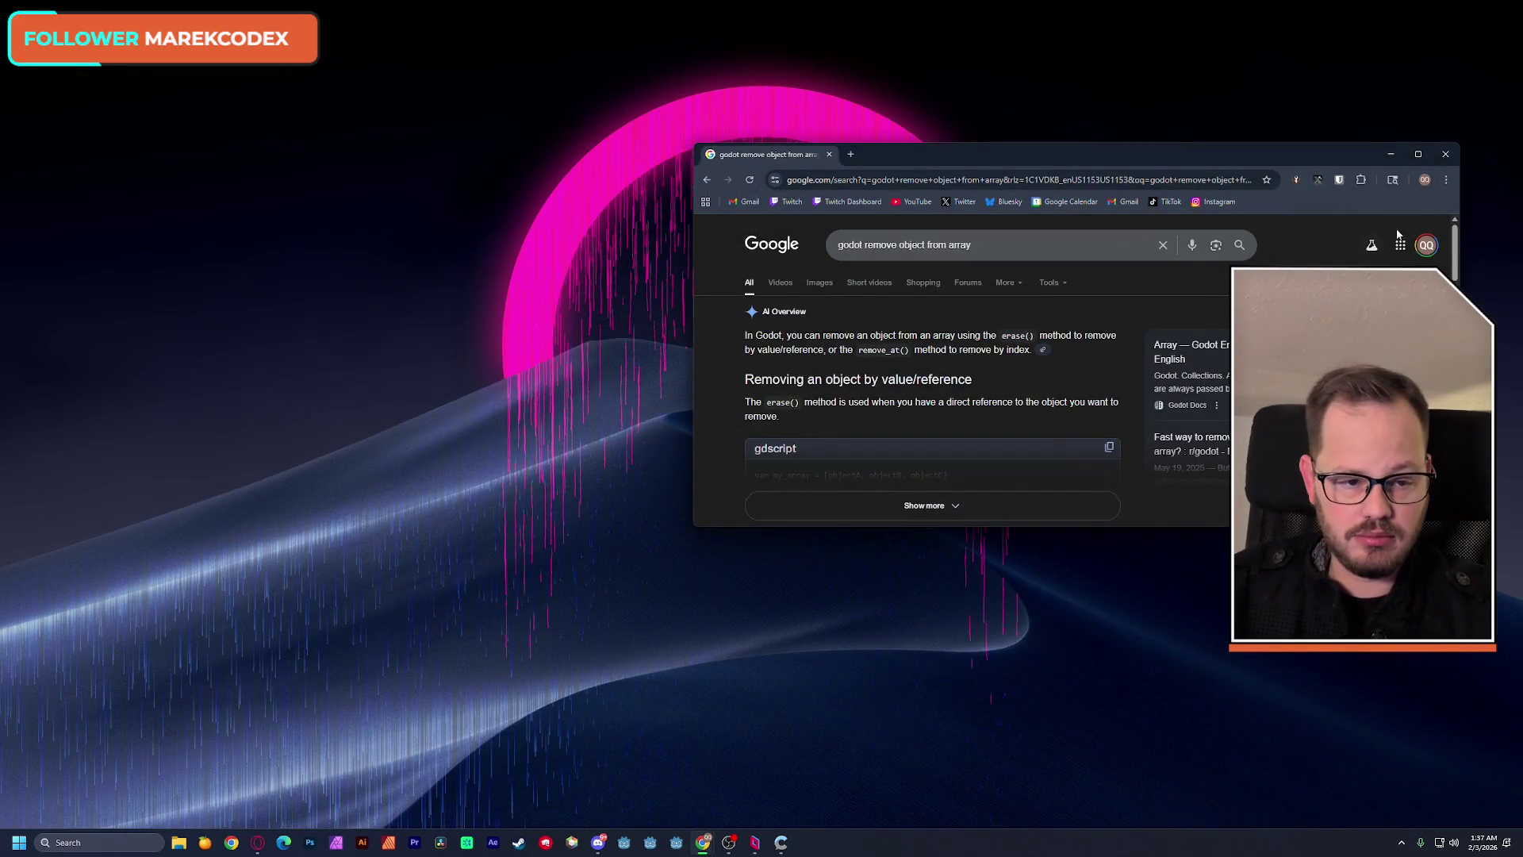
Close the Google search window about removing objects from a Godot array.
click(1445, 154)
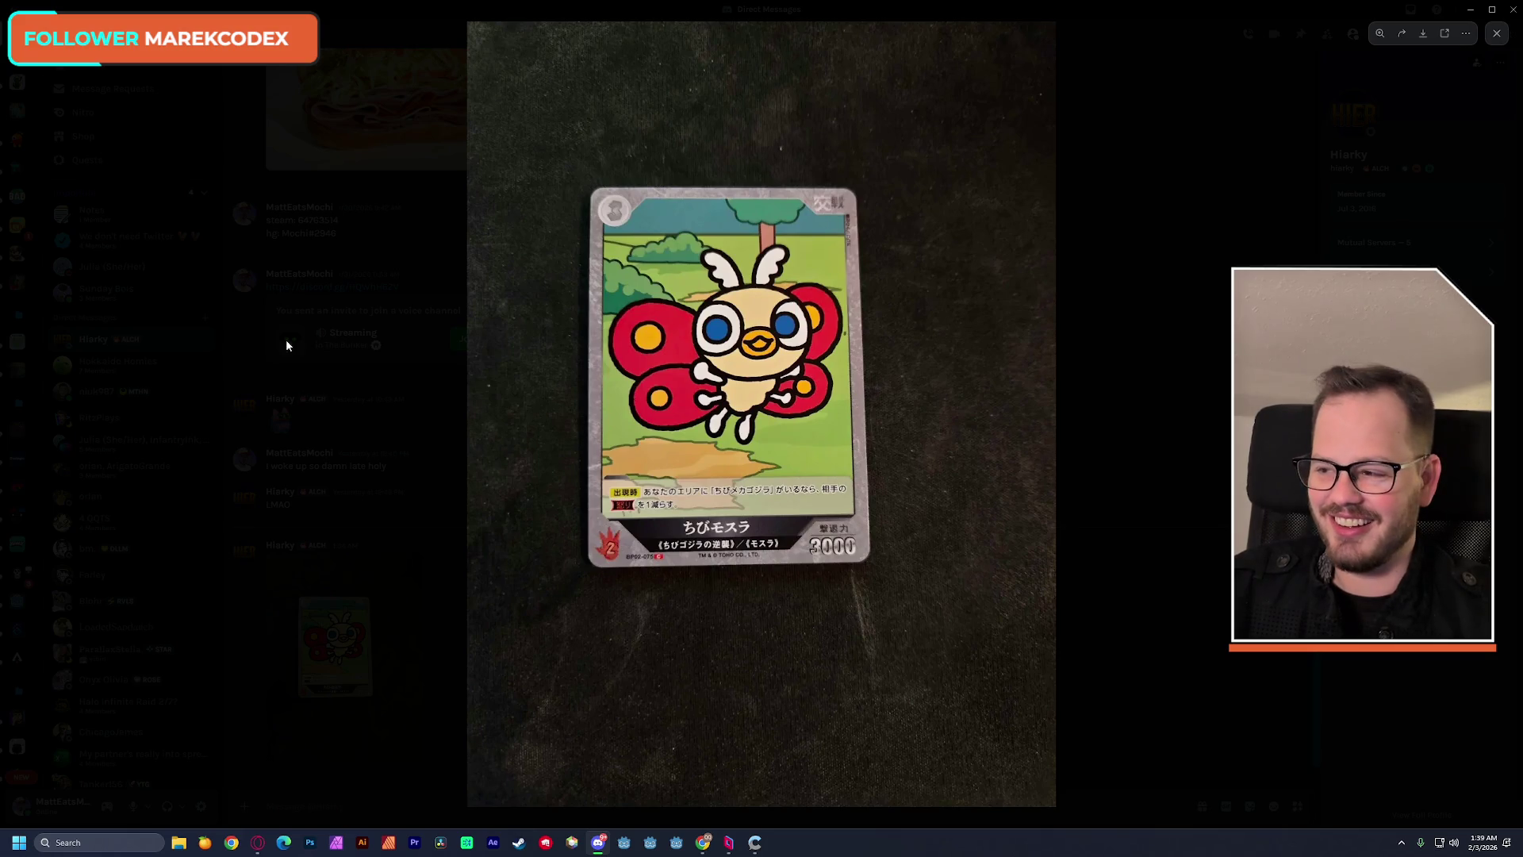
Close the enlarged card photo and minimize Discord to the desktop.
click(277, 335)
click(1467, 11)
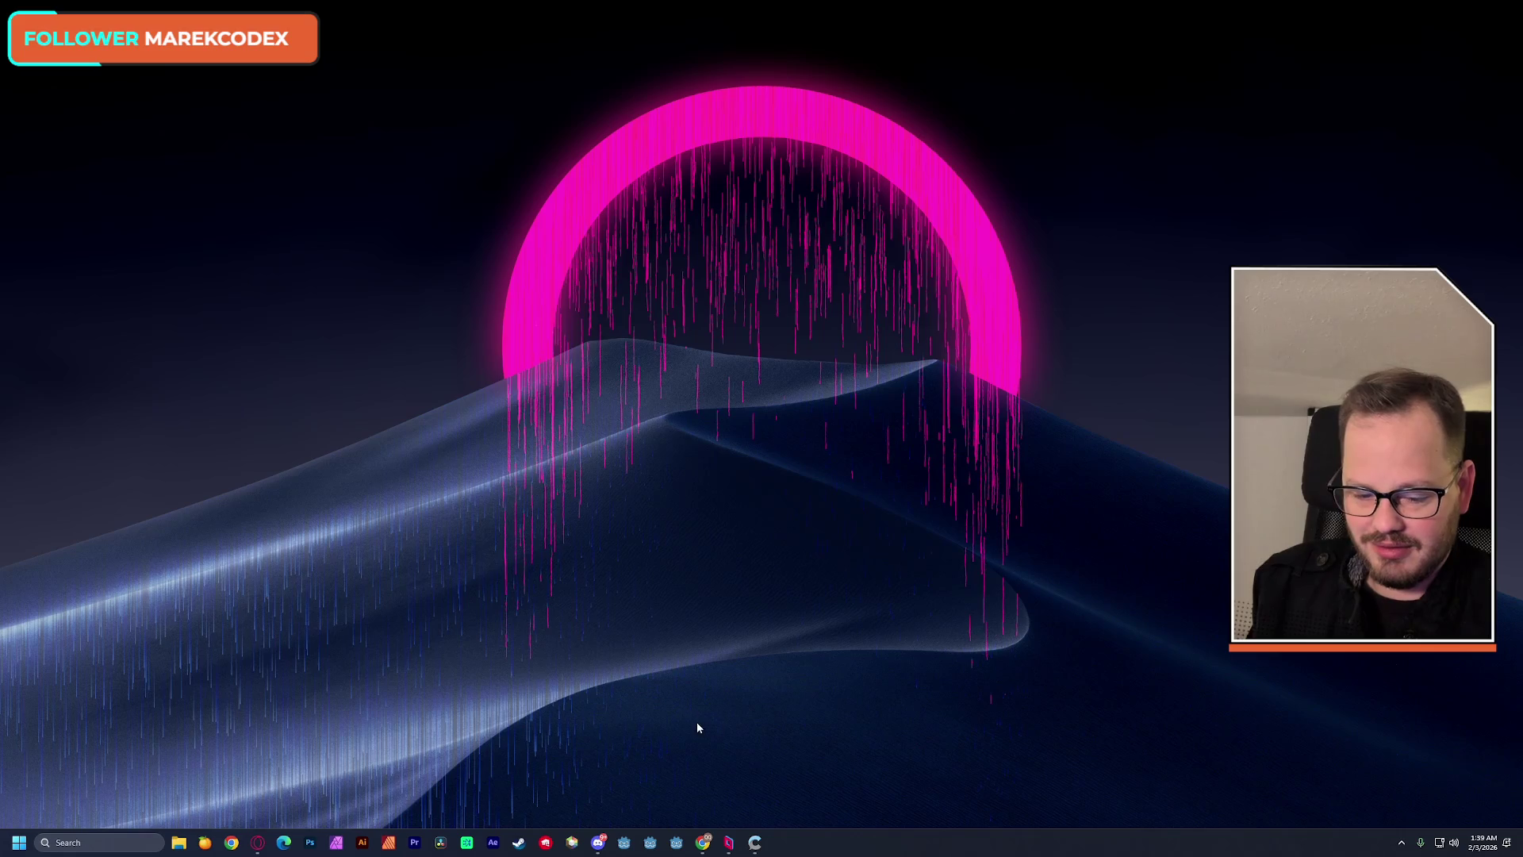
Restore Discord from the taskbar to the direct-message chat.
click(599, 842)
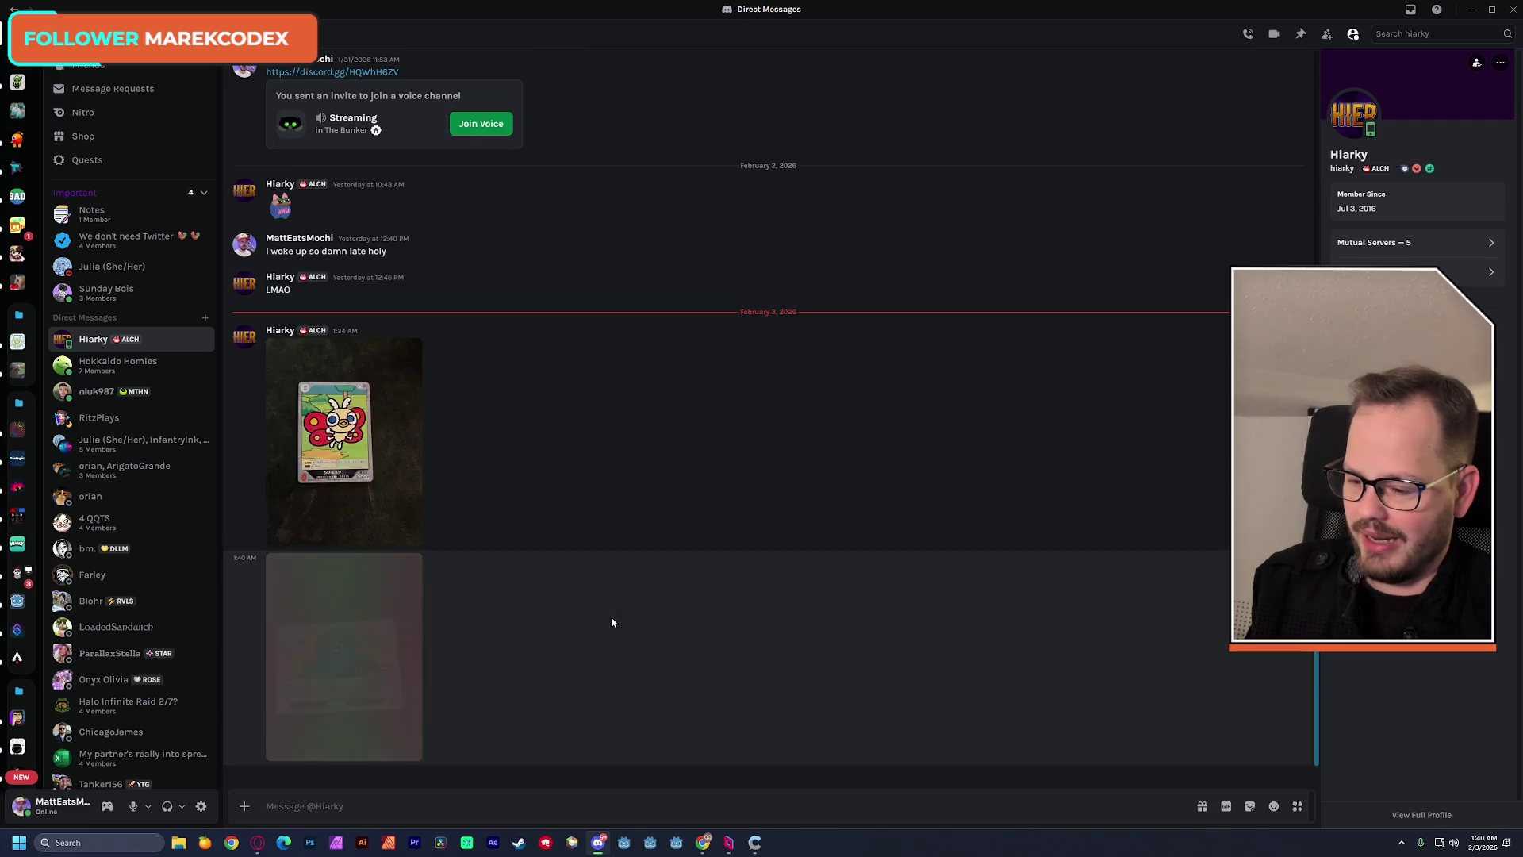
Enlarge the lower kaiju card photo in the Discord chat.
click(346, 666)
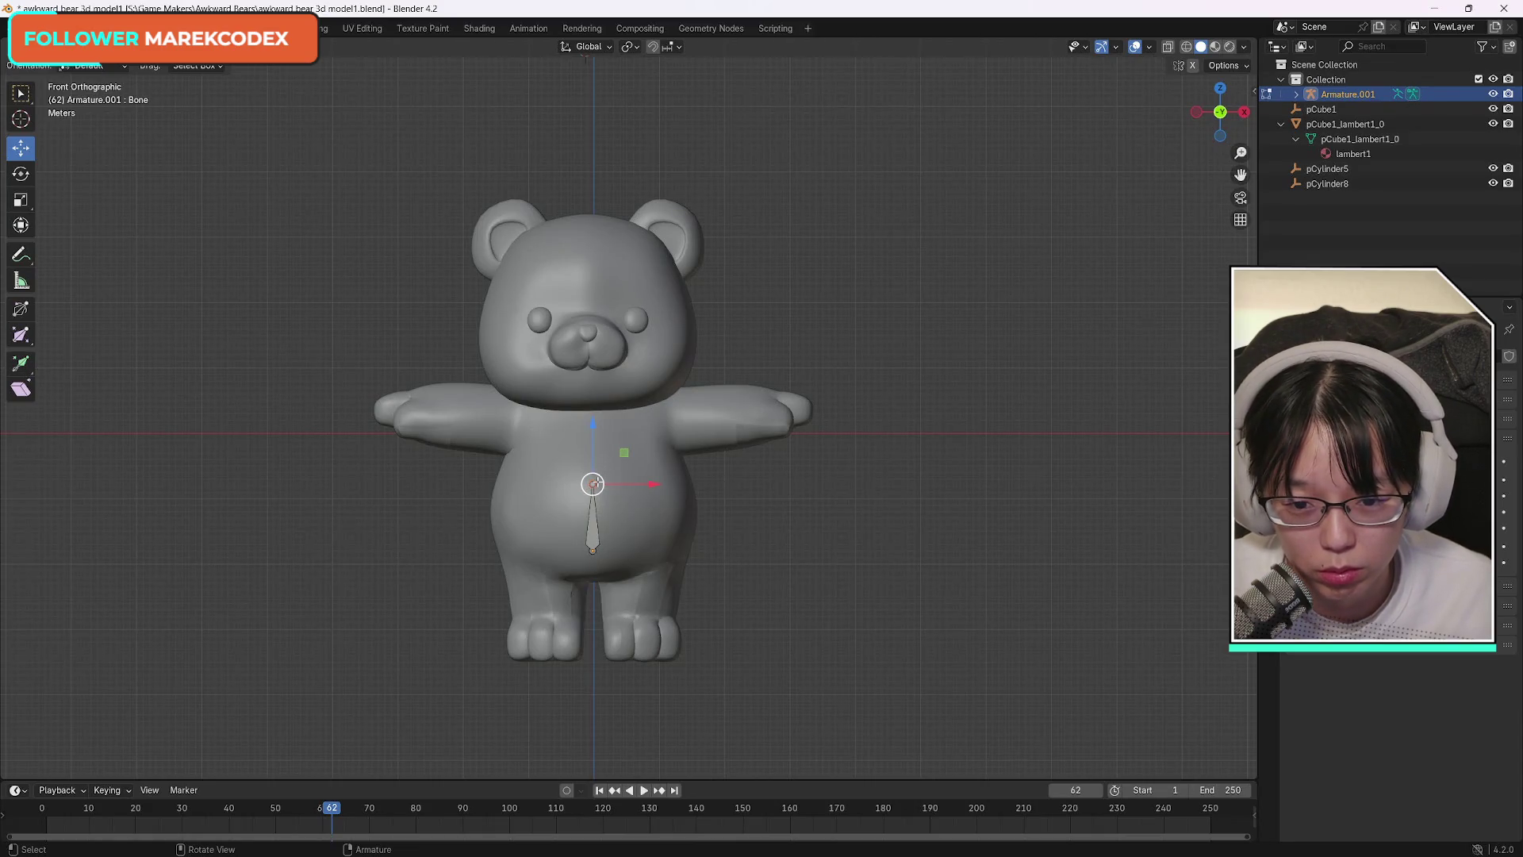
Extrude a chain of spine bones up the teddy bear's torso toward the head.
key(e)
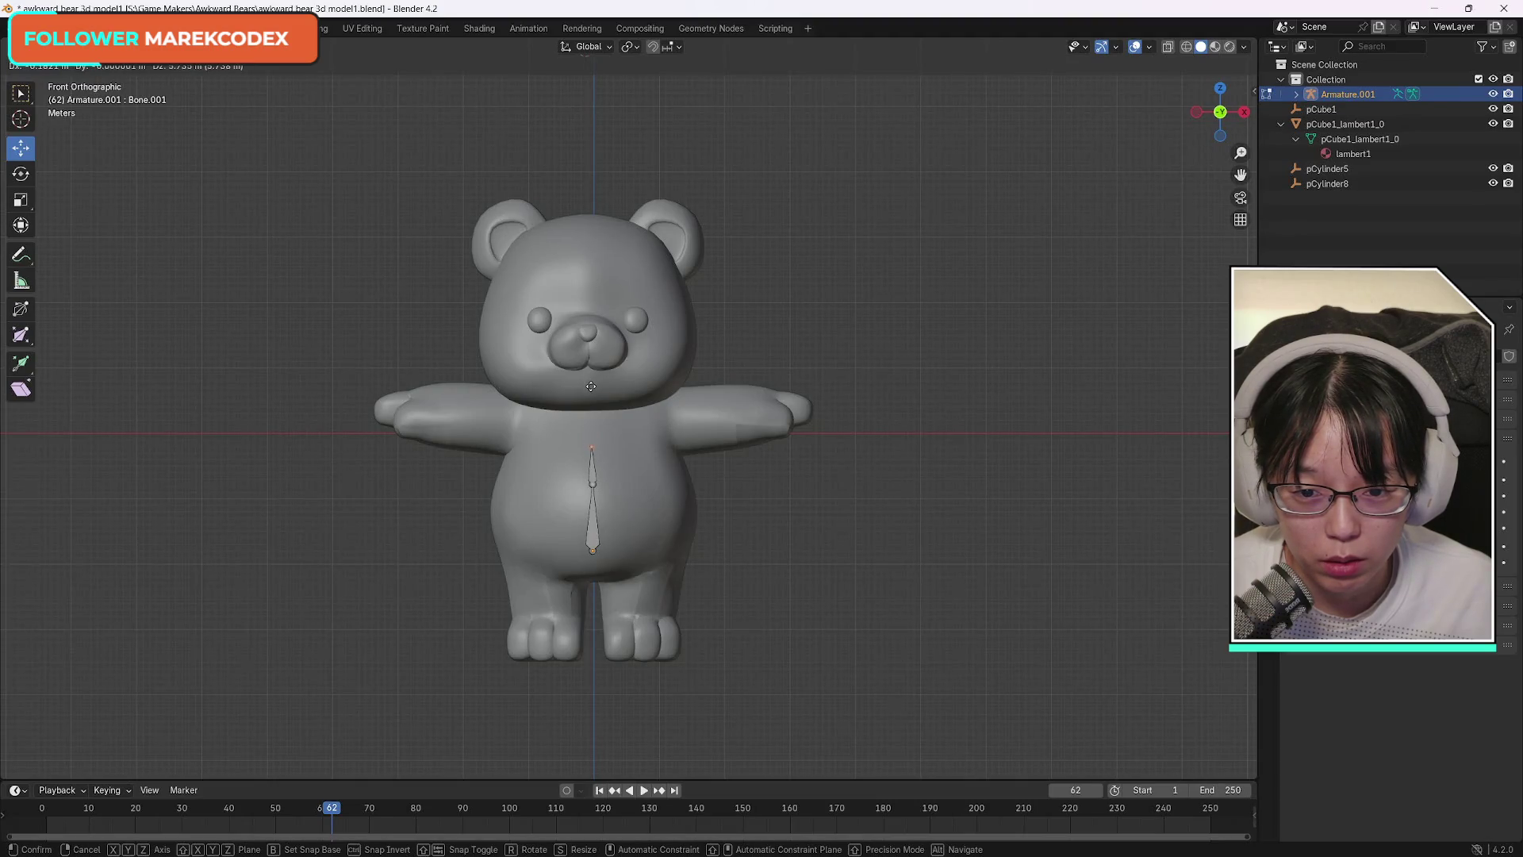
click(592, 387)
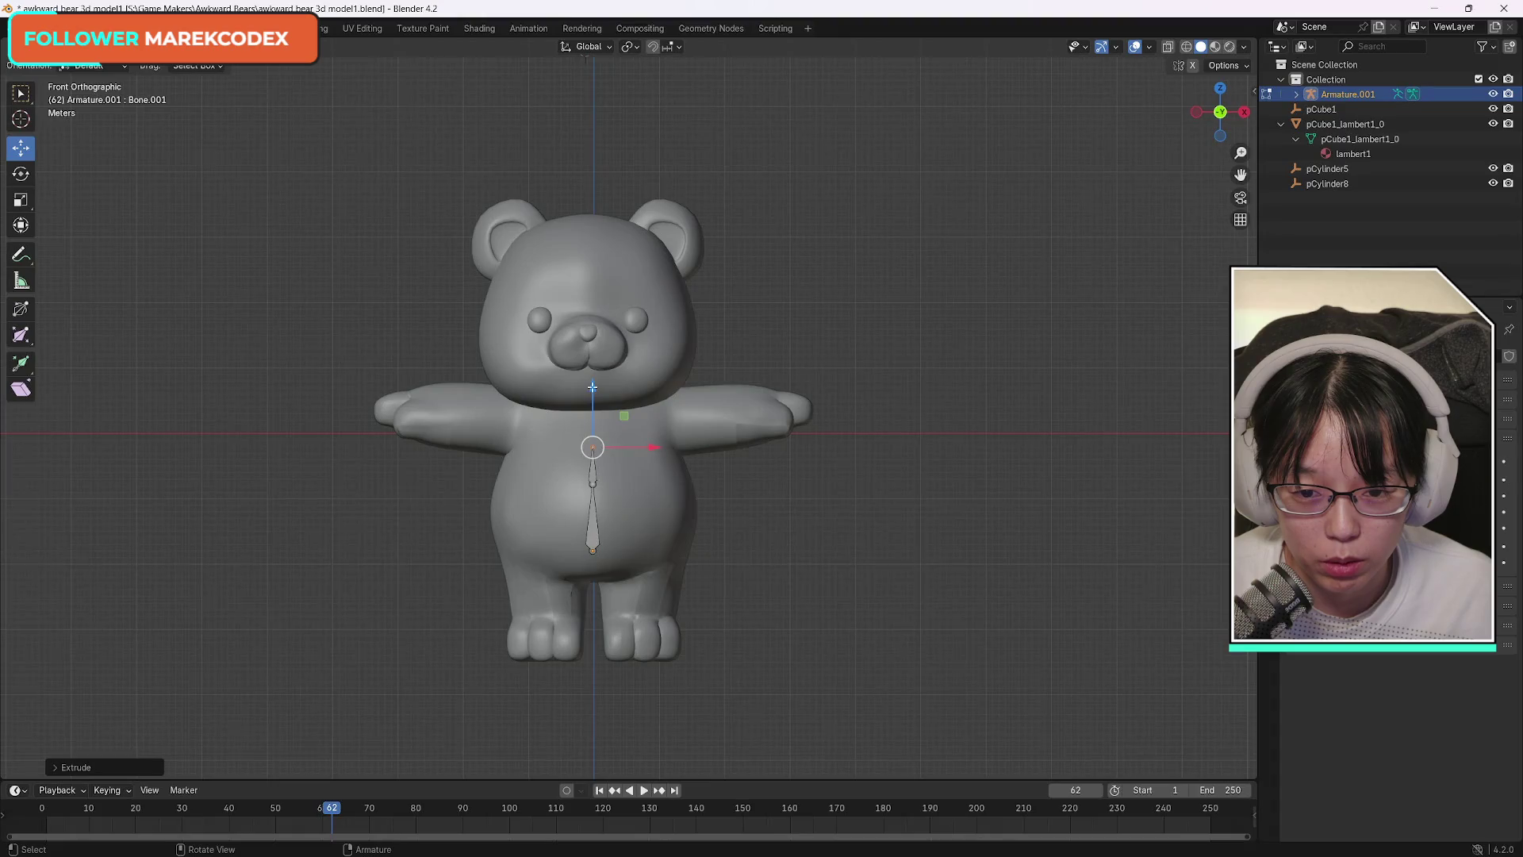
key(e)
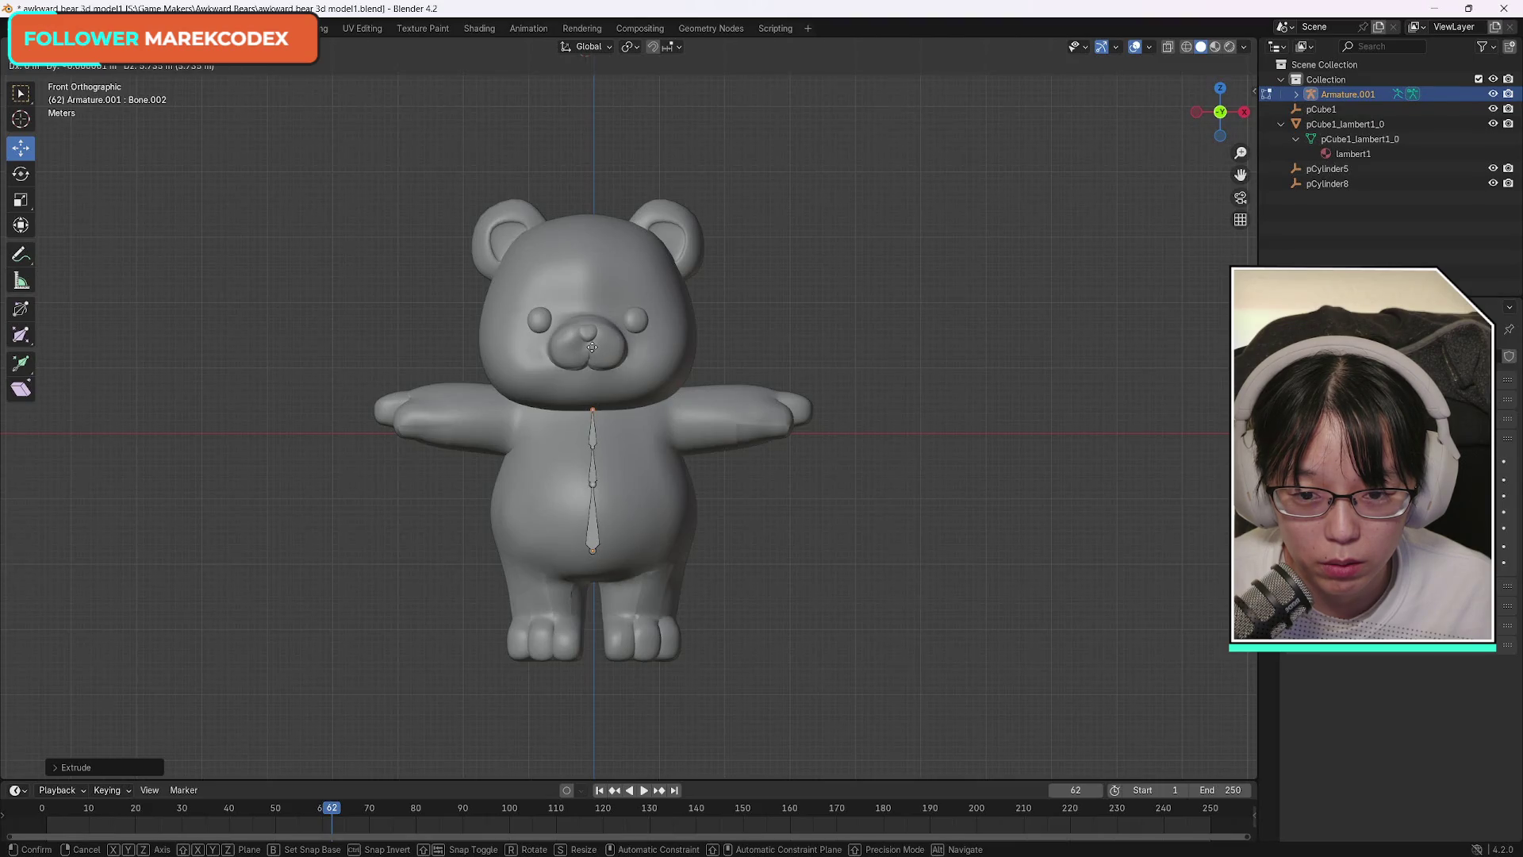
click(592, 347)
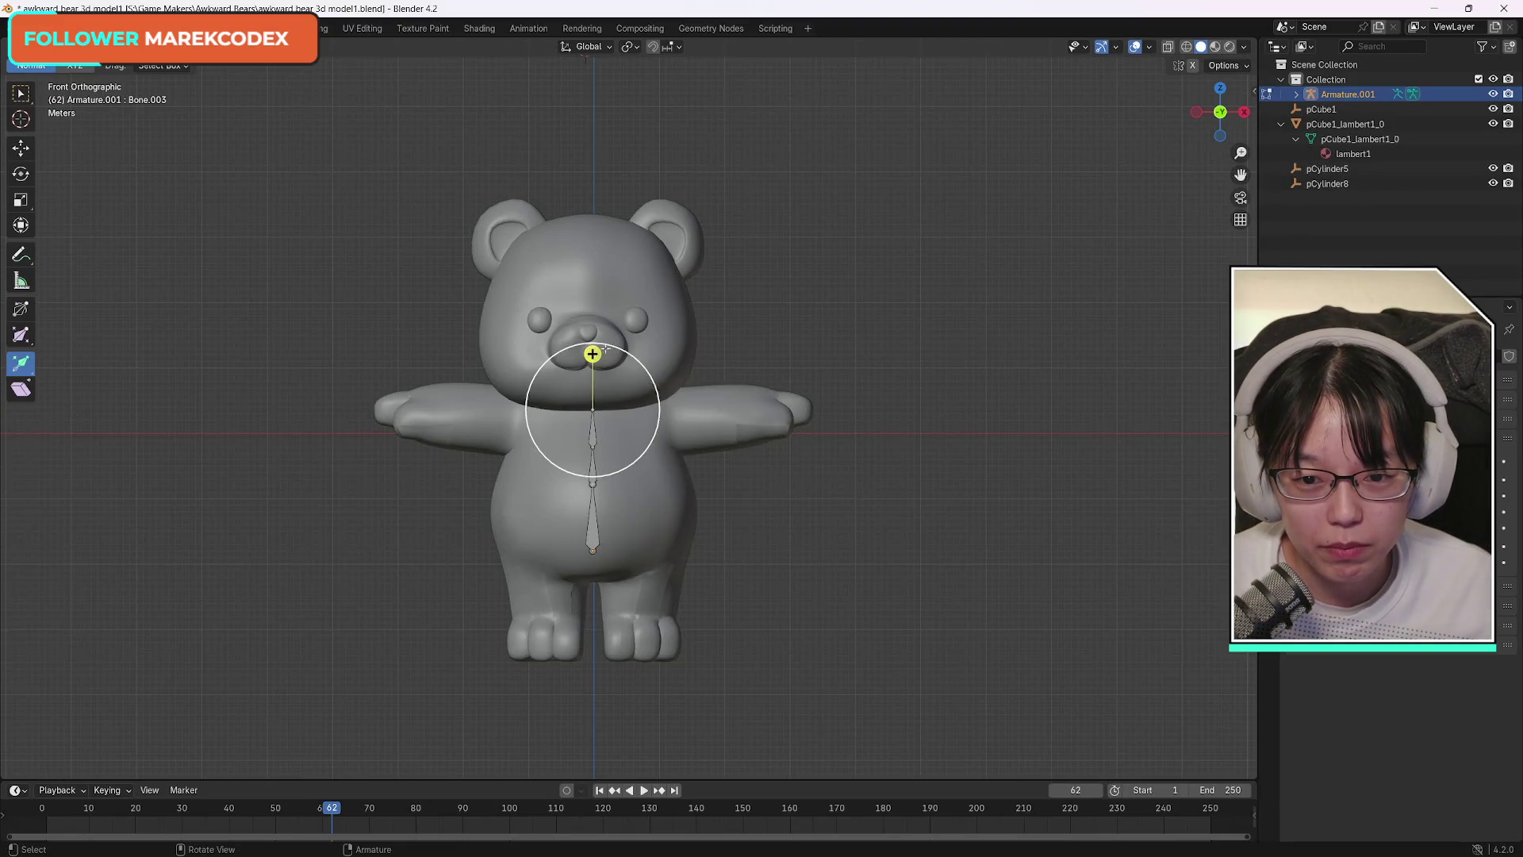
drag(592, 354, 592, 409)
Undo the stray extrusion, add a neck bone, and try a shoulder bone before undoing it.
key(ctrl+z)
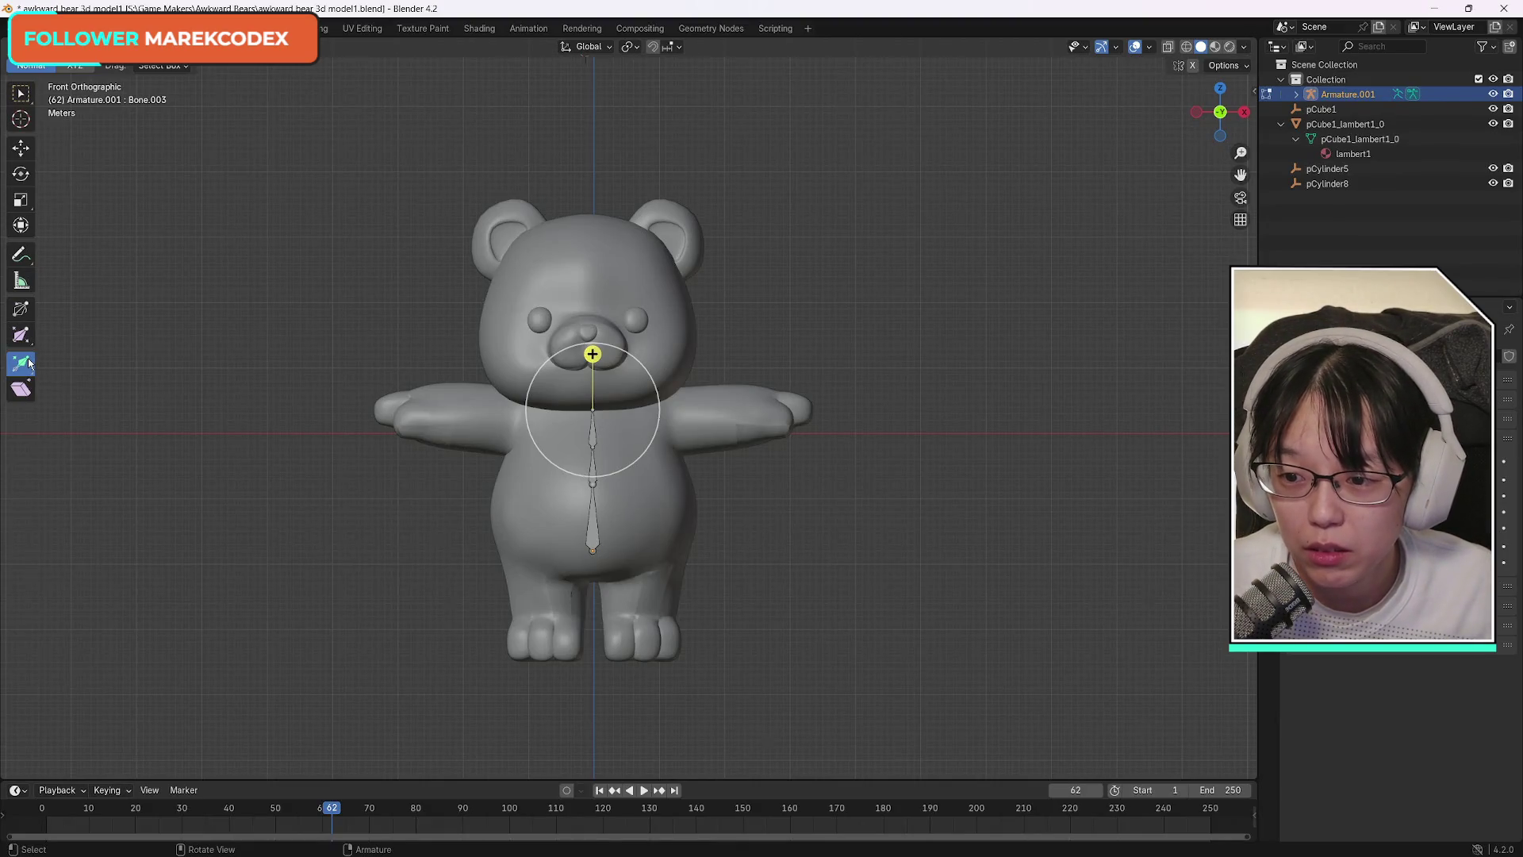
key(e)
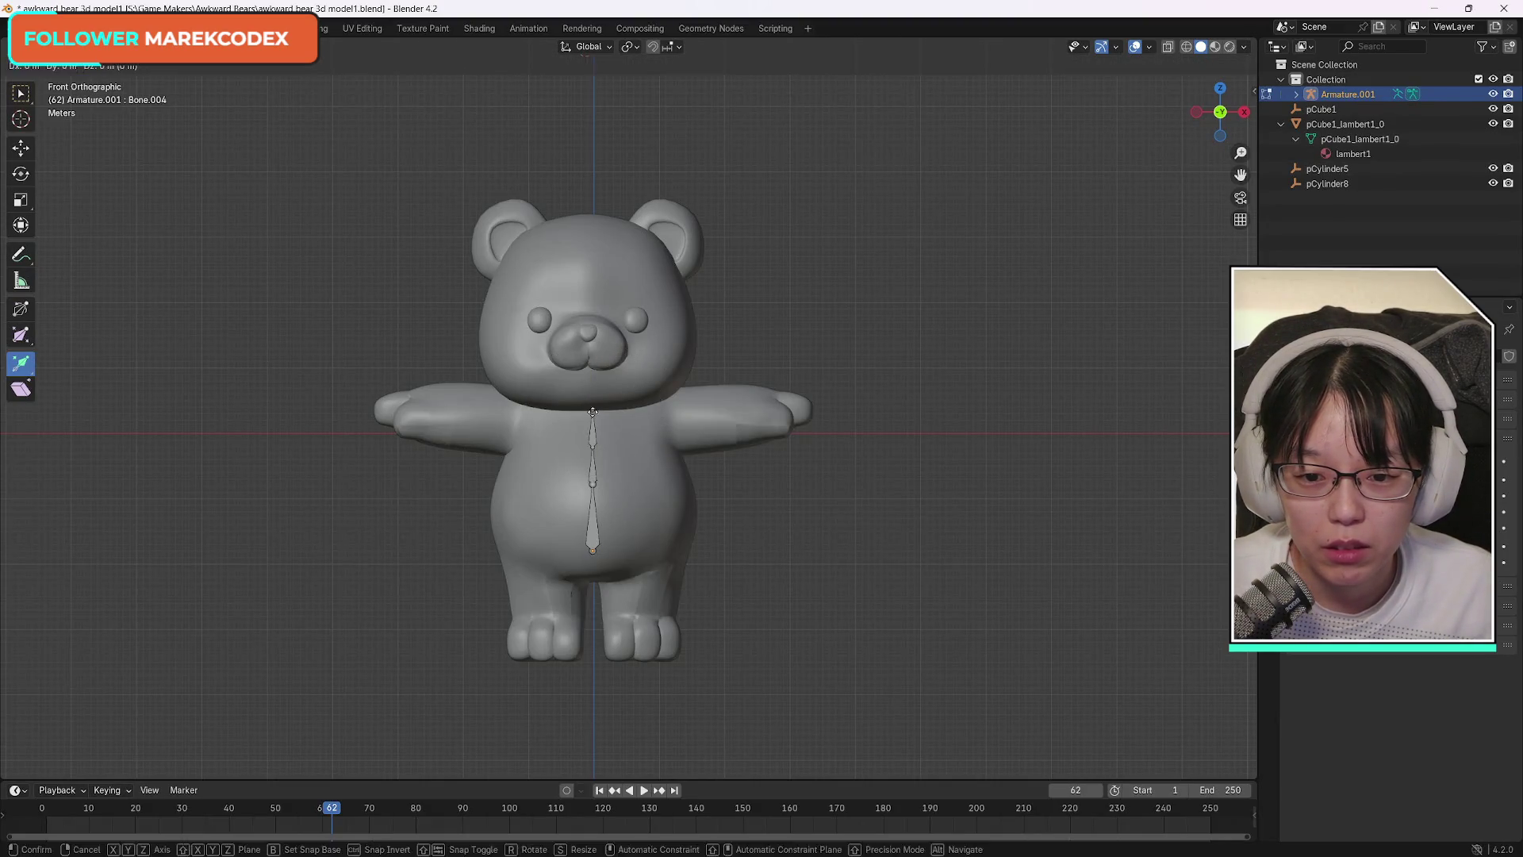
click(592, 409)
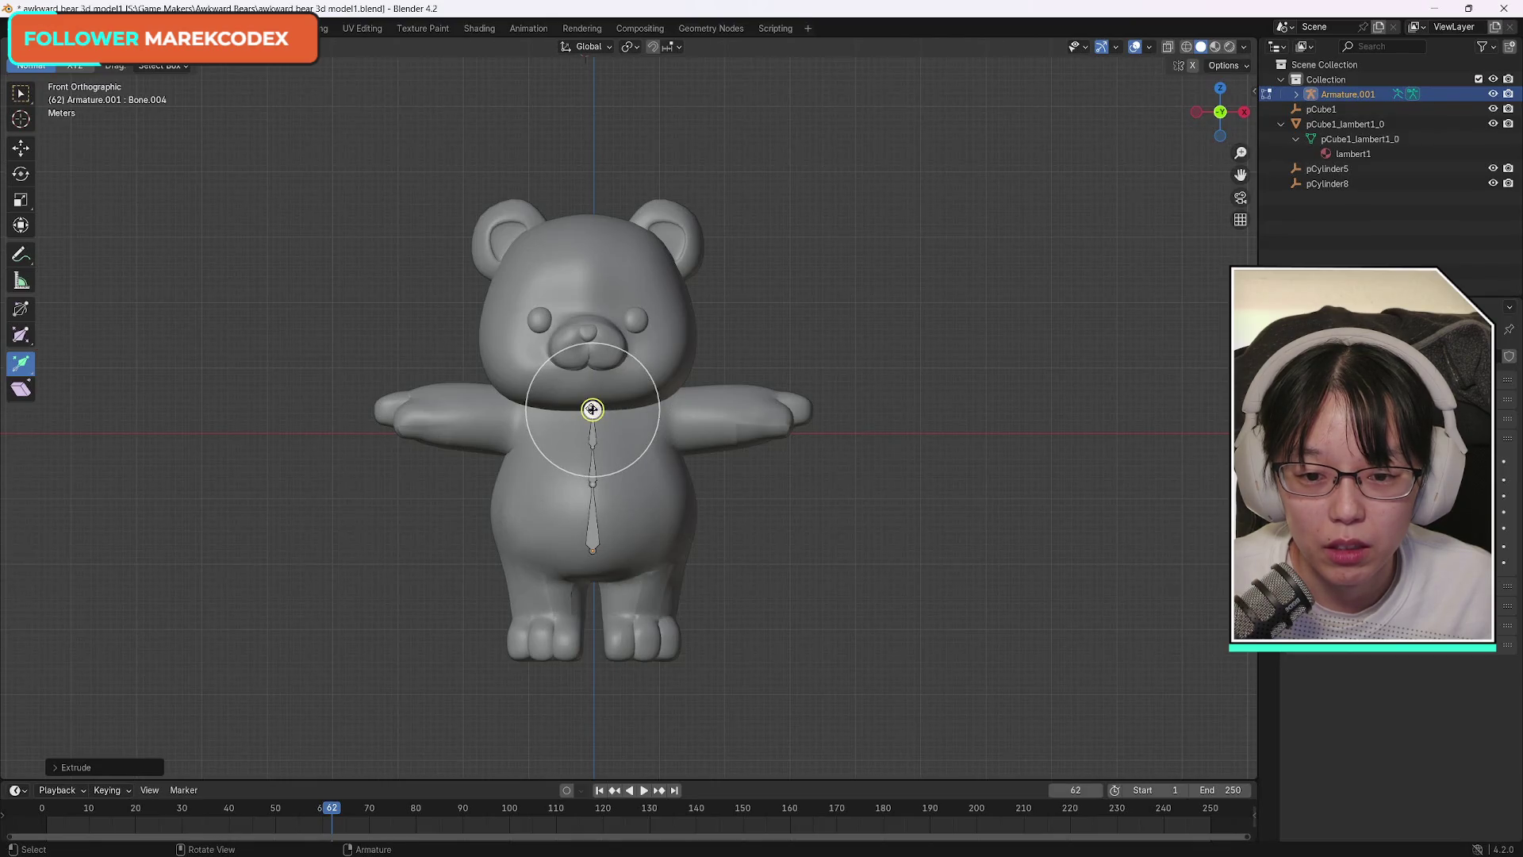
key(e)
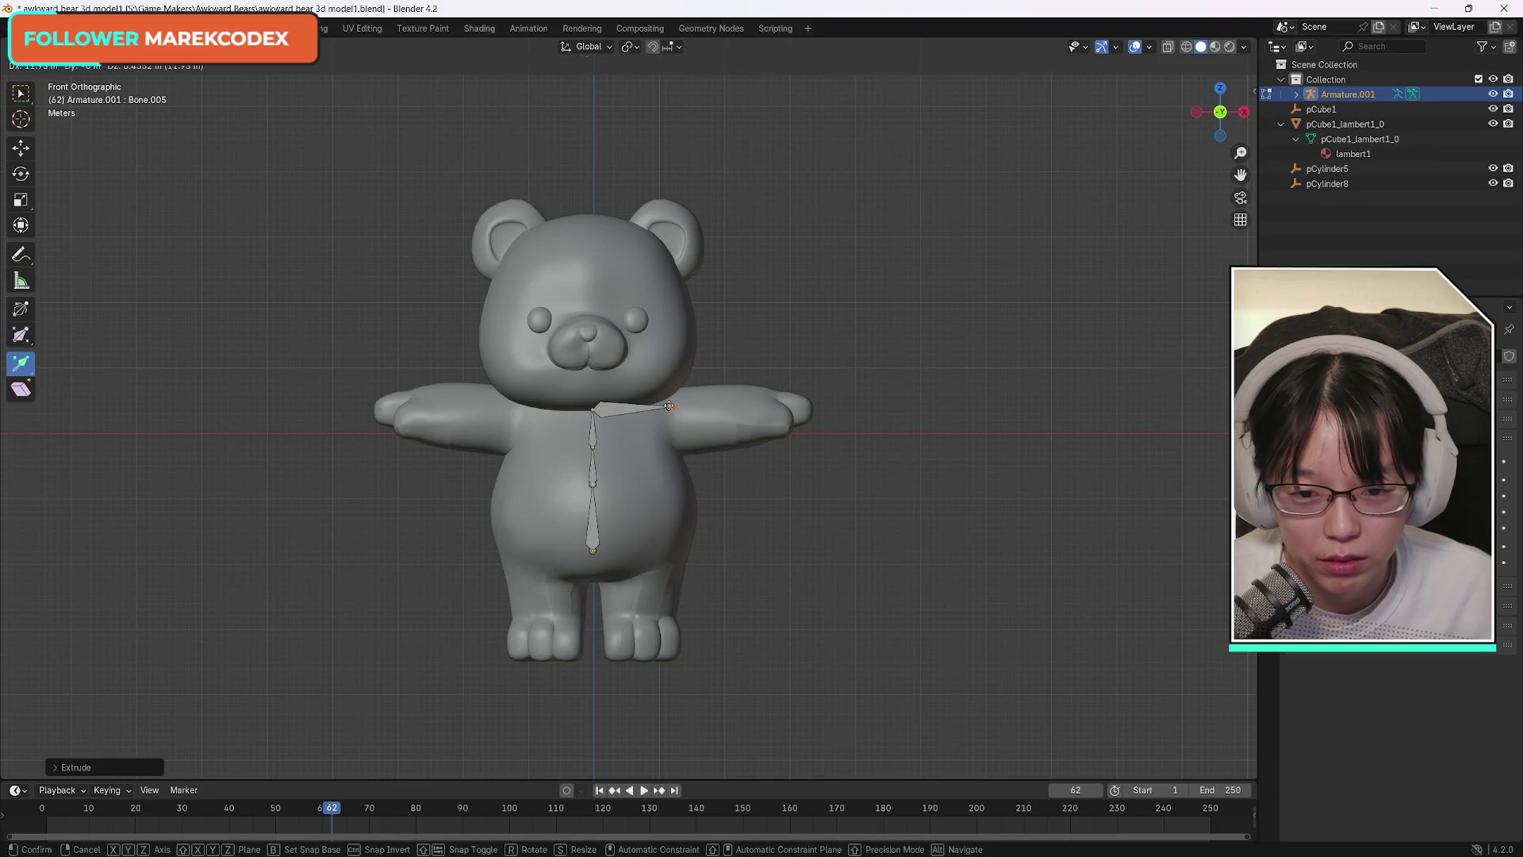
click(667, 404)
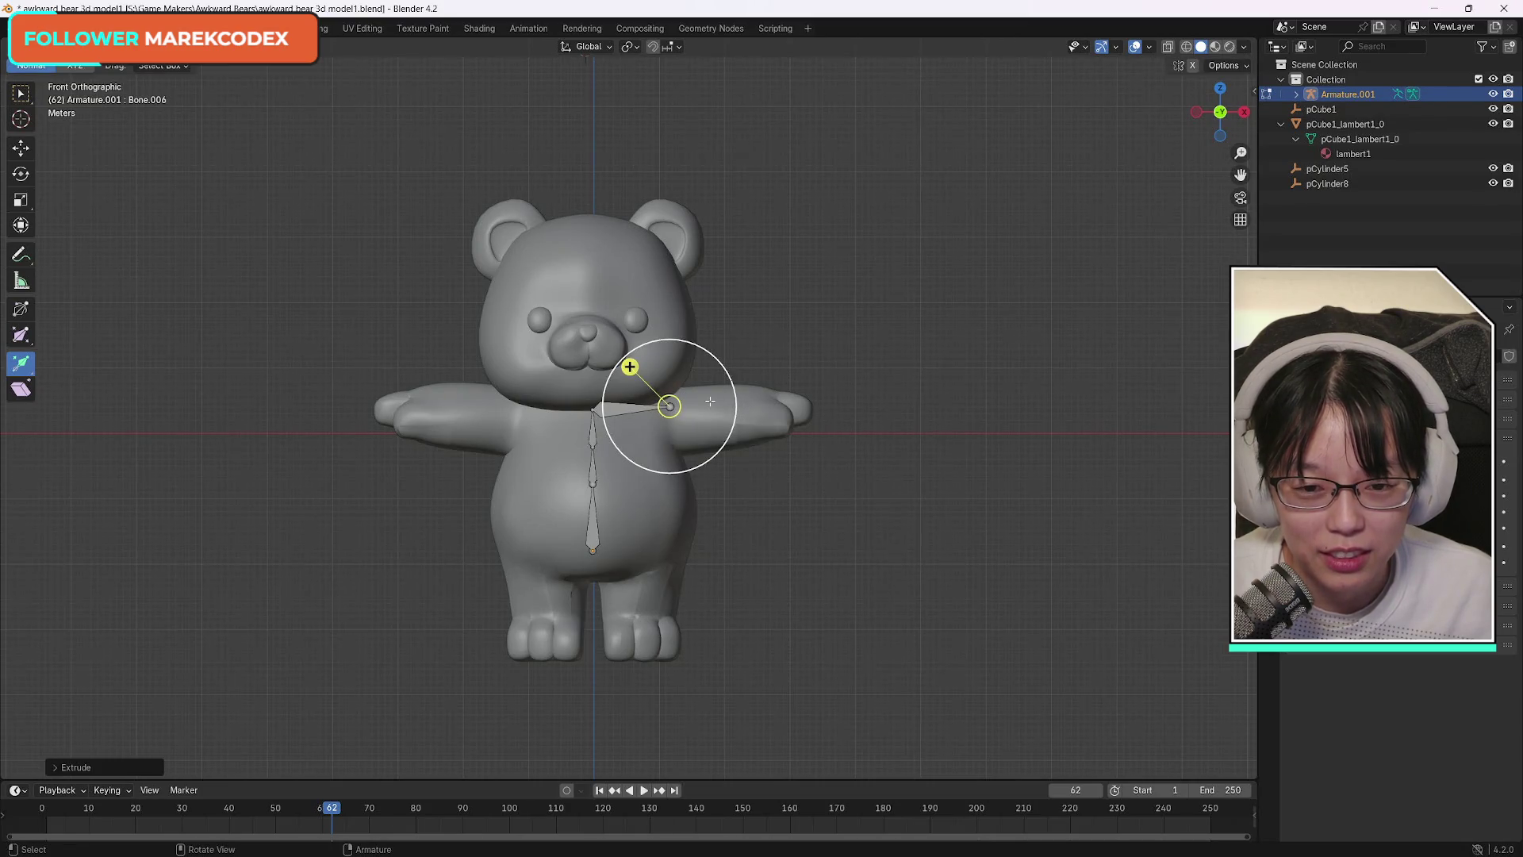
key(ctrl+z)
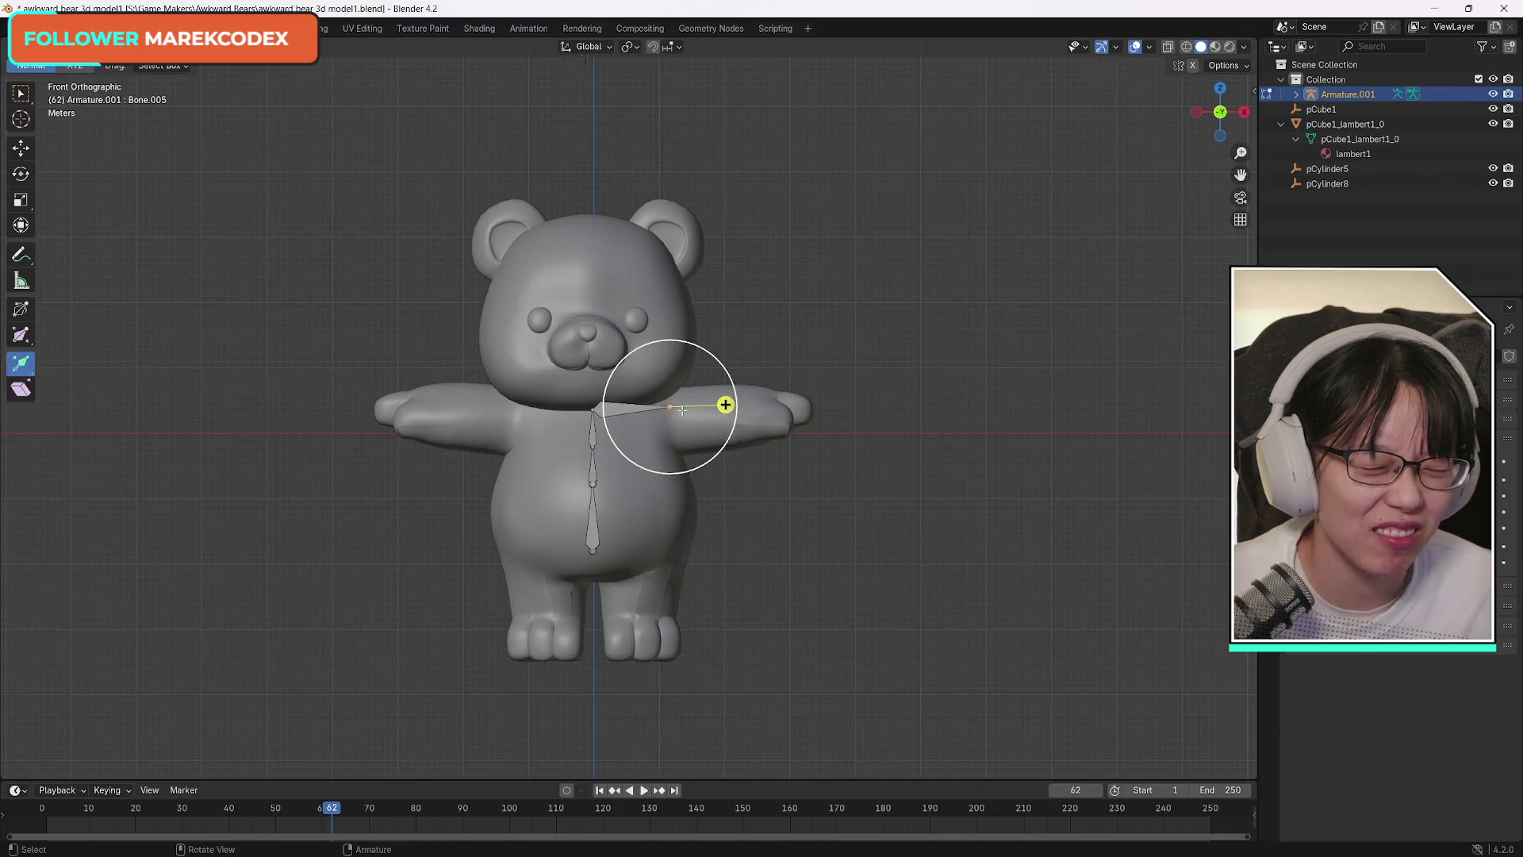
Pull a bone out along the bear's arm, redoing a bad one, then select the arm-tip joint.
drag(725, 405, 671, 463)
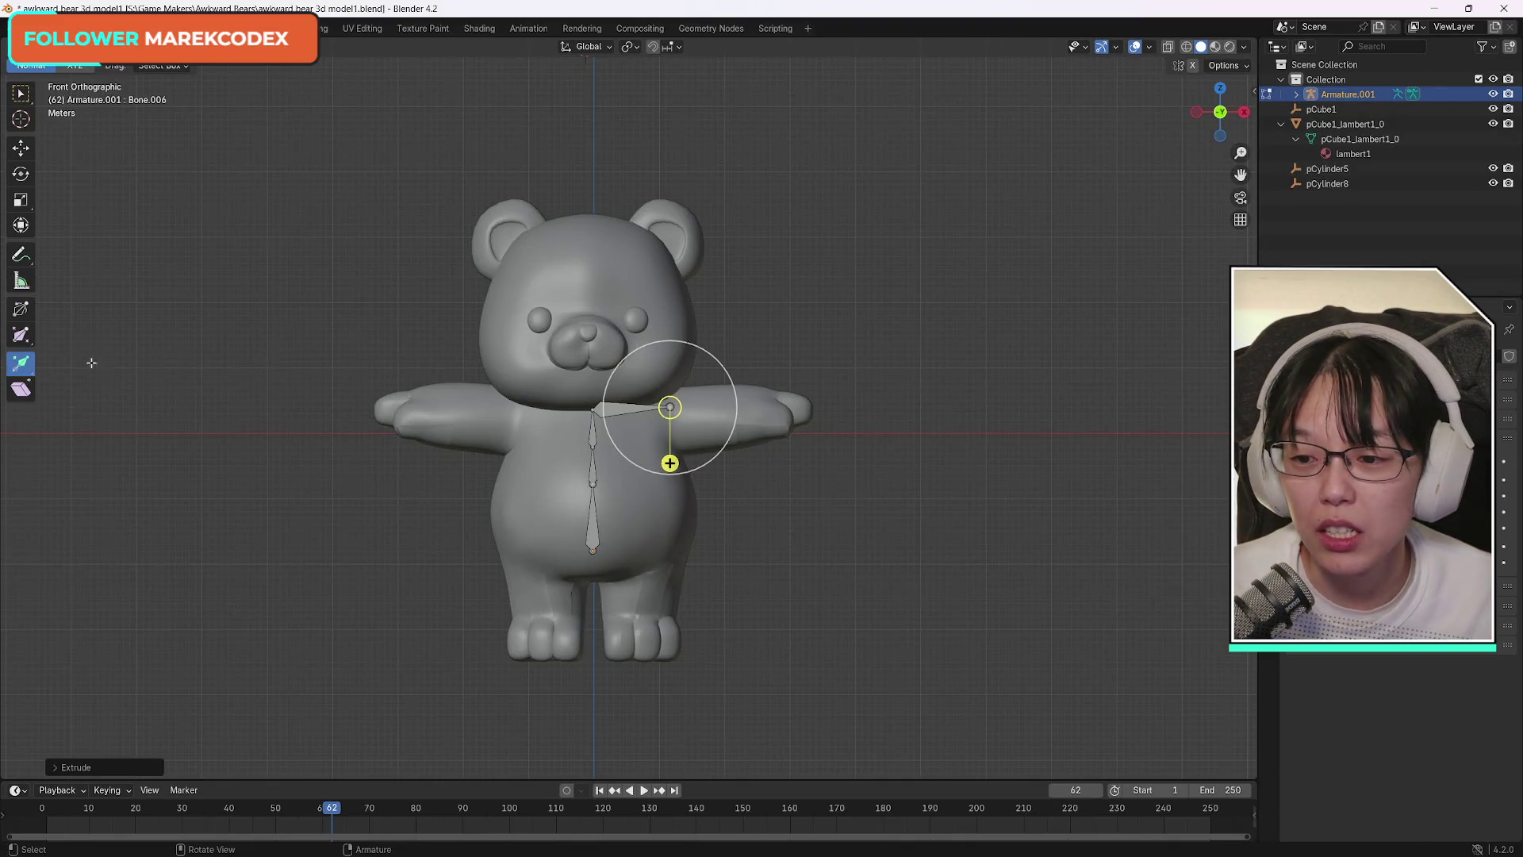
key(ctrl+z)
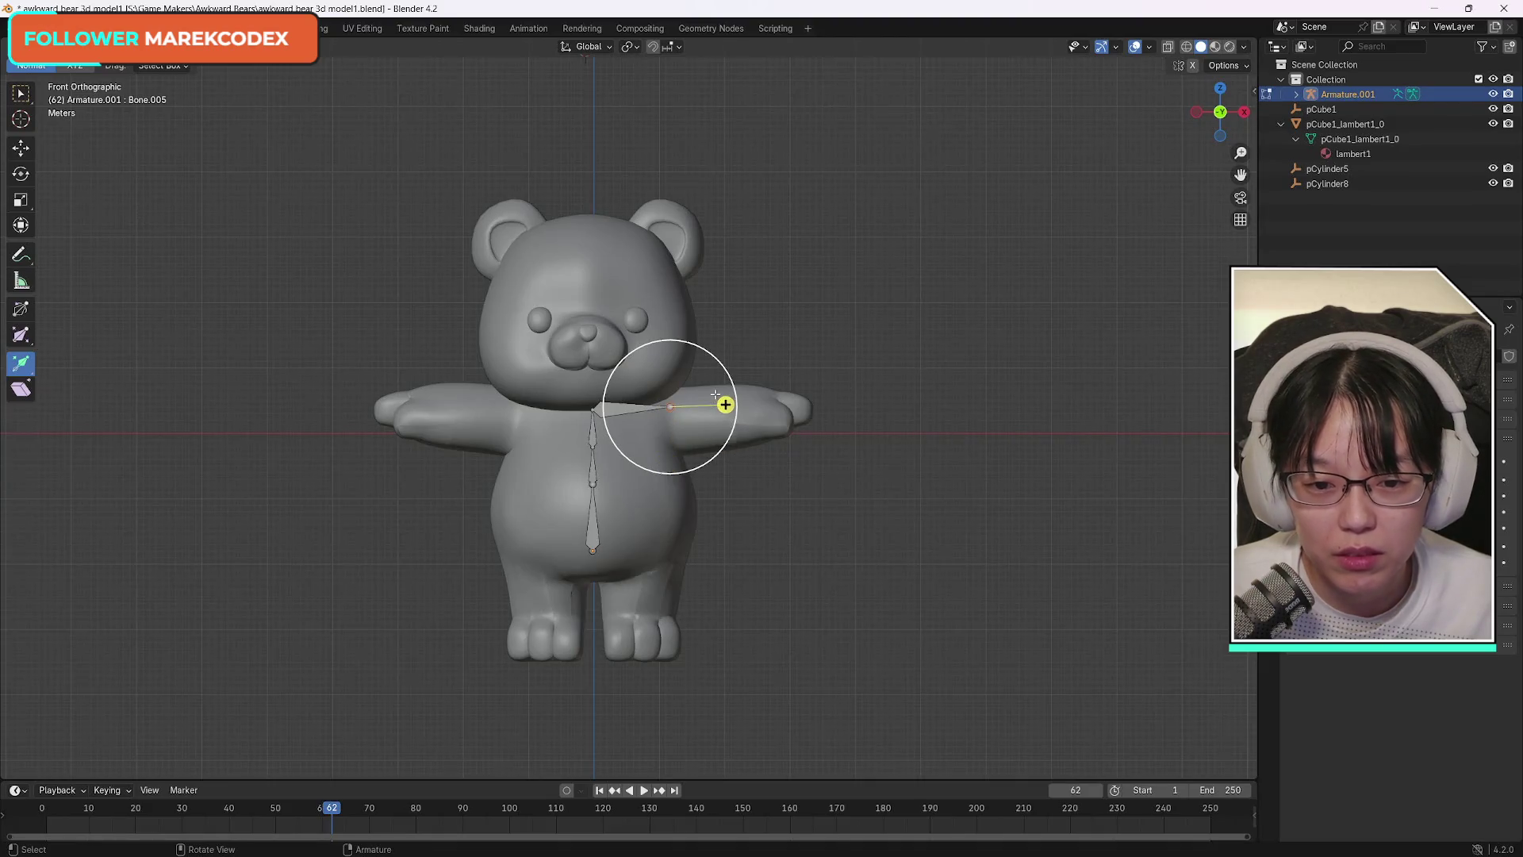
drag(725, 405, 782, 406)
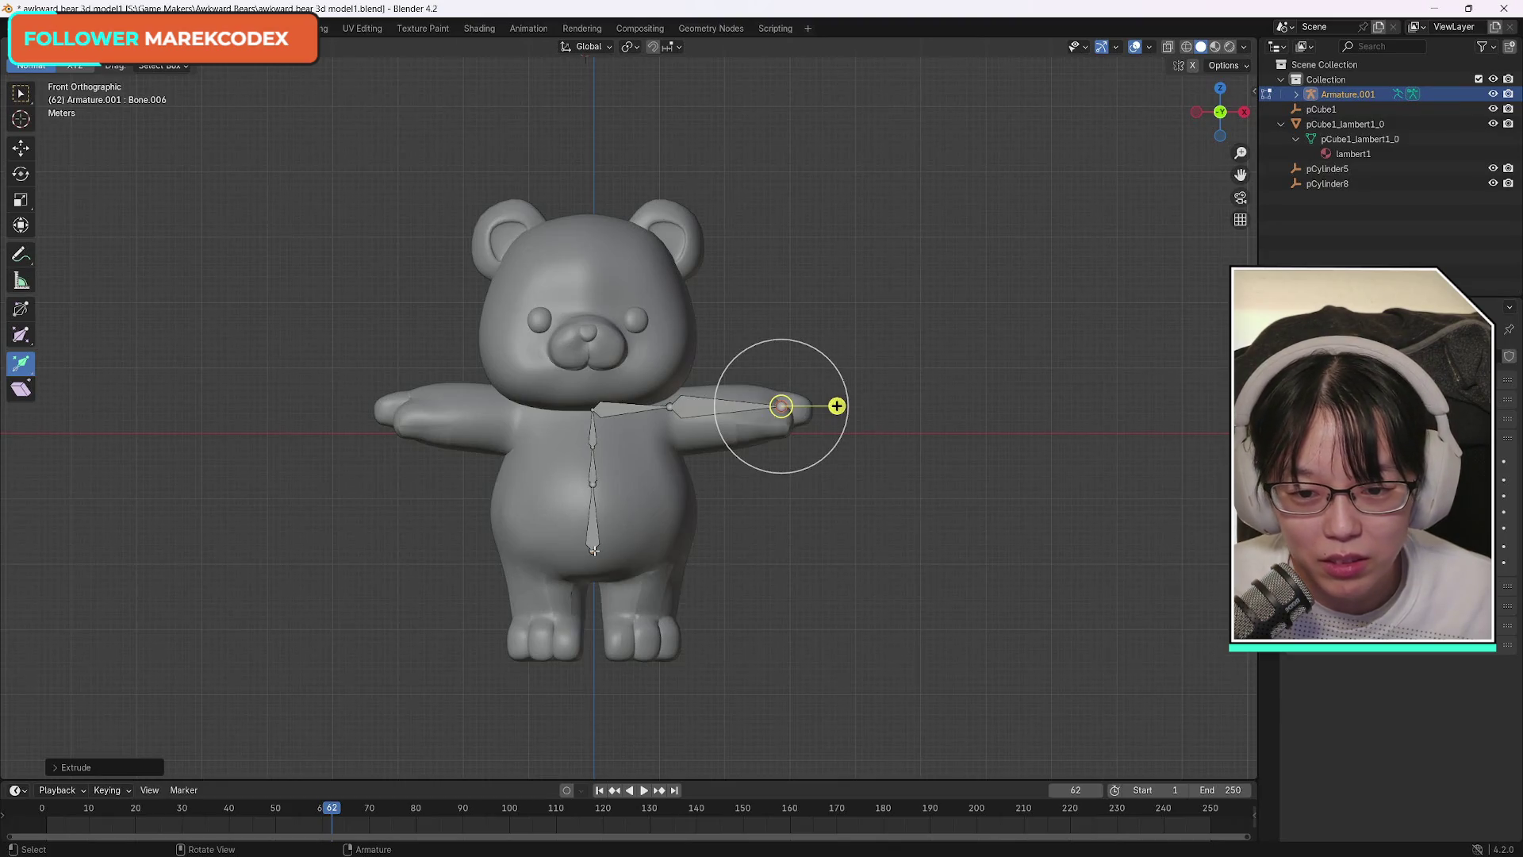
key(e)
right_click(607, 559)
key(w)
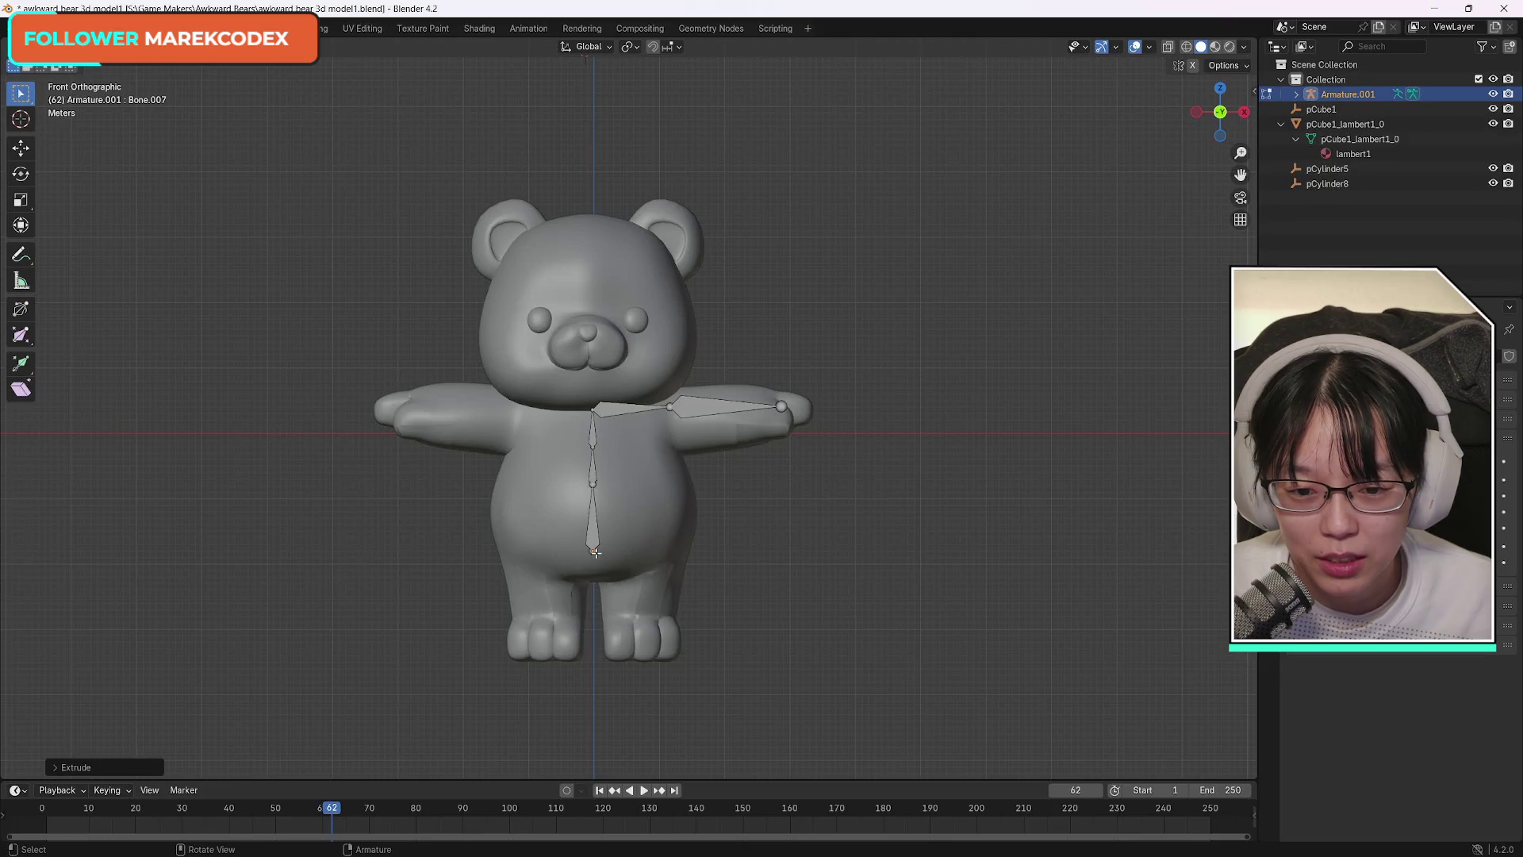
click(596, 551)
Extrude the spine chain down into the bear's lower belly, undoing misplaced bones.
key(e)
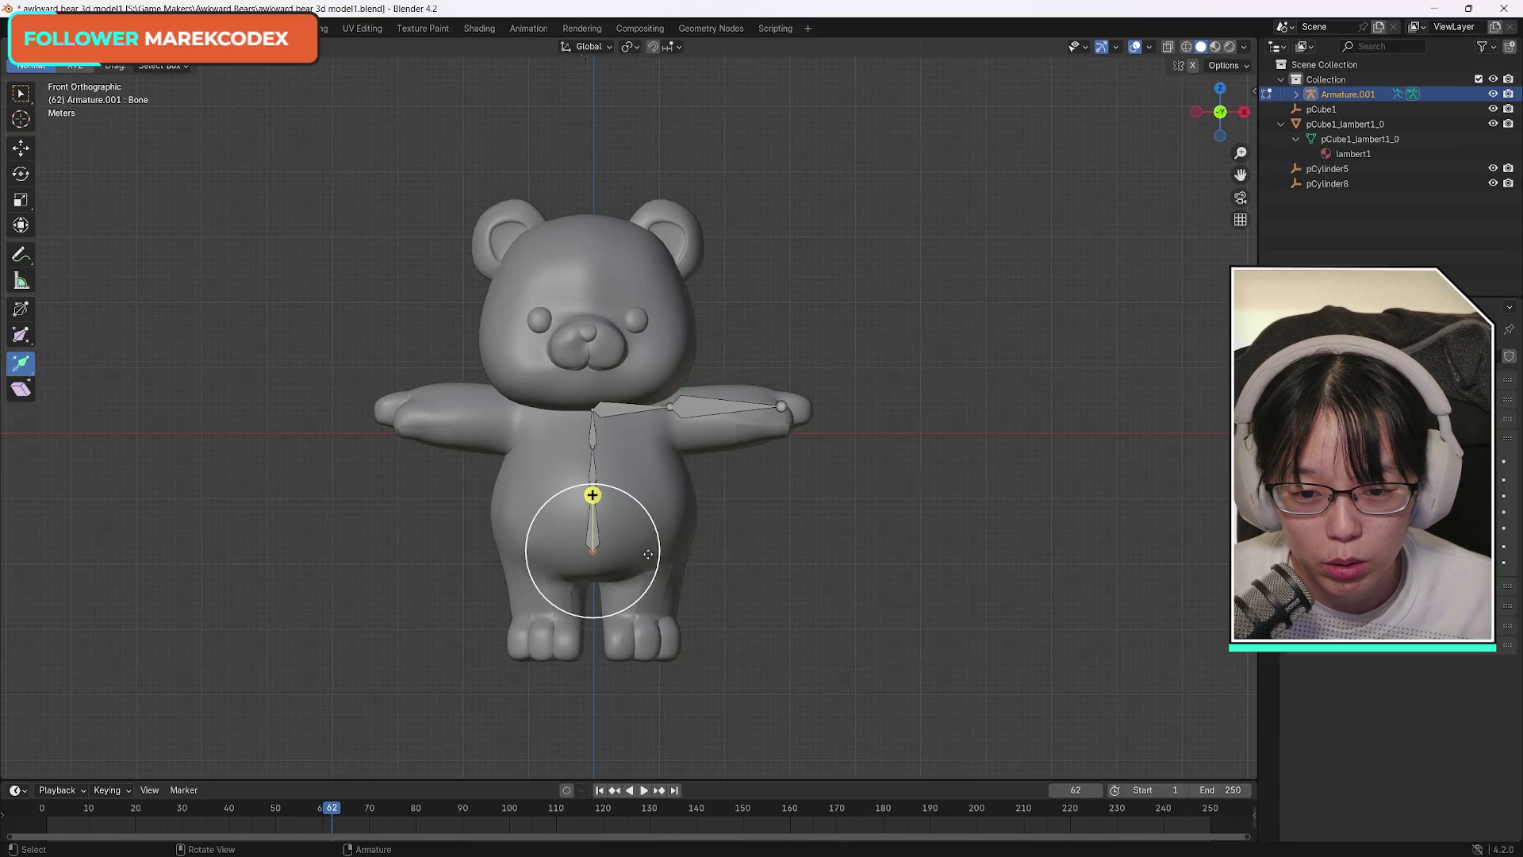
key(KP_Divide)
key(KP_Divide)
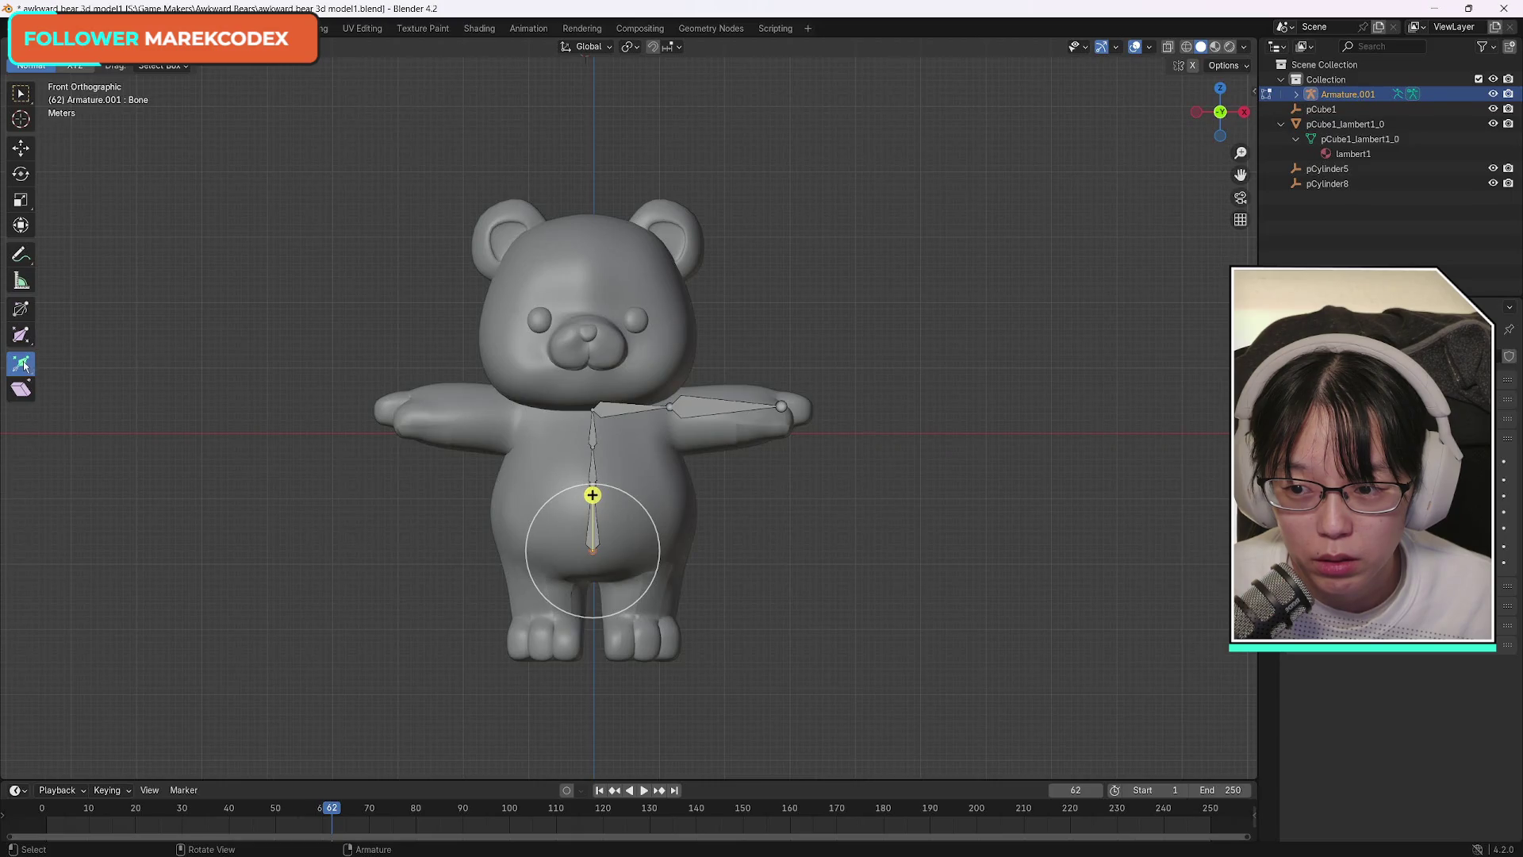
key(e)
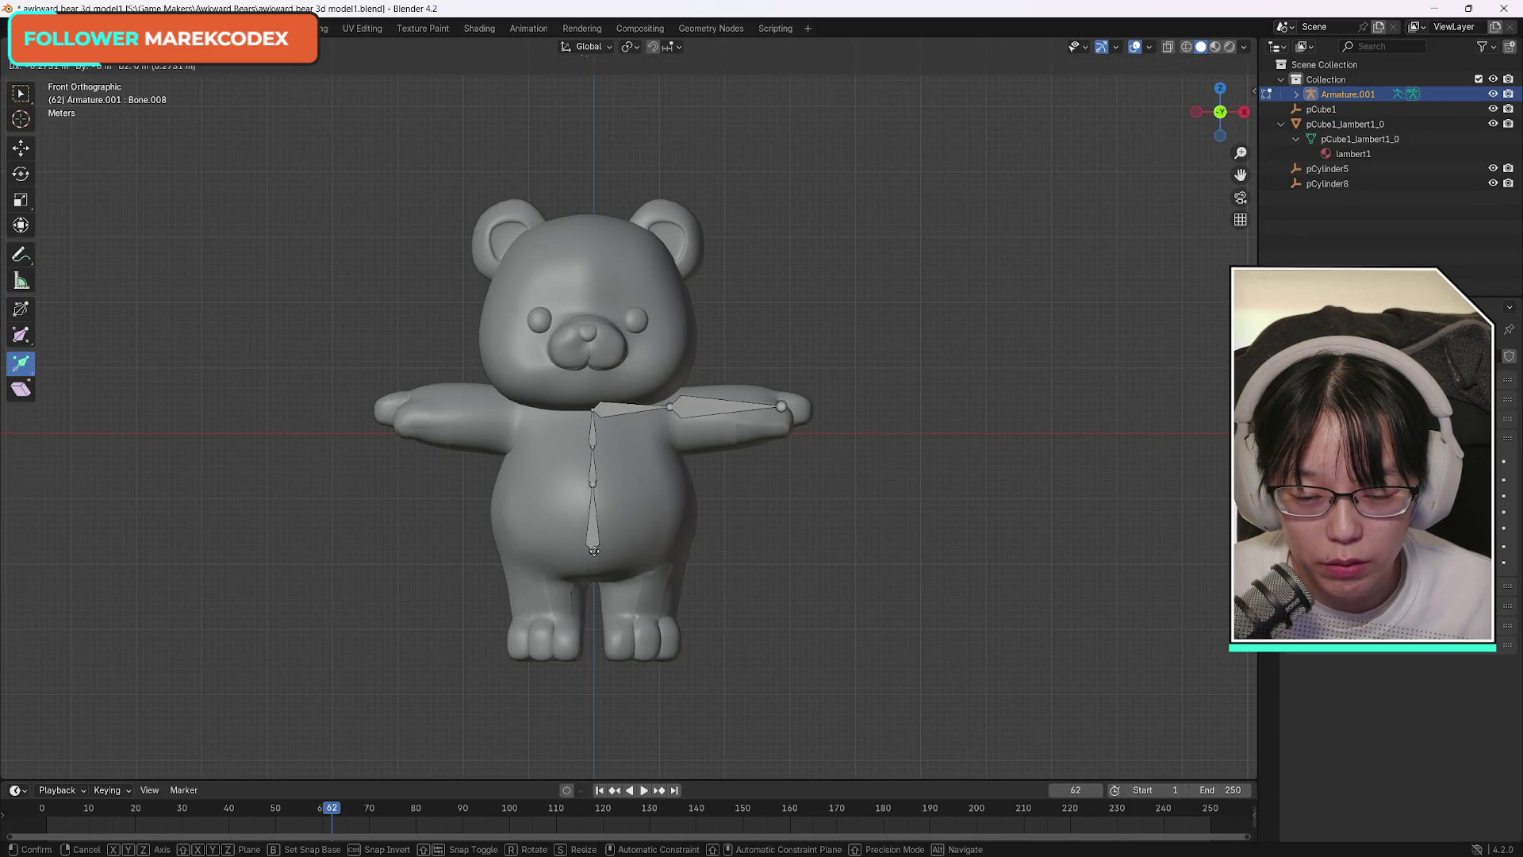
click(593, 551)
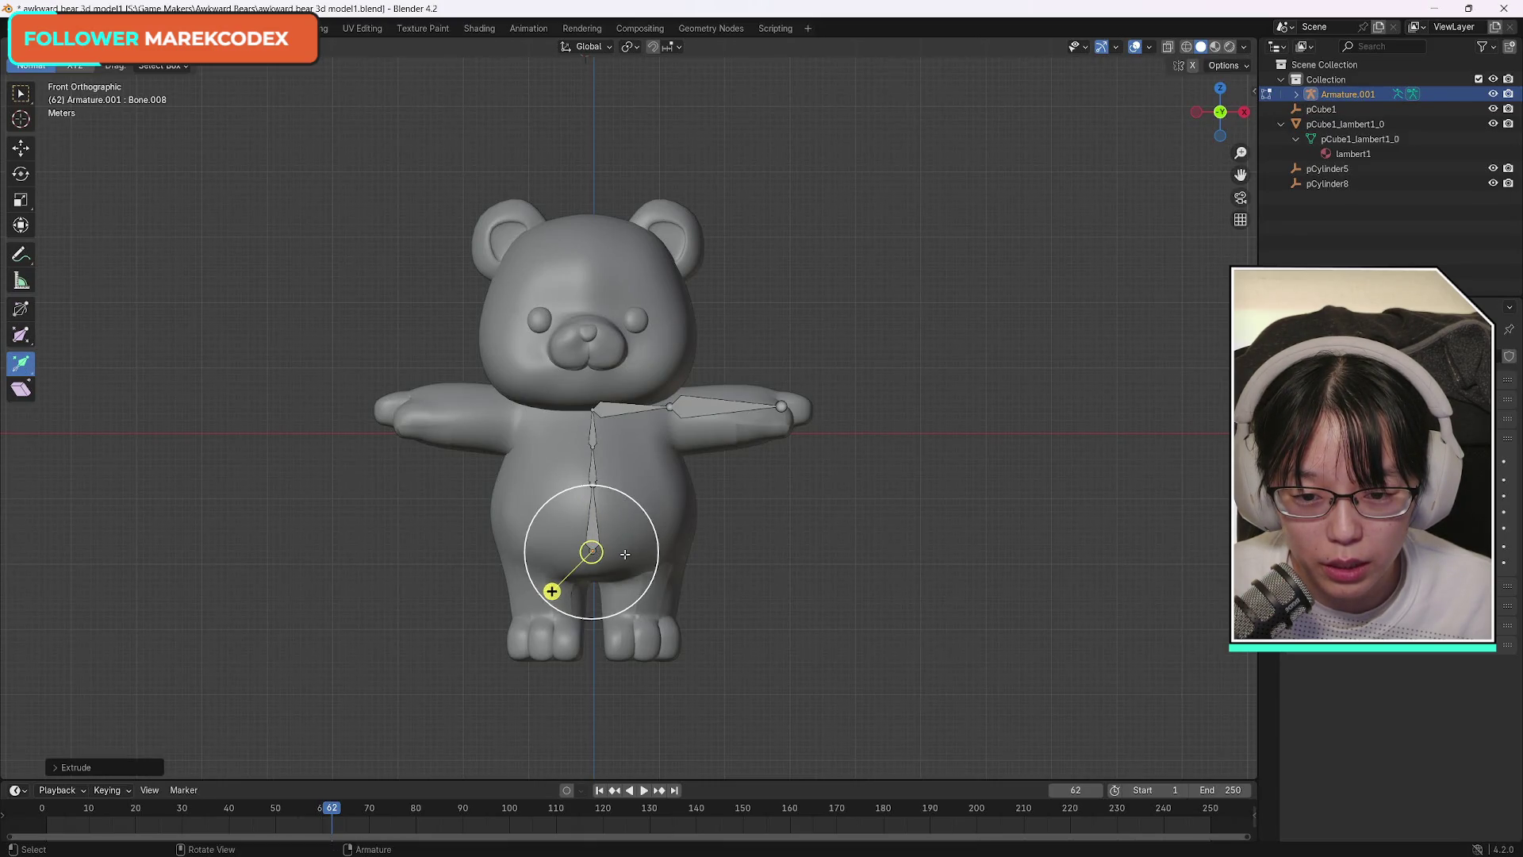
click(551, 592)
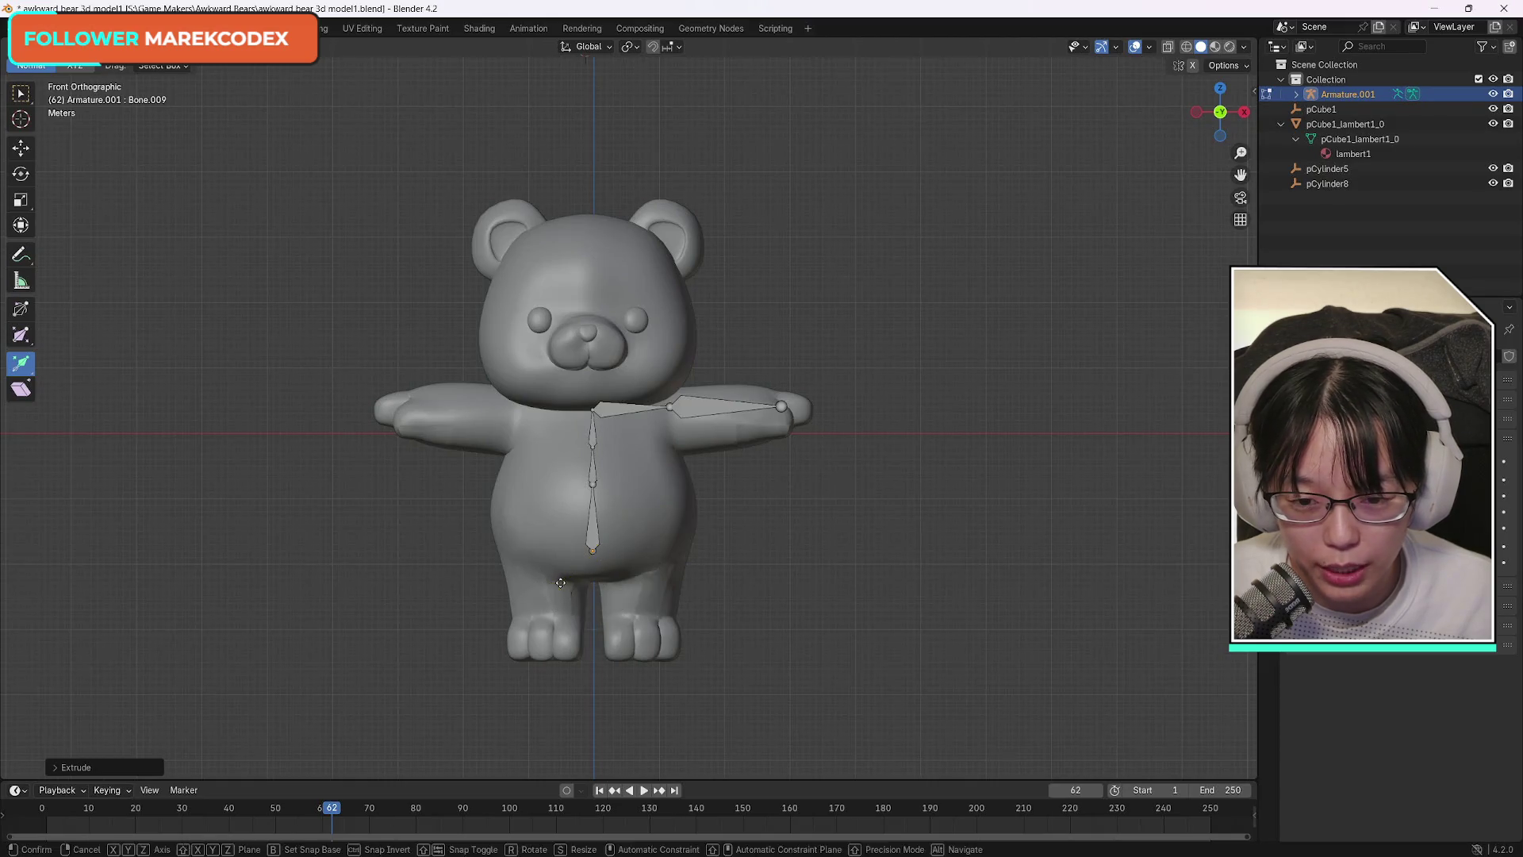
click(551, 591)
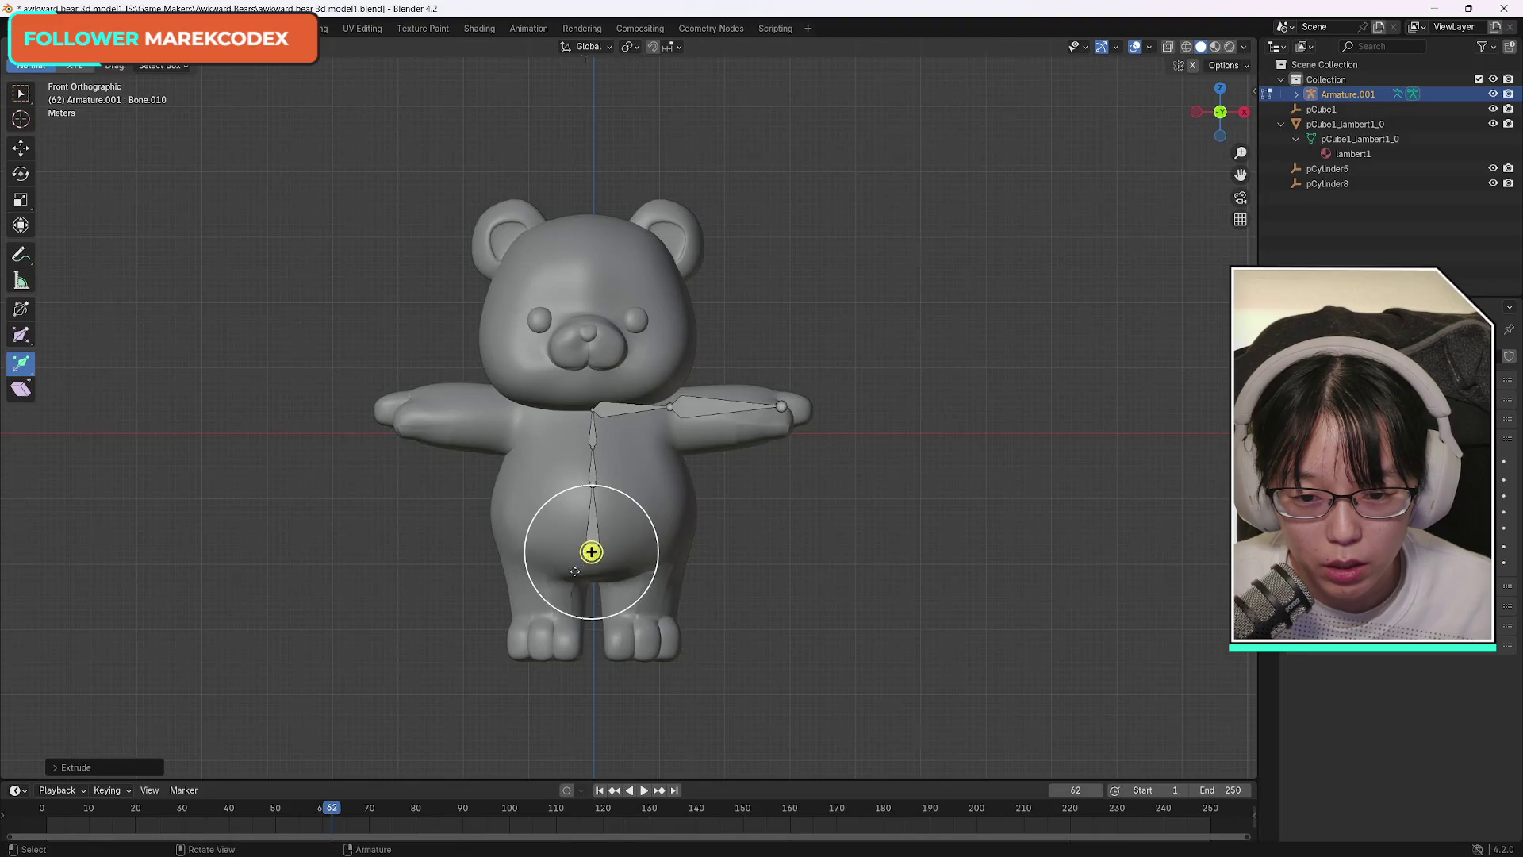
key(ctrl+z)
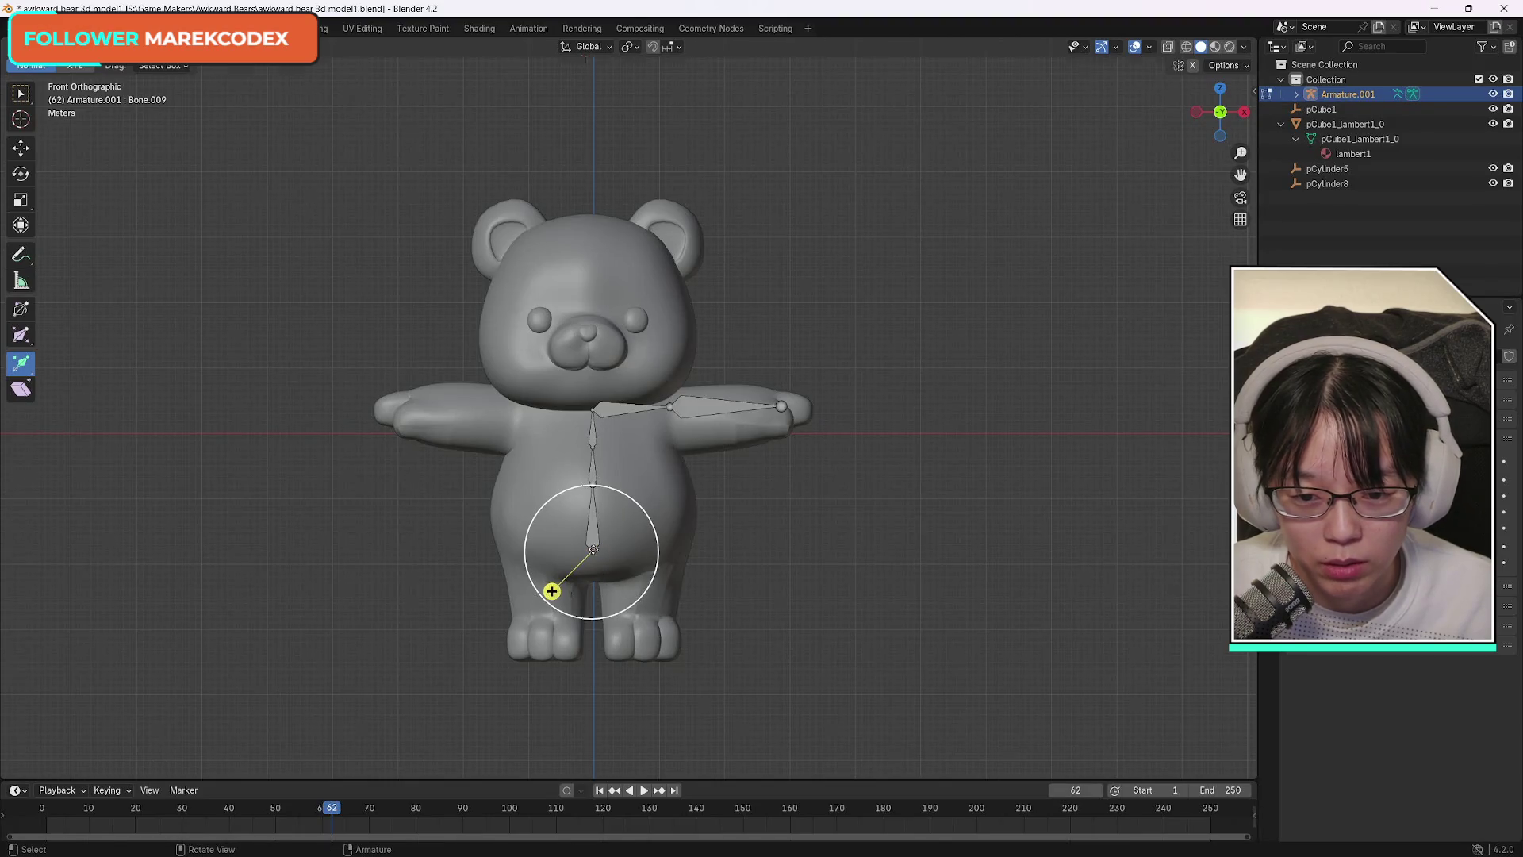
click(551, 591)
click(553, 554)
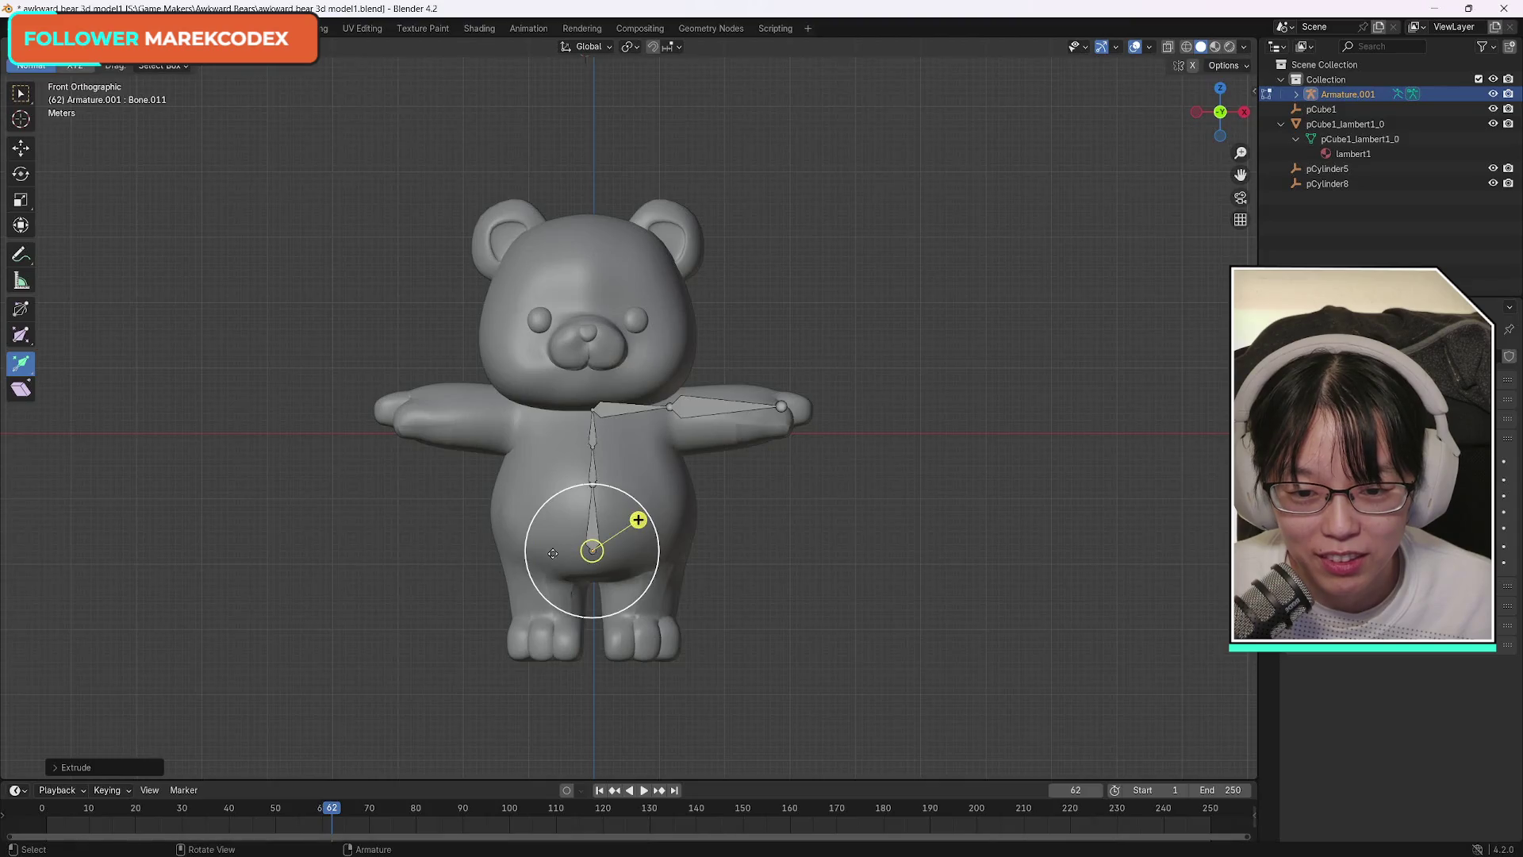
key(ctrl+z)
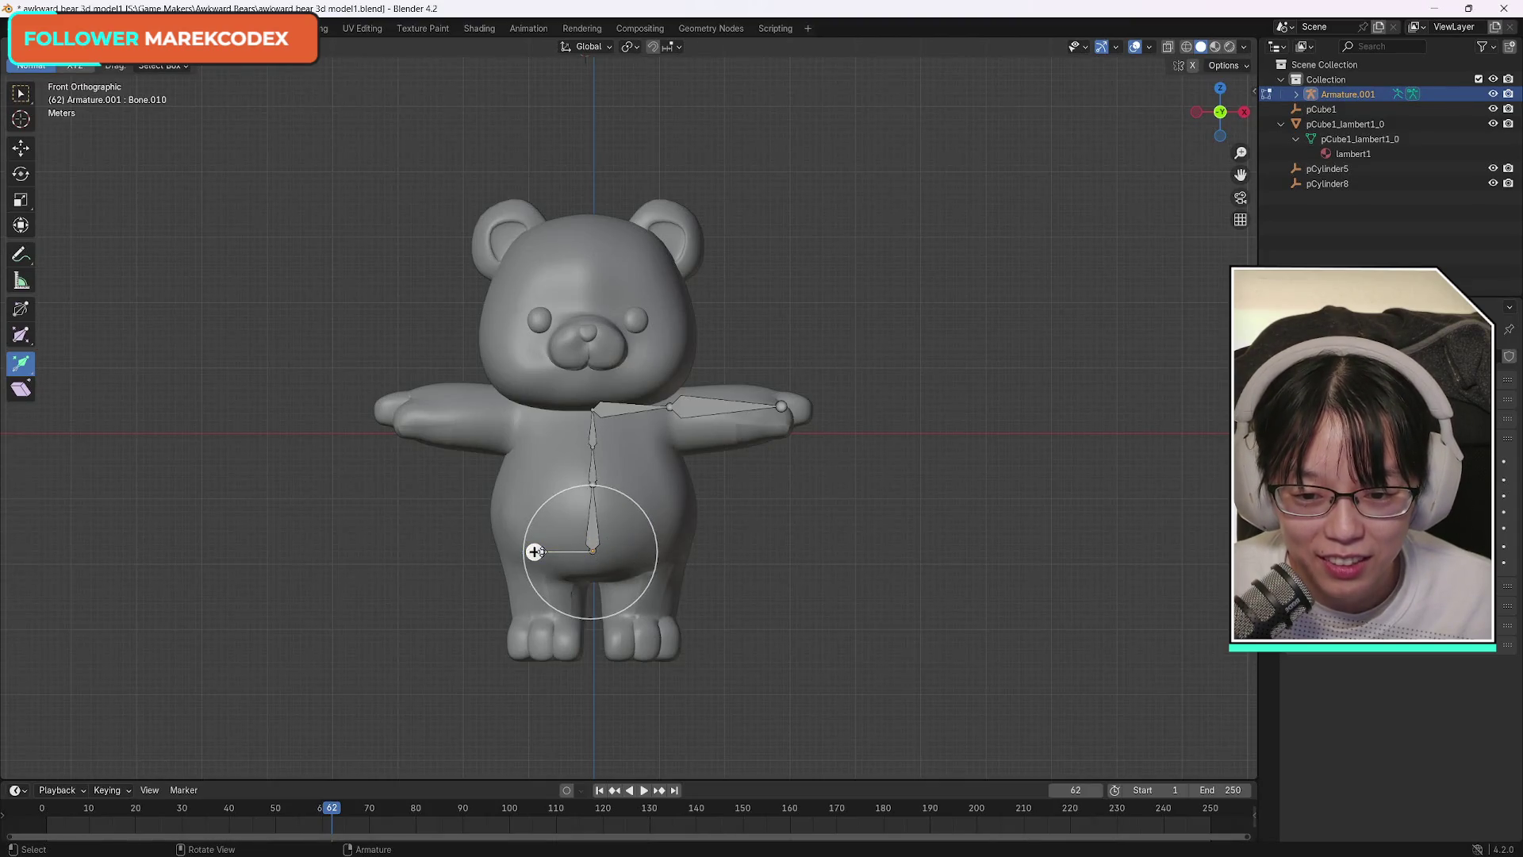
Extrude a hip bone branching sideways from the spine's end.
click(534, 550)
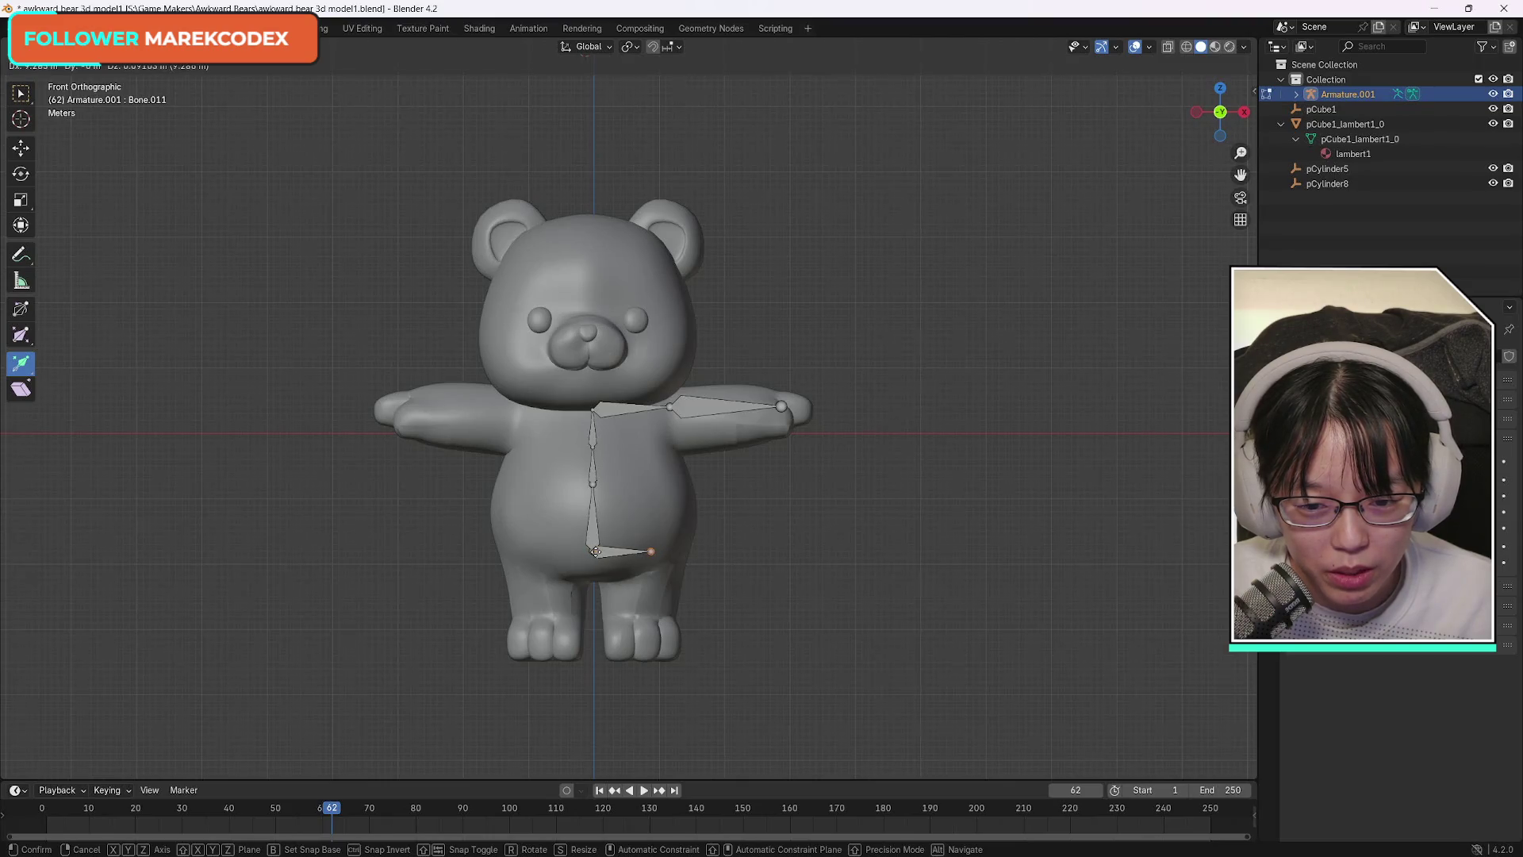
click(597, 550)
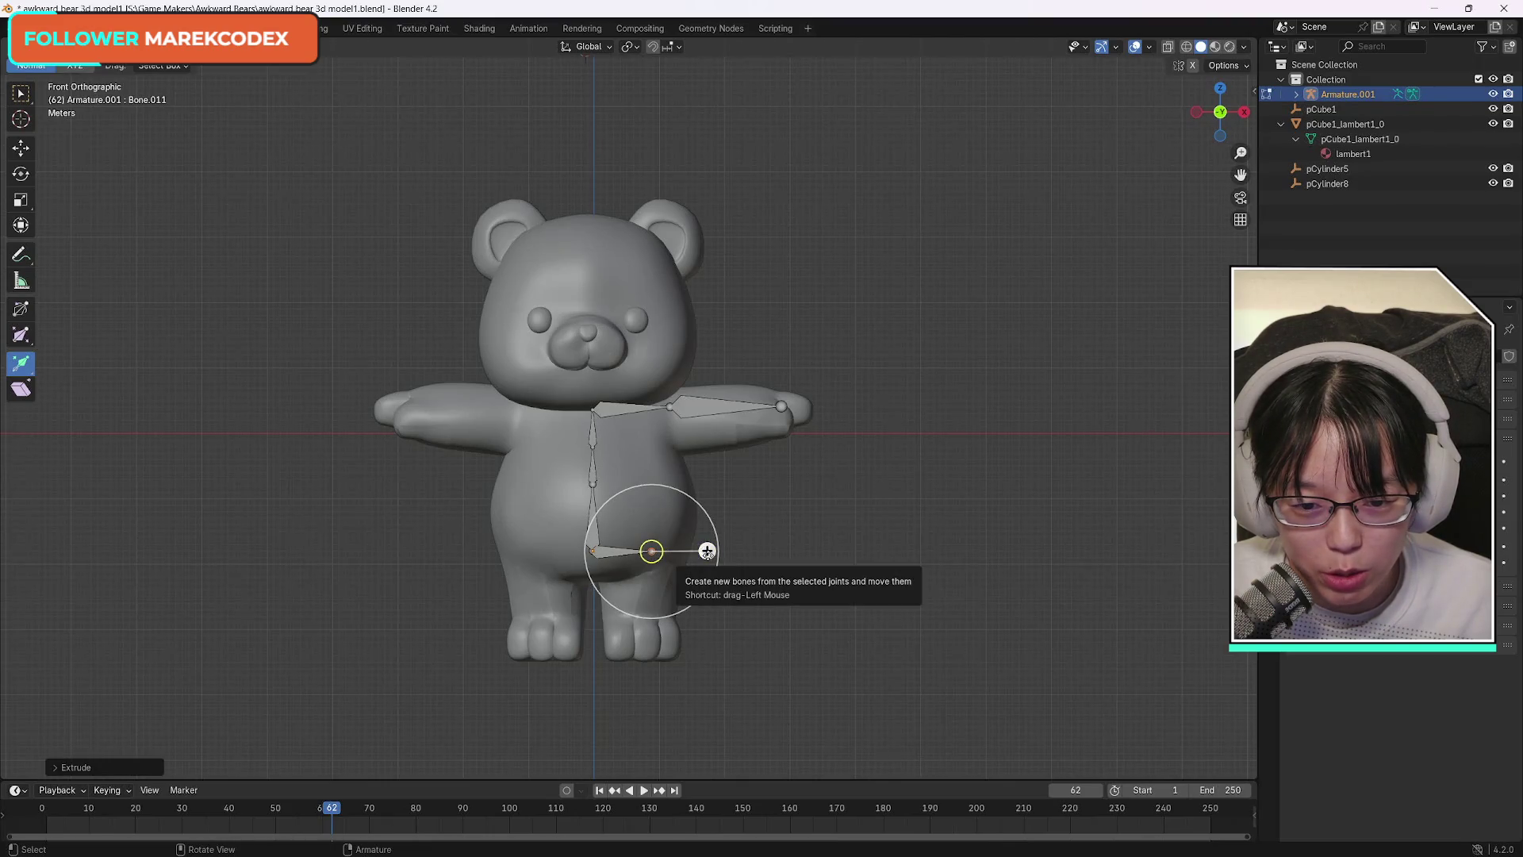
Pull a leg bone down from the hip to the bear's foot.
mouse_move(707, 551)
mouse_down()
mouse_move(696, 591)
mouse_move(650, 631)
mouse_move(650, 665)
mouse_up()
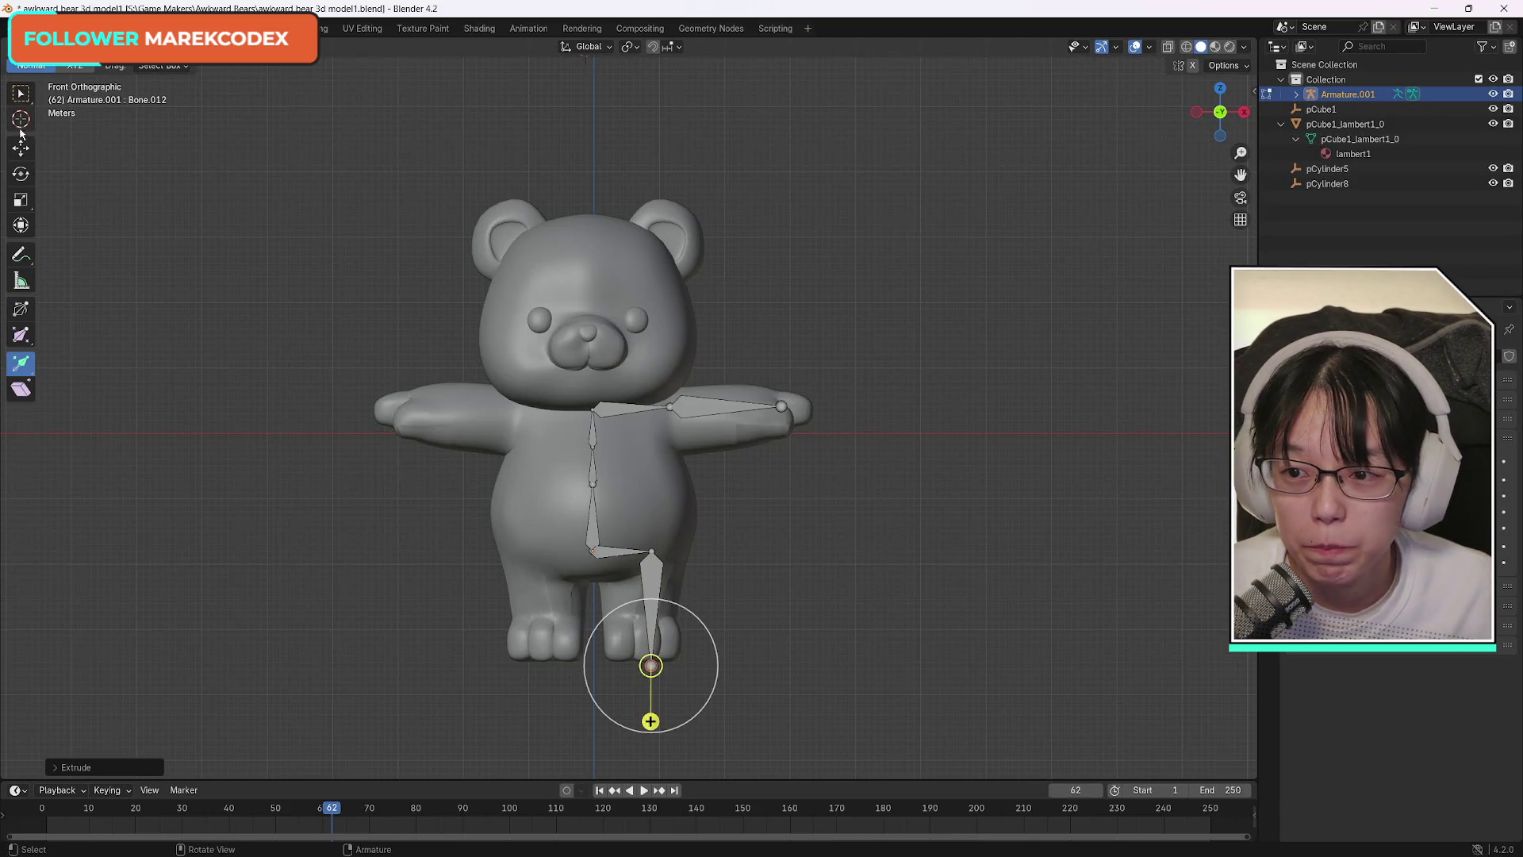
click(19, 96)
Select the arm, hip and leg bones together and bring up the armature options.
click(628, 407)
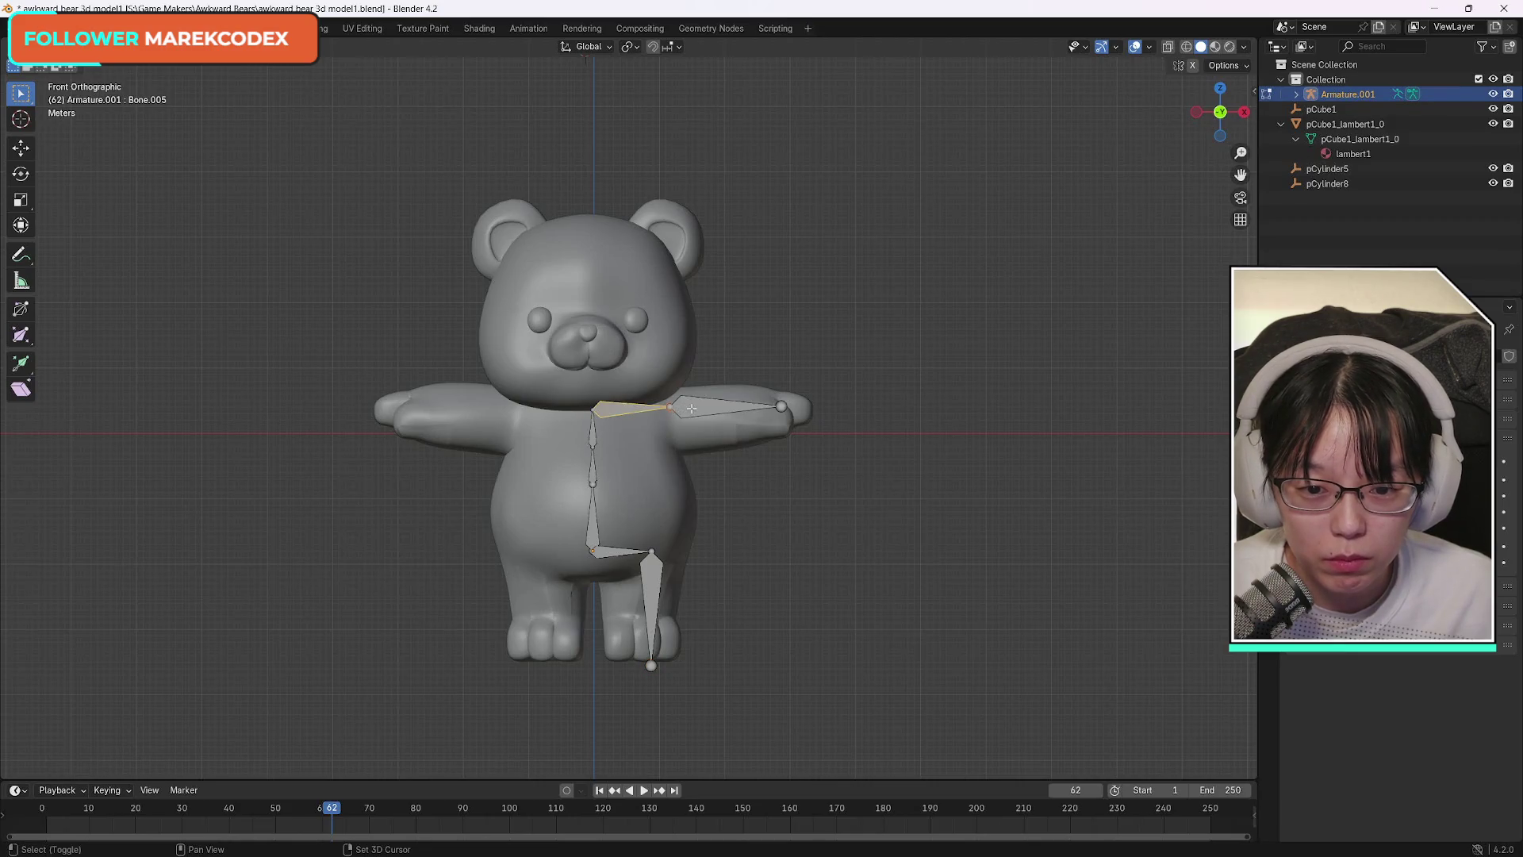
shift+click(610, 551)
shift+click(654, 581)
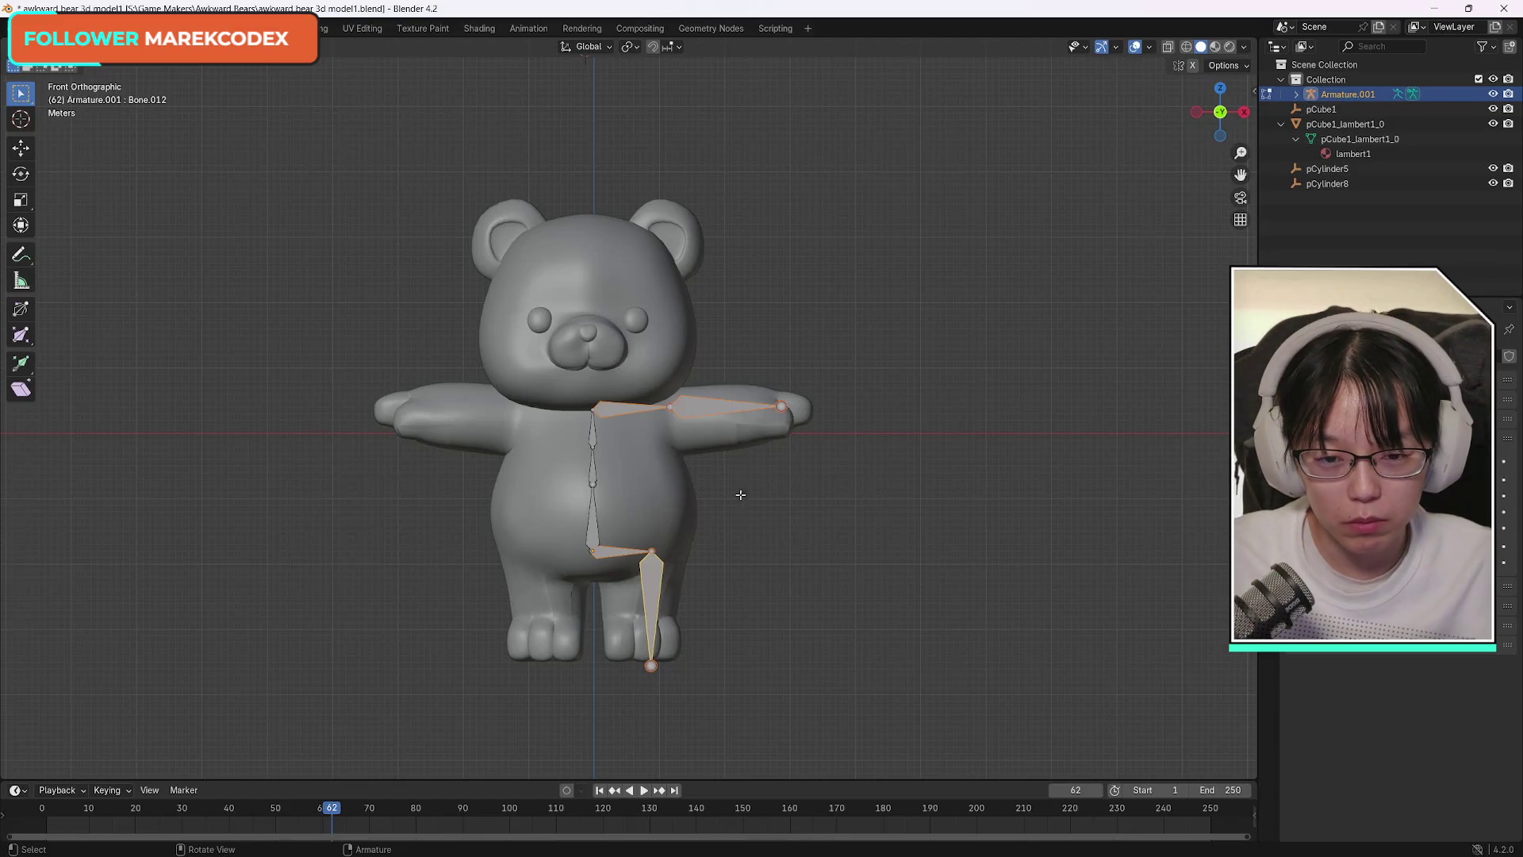
right_click(694, 411)
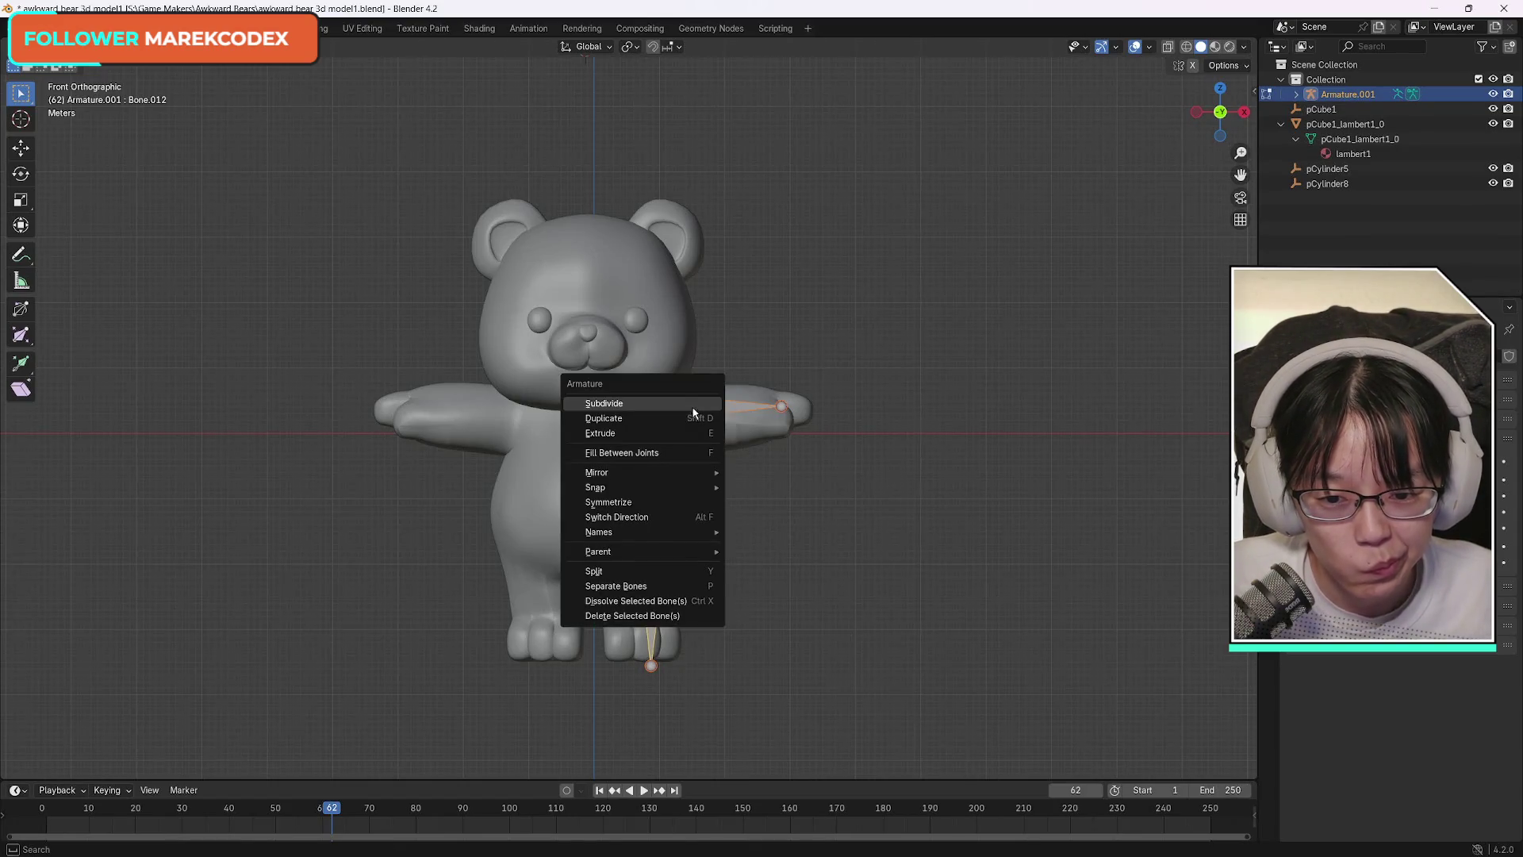
mouse_move(599, 532)
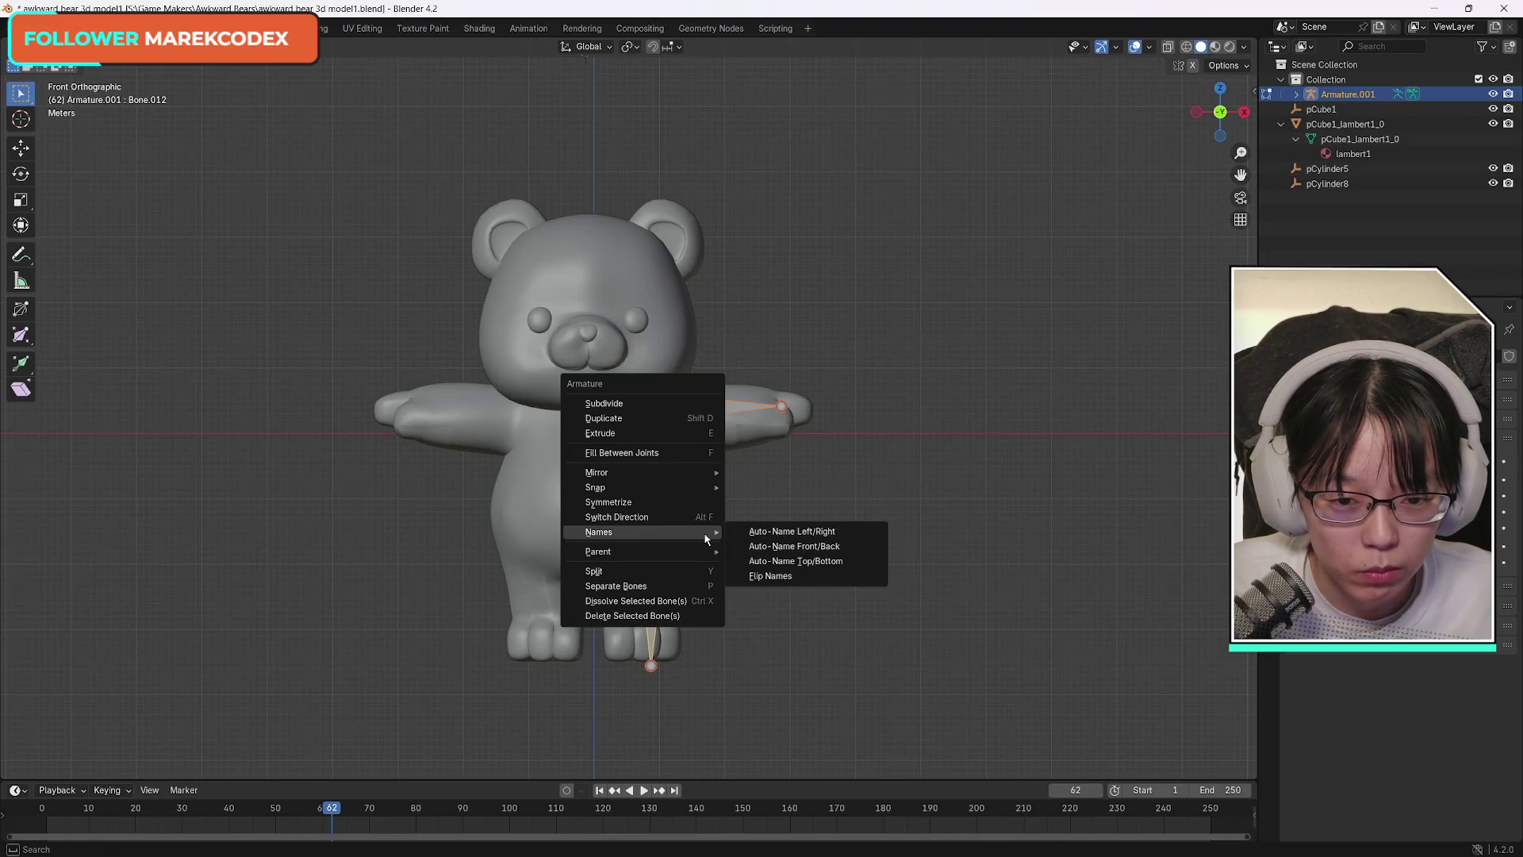
Auto-name the selected bones as left-side, then Symmetrize to mirror arm, hip and leg bones.
click(795, 532)
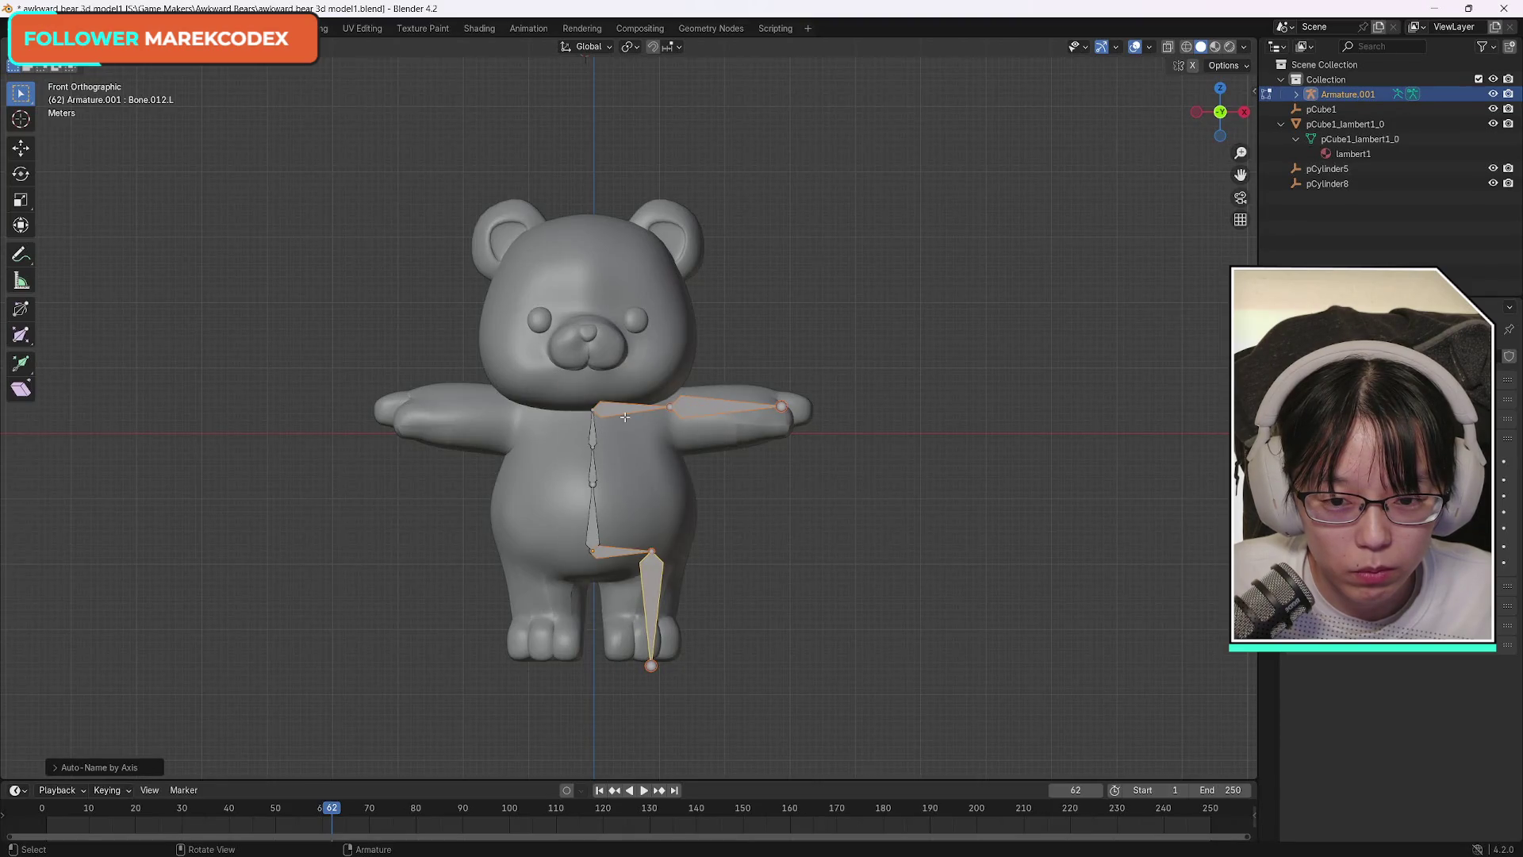
right_click(623, 415)
mouse_move(524, 410)
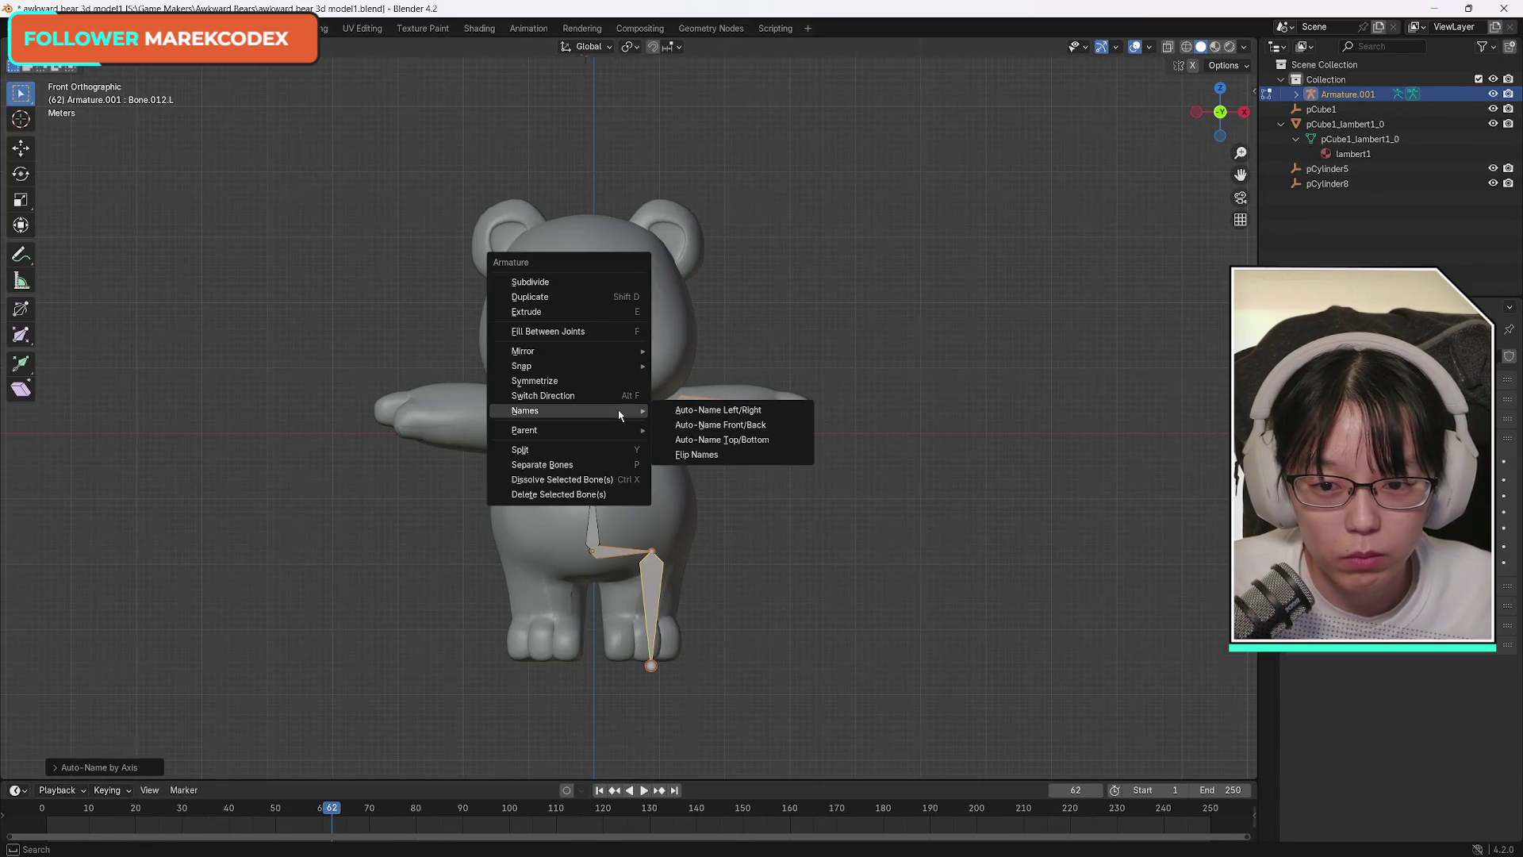
click(582, 383)
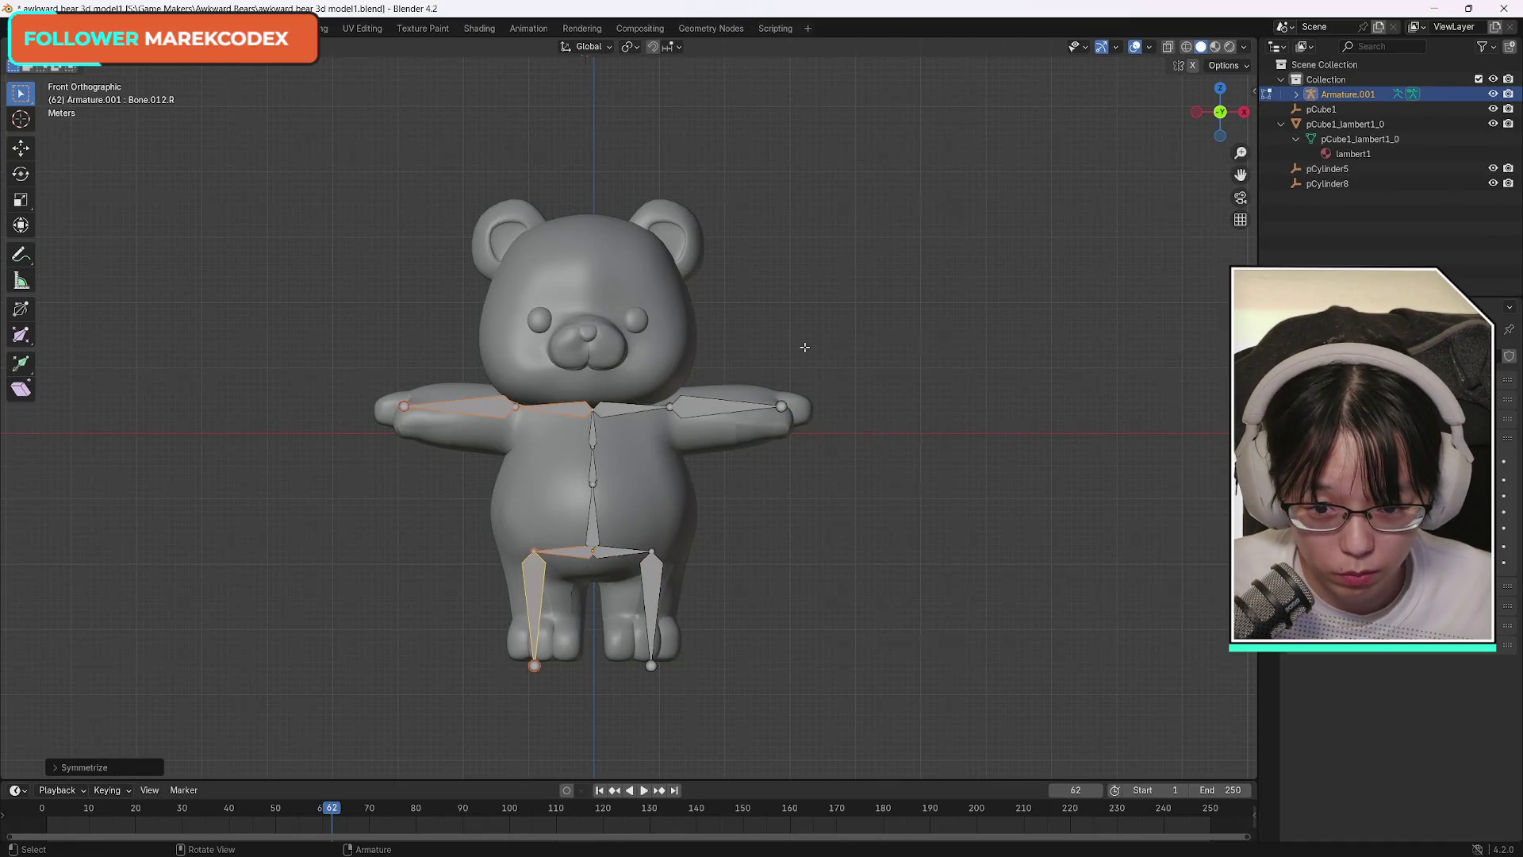
Inspect the mirrored shoulder, arm, spine, hip and leg bones for symmetry.
click(632, 409)
shift+click(503, 409)
shift+click(720, 411)
shift+click(591, 445)
shift+click(593, 484)
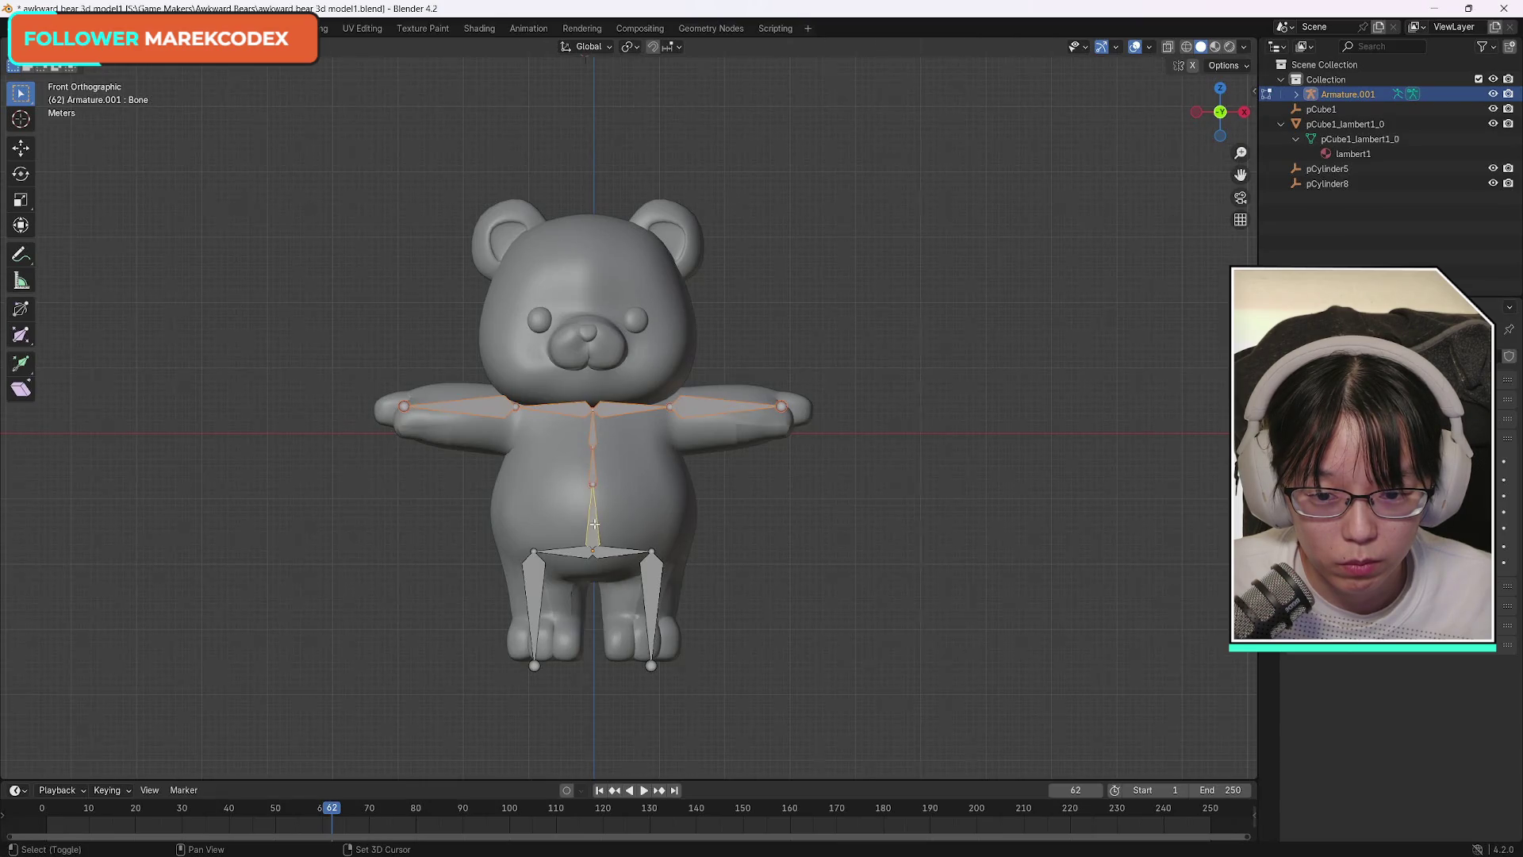
shift+click(581, 553)
shift+click(625, 552)
shift+click(651, 601)
shift+click(533, 576)
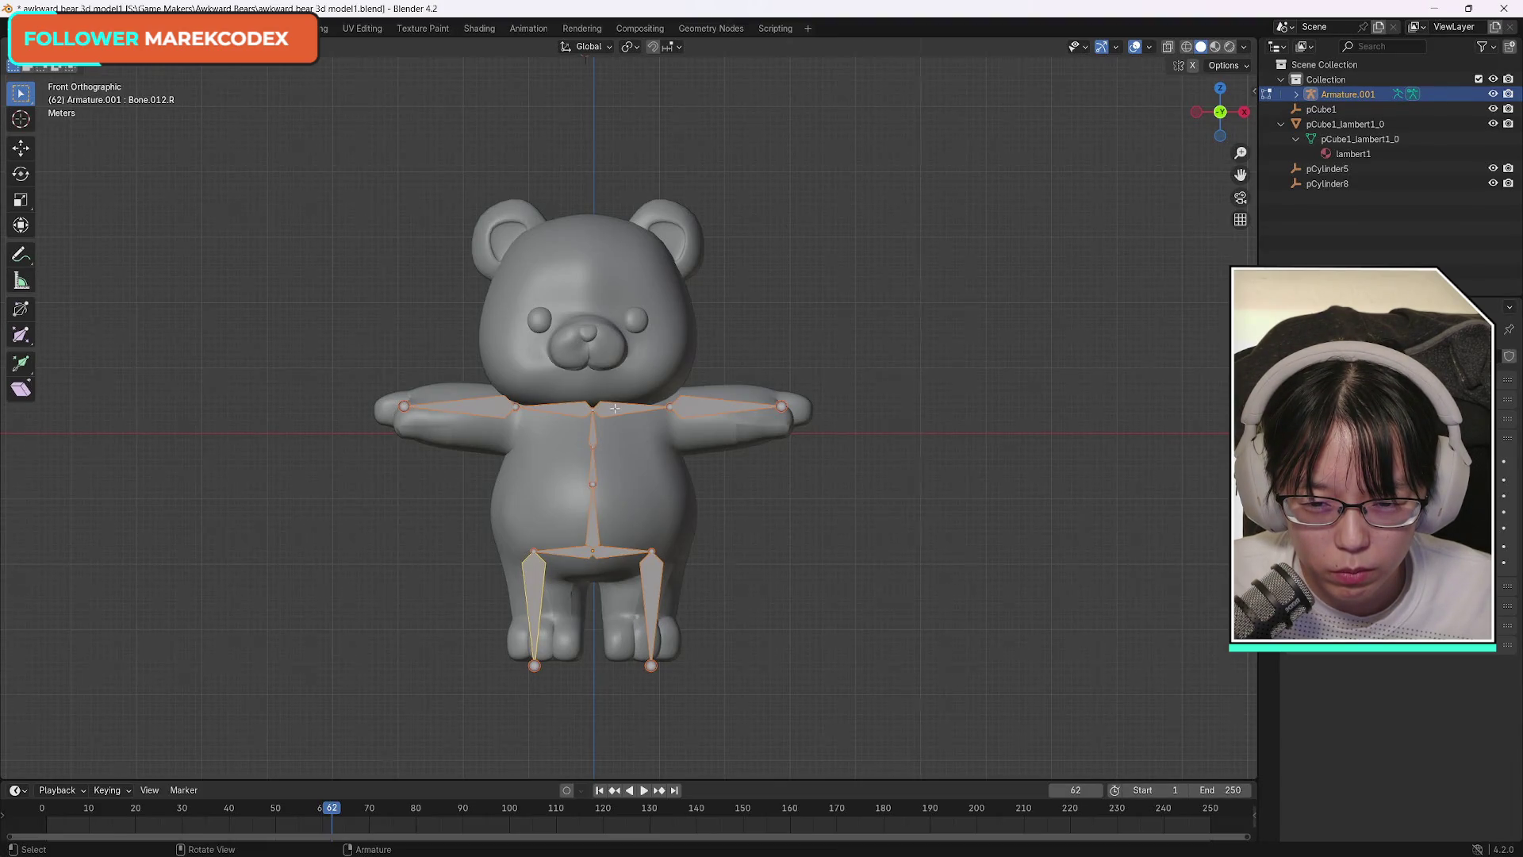
Deselect all bones and make the bear mesh pCube1_lambert1_0 the active object in the Outliner.
click(301, 239)
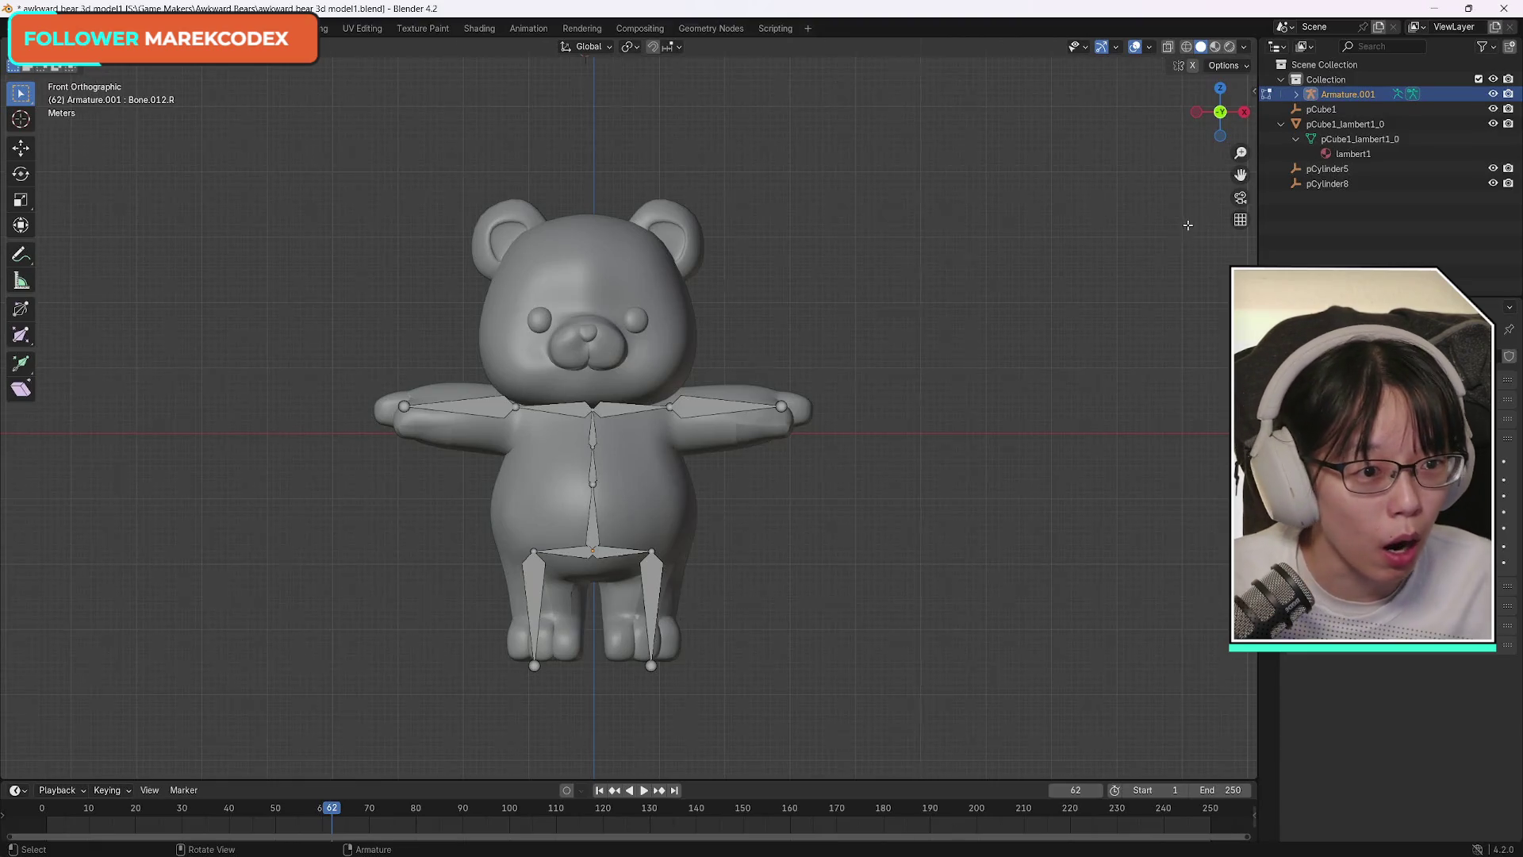
click(1295, 94)
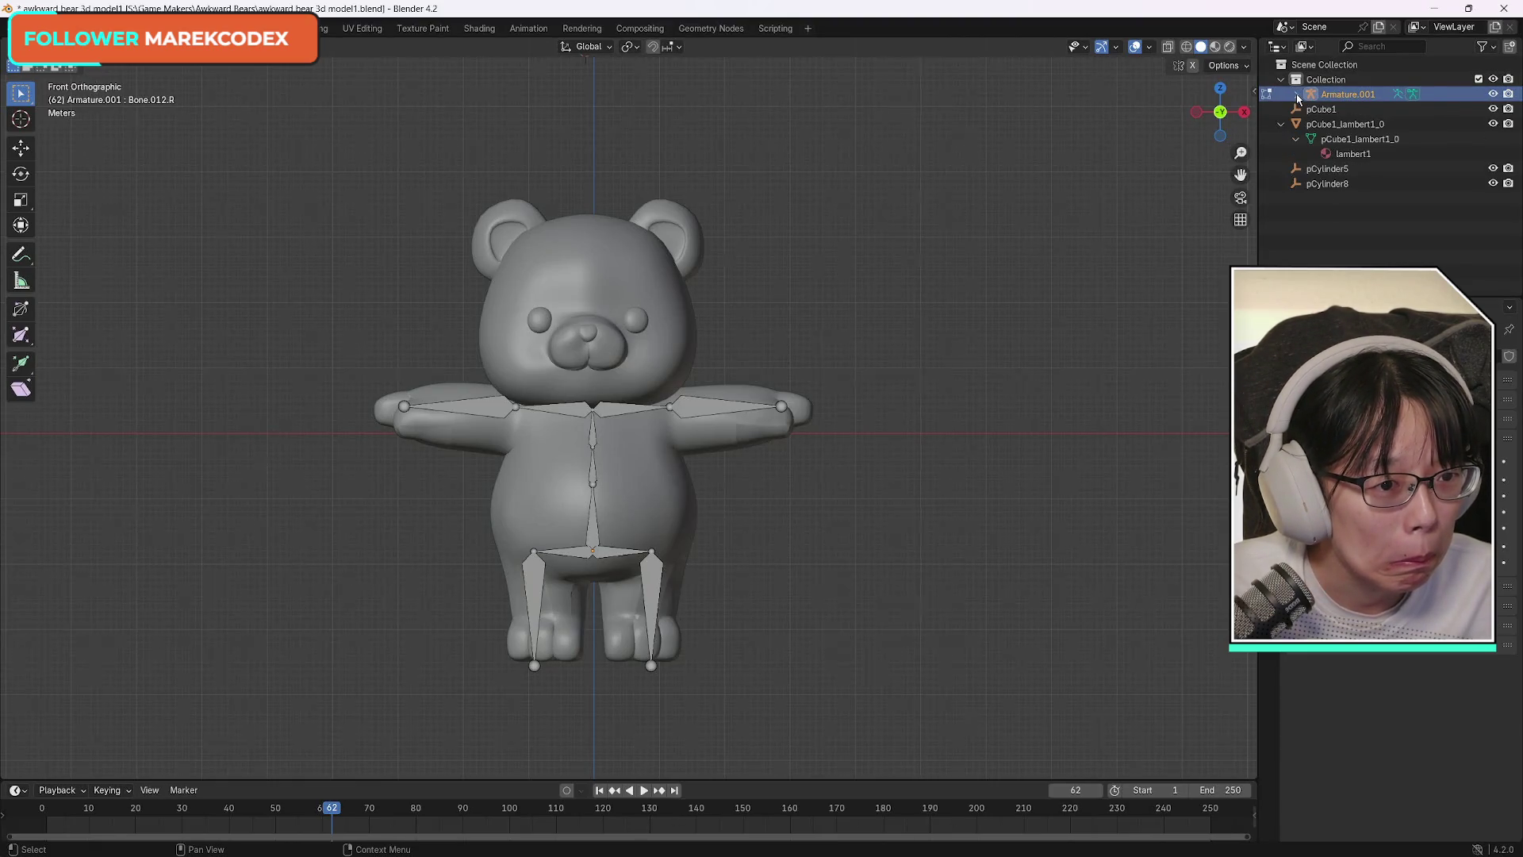
click(1345, 124)
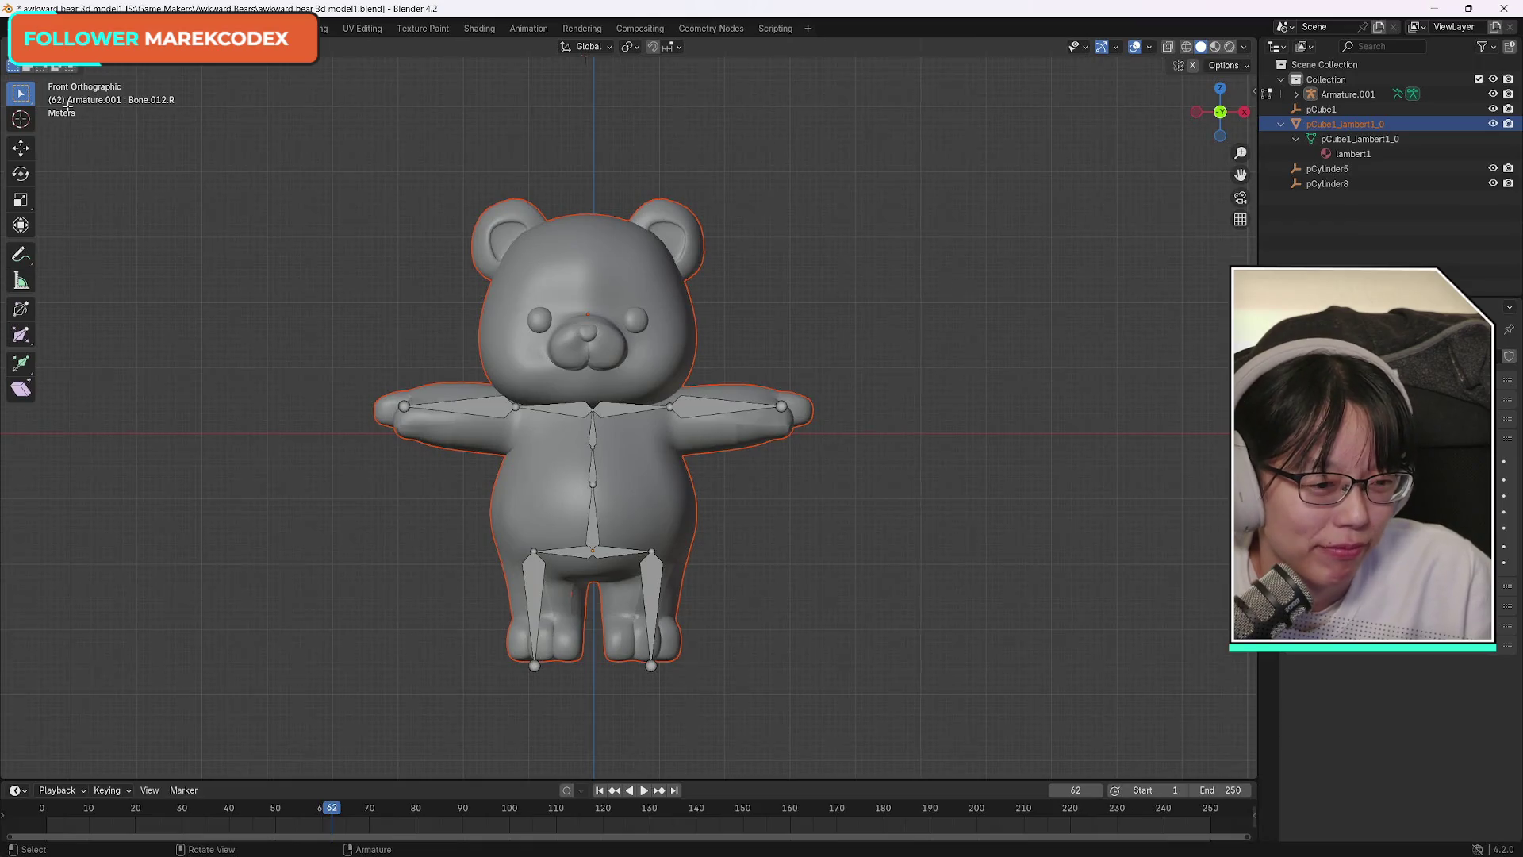
drag(843, 637, 847, 649)
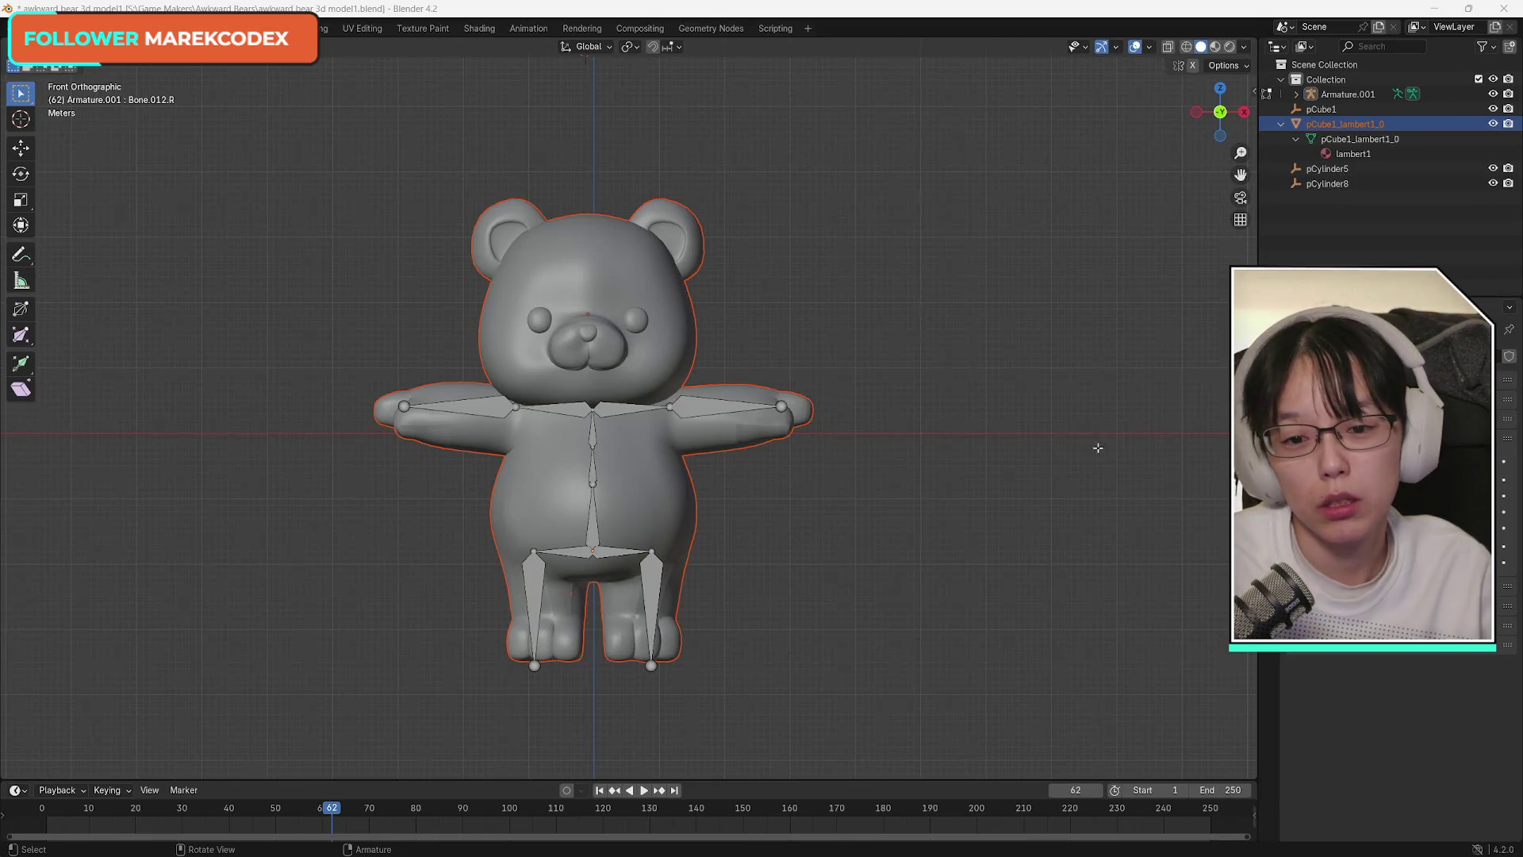
click(674, 403)
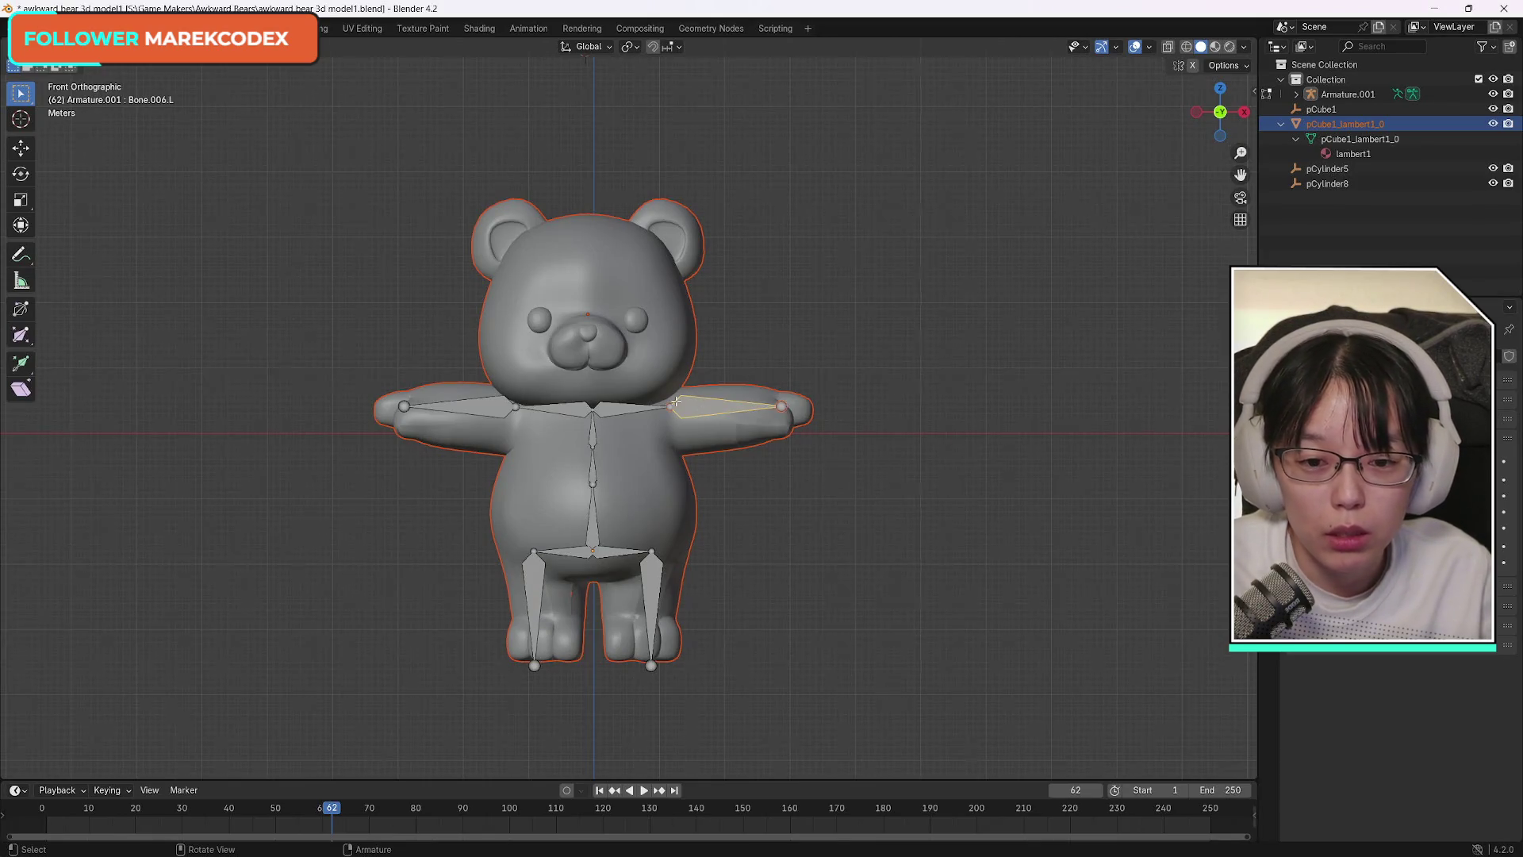
Switch to Object Mode and select the whole armature.
click(71, 47)
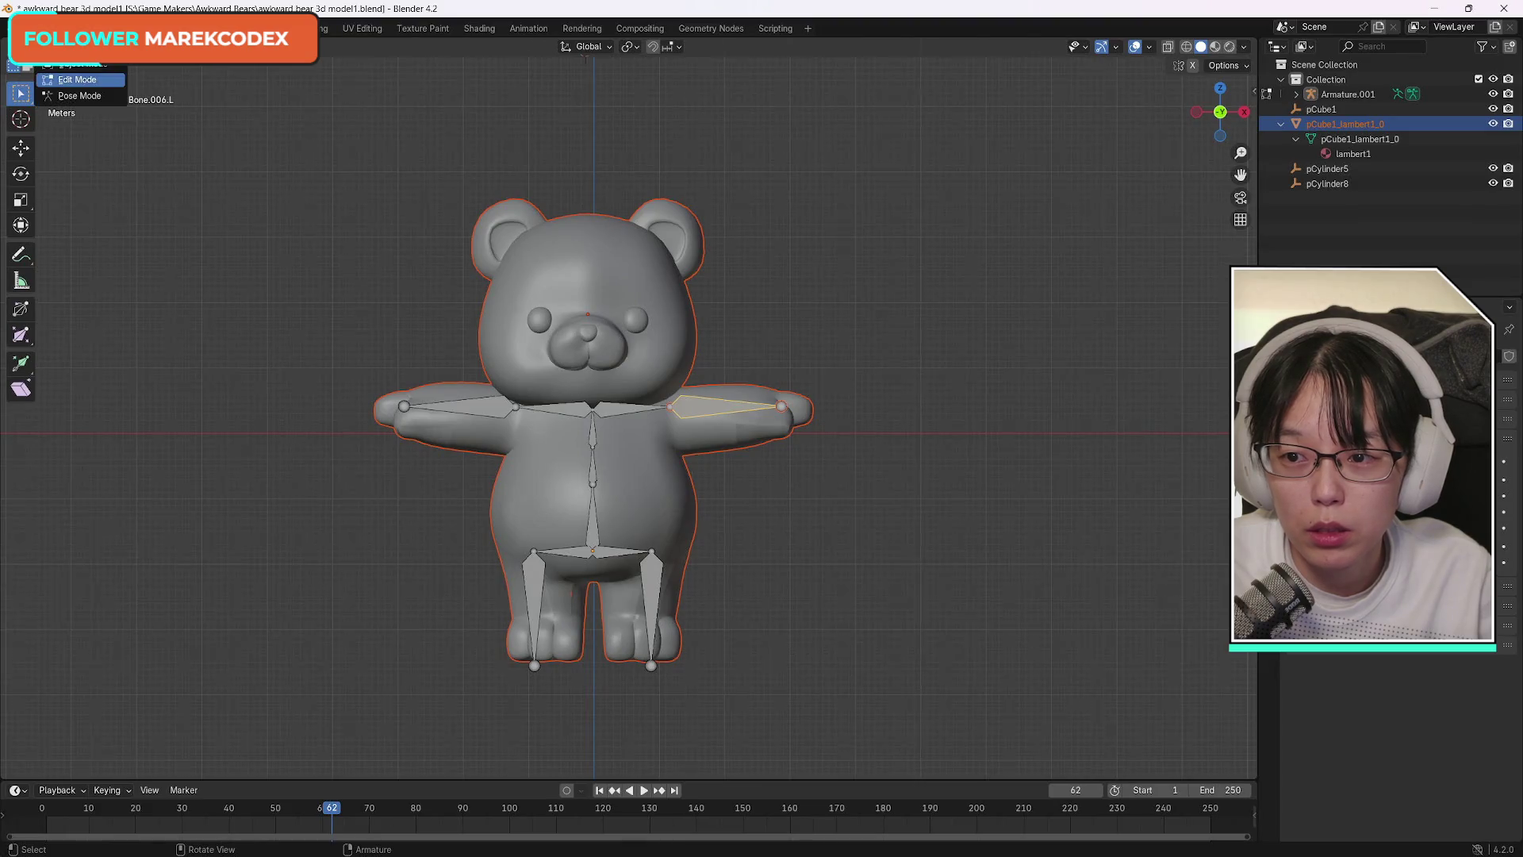
click(80, 65)
click(621, 408)
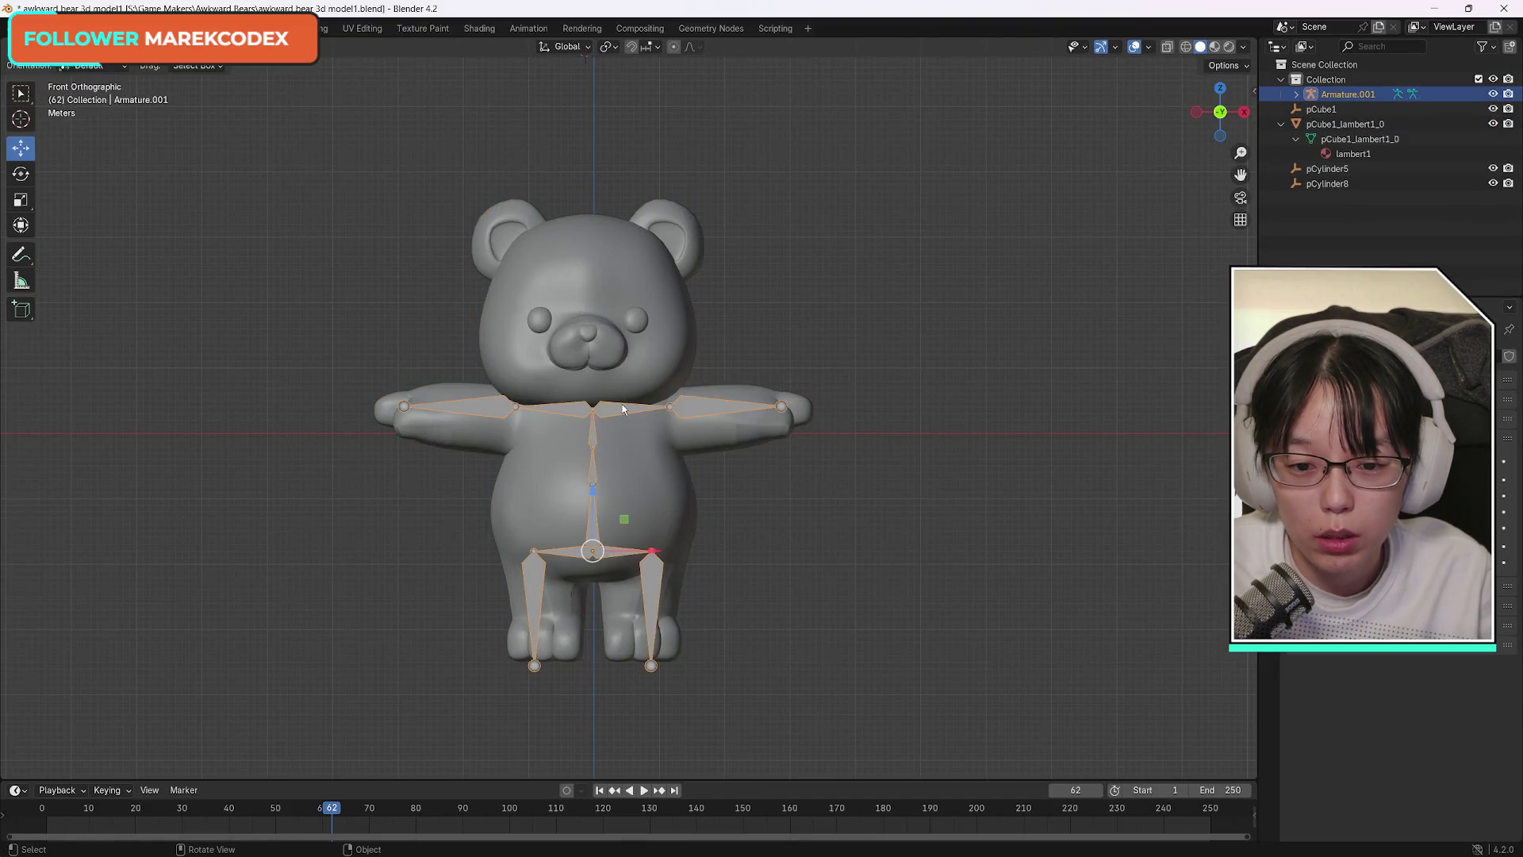
click(813, 495)
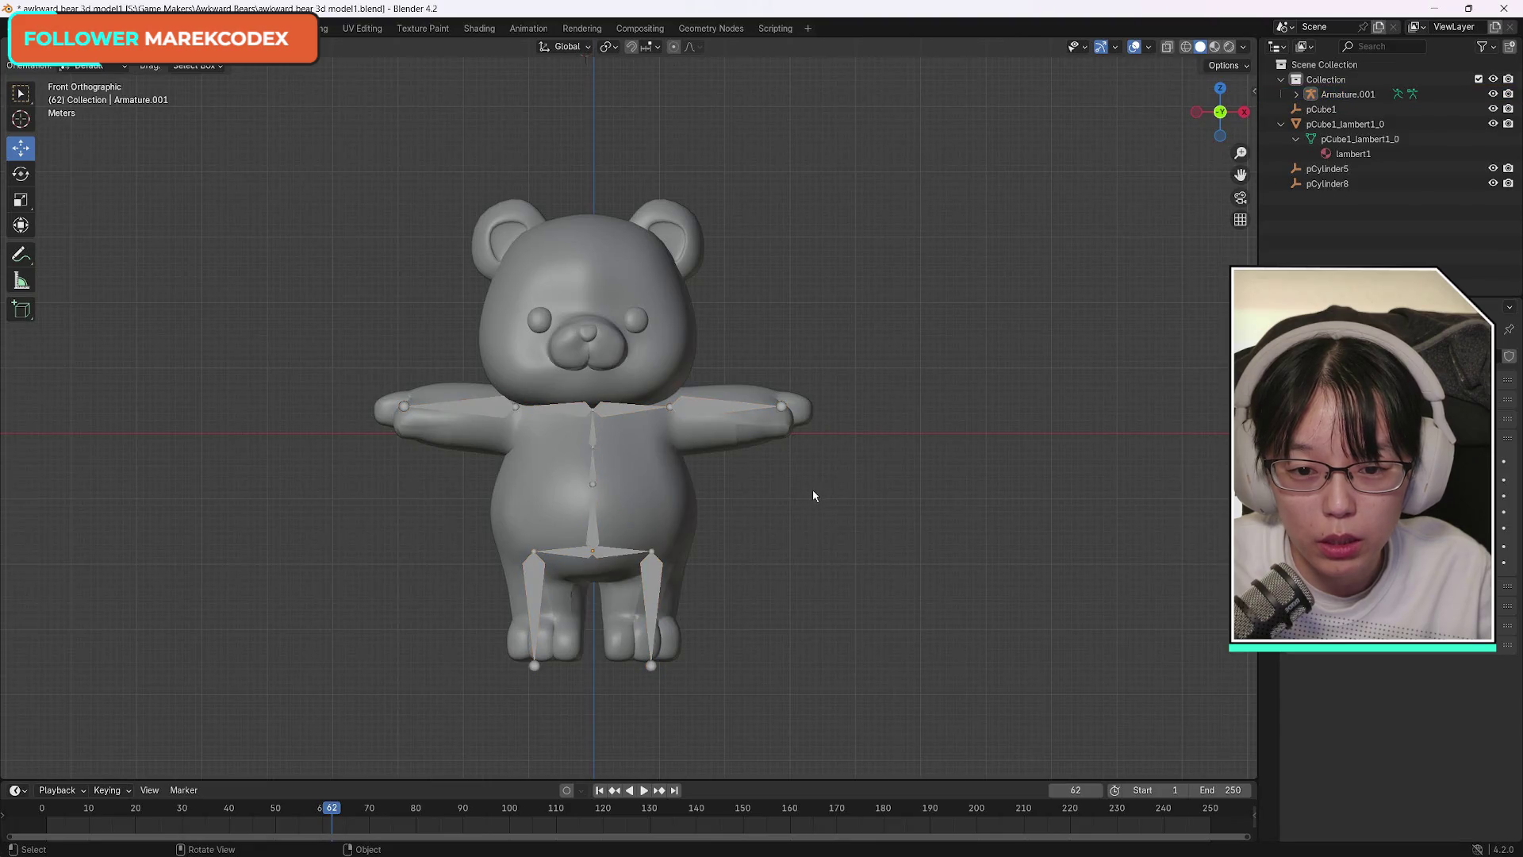
click(614, 410)
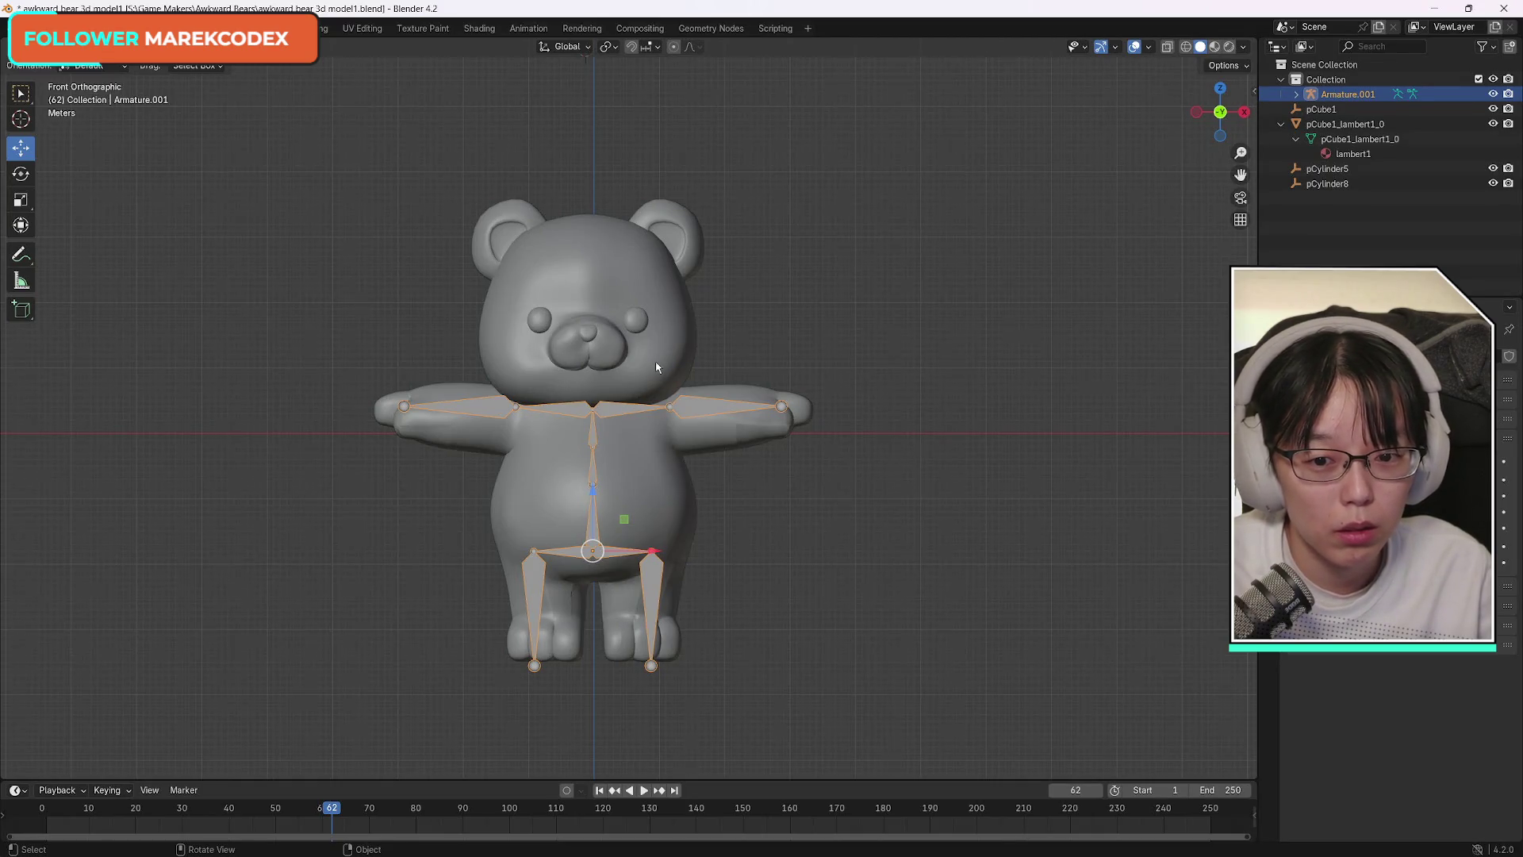
Select the bear mesh and add Armature.001 as the active object alongside it.
click(656, 360)
shift+click(616, 410)
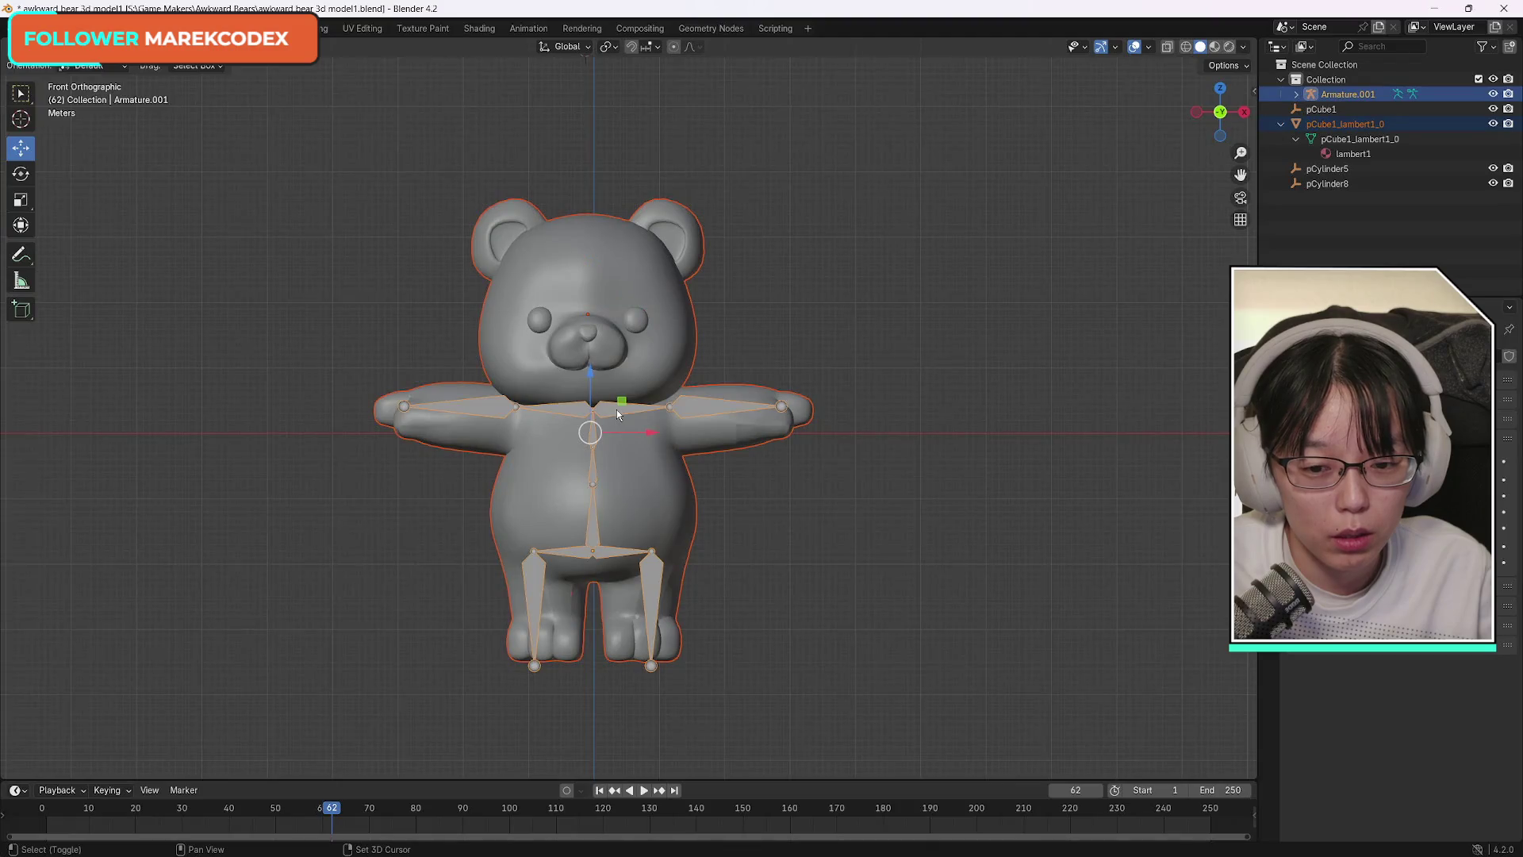
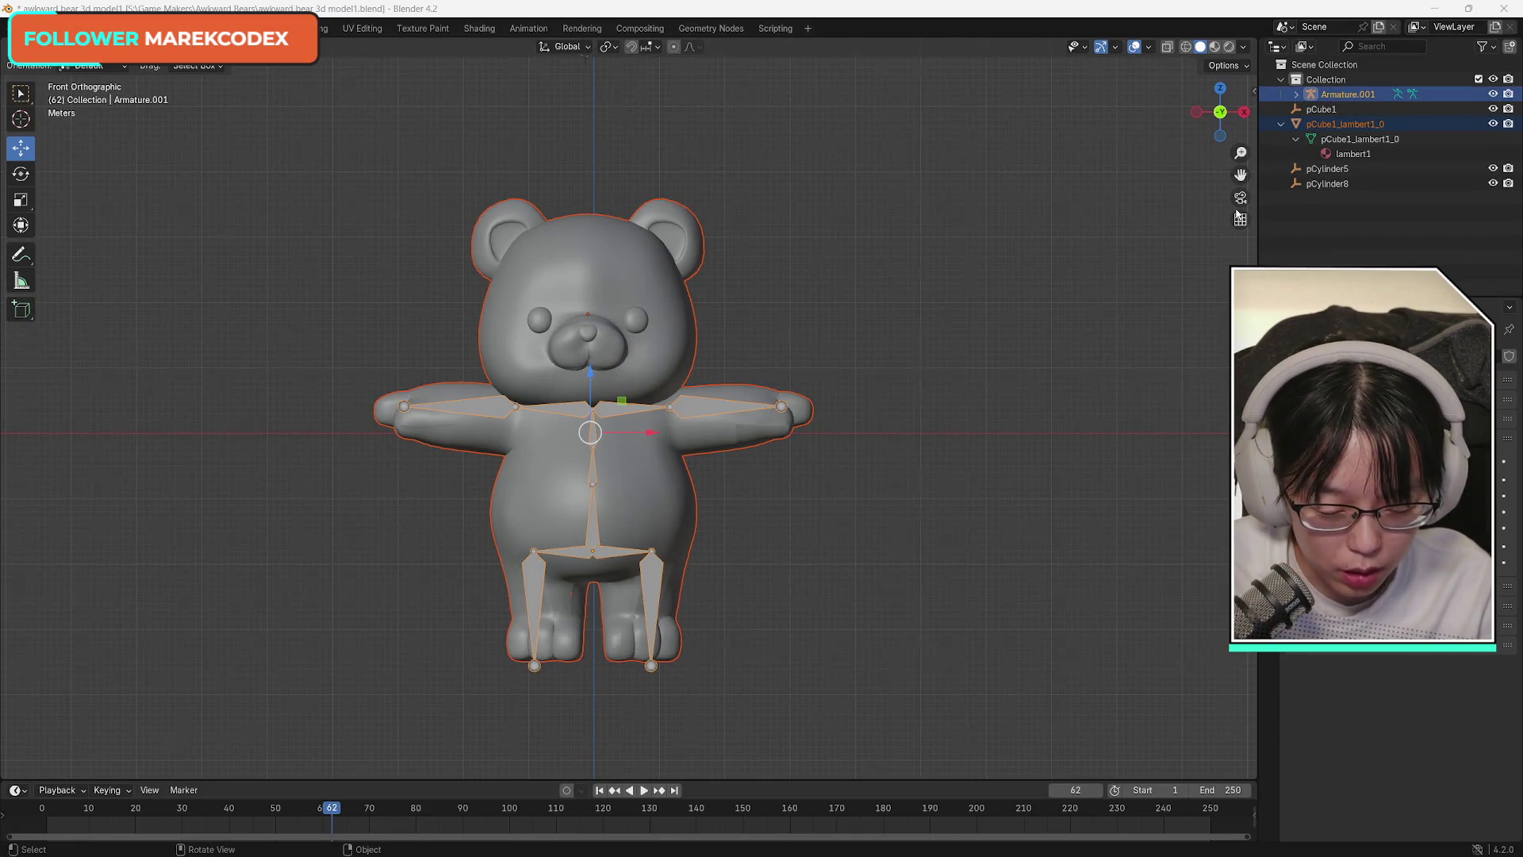
Dismiss the clear-parent options and box-select everything in the scene.
key(alt+p)
click(780, 394)
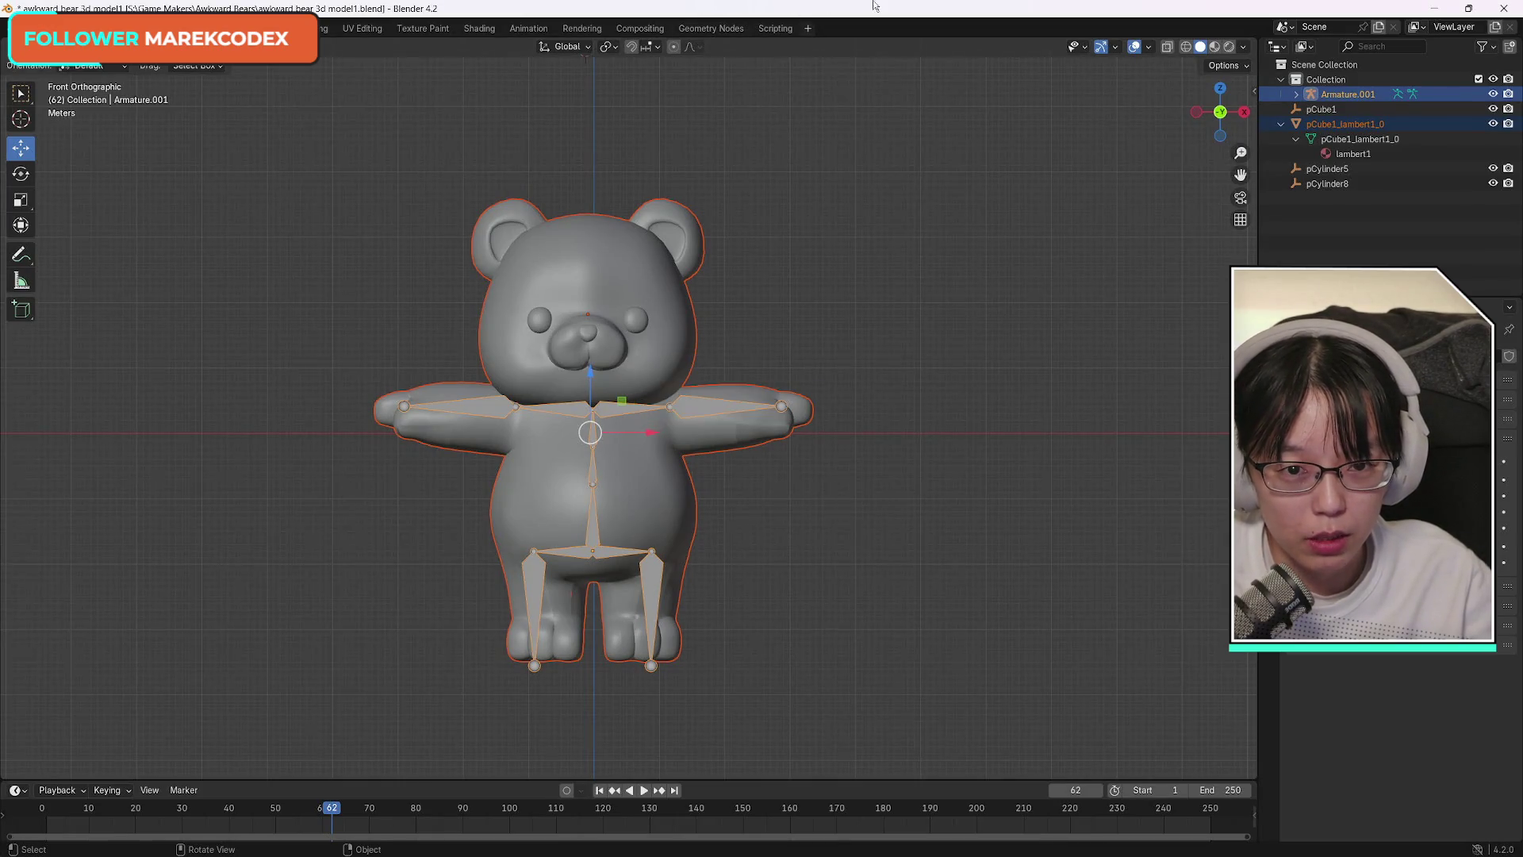
click(826, 367)
drag(274, 151, 879, 691)
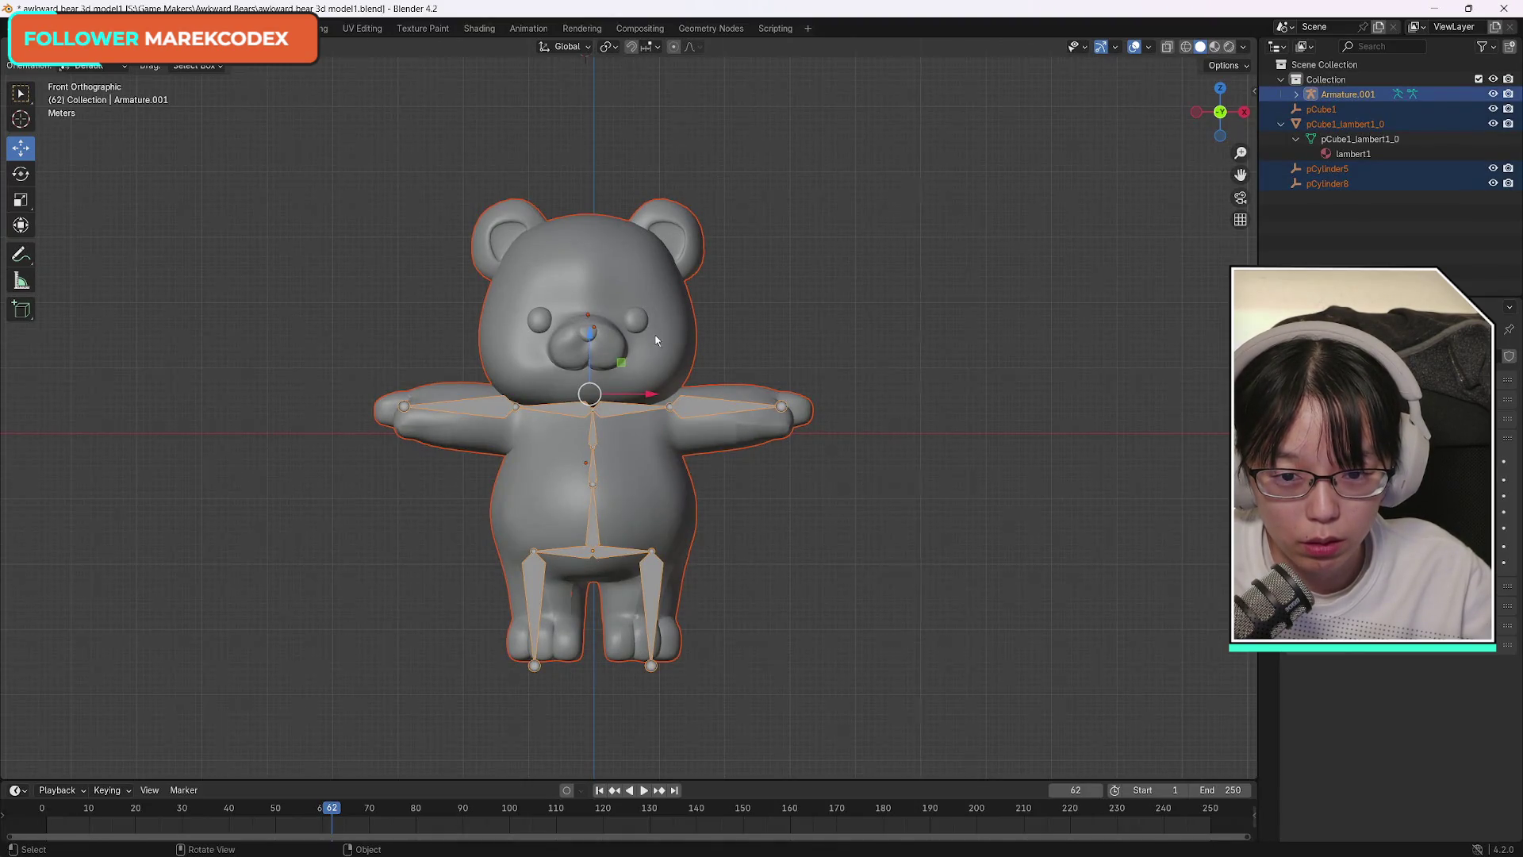
Select only the bear mesh, then add the armature as the active object.
click(670, 357)
shift+click(700, 406)
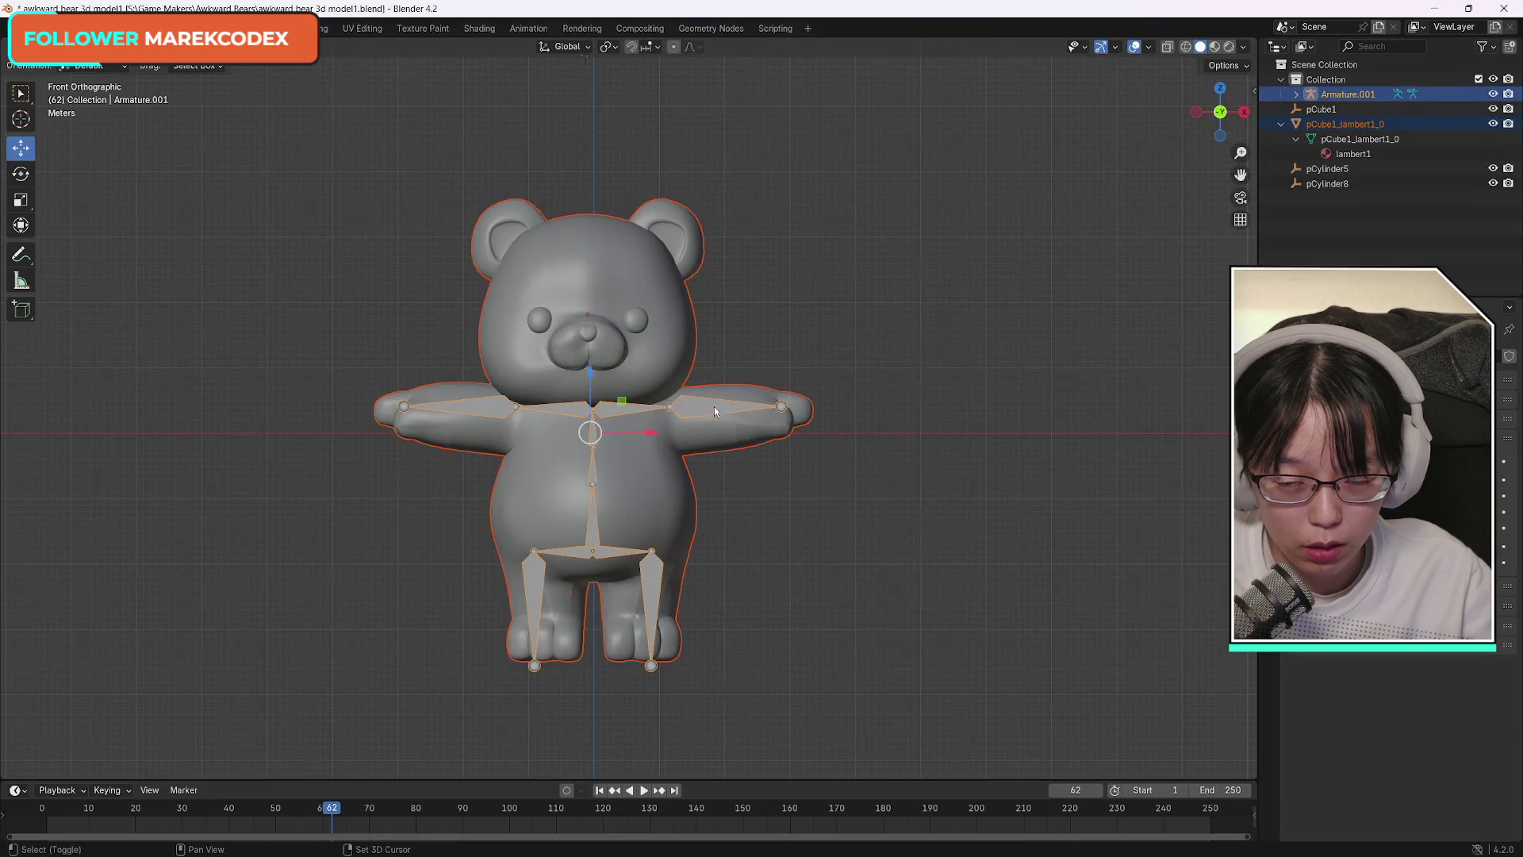
click(78, 65)
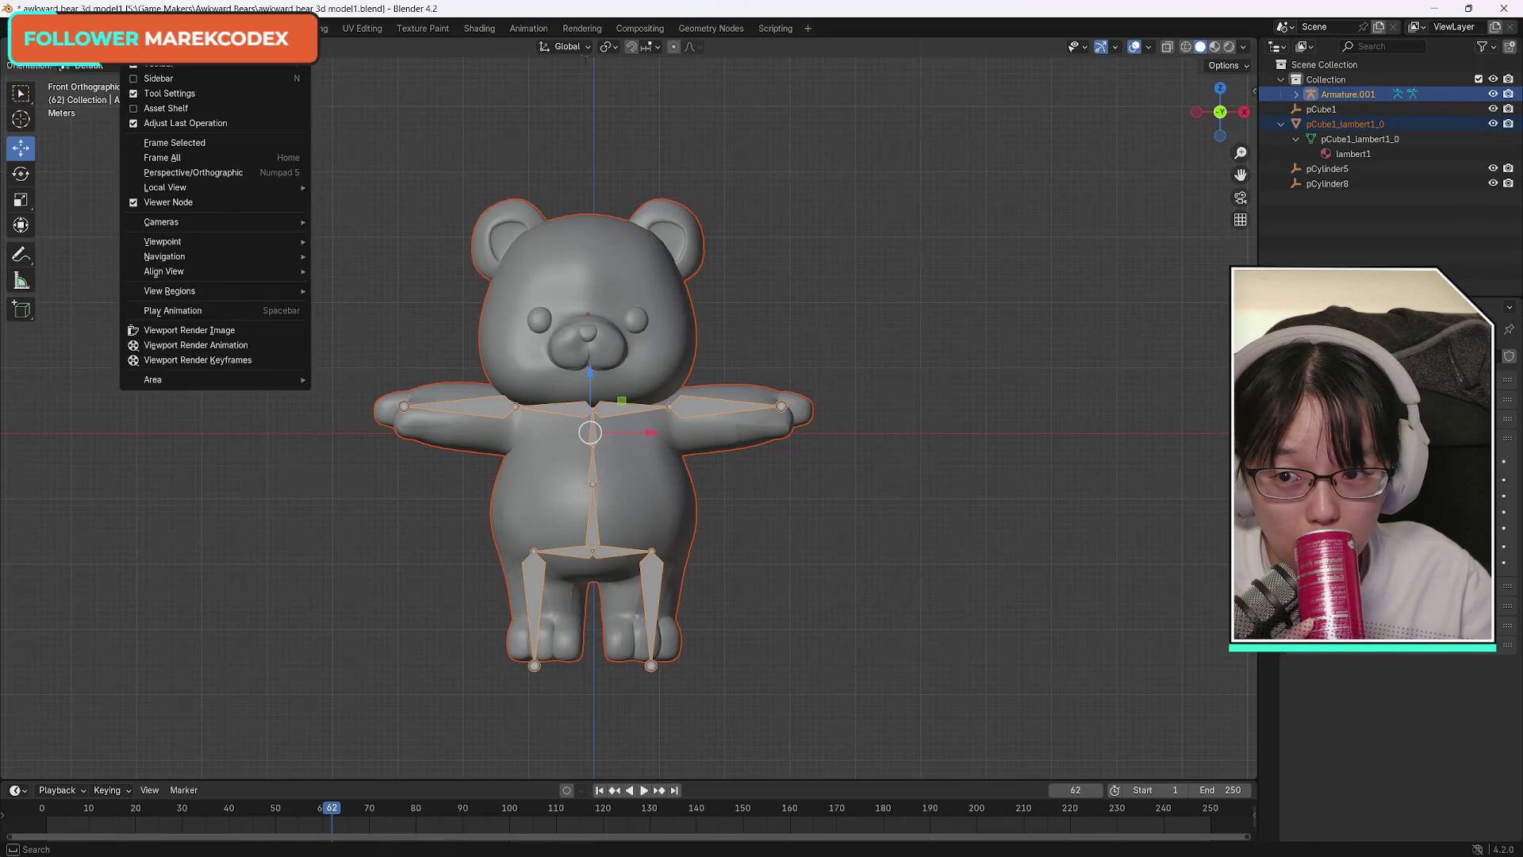
mouse_move(285, 306)
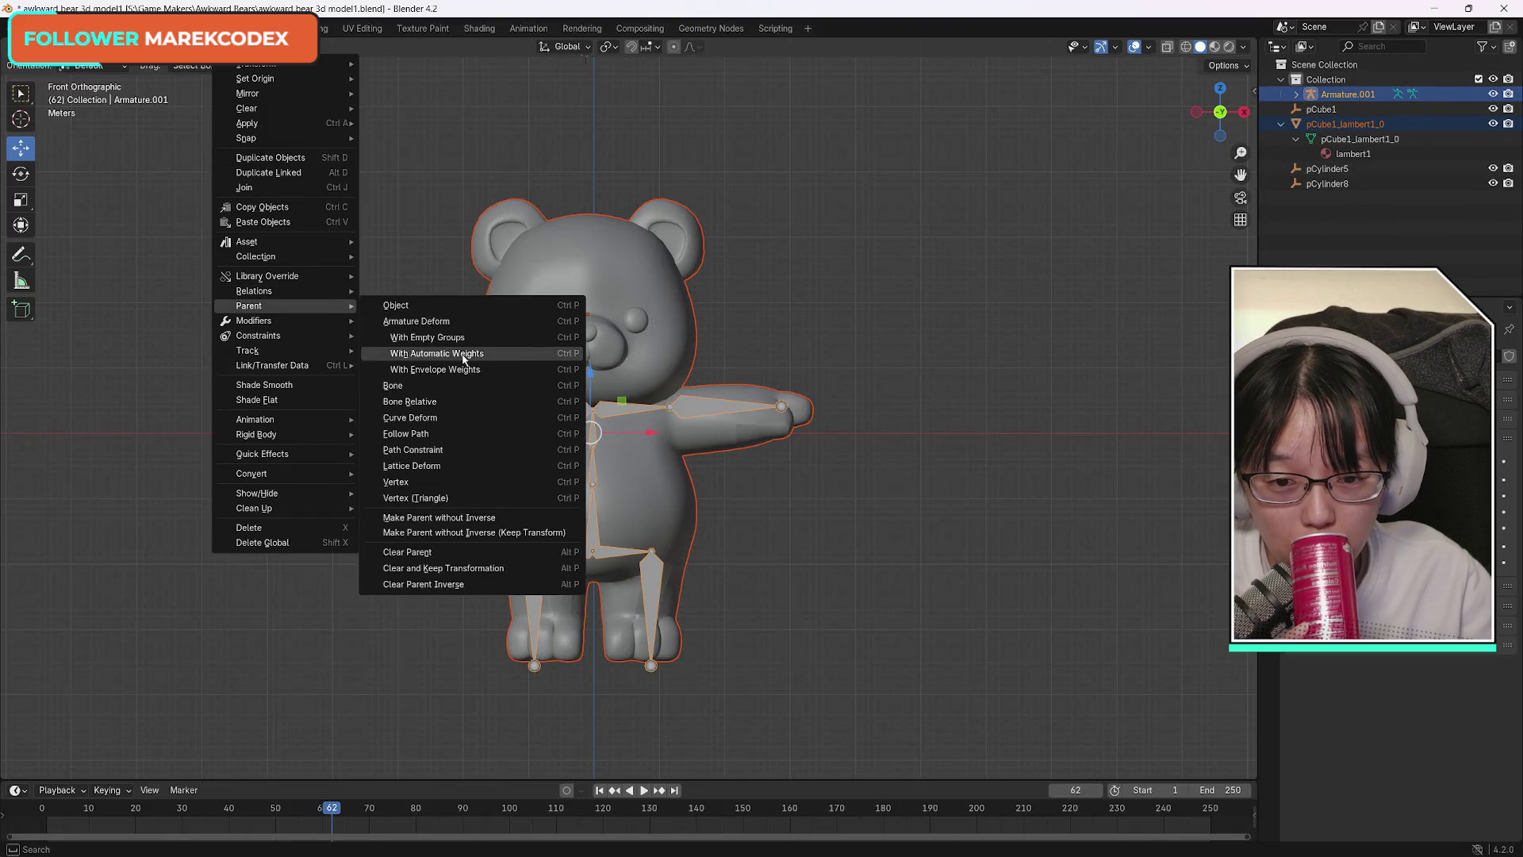
Parent the bear mesh to the armature with automatic weights and toggle the armature's visibility to check it.
click(465, 360)
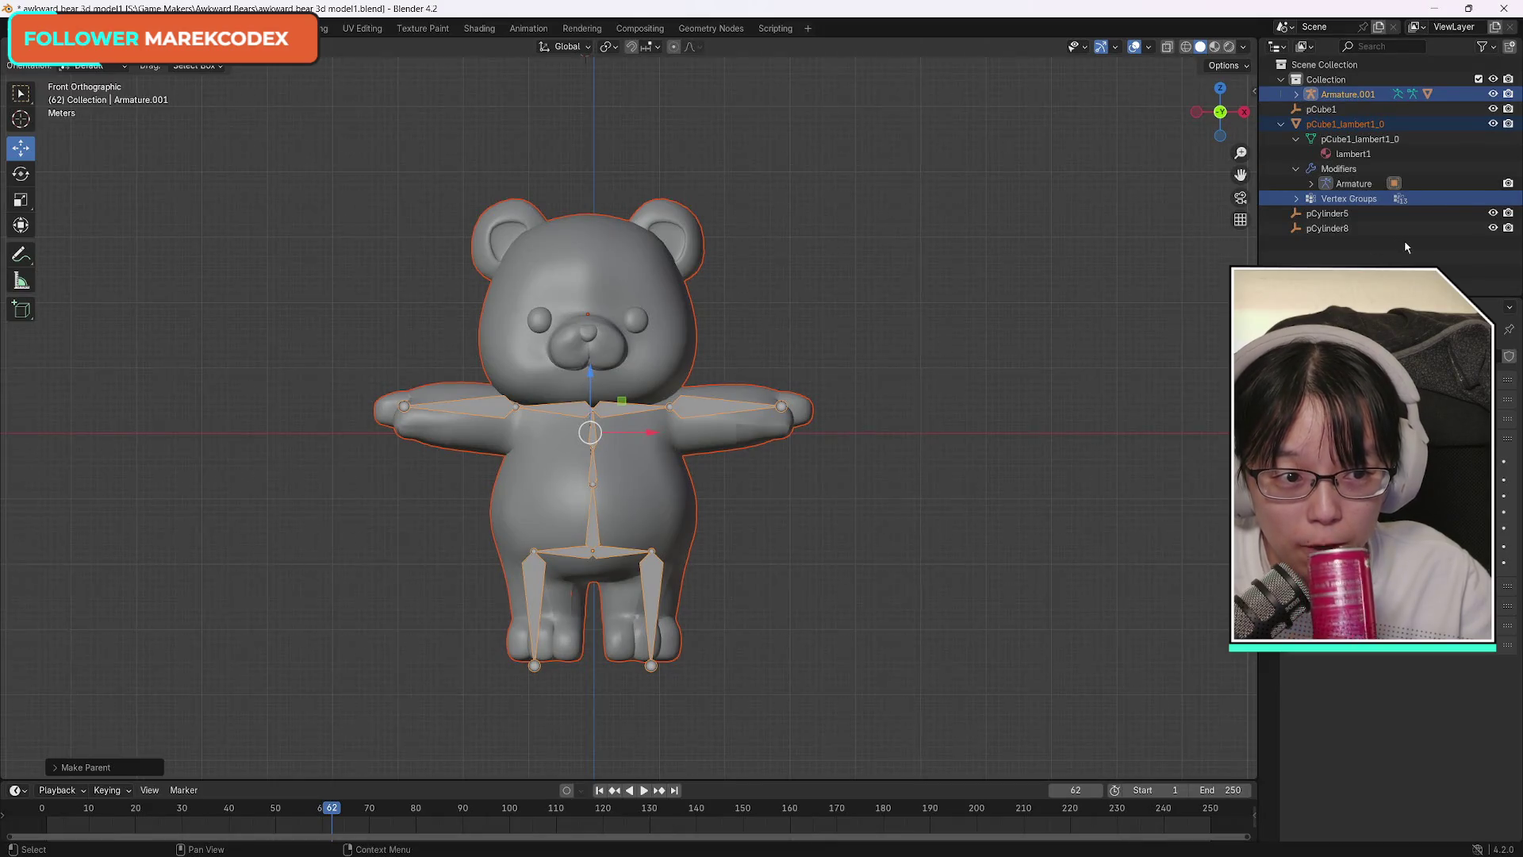
click(1494, 94)
click(1494, 94)
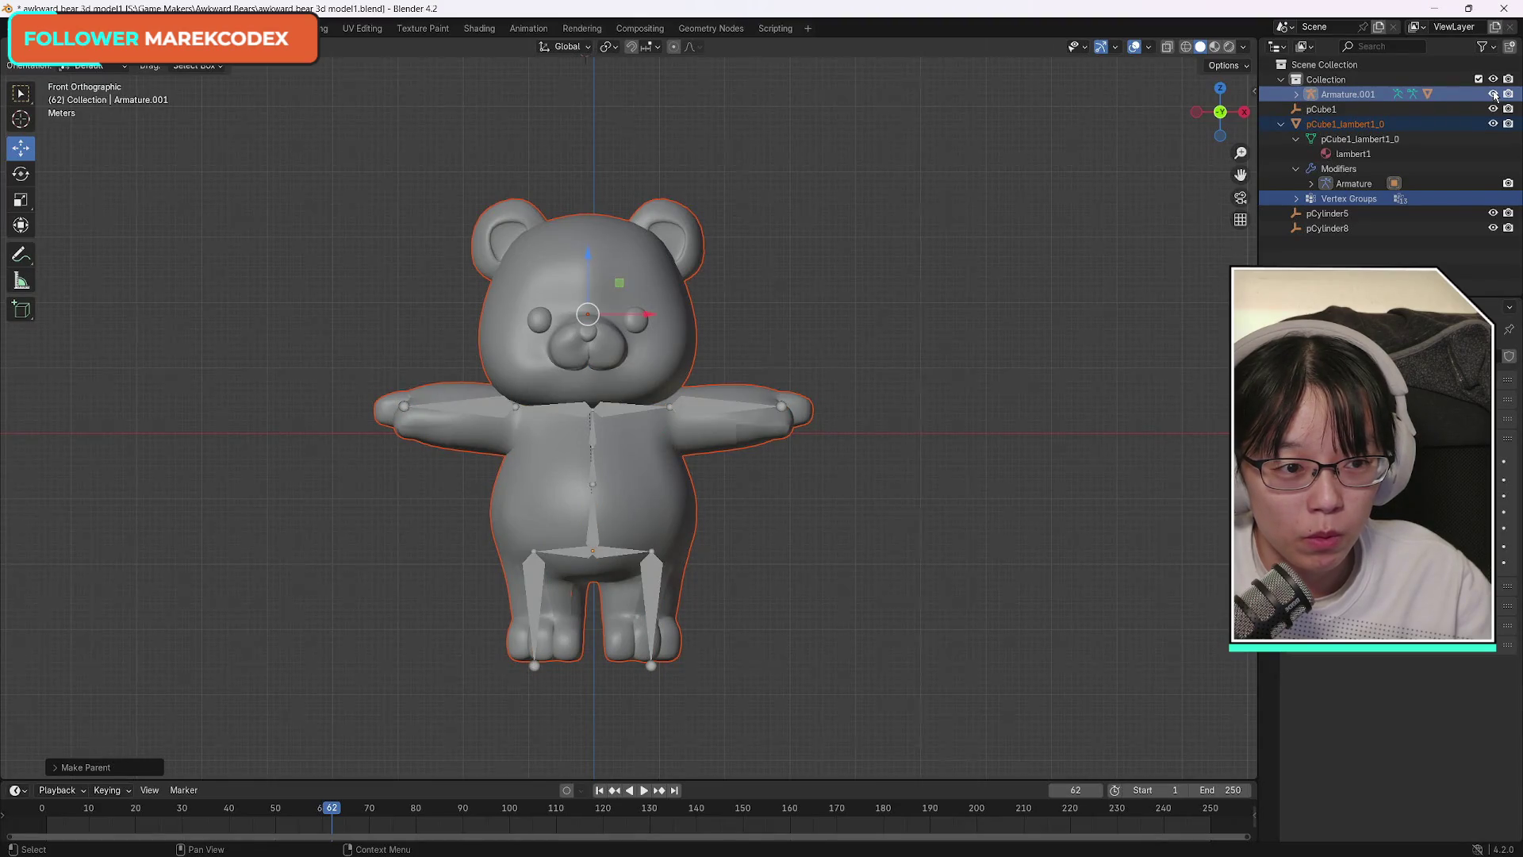
click(1494, 94)
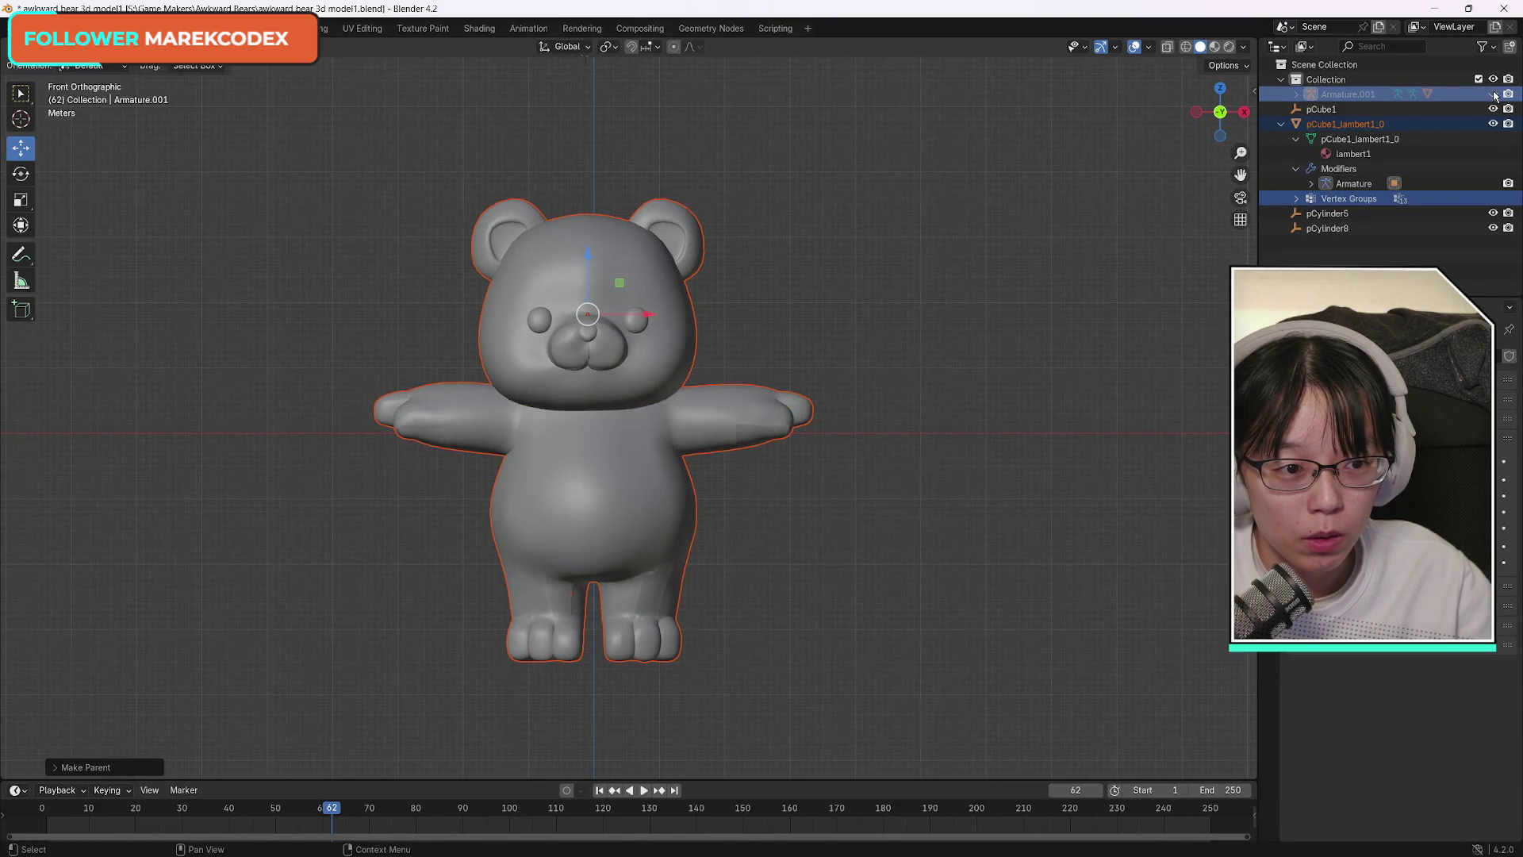
click(1493, 94)
Inspect the bear mesh's outliner entry and reselect mesh and armature together.
click(1296, 124)
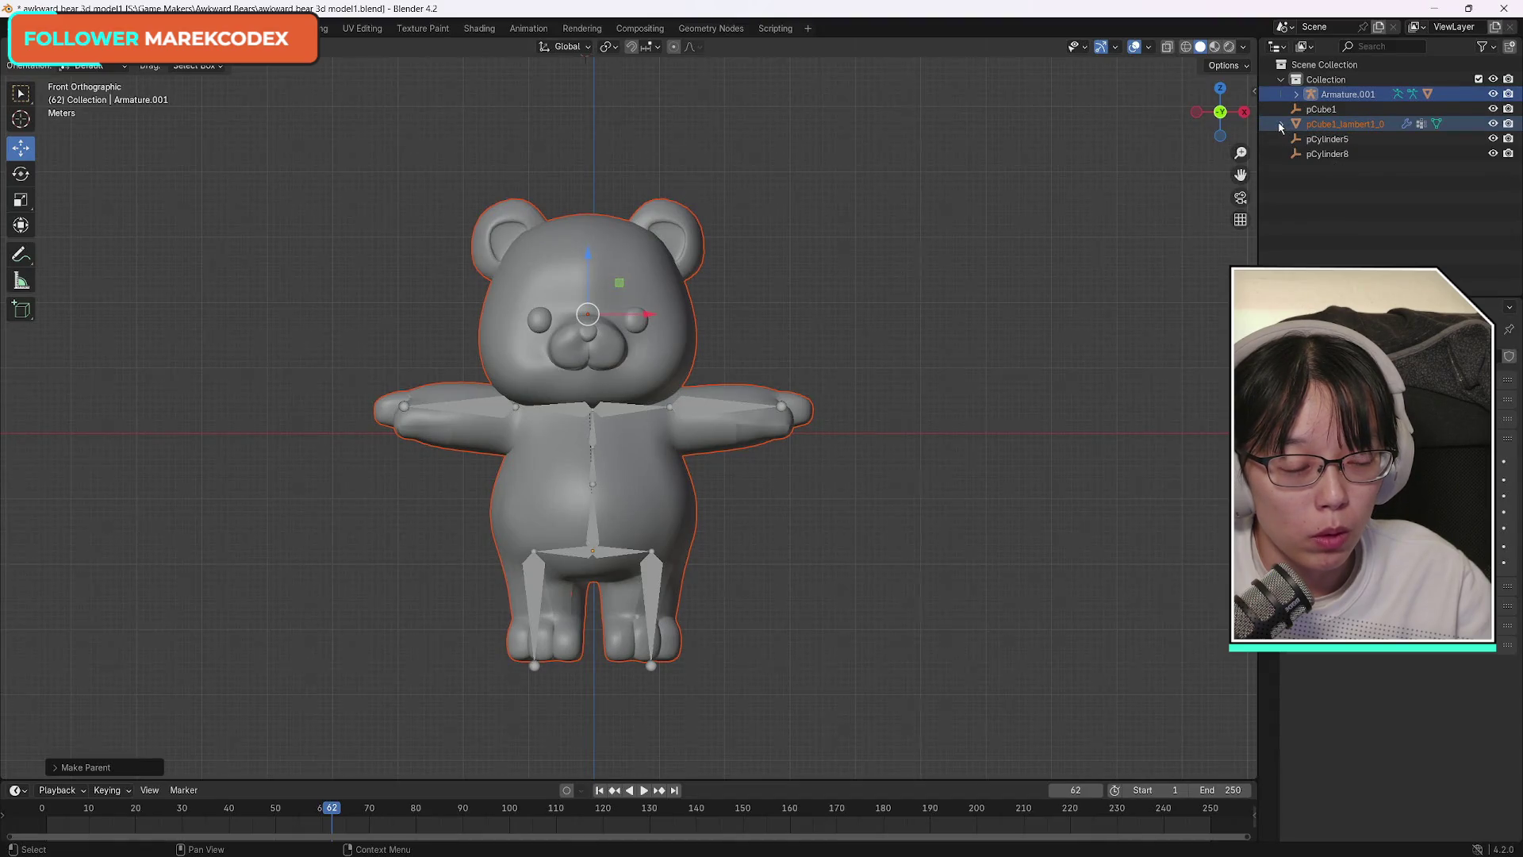
click(1341, 126)
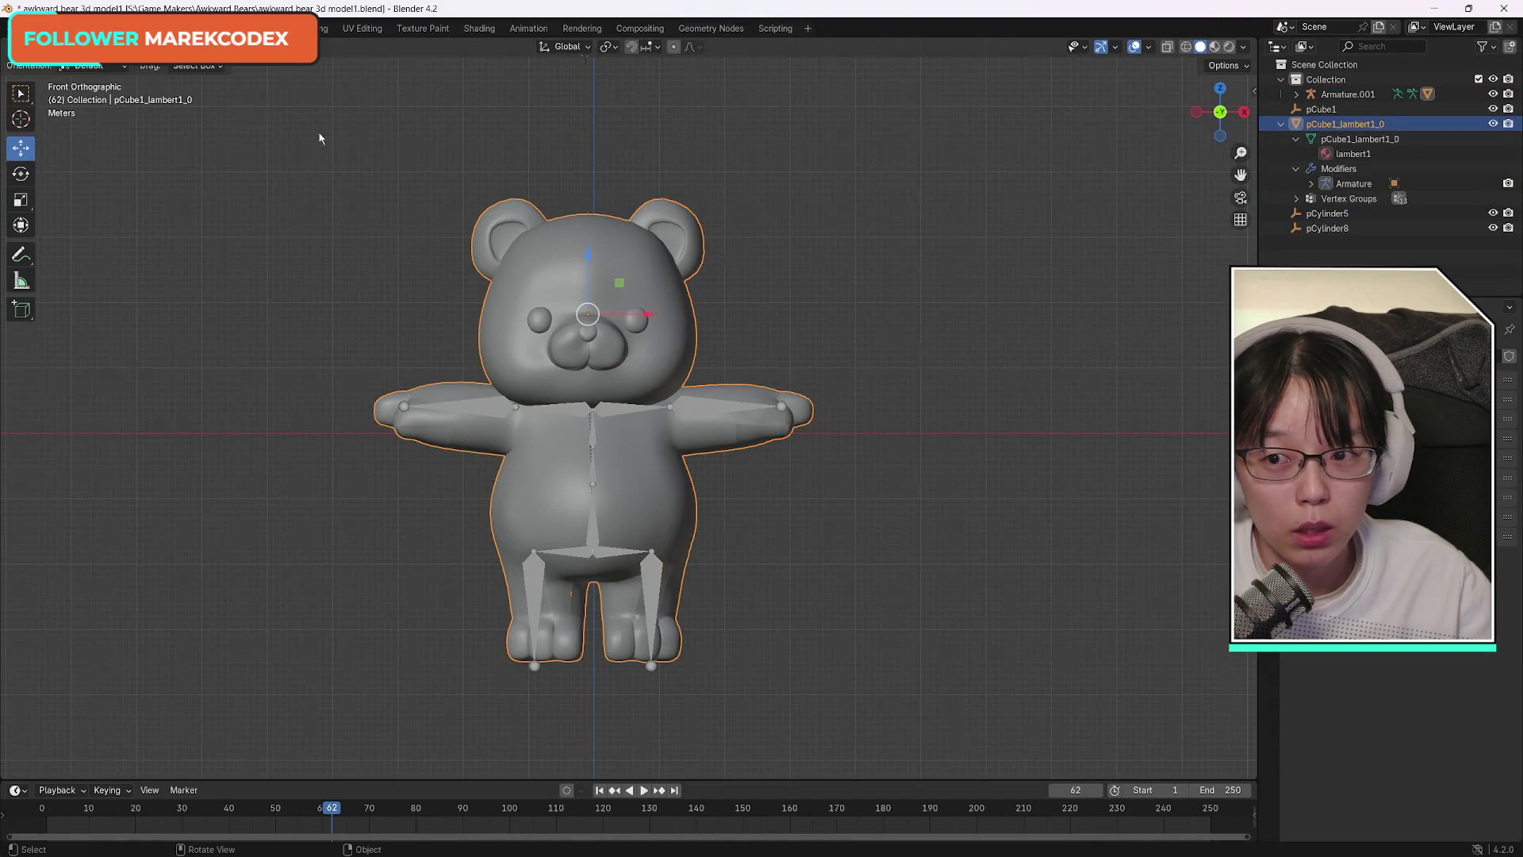
click(74, 66)
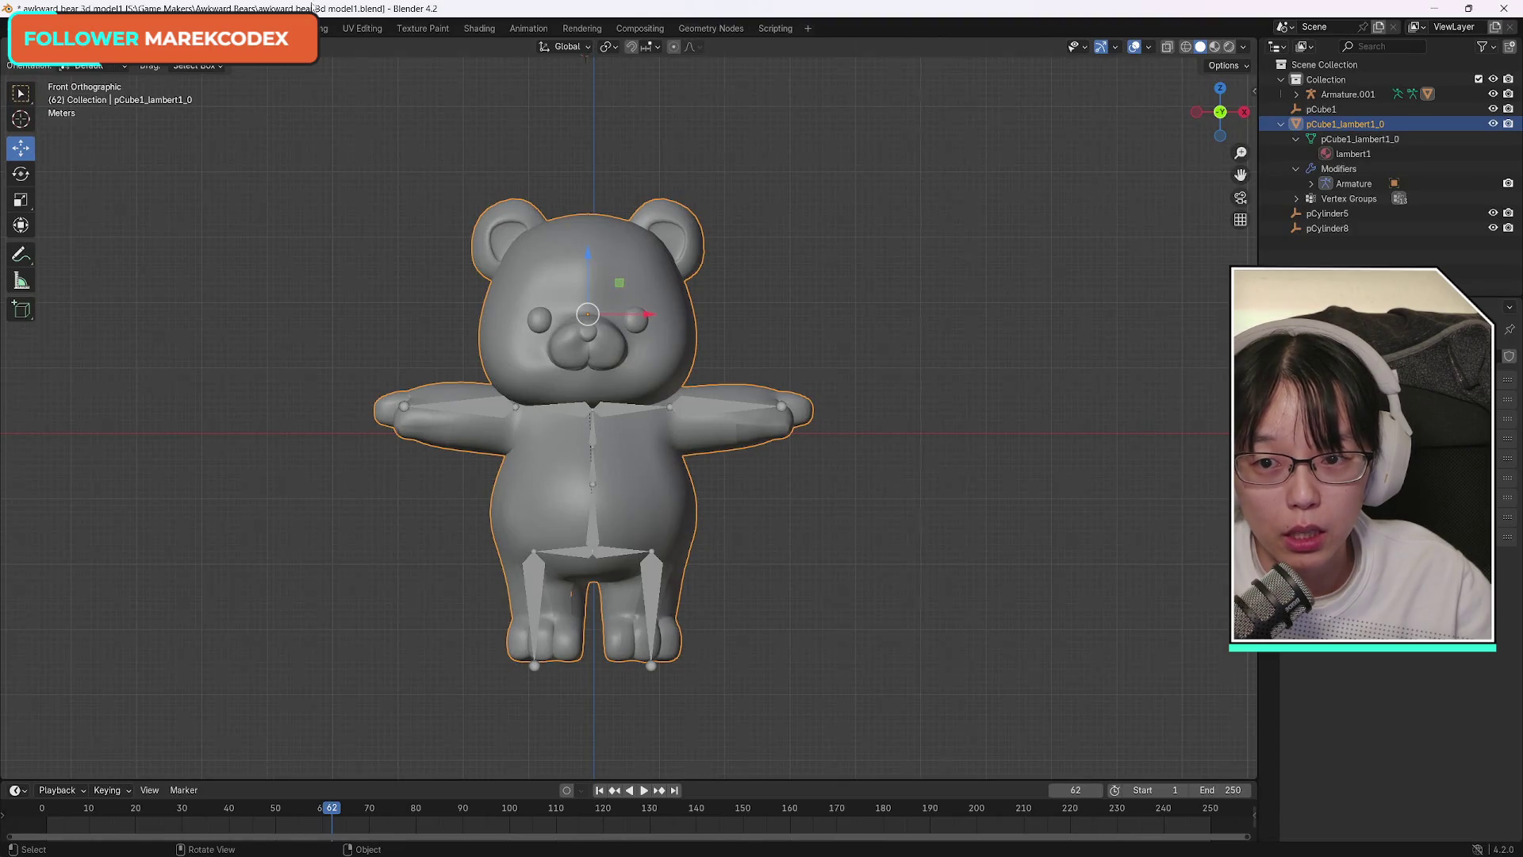
click(697, 404)
click(656, 369)
click(714, 407)
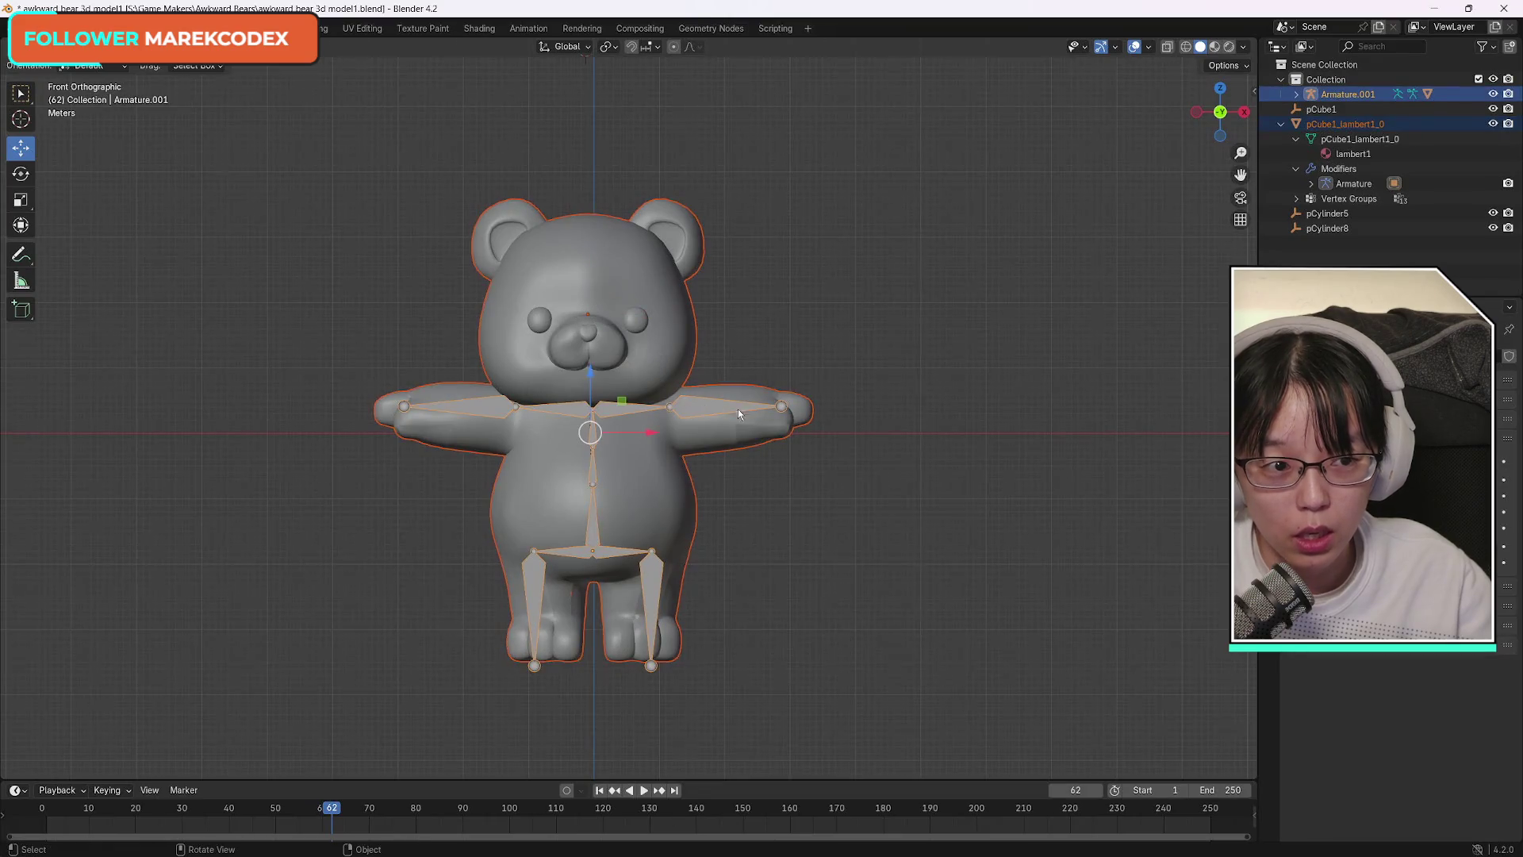
ctrl+click(1344, 126)
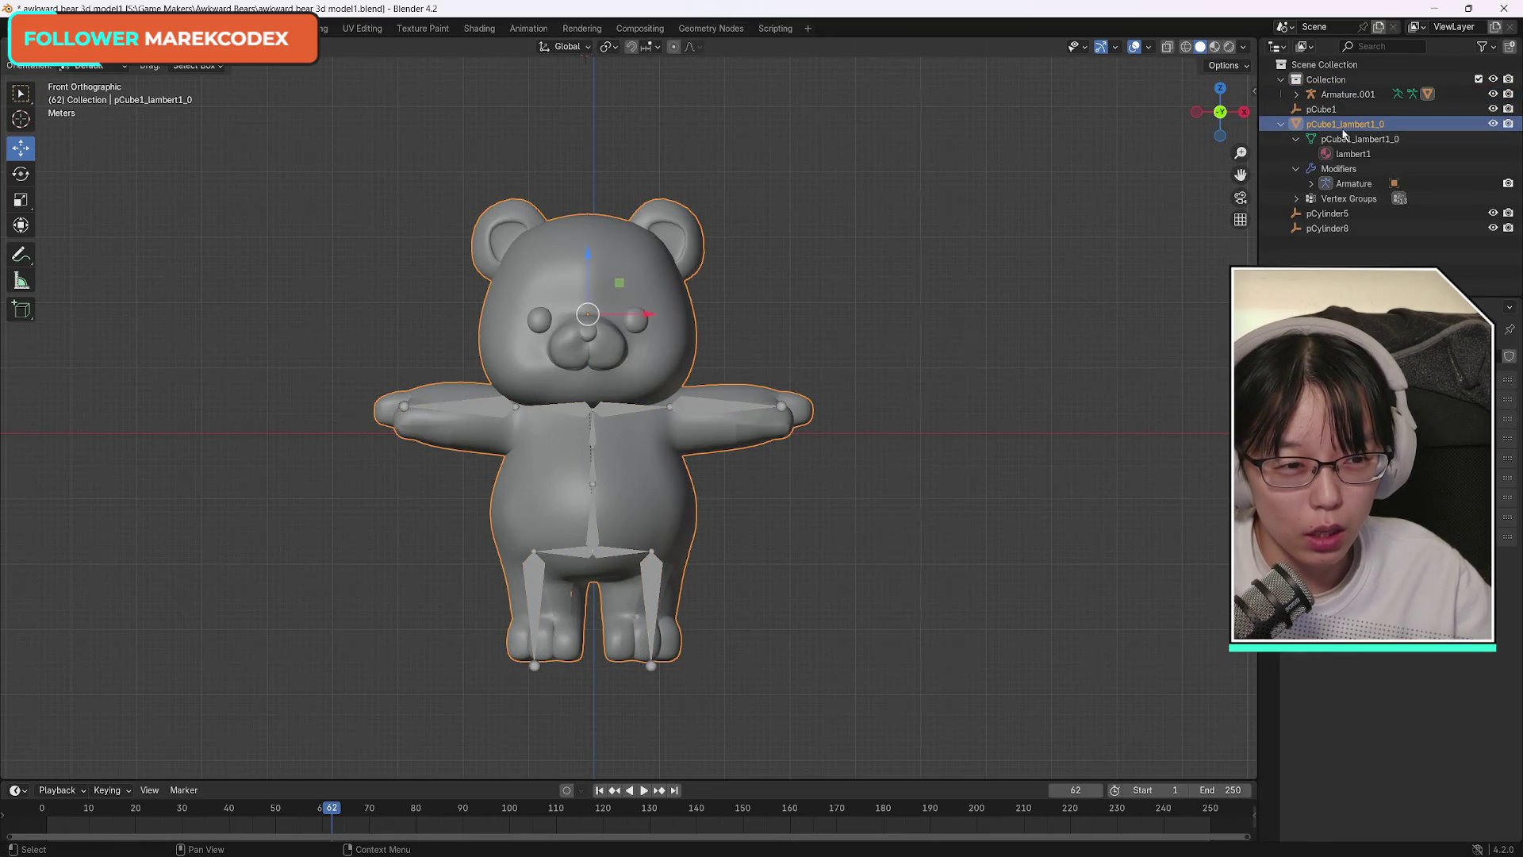
Collapse the mesh's modifier and data entries and make the armature active with the mesh selected.
click(1296, 168)
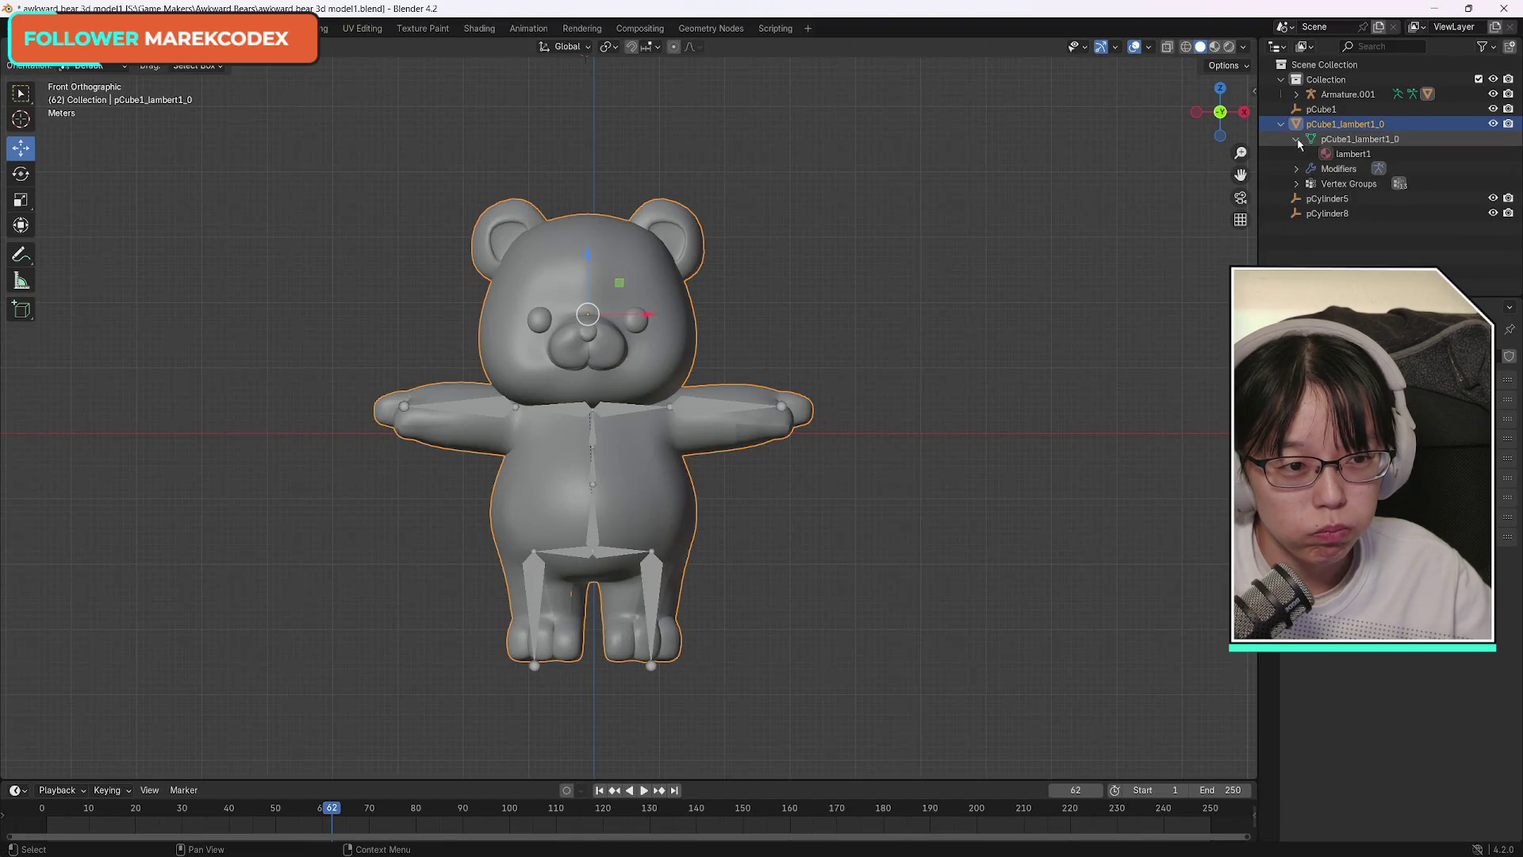
click(1298, 140)
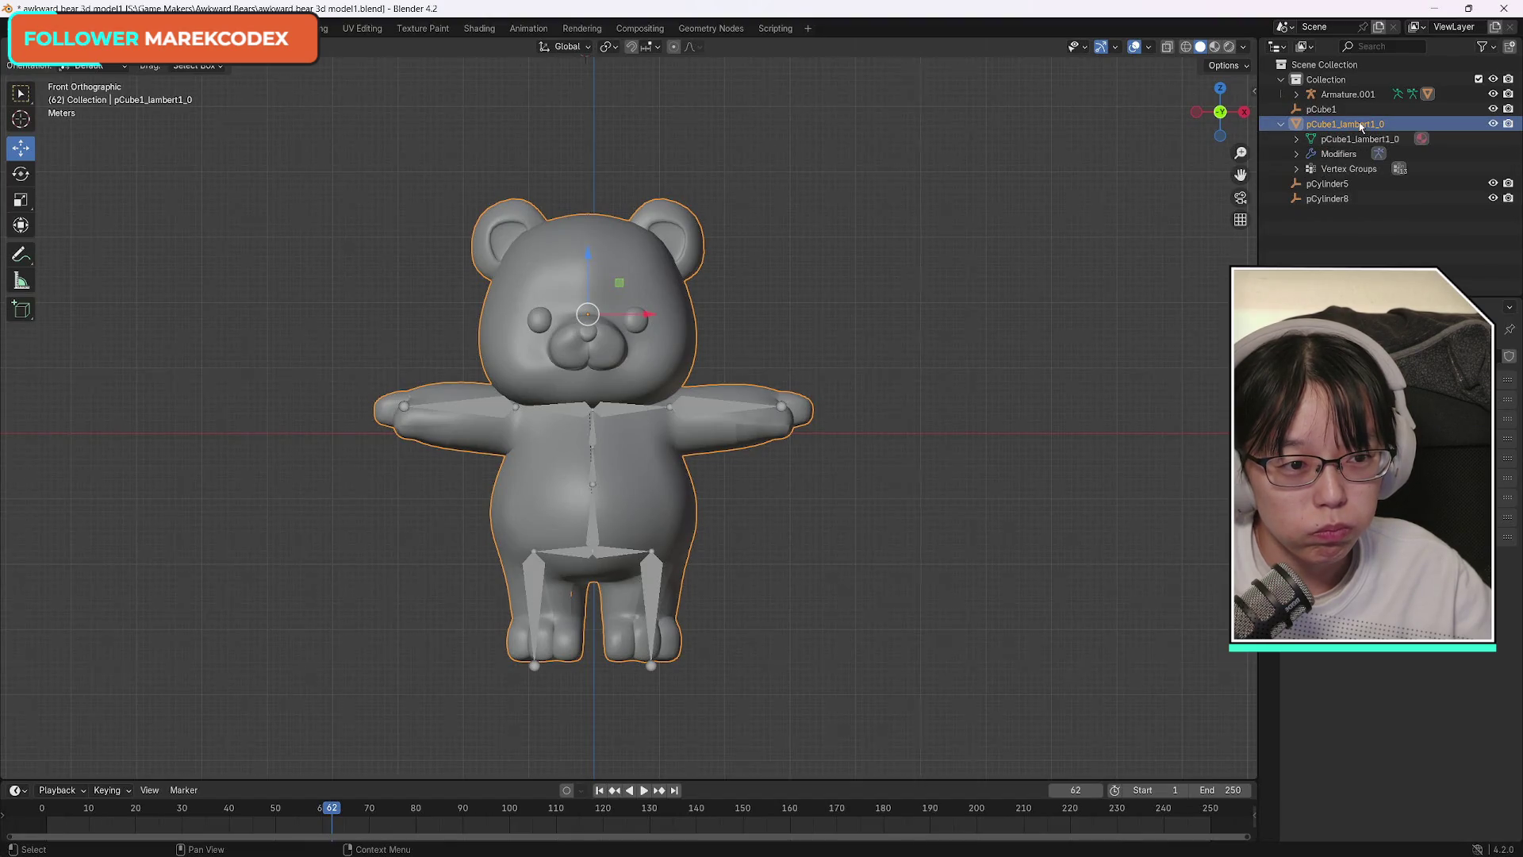
shift+click(686, 412)
click(113, 67)
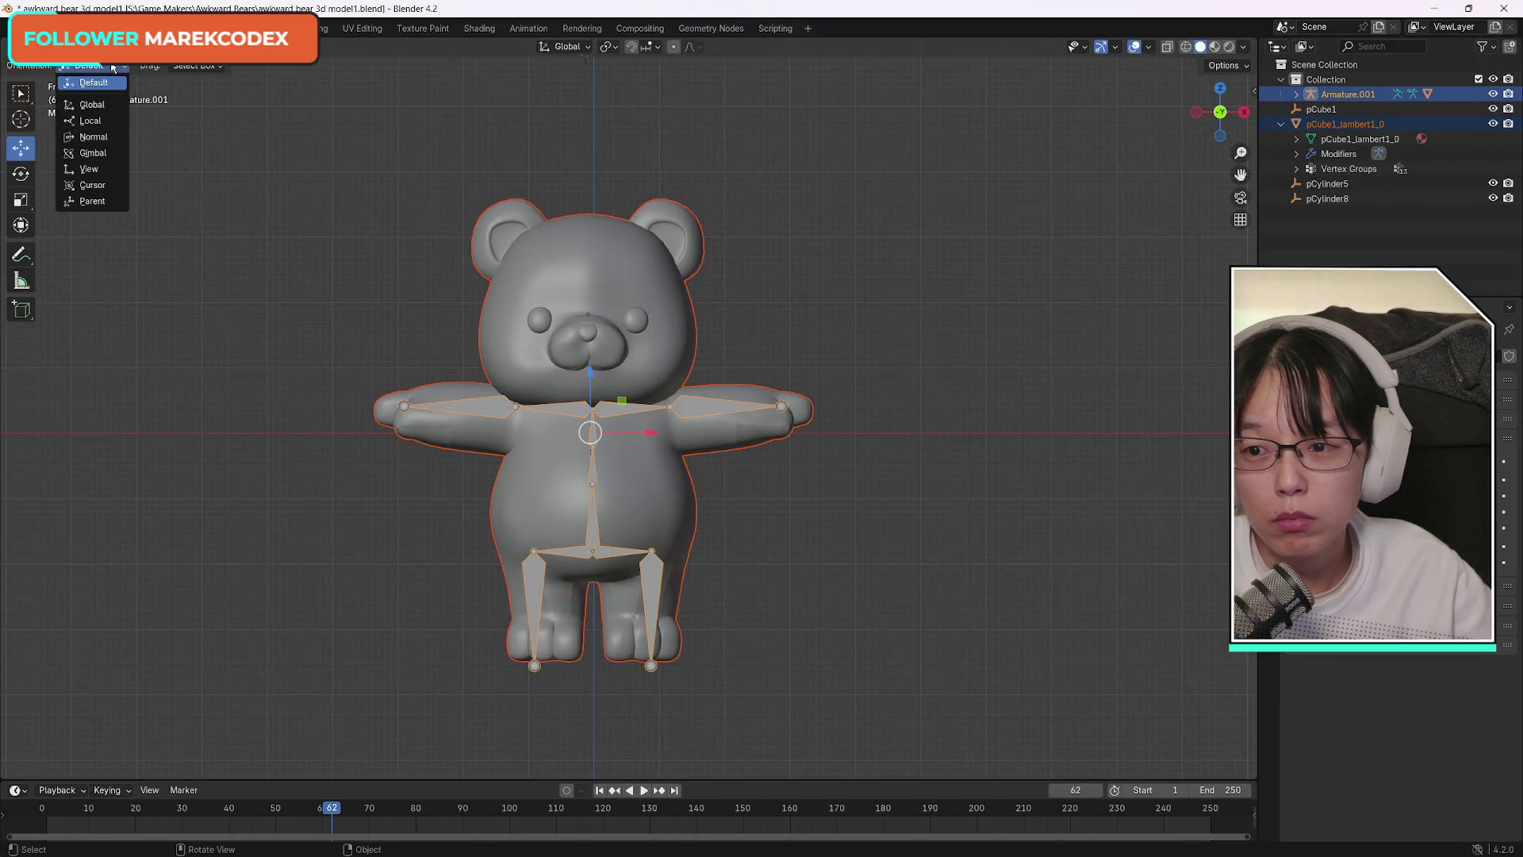
click(81, 65)
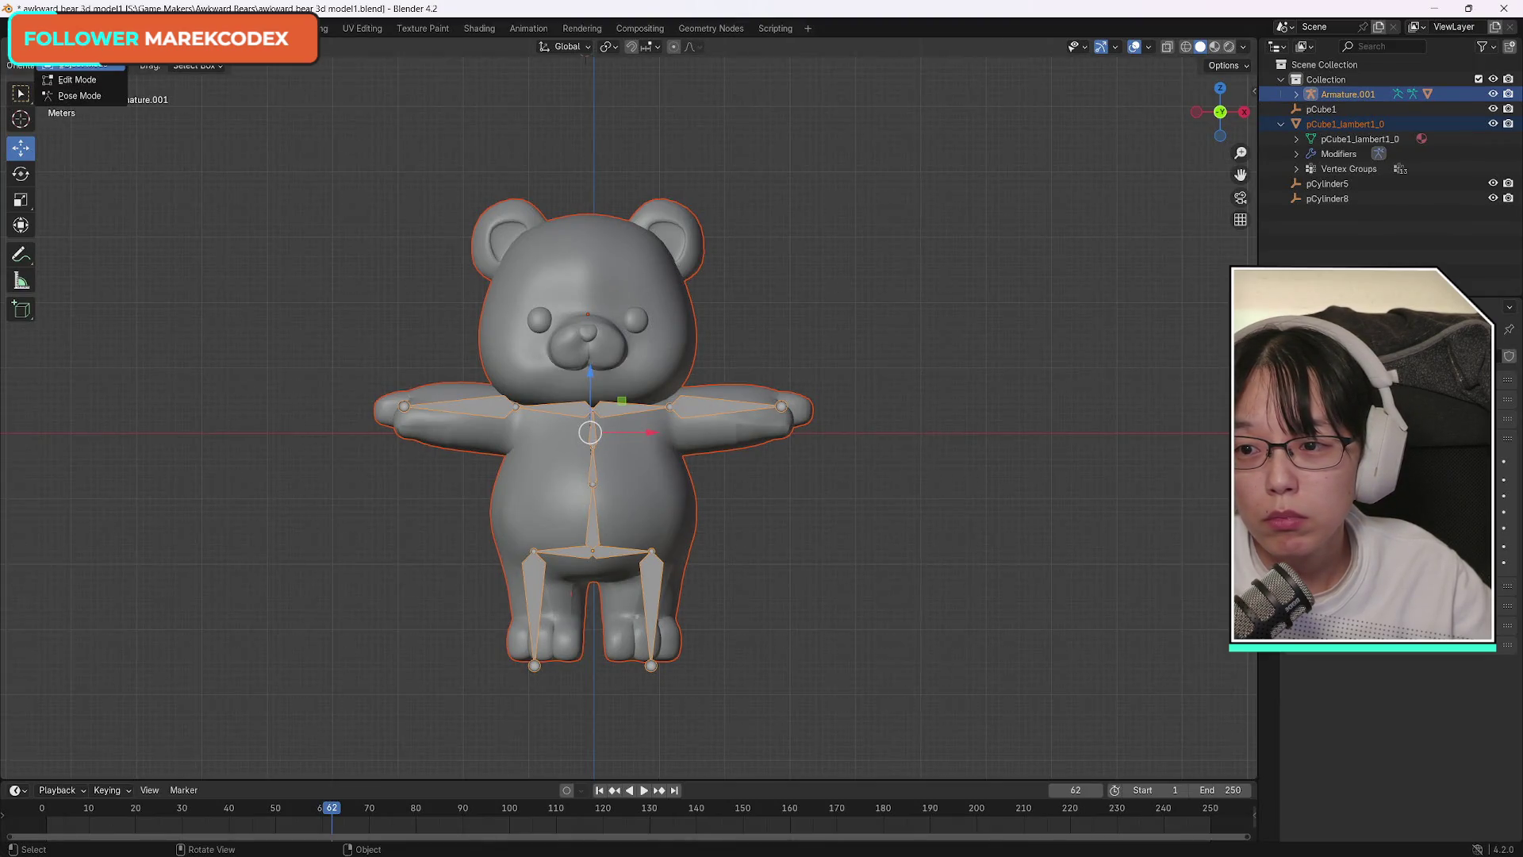
click(79, 96)
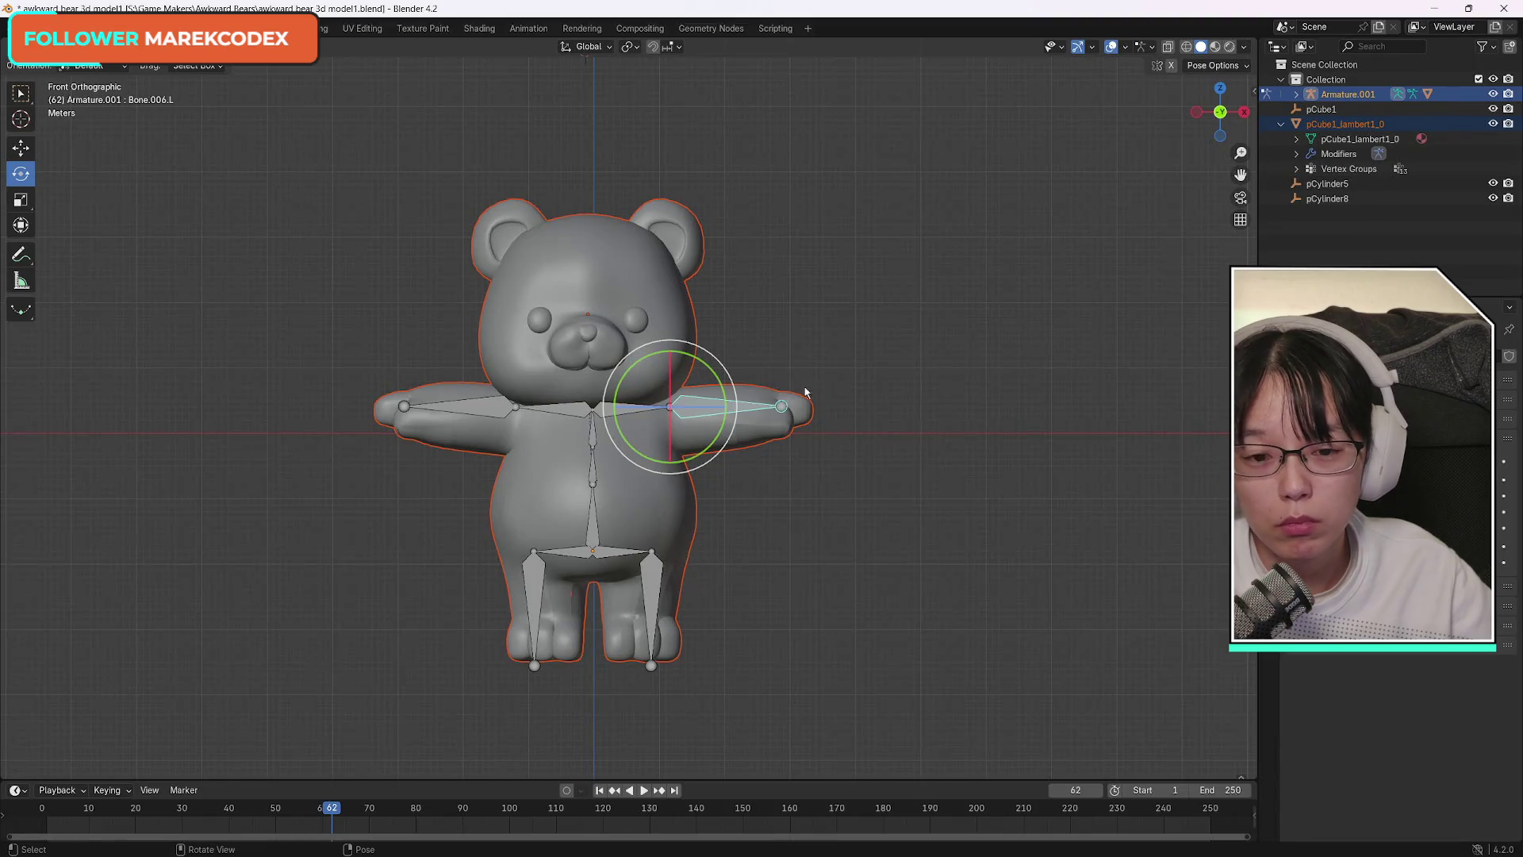
drag(729, 398, 706, 379)
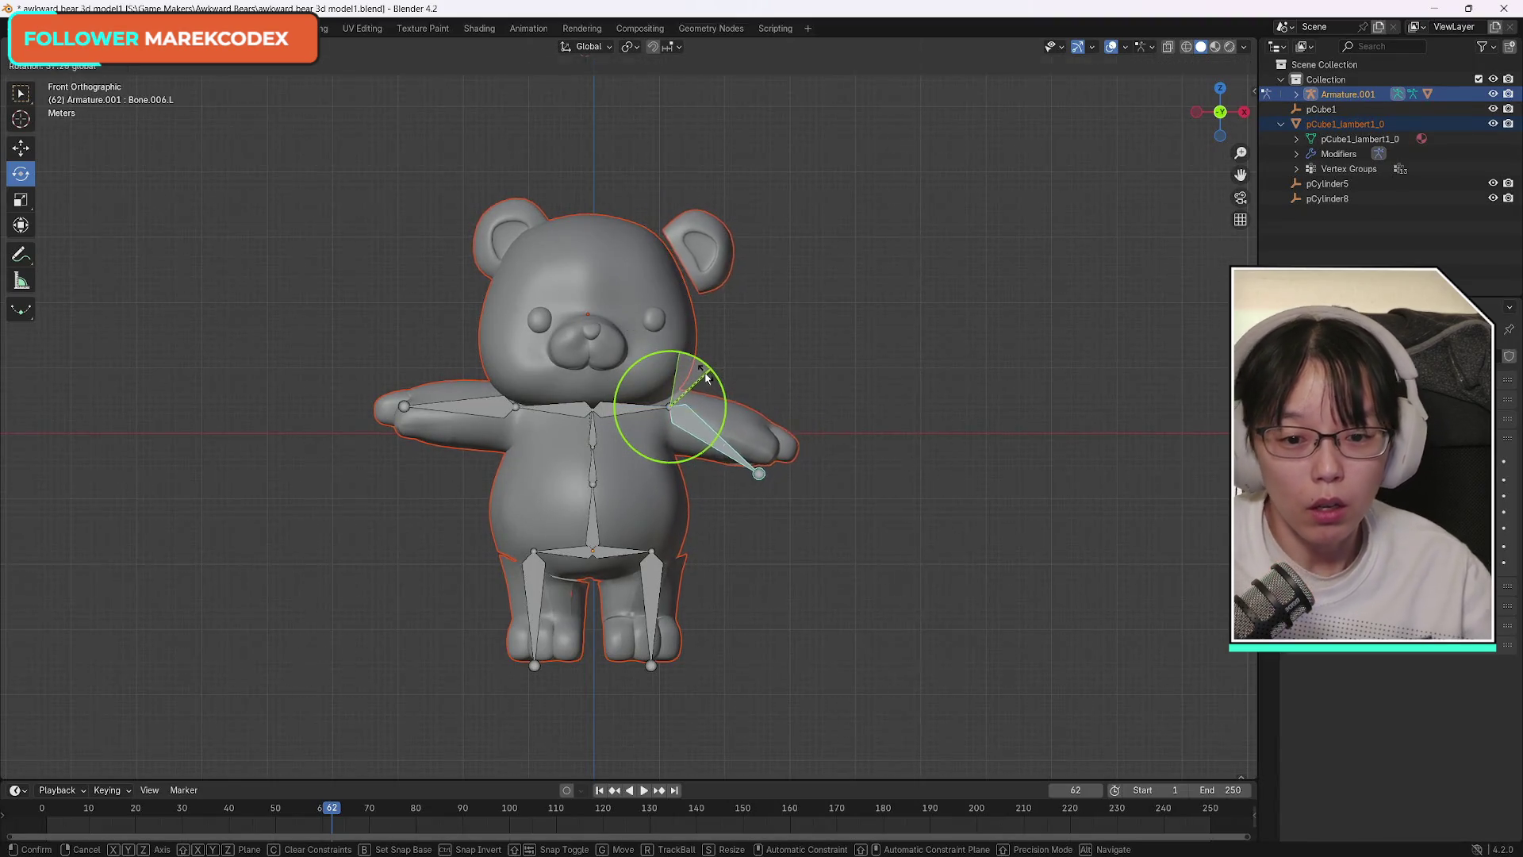
right_click(706, 378)
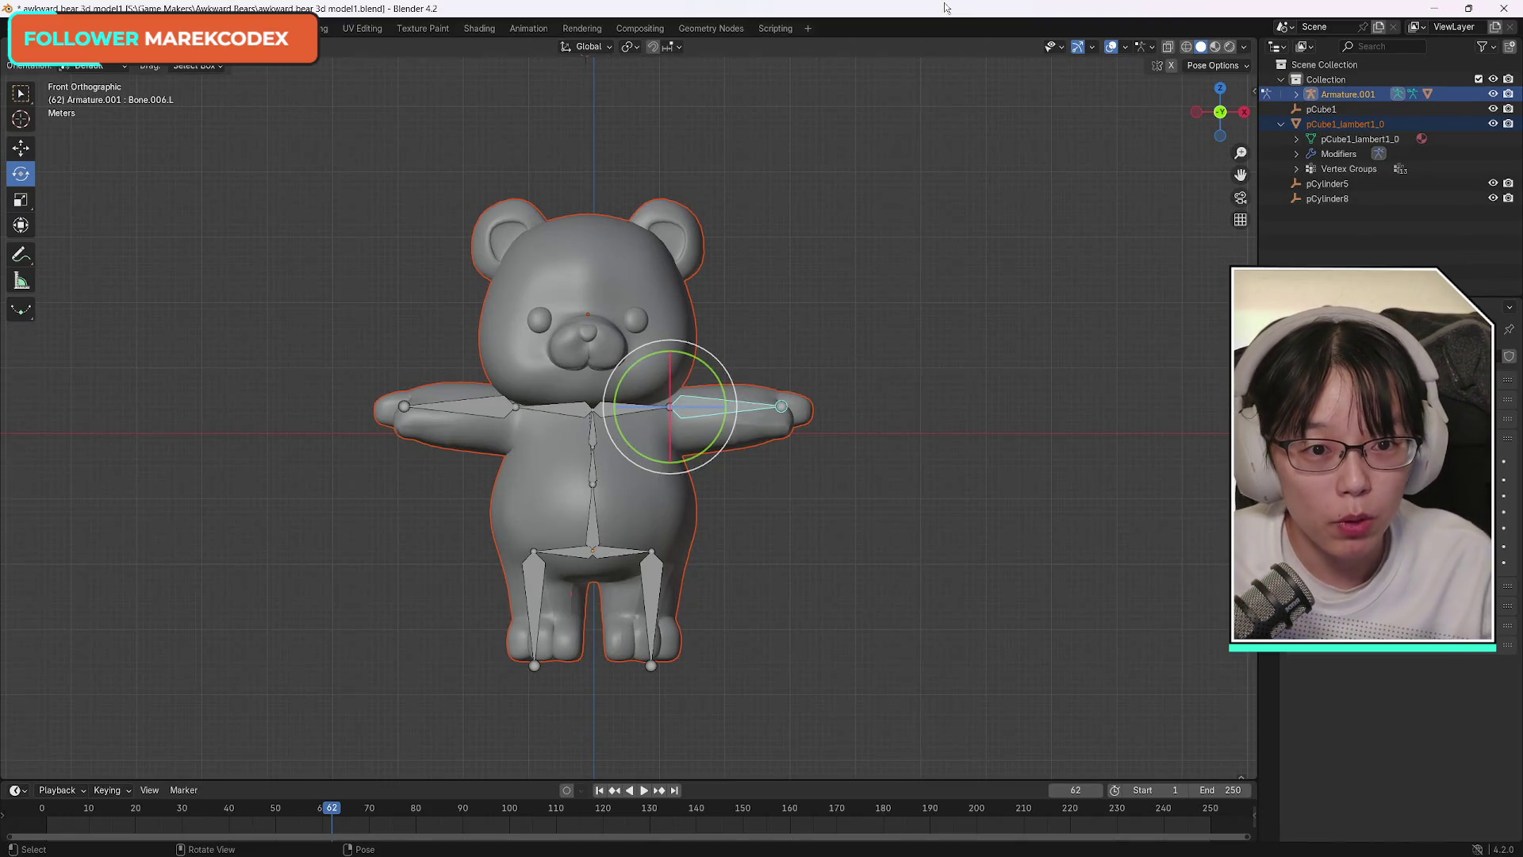
key(ctrl+Tab)
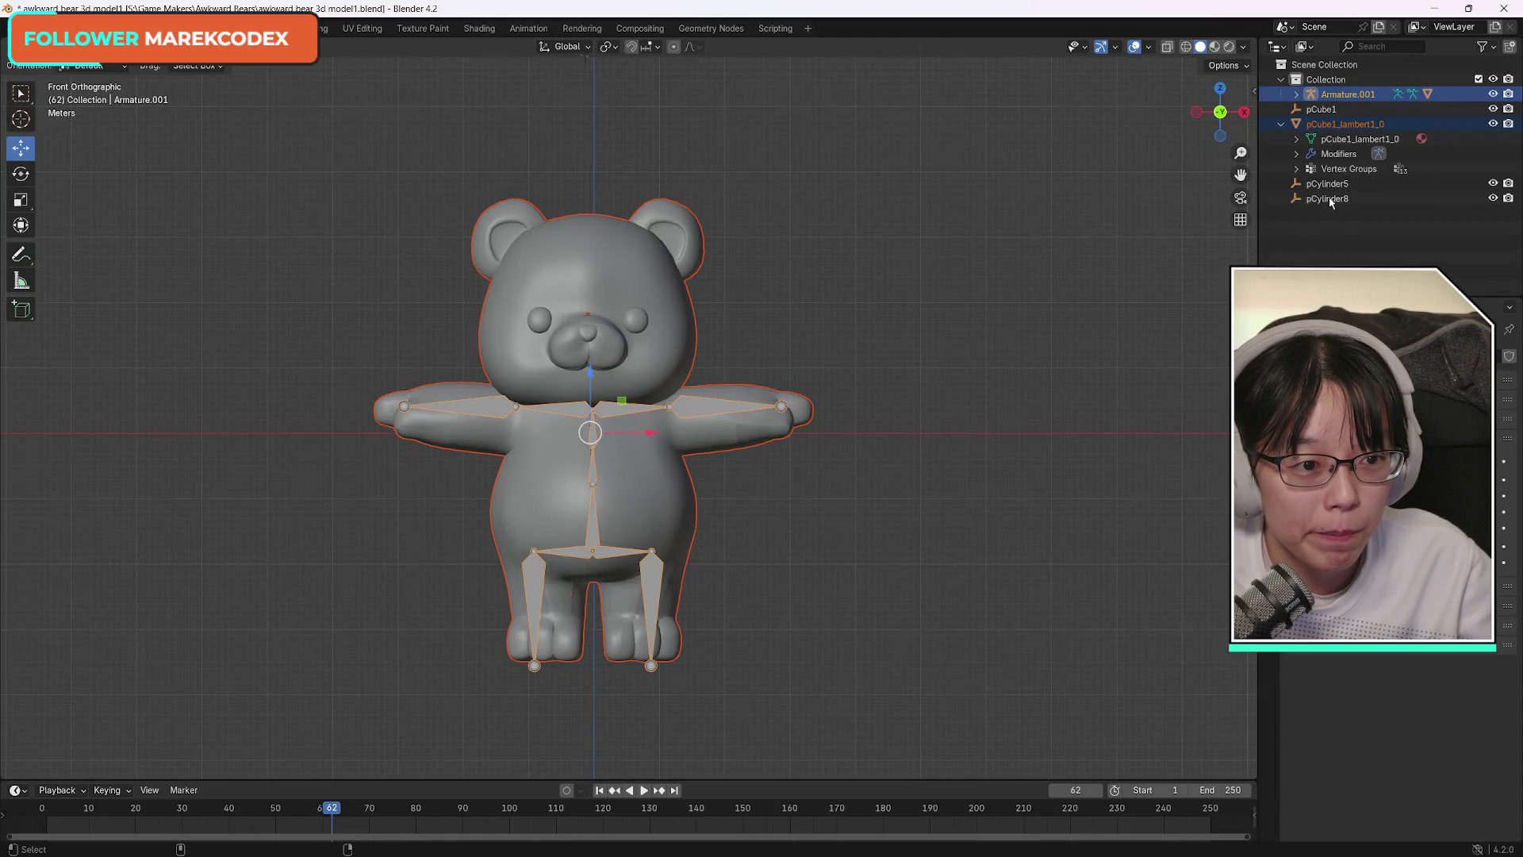
Select the mesh and armature in the outliner and step back and forth through the selection history.
click(1343, 124)
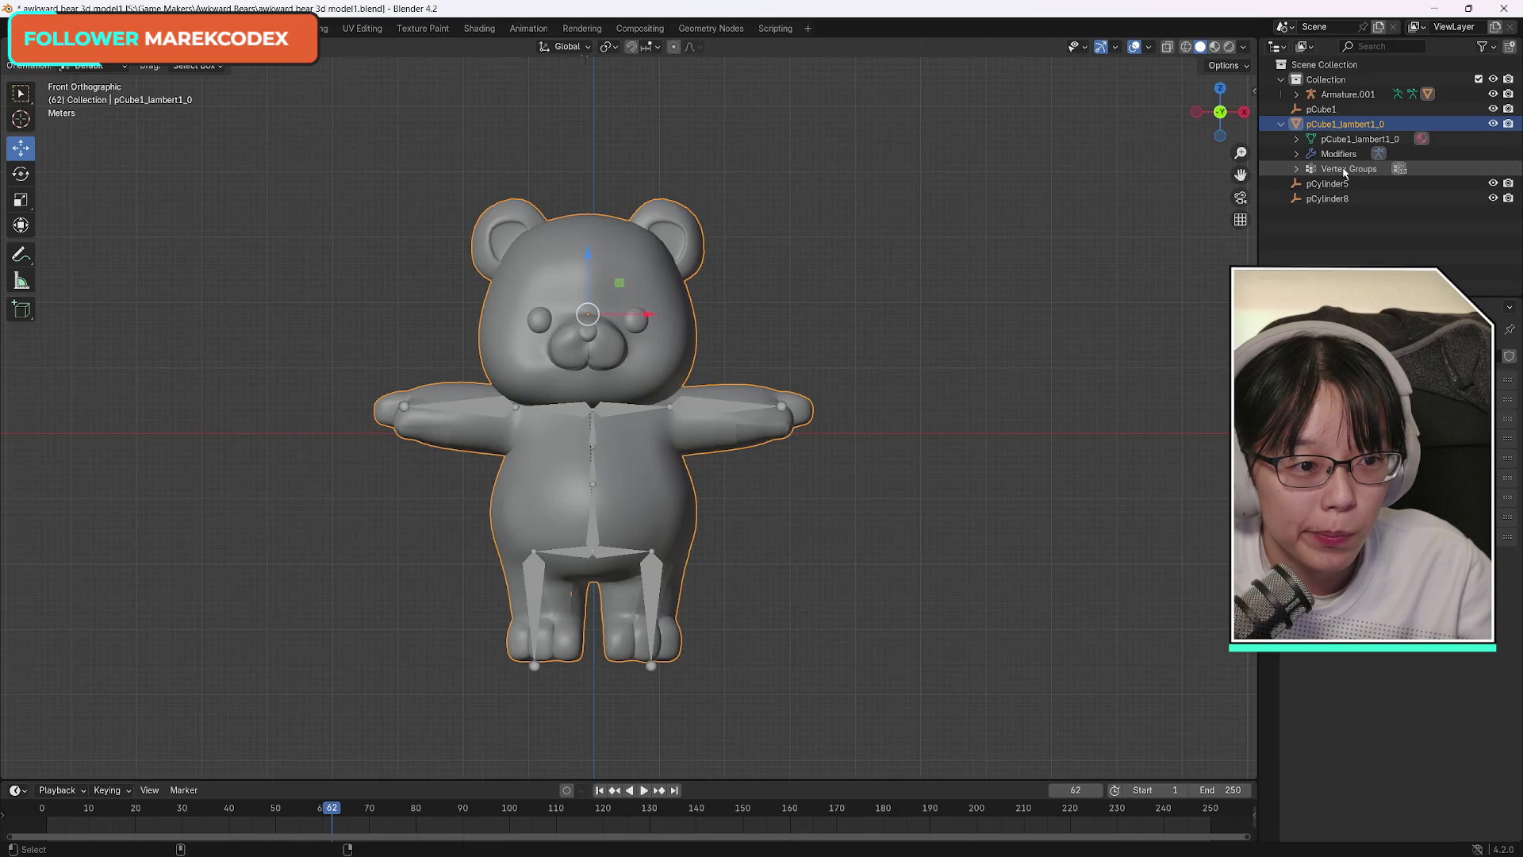
ctrl+click(1347, 94)
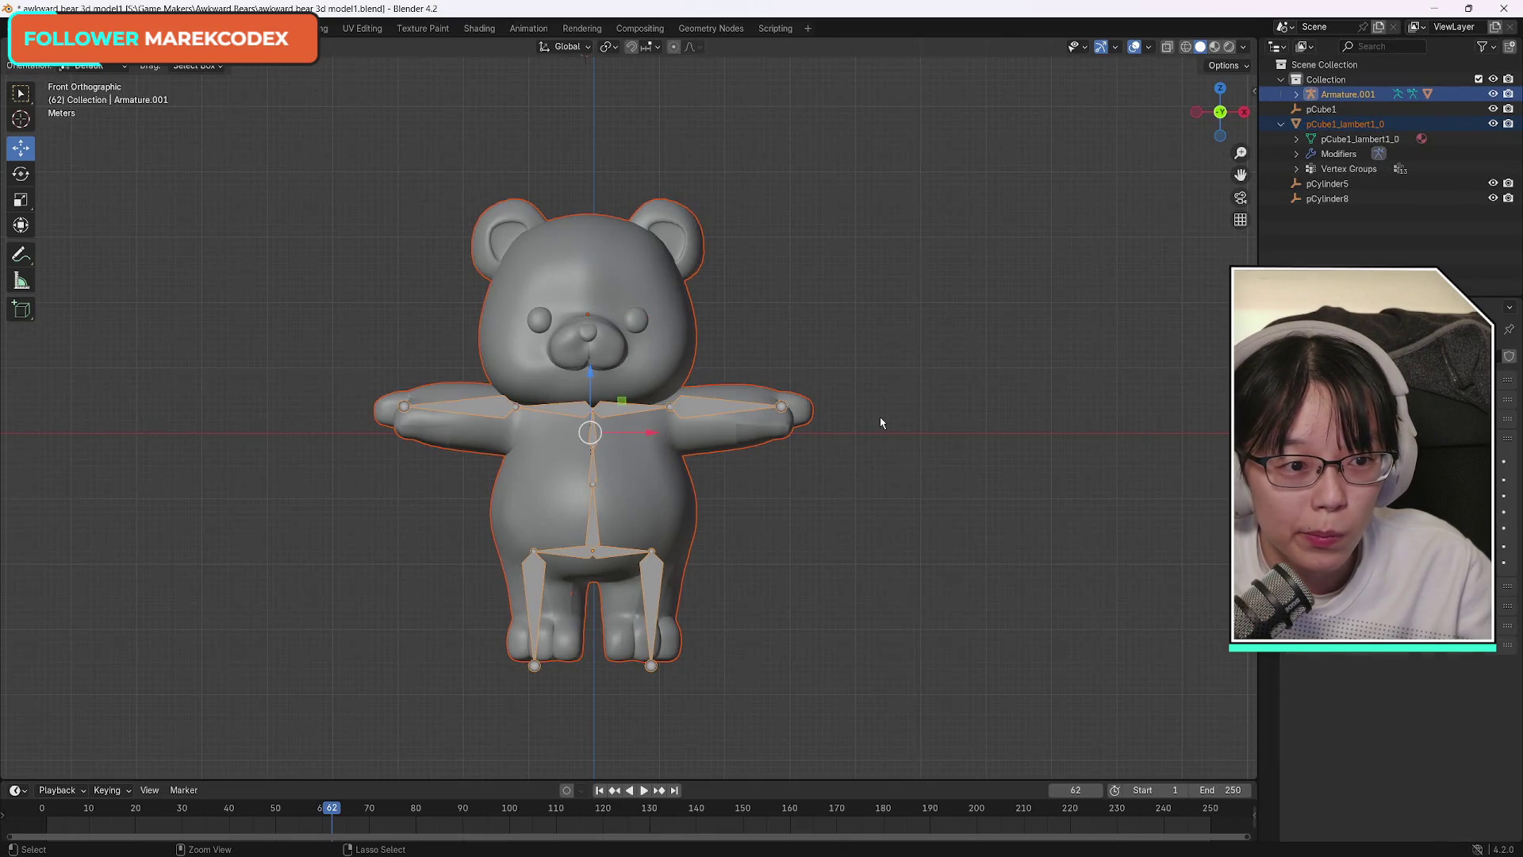
key(ctrl+z)
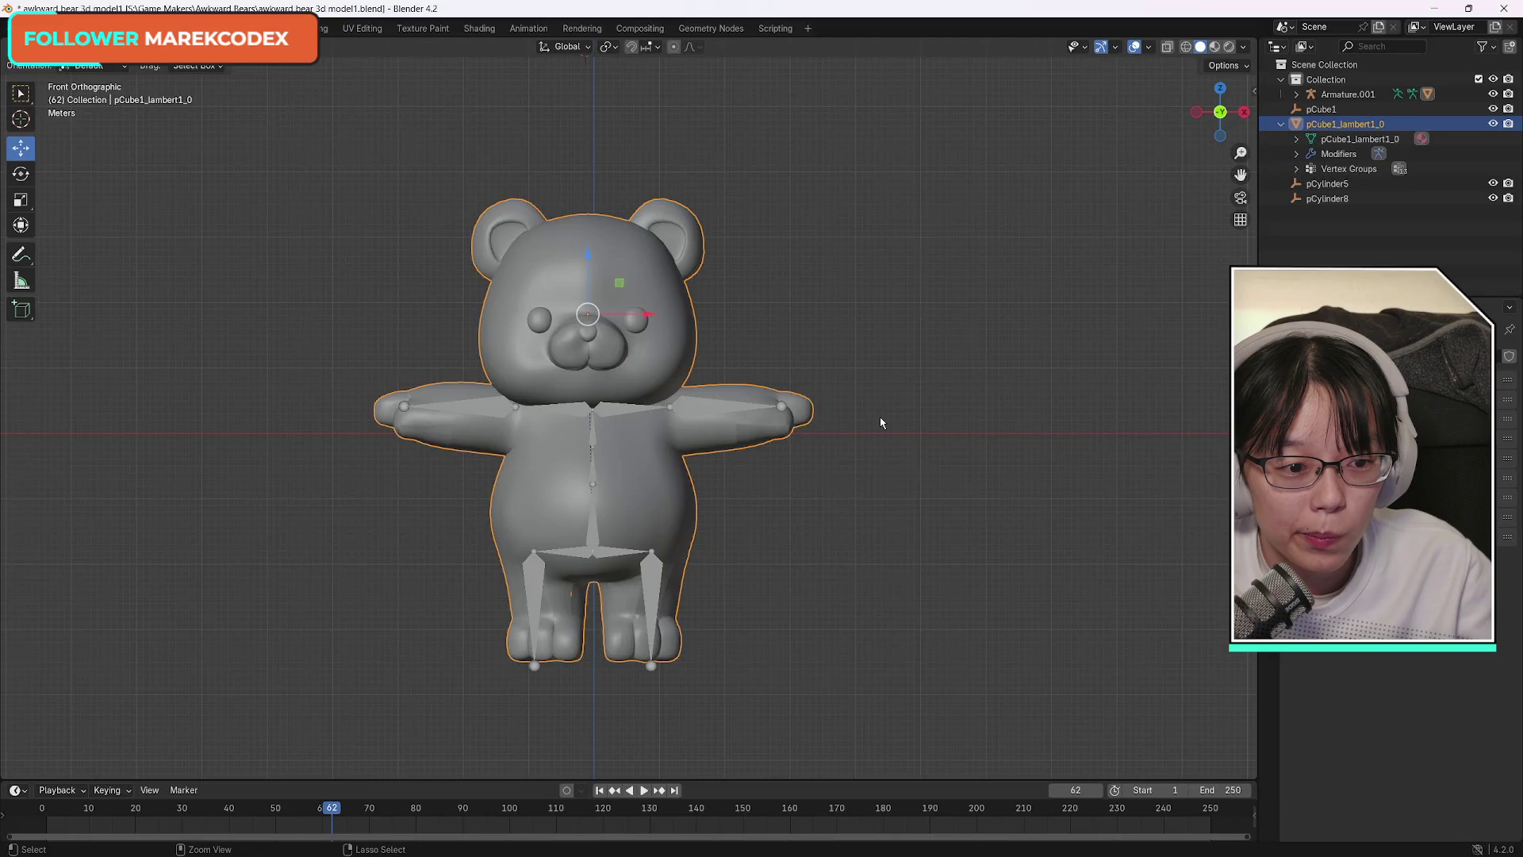
key(ctrl+z)
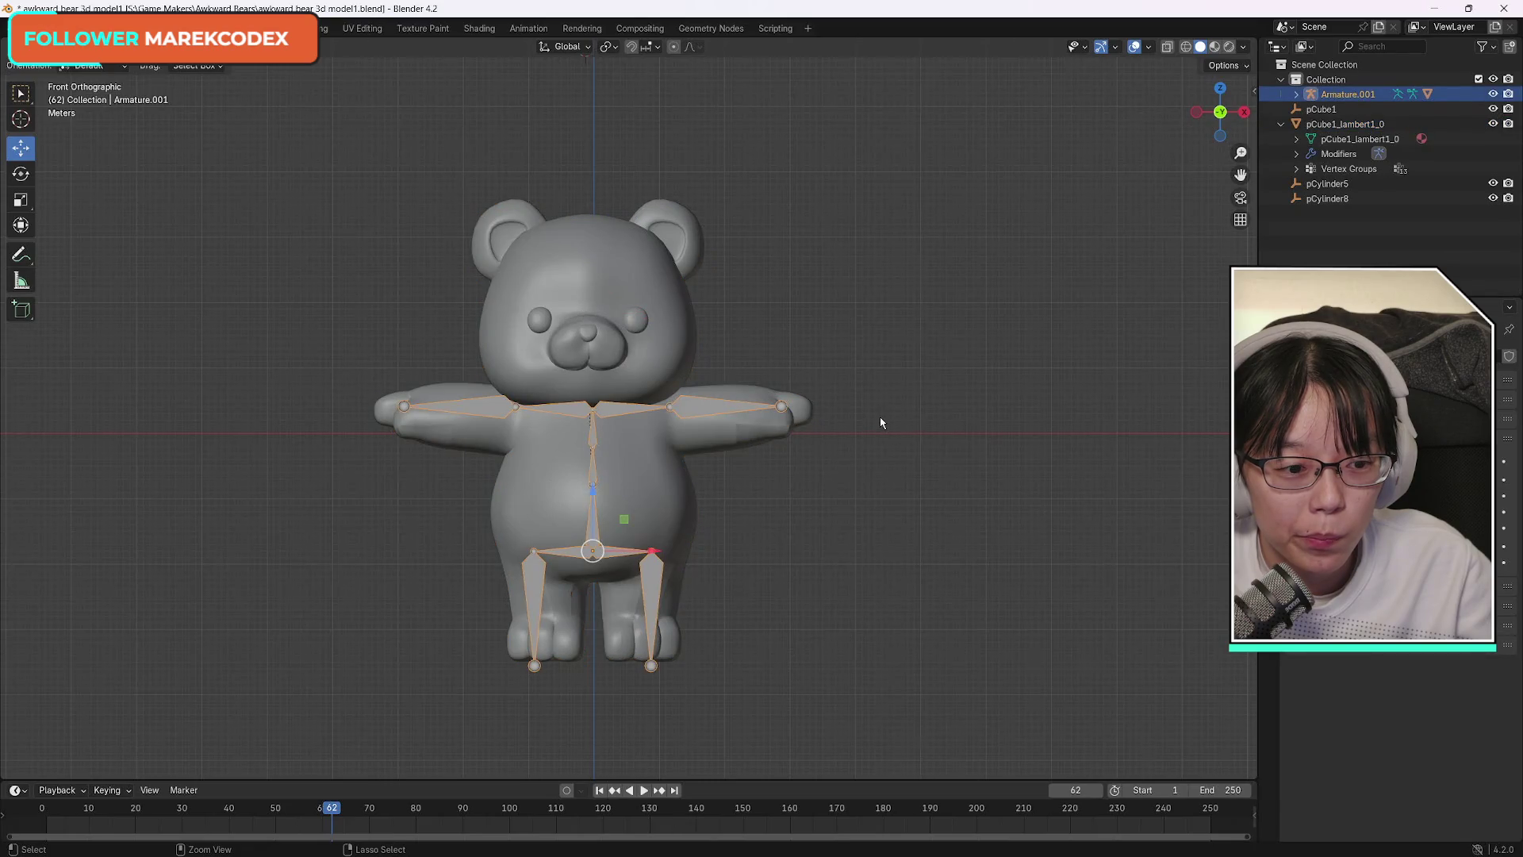
key(ctrl+z)
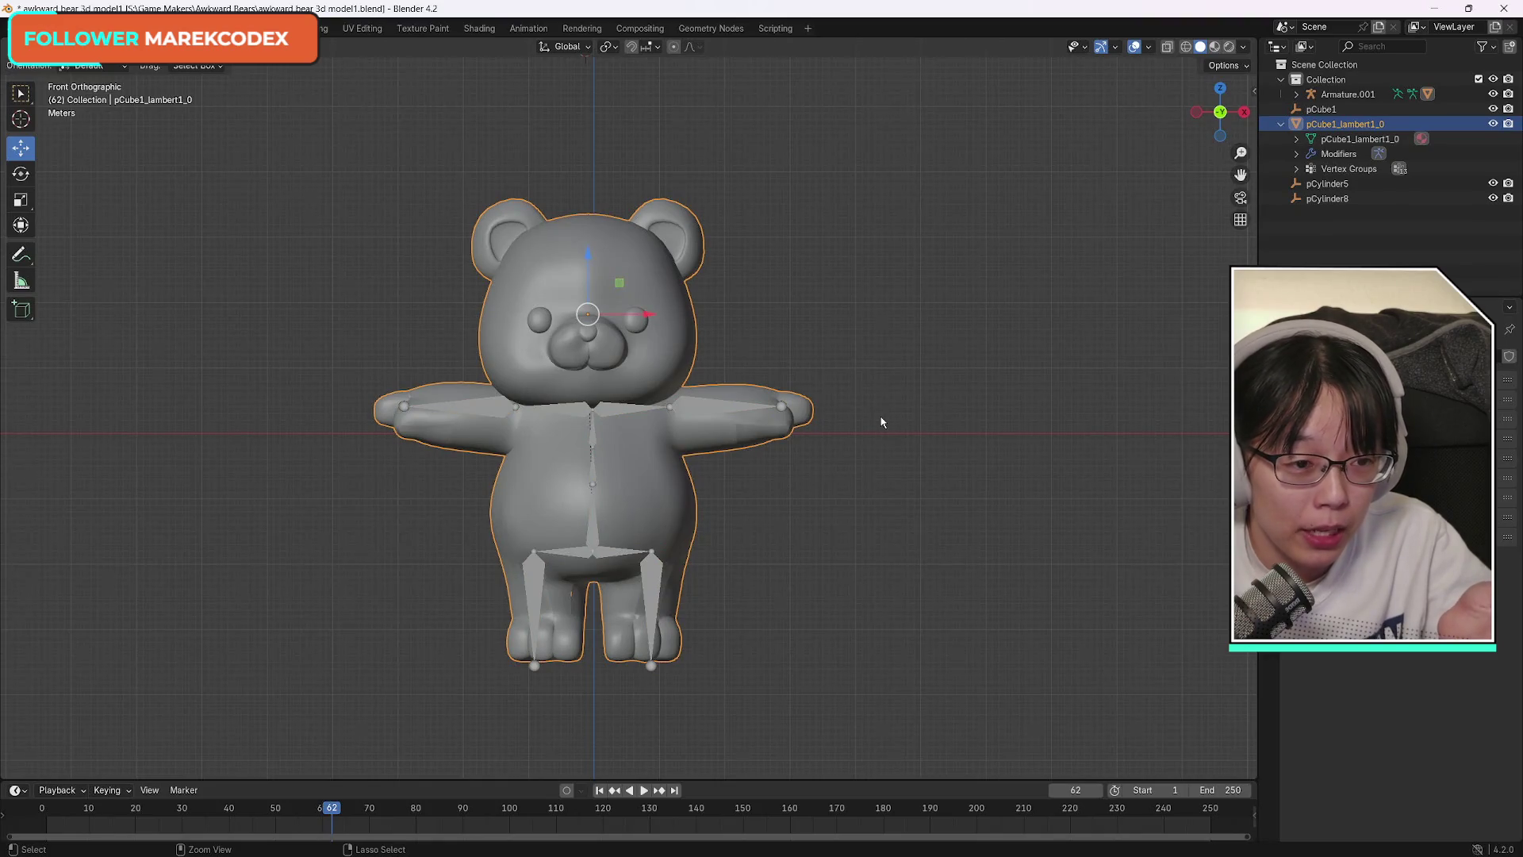
key(ctrl+z)
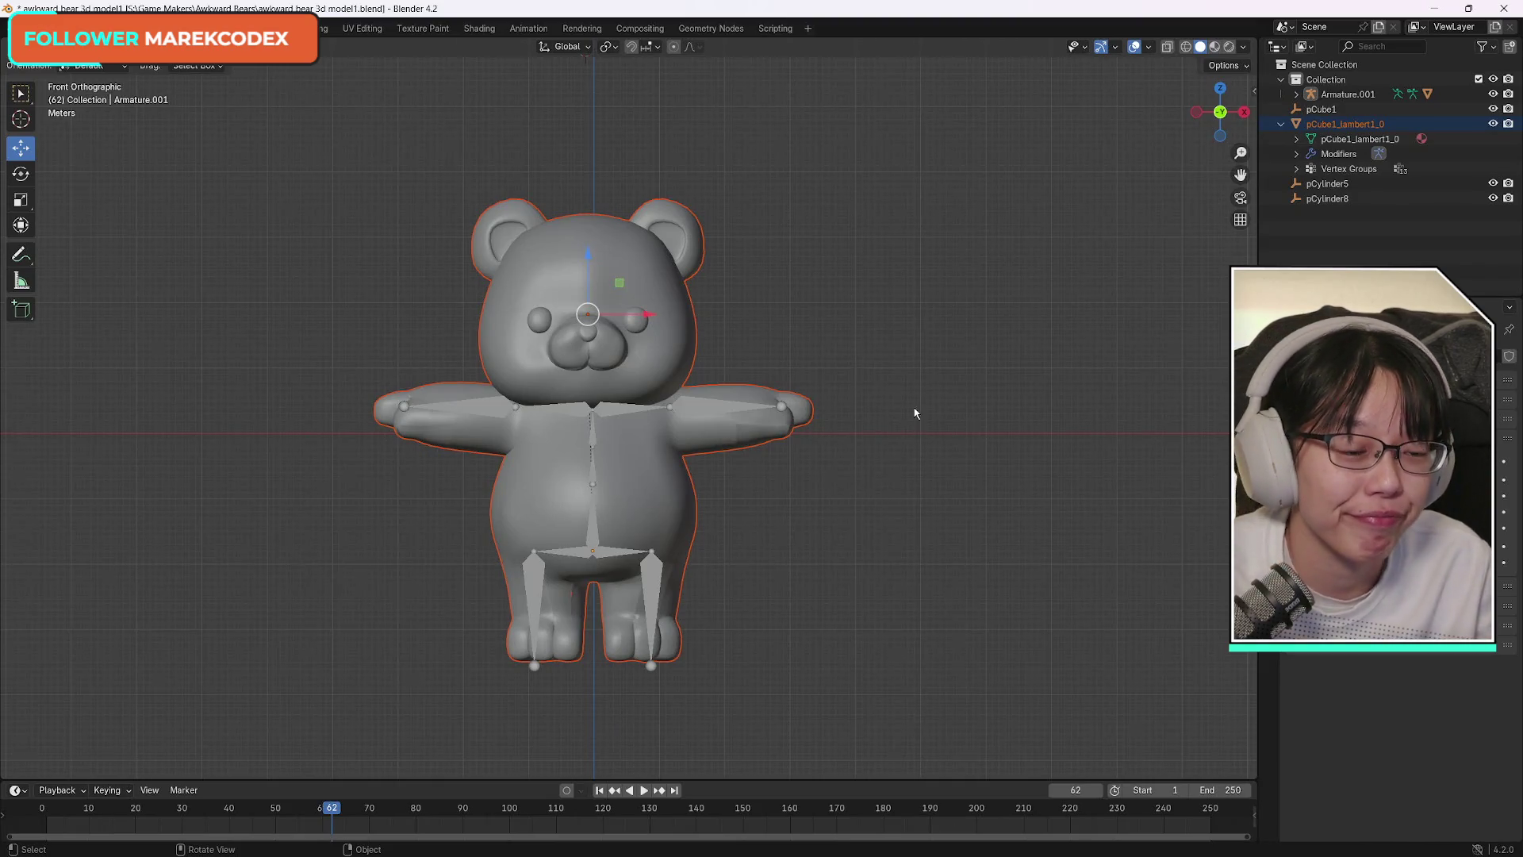
Hide and unhide the armature, then undo back until the mesh loses its Armature modifier and vertex groups.
click(1297, 153)
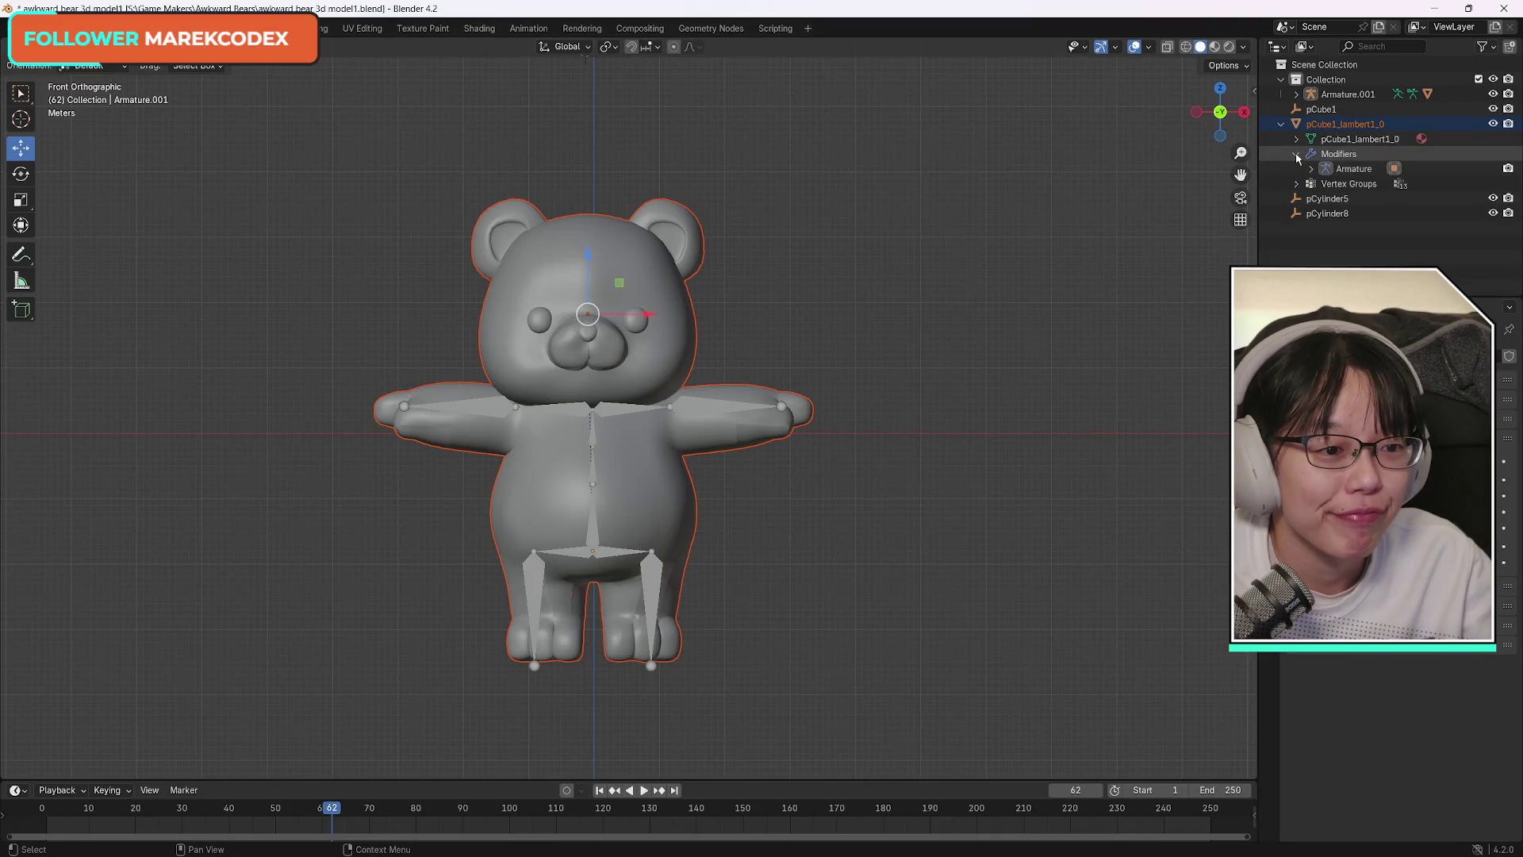
click(1296, 154)
key(h)
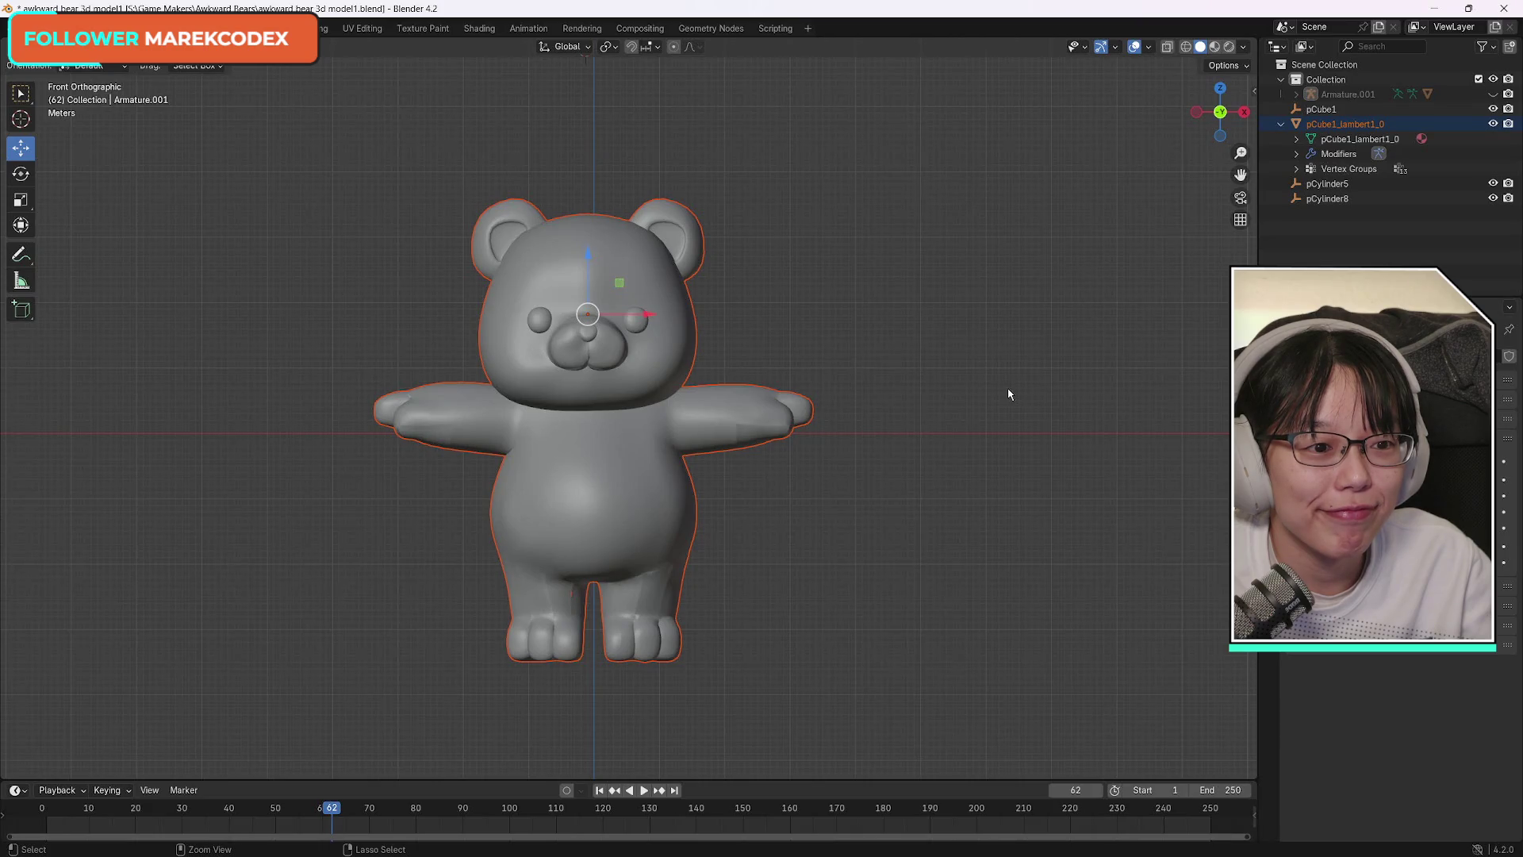
key(alt+h)
key(h)
key(alt+h)
key(ctrl+z)
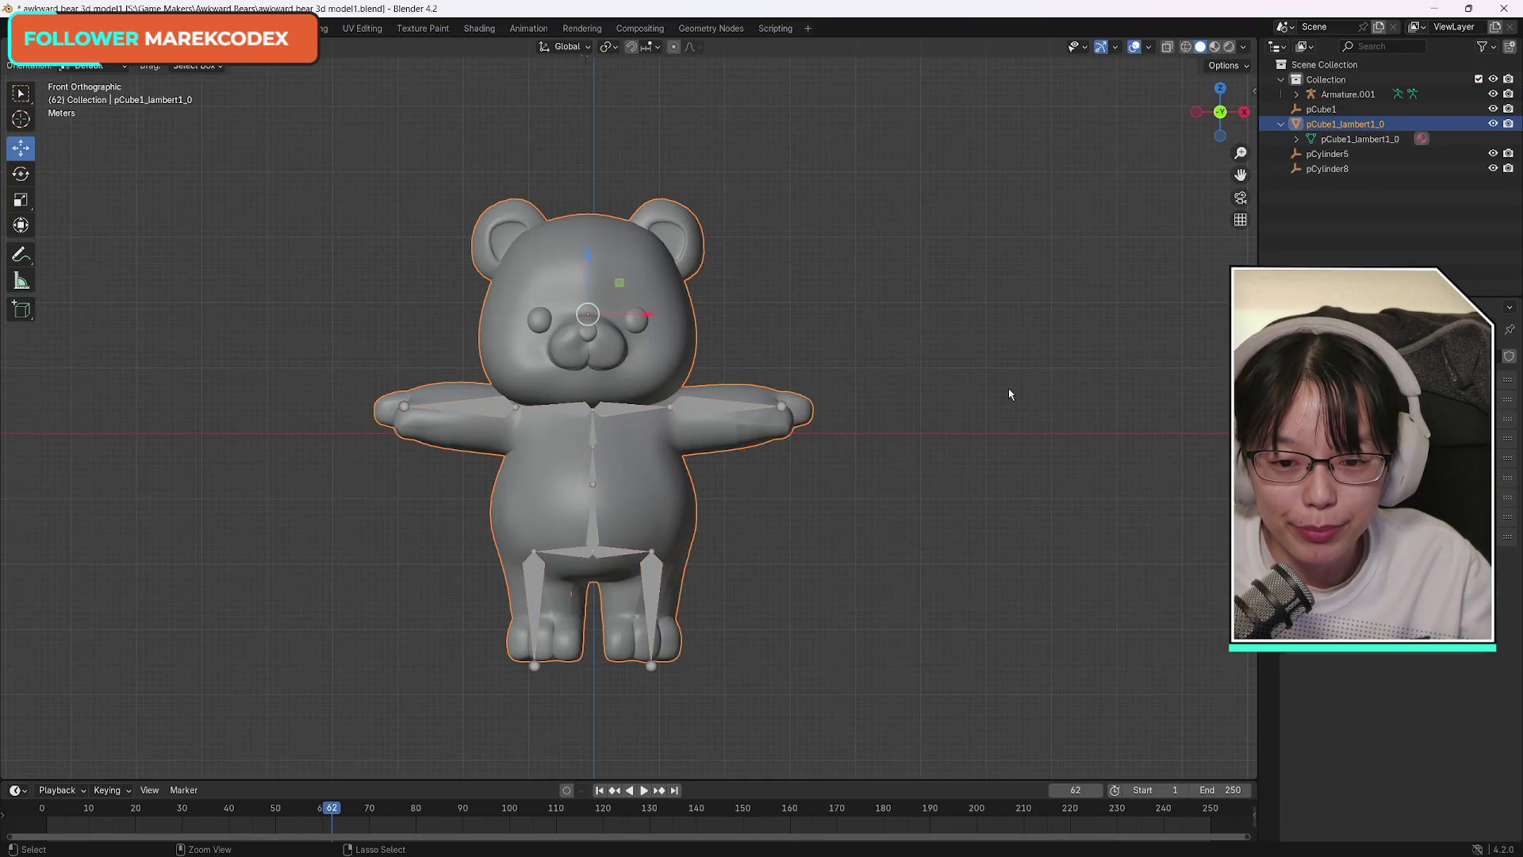
key(ctrl+shift+z)
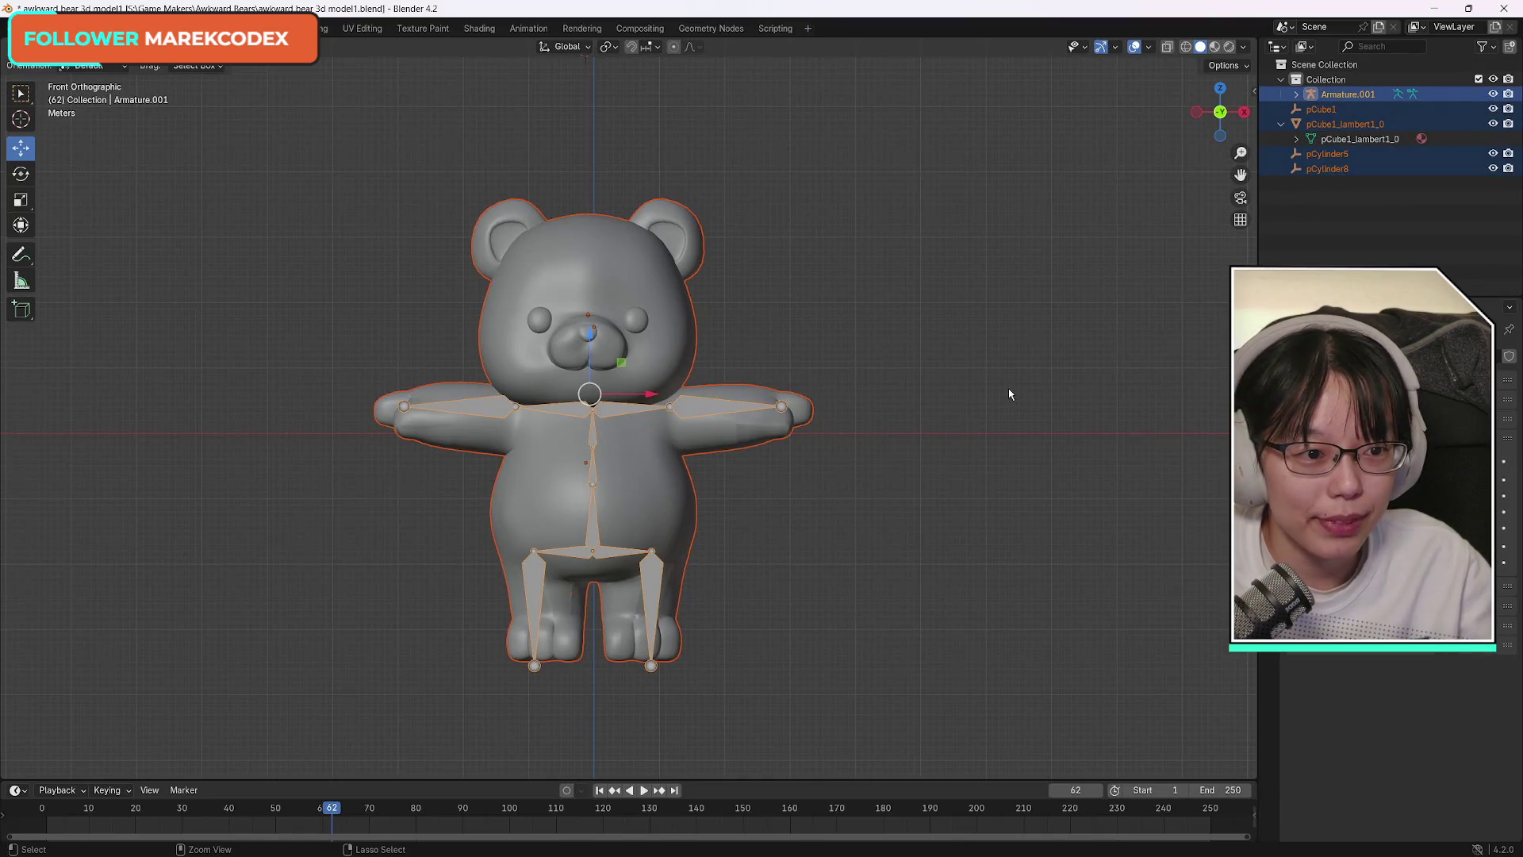
click(1364, 95)
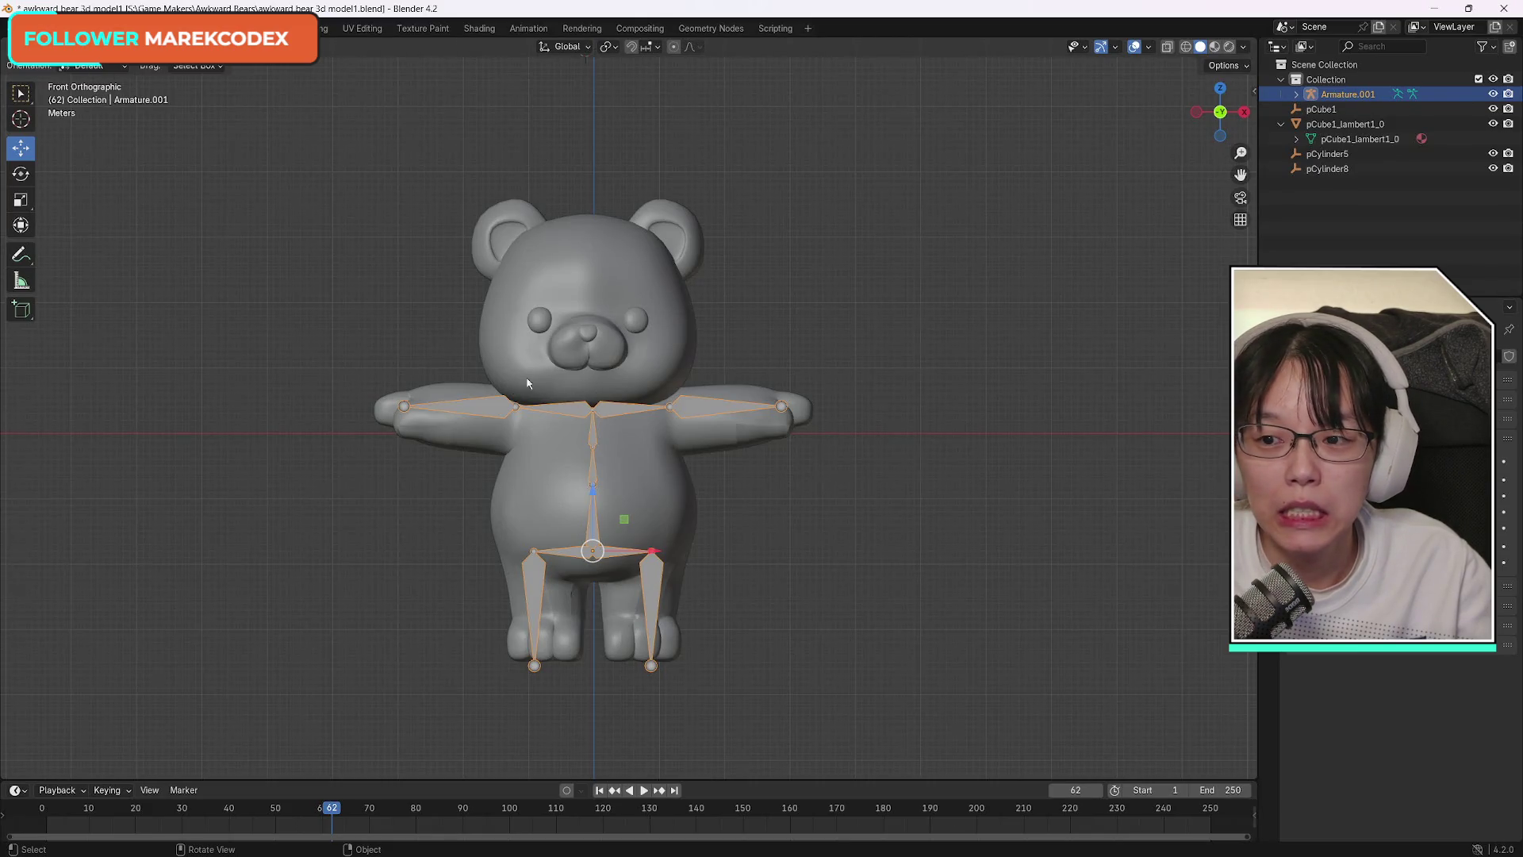
click(22, 93)
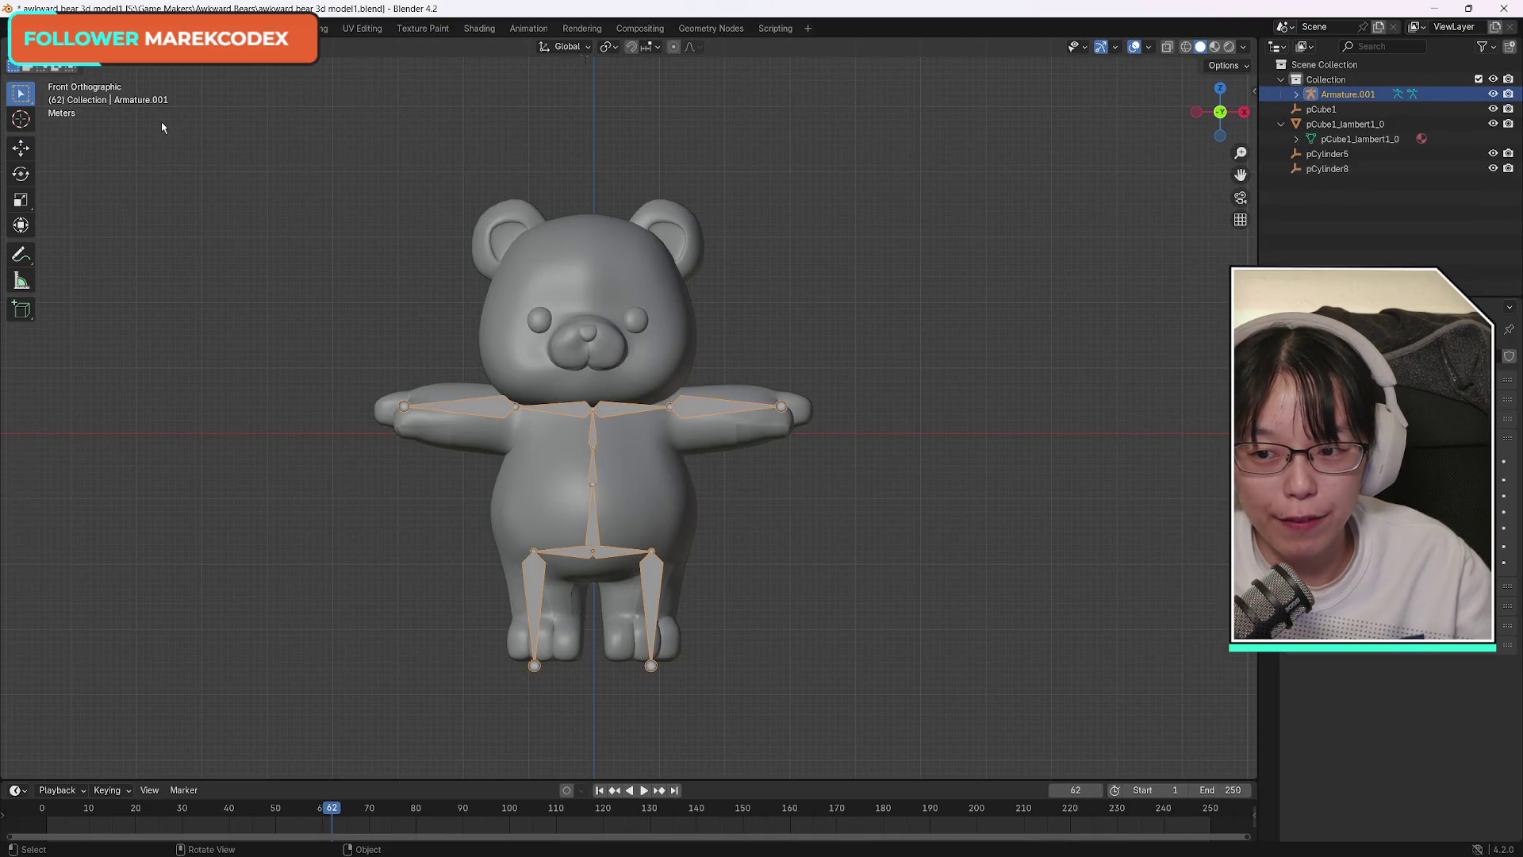
key(shift+a)
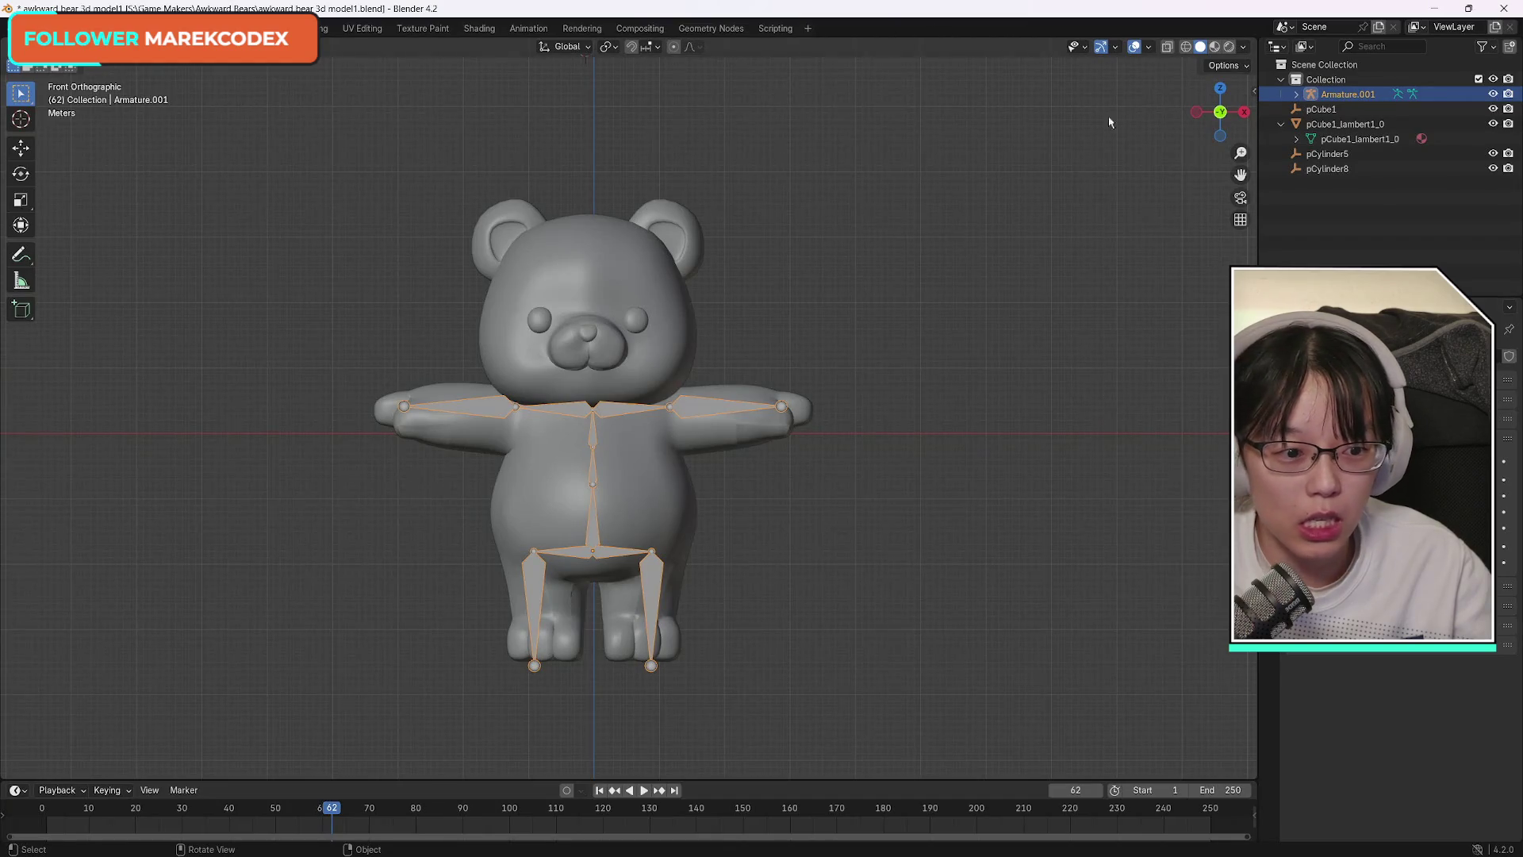
scroll(1509, 536, down, 3)
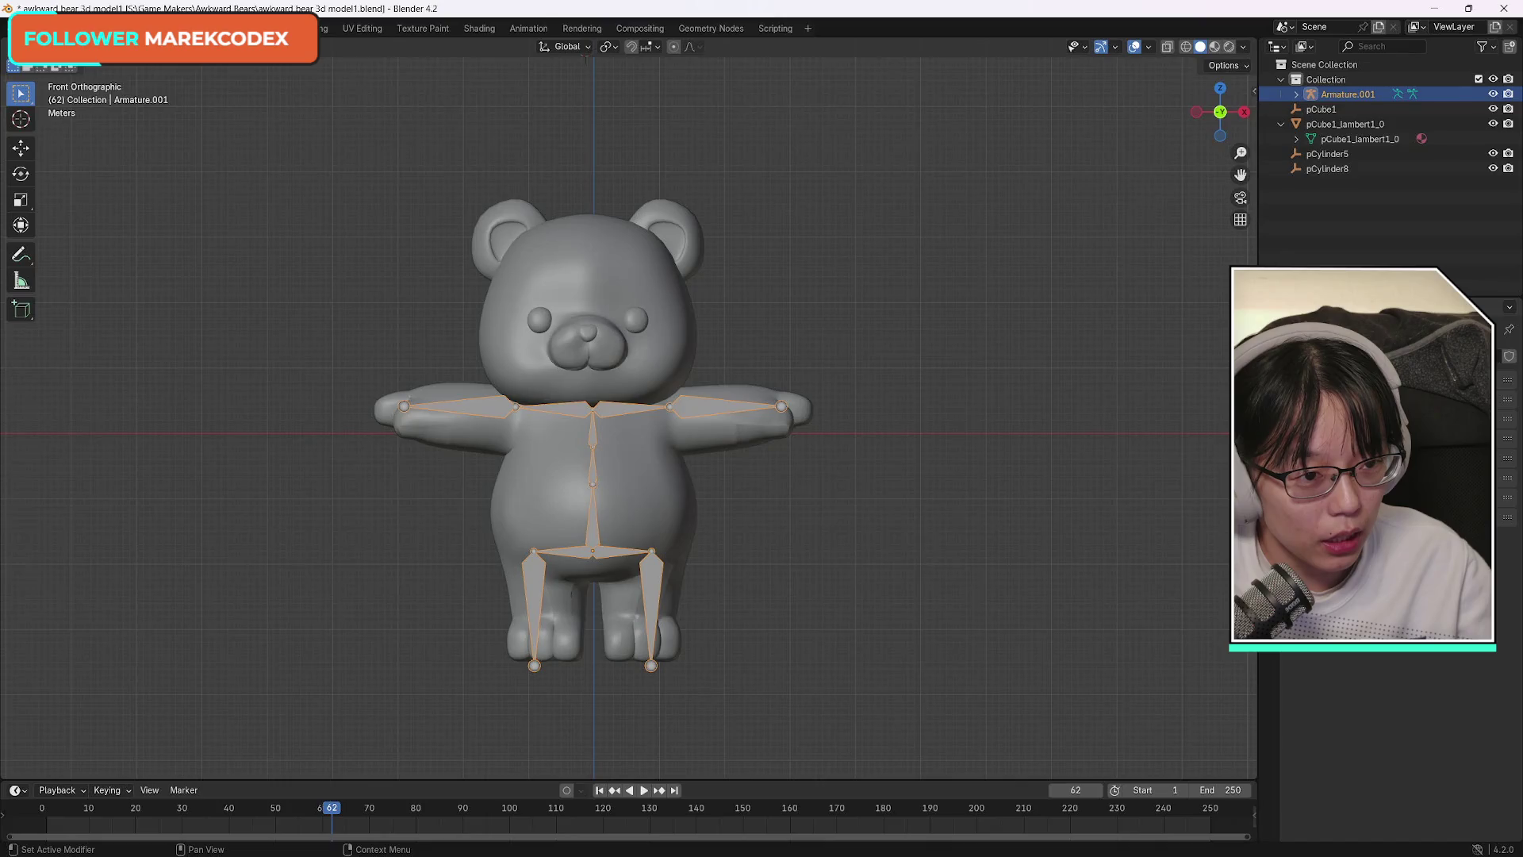
Expand Armature.001 and its data in the outliner to reveal the root Bone and its child.
click(1297, 94)
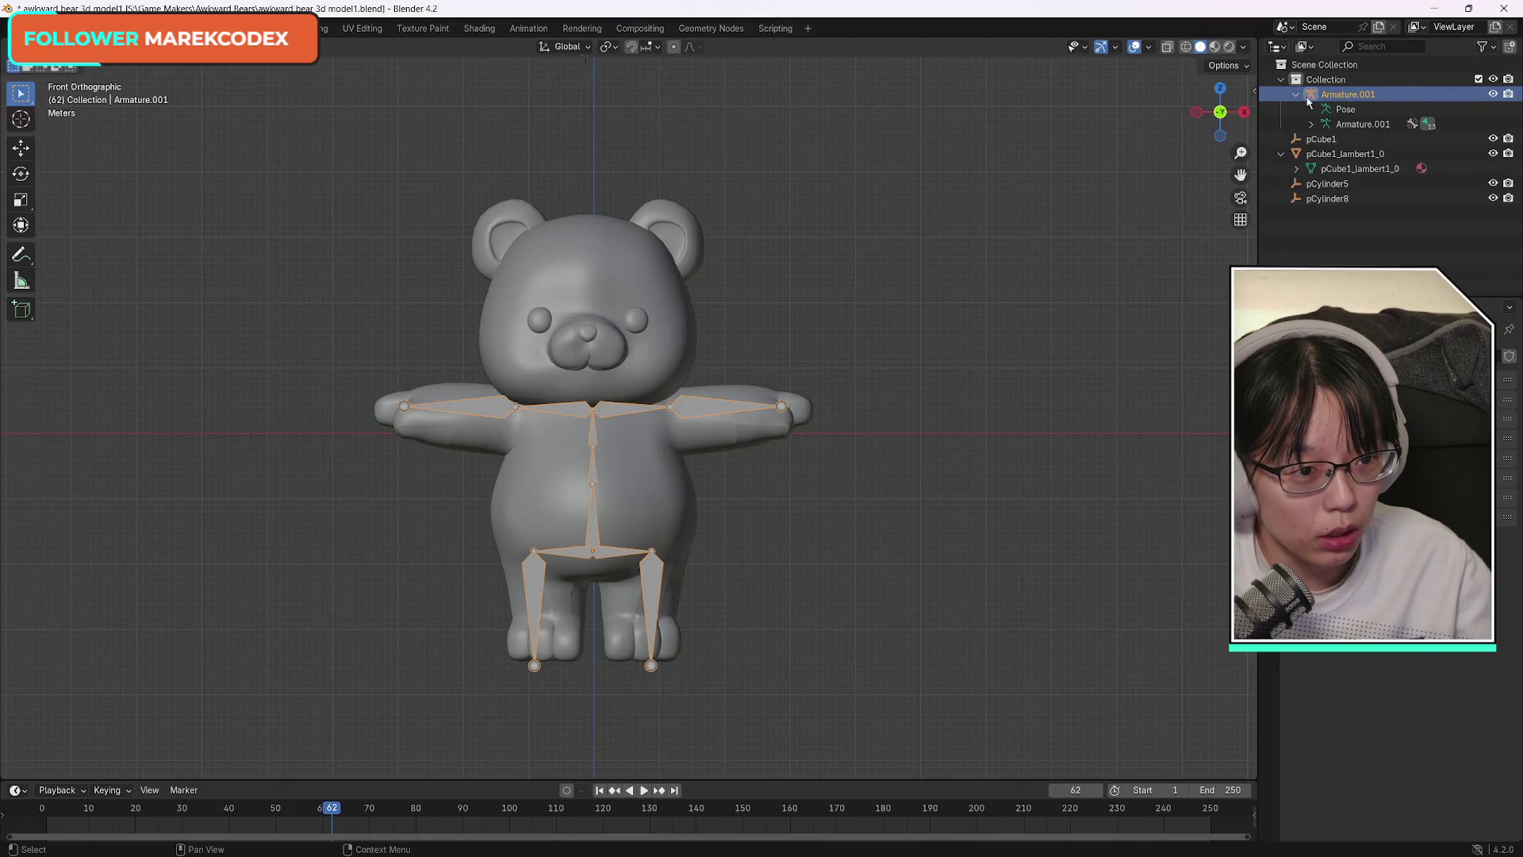
click(1310, 124)
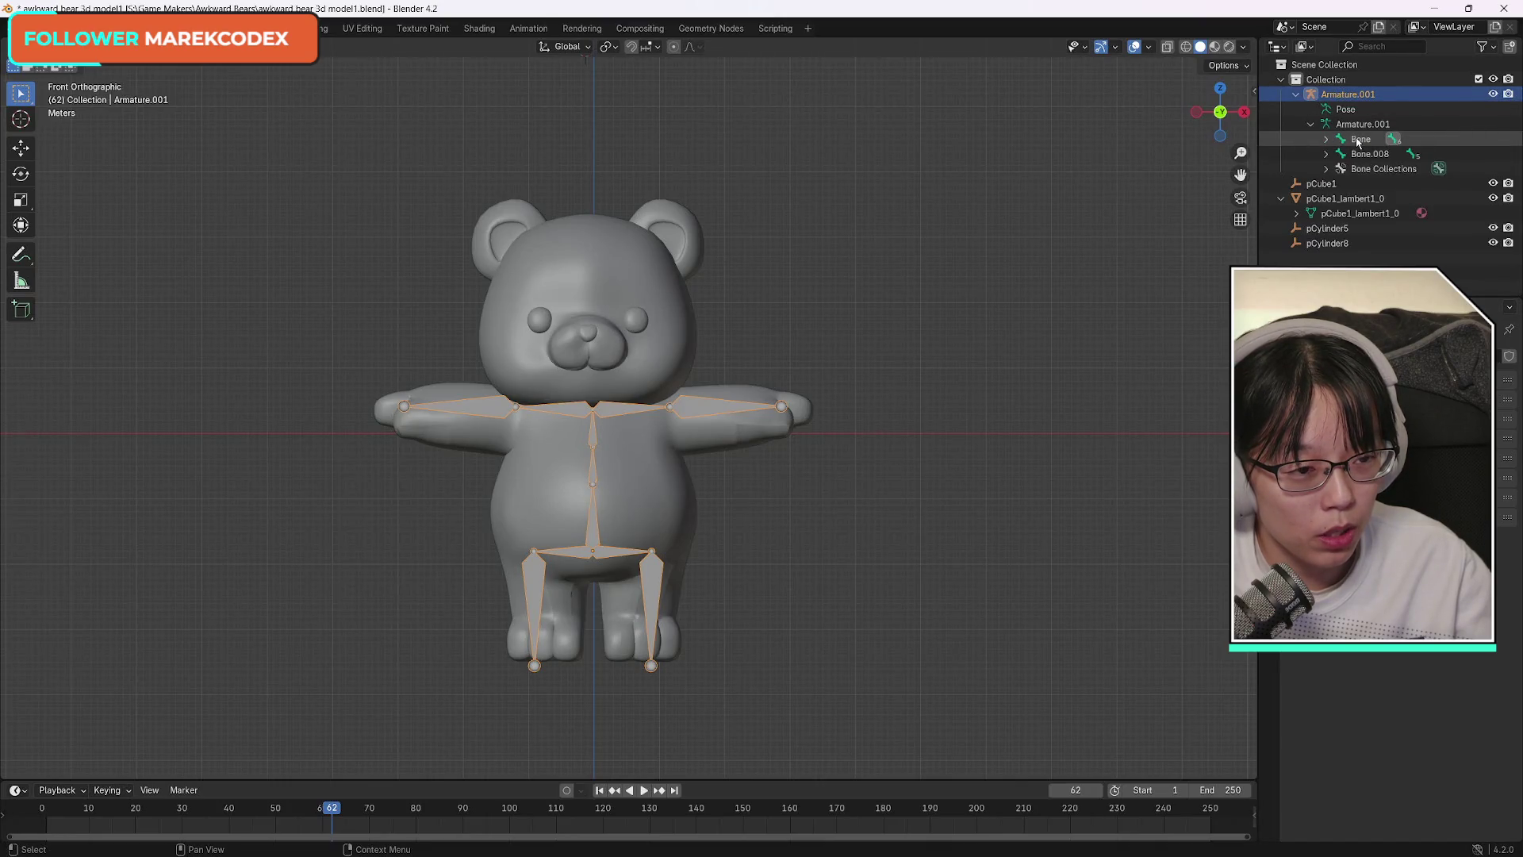
click(1346, 140)
click(1327, 140)
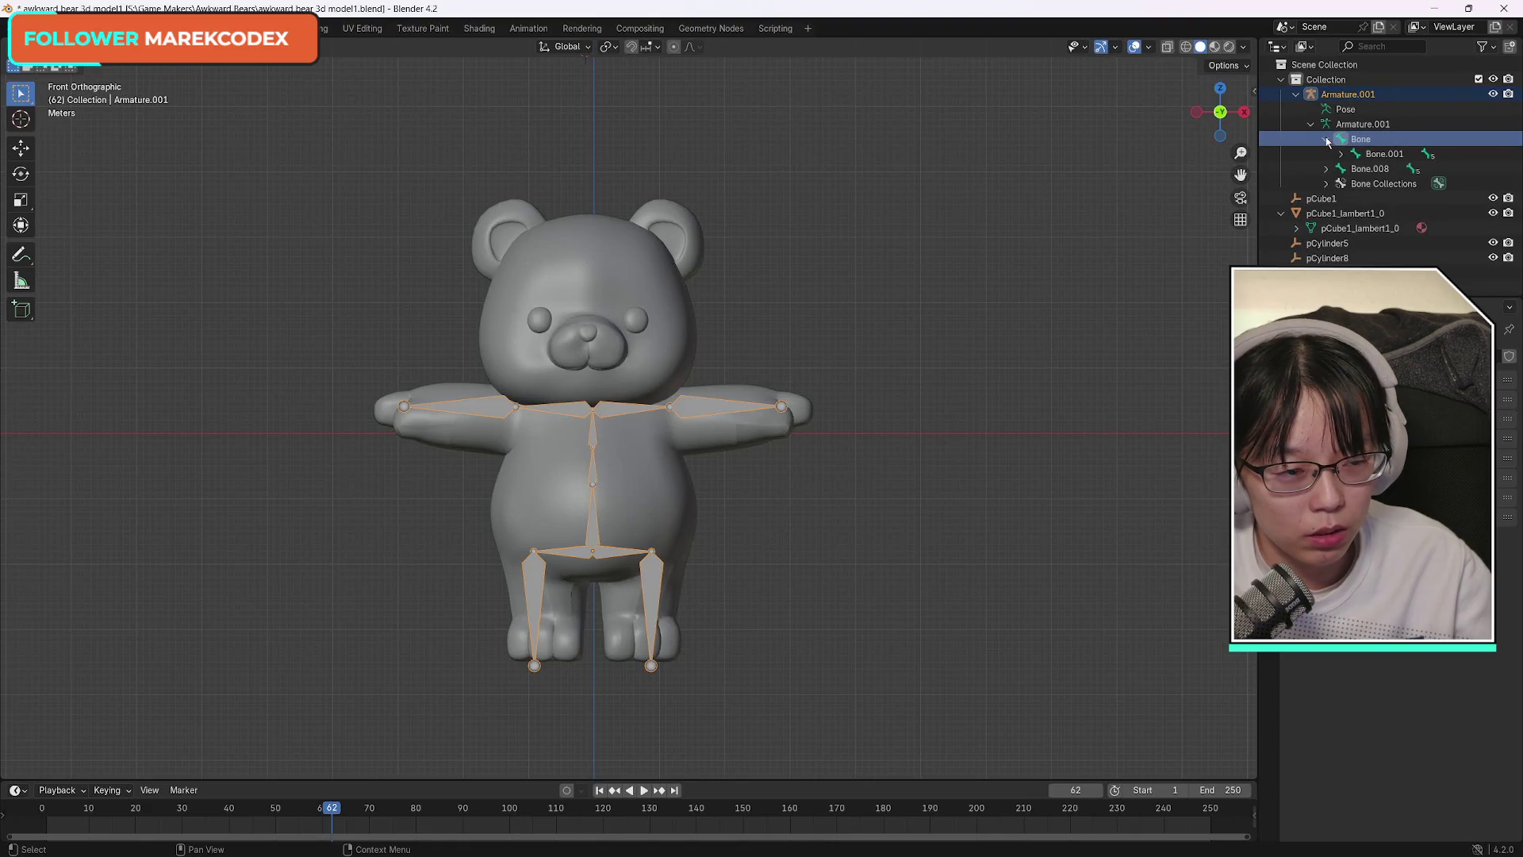
click(1327, 140)
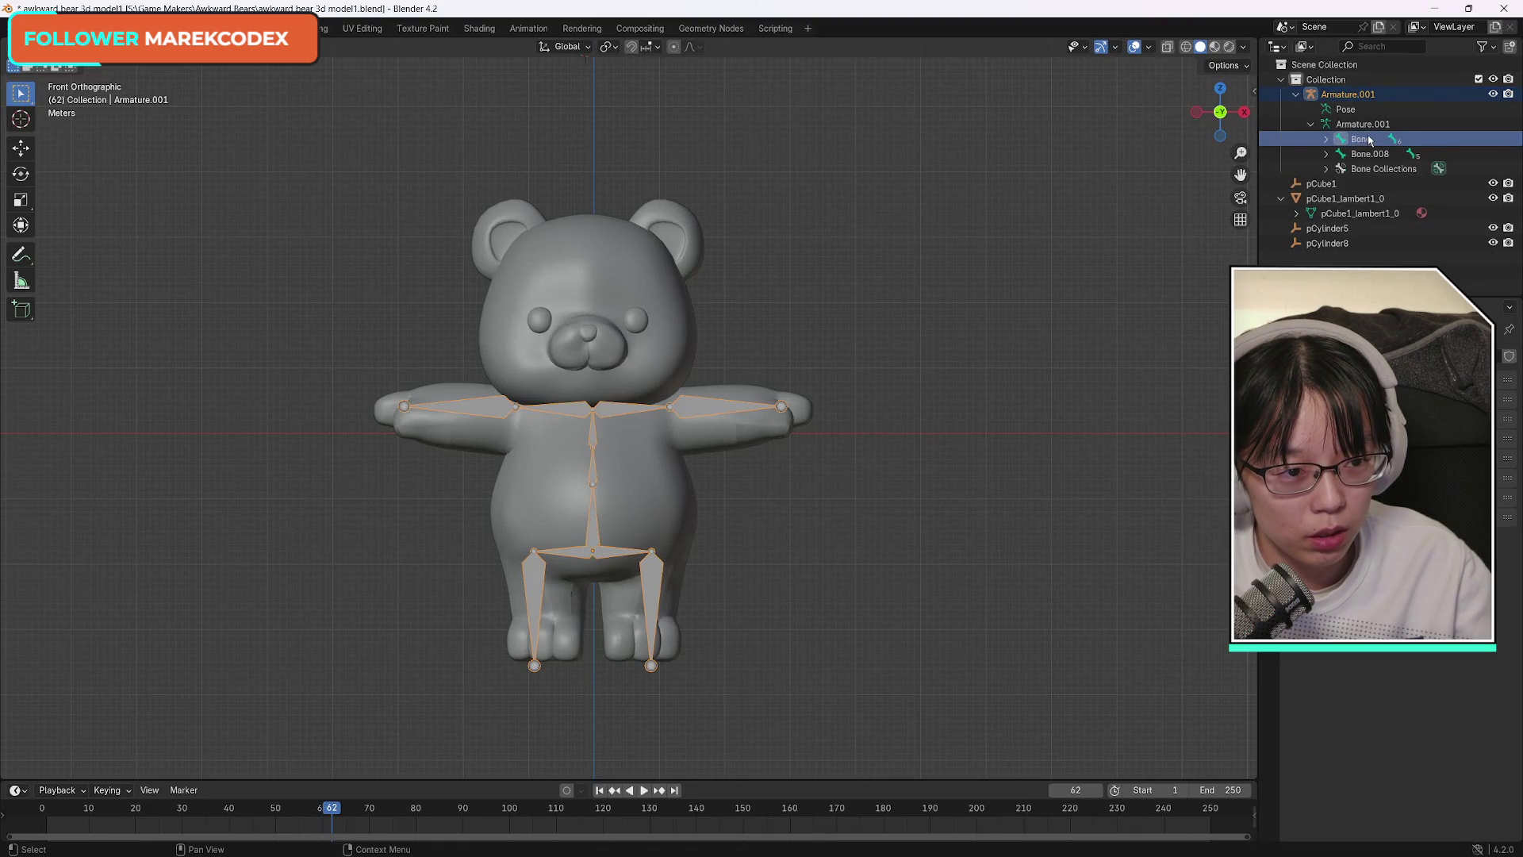
key(ctrl+z)
Re-expand the armature hierarchy, show its bone collections, and select the armature data row.
click(1296, 95)
click(1310, 125)
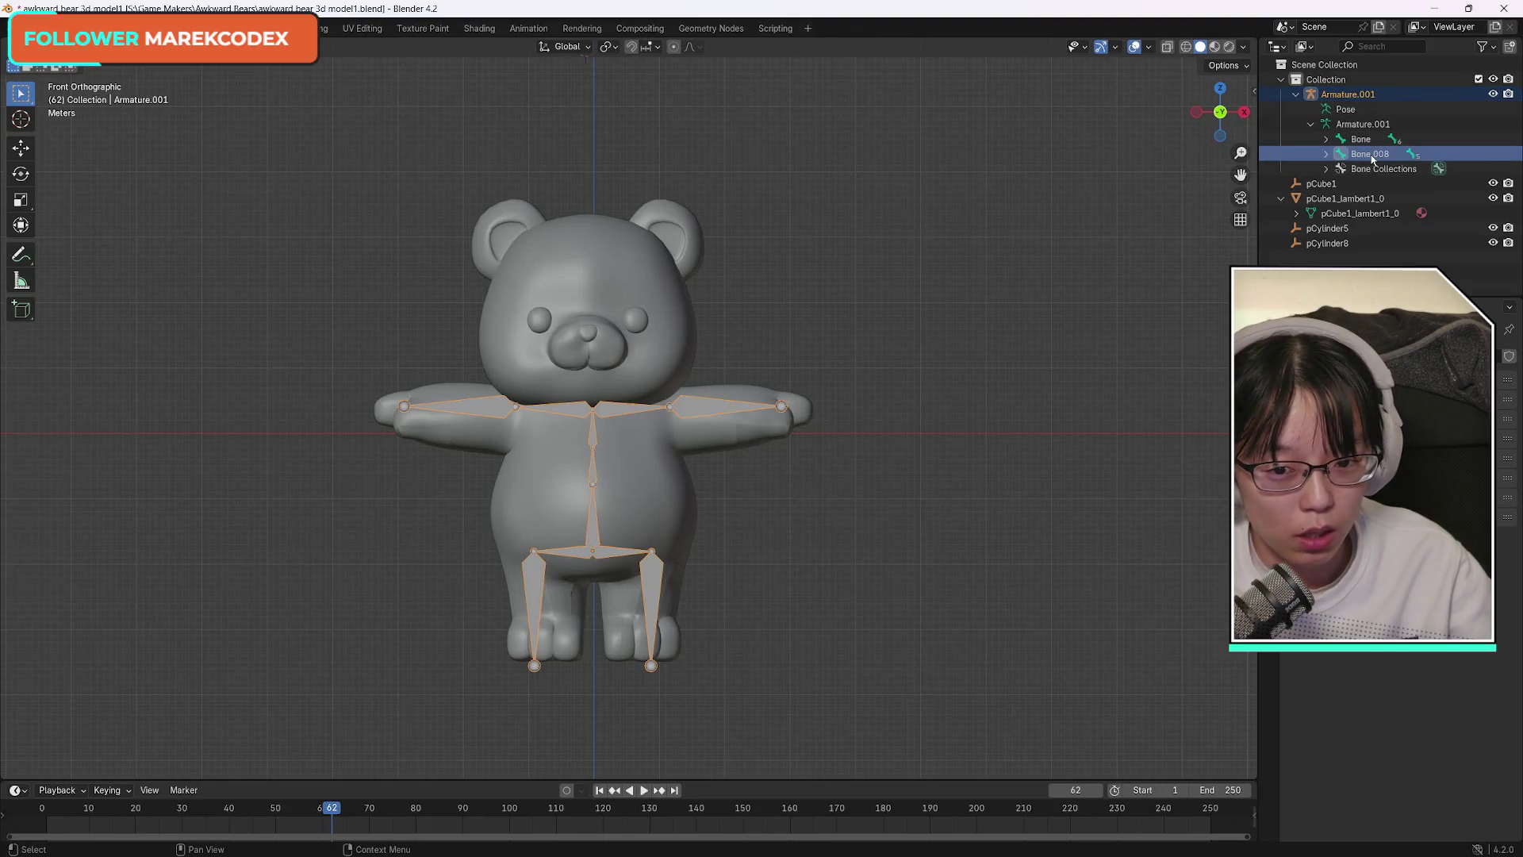
key(x)
key(ctrl+z)
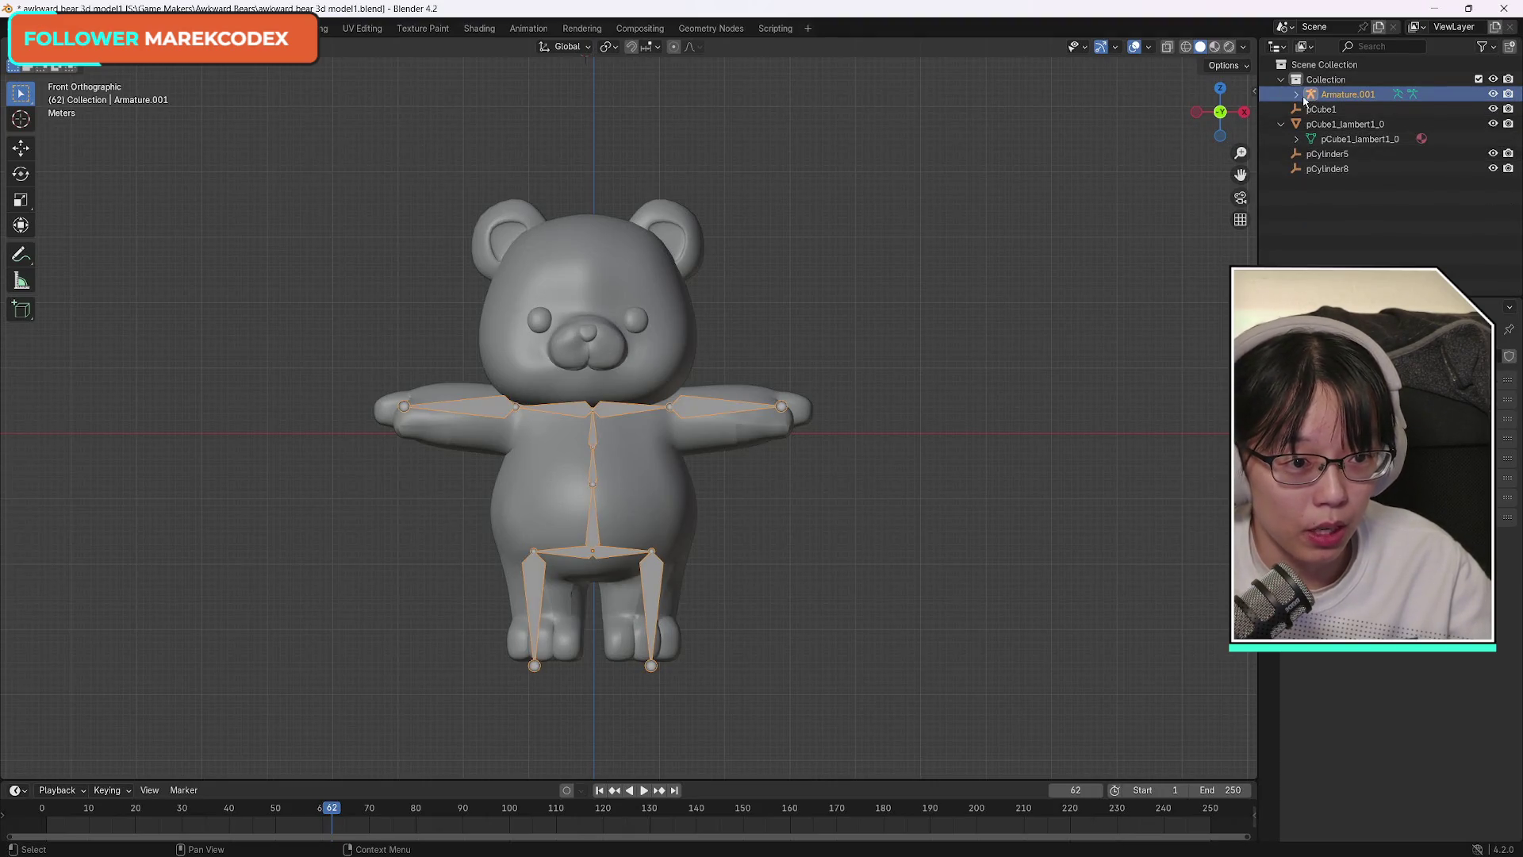
click(1296, 95)
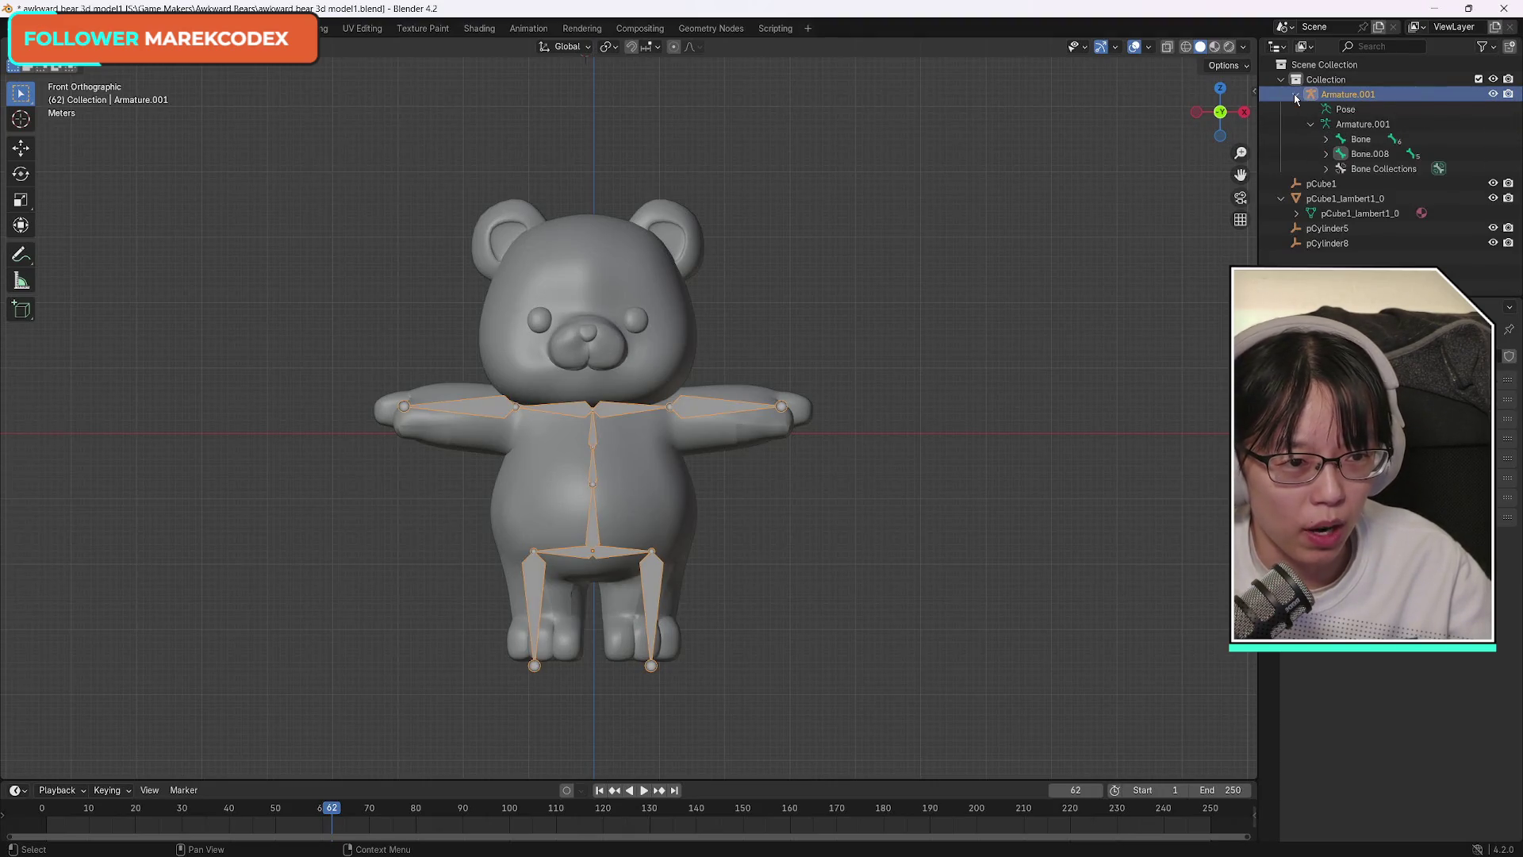
click(1326, 170)
click(1328, 169)
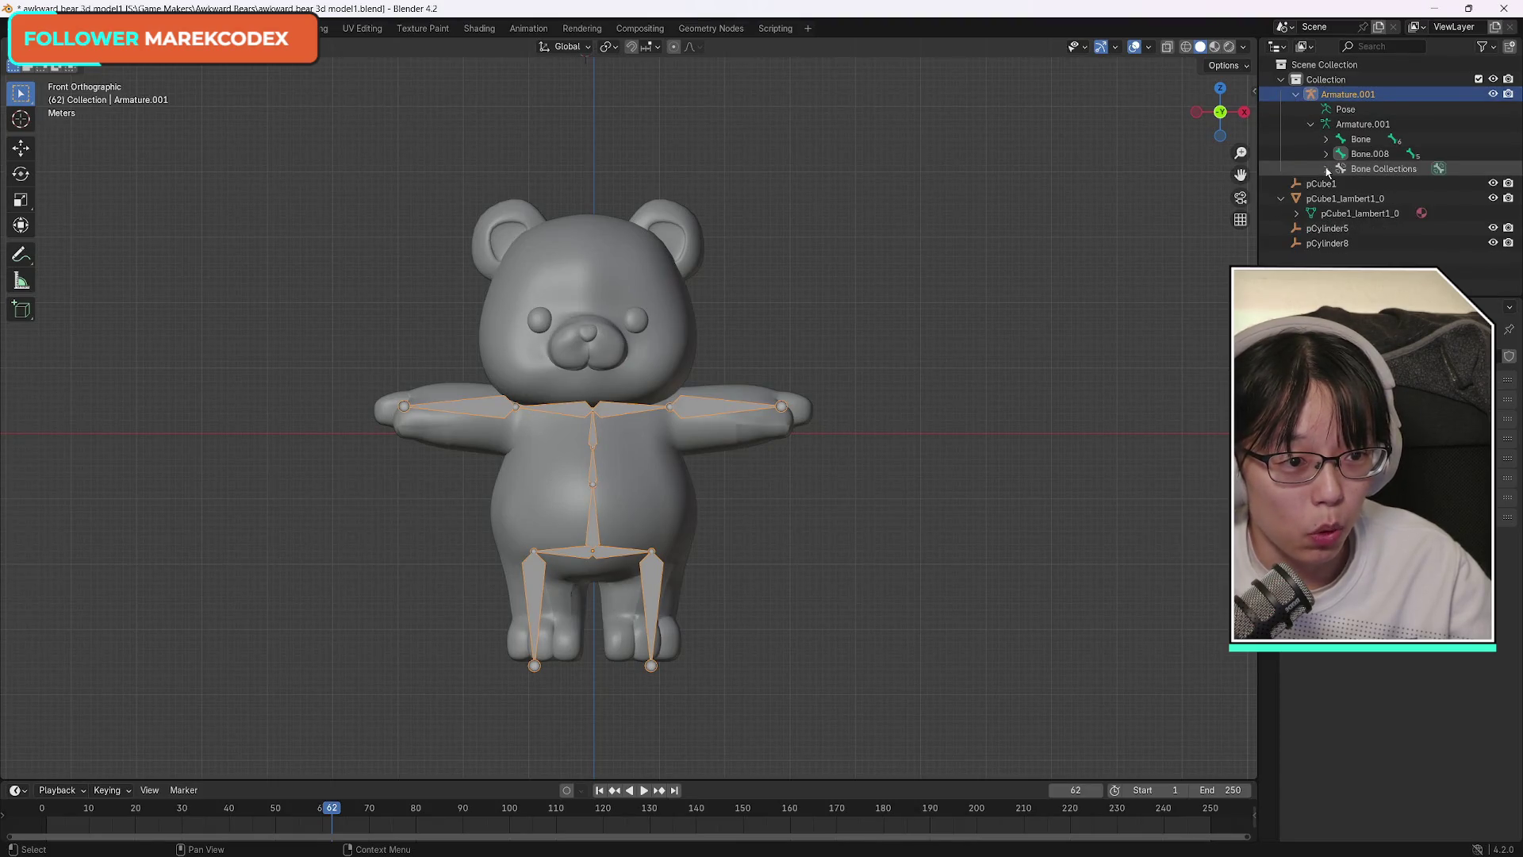
click(1343, 124)
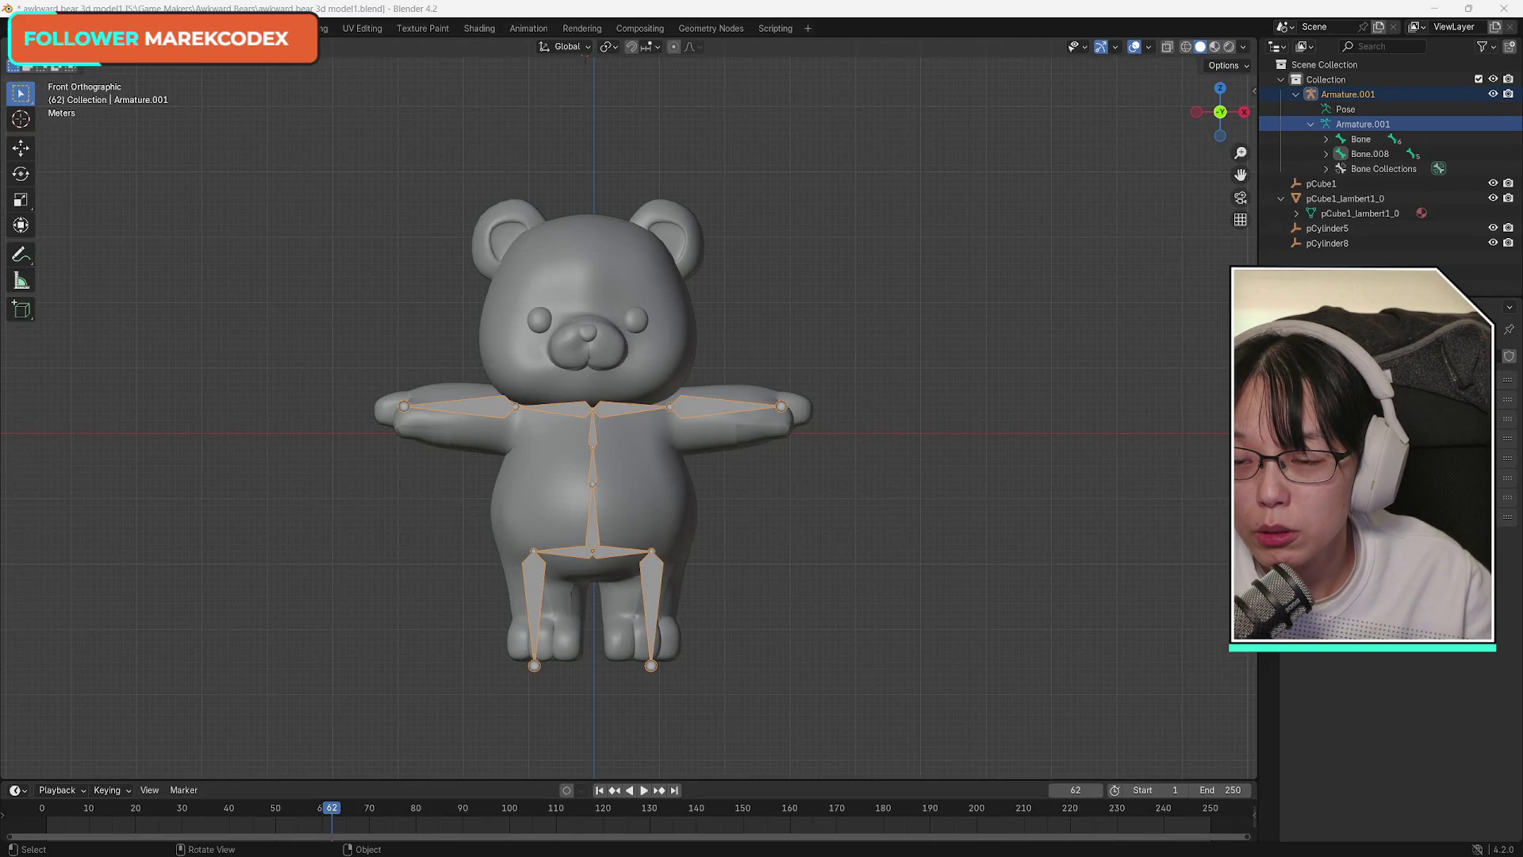
Switch the armature into bone editing mode.
click(285, 47)
click(286, 238)
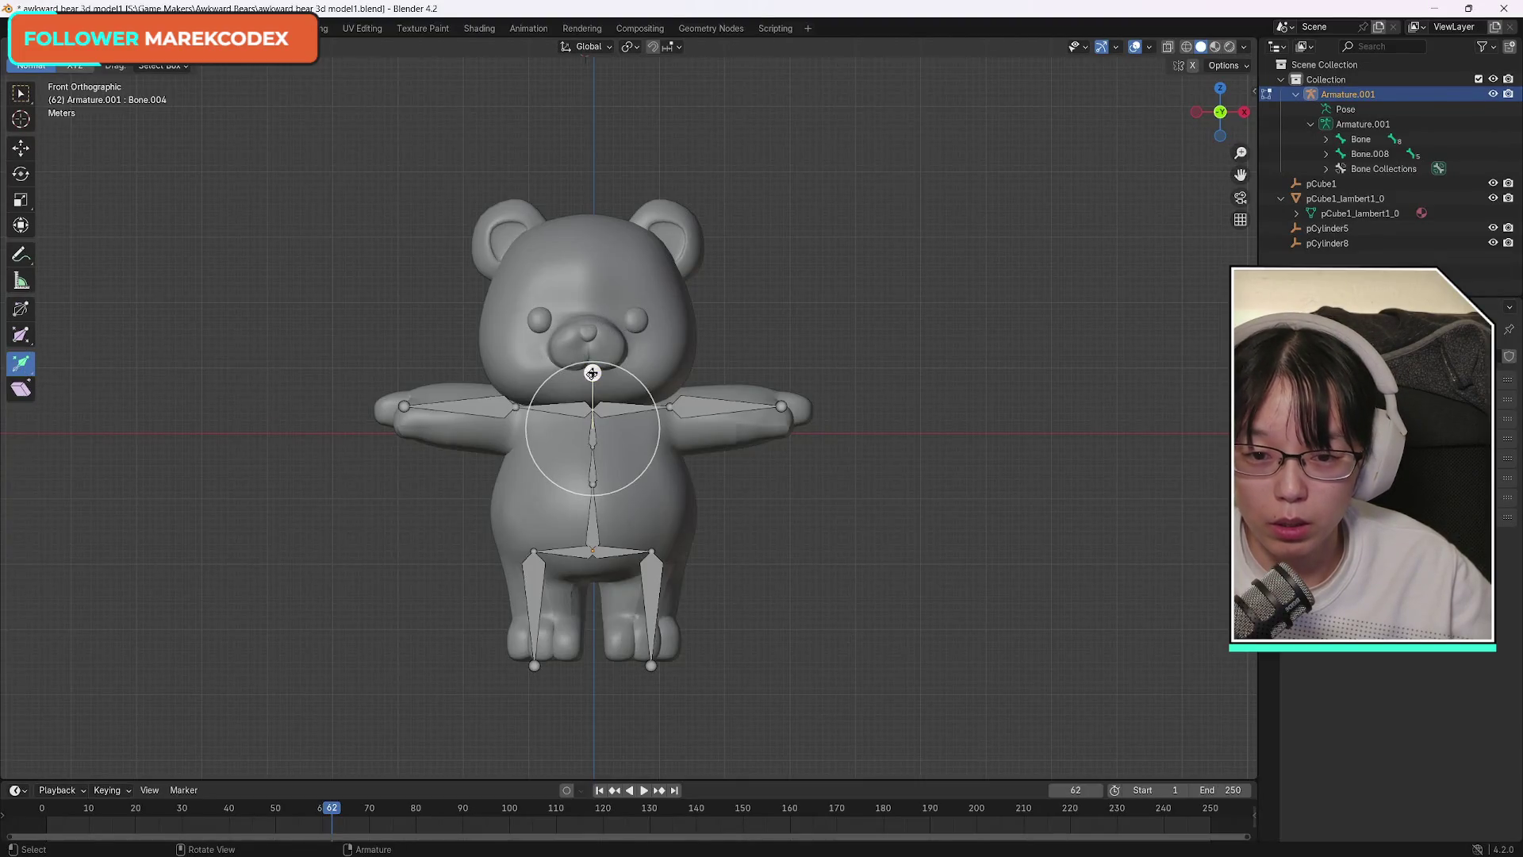
Try extruding a bone from the neck, undo the misplaced attempt and clear the stray arm-bone selection.
drag(591, 373, 588, 409)
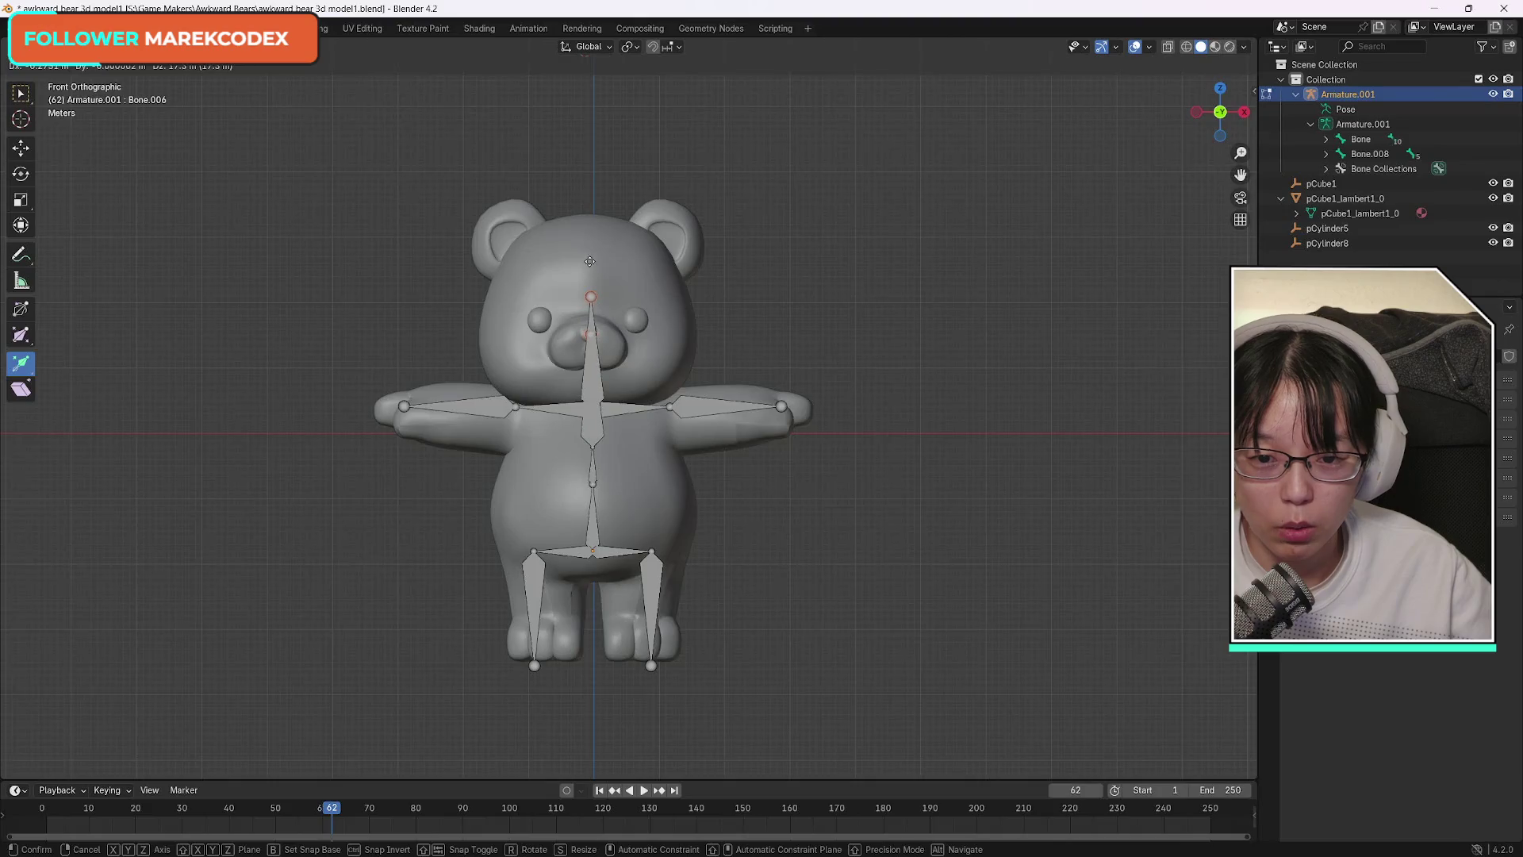
click(591, 259)
key(ctrl+z)
ctrl+click(667, 408)
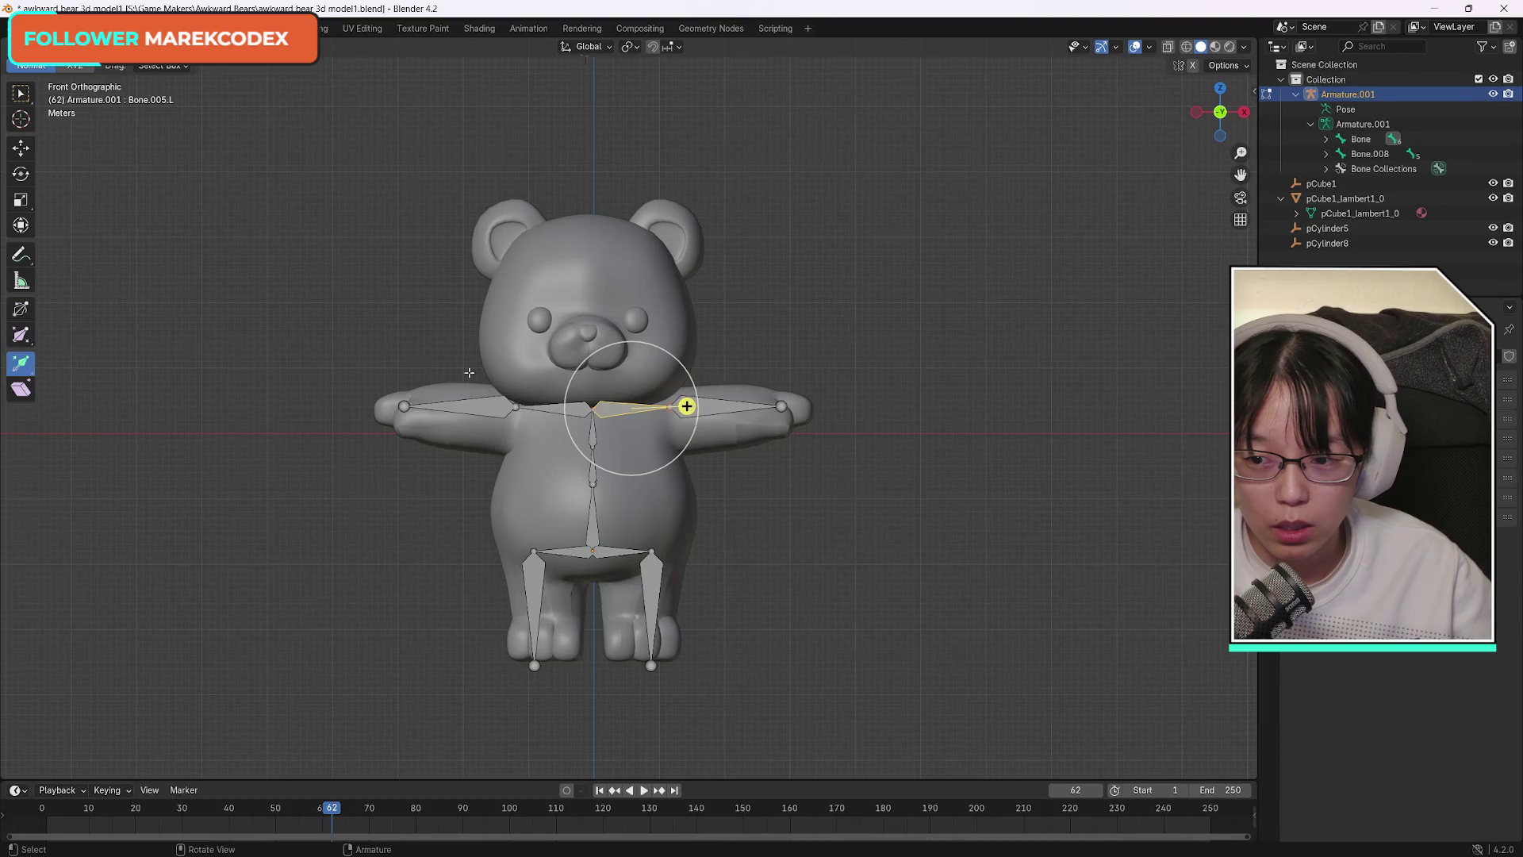
click(30, 97)
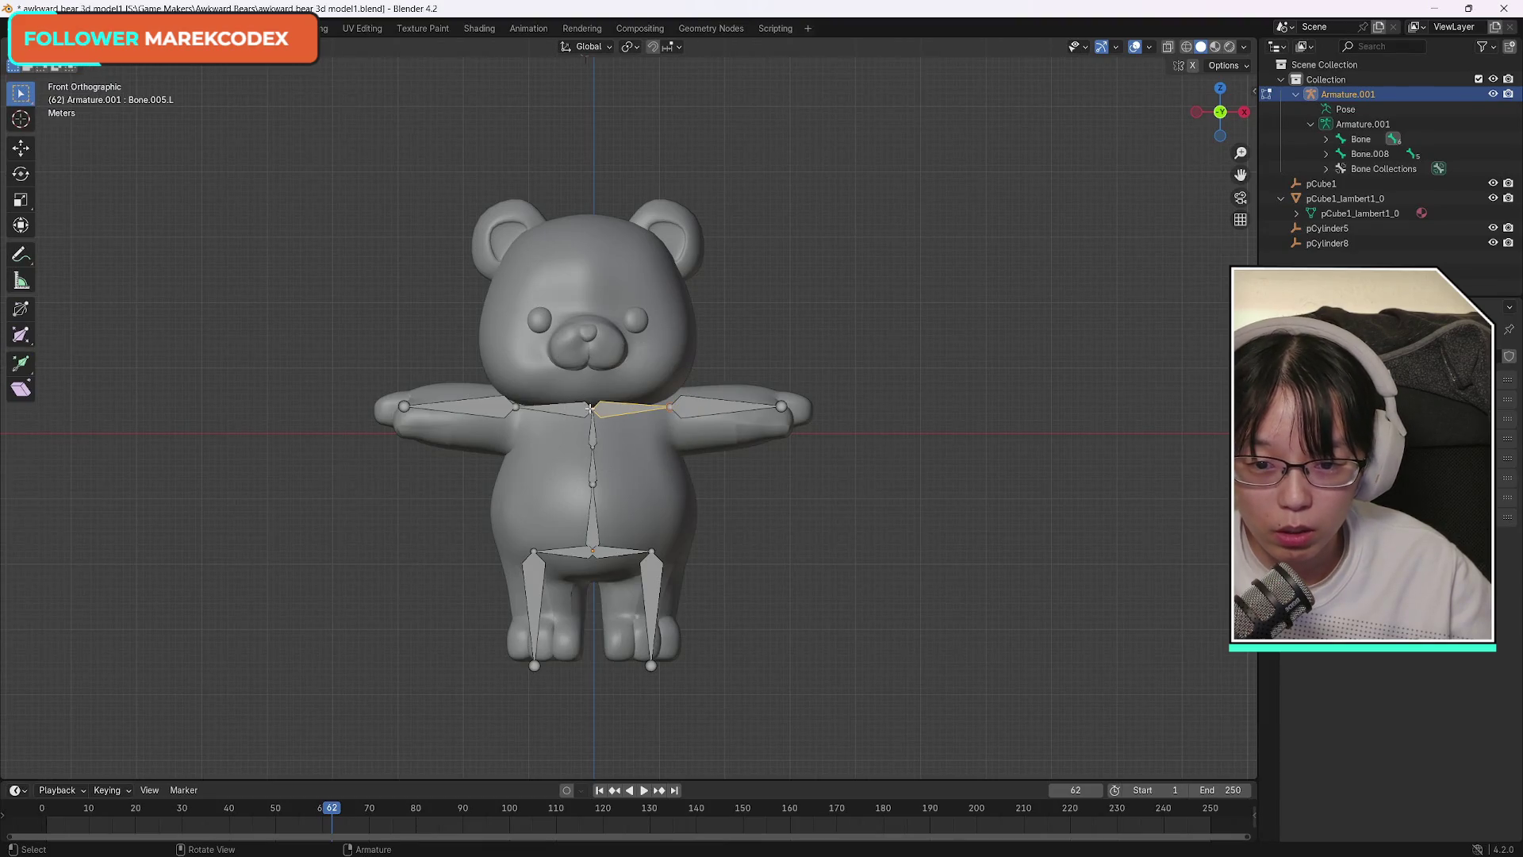
key(ctrl+z)
scroll(604, 413, up, 5)
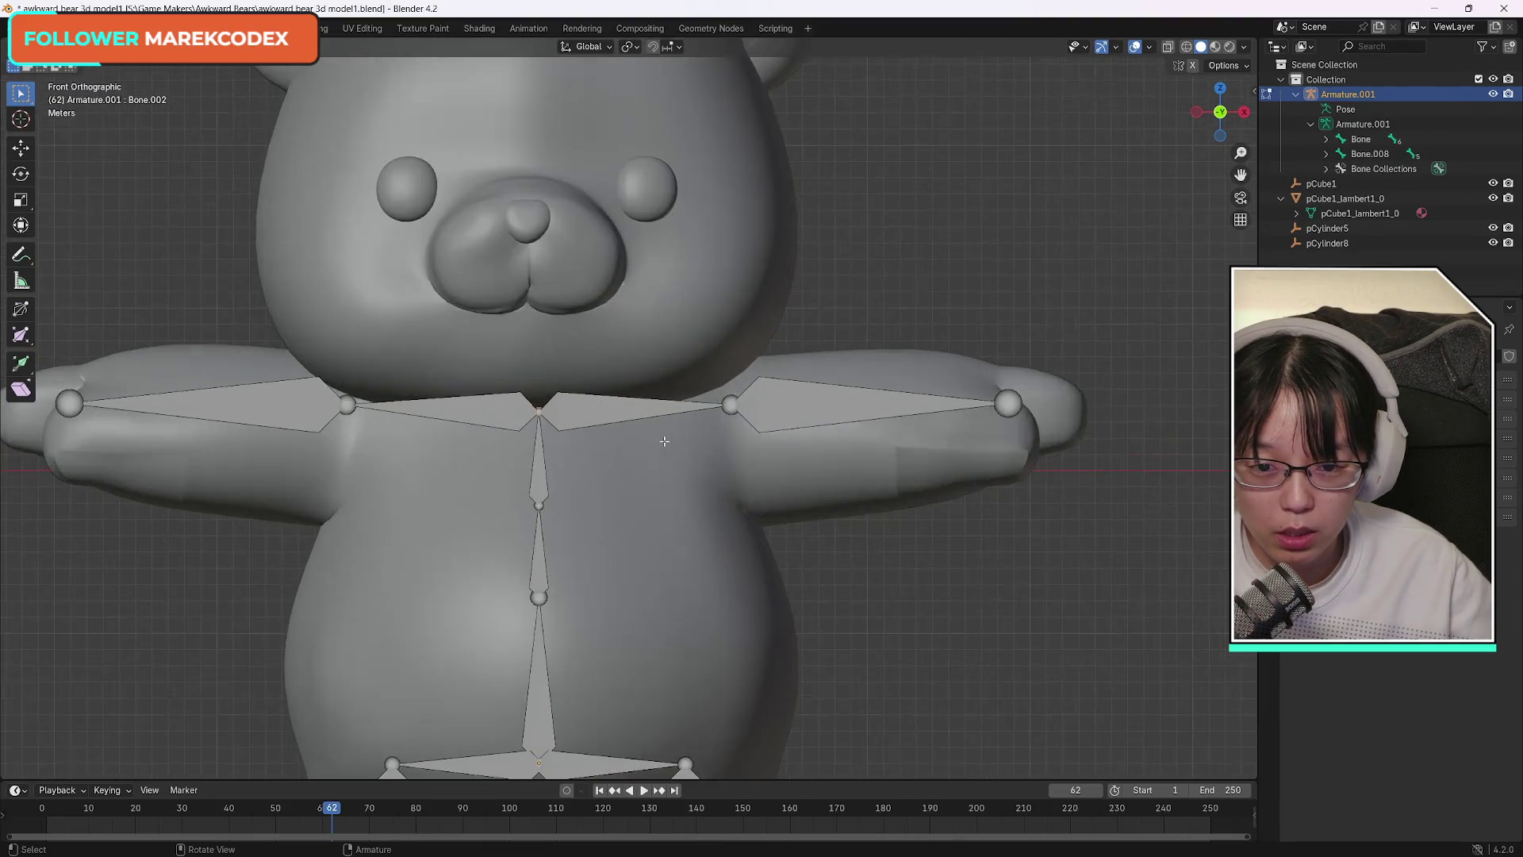
scroll(536, 450, up, 3)
scroll(473, 413, down, 5)
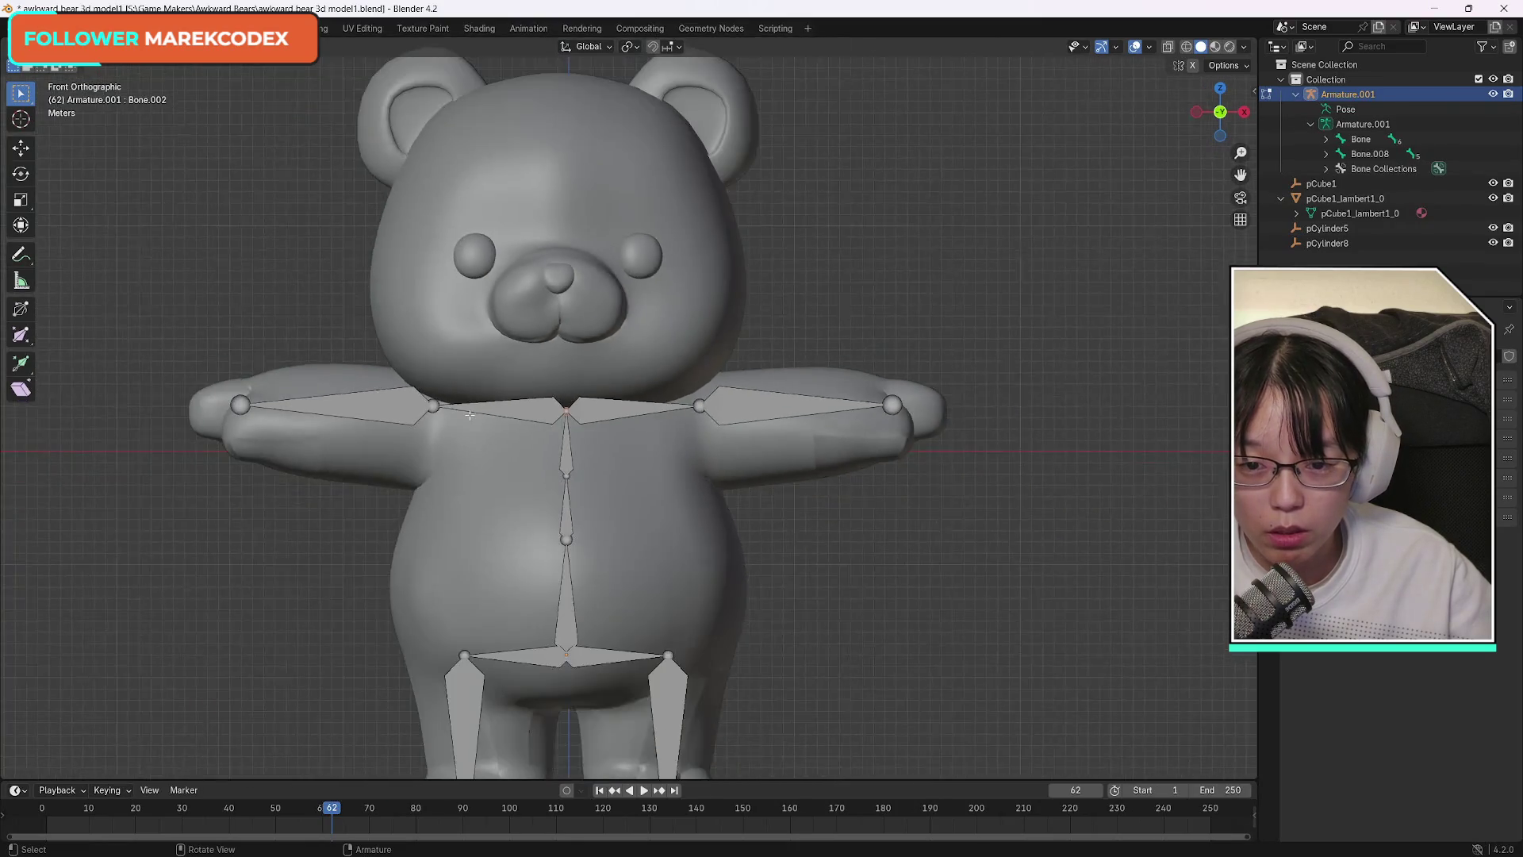
scroll(570, 405, down, 2)
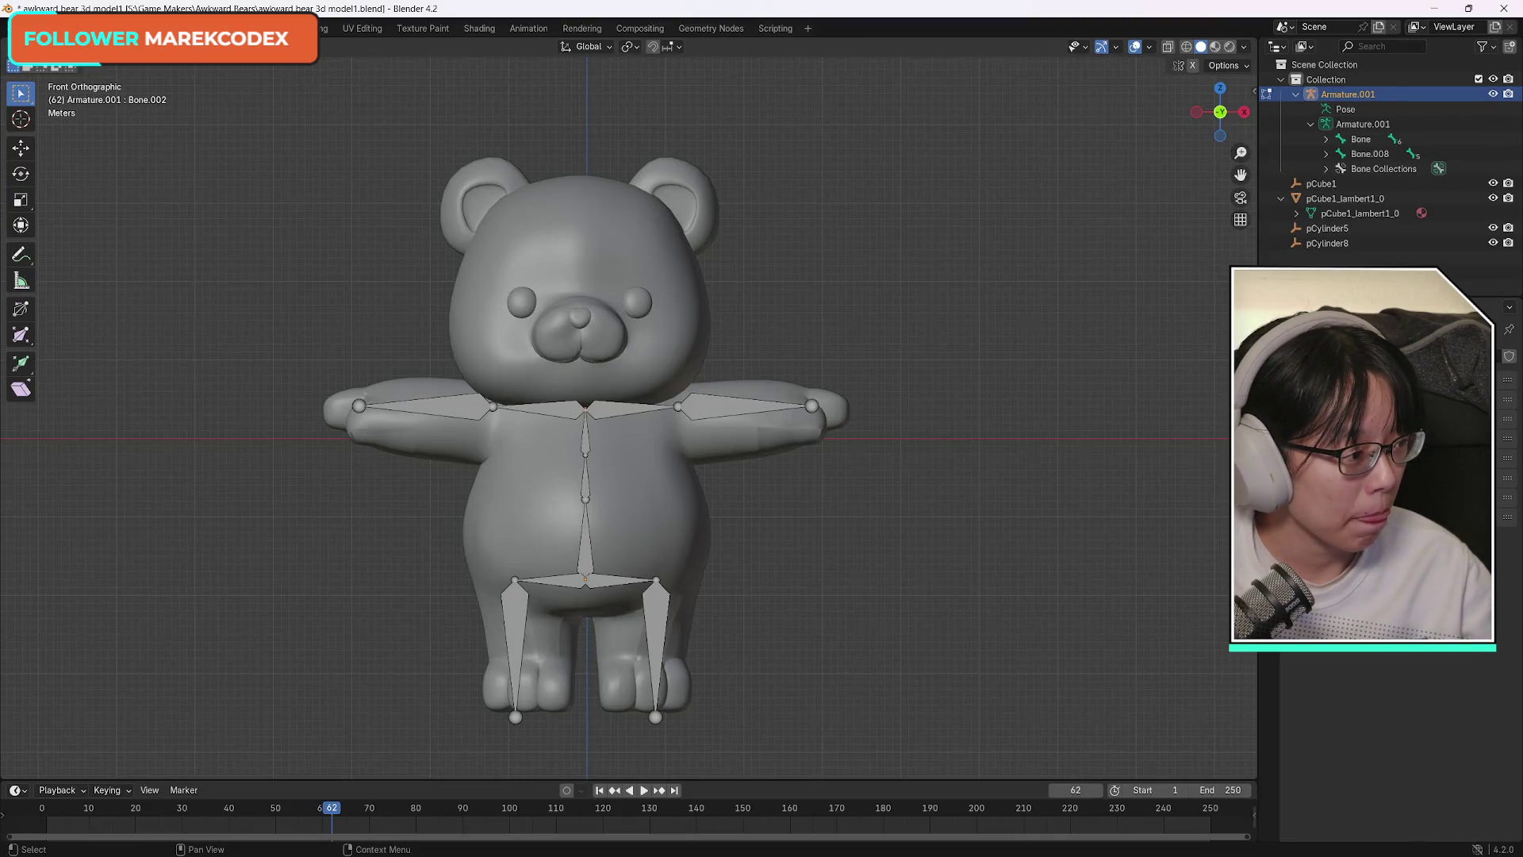
Extrude a head bone from the neck to the top of the head and return to Object Mode.
click(20, 361)
drag(585, 353, 581, 144)
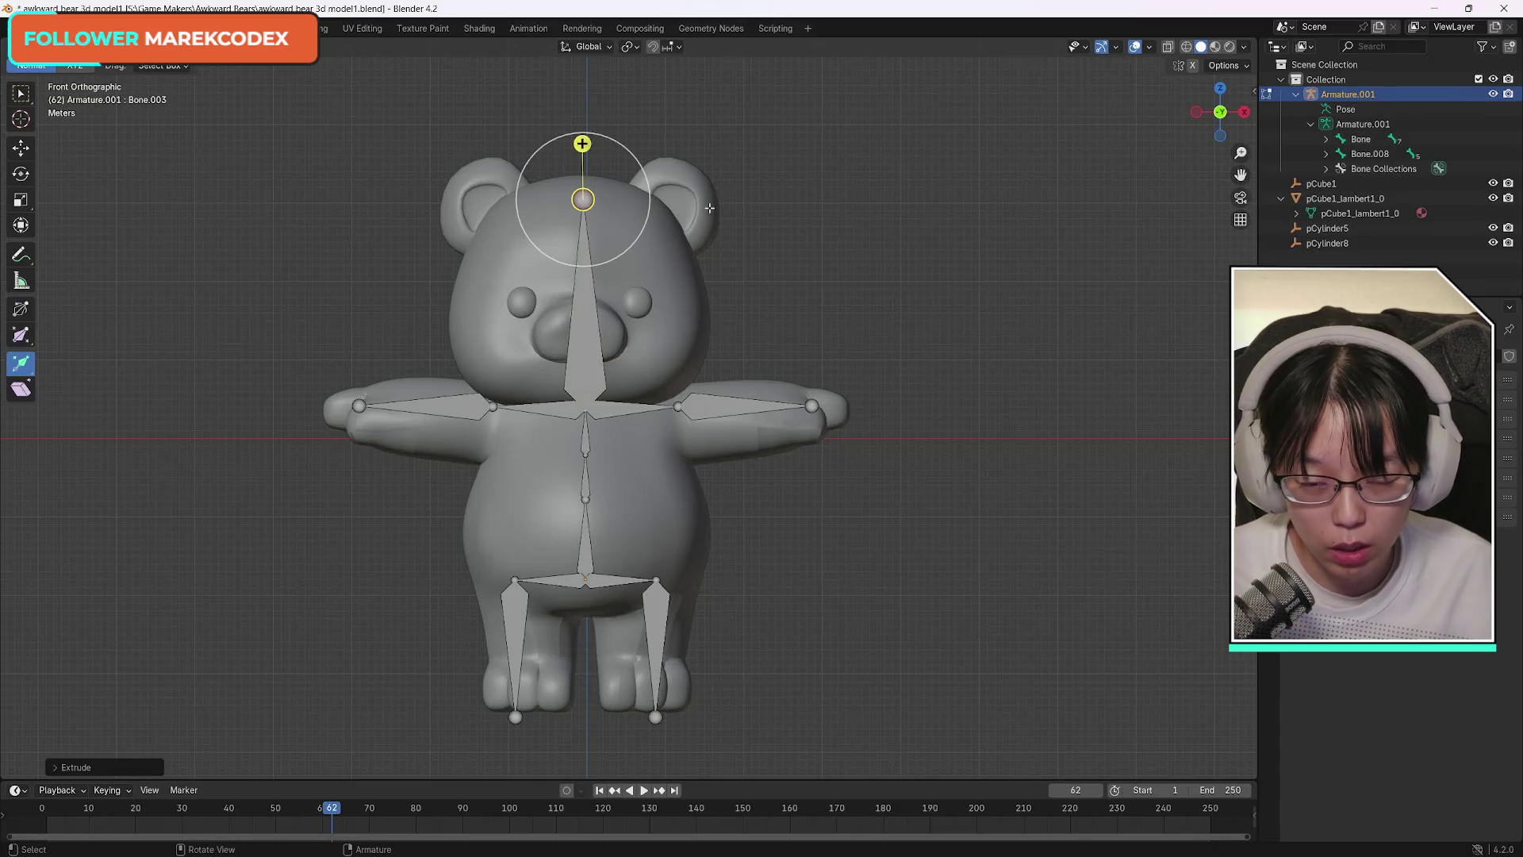
key(ctrl+z)
key(e)
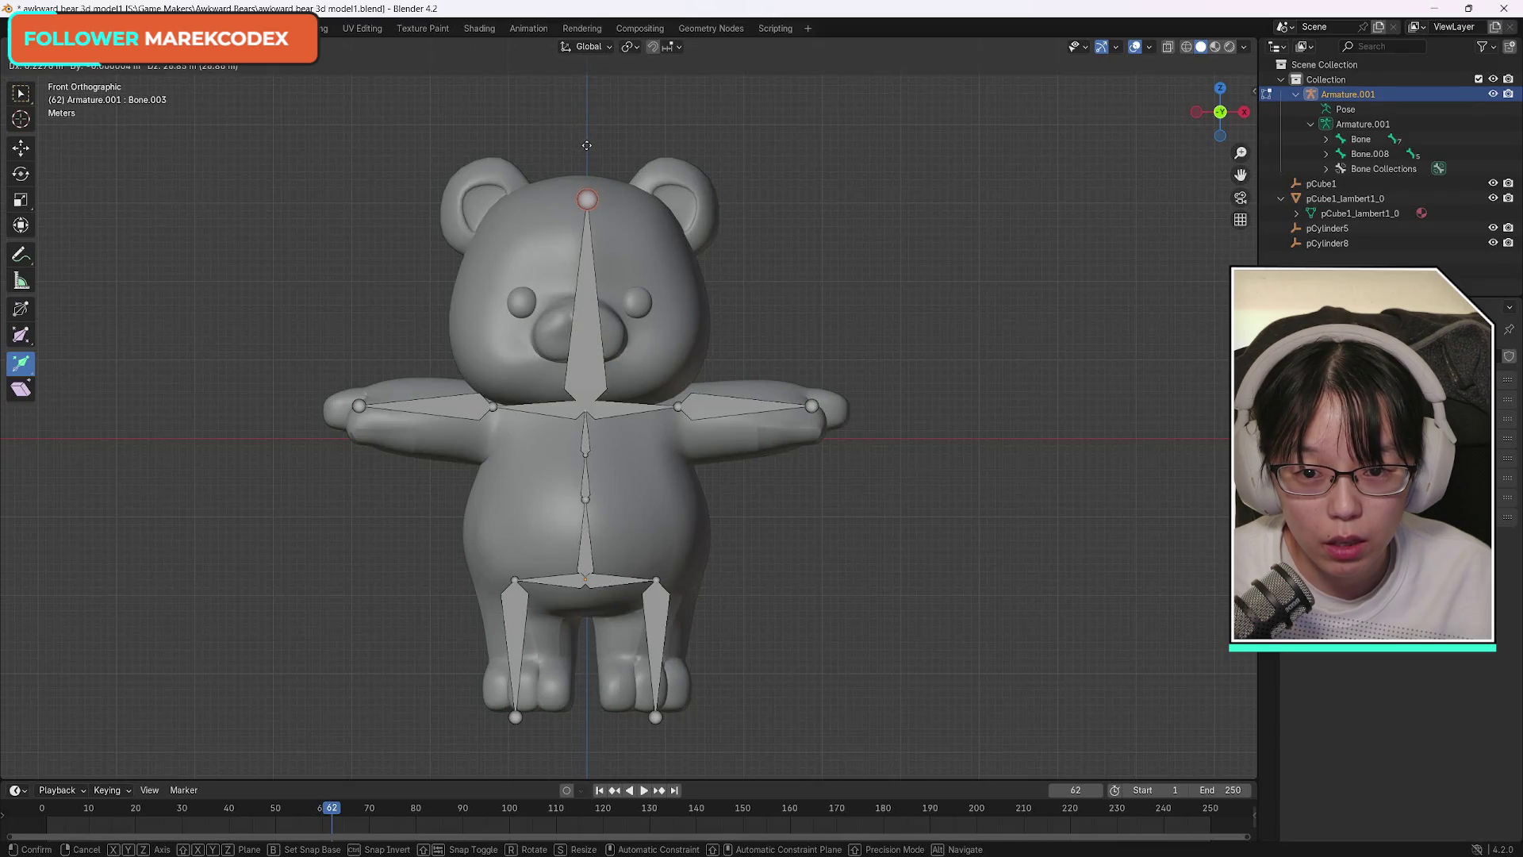
click(587, 145)
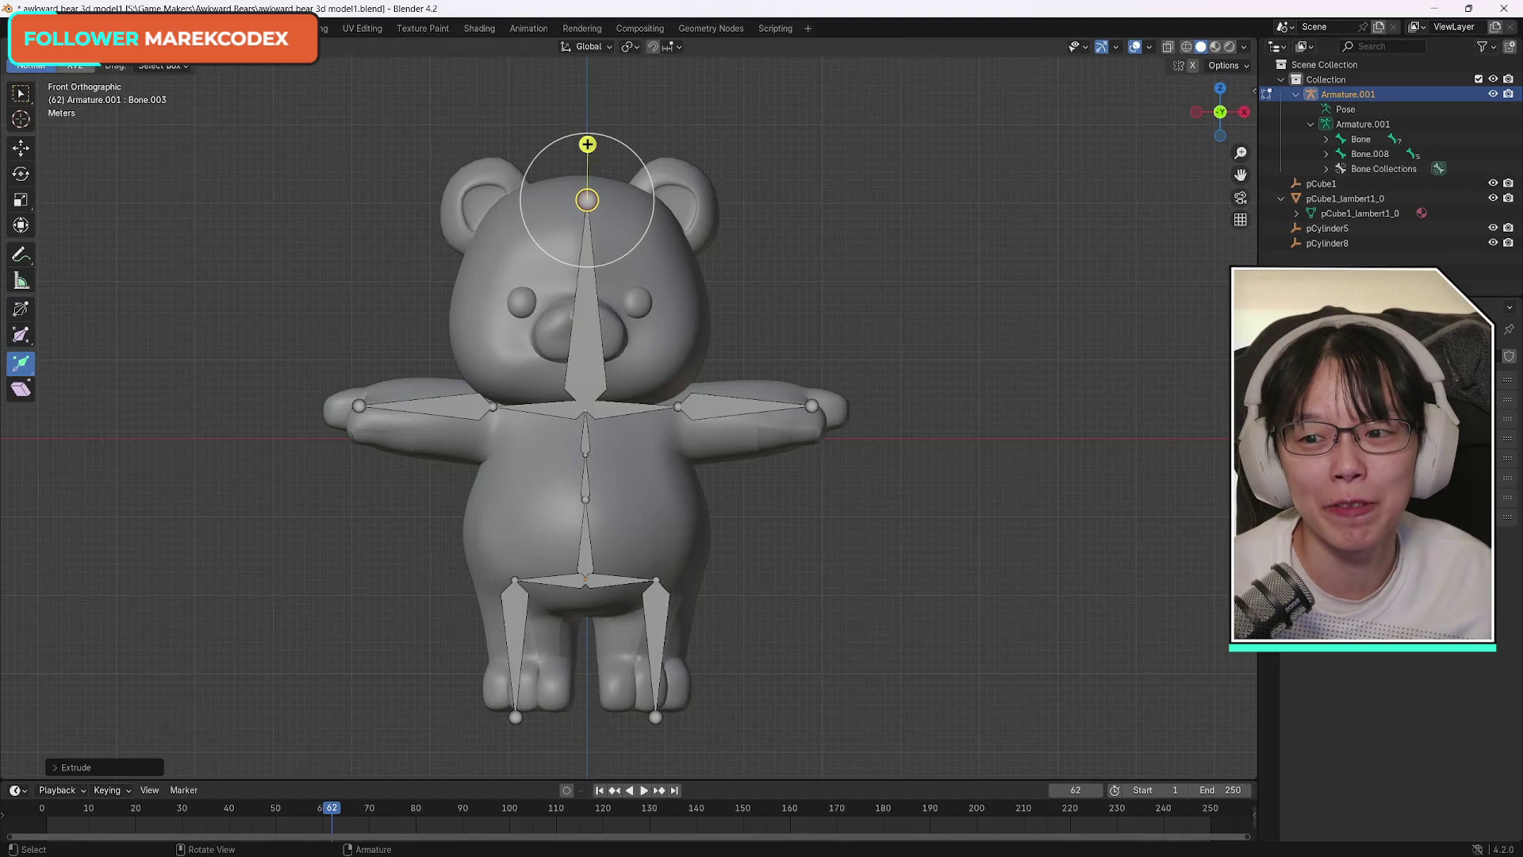
click(71, 45)
click(72, 71)
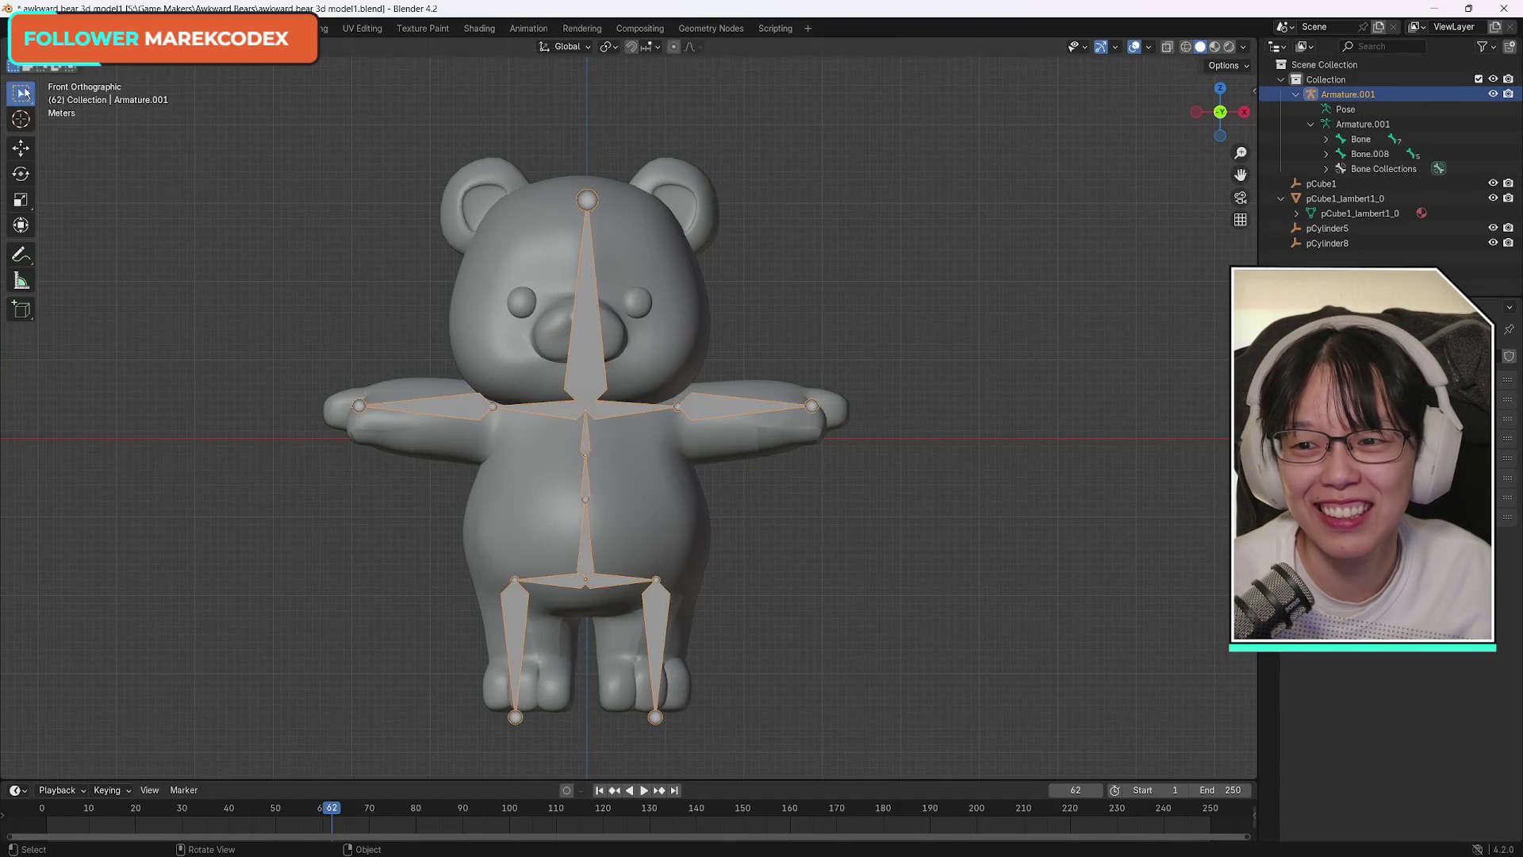
Parent the bear mesh to the armature via the Object menu, then undo it.
click(664, 302)
shift+click(587, 385)
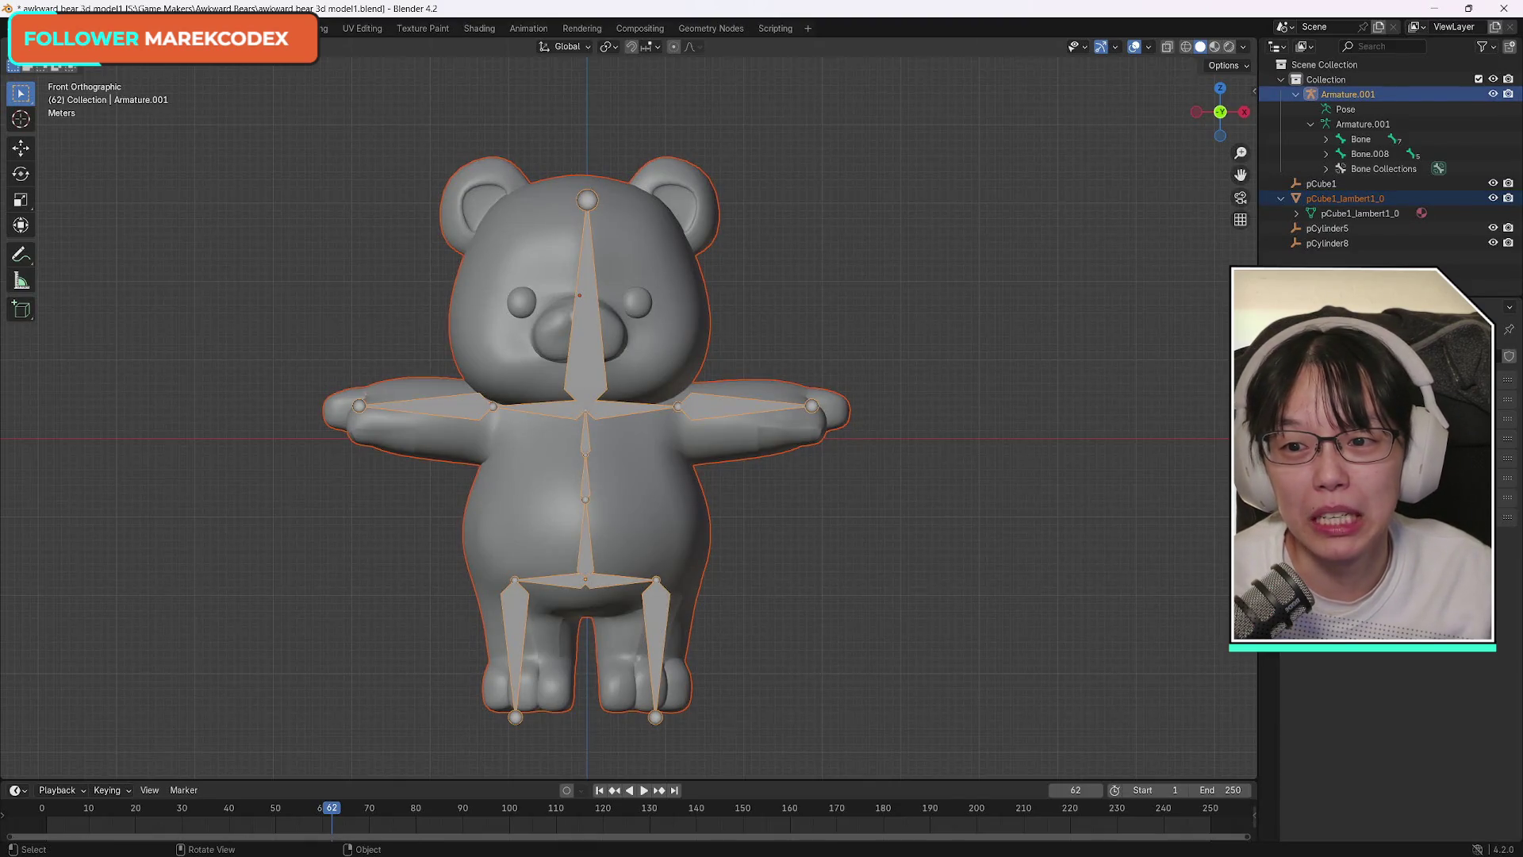
click(238, 45)
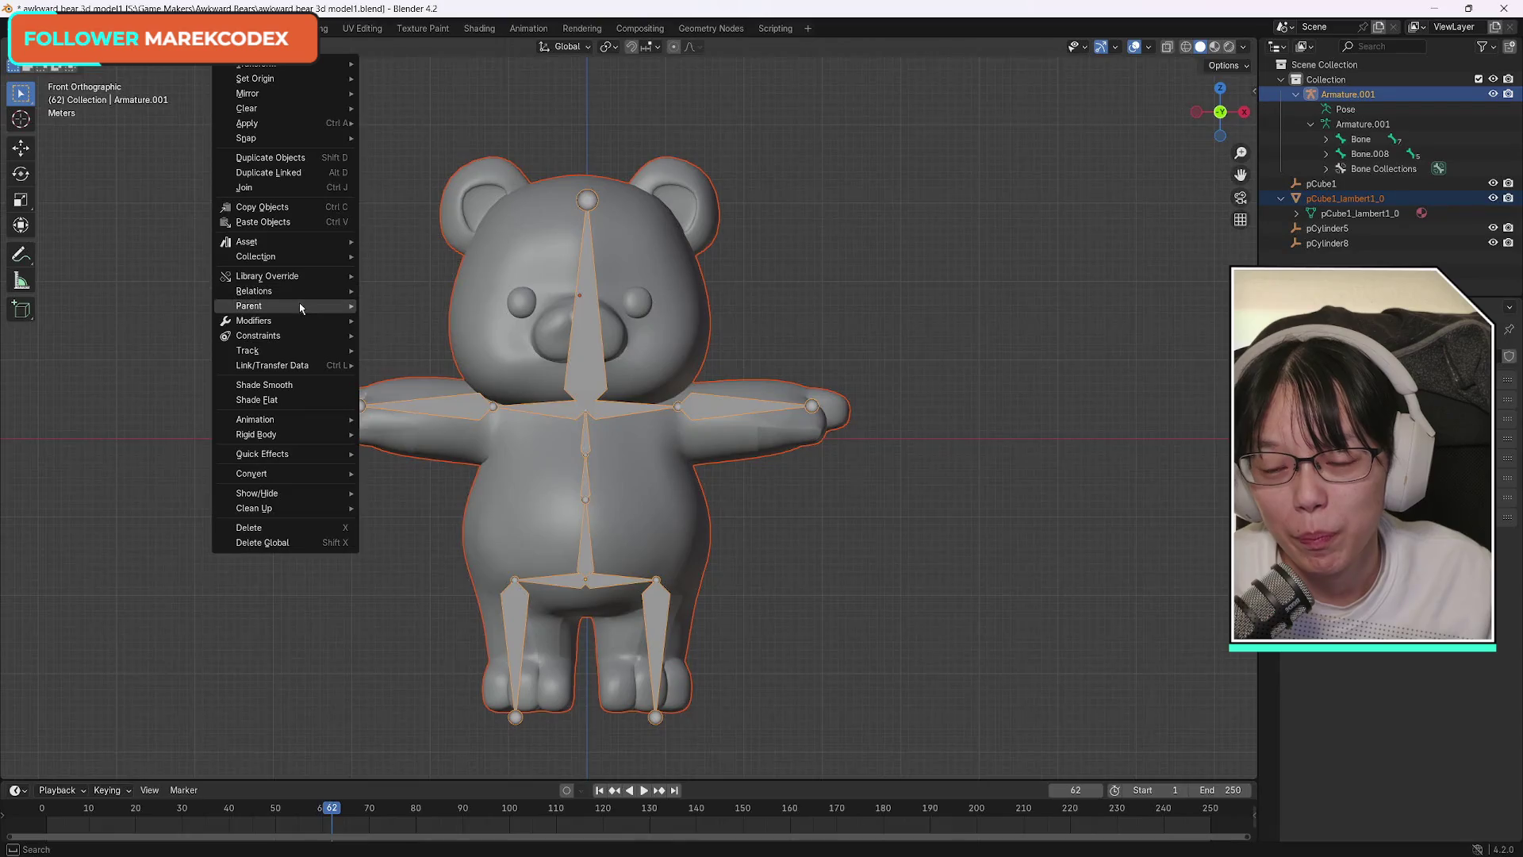
mouse_move(249, 307)
click(439, 352)
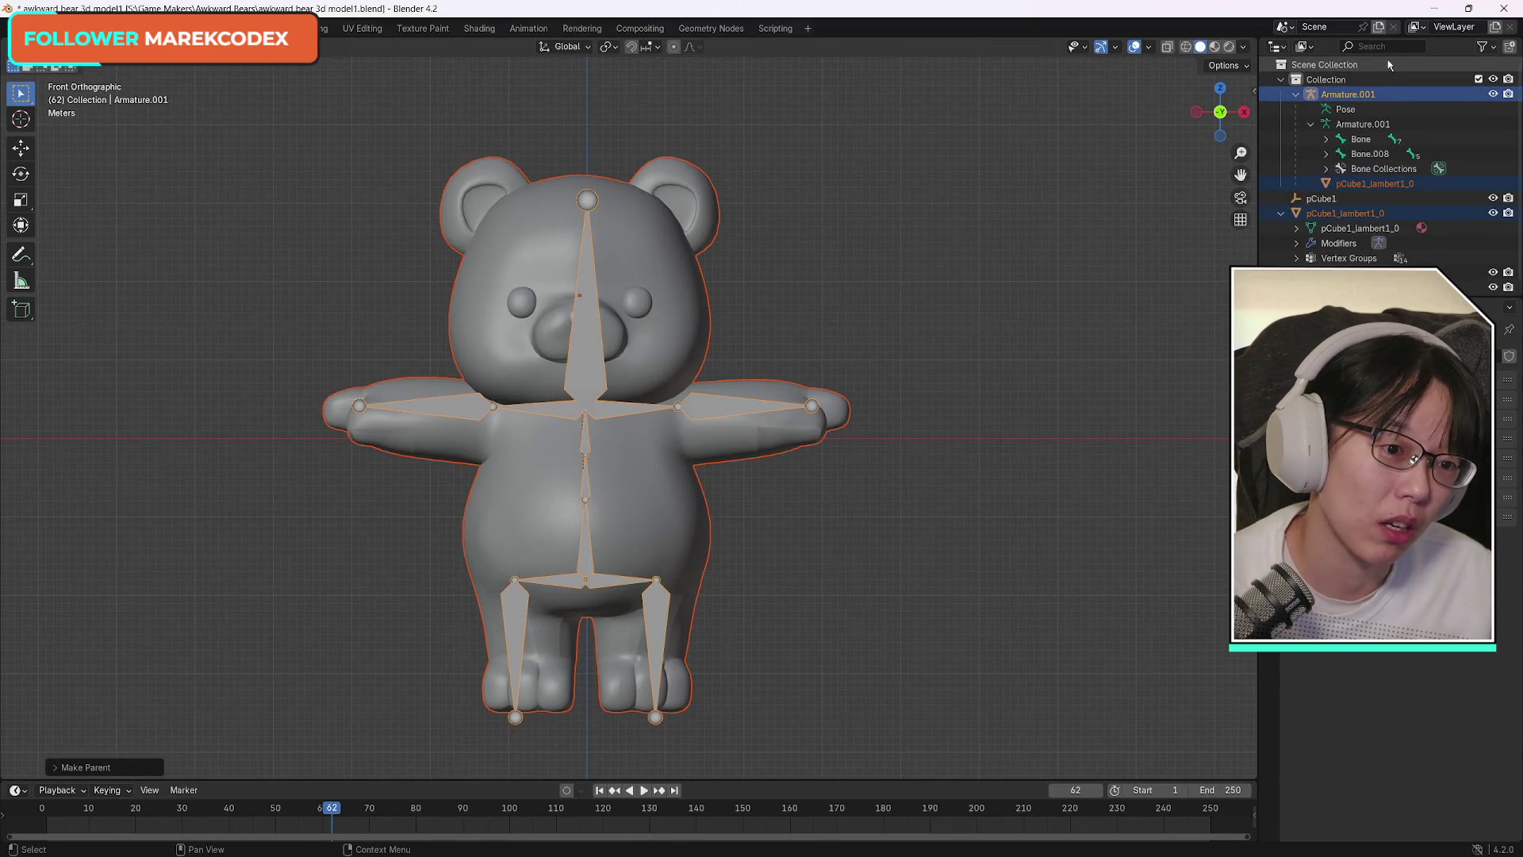
key(ctrl+z)
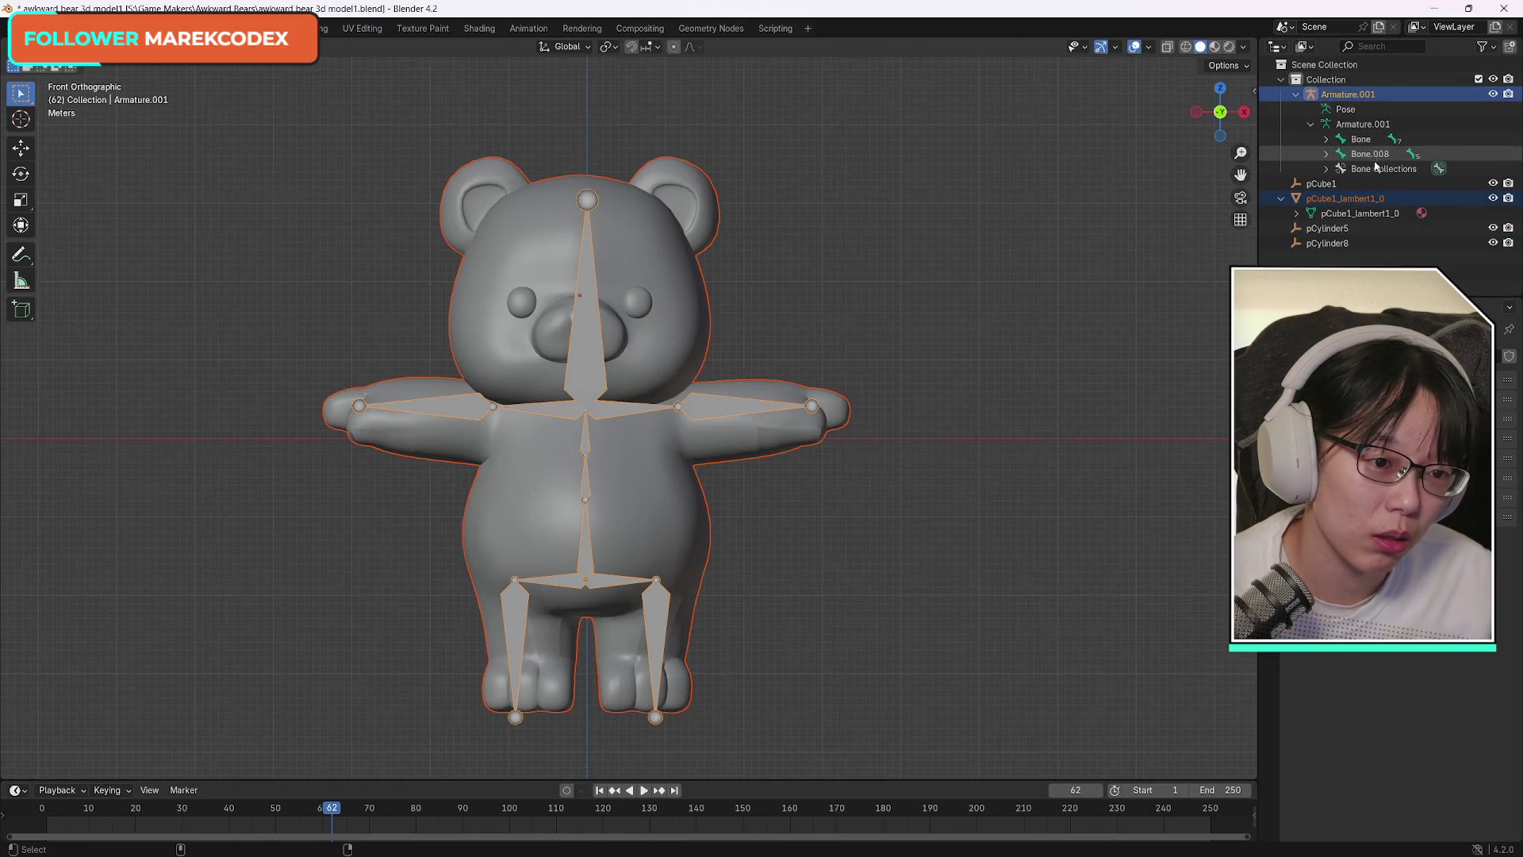
Reselect pCube1_lambert1_0 with the armature active and bind the mesh to the armature again.
click(1344, 197)
click(1297, 94)
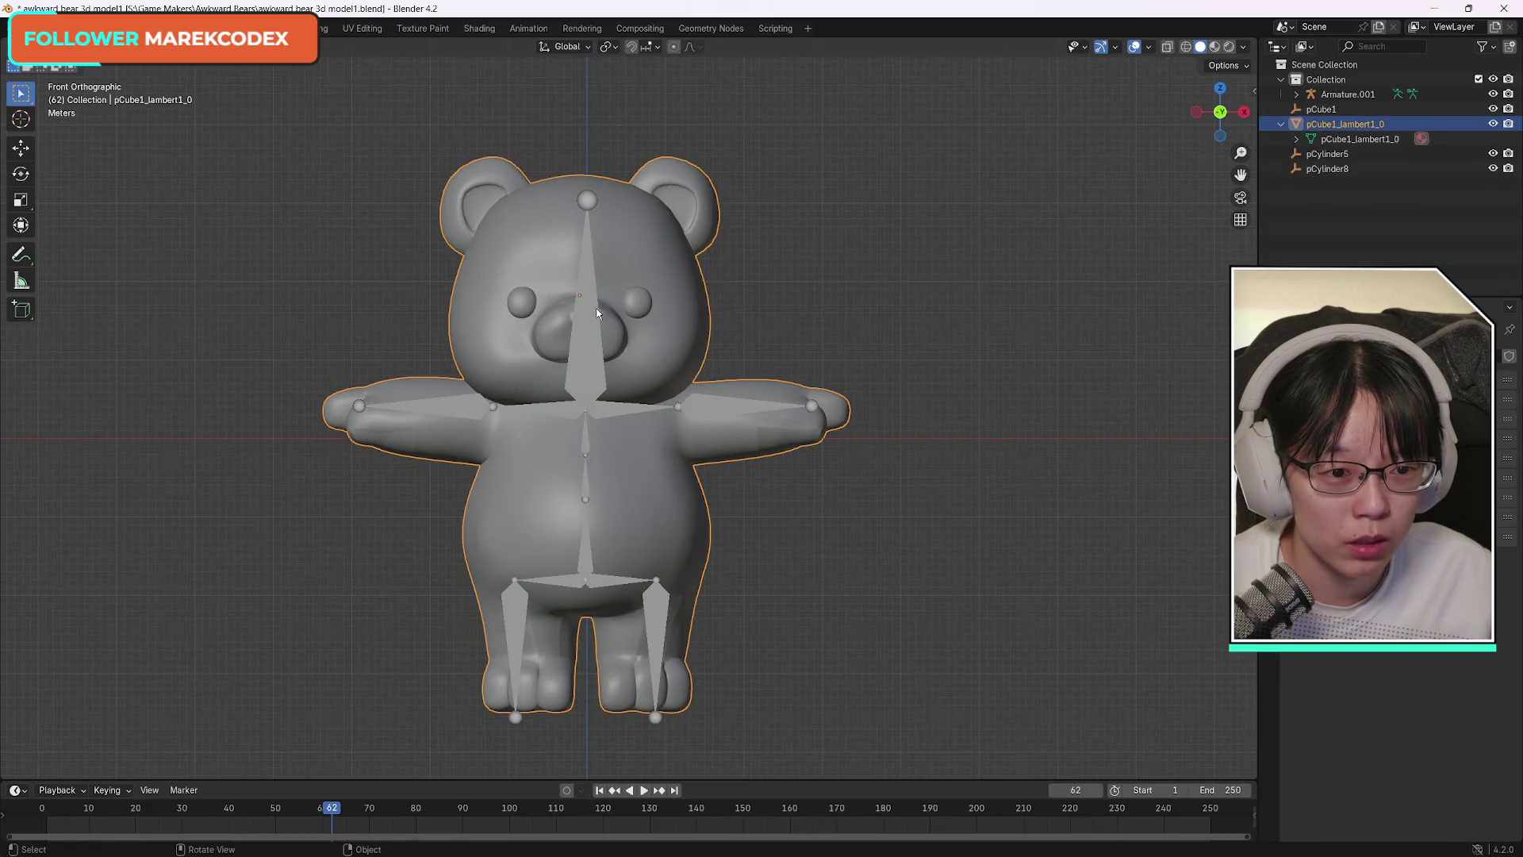
shift+click(592, 334)
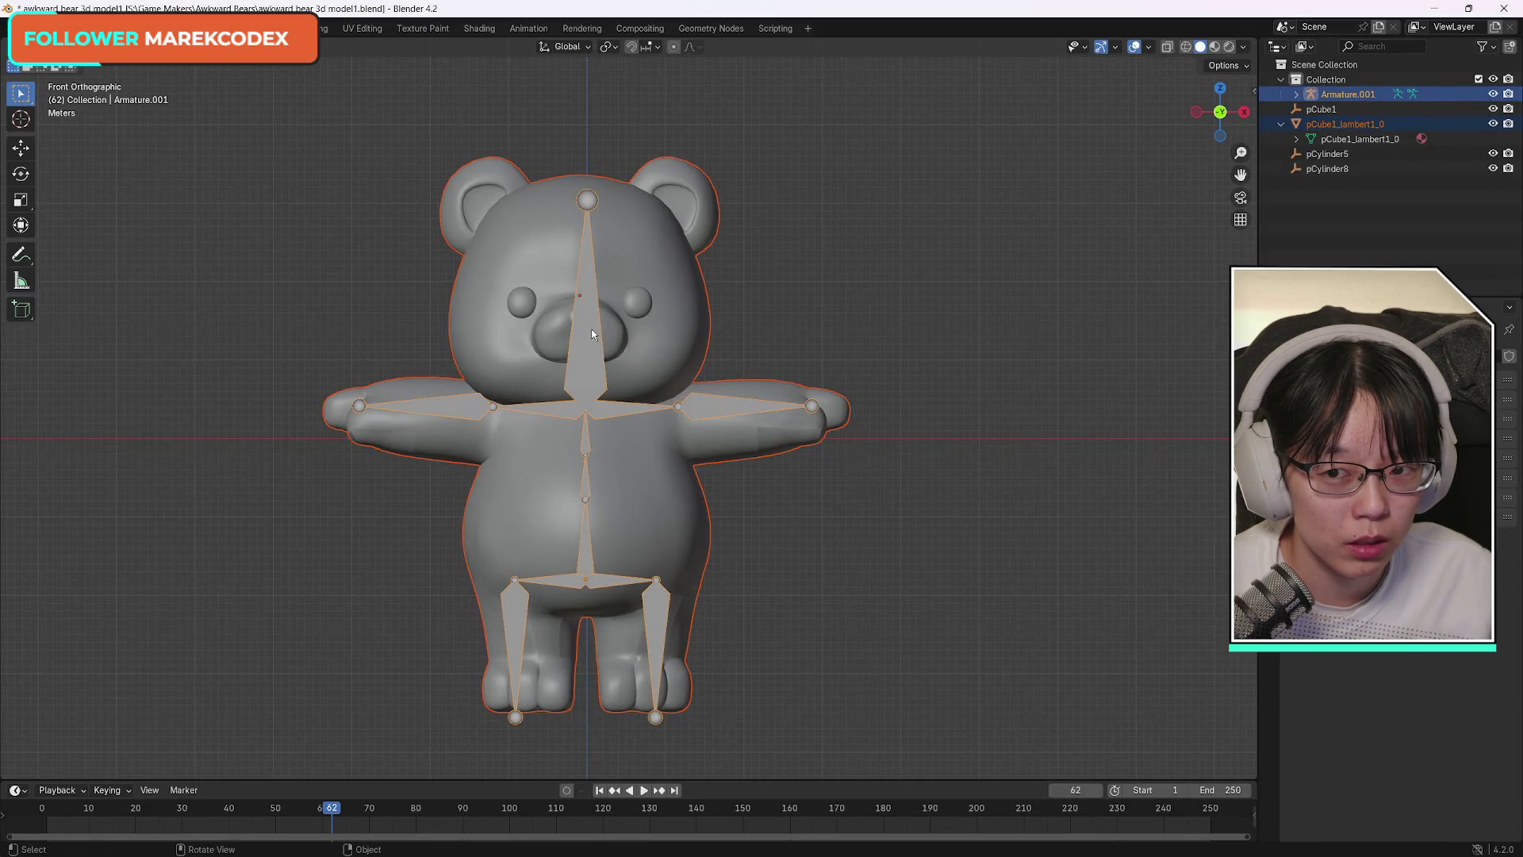
click(236, 46)
mouse_move(250, 306)
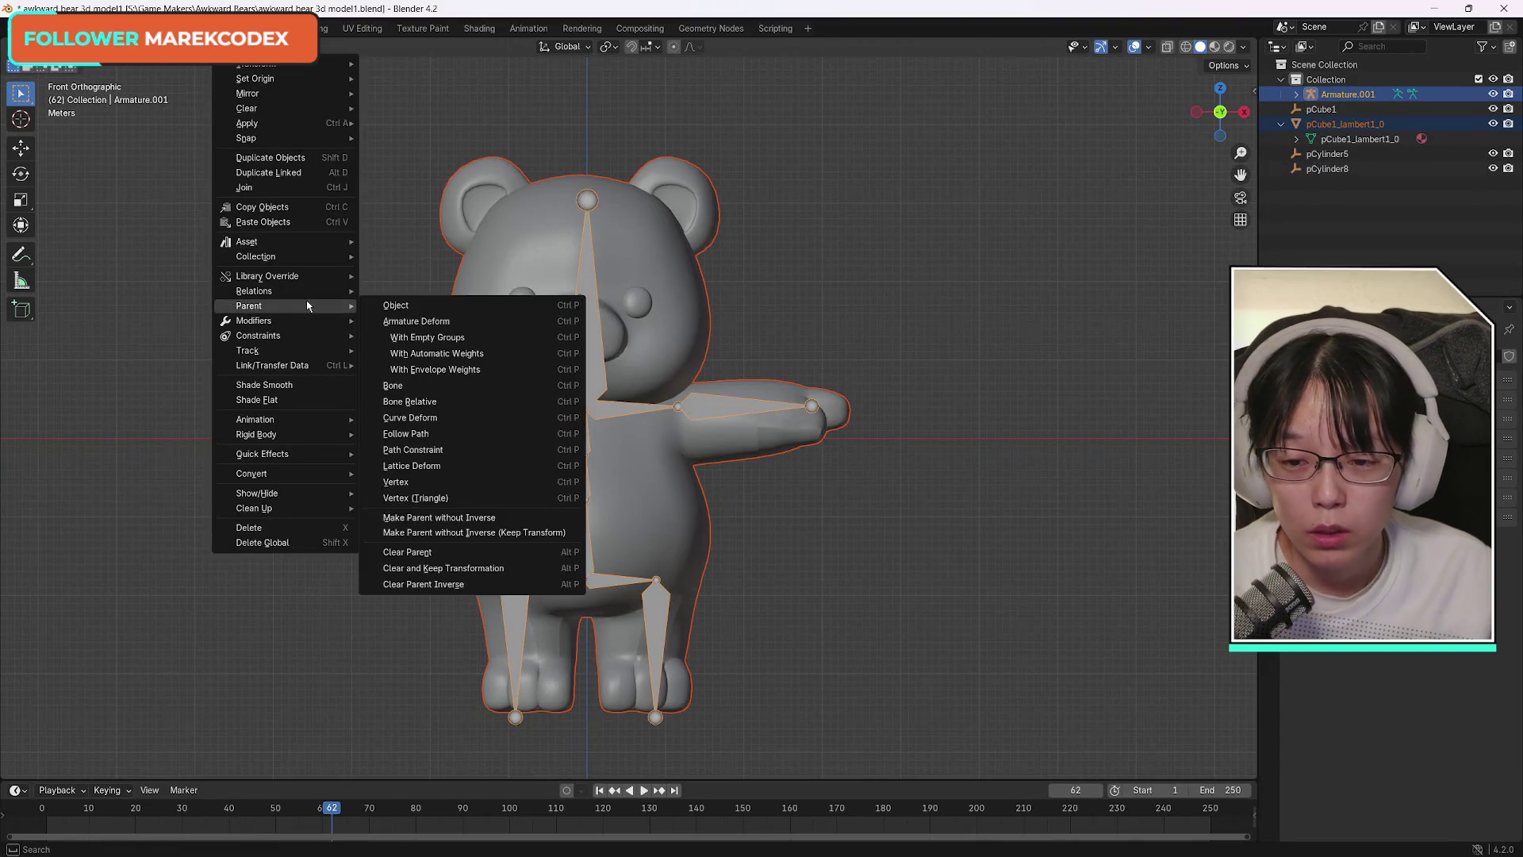
click(437, 353)
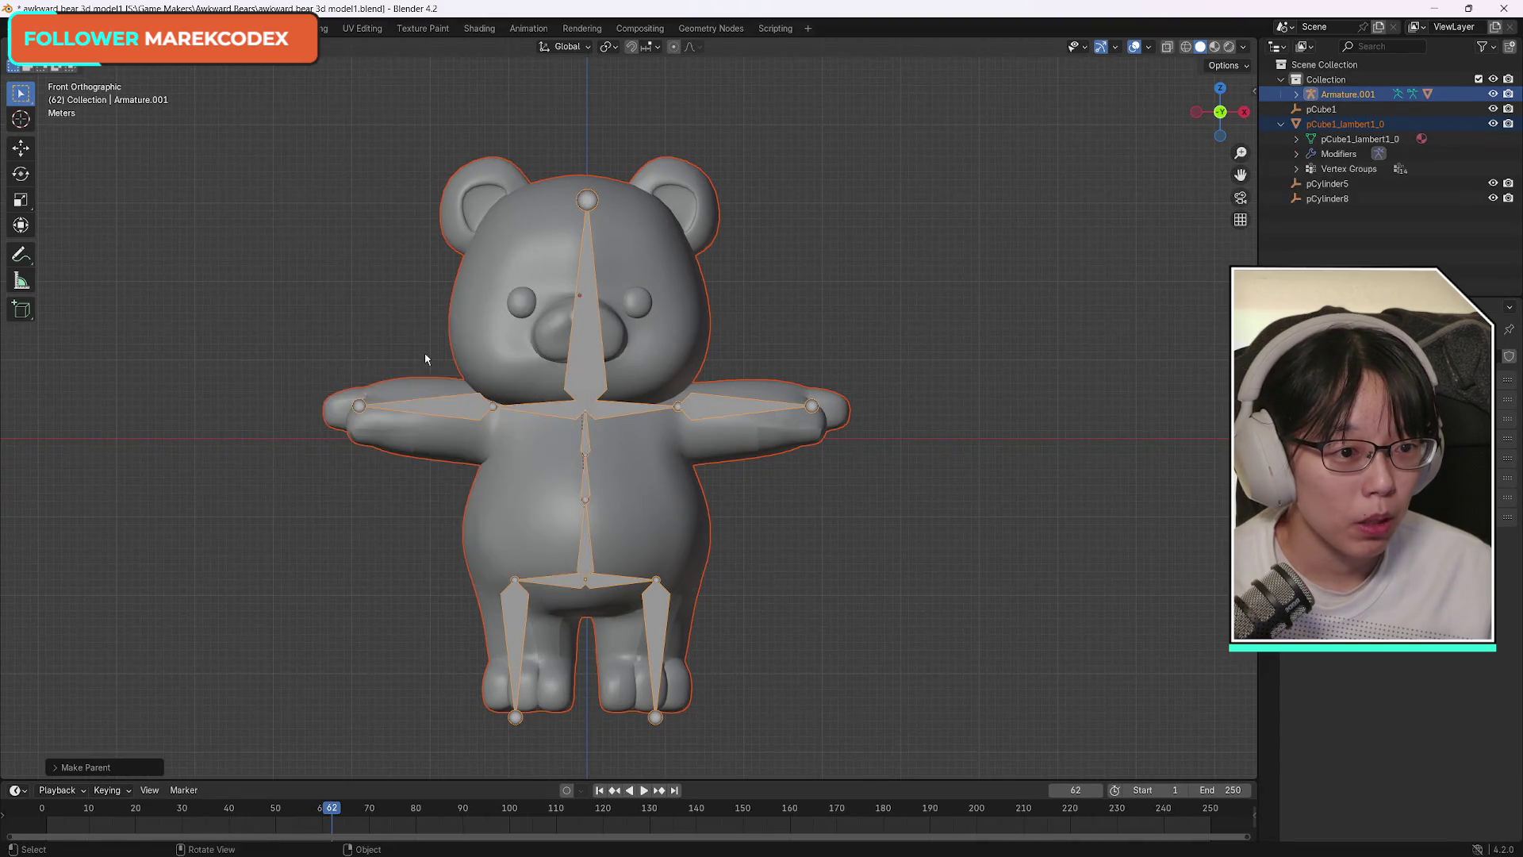
Select the bear mesh with the armature and bring up the interaction mode list.
click(1347, 125)
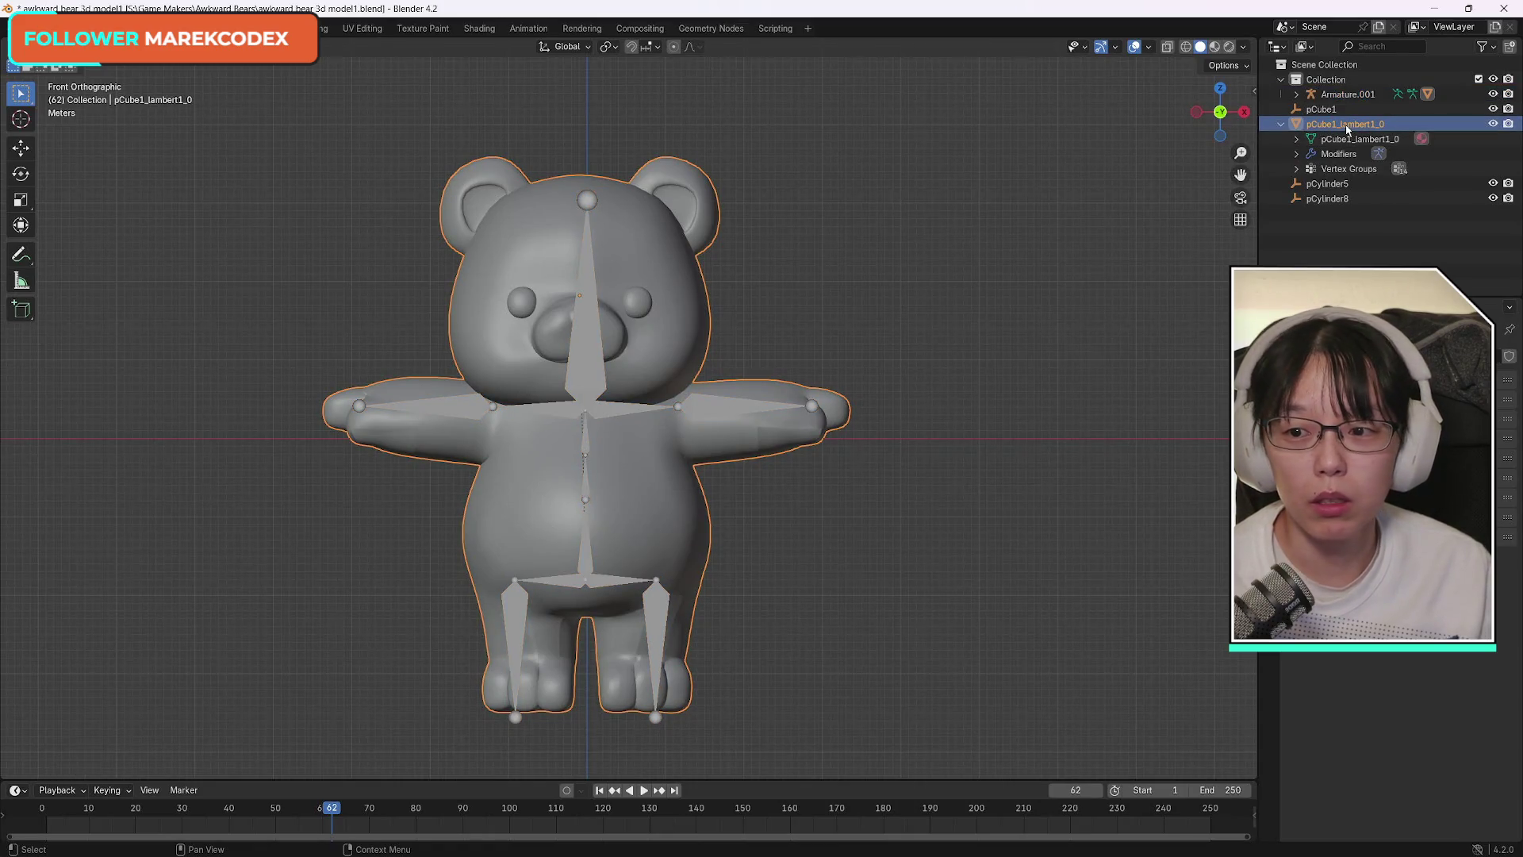
click(20, 92)
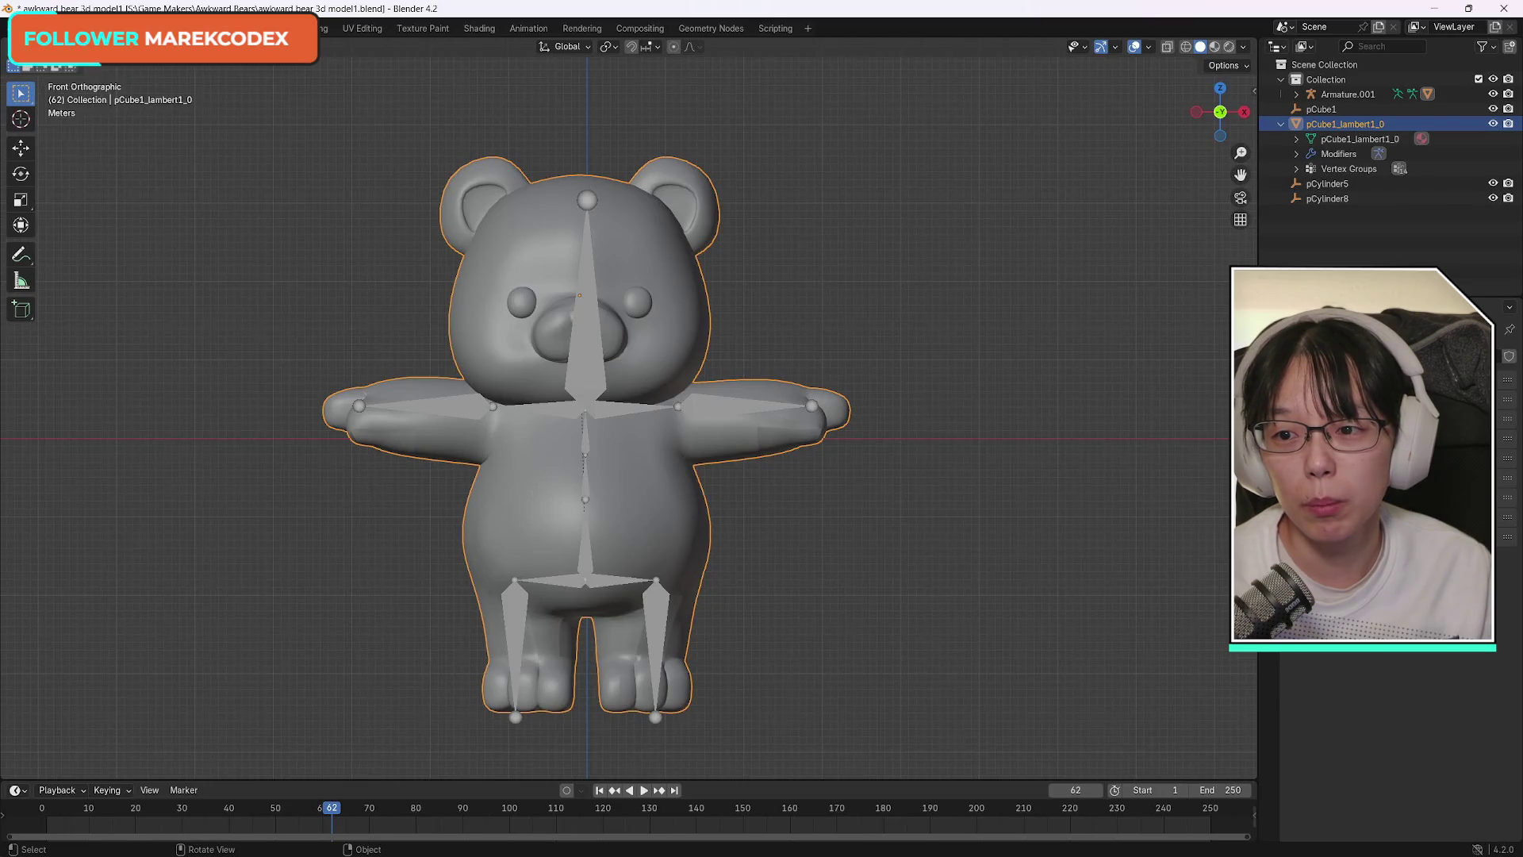
click(744, 328)
click(613, 281)
click(71, 45)
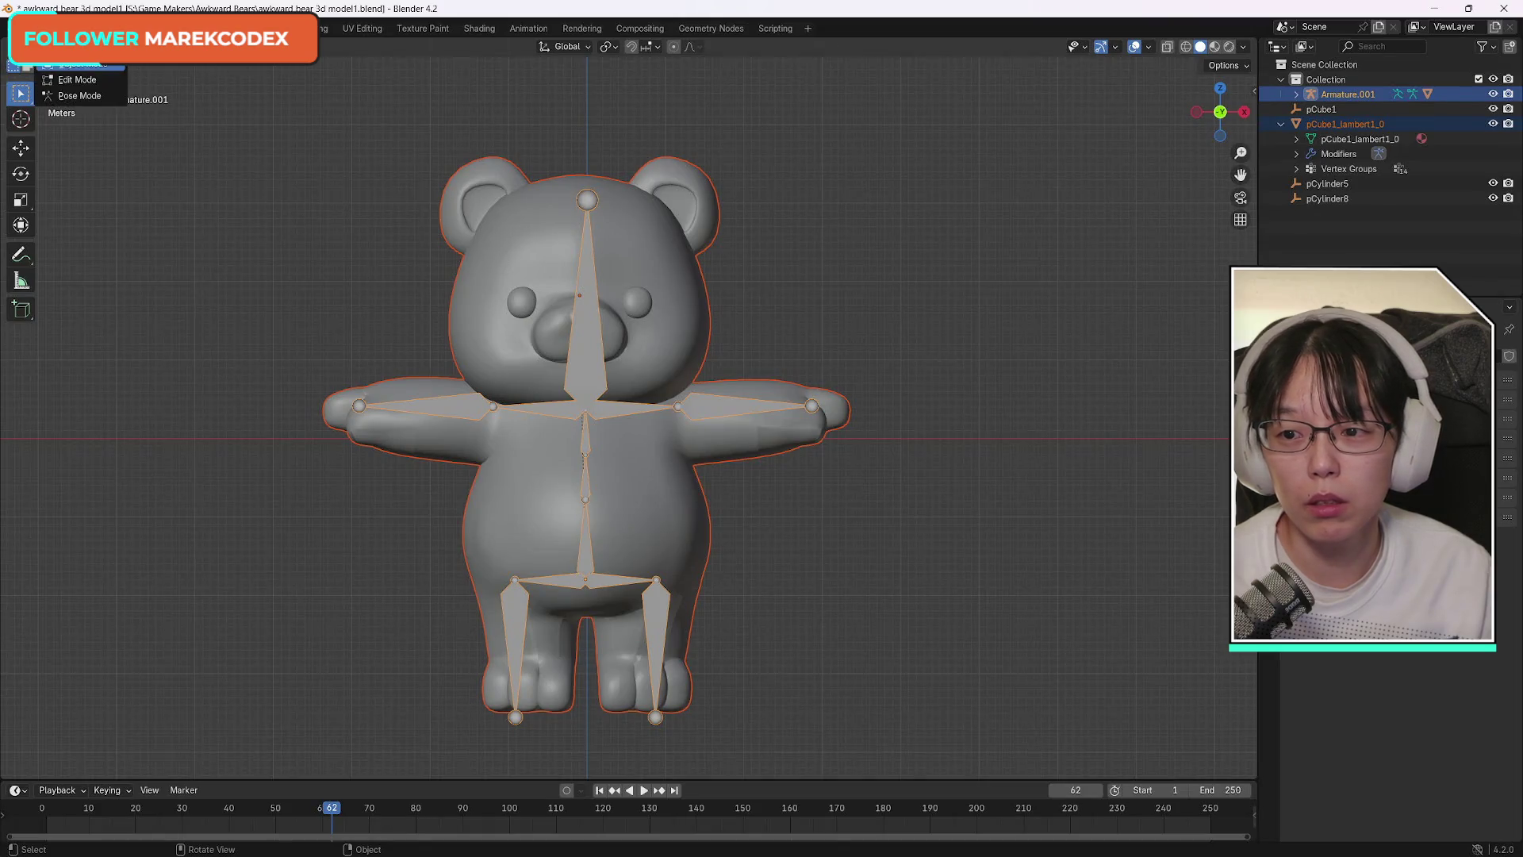
In Pose Mode rotate Bone.006.L to test the left arm bending, undoing each swing.
click(79, 96)
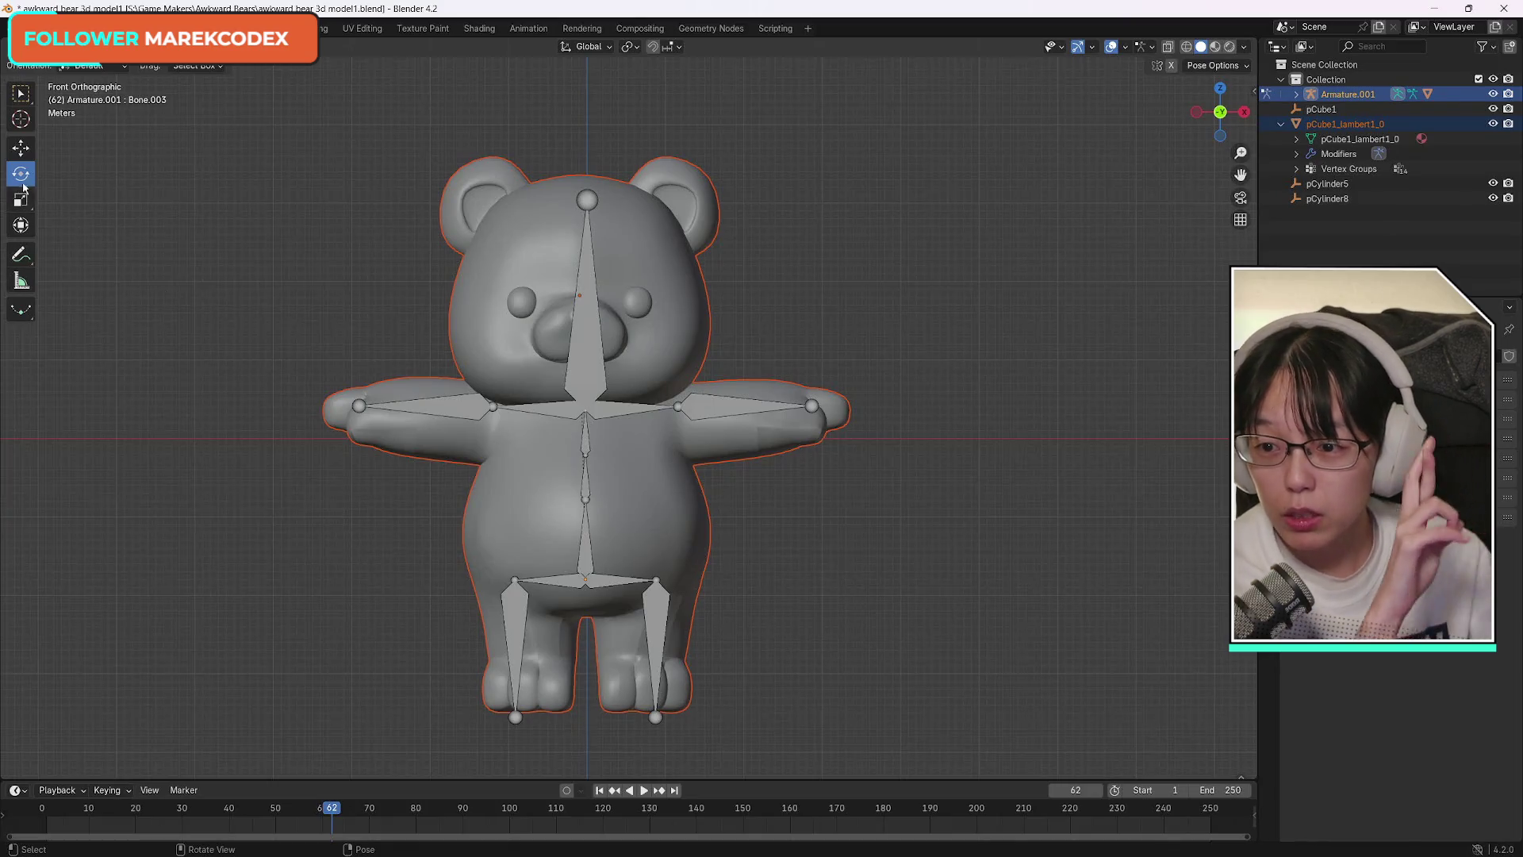
click(734, 410)
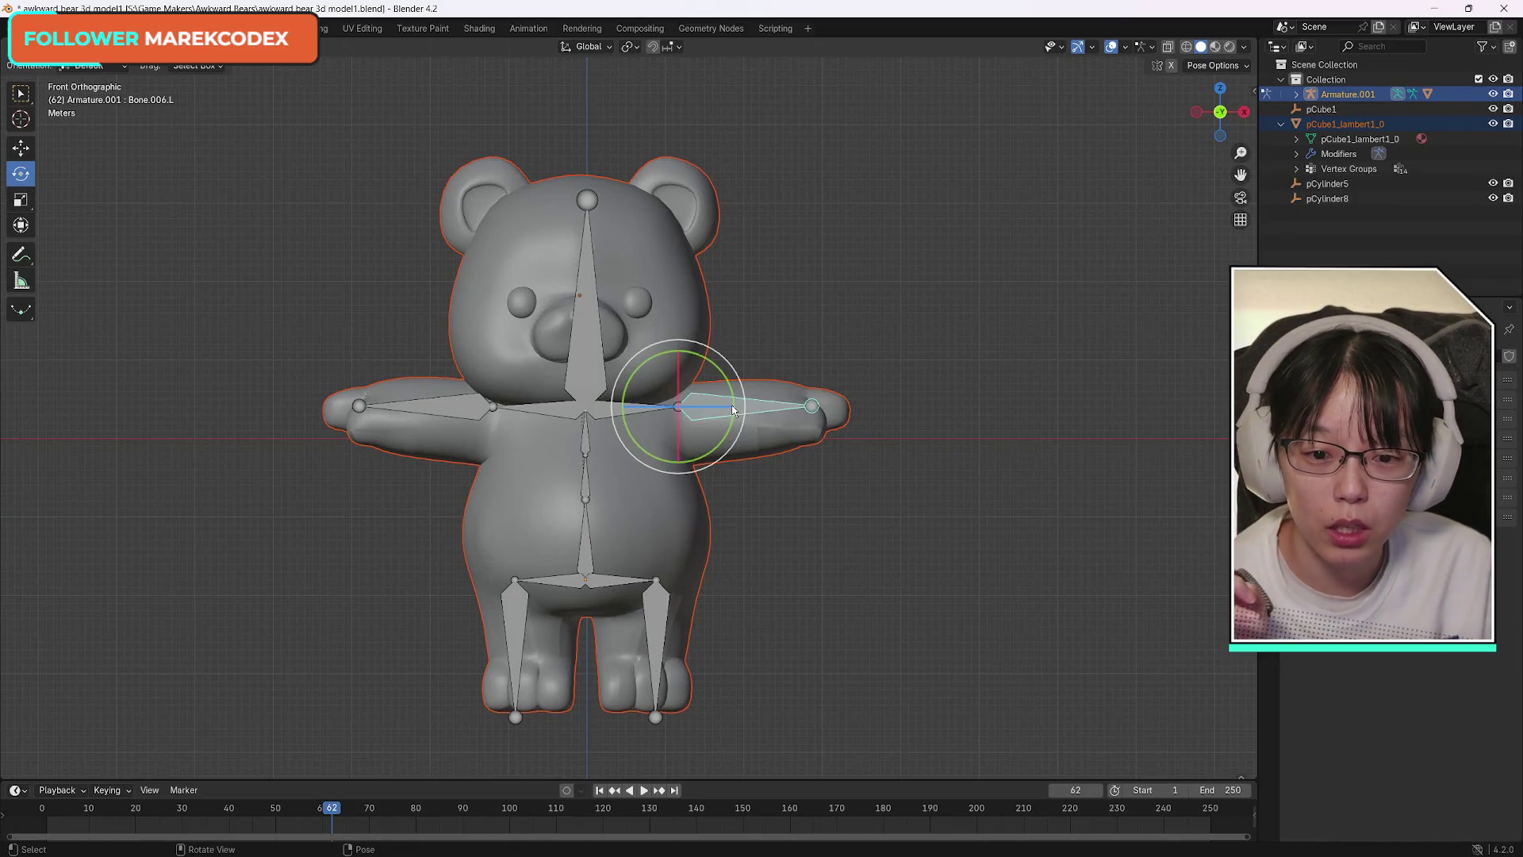
mouse_move(695, 364)
mouse_down()
mouse_move(710, 360)
mouse_move(677, 353)
mouse_move(742, 451)
mouse_up()
key(ctrl+z)
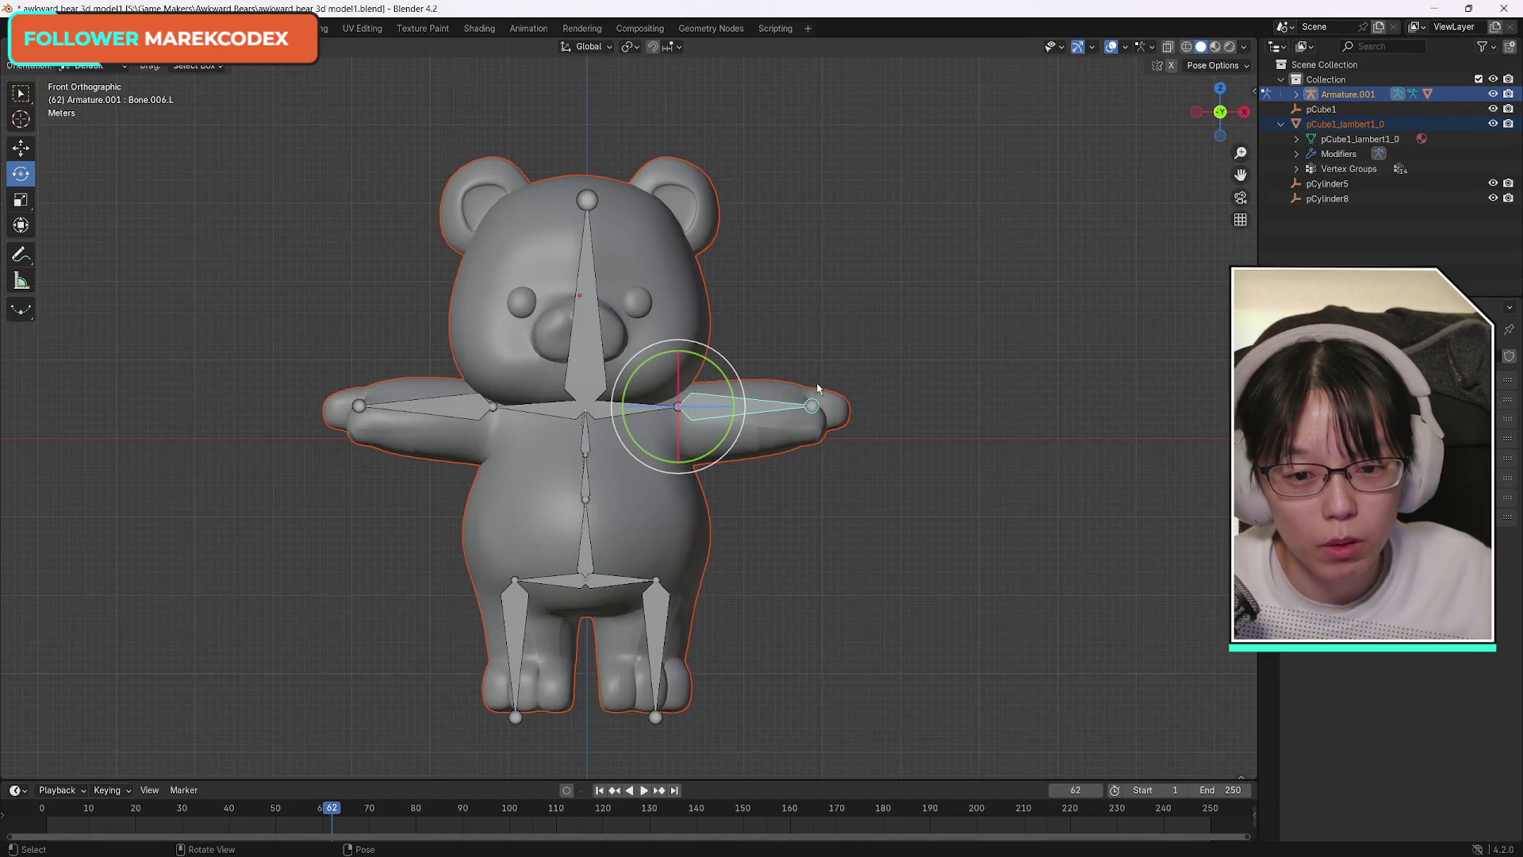
drag(699, 357, 768, 384)
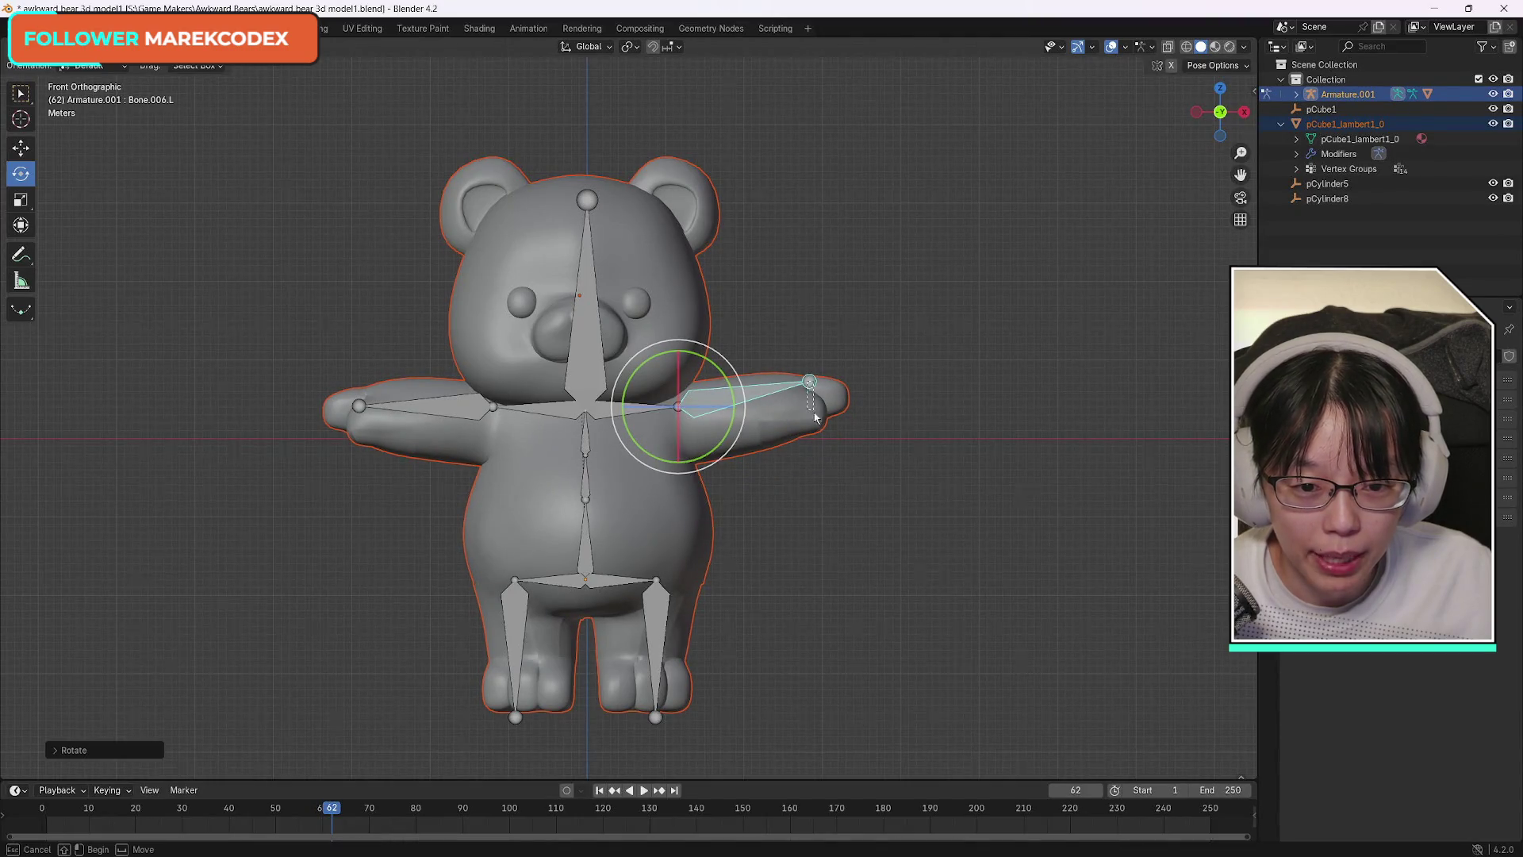
drag(692, 360, 723, 474)
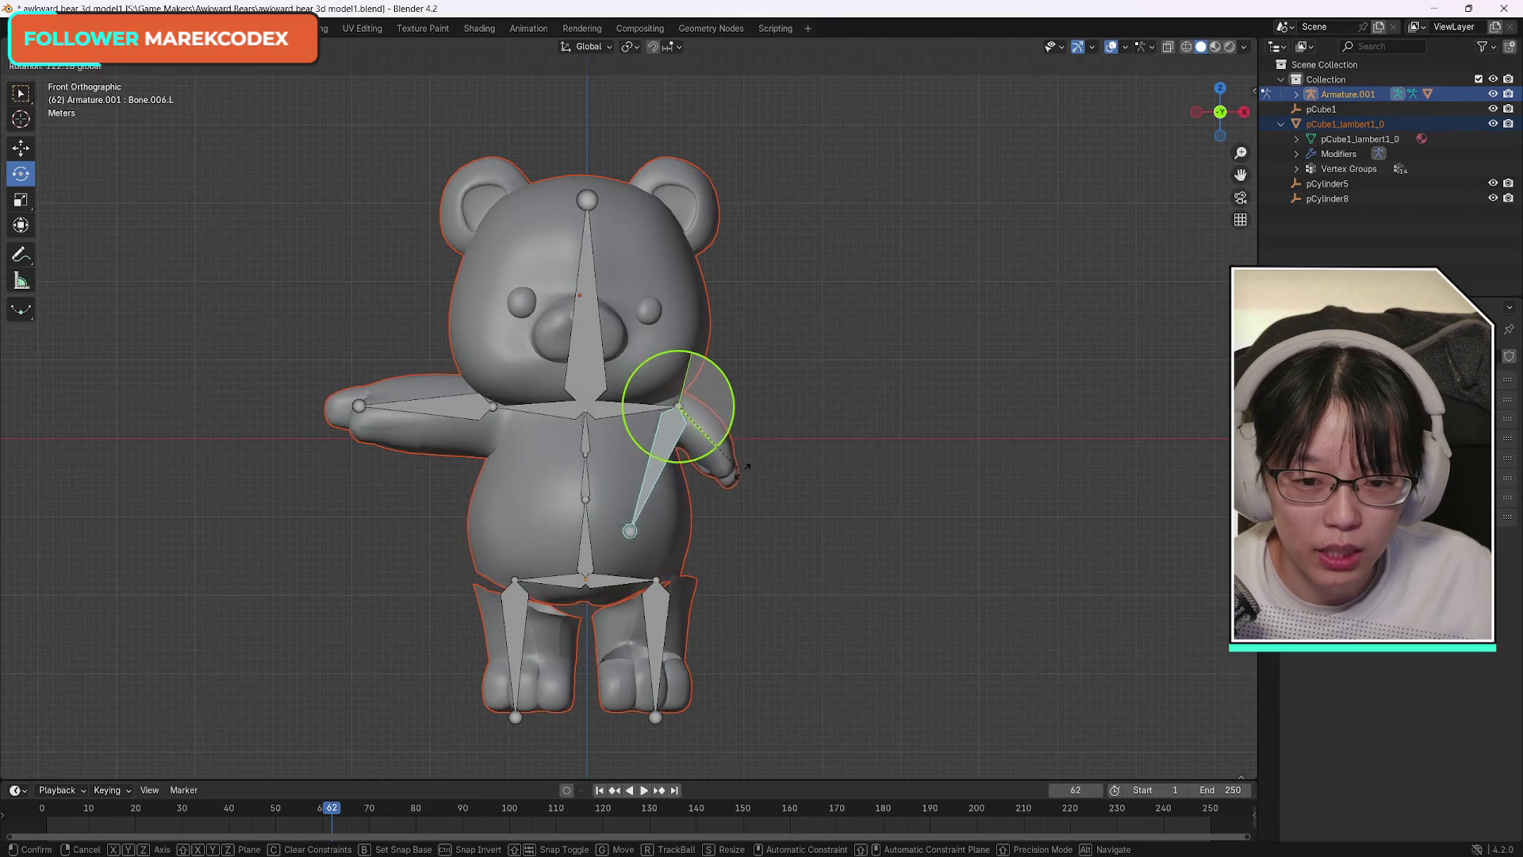
right_click(802, 430)
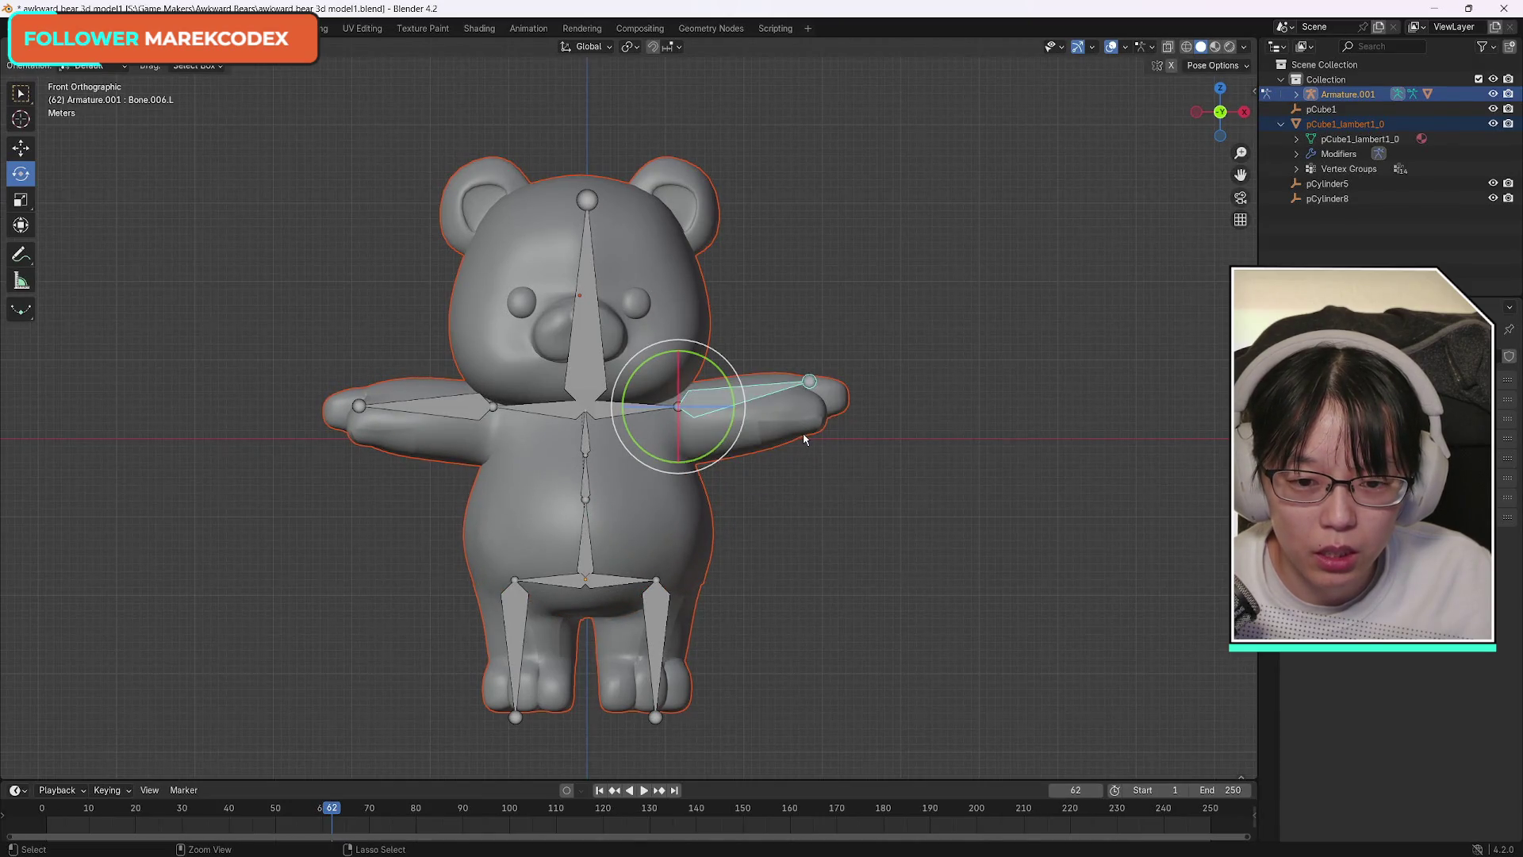
key(ctrl+z)
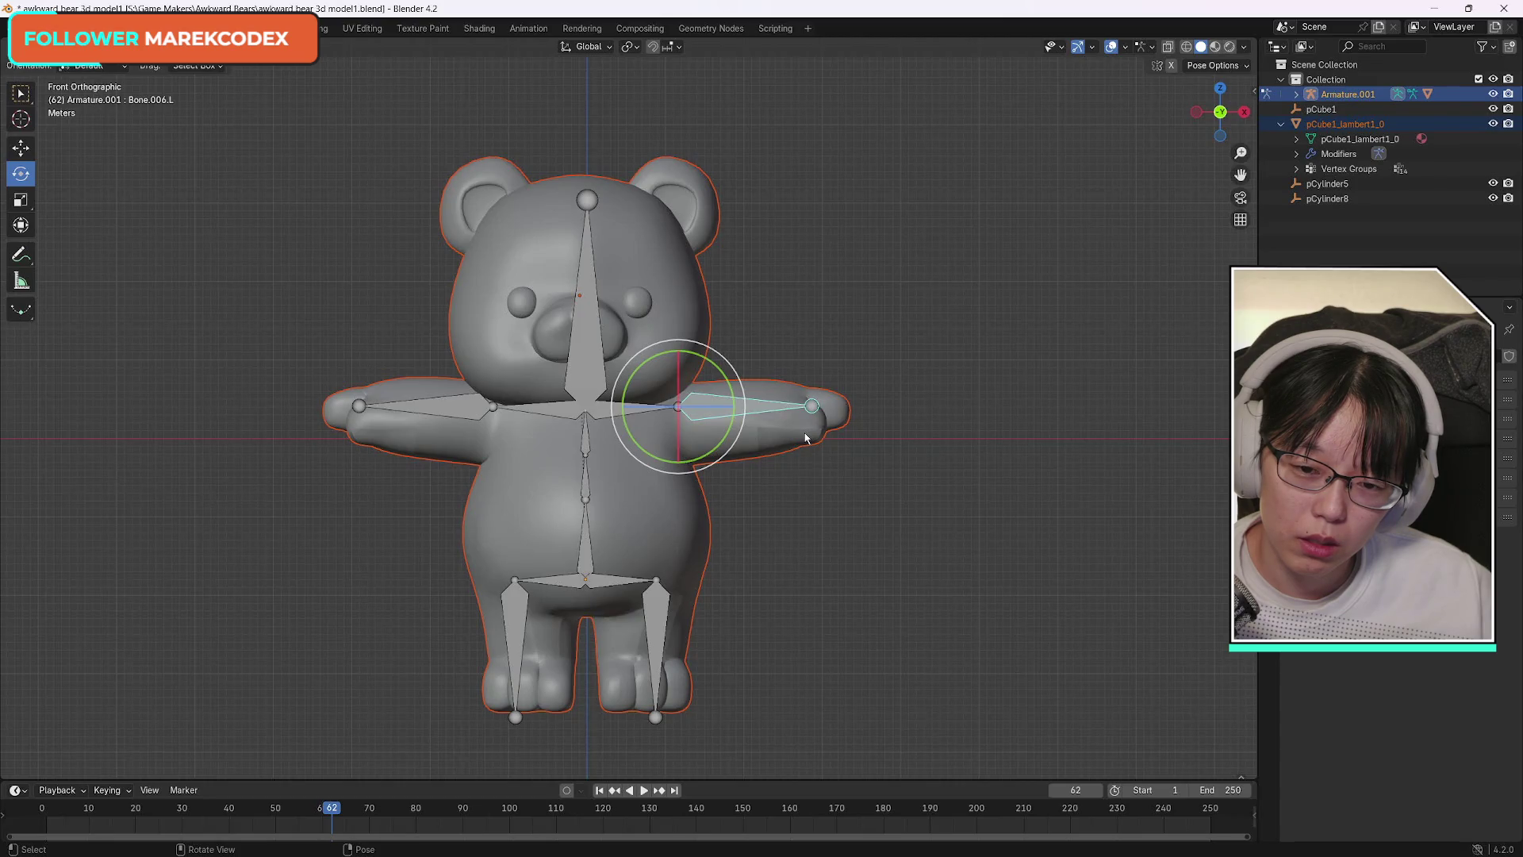
Rotate the arm bone with R, undo it and leave Pose Mode.
key(r)
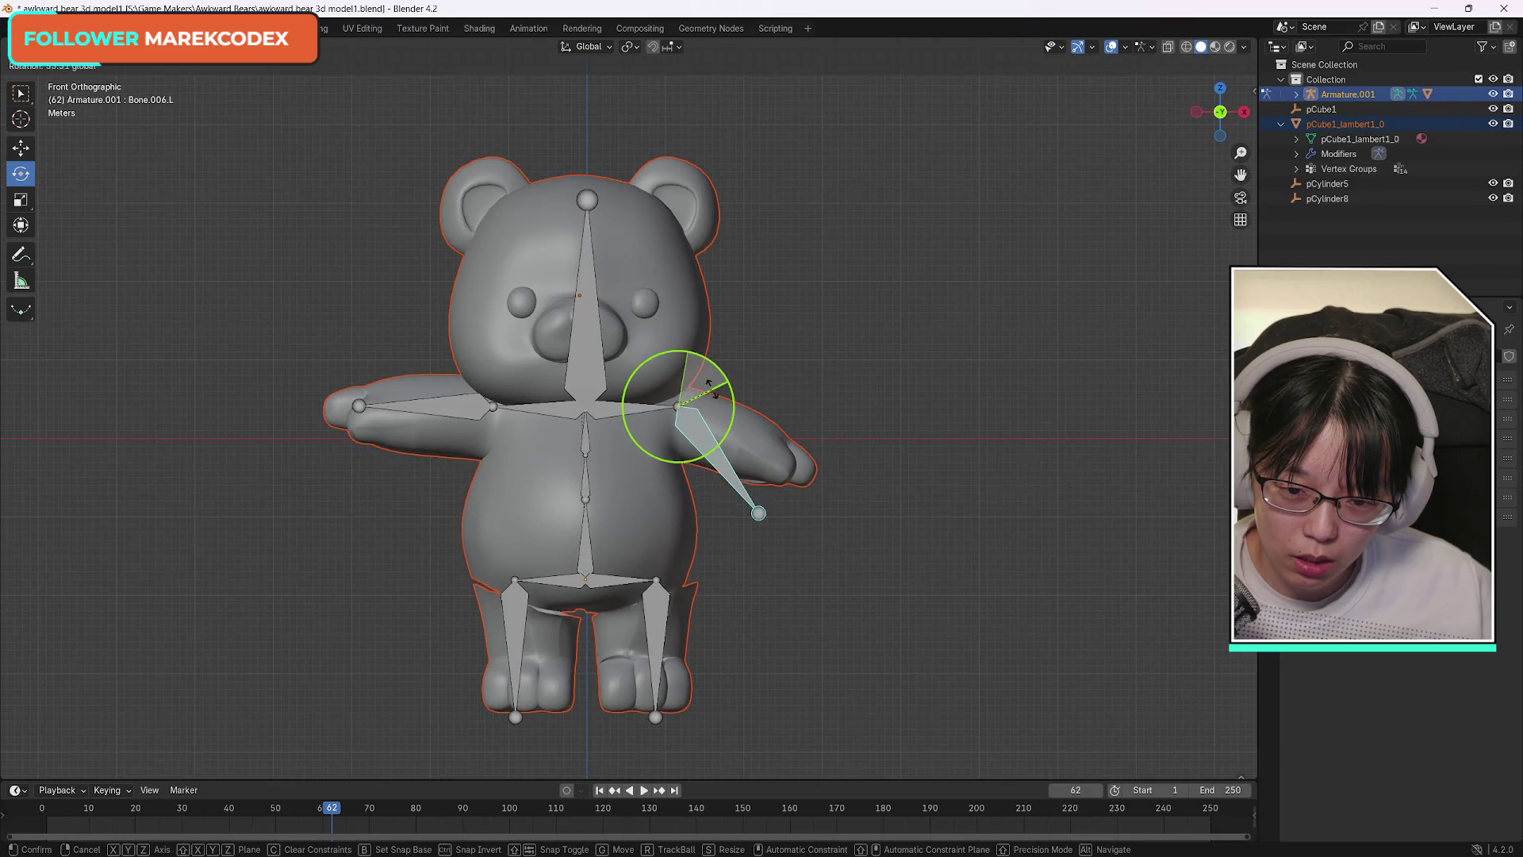
click(690, 372)
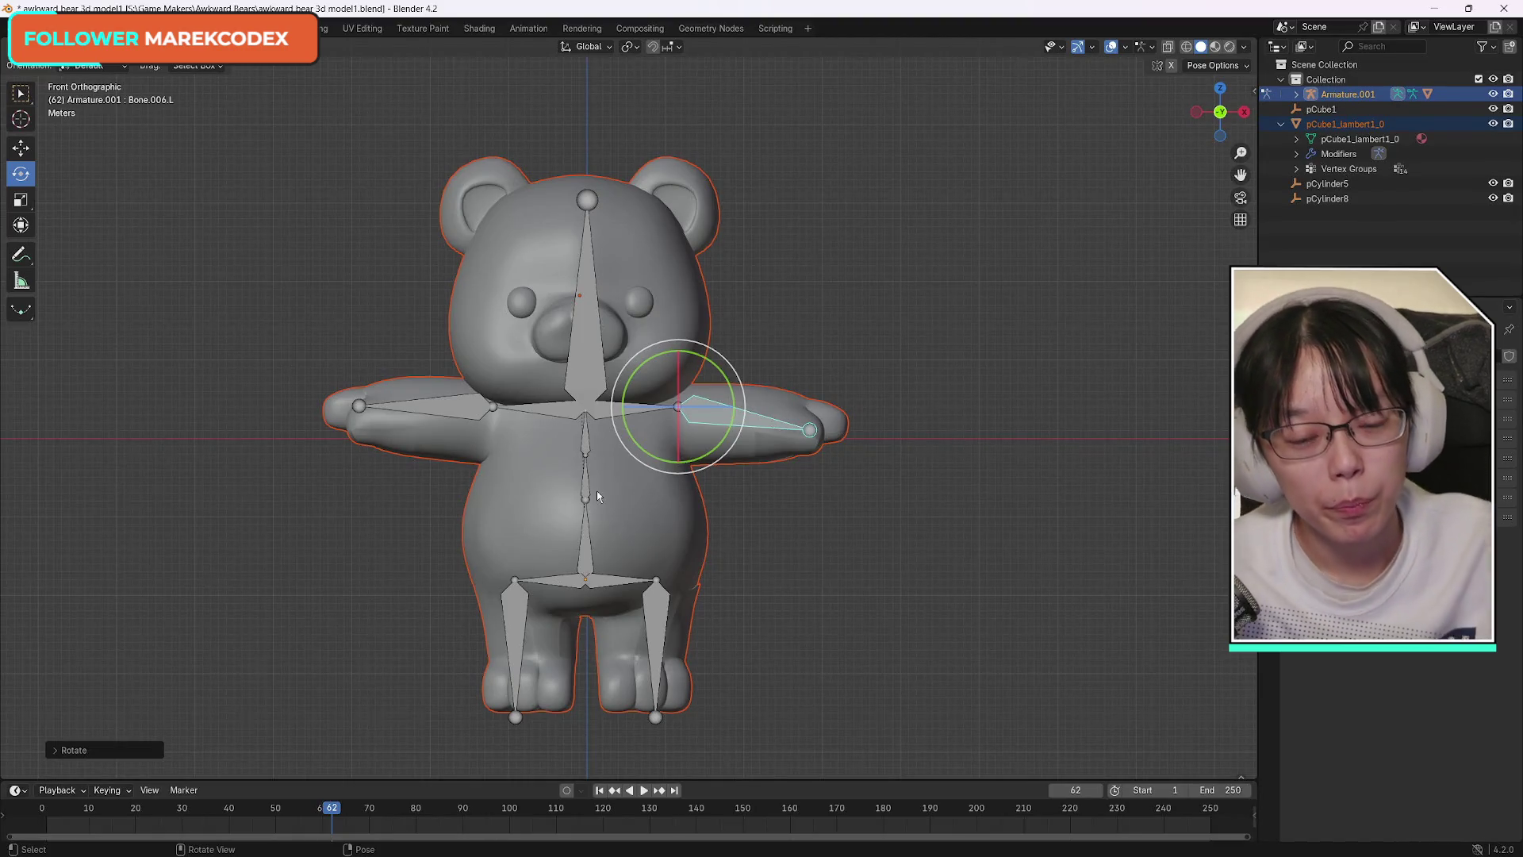
key(ctrl+z)
key(ctrl+z)
key(ctrl+z)
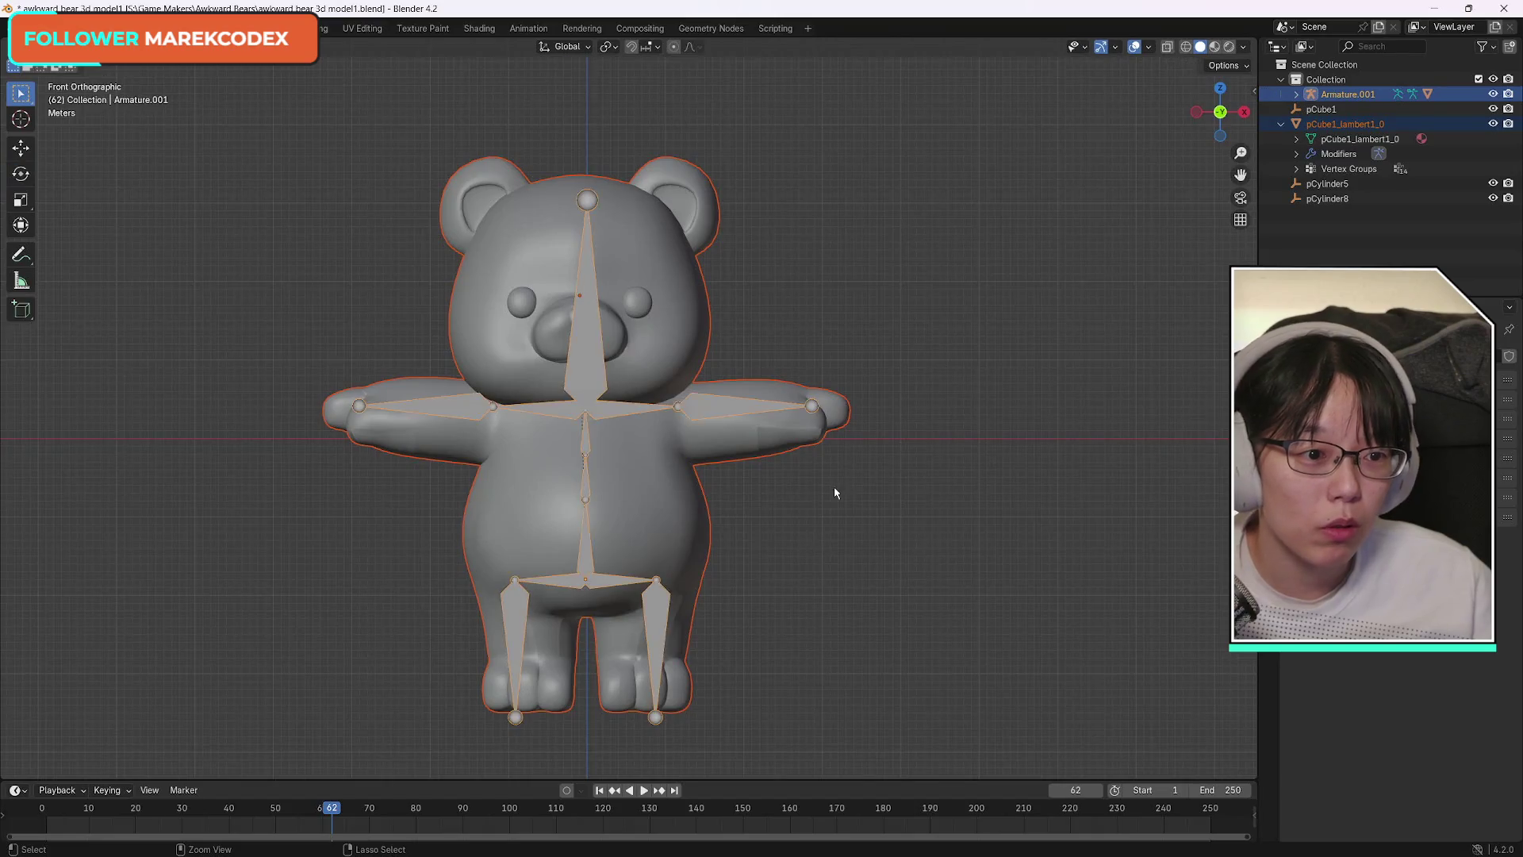
key(ctrl+z)
key(ctrl+z)
key(ctrl+z)
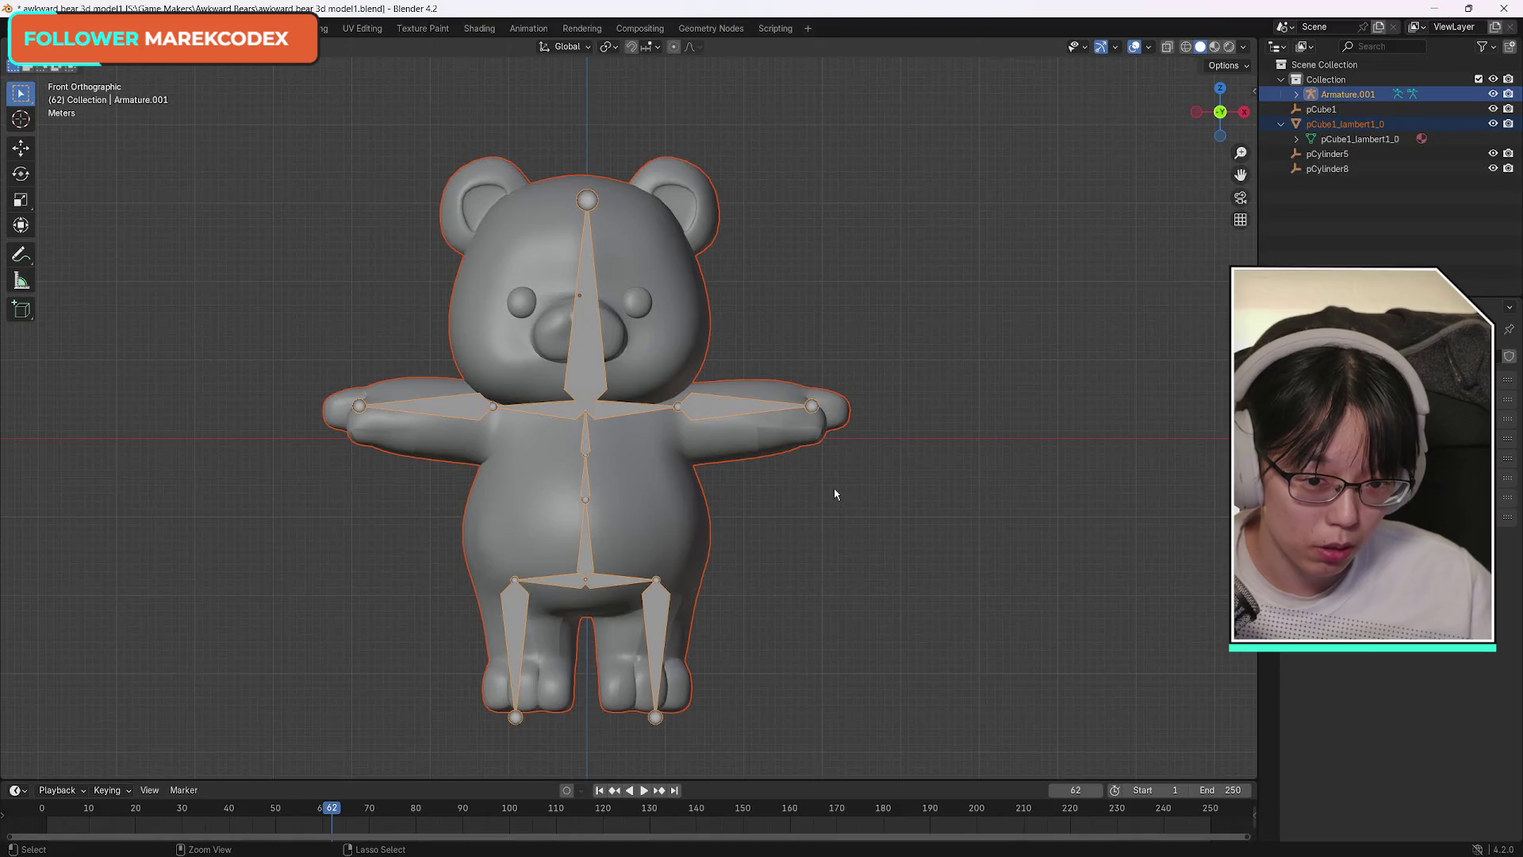
Select the armature alone and shift it along the X axis.
key(alt+a)
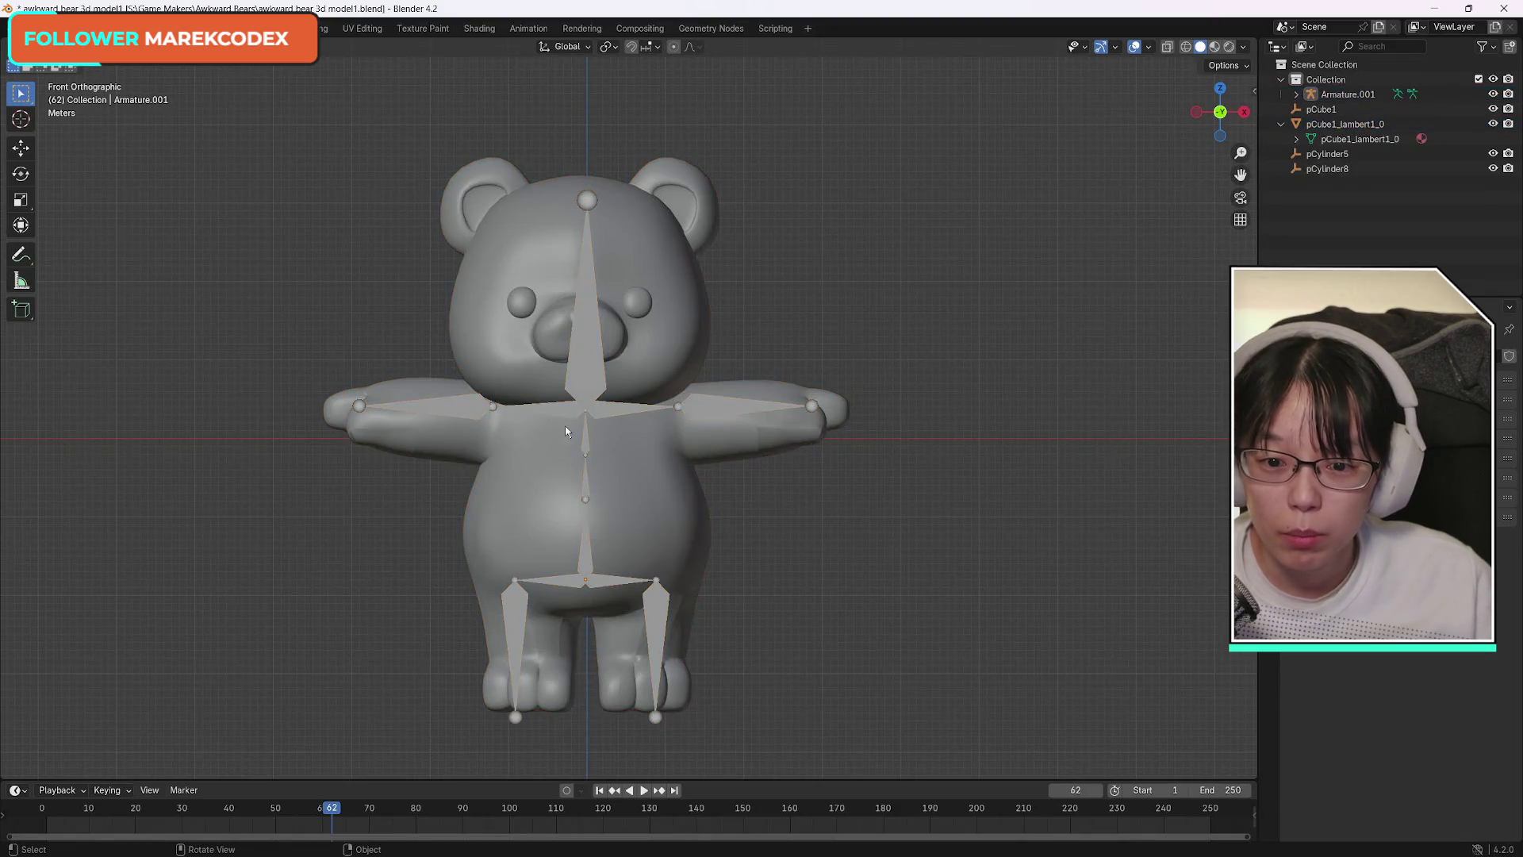
click(584, 445)
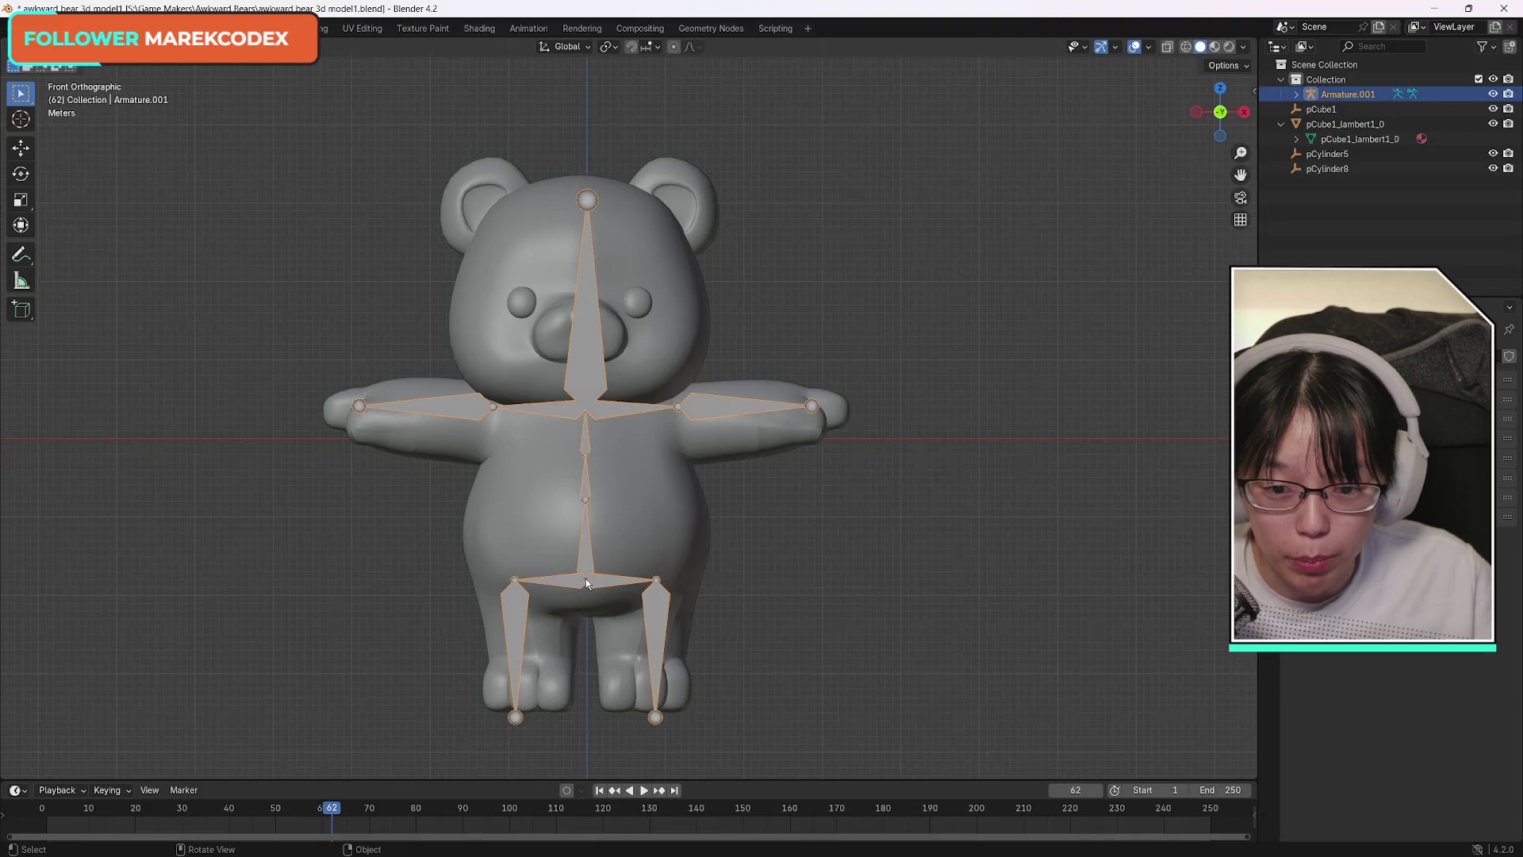
click(21, 148)
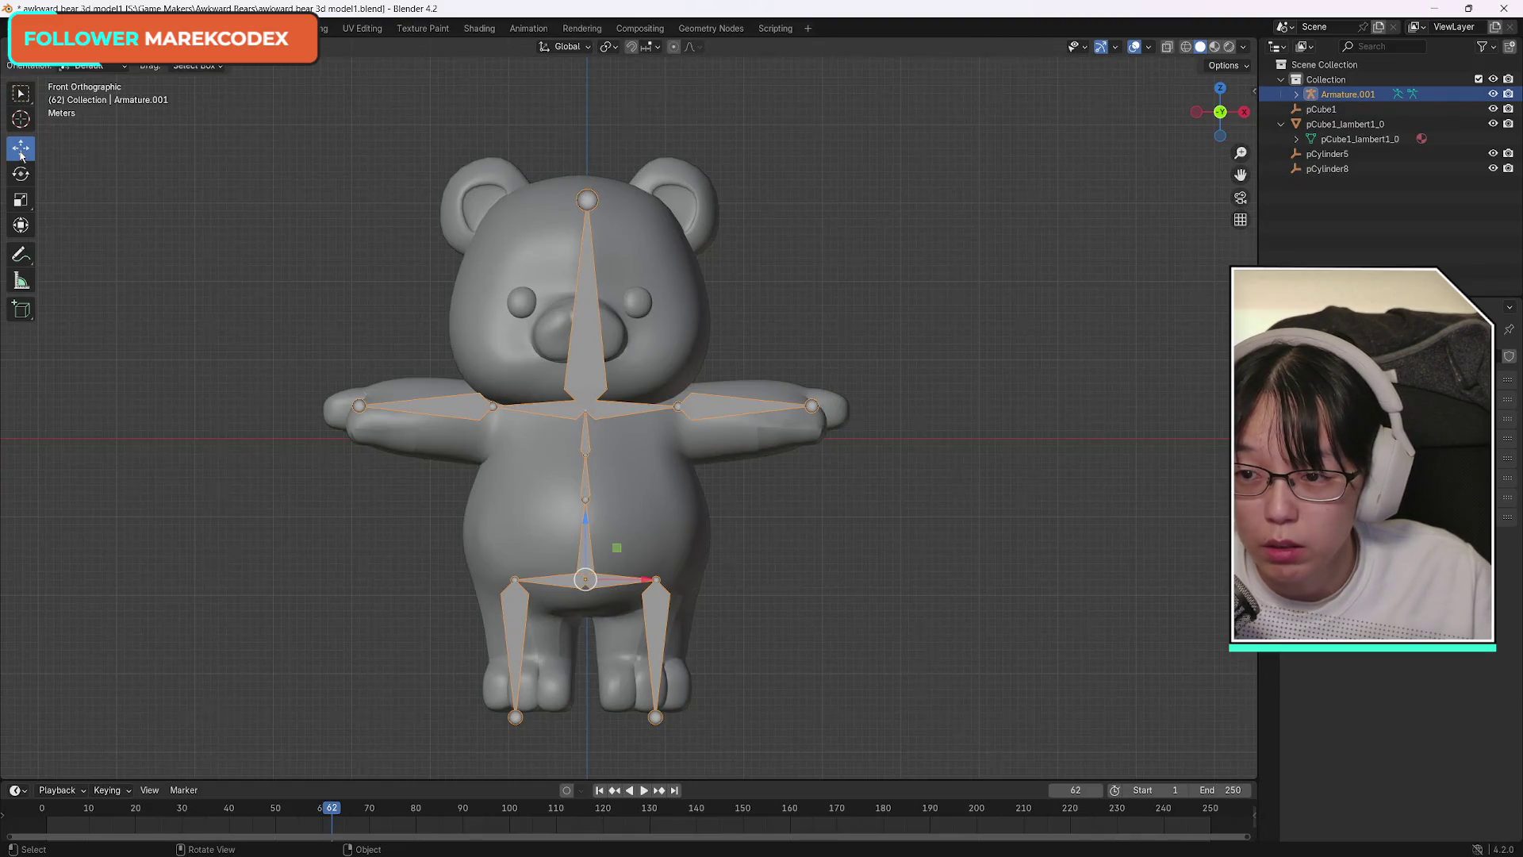
key(g)
key(x)
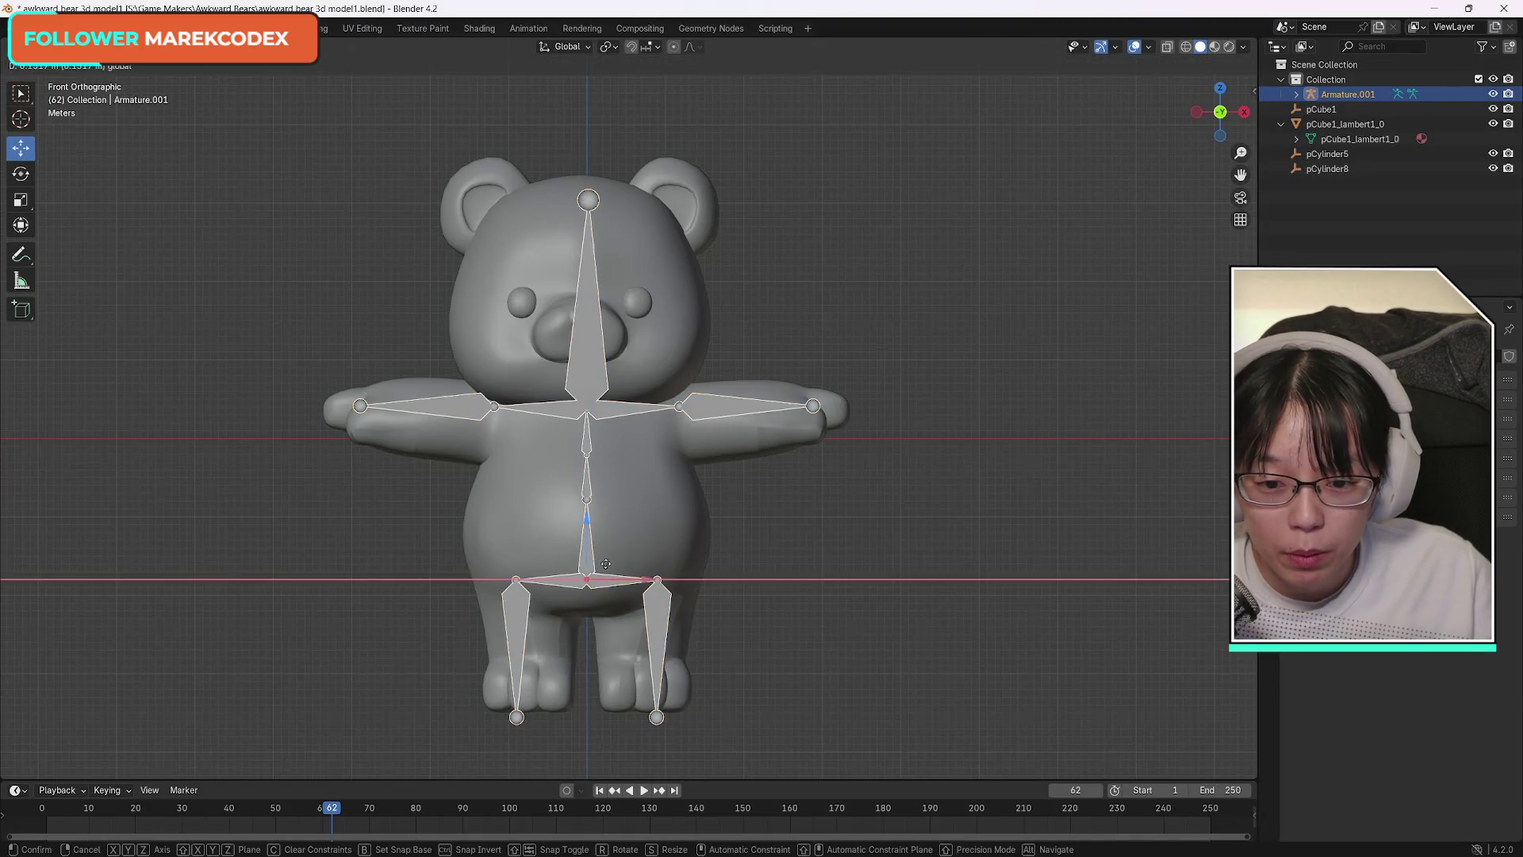
click(603, 563)
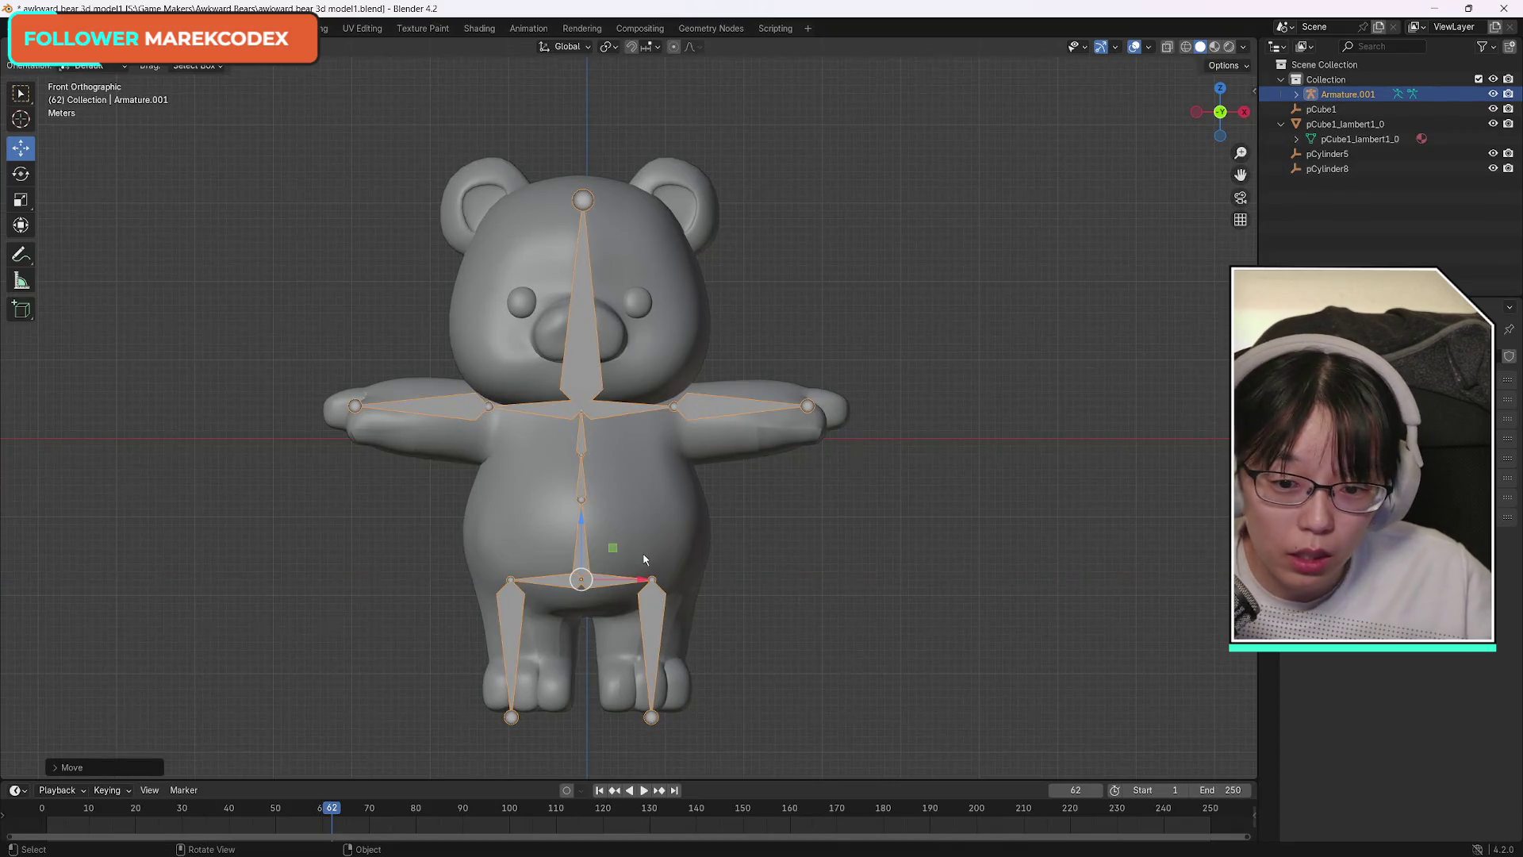
Raise the armature along Z above the bear, then select the bear mesh.
key(g)
key(z)
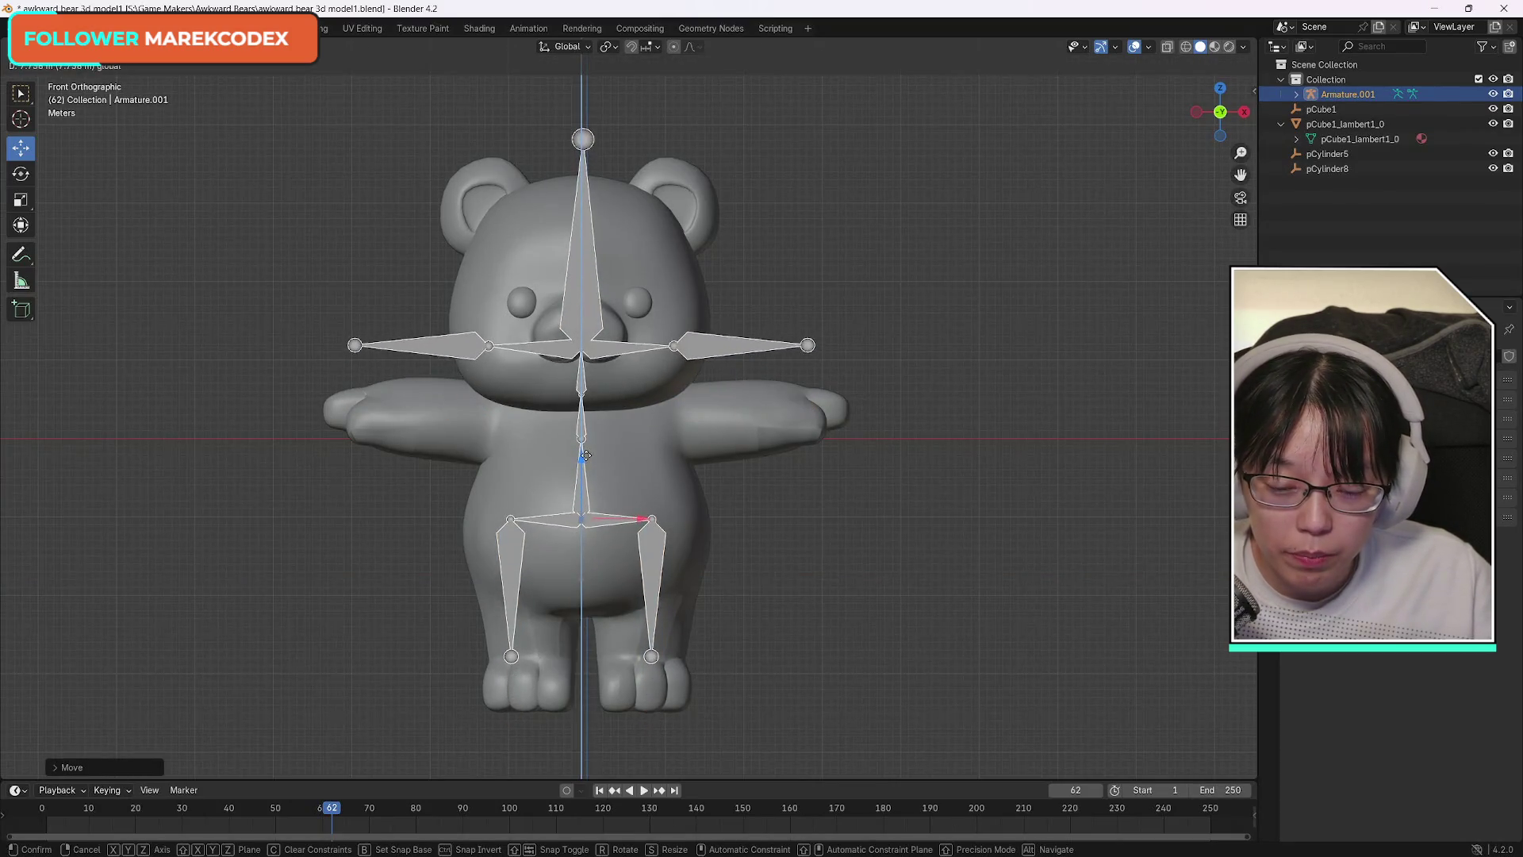
click(584, 463)
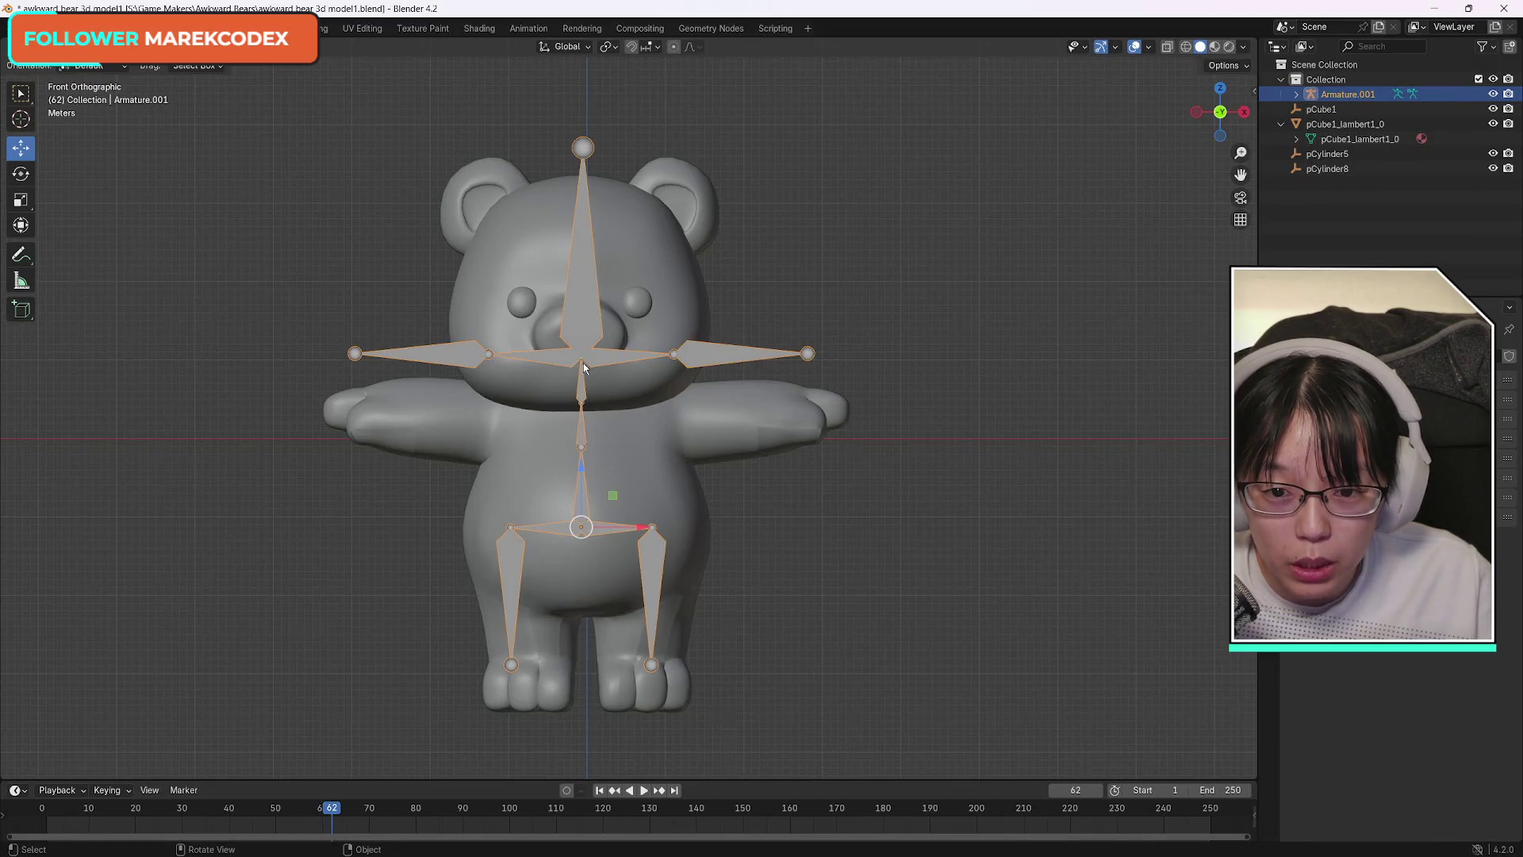
click(584, 402)
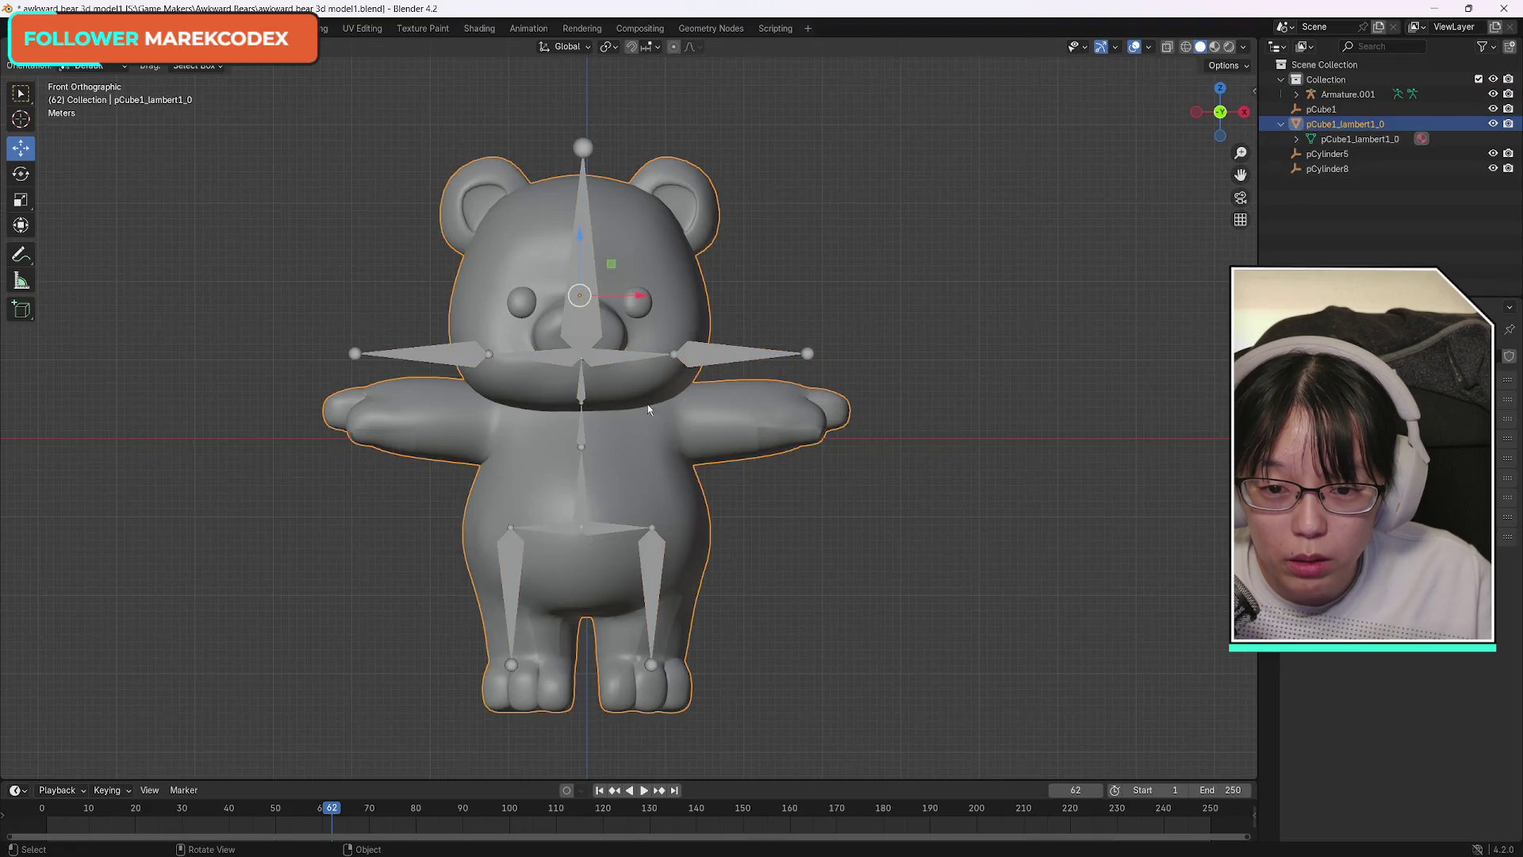
Set the armature's transform orientation to Normal and enter Edit Mode with the Select tool.
click(584, 398)
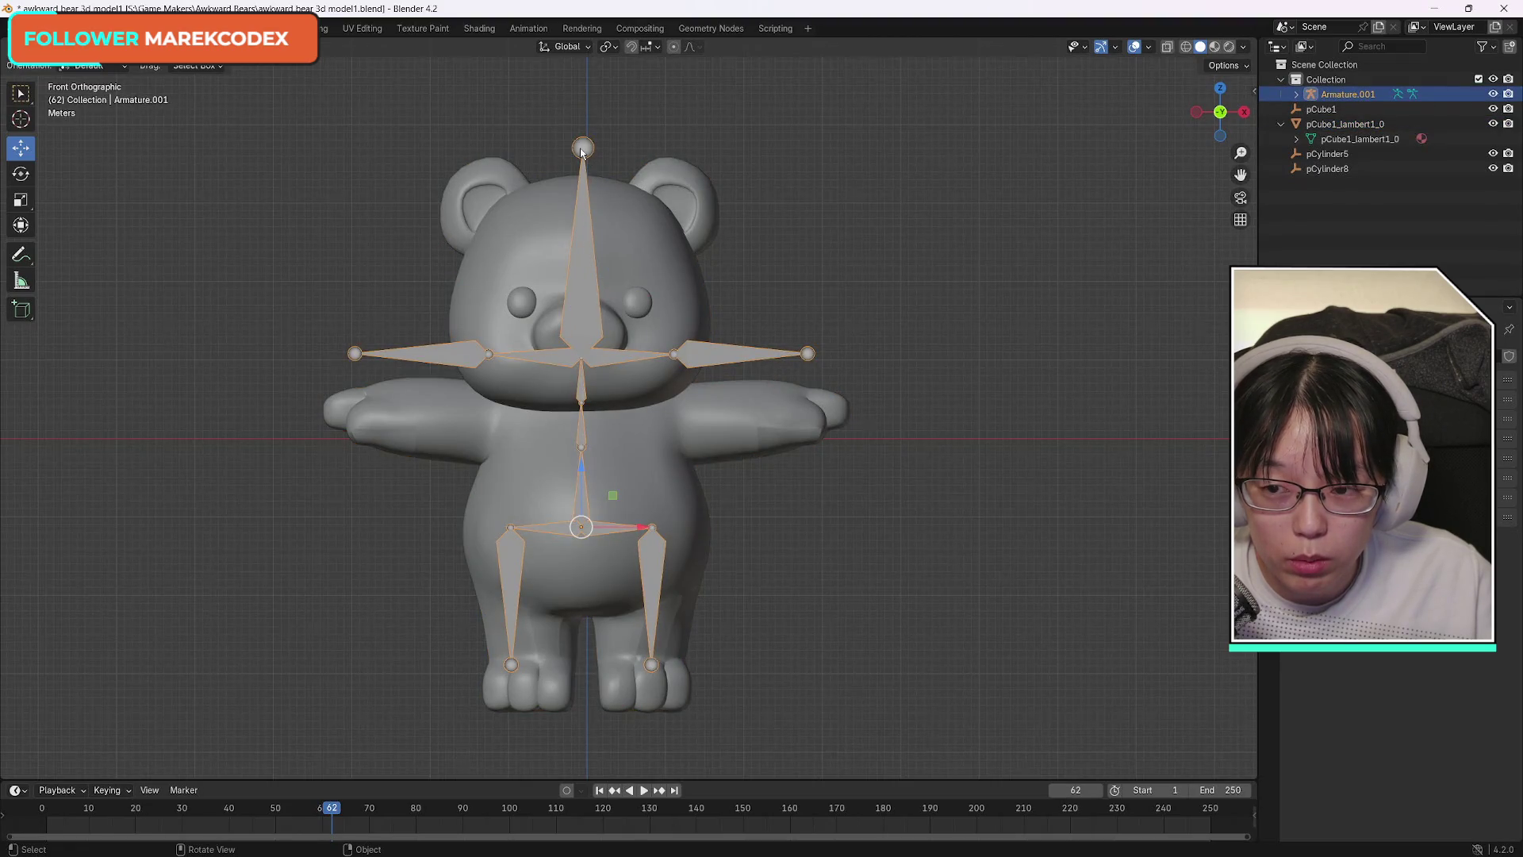
click(106, 68)
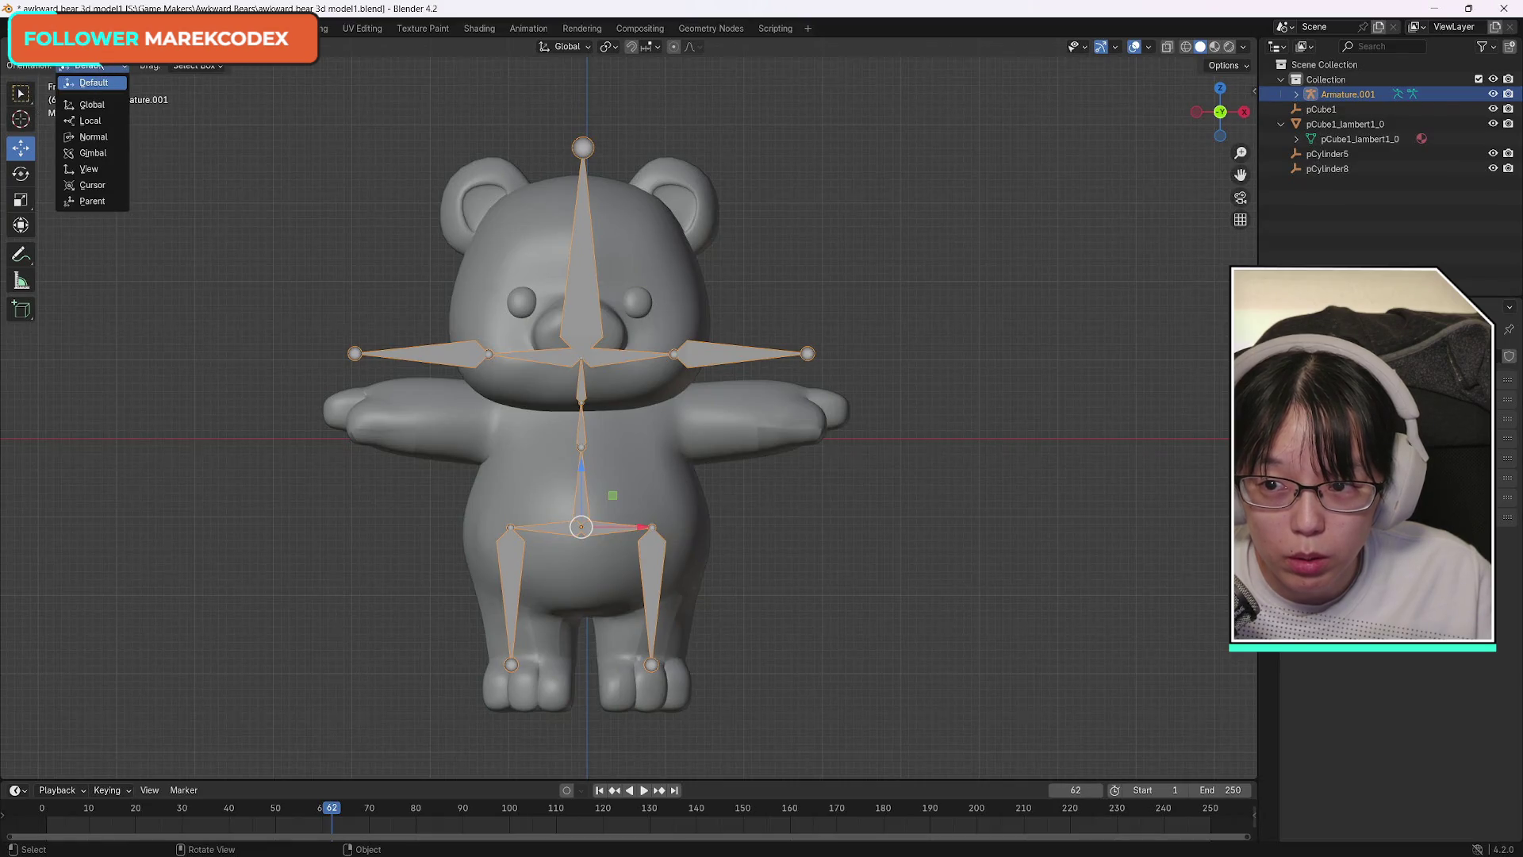
click(92, 68)
key(ctrl+Tab)
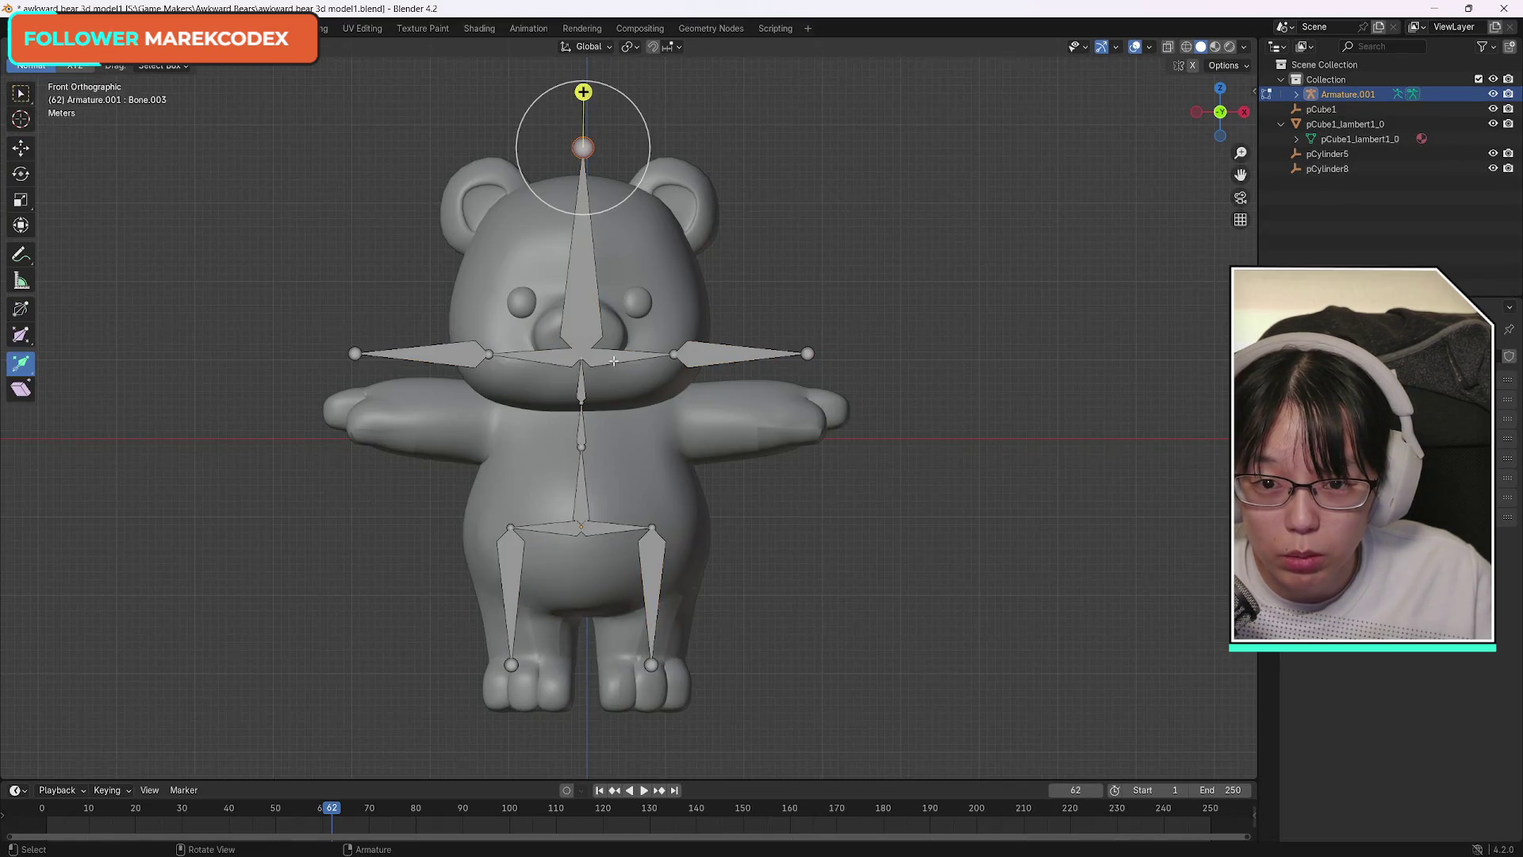
click(22, 95)
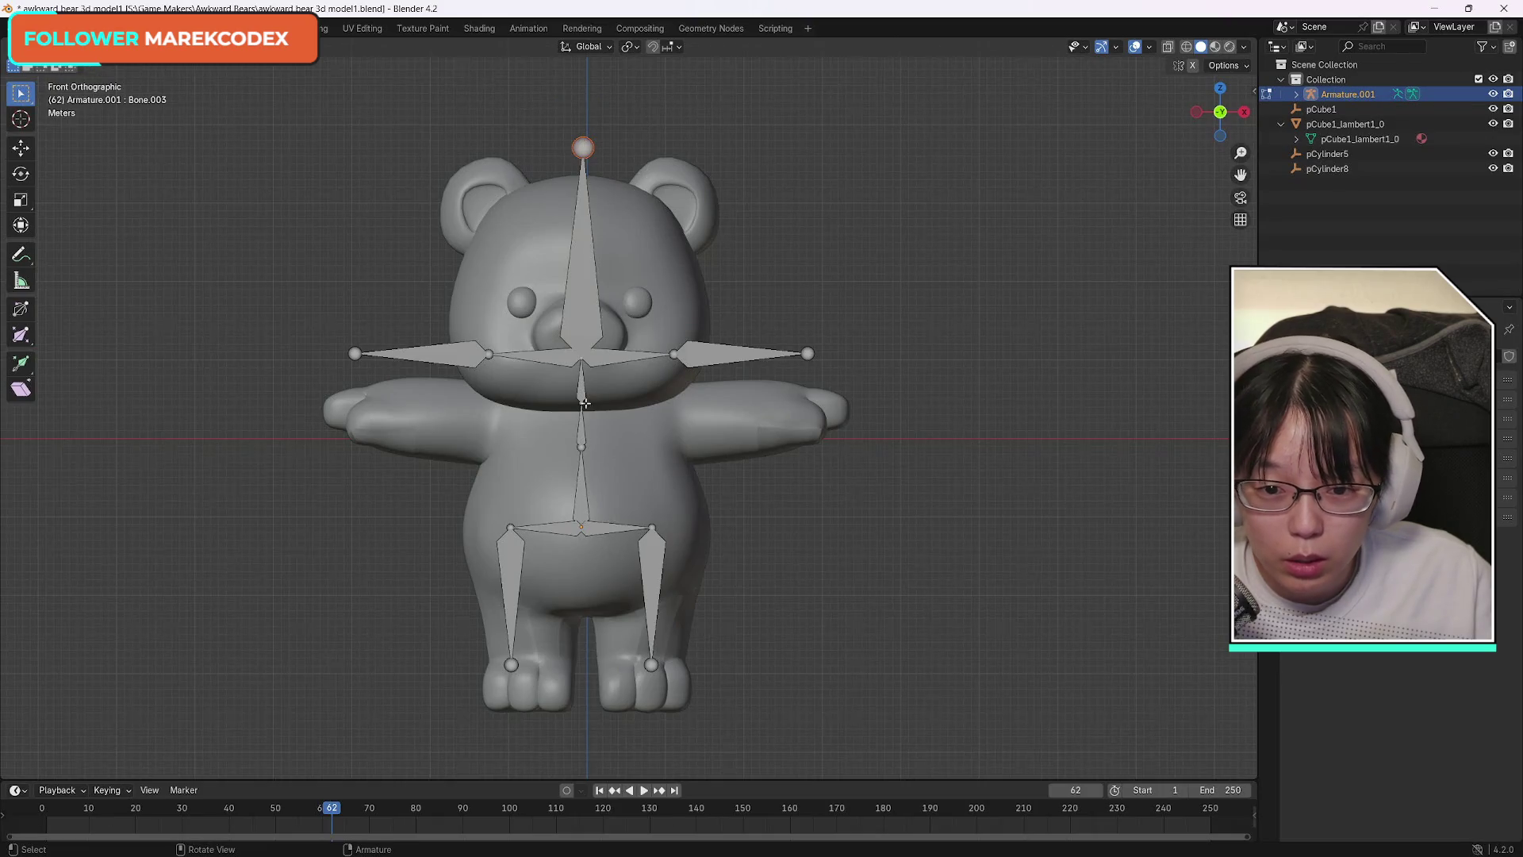
key(x)
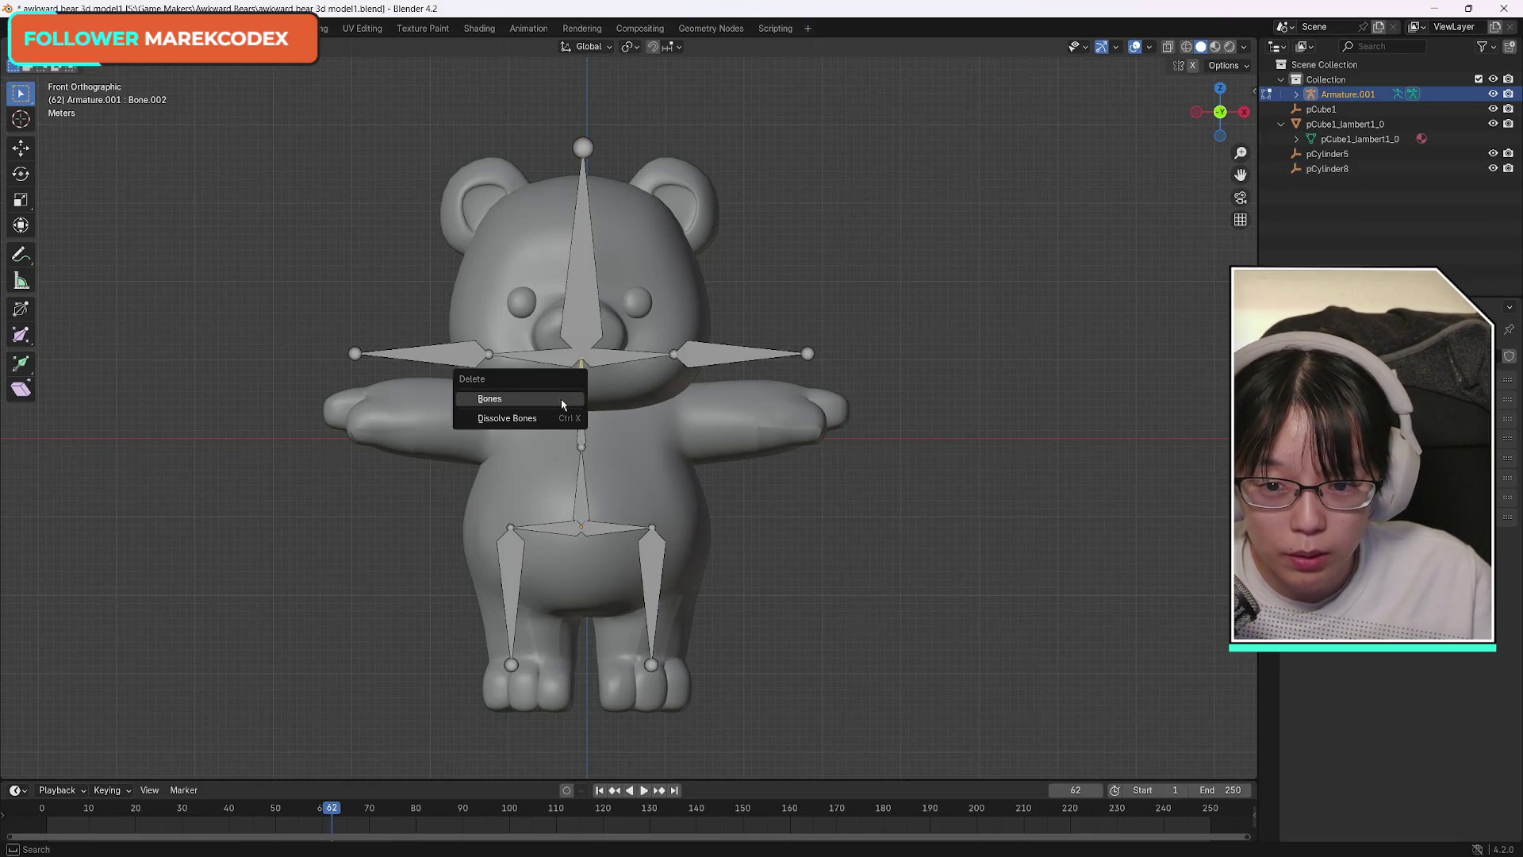
click(543, 420)
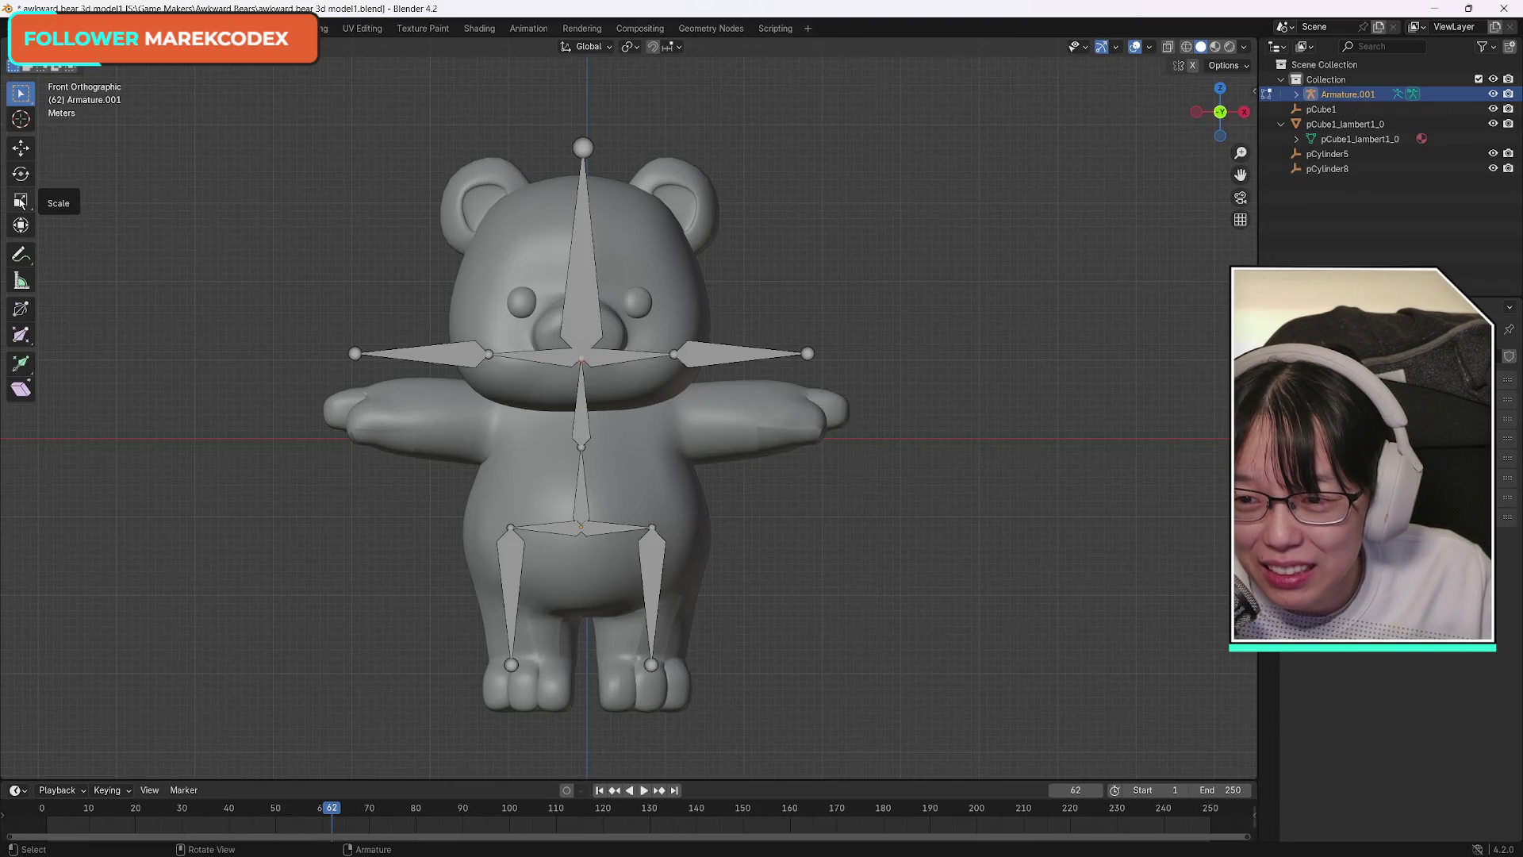
click(21, 199)
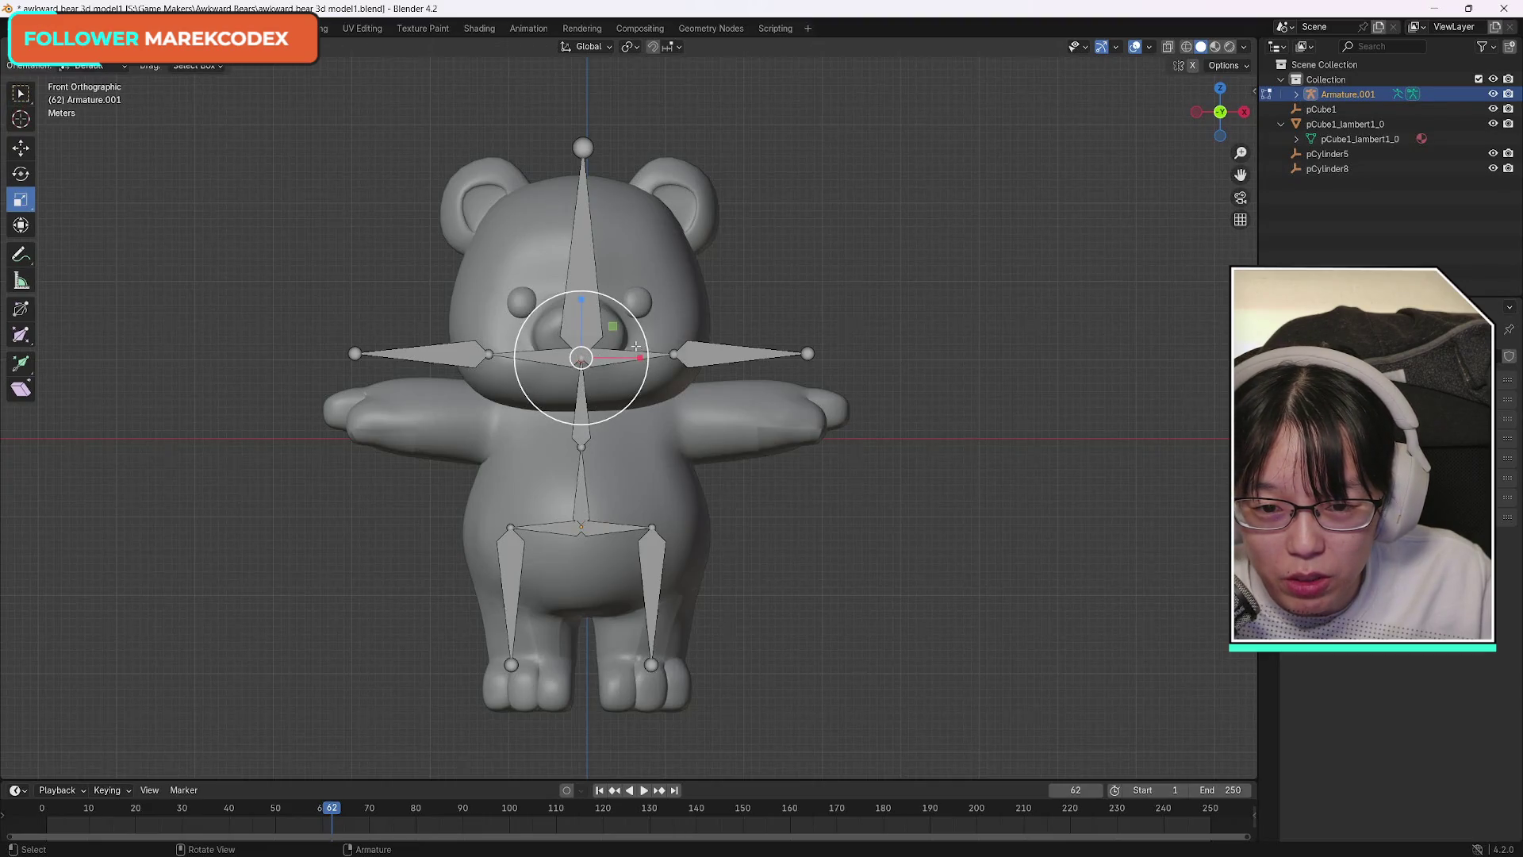
key(s)
key(x)
key(Escape)
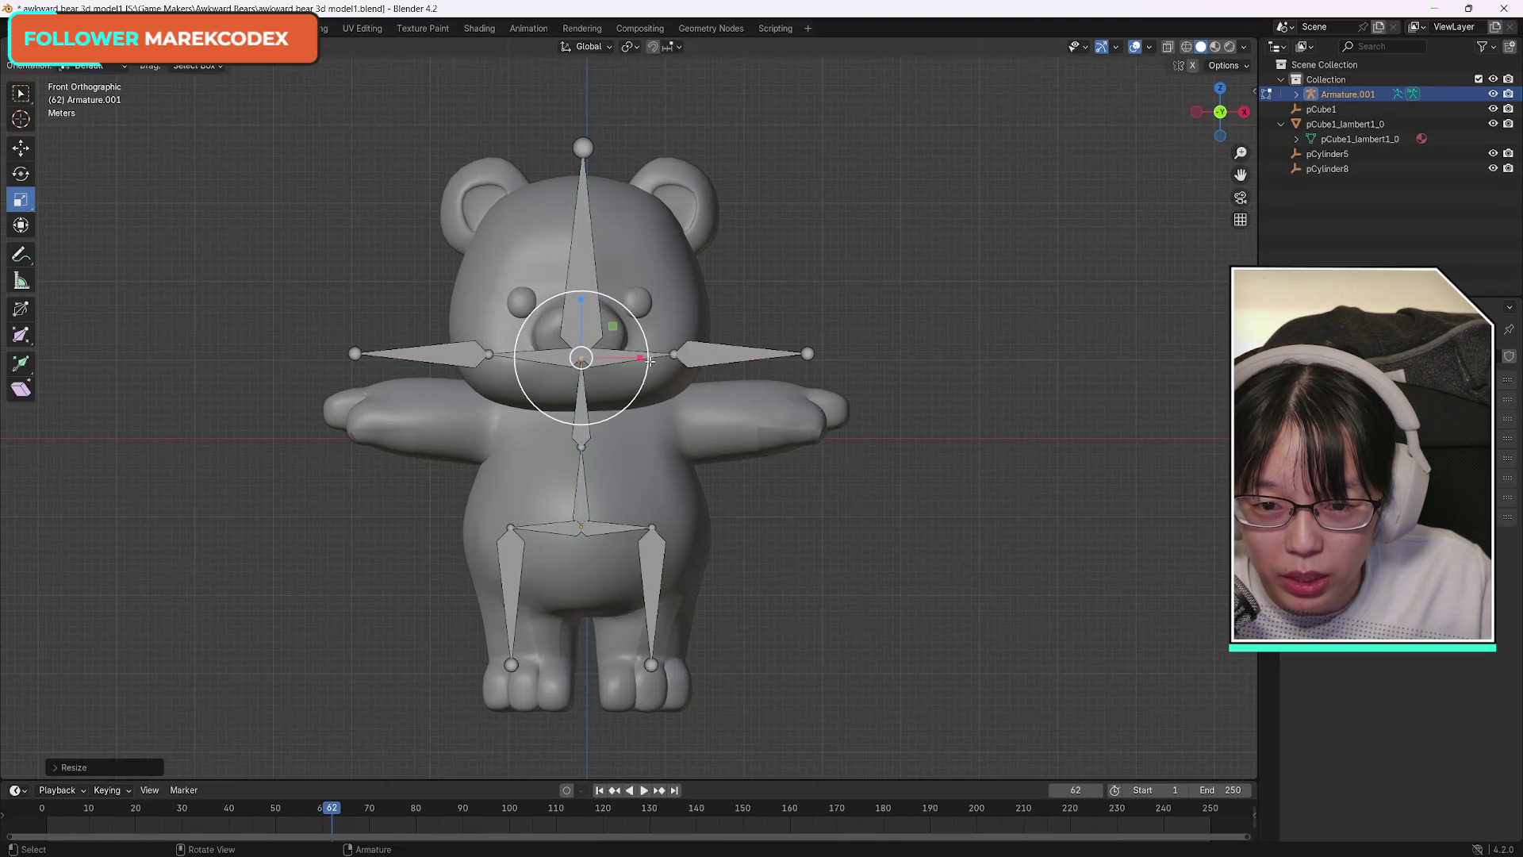
click(584, 386)
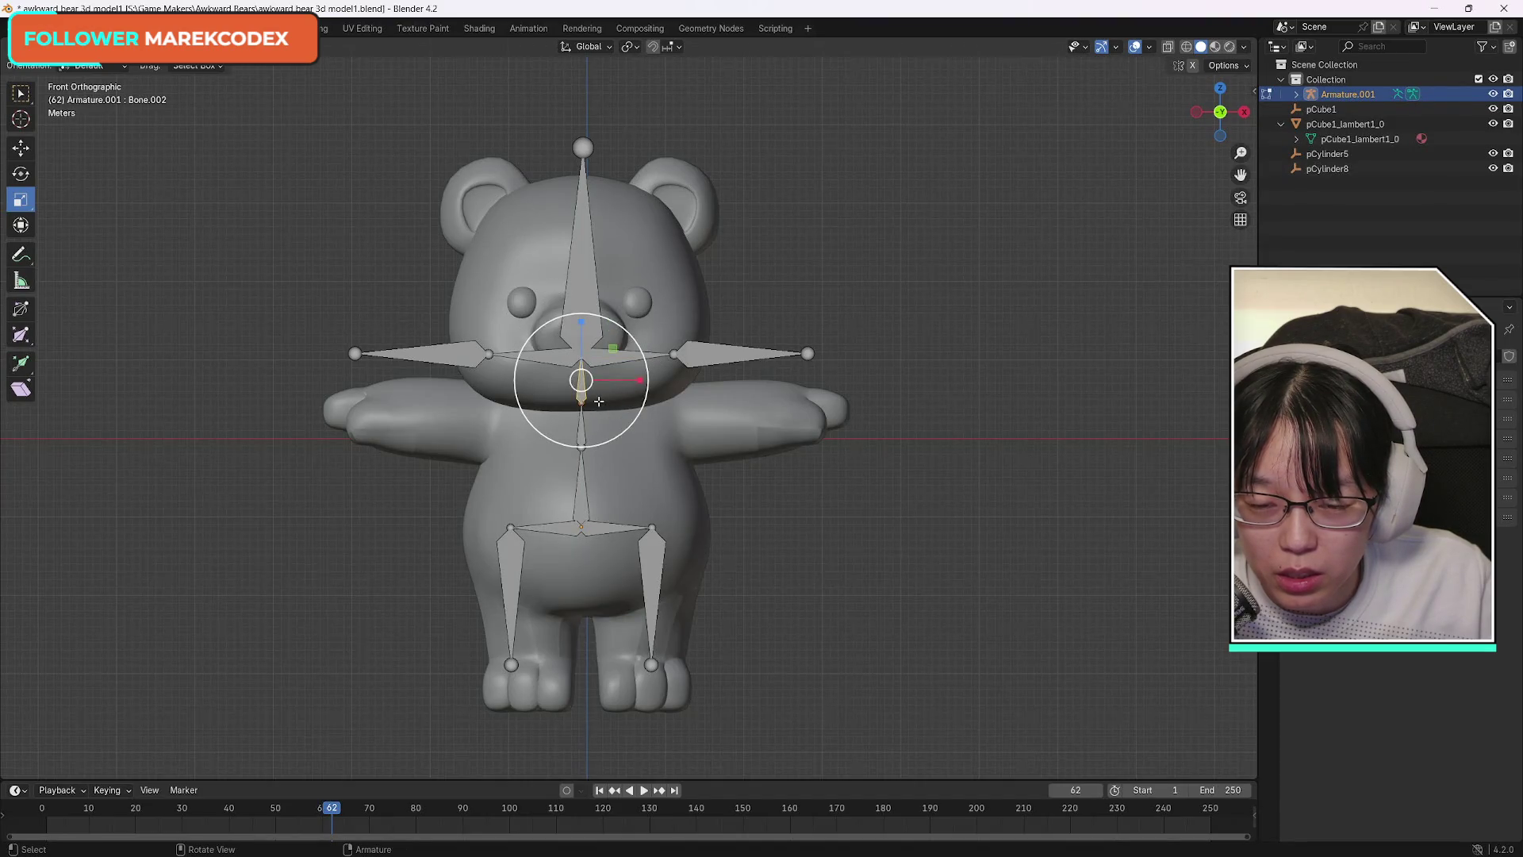
click(112, 45)
click(90, 86)
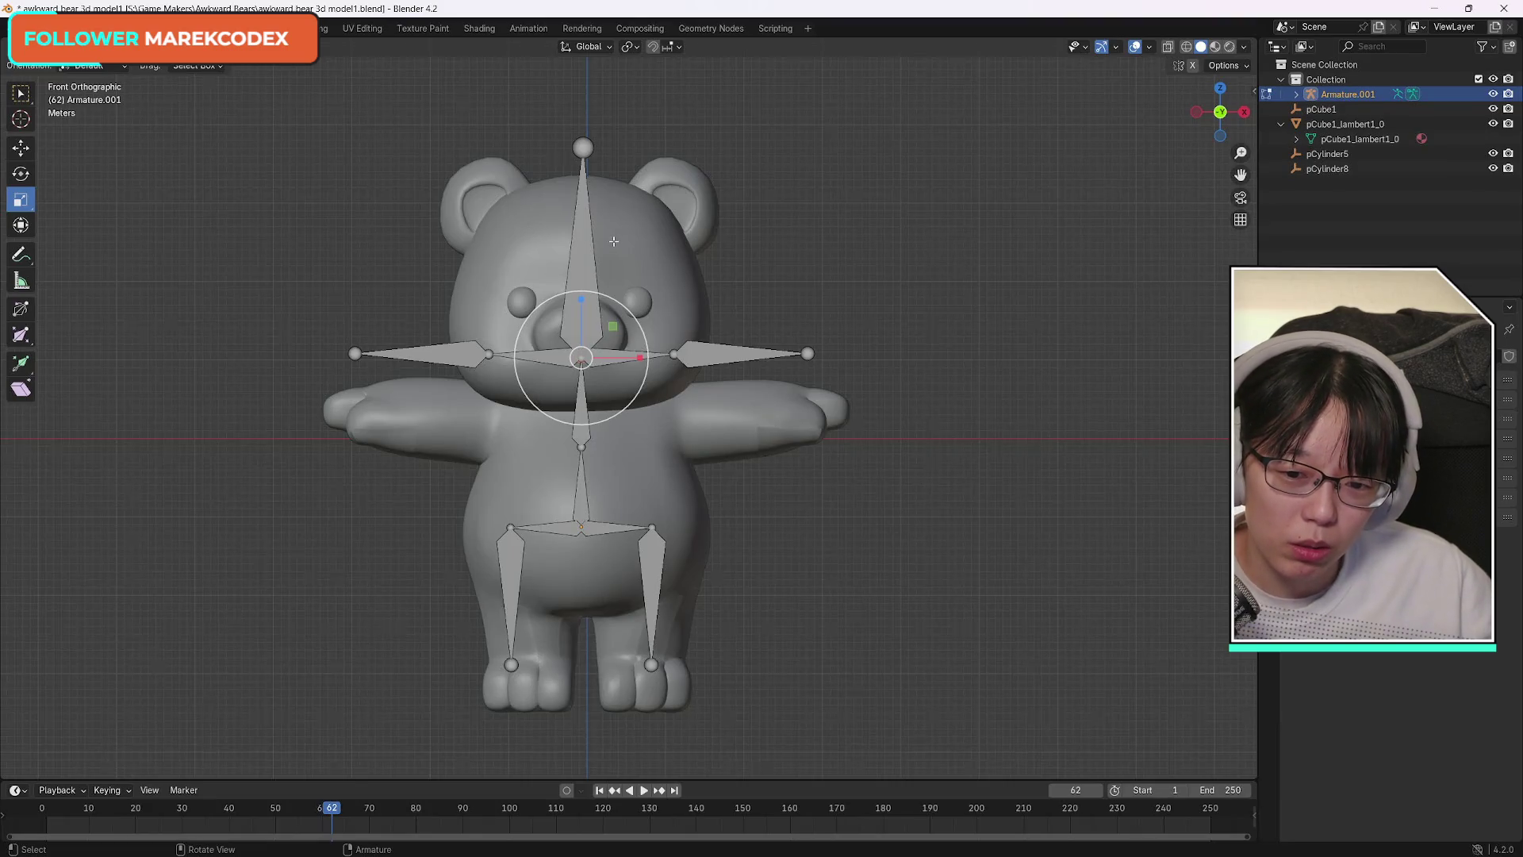
key(ctrl+z)
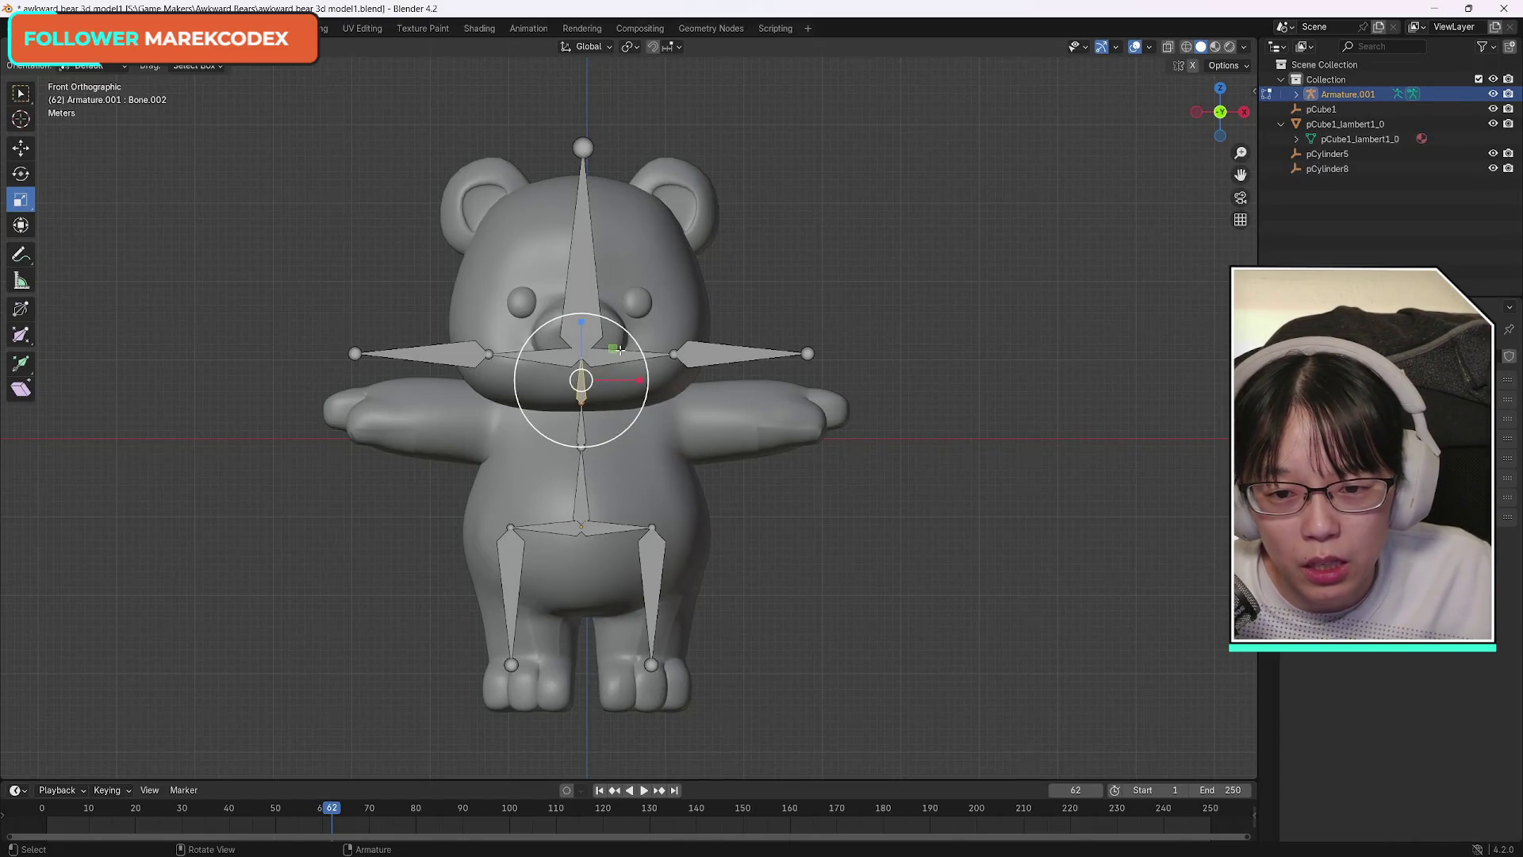
key(w)
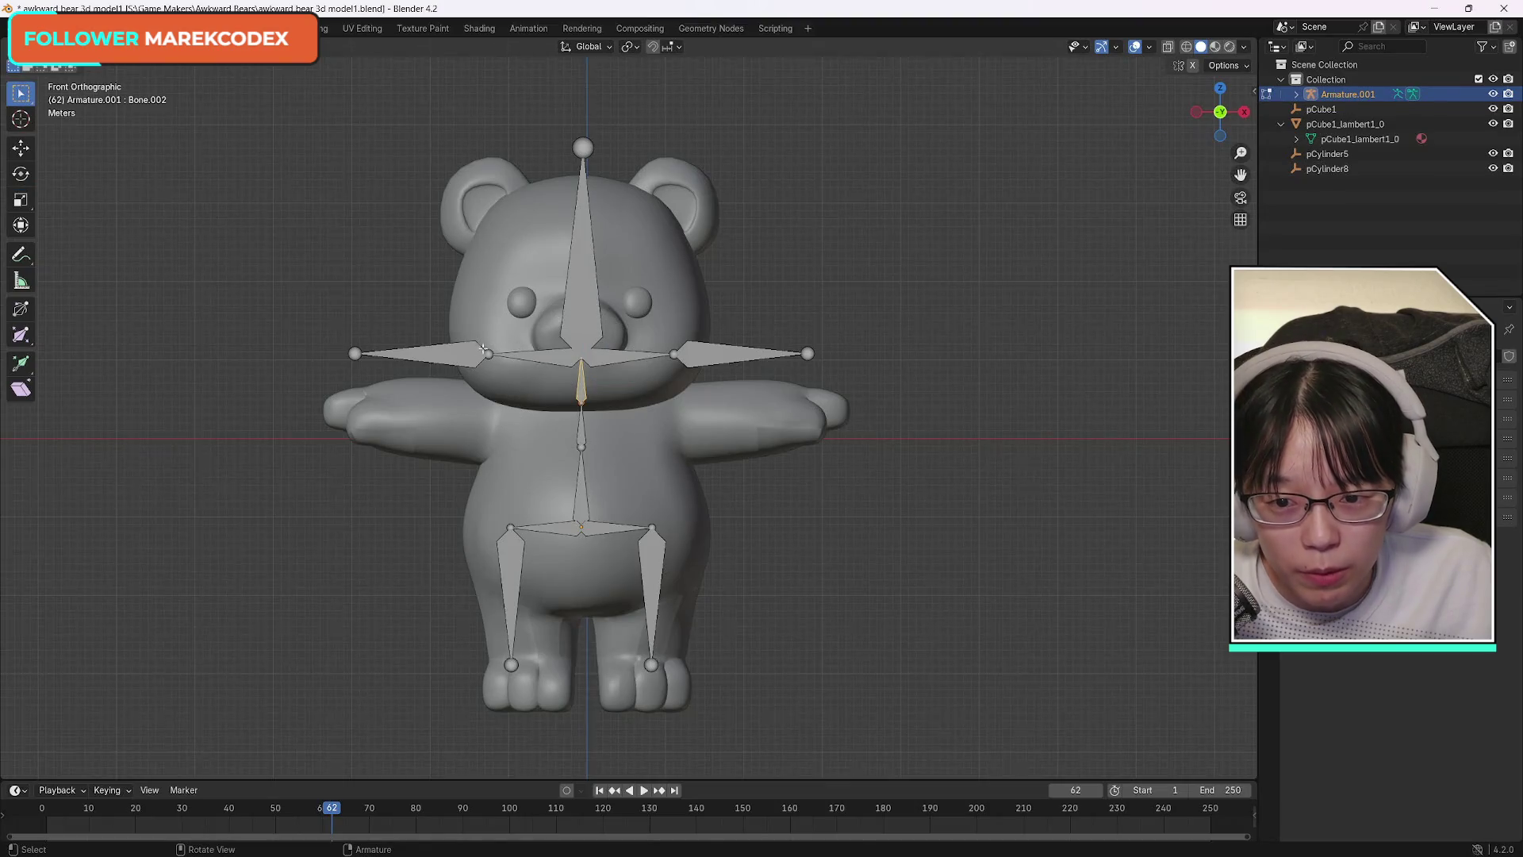
Dissolve the outer left arm bone, then dissolve the right shoulder and arm bones together.
click(465, 351)
key(x)
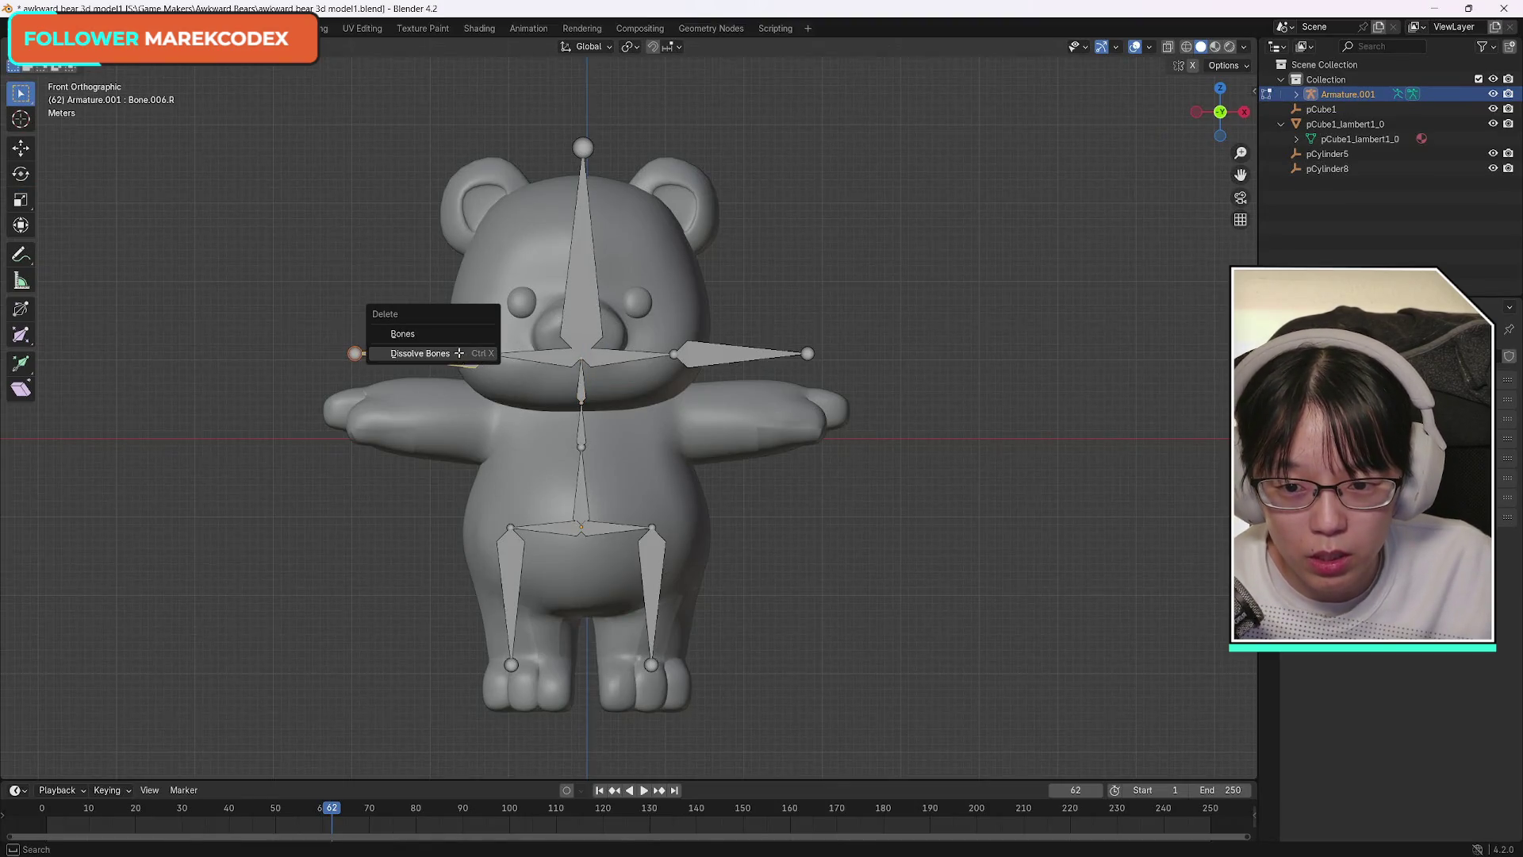
click(500, 353)
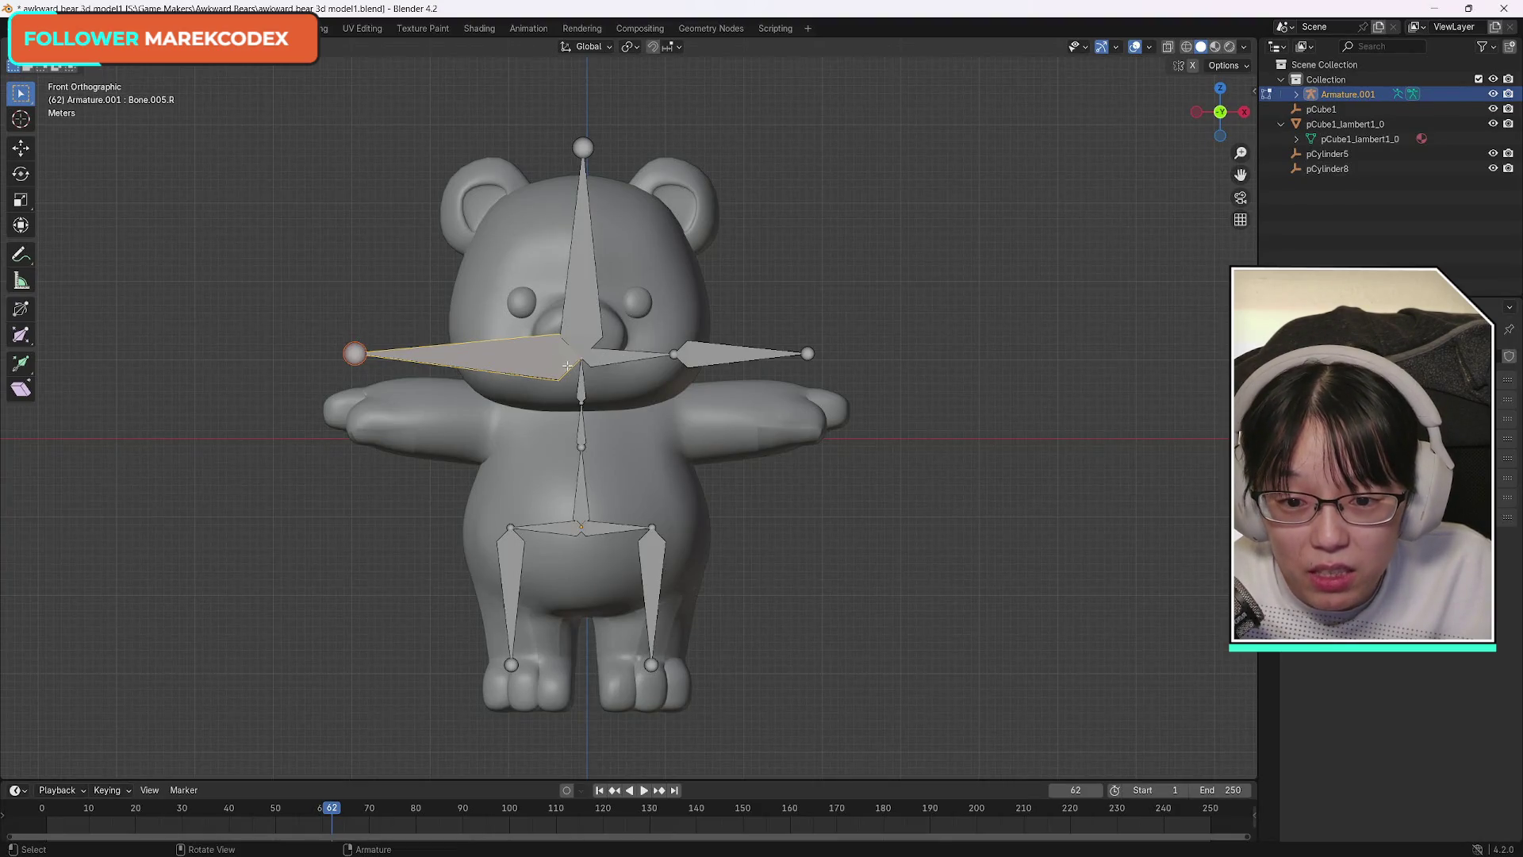
click(614, 359)
shift+click(689, 355)
key(x)
click(751, 362)
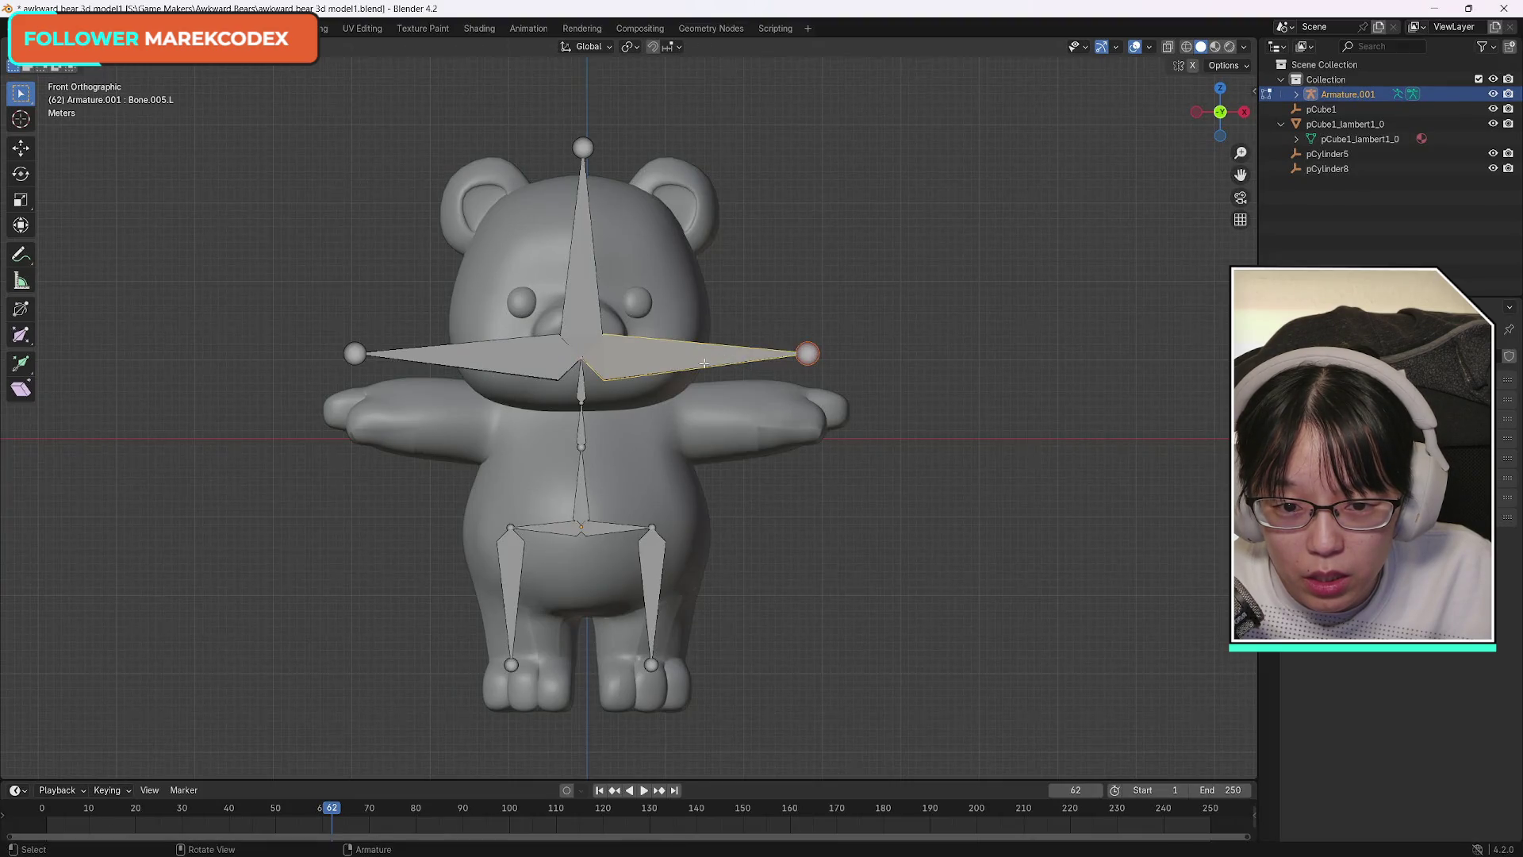
Inspect the merged right arm bone, then undo both arm merges.
key(x)
click(801, 353)
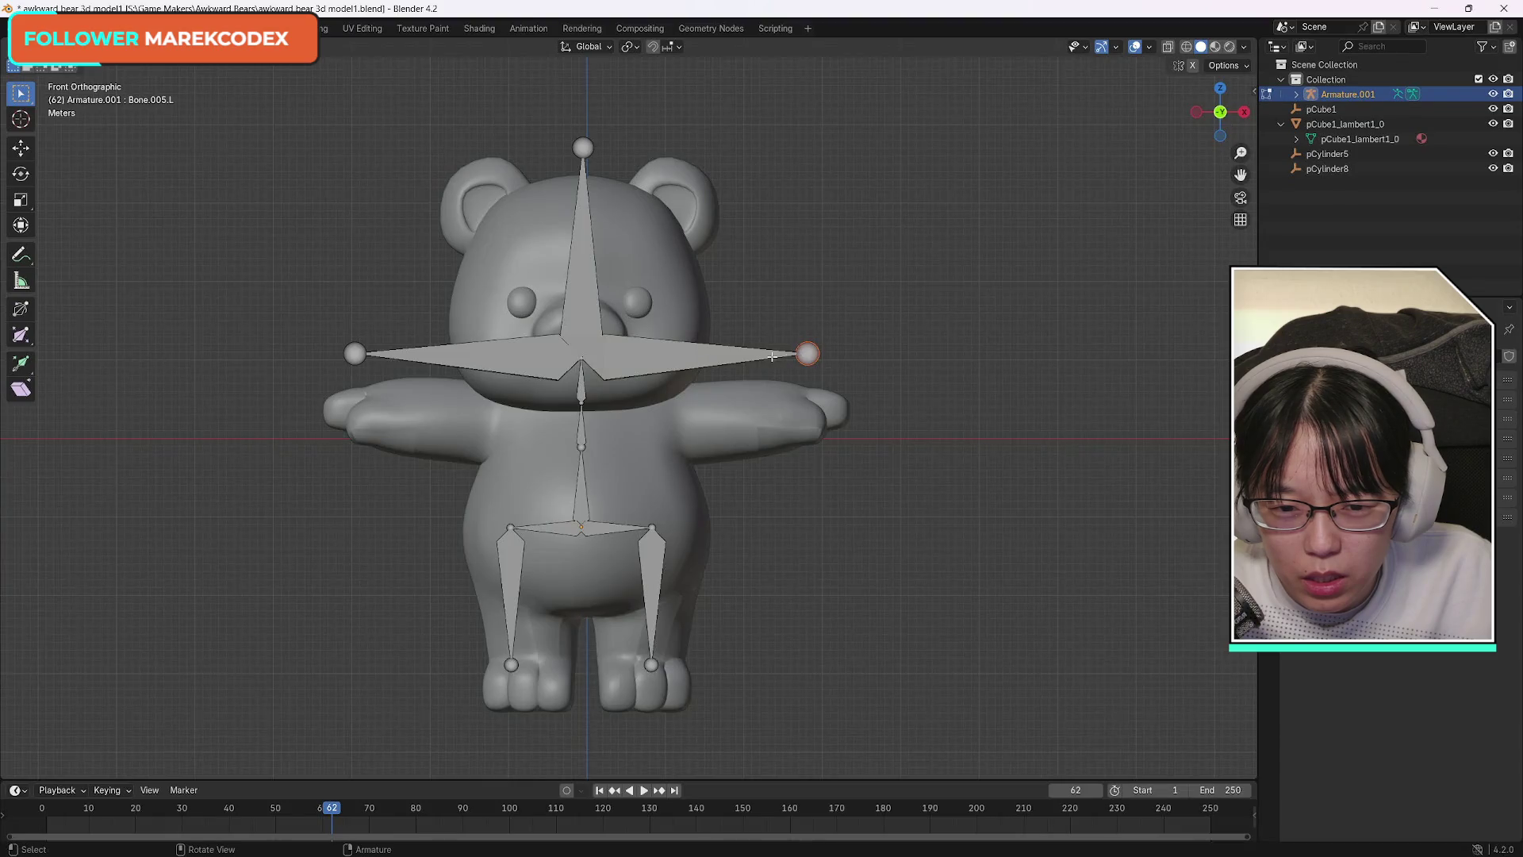
click(714, 357)
key(x)
key(Escape)
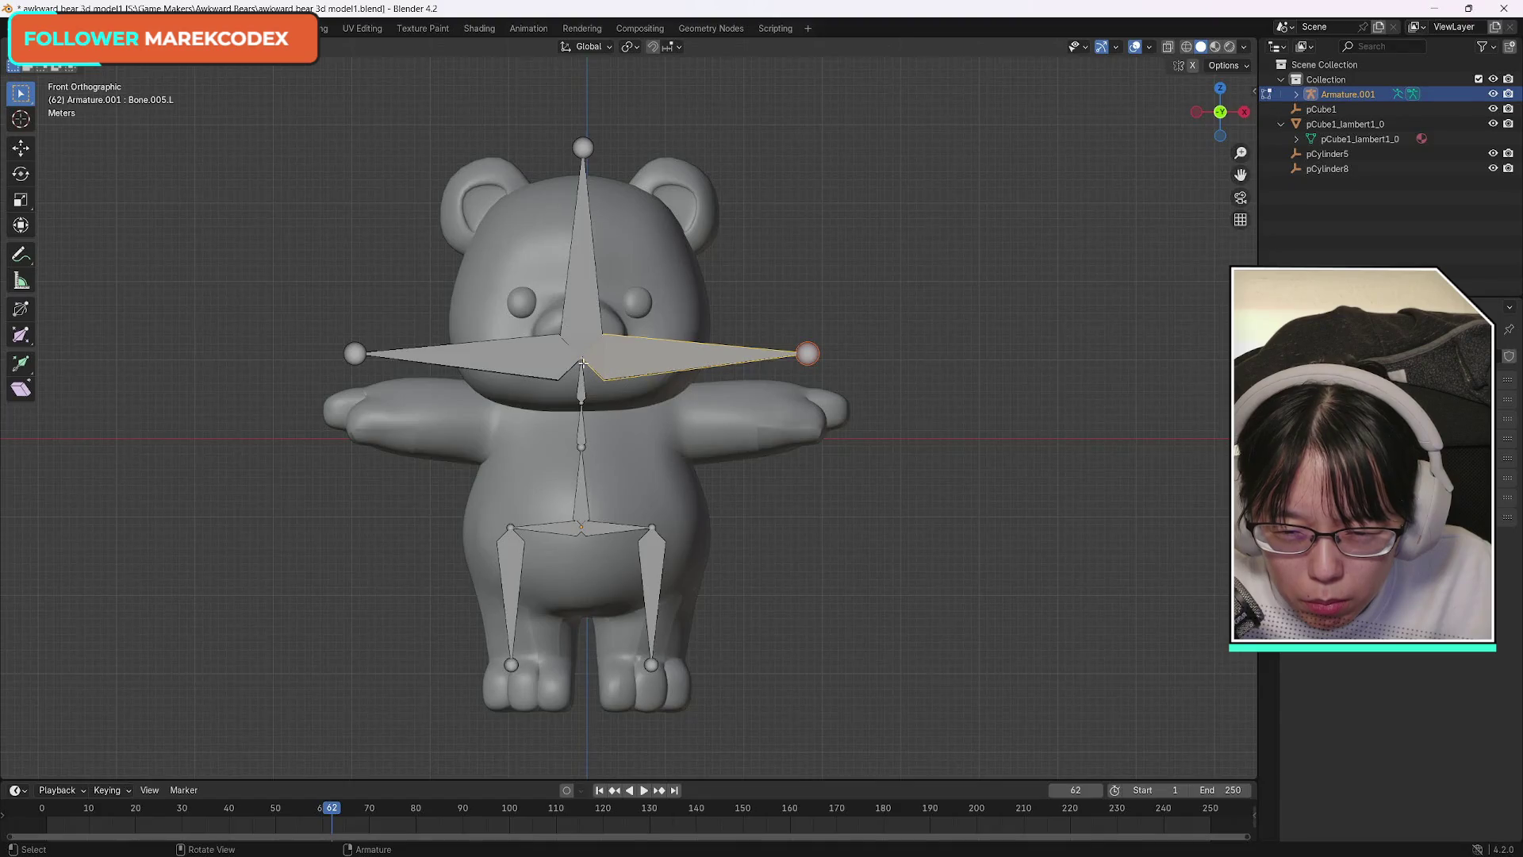
key(ctrl+z)
key(ctrl+z)
key(ctrl+z)
key(ctrl+z)
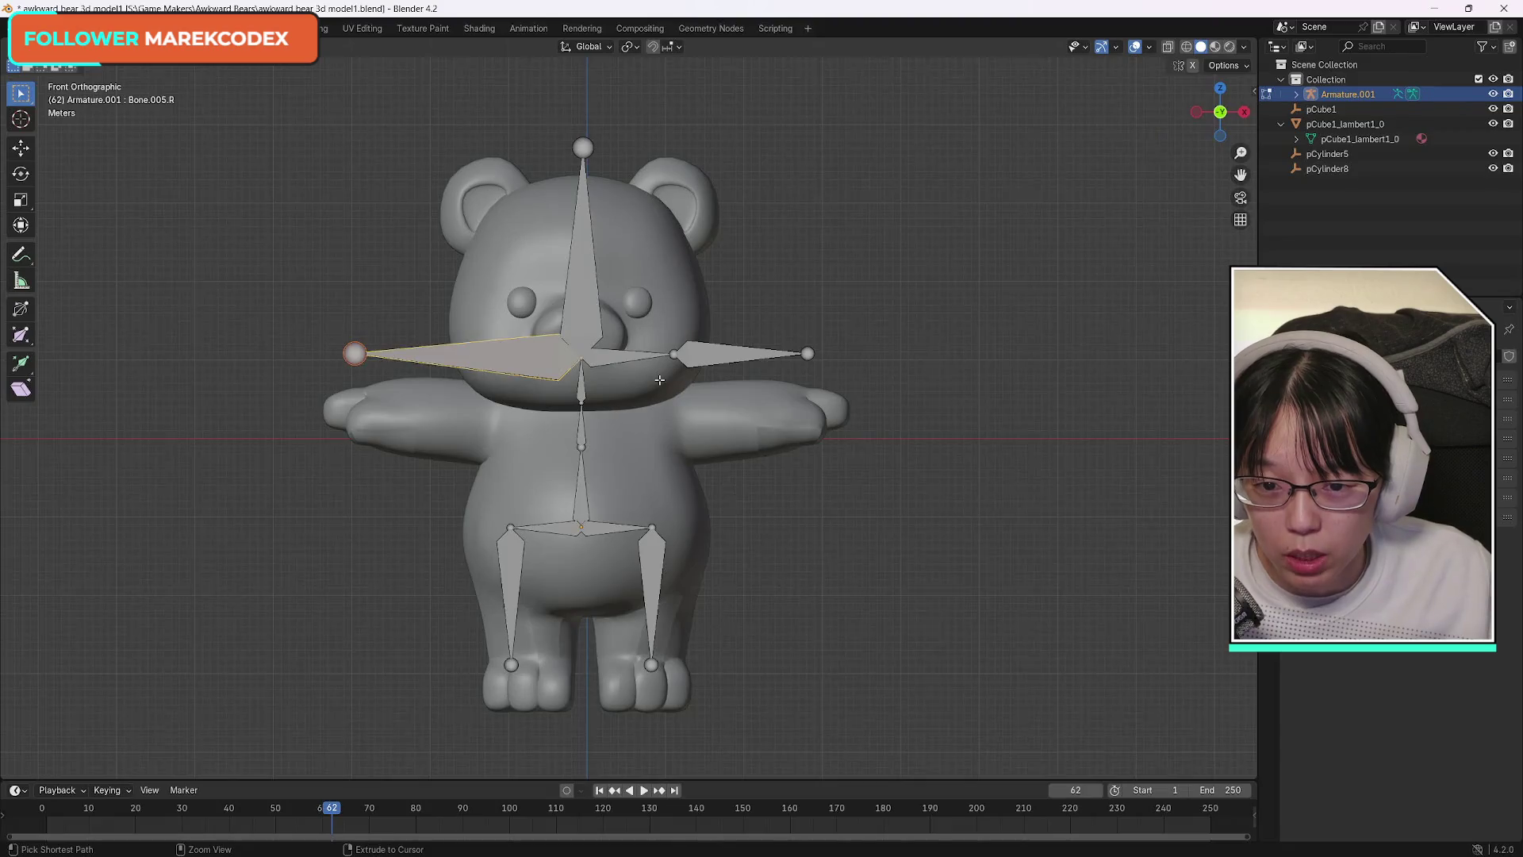
key(ctrl+z)
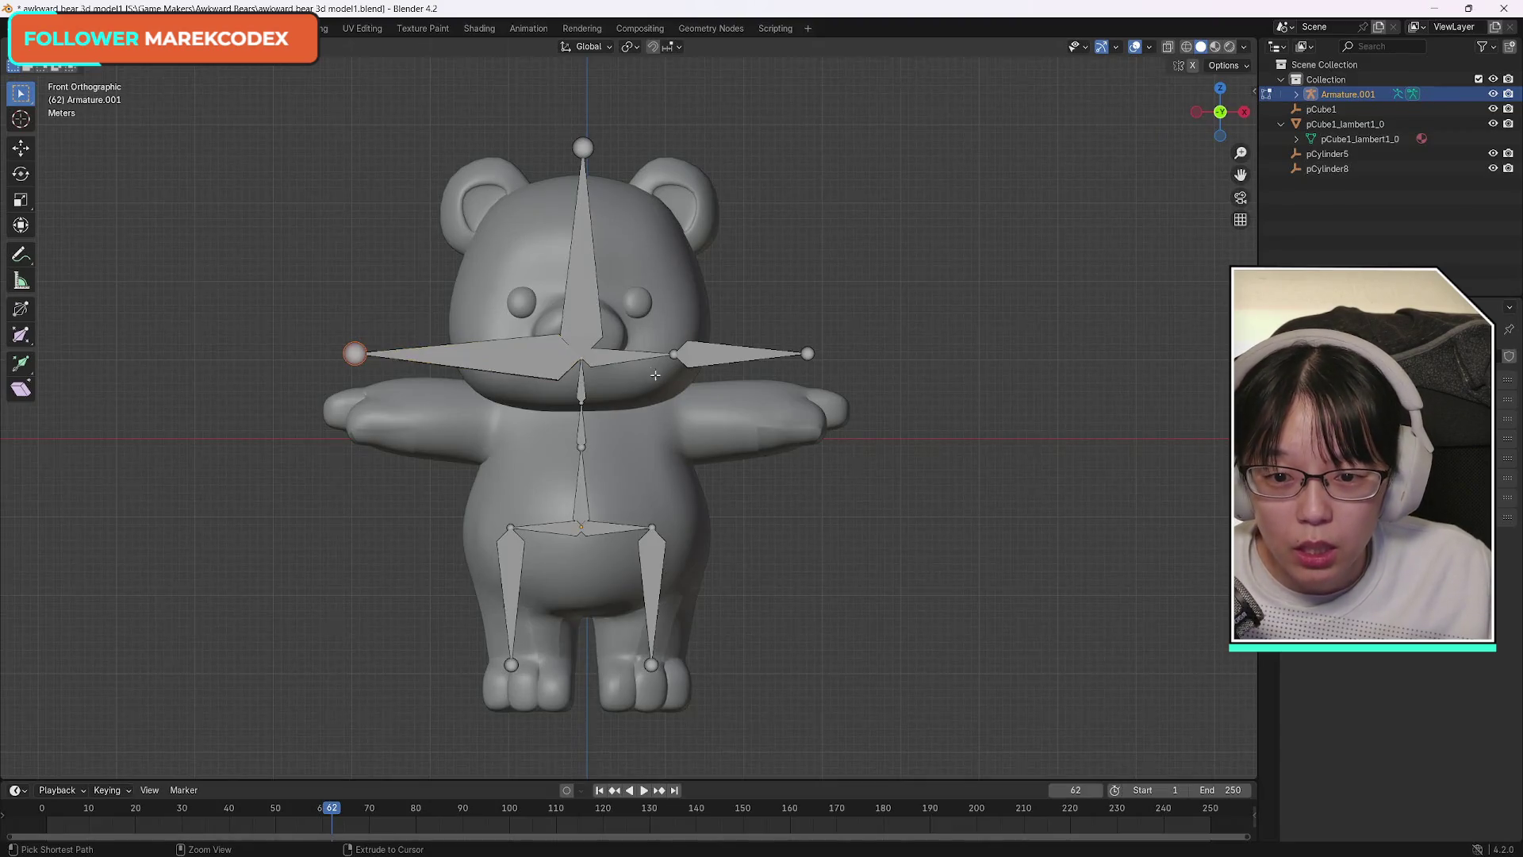
key(ctrl+z)
key(ctrl+z)
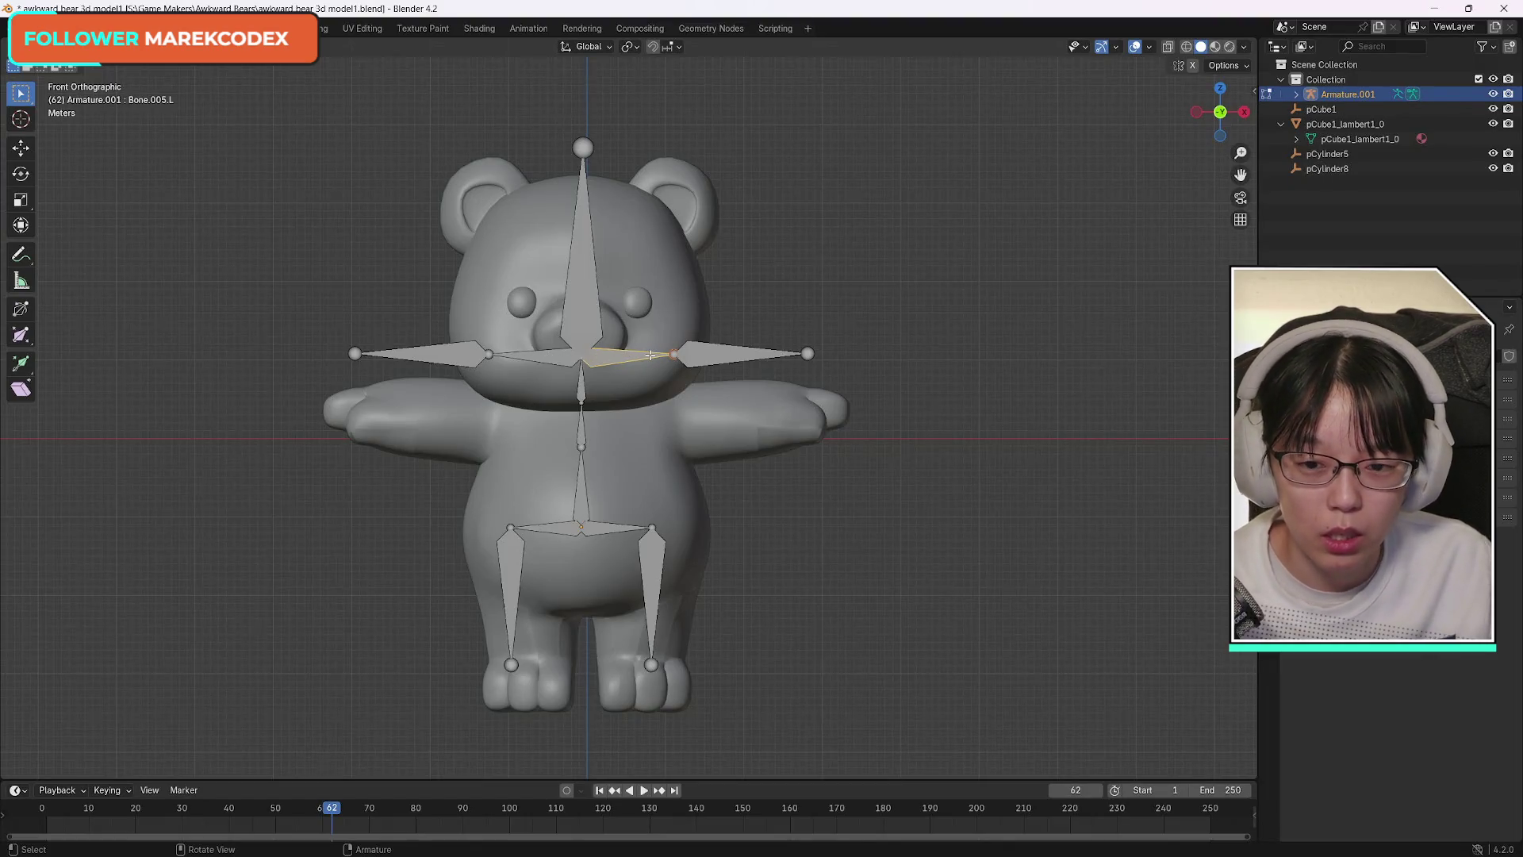
Dissolve the outer left arm bone into the shoulder bone, leaving one long left arm bone.
click(469, 353)
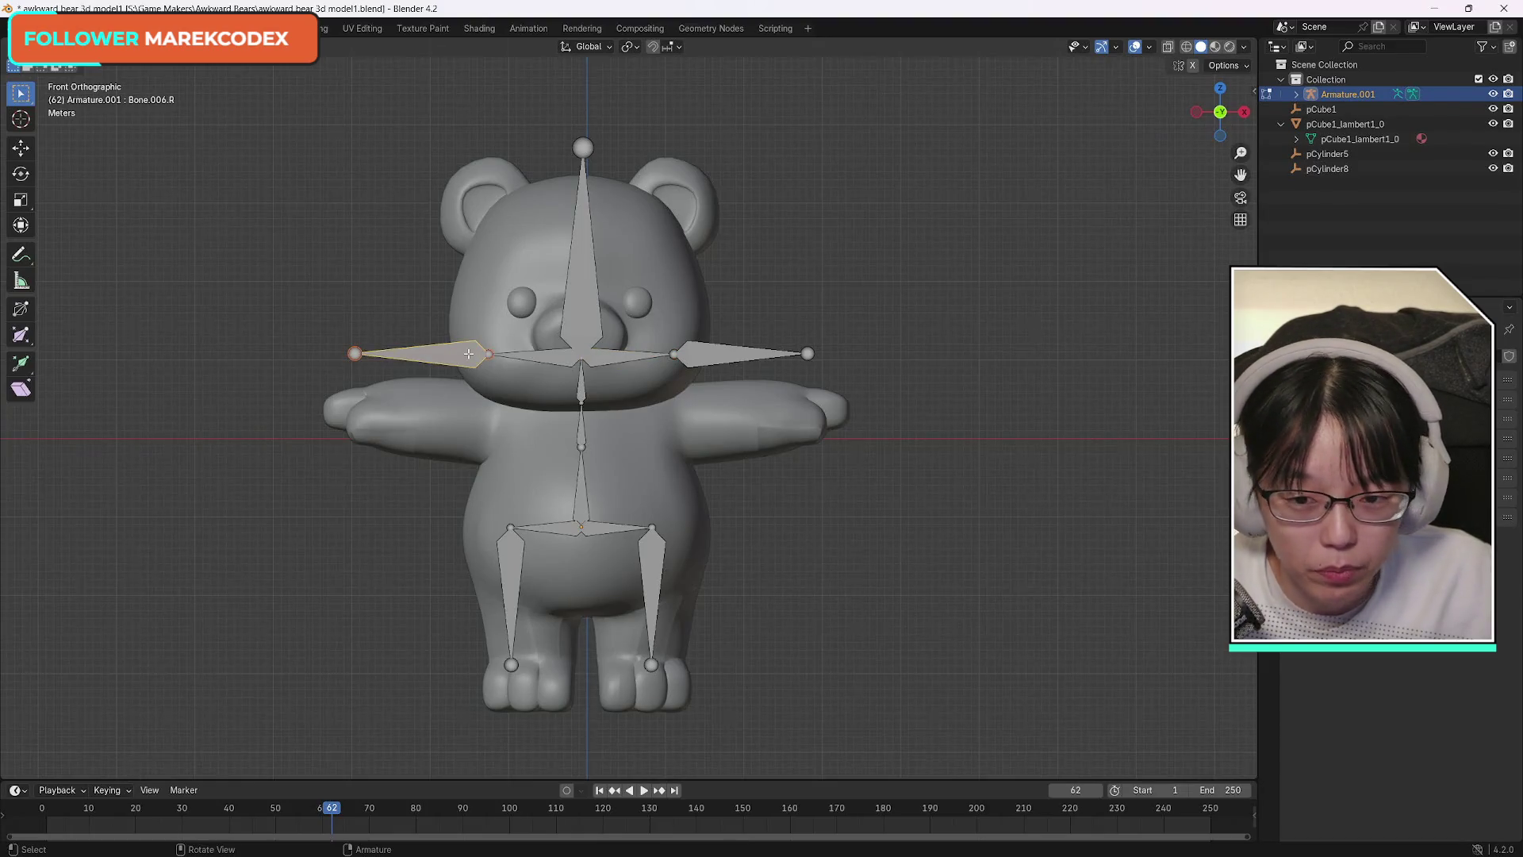
key(x)
click(470, 356)
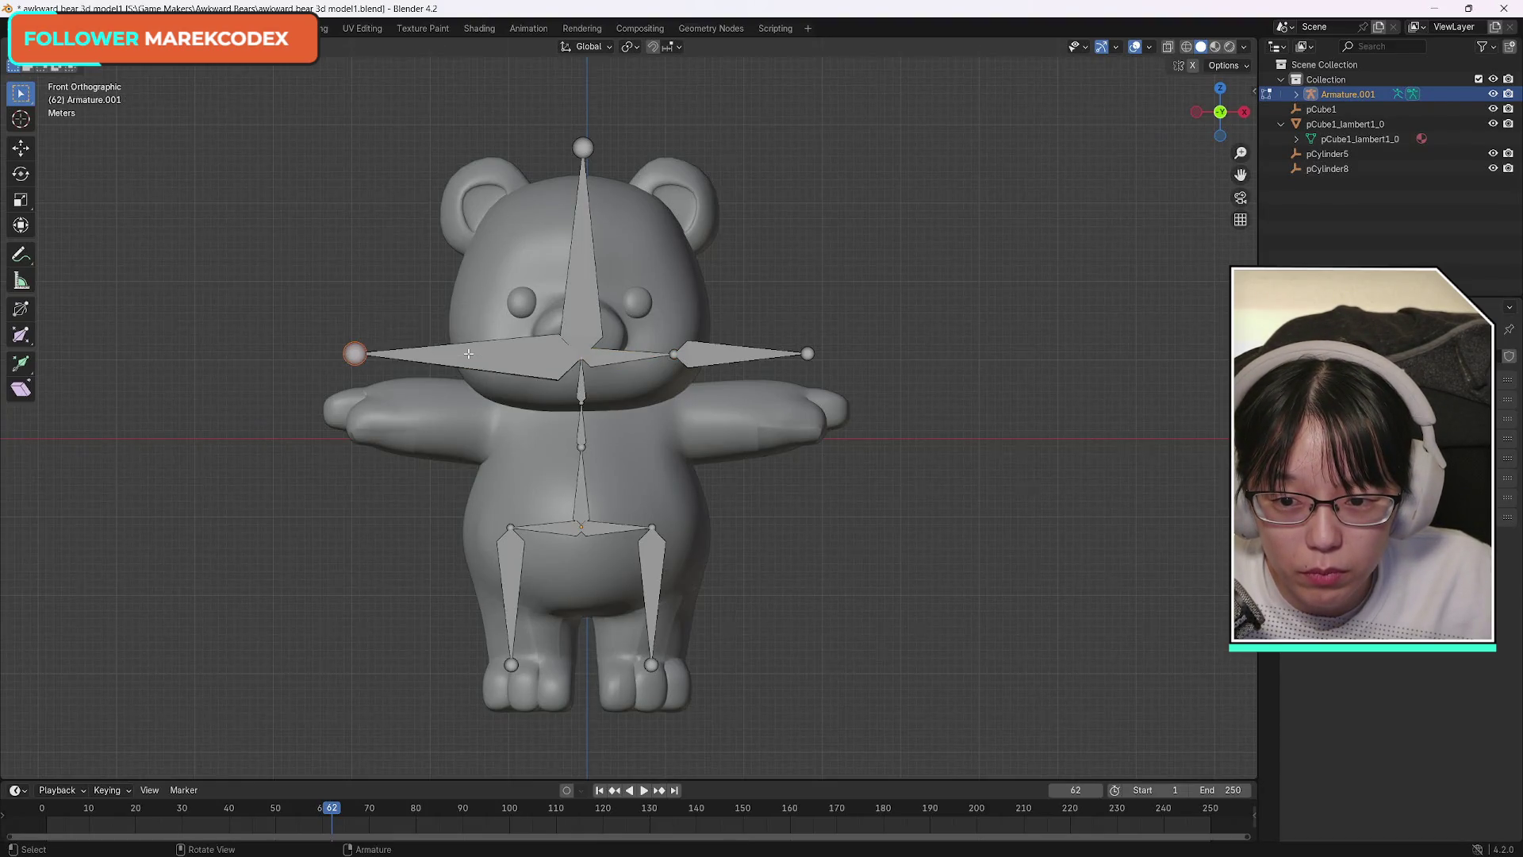
key(x)
click(363, 353)
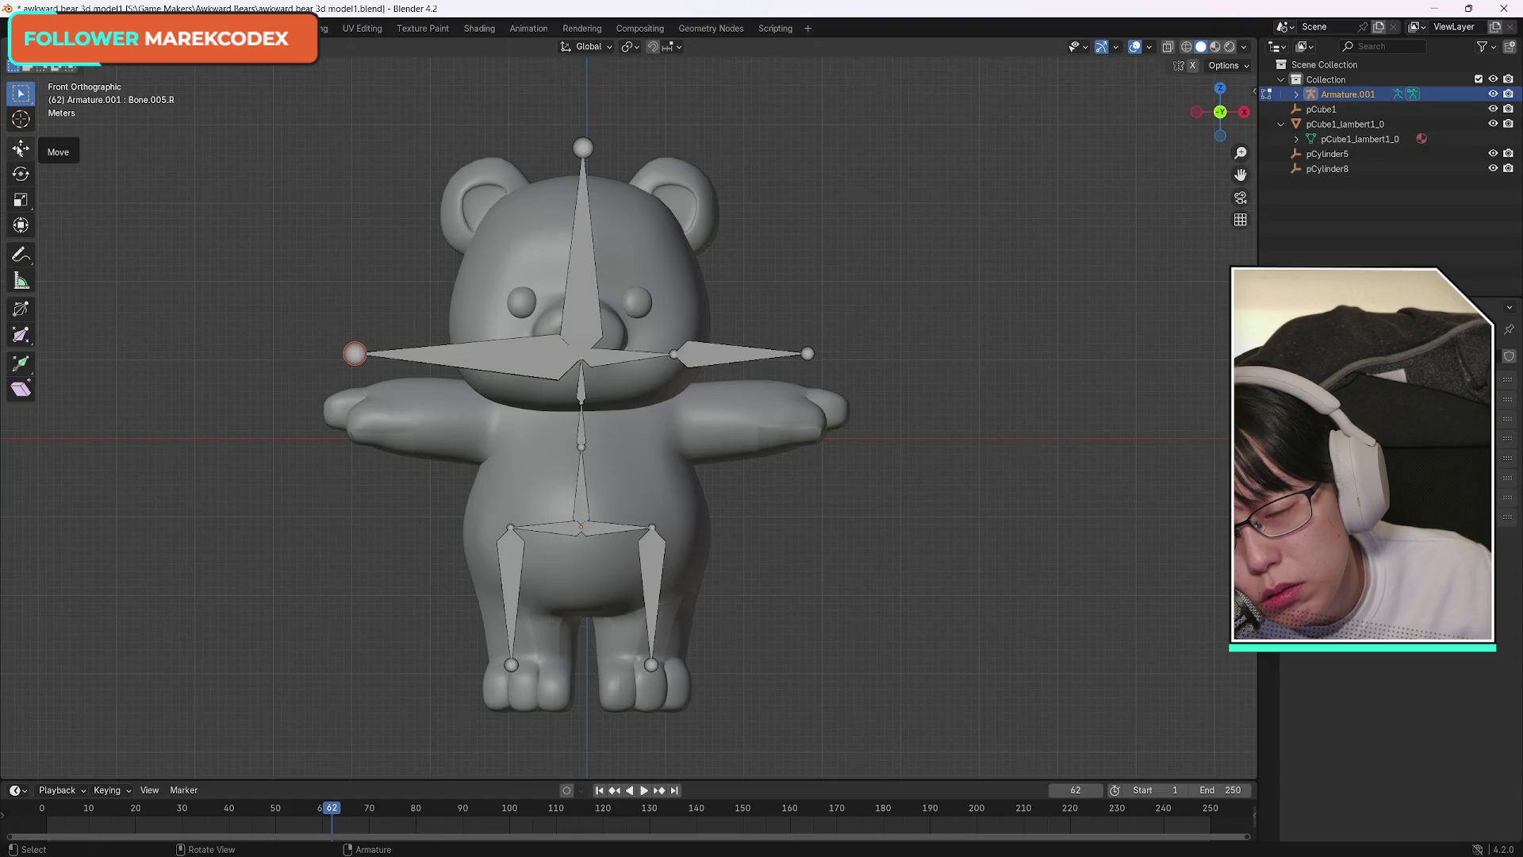
click(21, 171)
Undo the left arm swing, then shorten the outer left arm bone with the Scale tool.
mouse_move(369, 358)
mouse_down()
mouse_move(318, 451)
mouse_move(527, 373)
mouse_up()
click(20, 199)
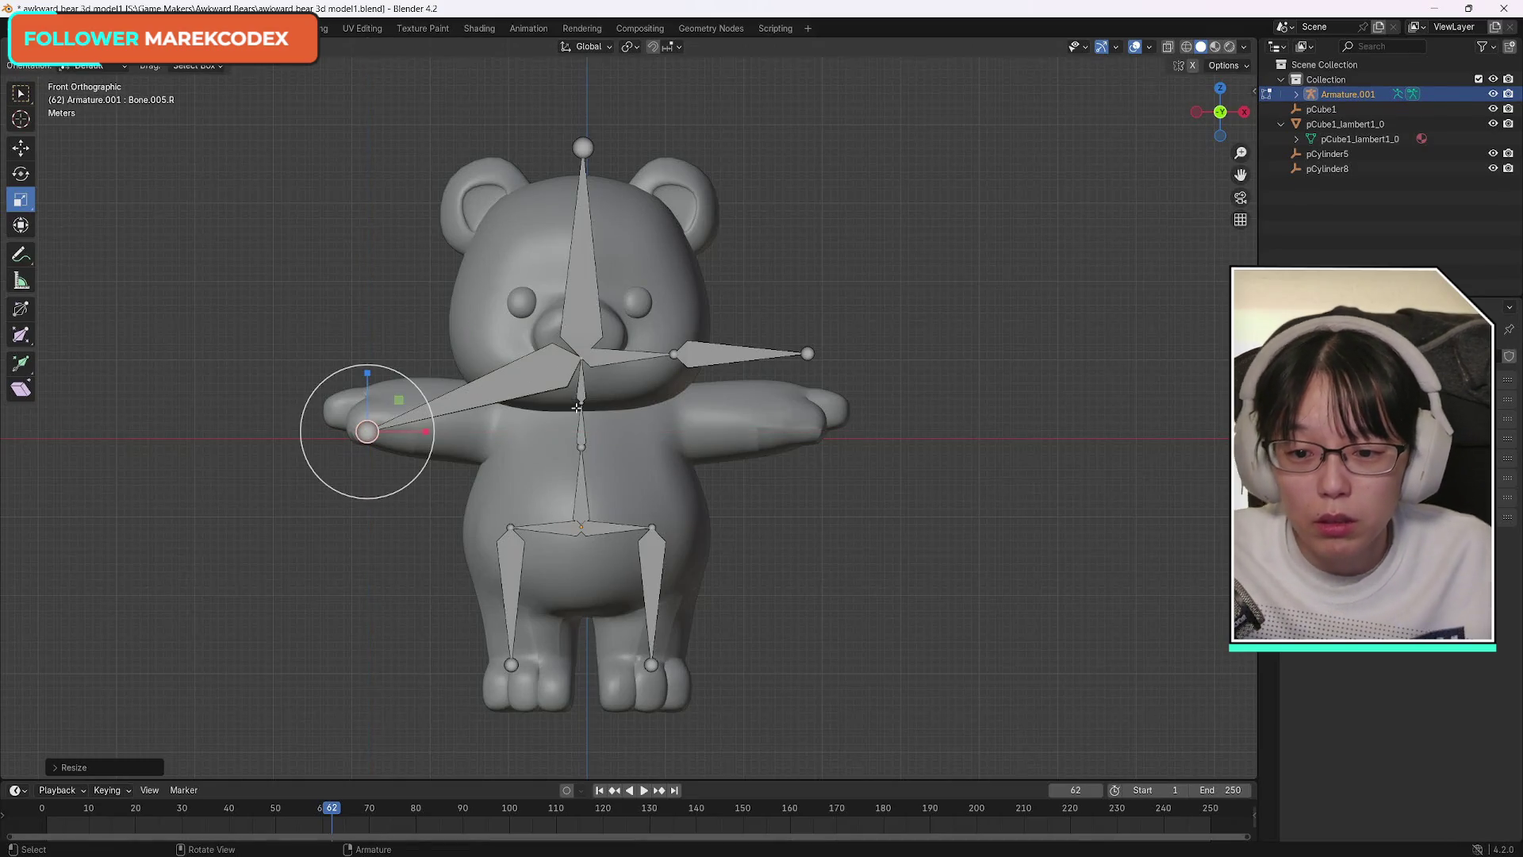
key(ctrl+z)
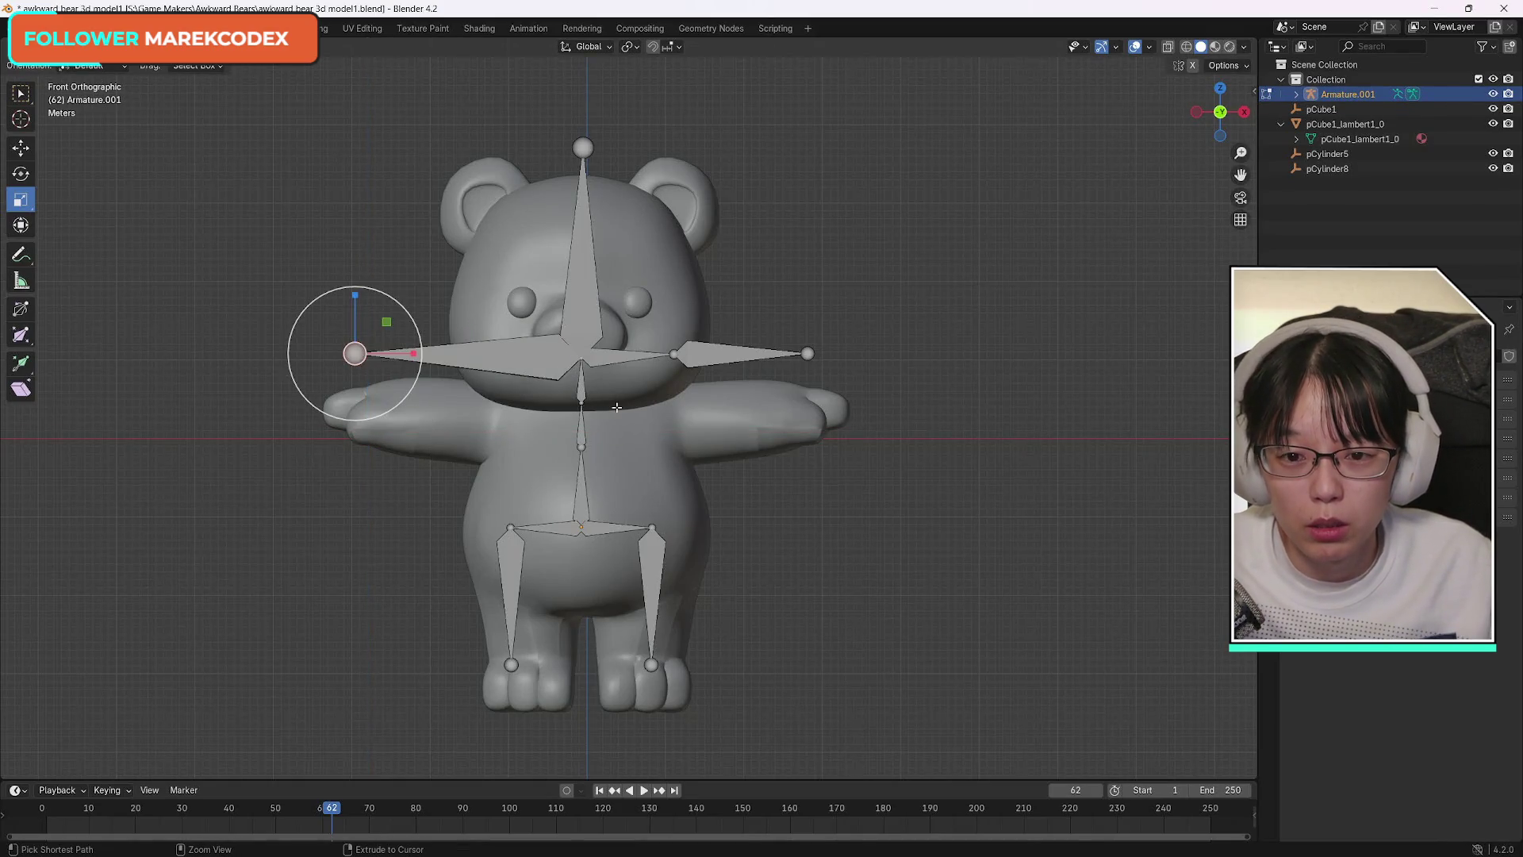
click(555, 361)
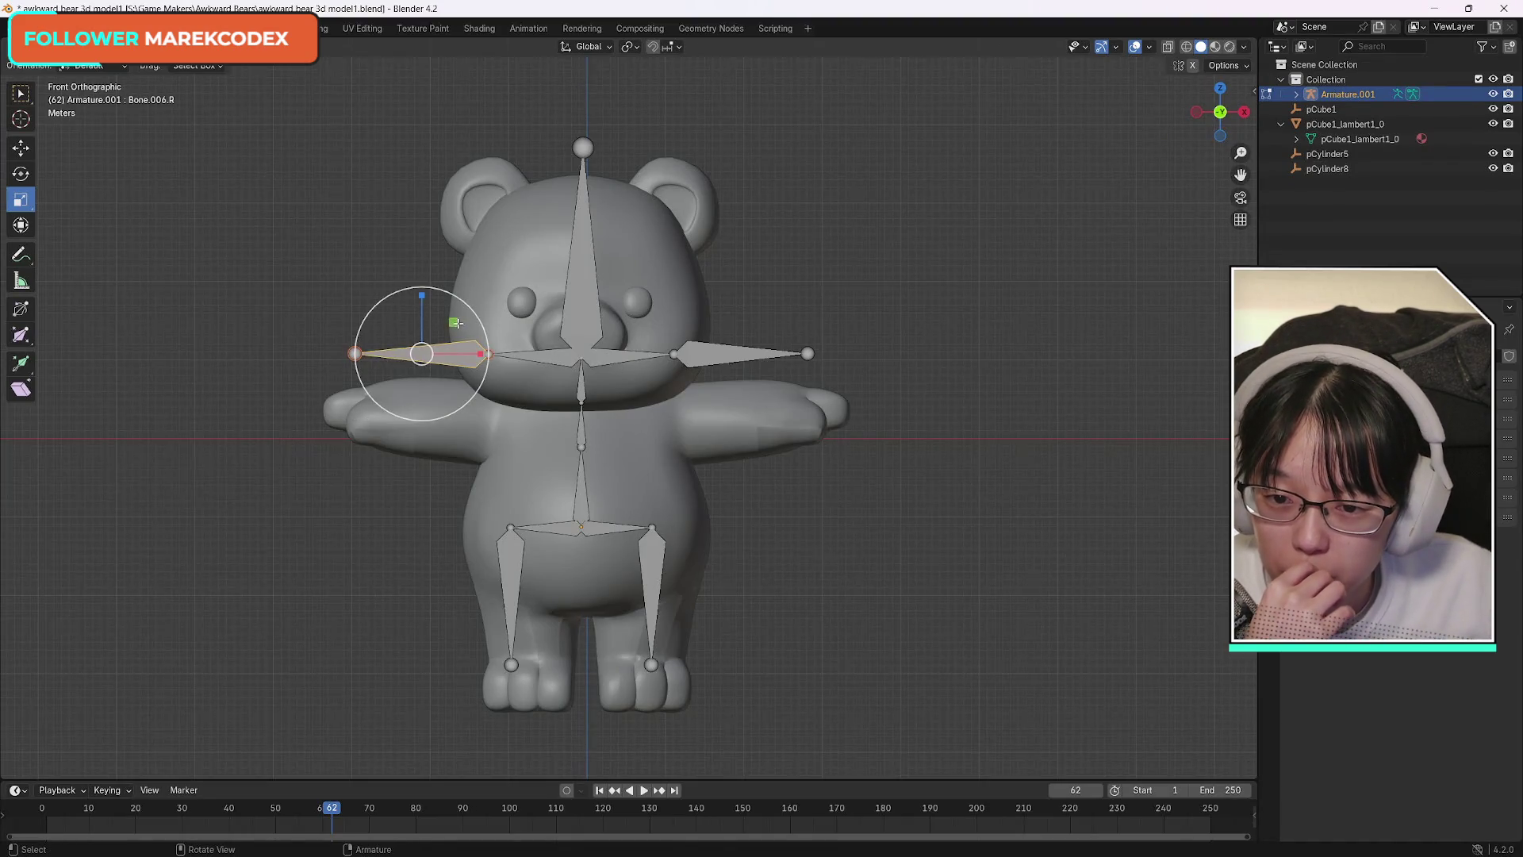
drag(457, 323, 460, 336)
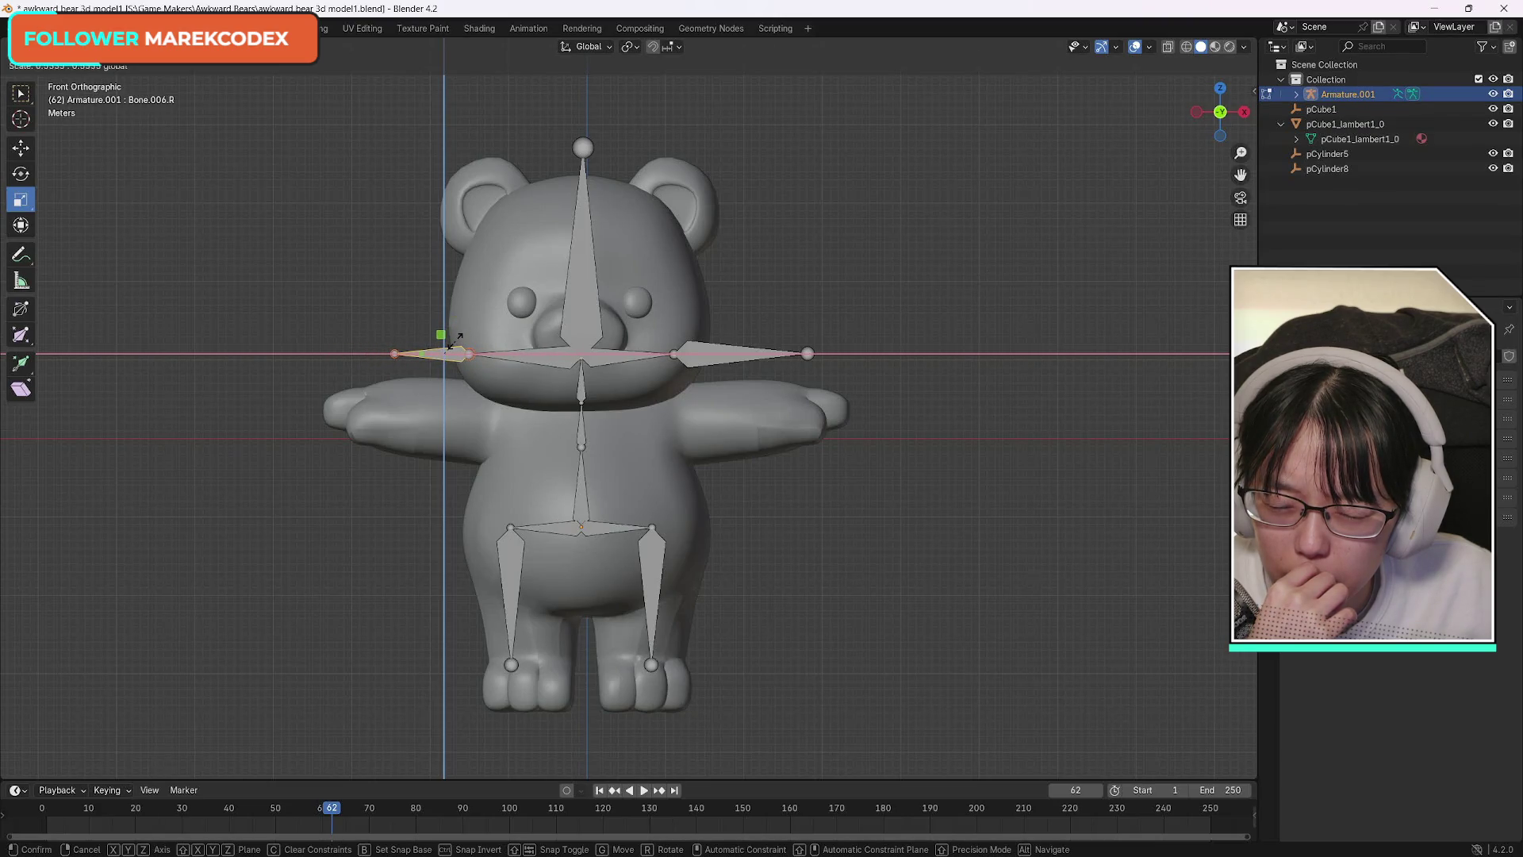
drag(457, 337, 458, 339)
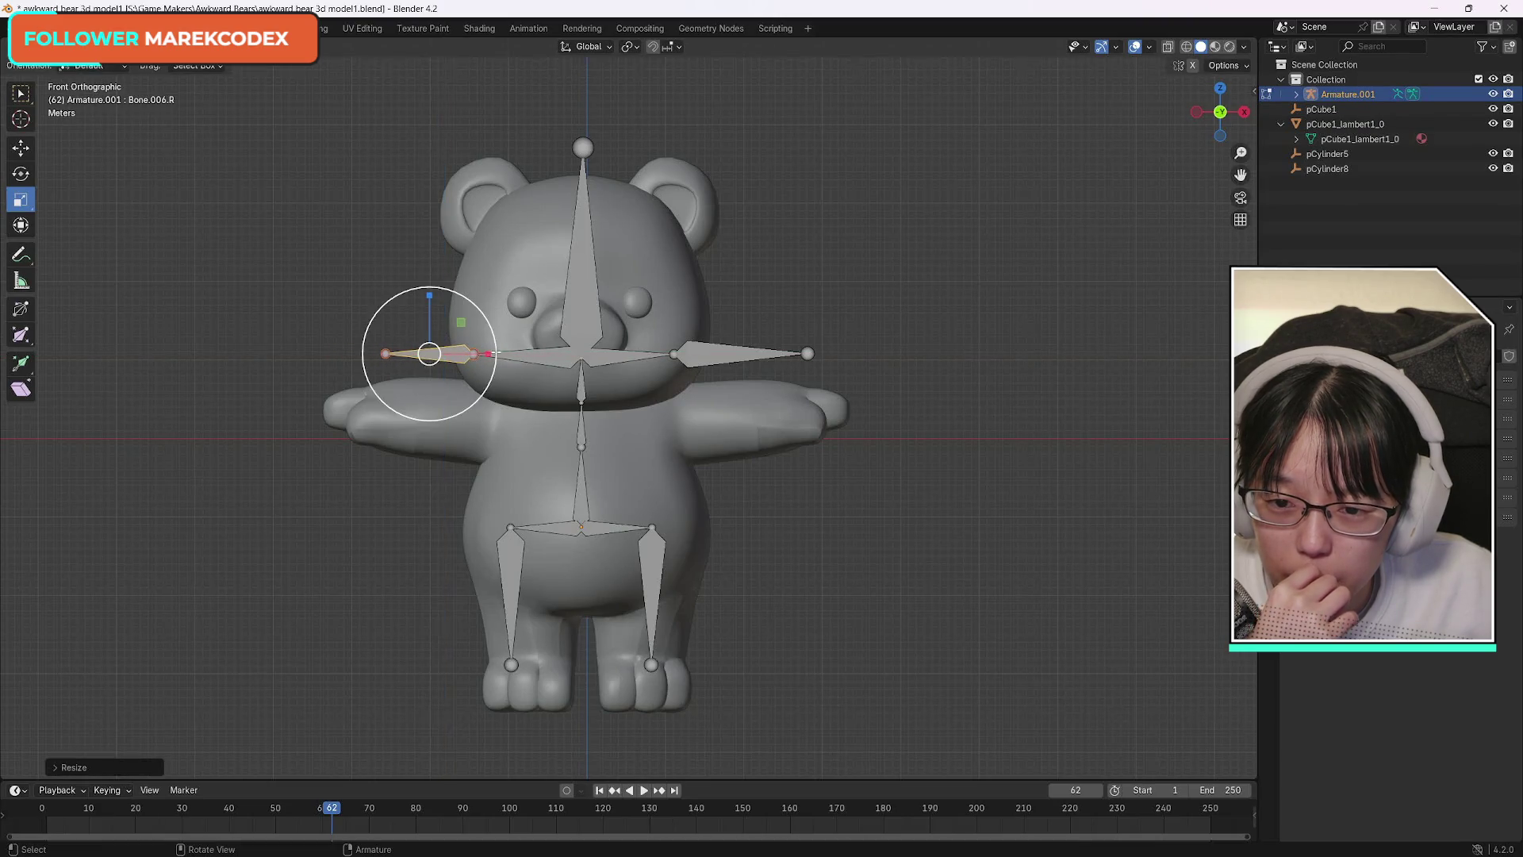
Slide the outer arm bone along X, revert it, and select the inner right shoulder bone.
click(21, 147)
mouse_move(490, 353)
mouse_down()
mouse_move(567, 354)
mouse_move(546, 355)
mouse_up()
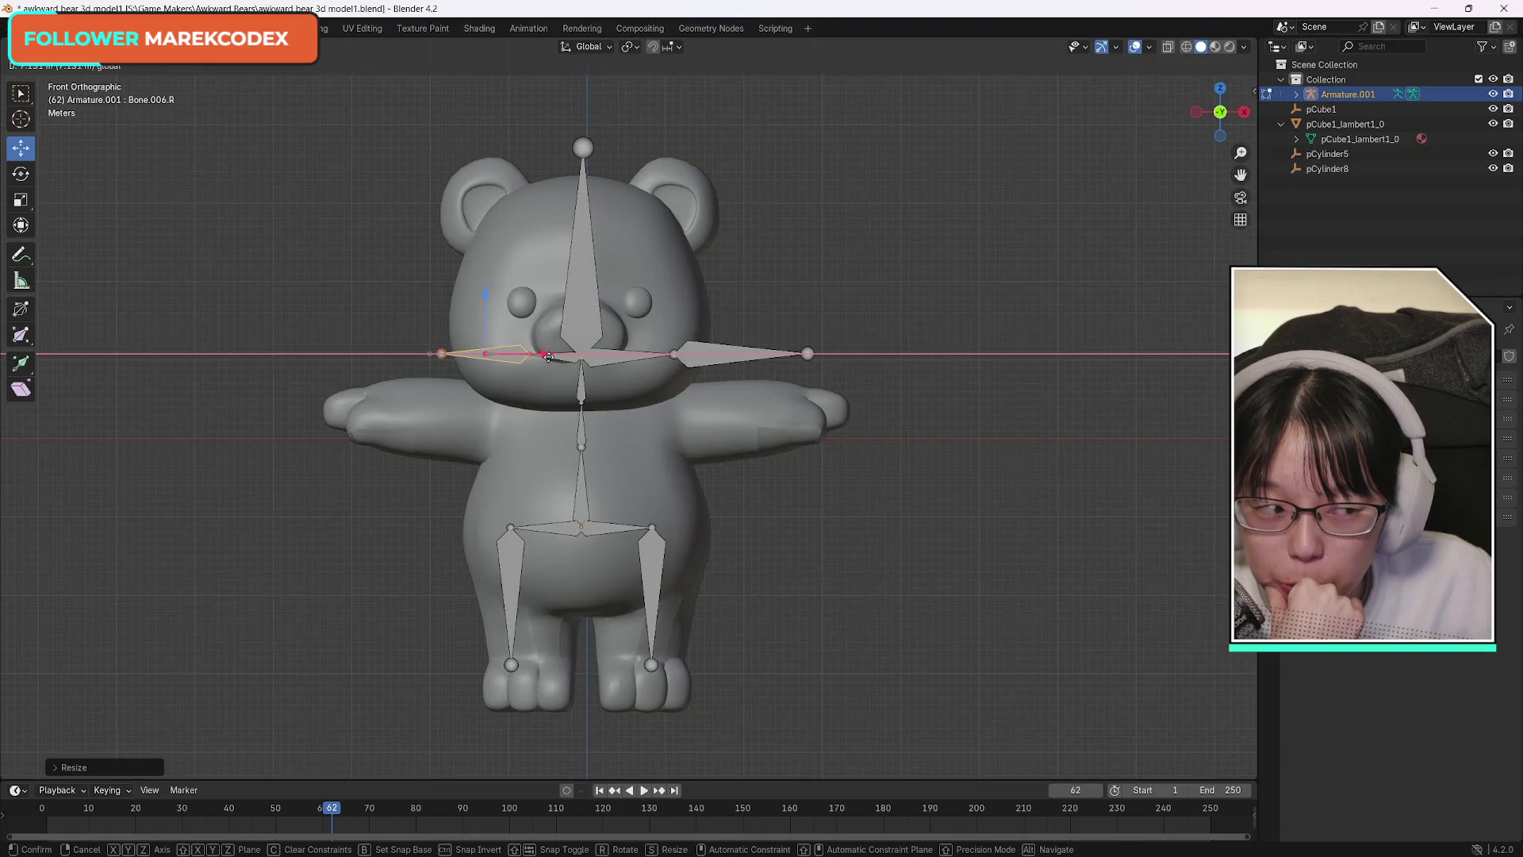
click(532, 365)
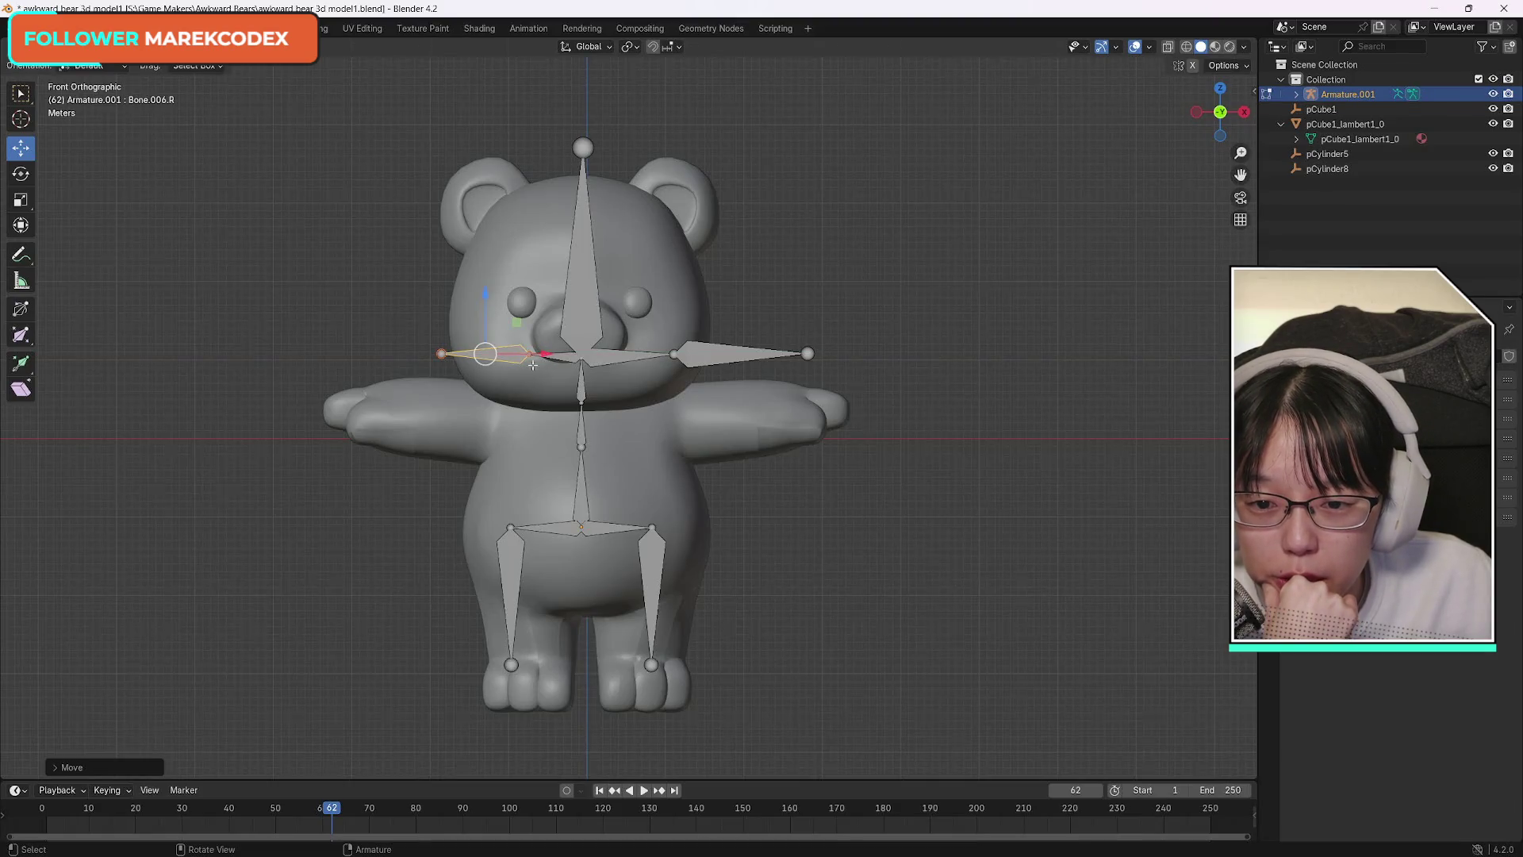
click(441, 354)
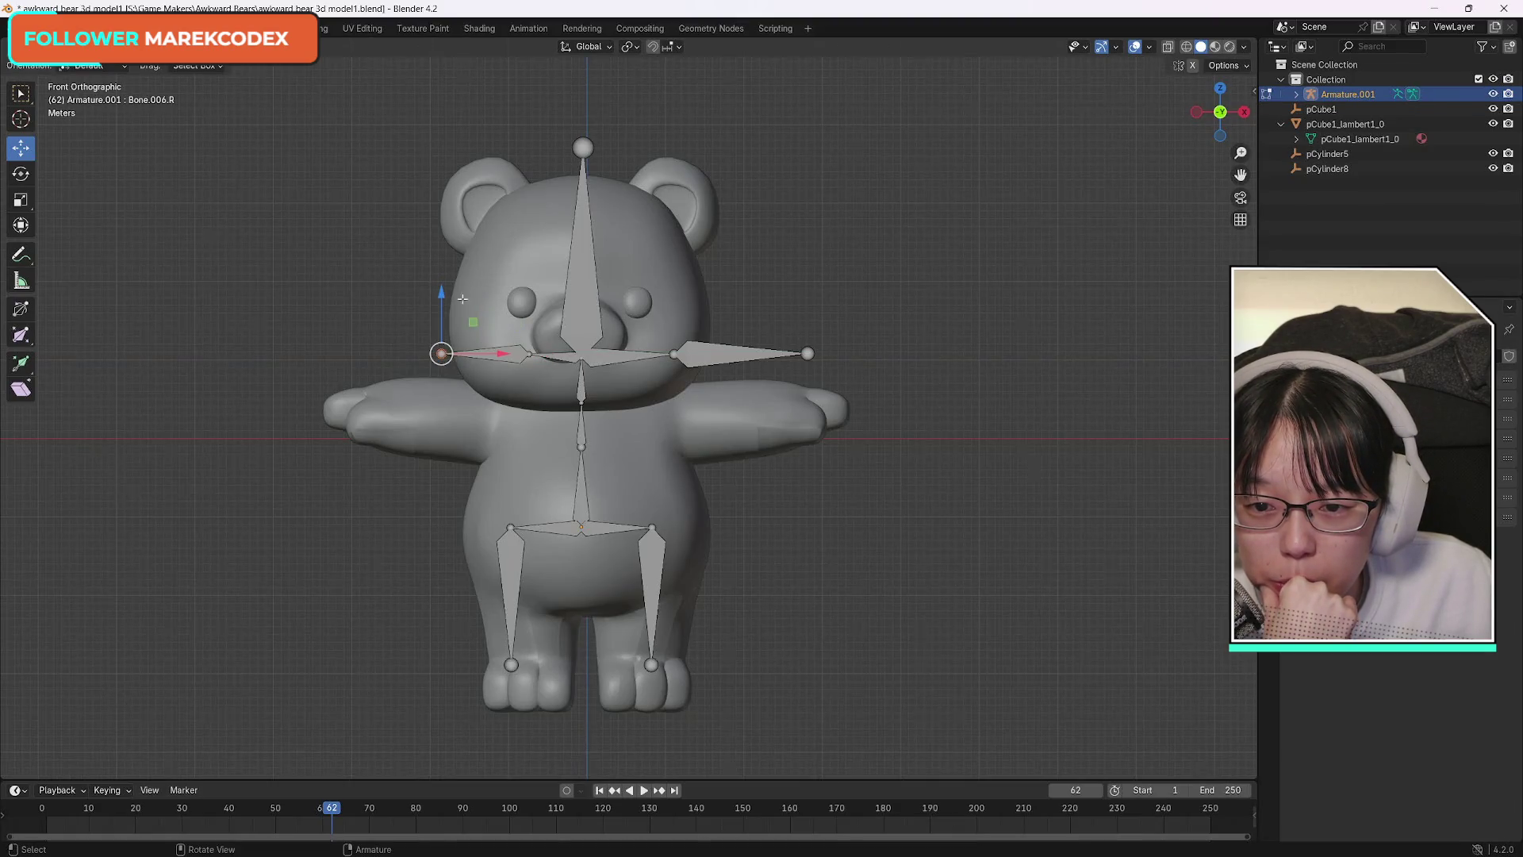
click(489, 353)
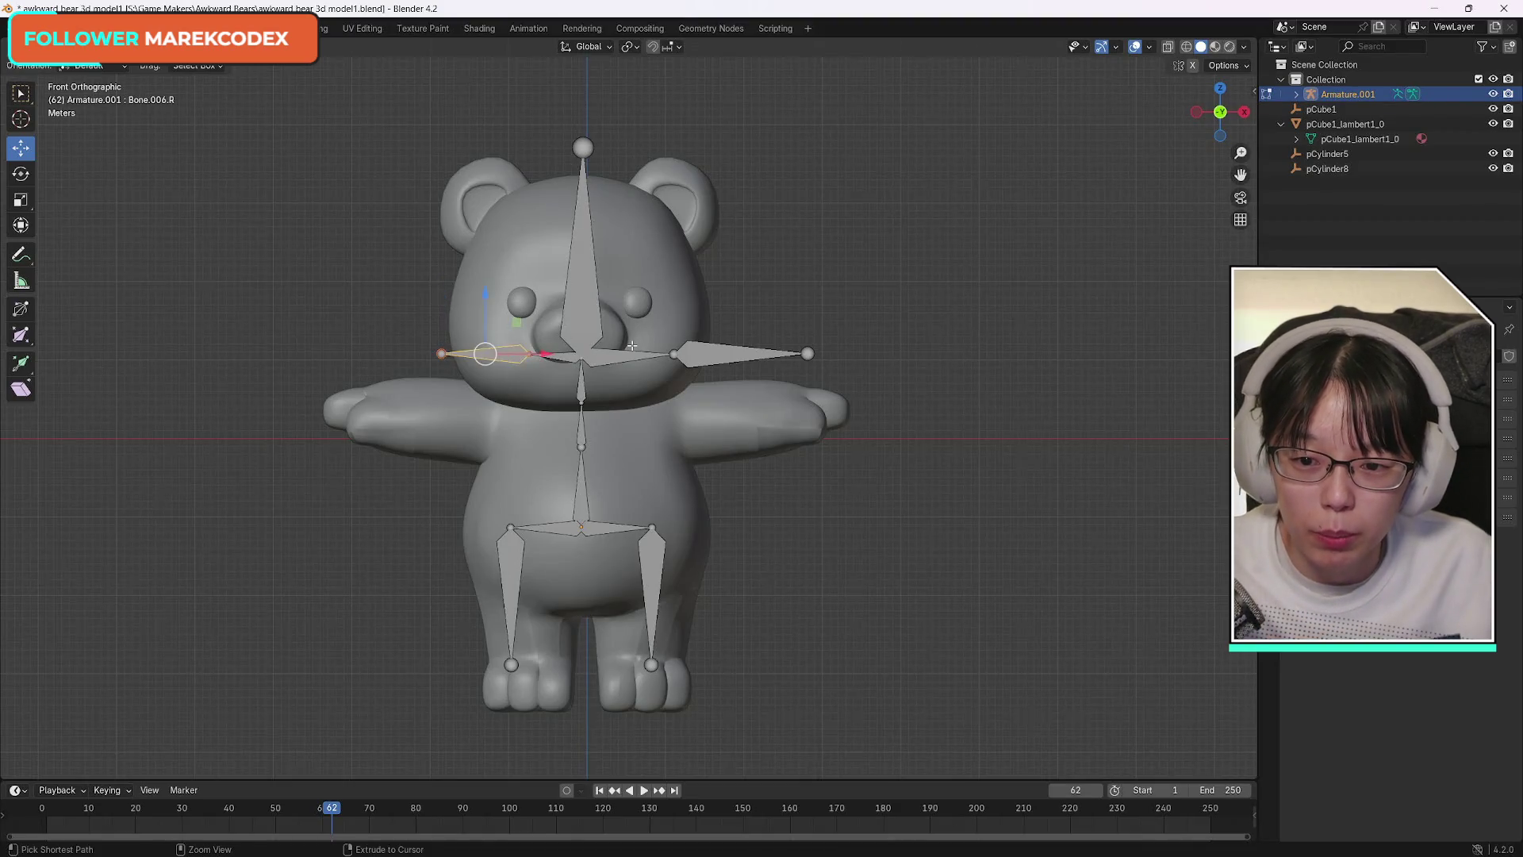
key(ctrl+z)
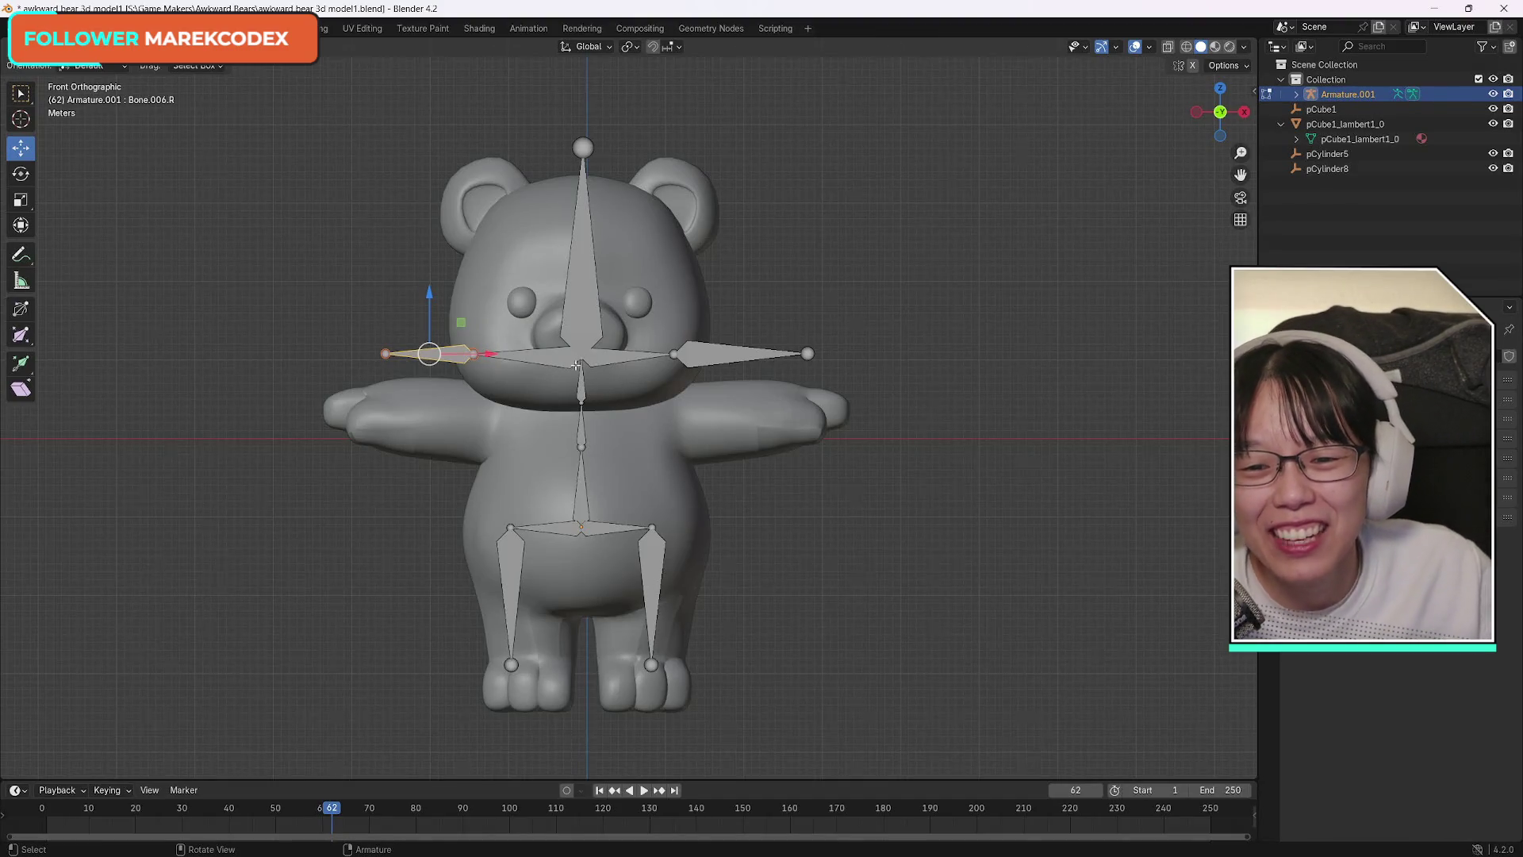
click(547, 358)
Slide the right arm bones along X, lower the head bone tip, and pull the right arm tip inward.
click(607, 358)
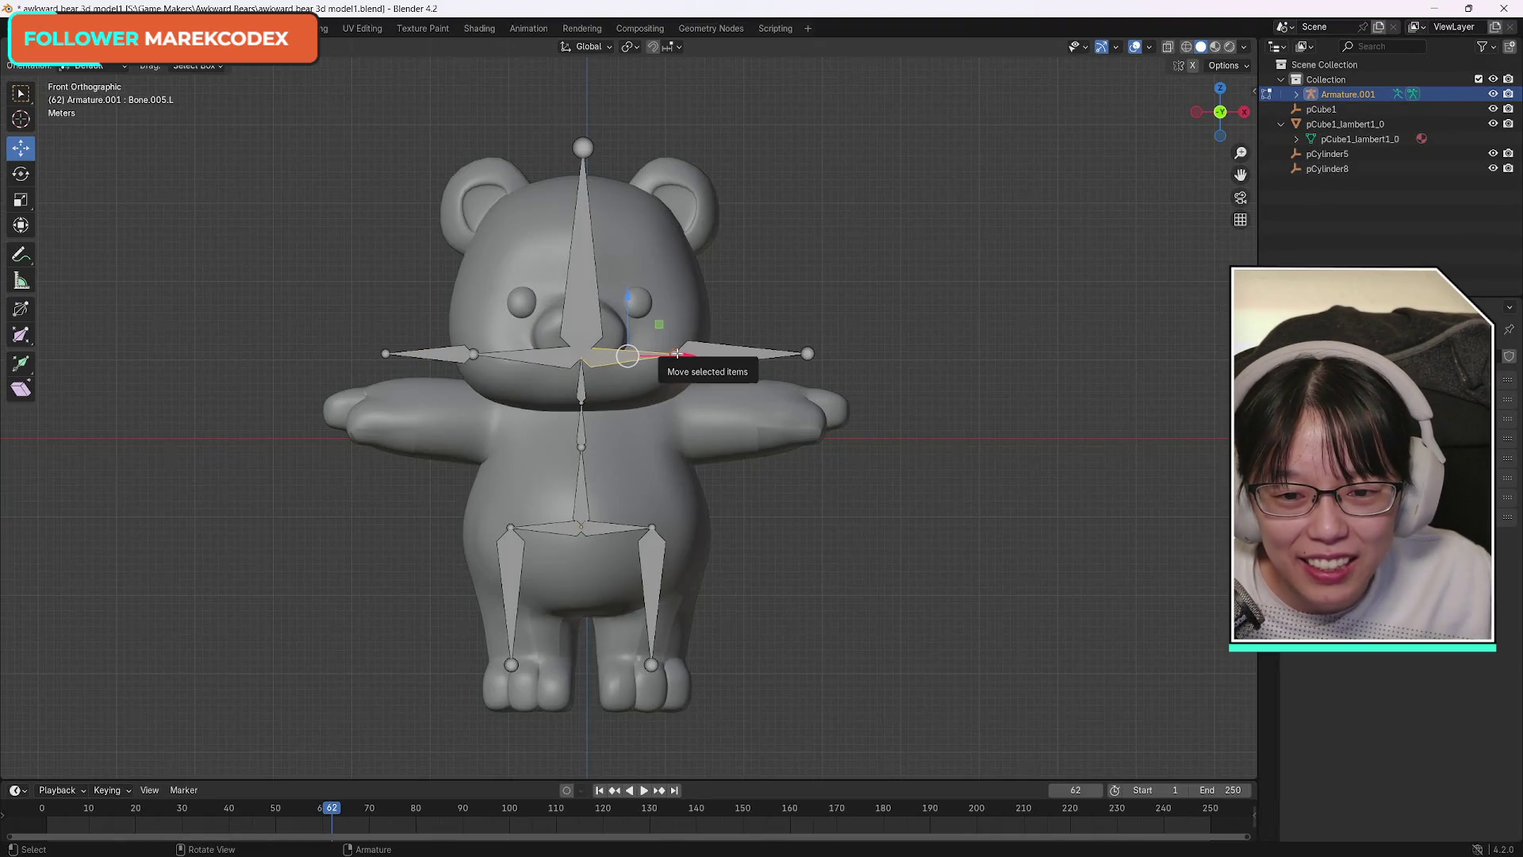
mouse_move(677, 353)
mouse_down()
mouse_move(655, 355)
mouse_move(691, 353)
mouse_up()
click(583, 146)
drag(583, 86, 583, 134)
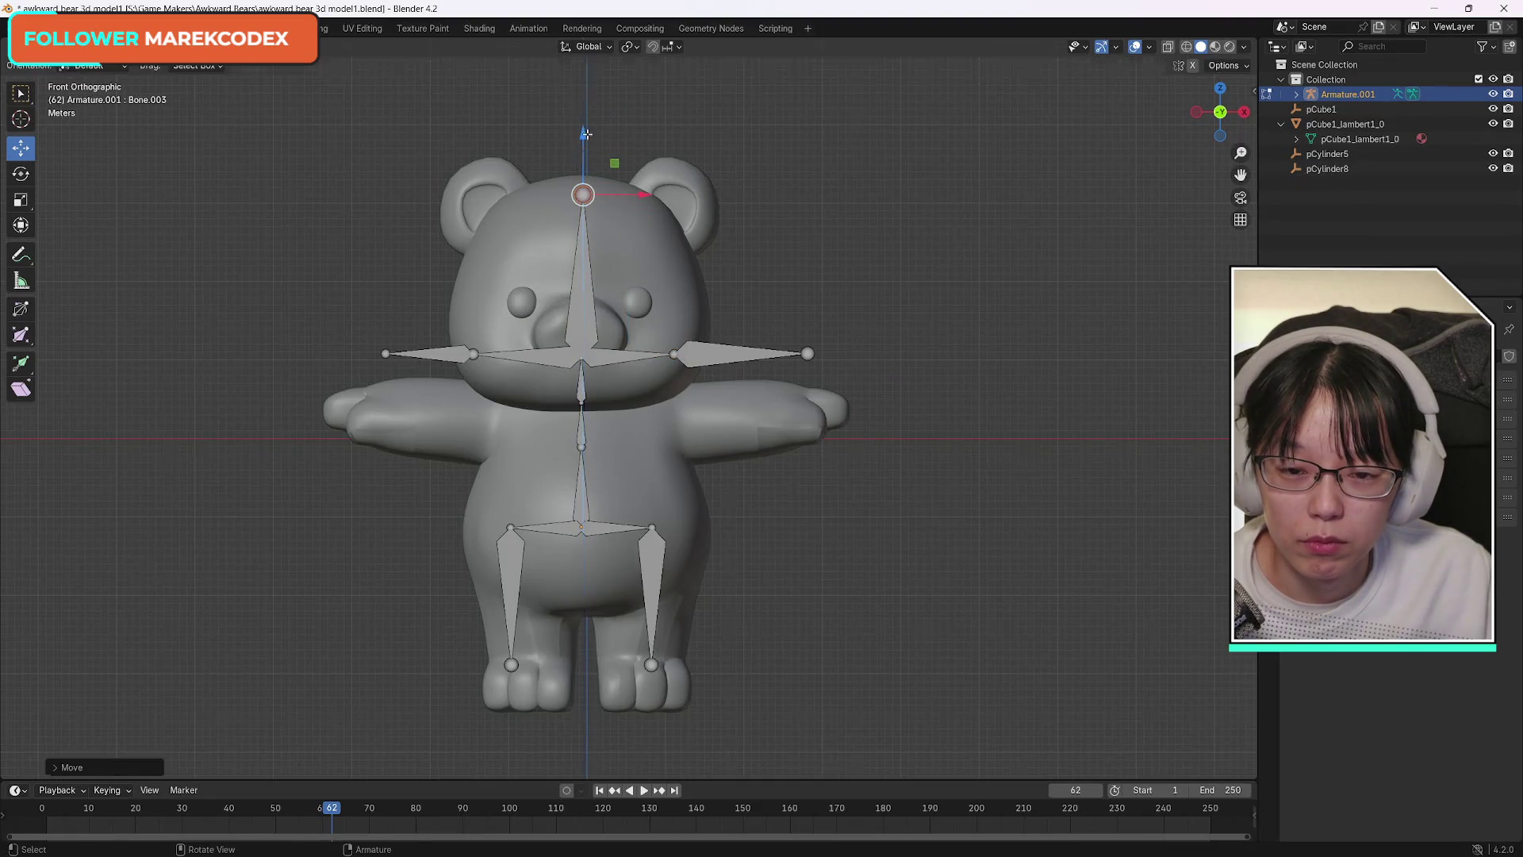
click(627, 356)
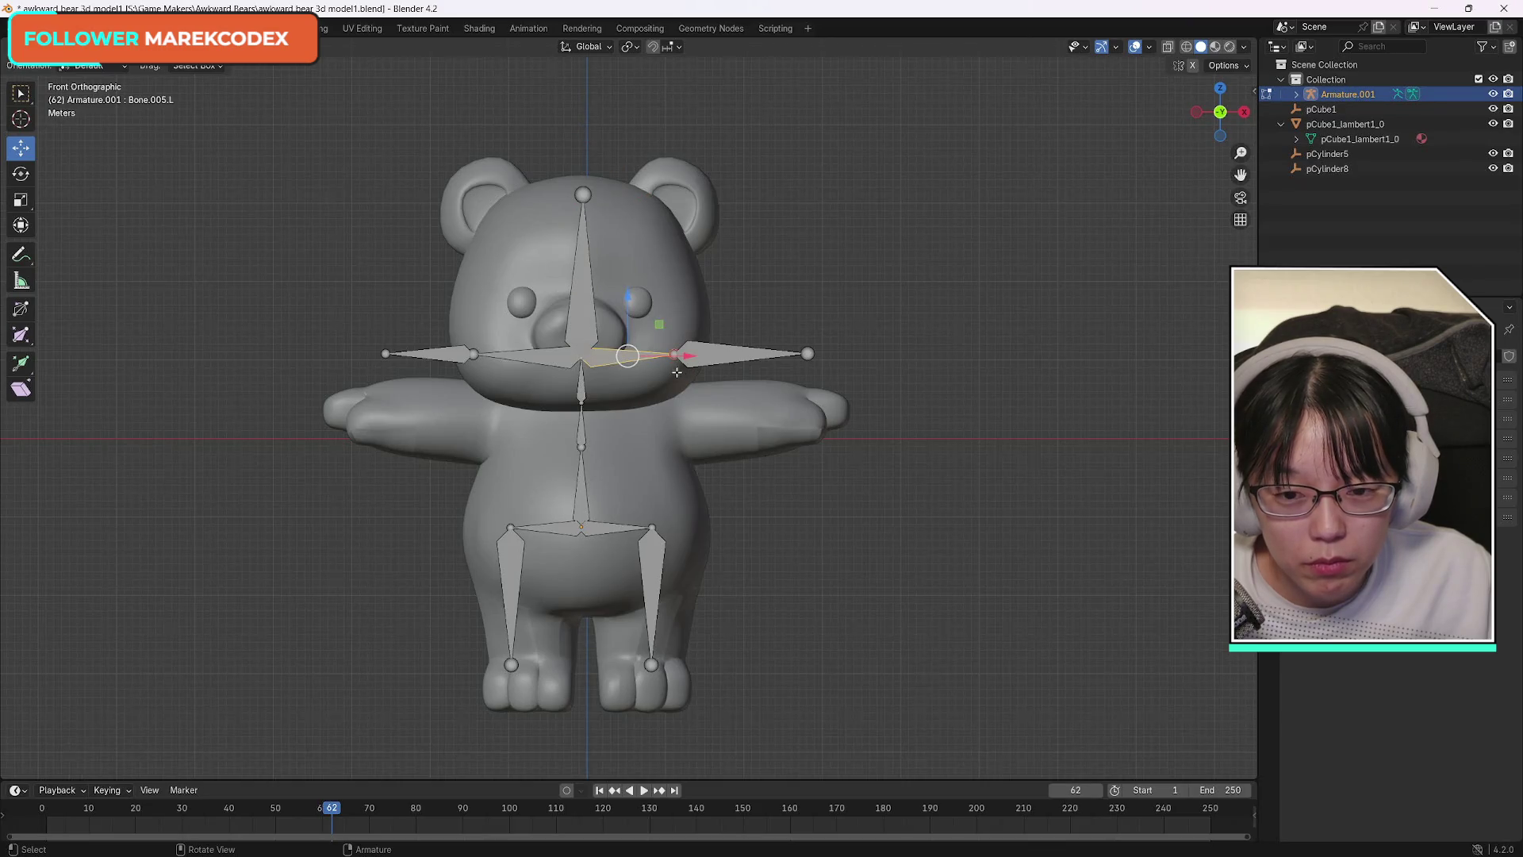
click(714, 354)
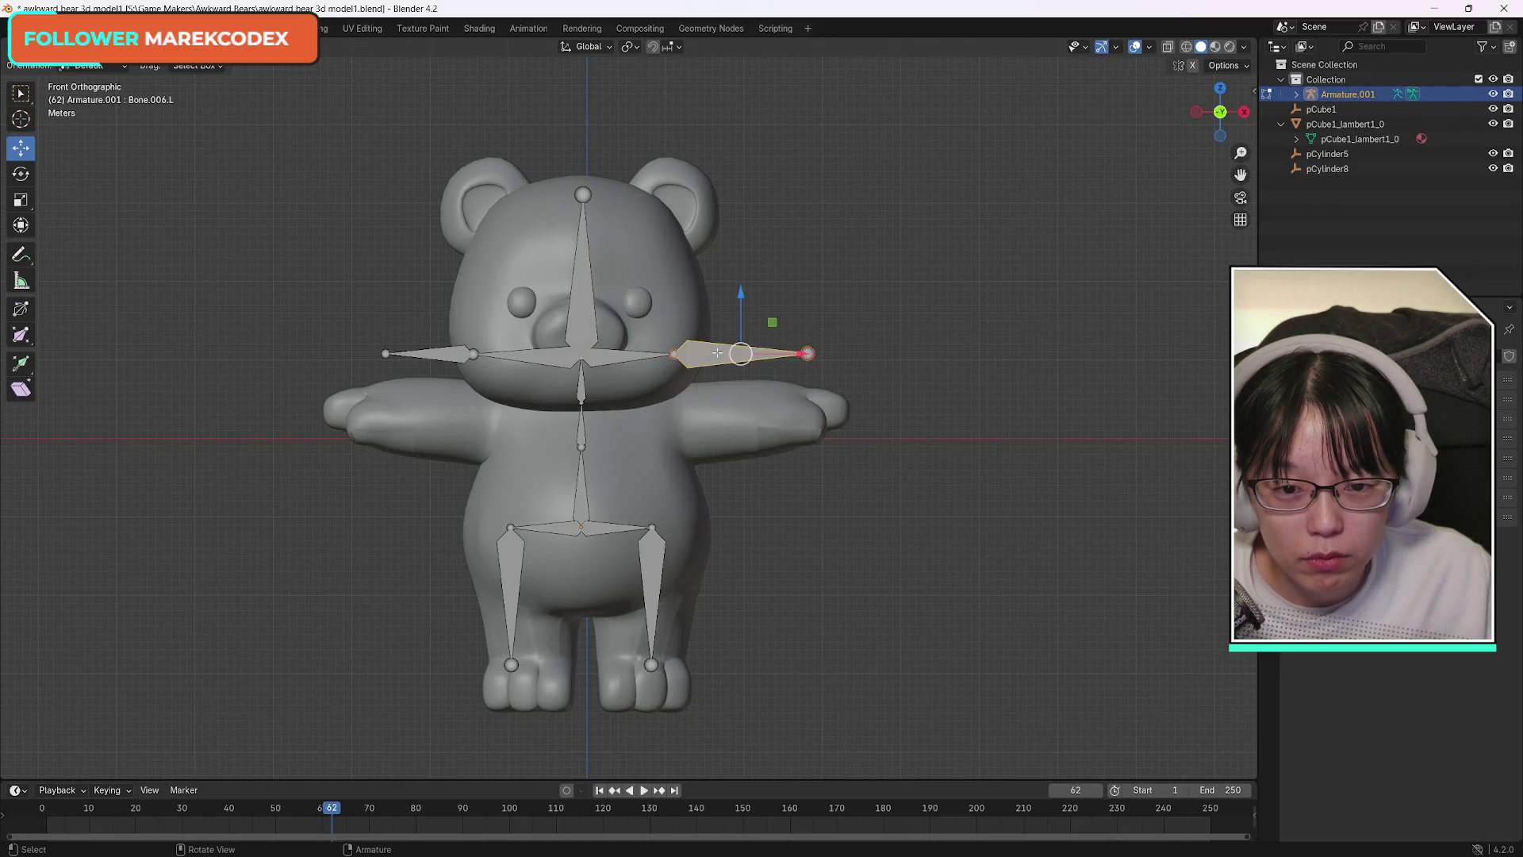
drag(806, 354, 769, 367)
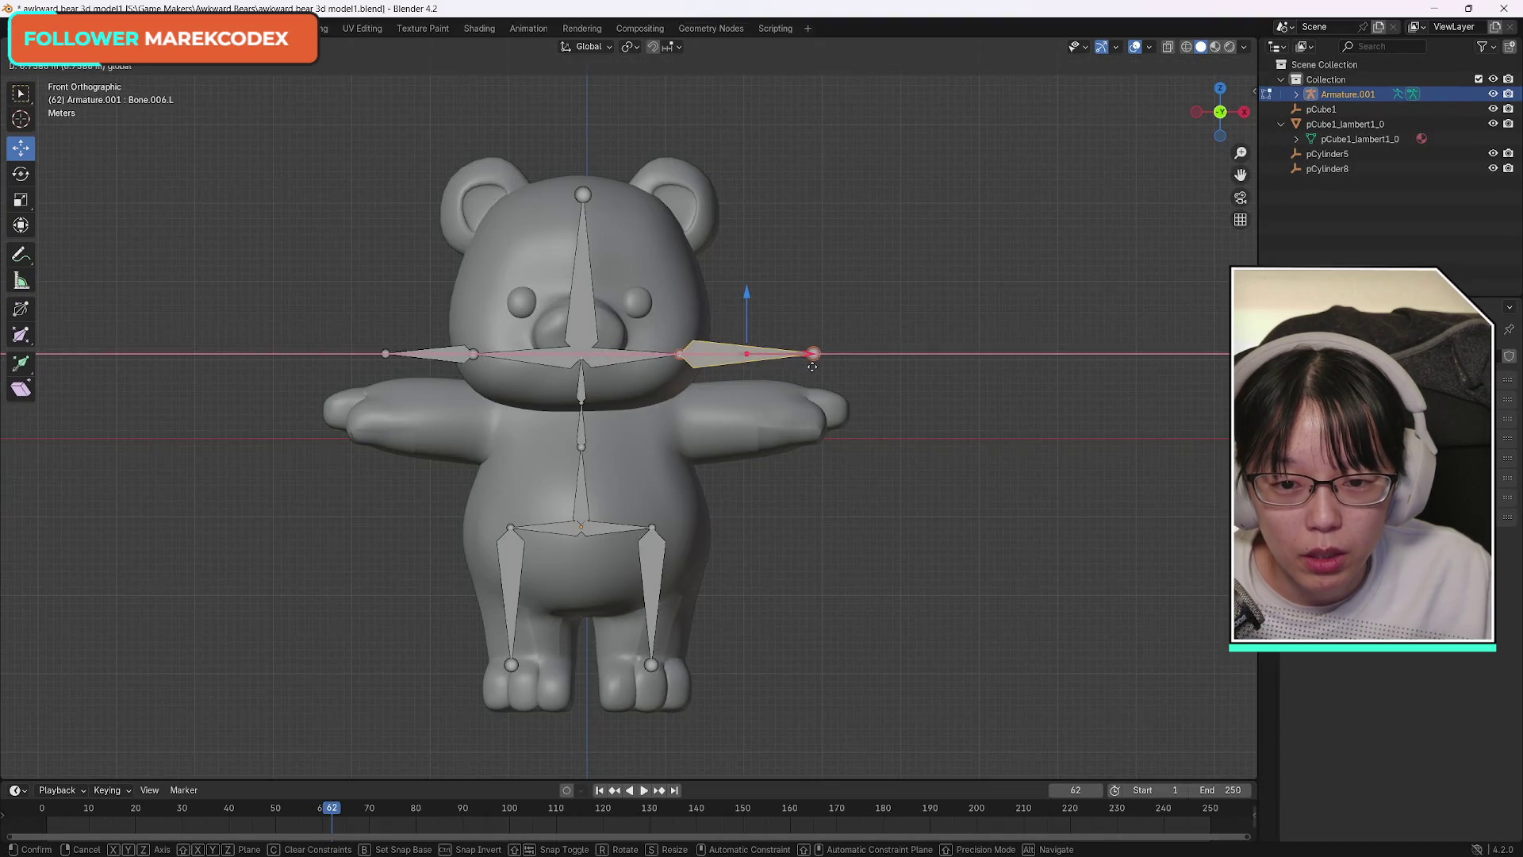
drag(769, 367, 796, 364)
Rotate the right and left shoulder bones until both arm chains run level.
click(661, 354)
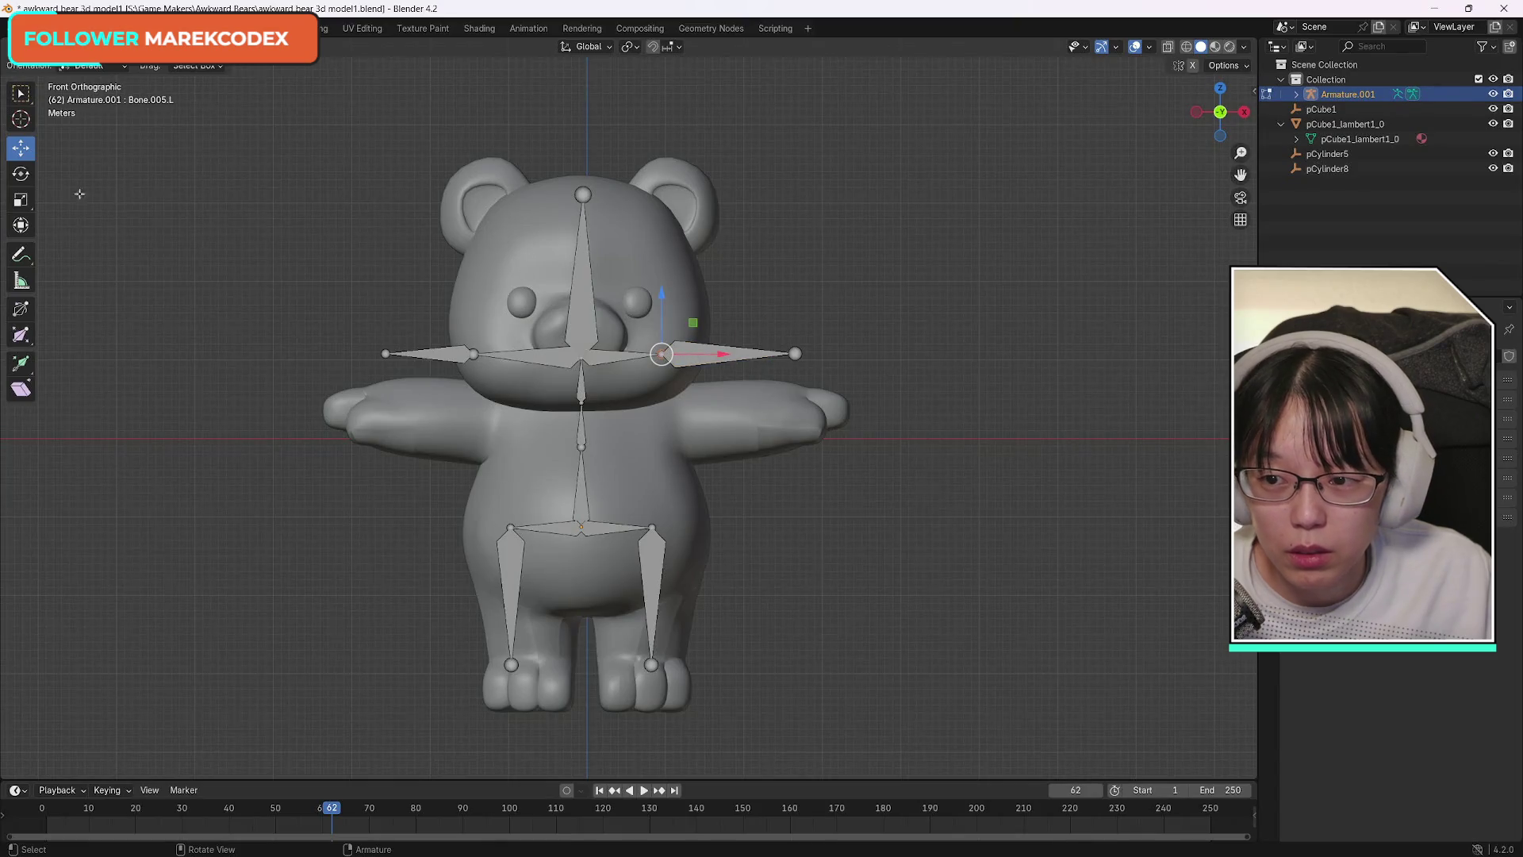
click(20, 173)
drag(688, 306, 709, 371)
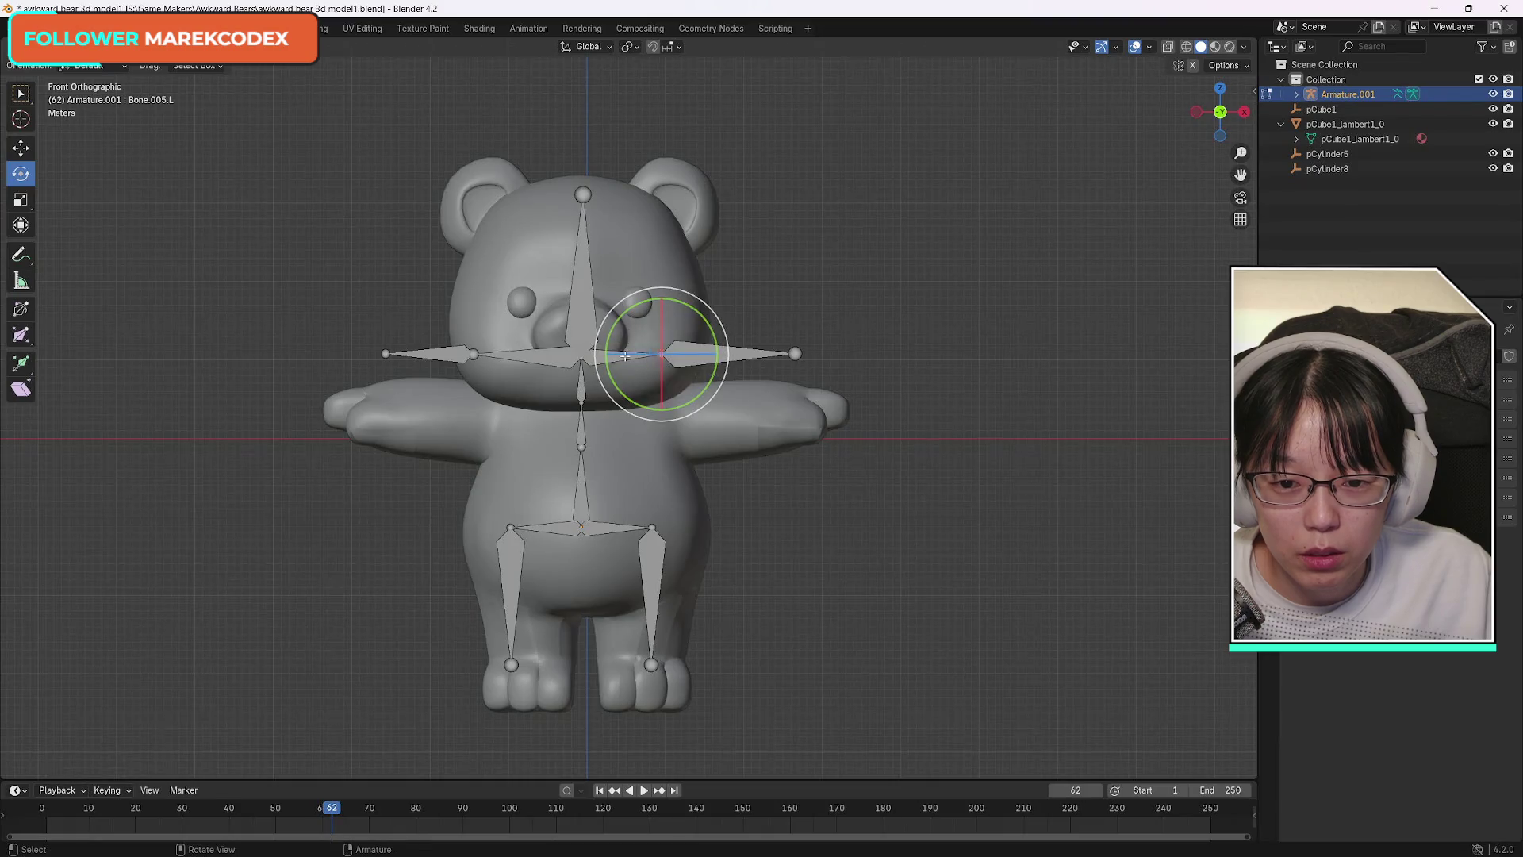
key(bracketright)
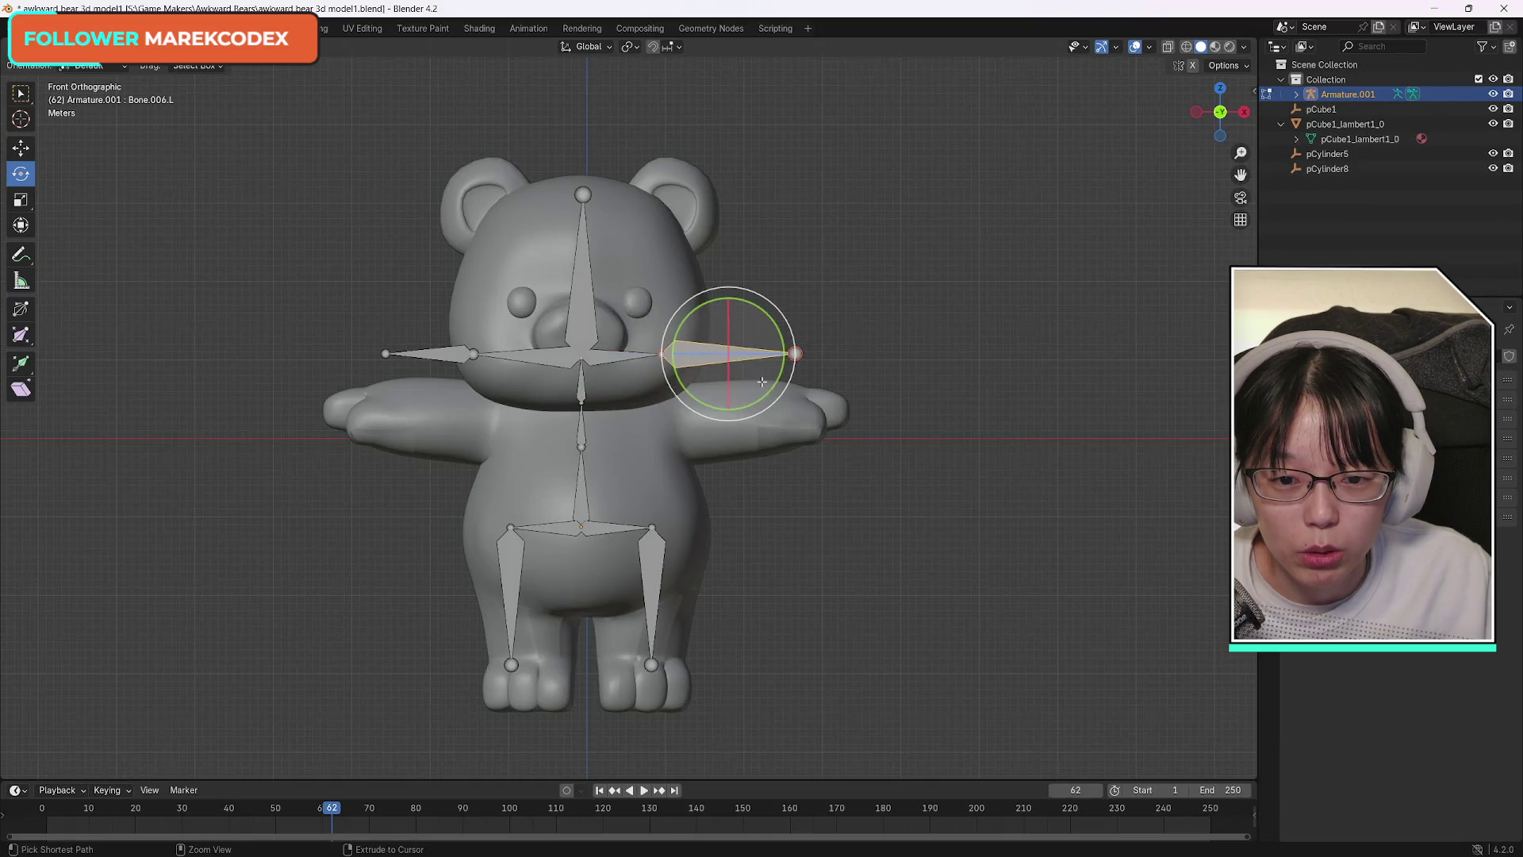
click(632, 361)
drag(642, 306, 662, 343)
click(524, 351)
drag(497, 307, 493, 348)
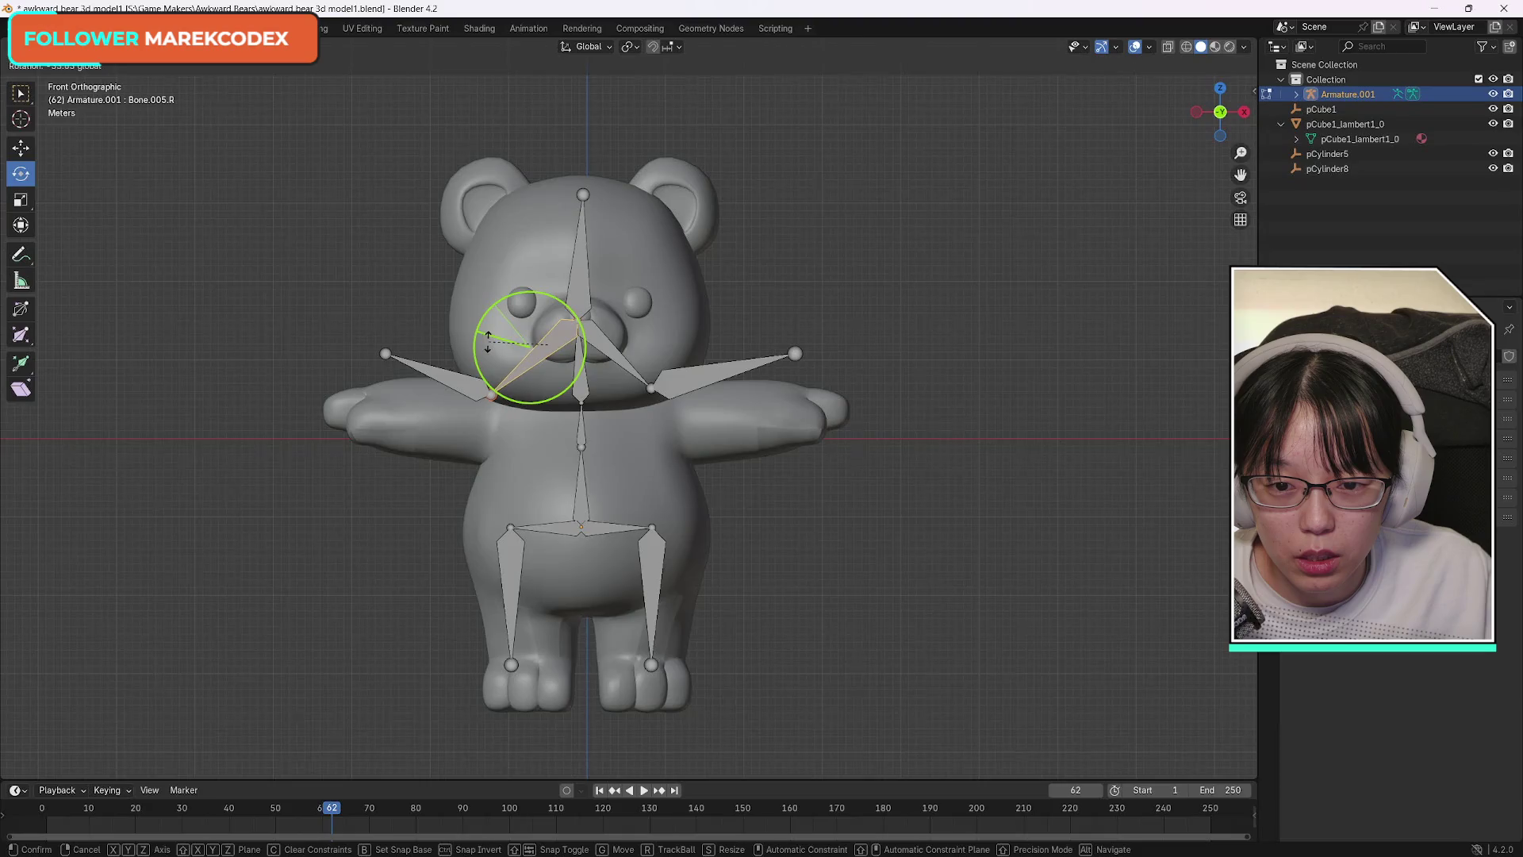
drag(491, 345, 507, 341)
click(507, 343)
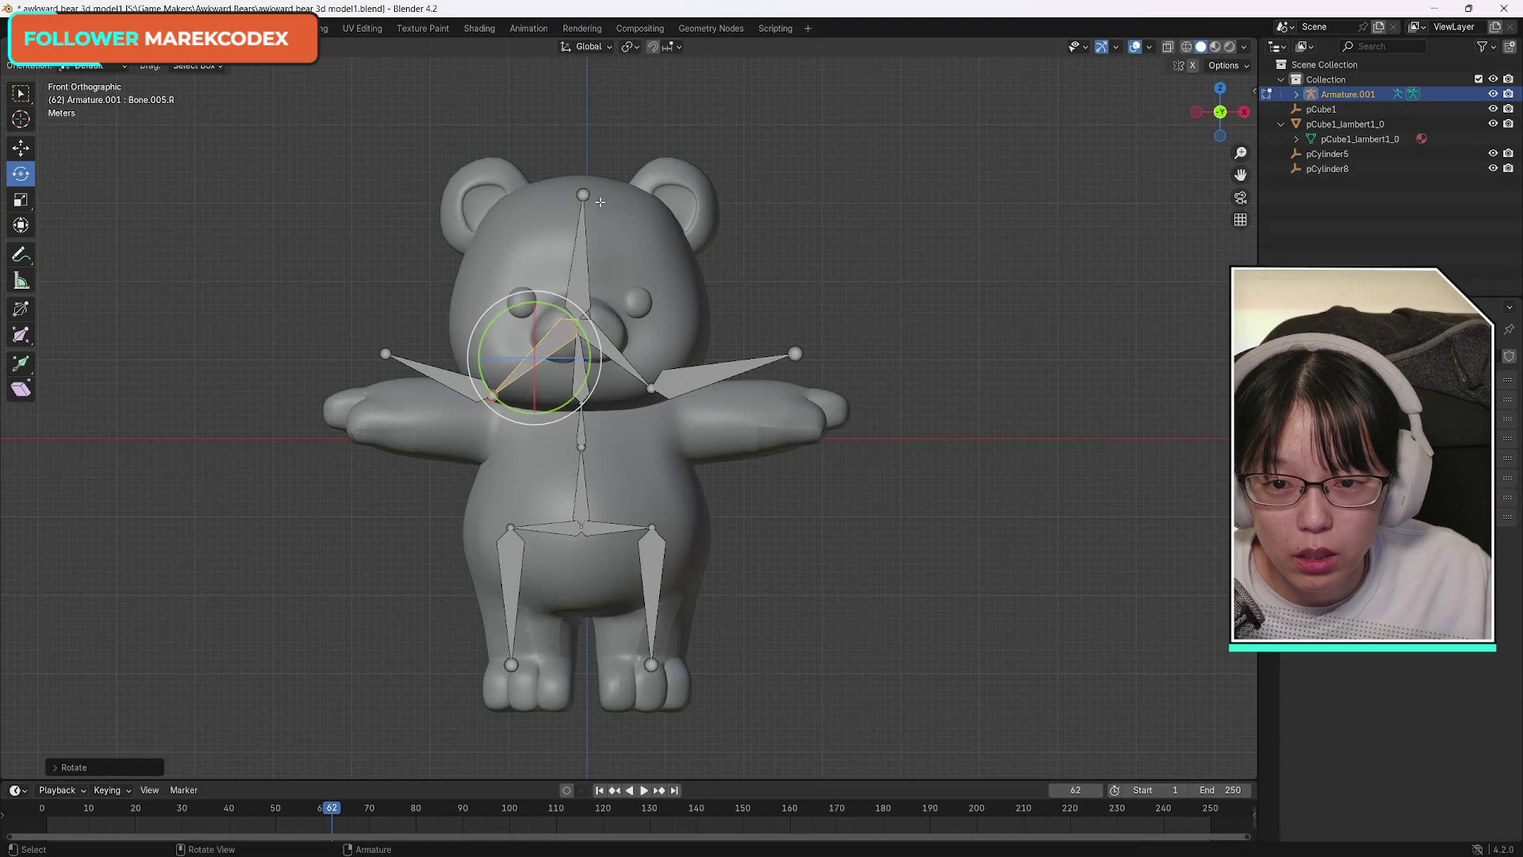
Tilt the head bone, undo it back to the earlier pose, and return to box selection.
click(582, 227)
drag(583, 144, 581, 148)
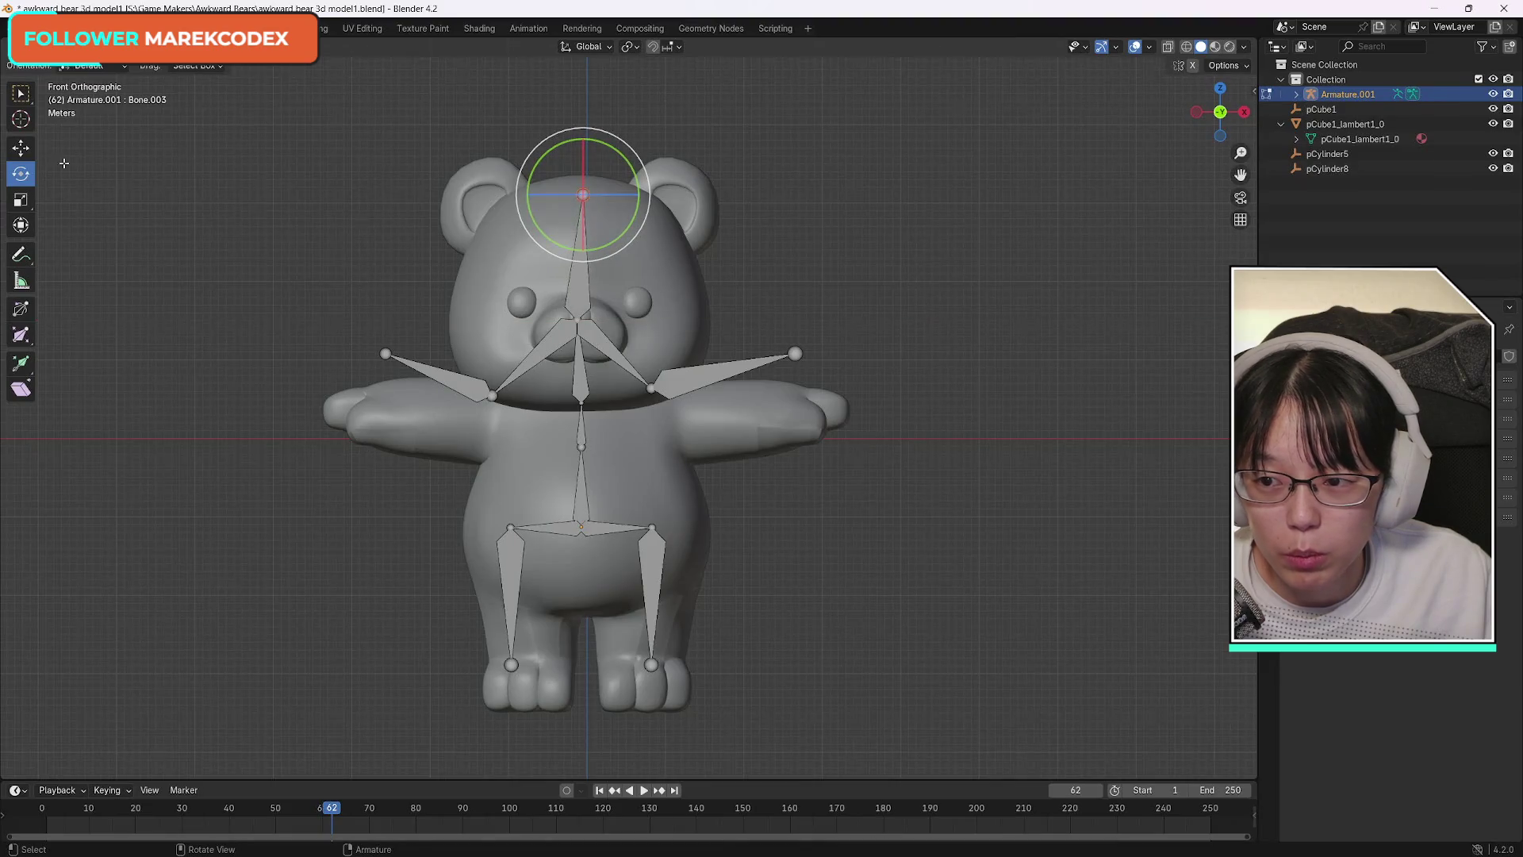
drag(597, 142, 599, 142)
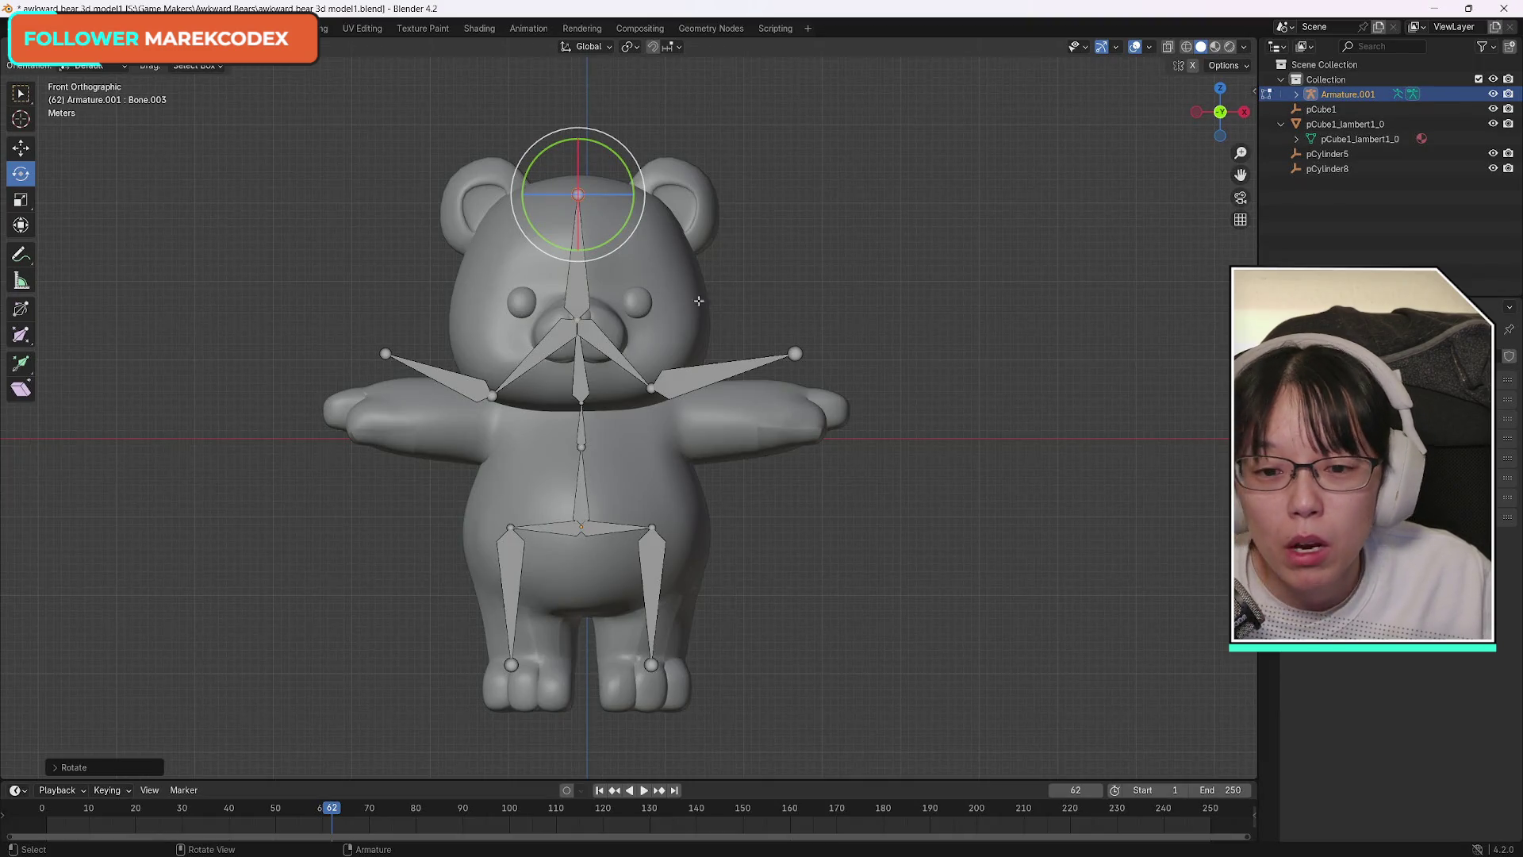
key(ctrl+z)
key(ctrl+z)
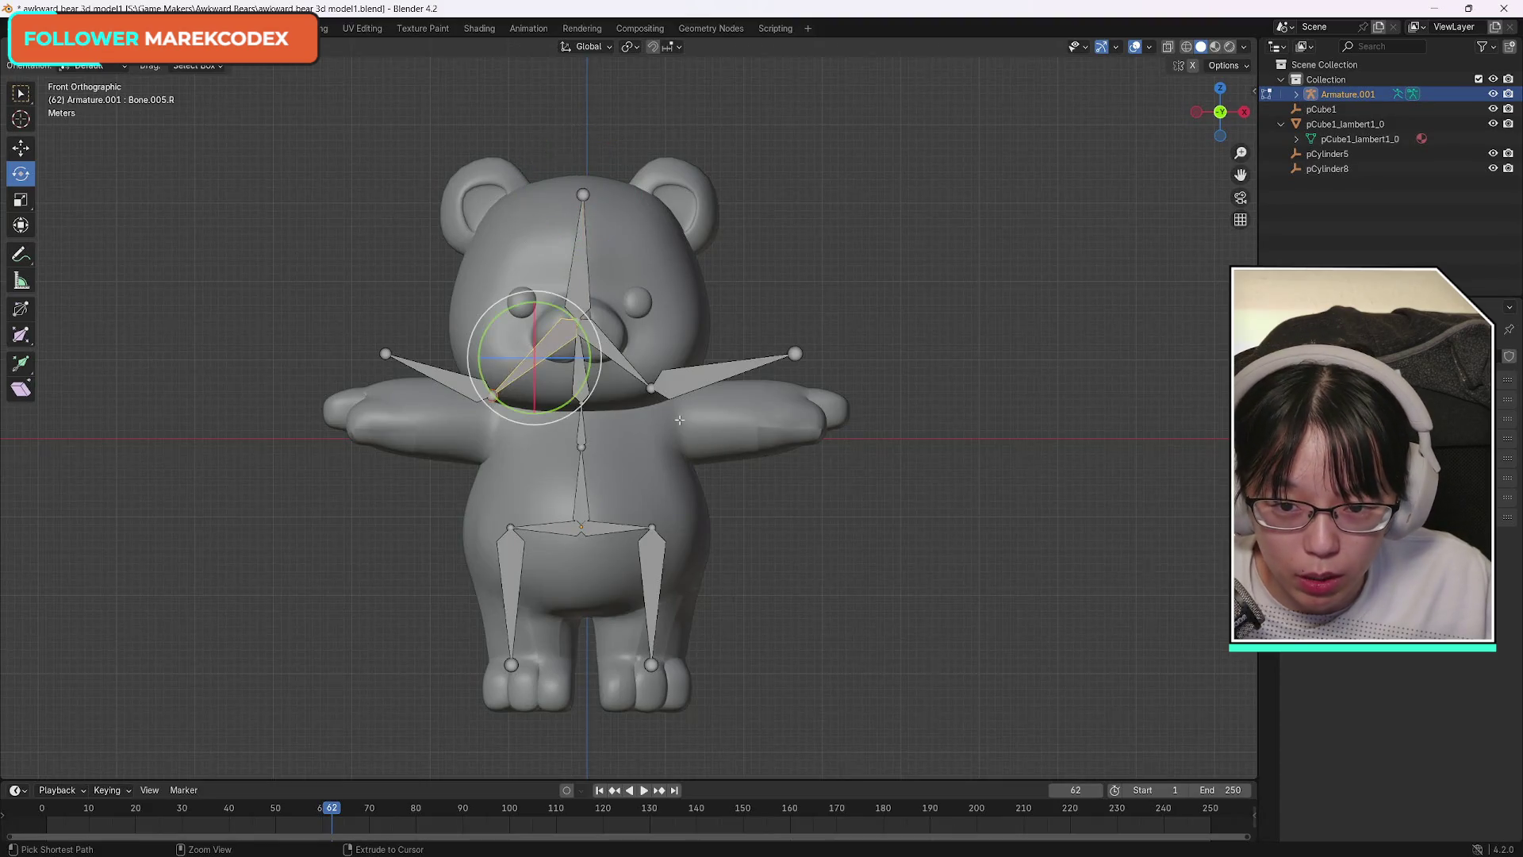
key(ctrl+z)
key(ctrl+z)
key(ctrl+z)
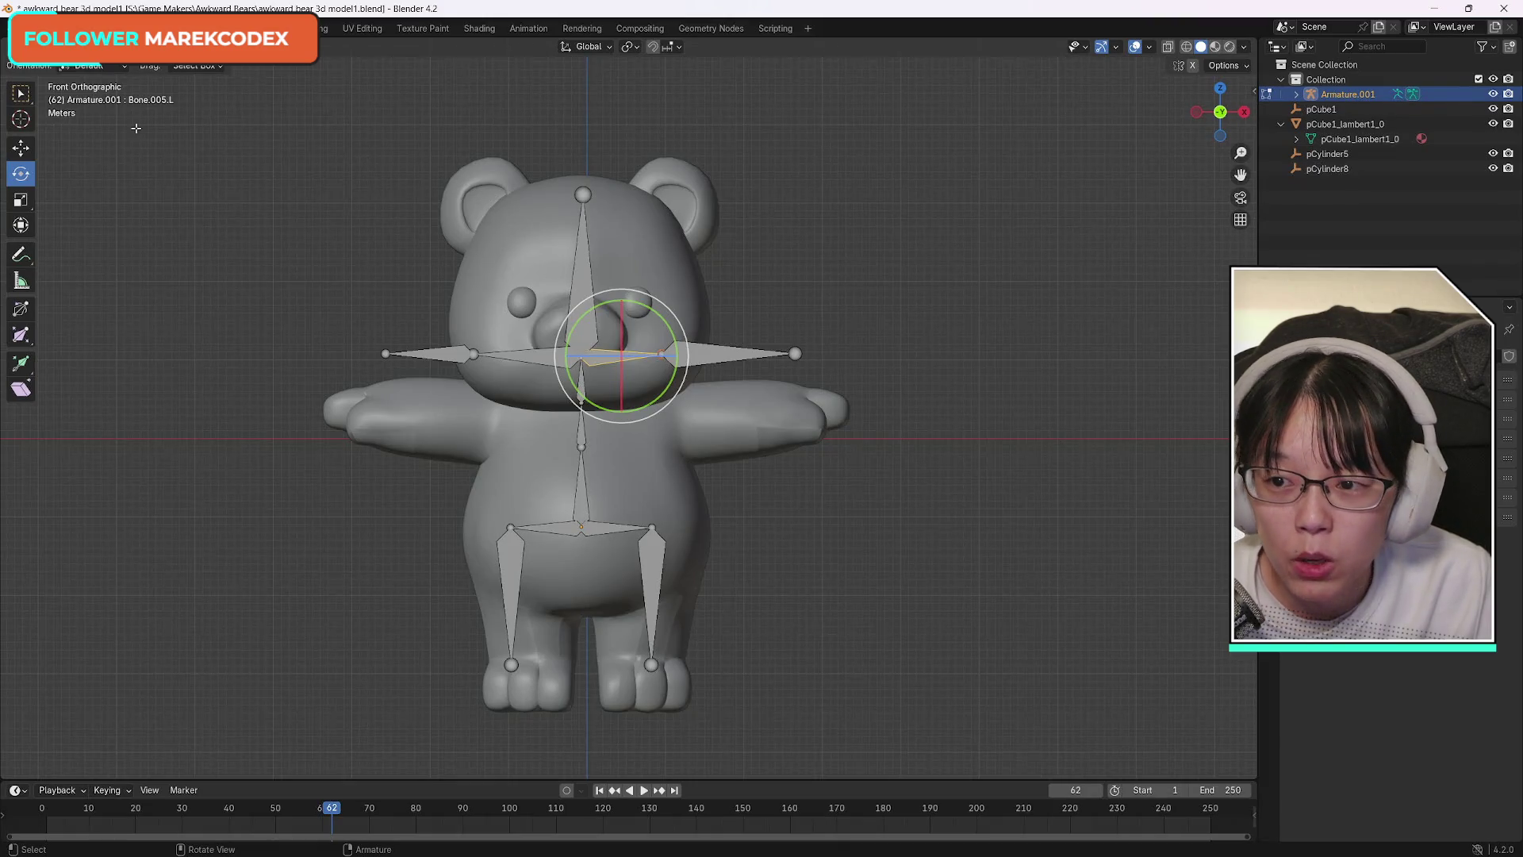
click(21, 96)
drag(352, 310, 560, 420)
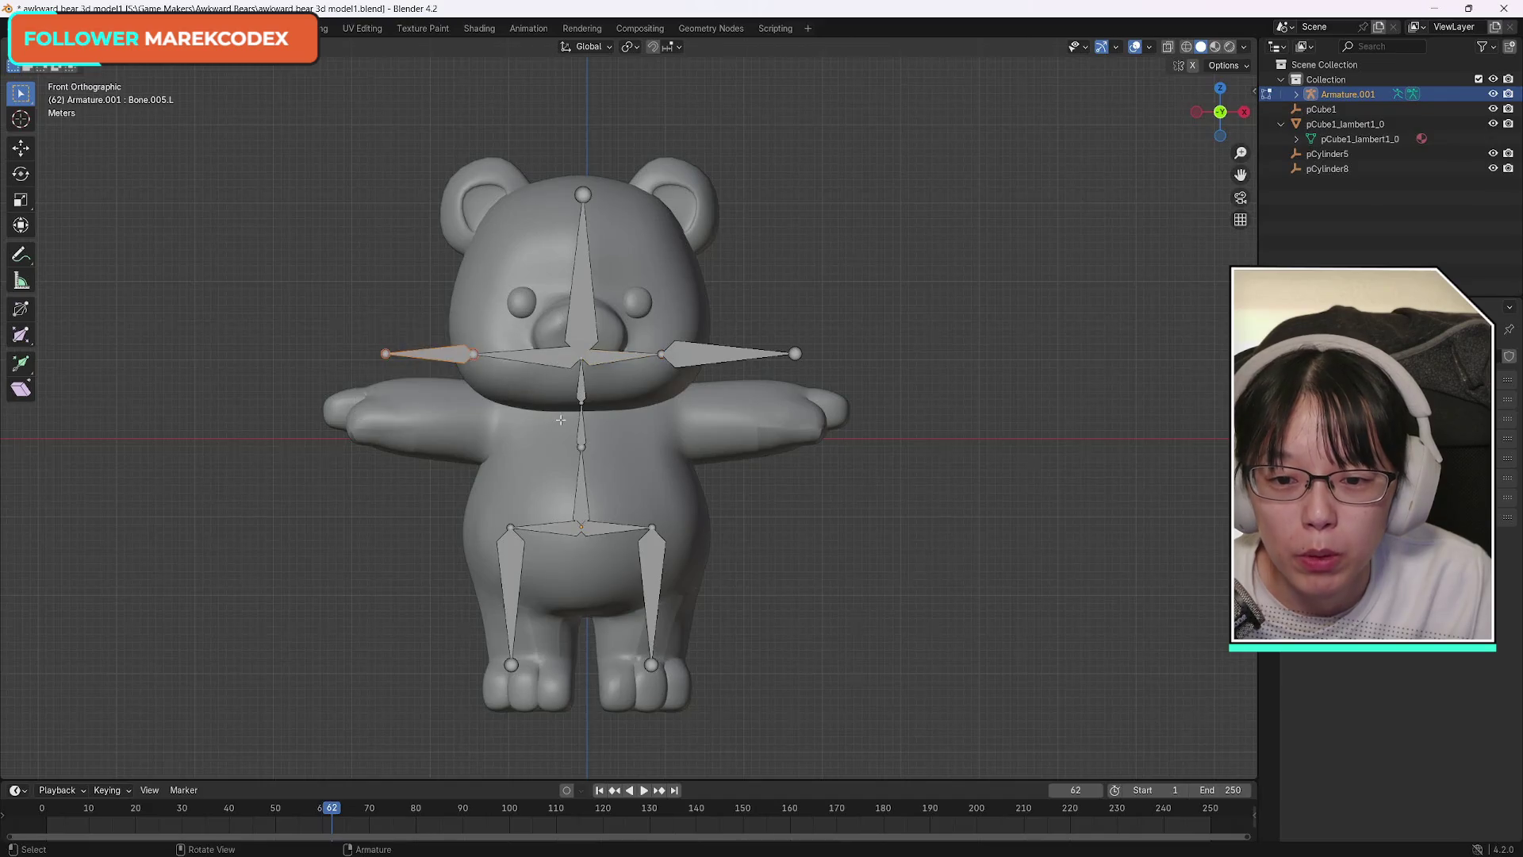
shift+click(701, 357)
key(alt+m)
click(702, 357)
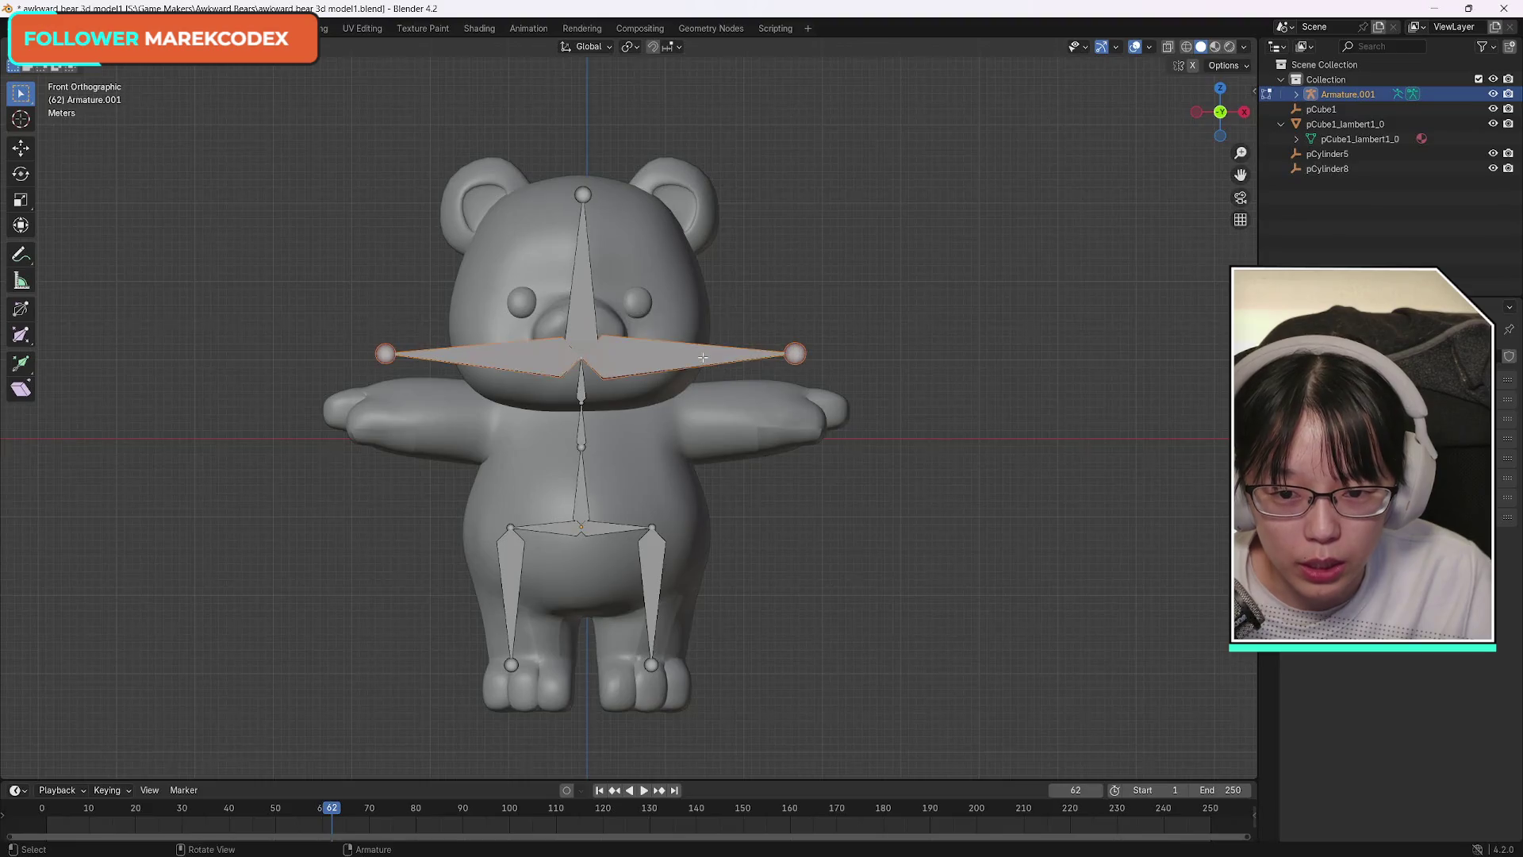
click(702, 357)
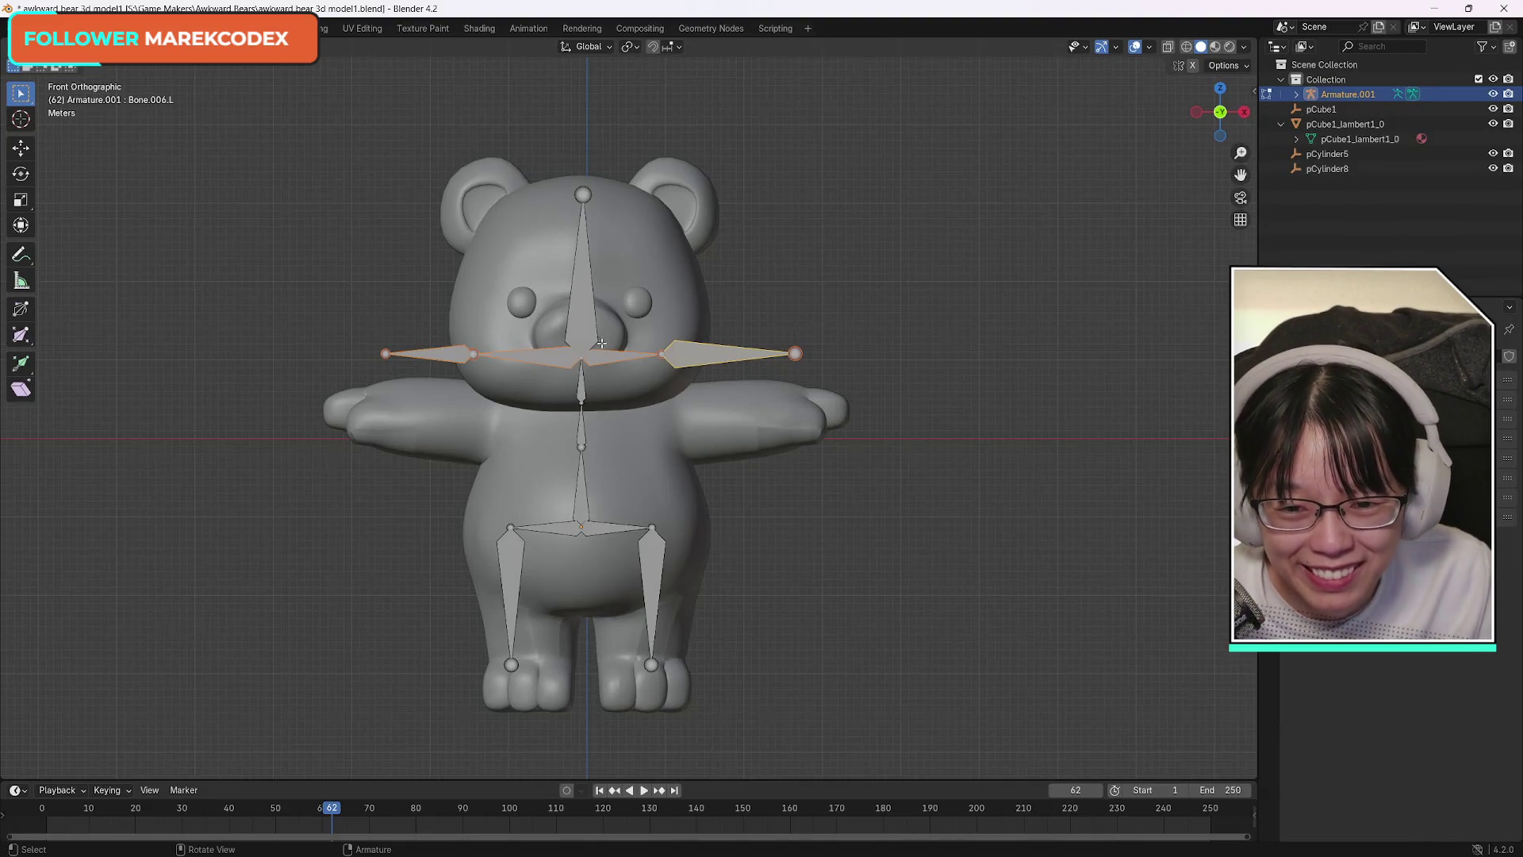
click(575, 241)
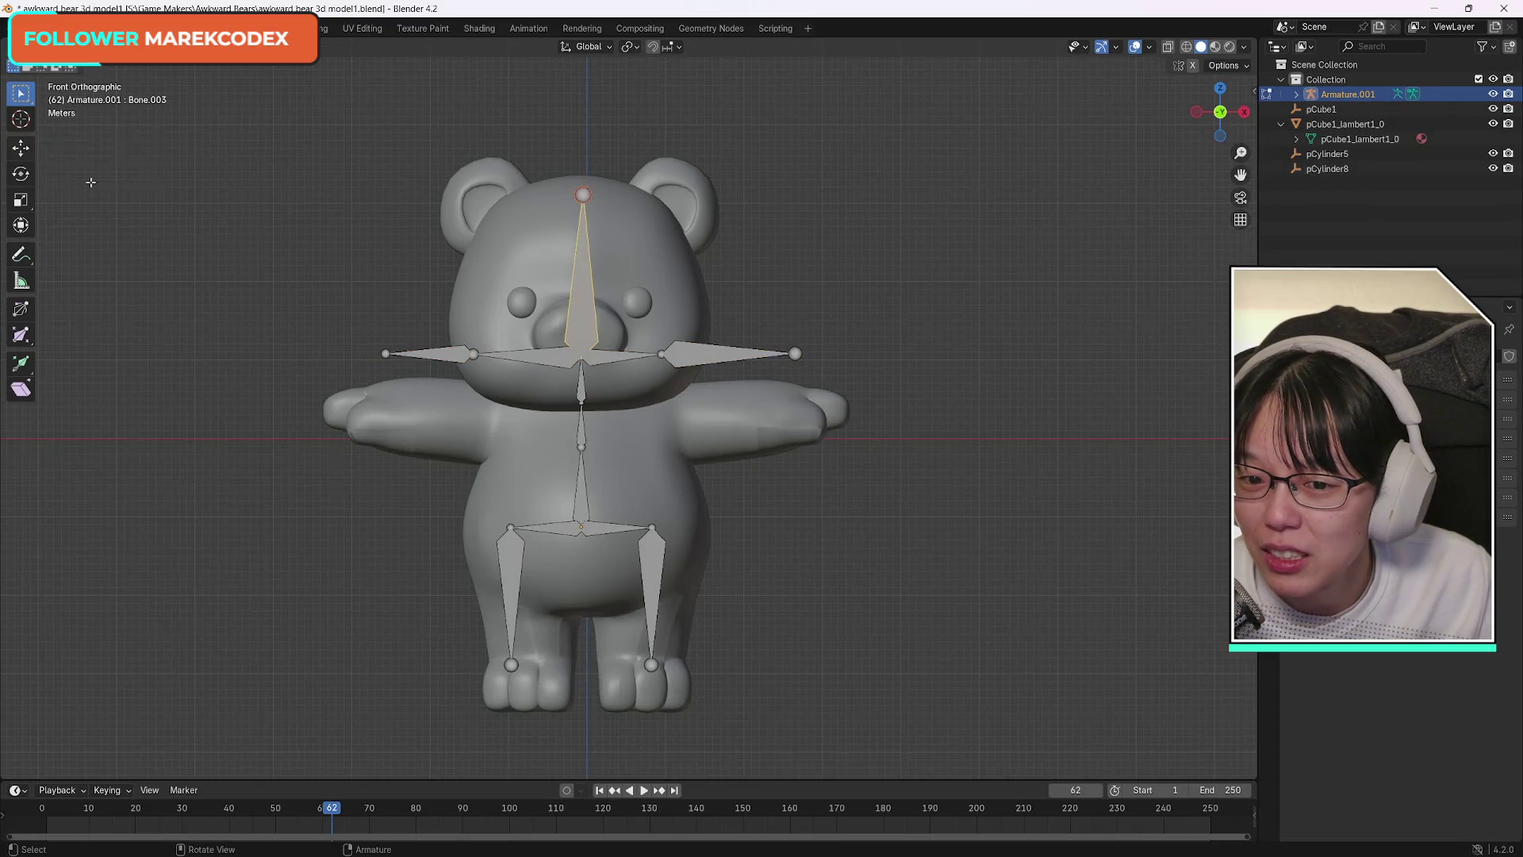
click(577, 477)
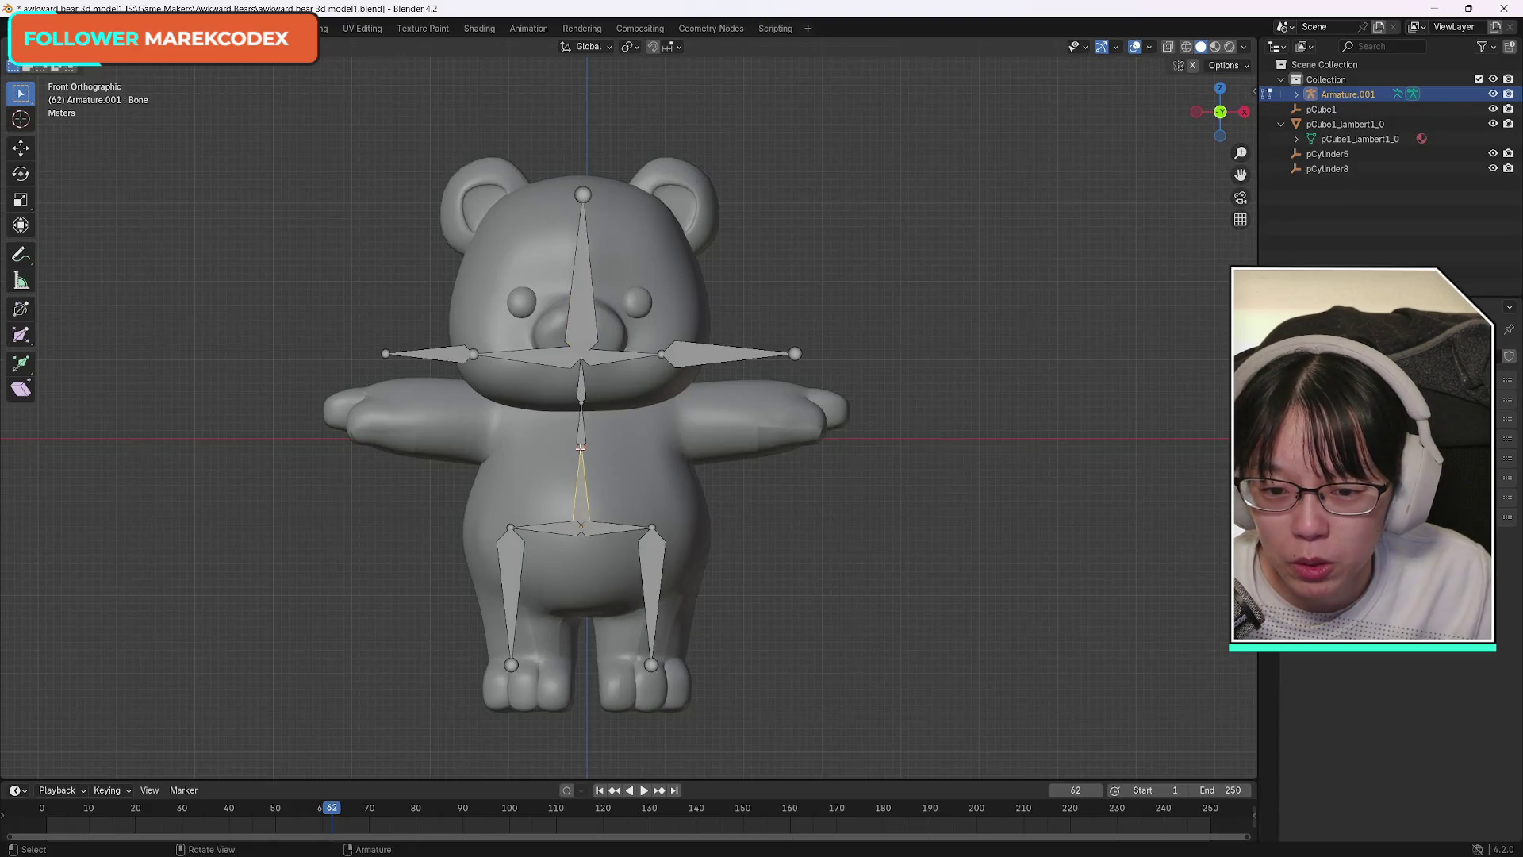
Shorten the lower spine bone and shift it vertically inside the torso.
click(20, 199)
drag(577, 428, 581, 453)
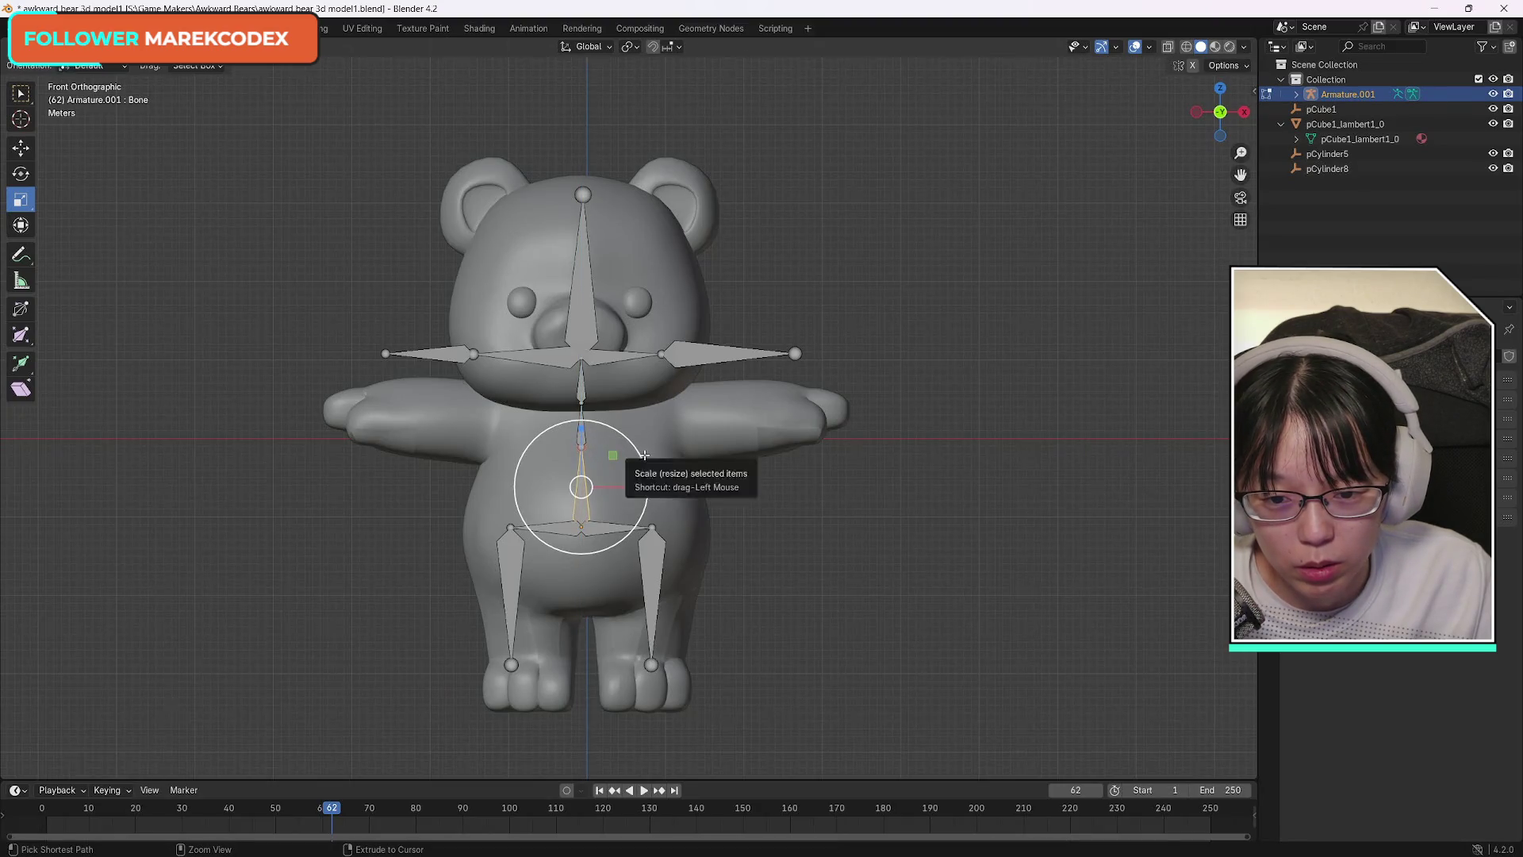
click(21, 151)
drag(582, 433, 582, 447)
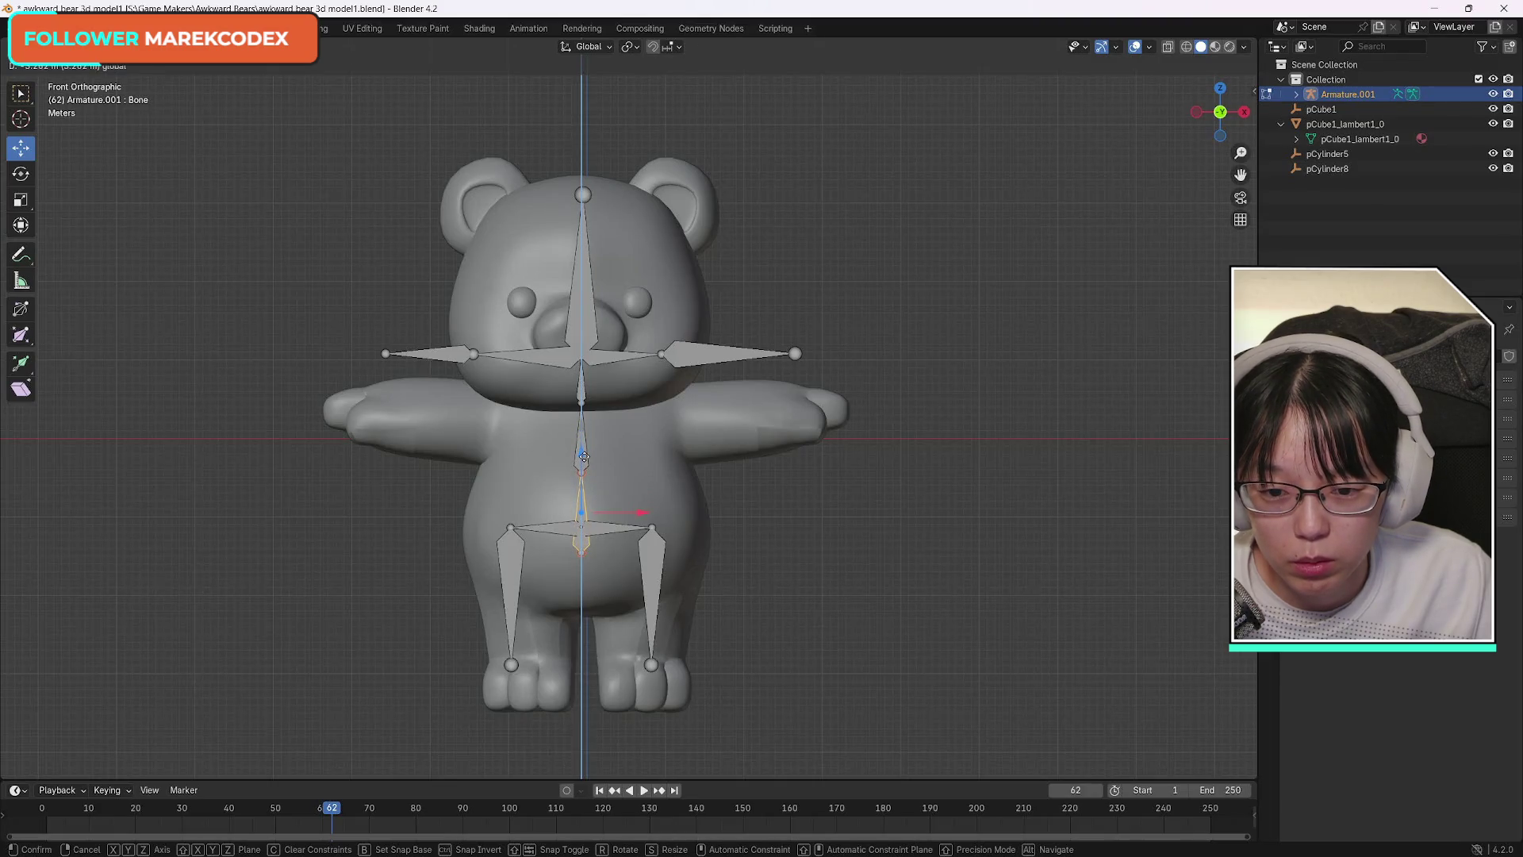
click(583, 457)
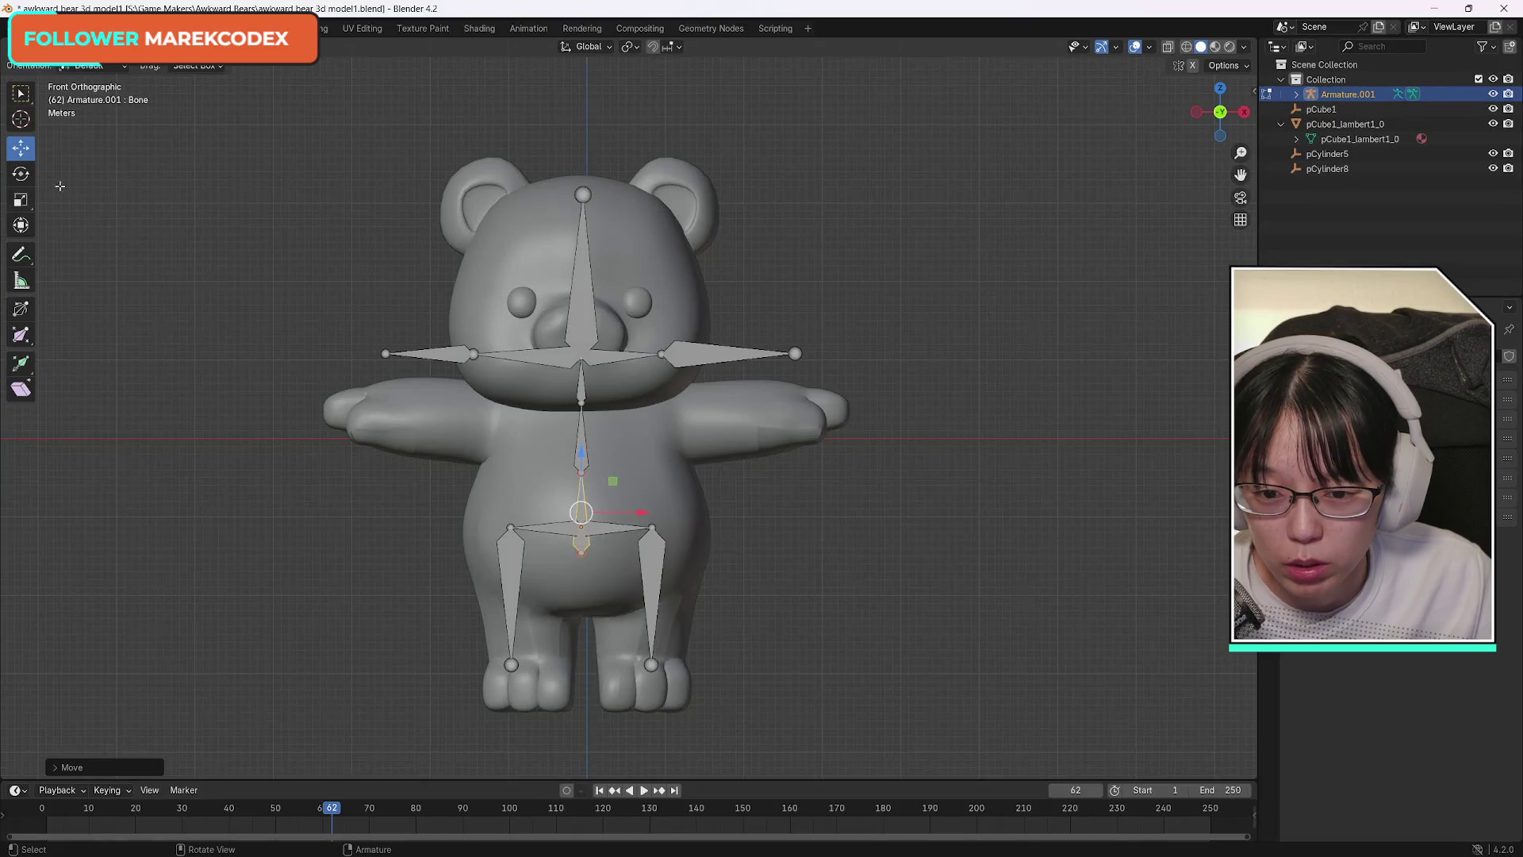
Undo the move and bring up the Delete menu for the short spine bone Bone.001.
key(ctrl+z)
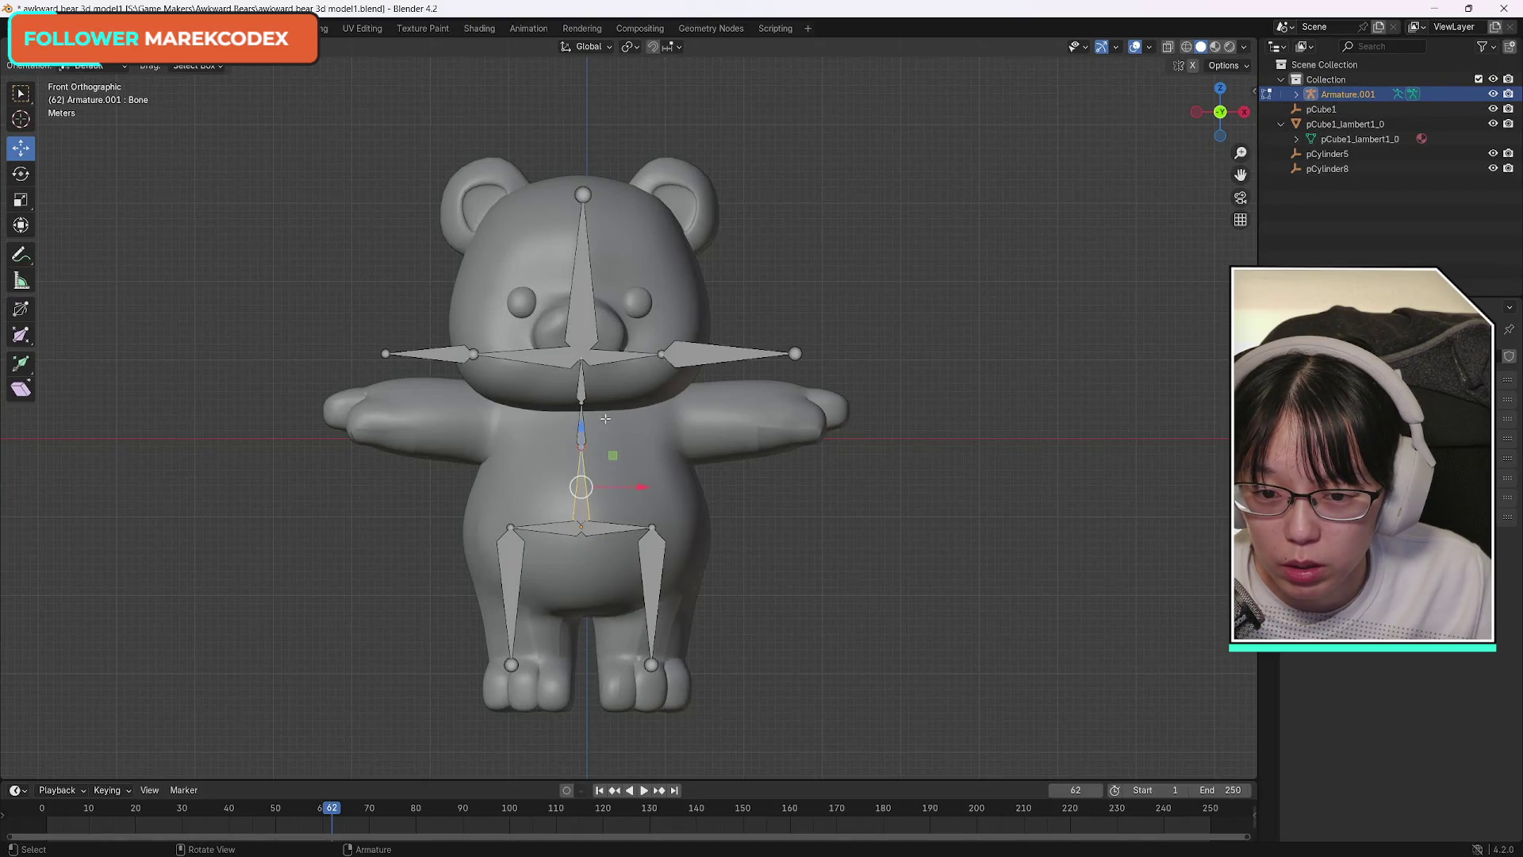
click(583, 430)
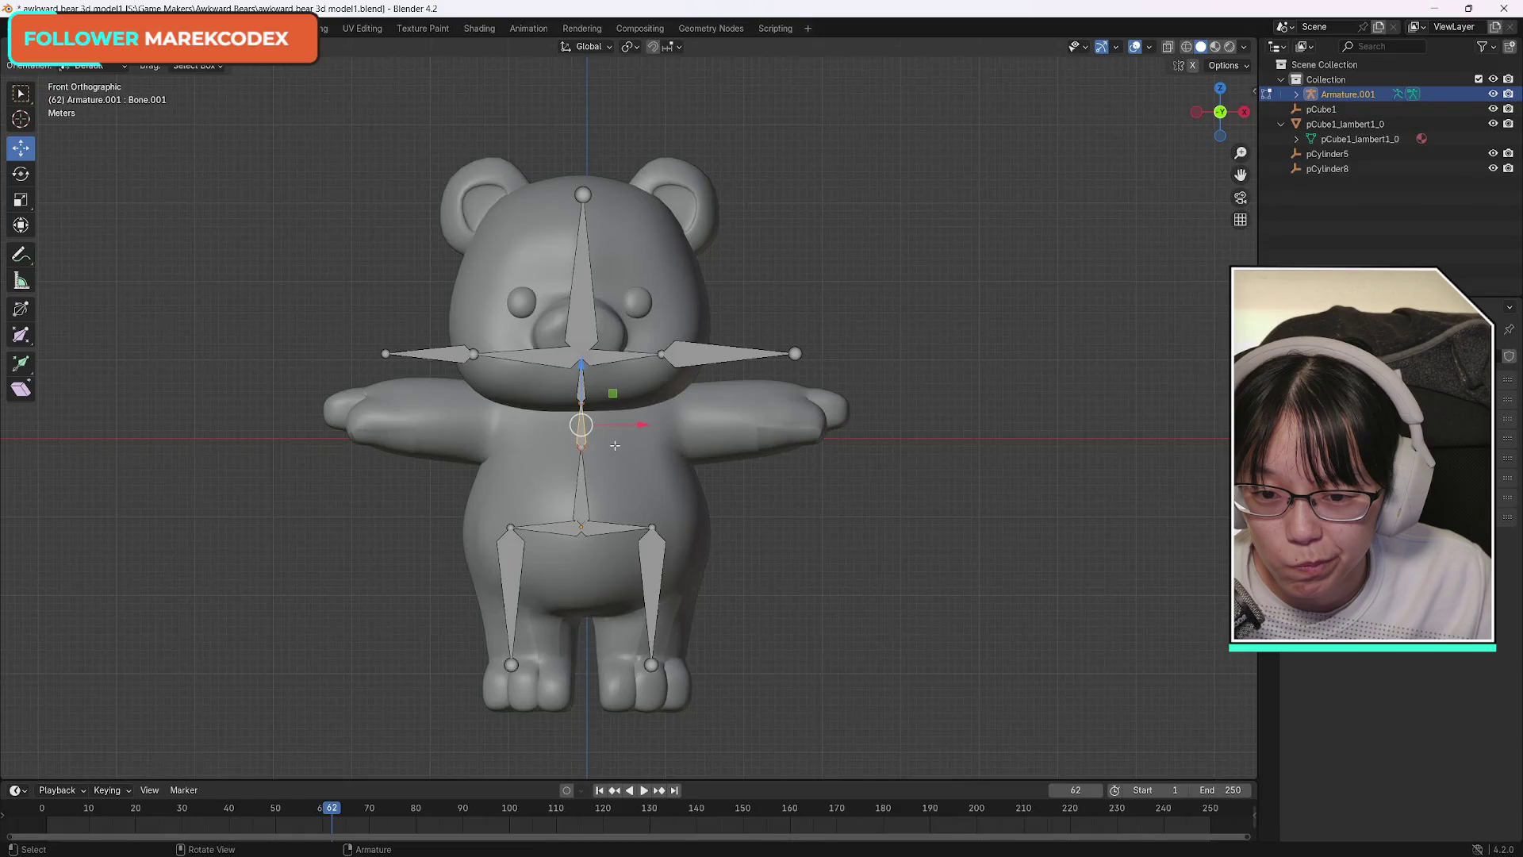
key(x)
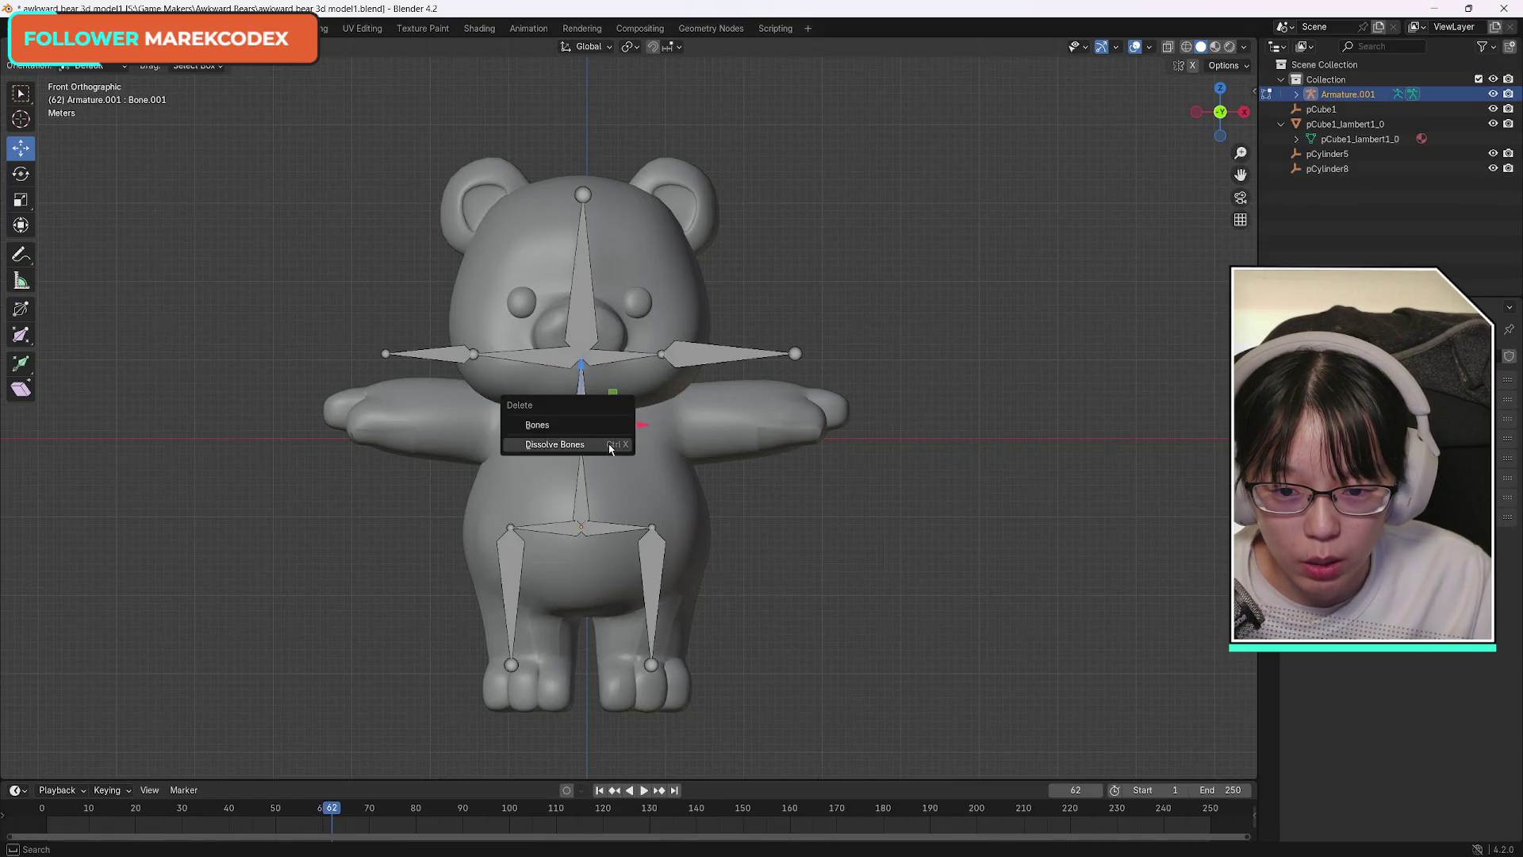
Dissolve the short bone into the spine, try enlarging the remaining spine bone, and undo it.
click(555, 444)
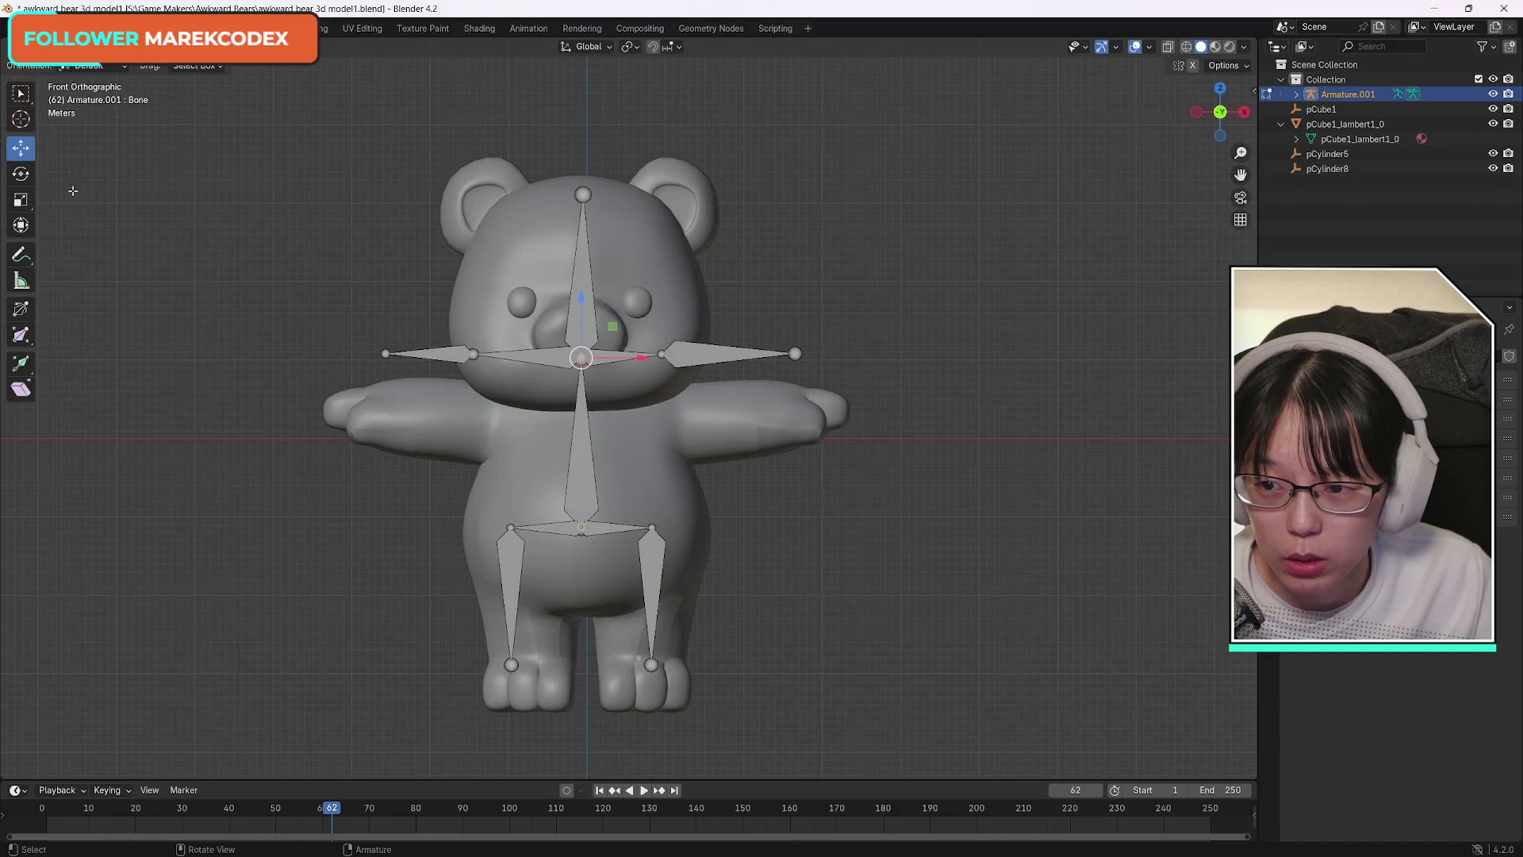
click(580, 462)
click(20, 198)
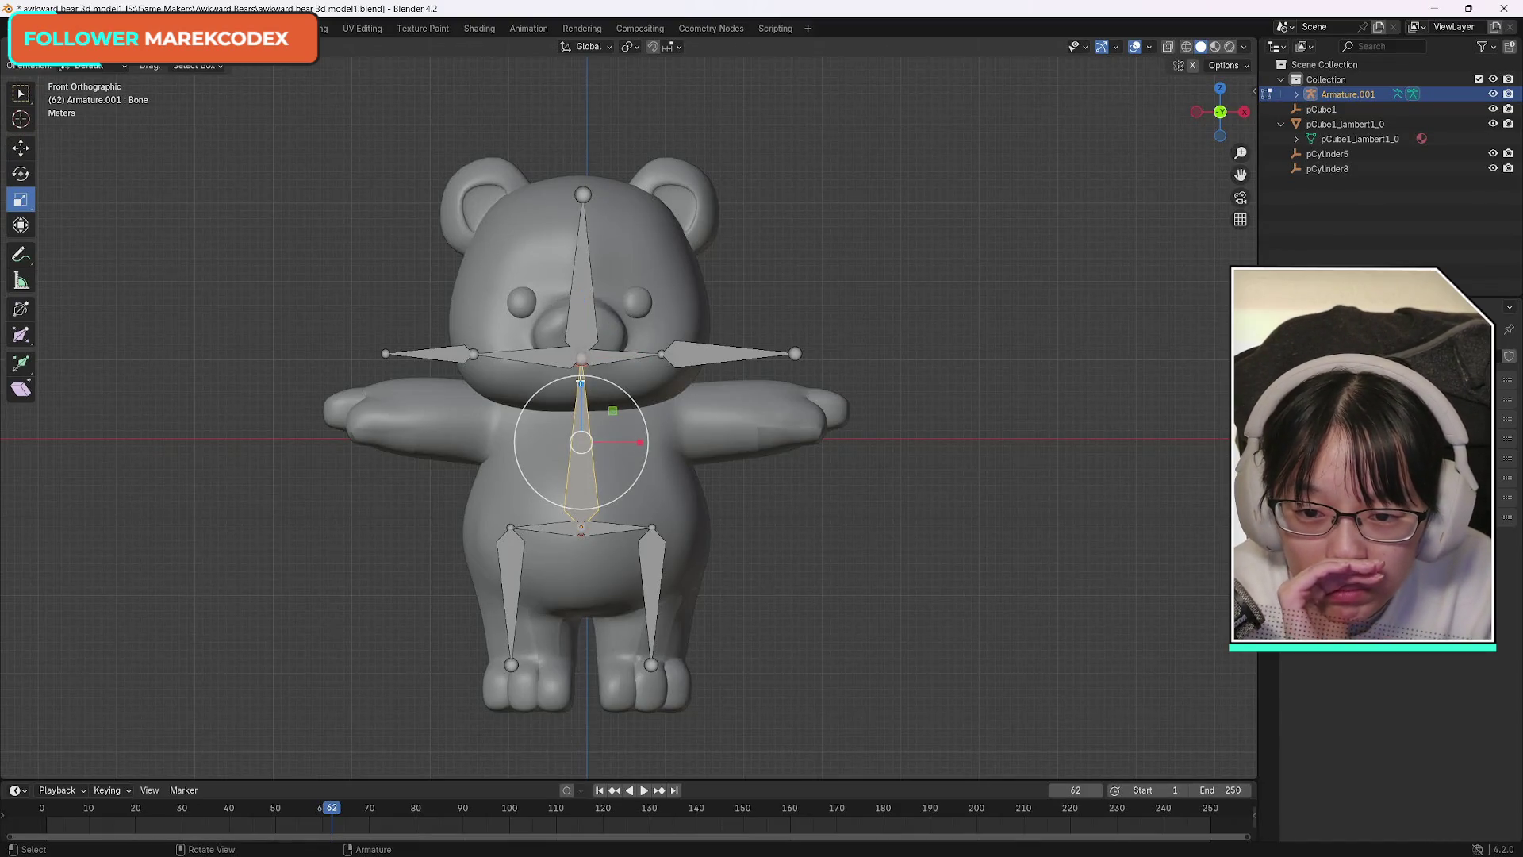
drag(610, 409, 622, 396)
key(ctrl+z)
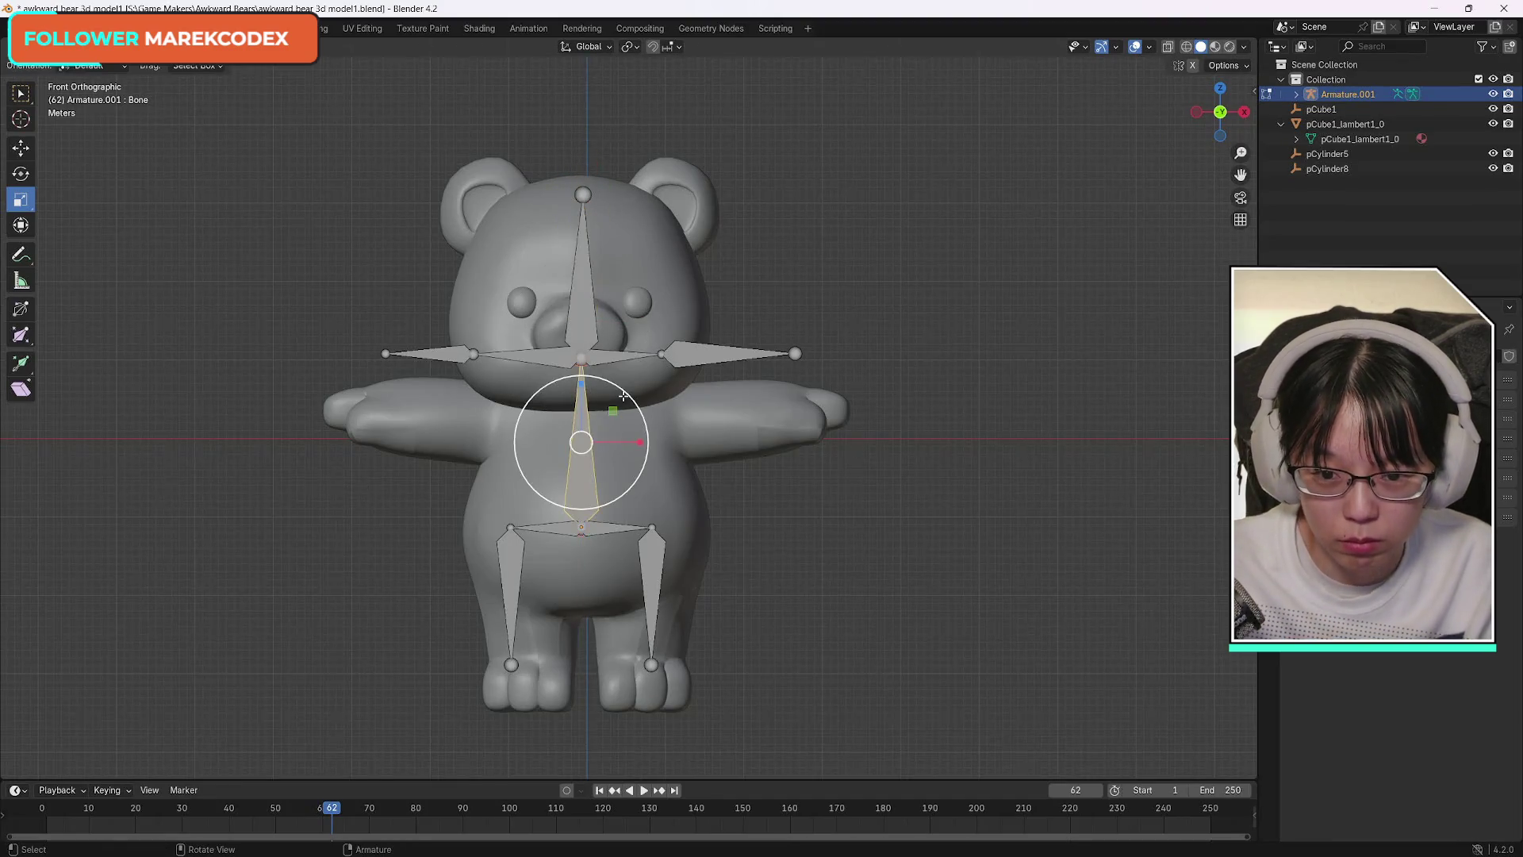
Lower the single spine bone along Z with G, Z.
click(21, 148)
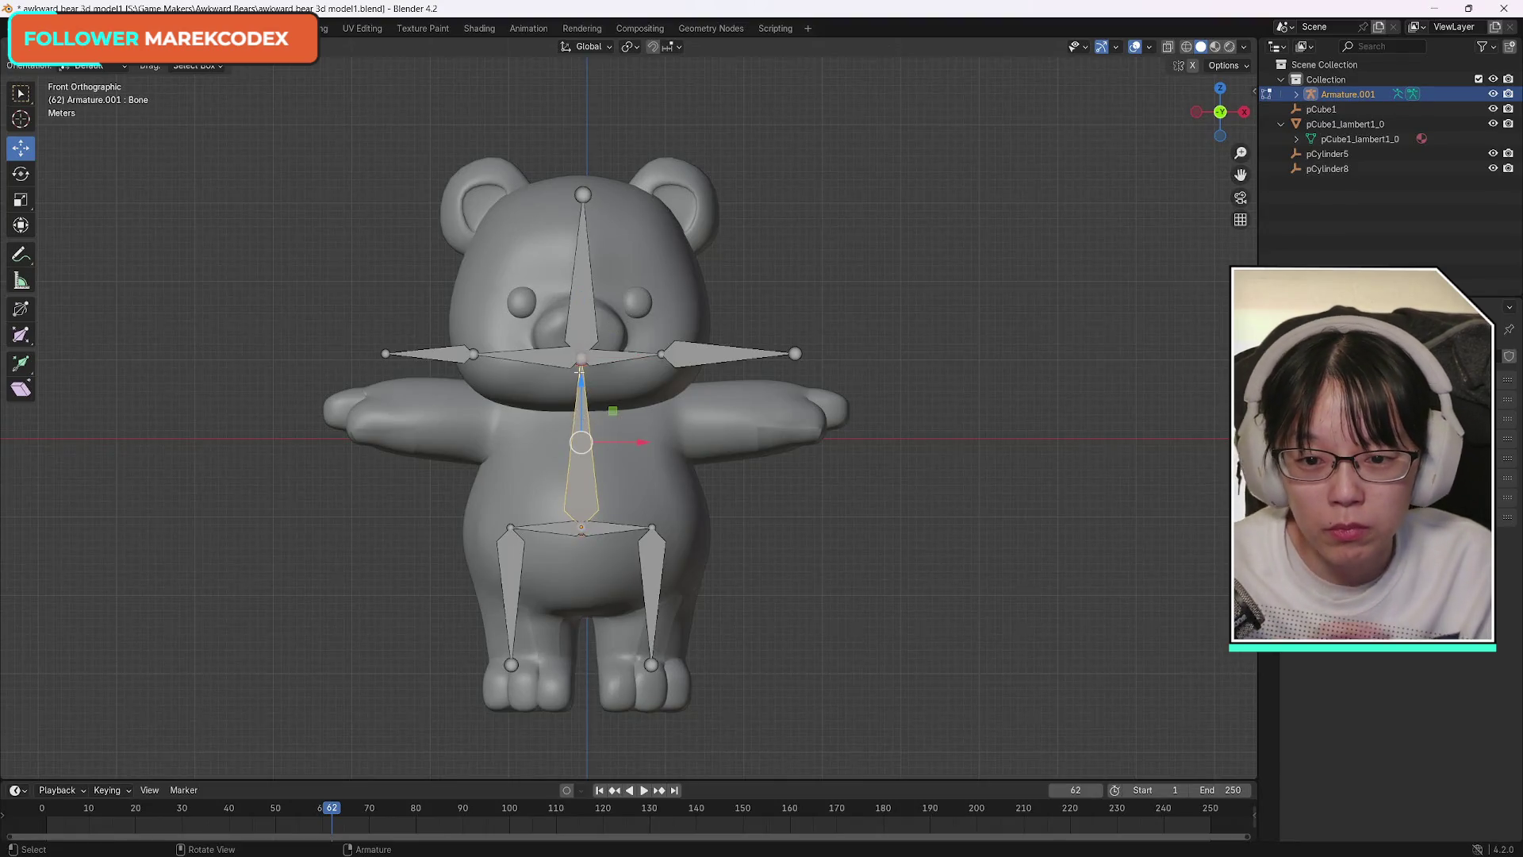
key(g)
key(z)
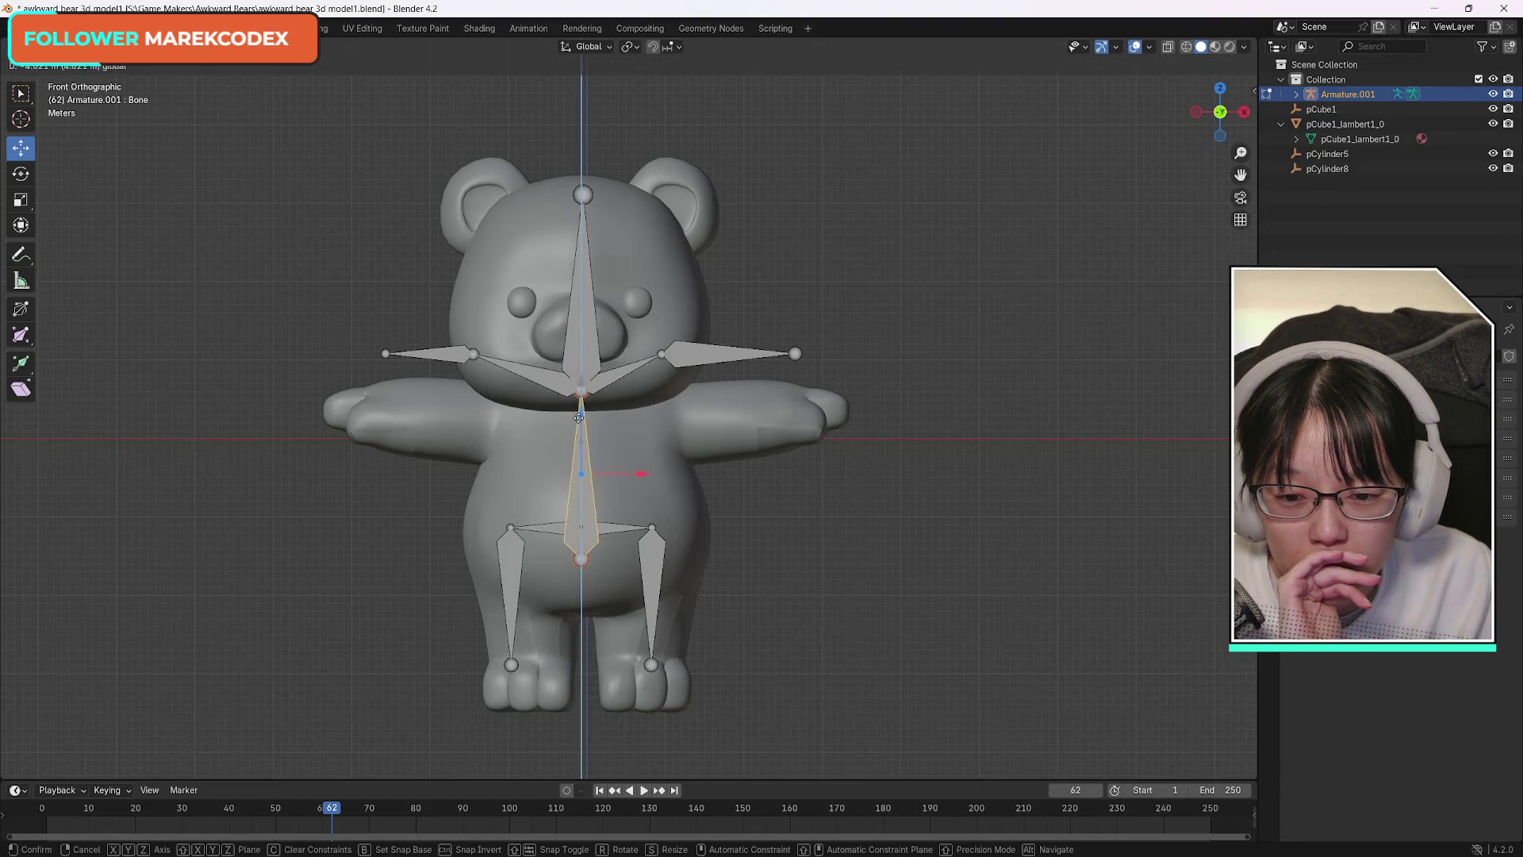
click(580, 466)
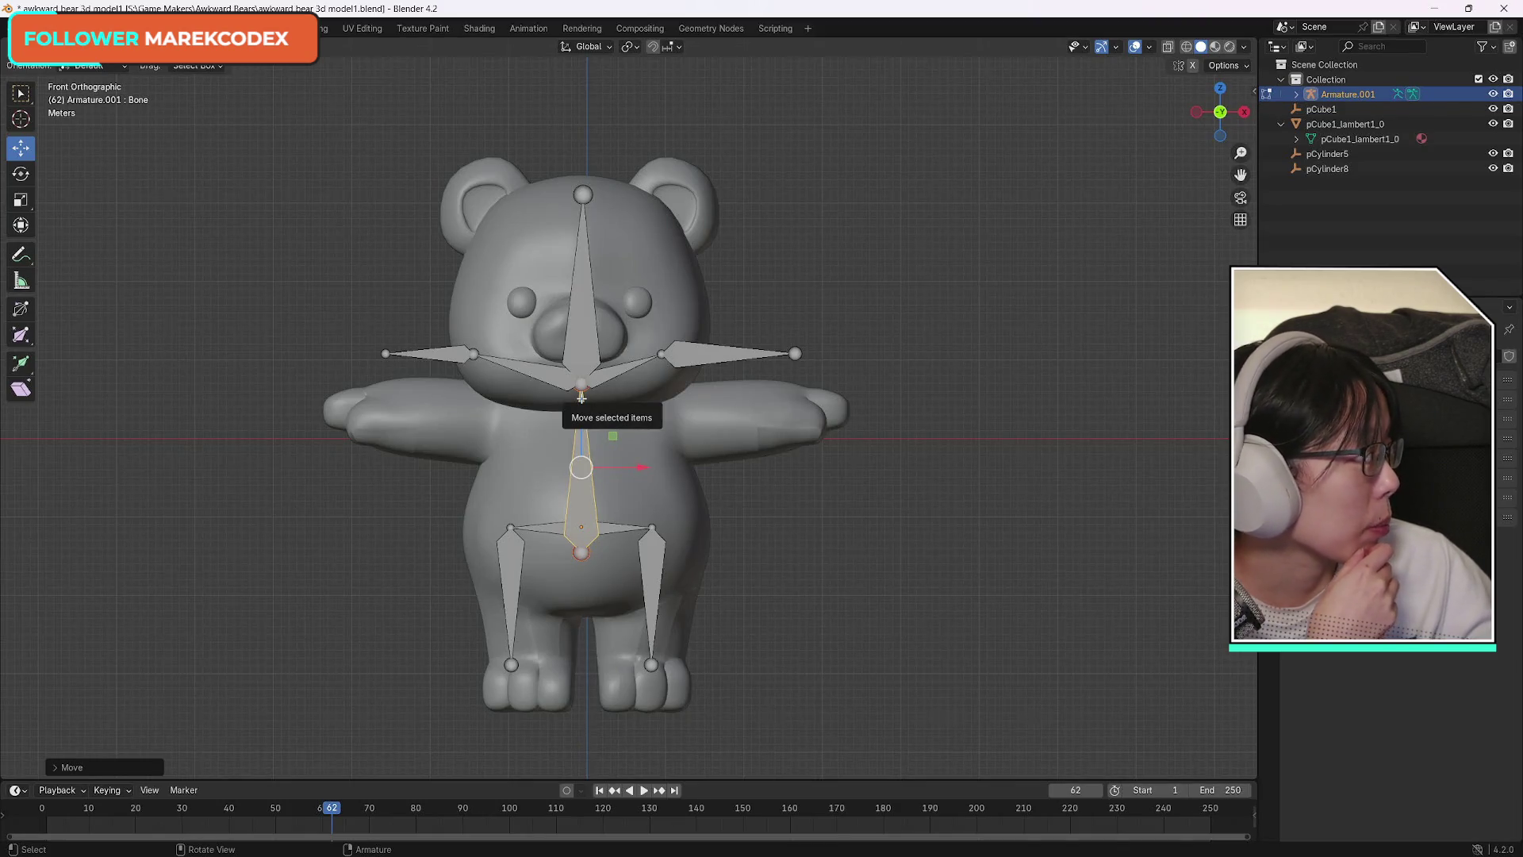
Pull the spine bone's top joint downward along the Z axis.
click(581, 395)
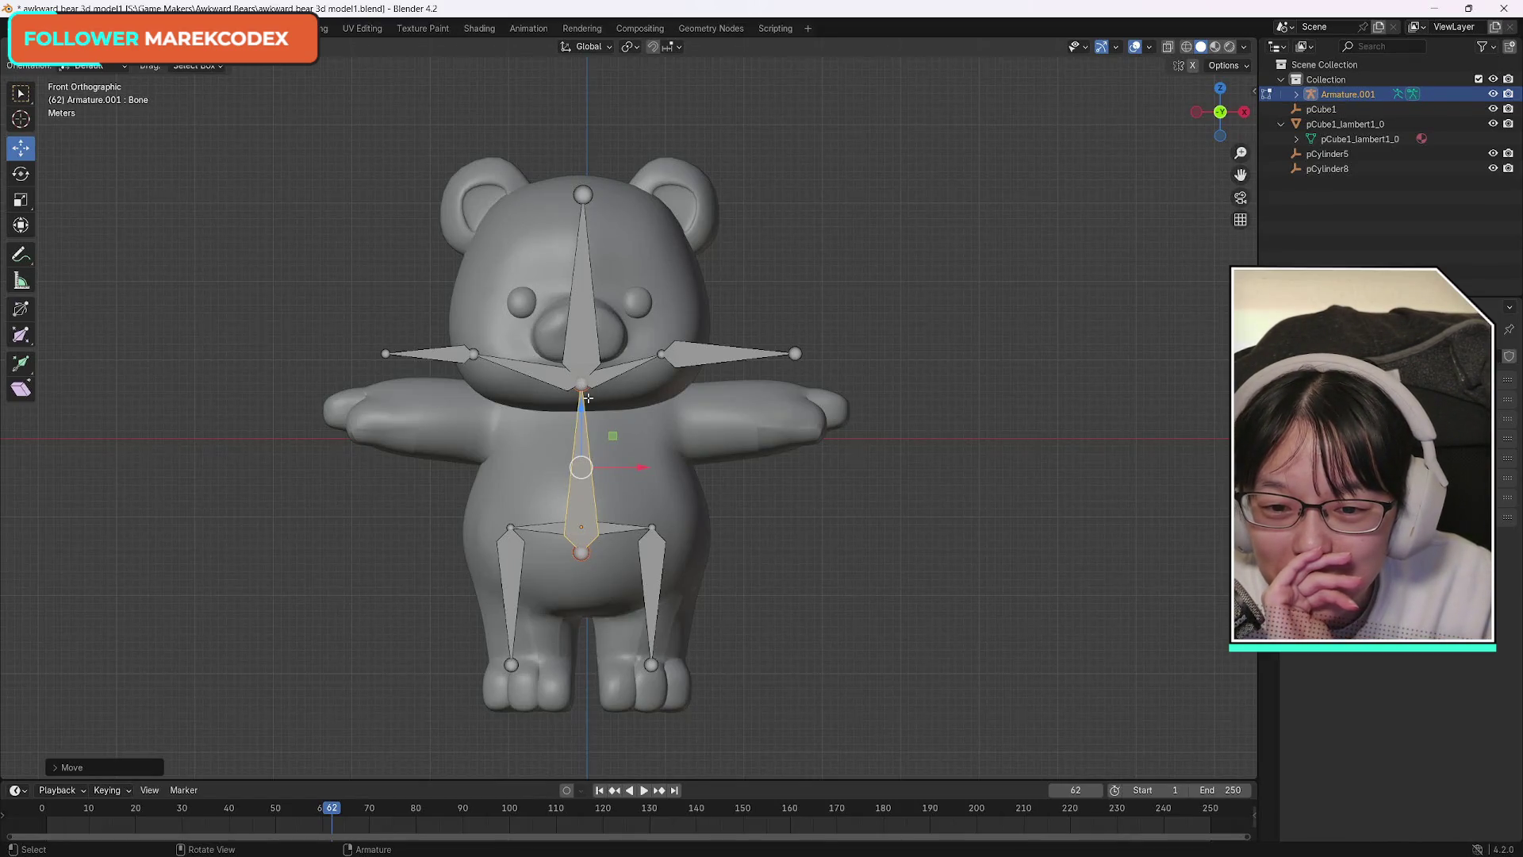
drag(612, 436, 611, 453)
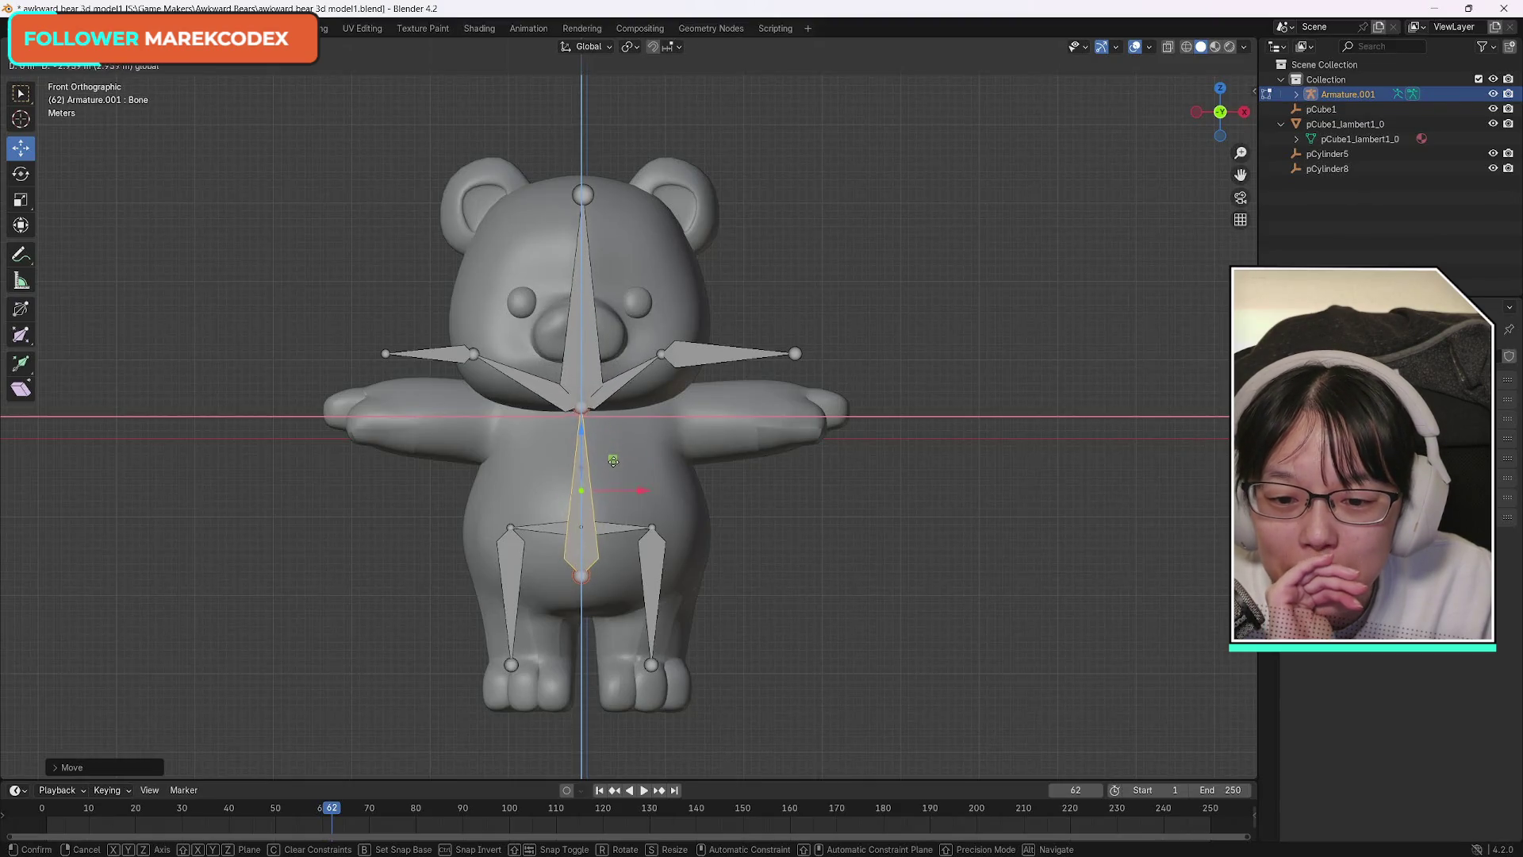
drag(615, 452, 614, 459)
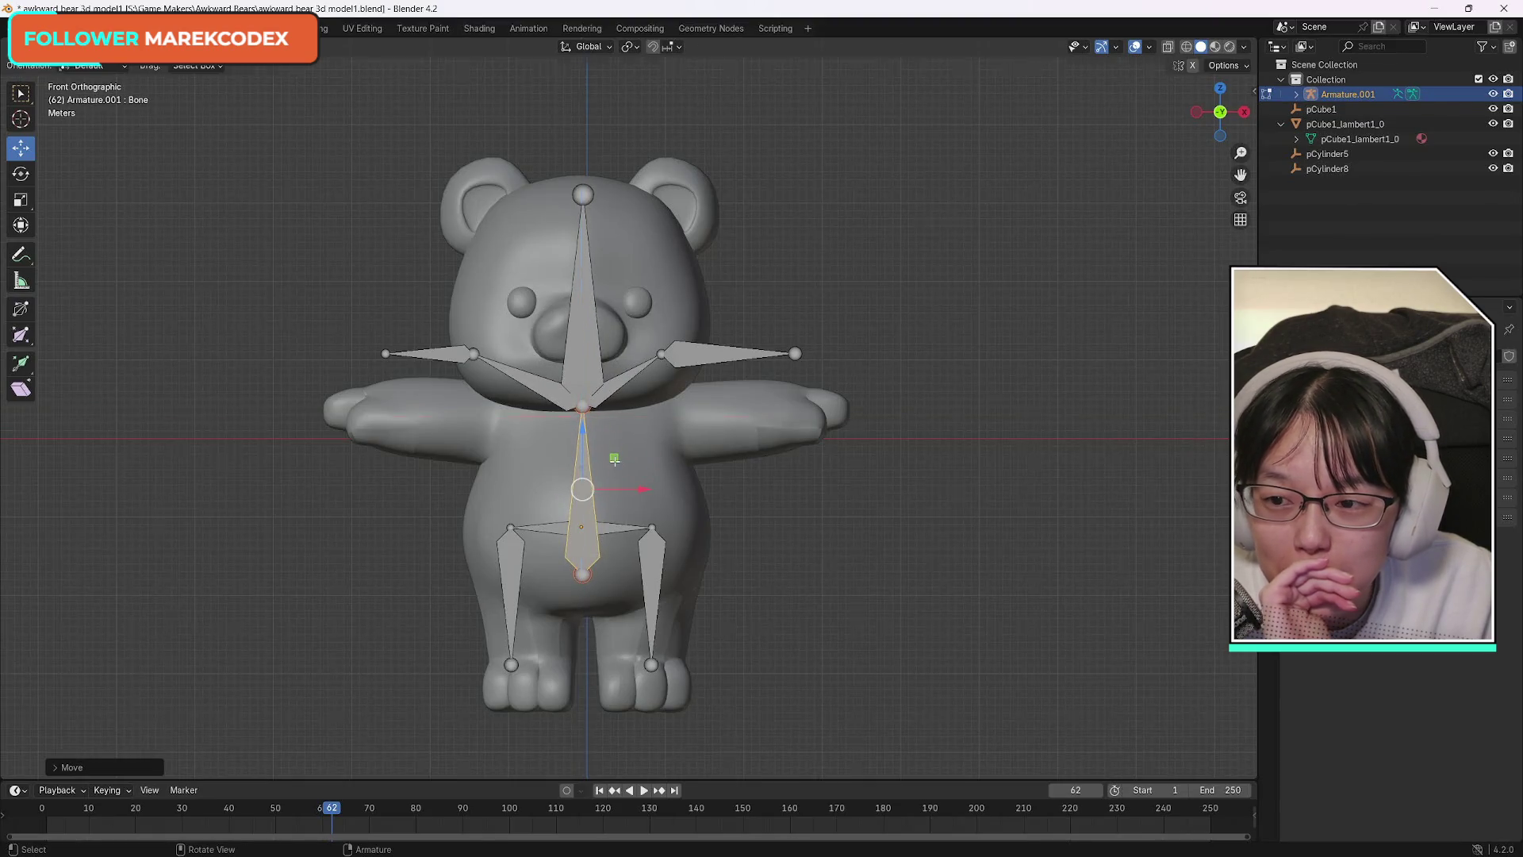
click(20, 200)
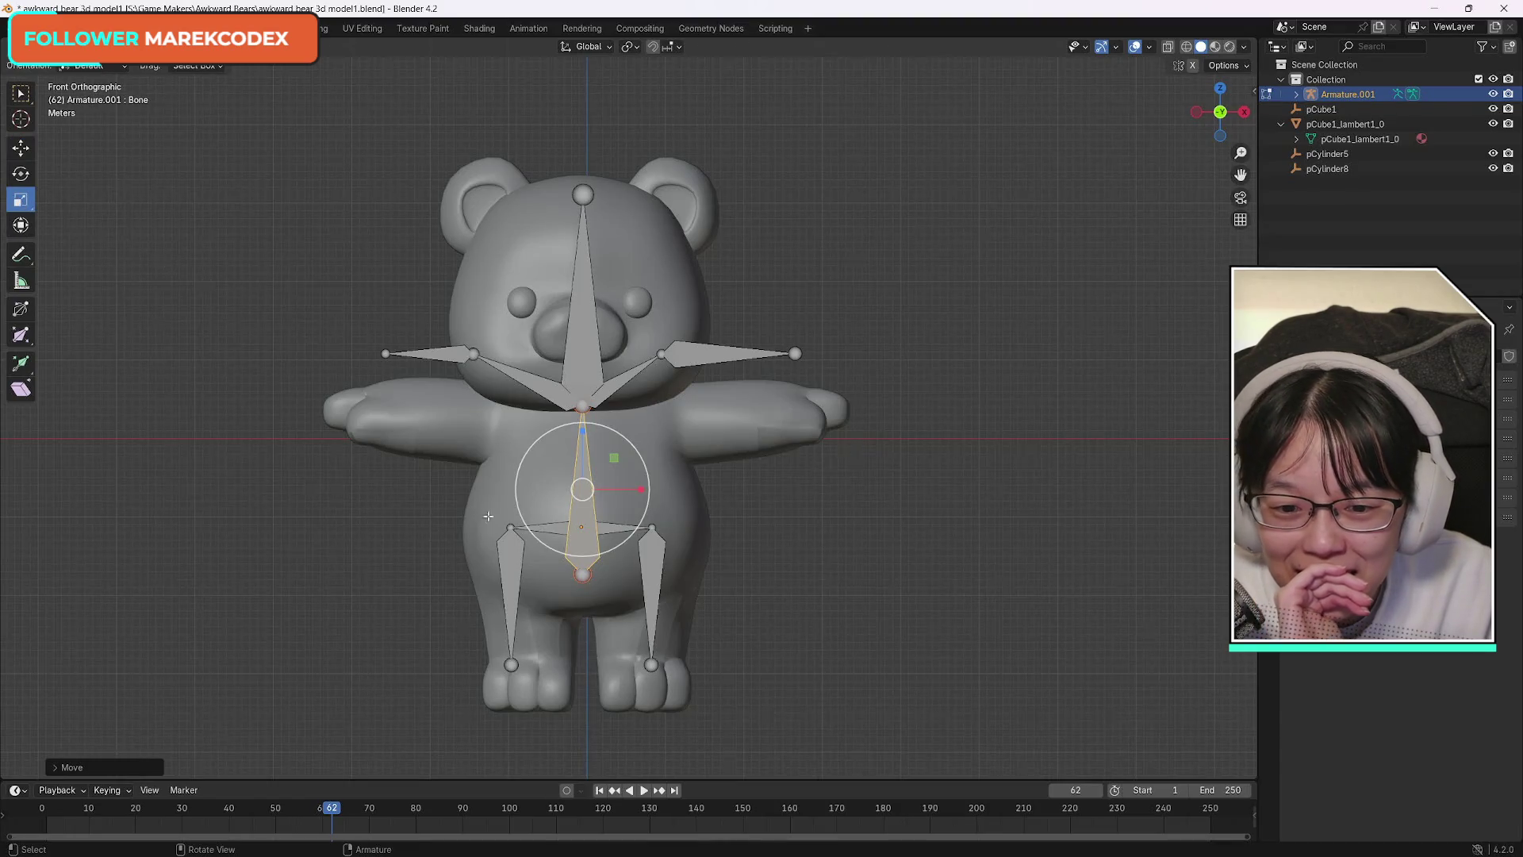
key(g)
key(z)
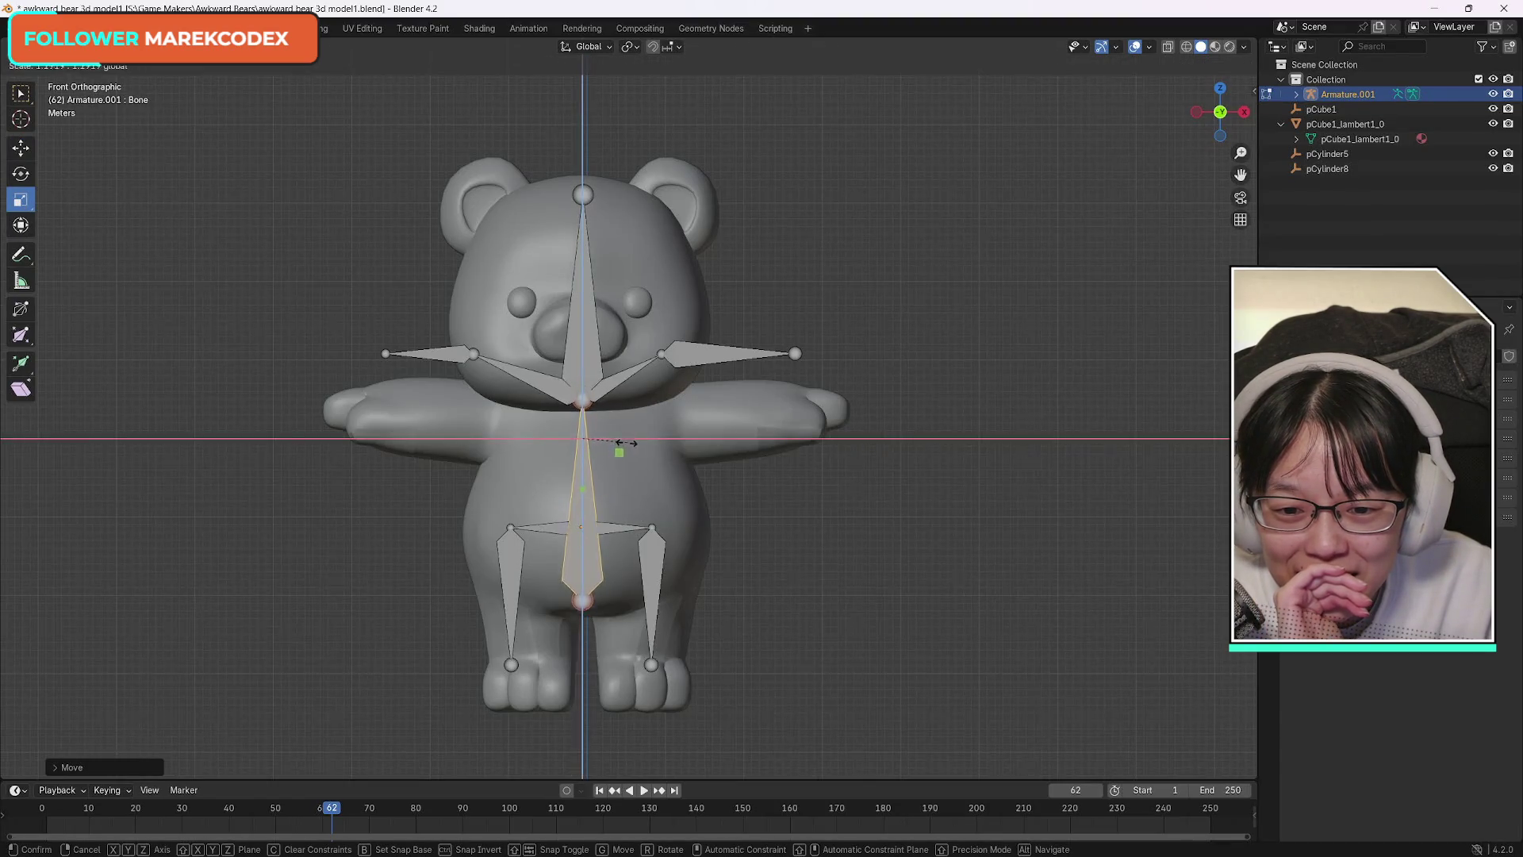
click(614, 460)
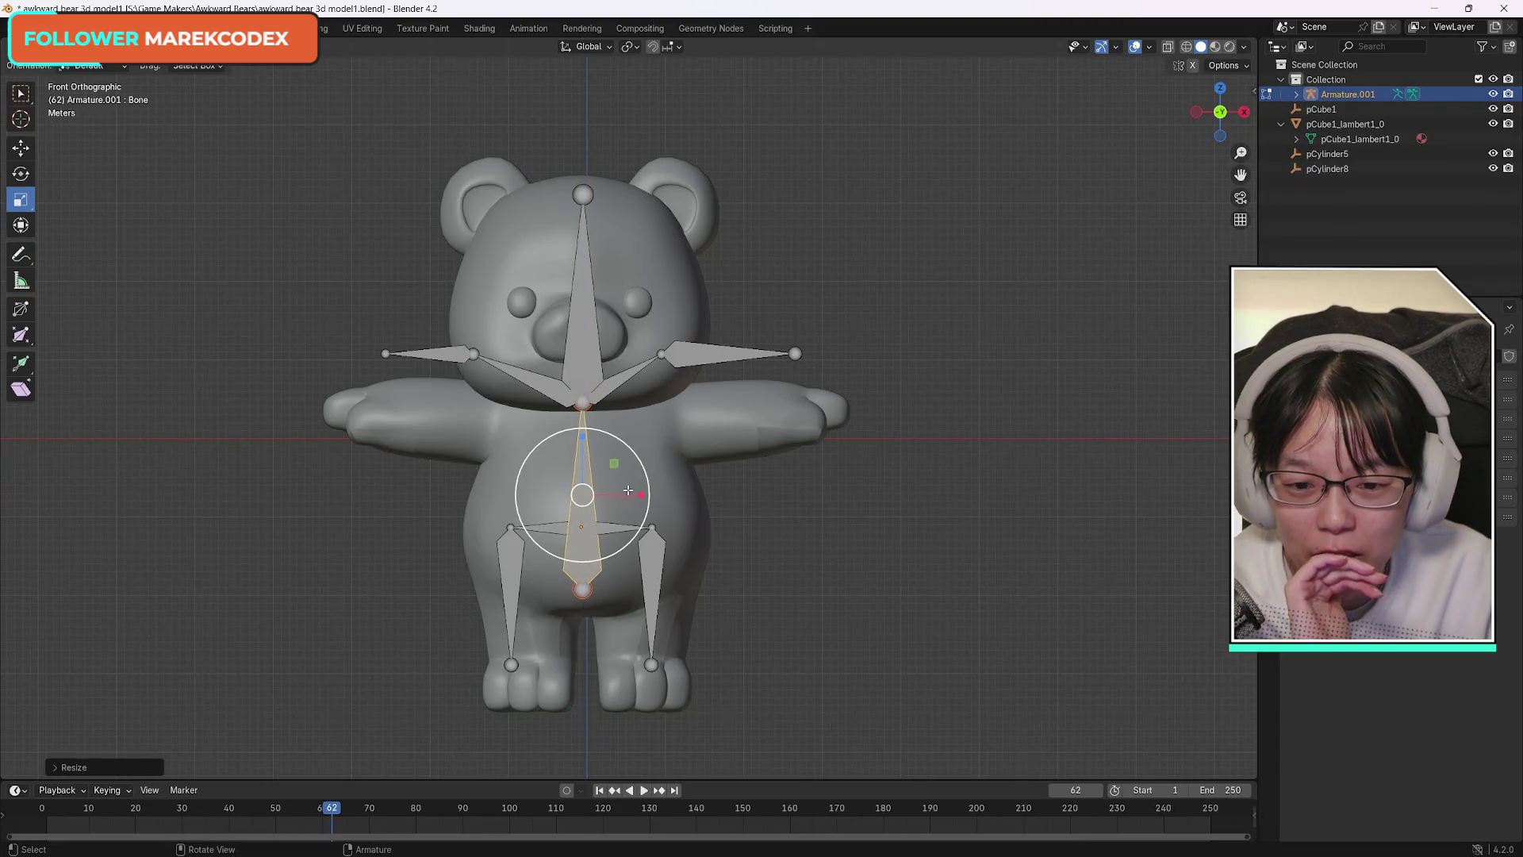
Try rescaling the spine bone twice, undoing each oversized enlargement.
key(s)
key(x)
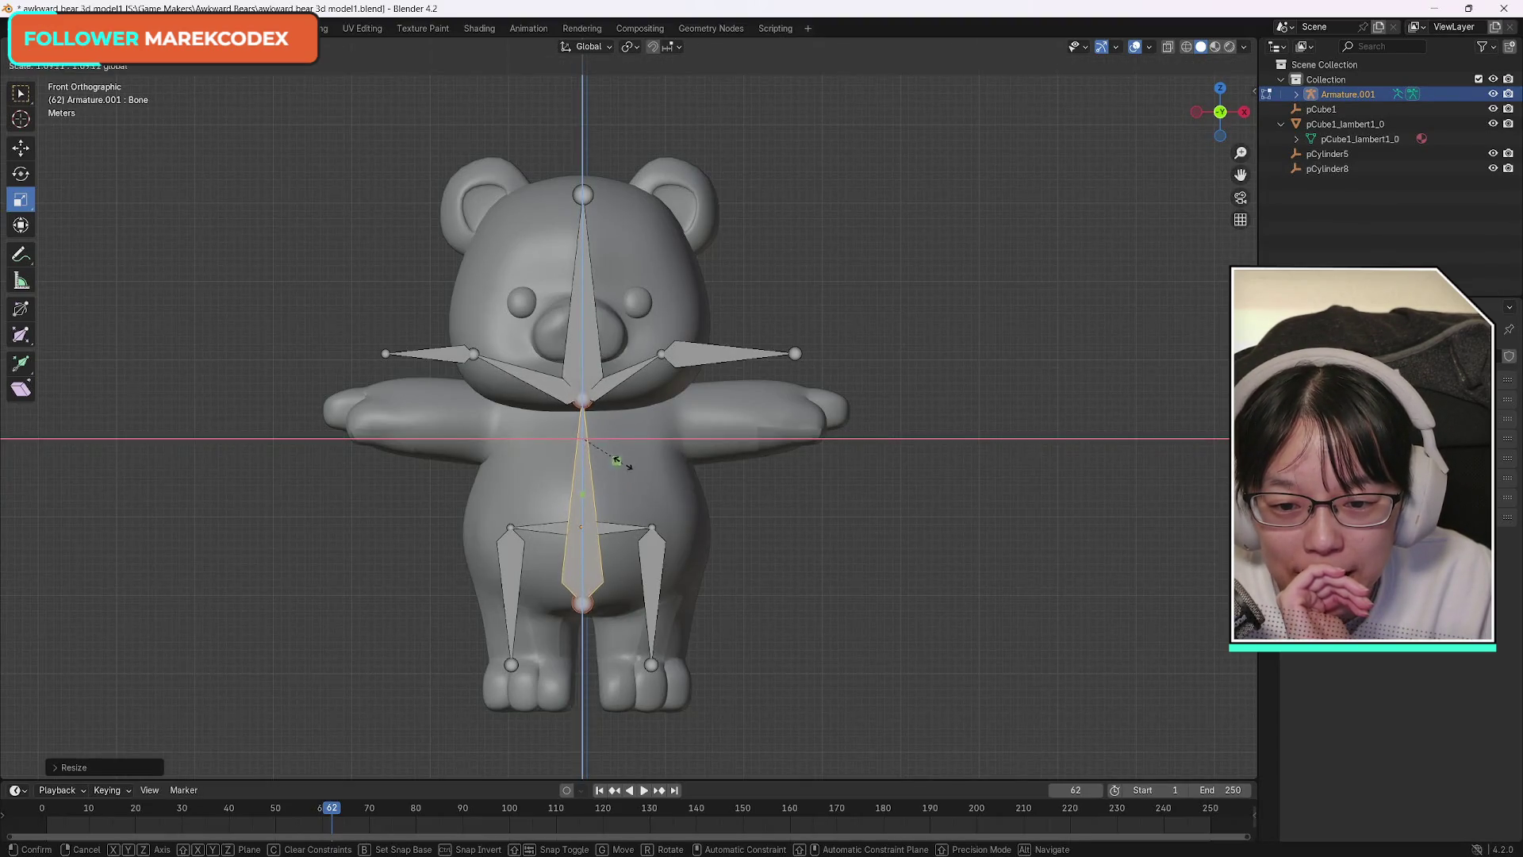
click(676, 439)
key(ctrl+z)
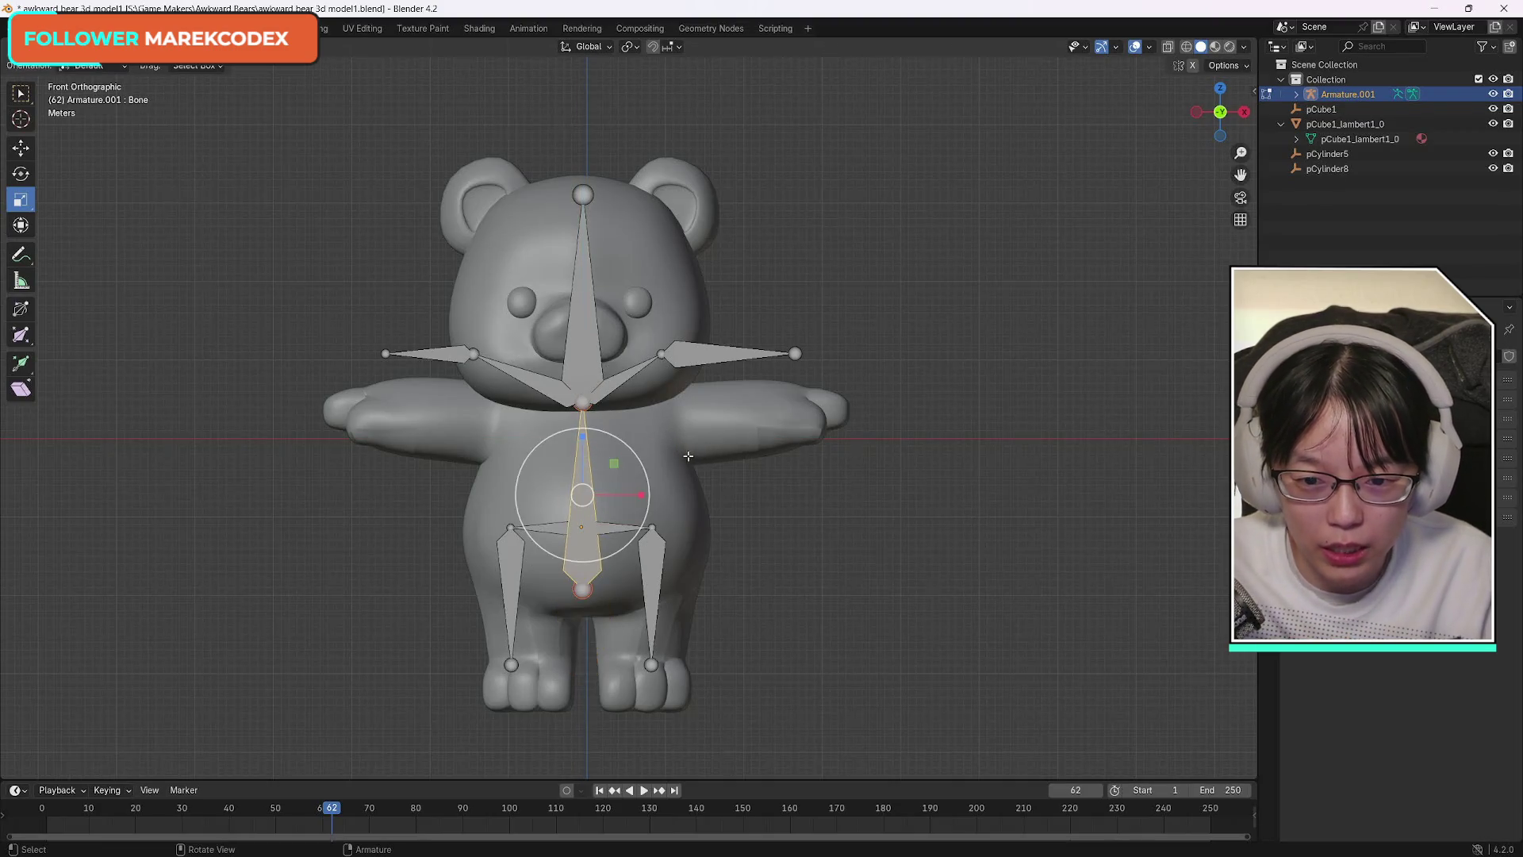
key(g)
click(584, 583)
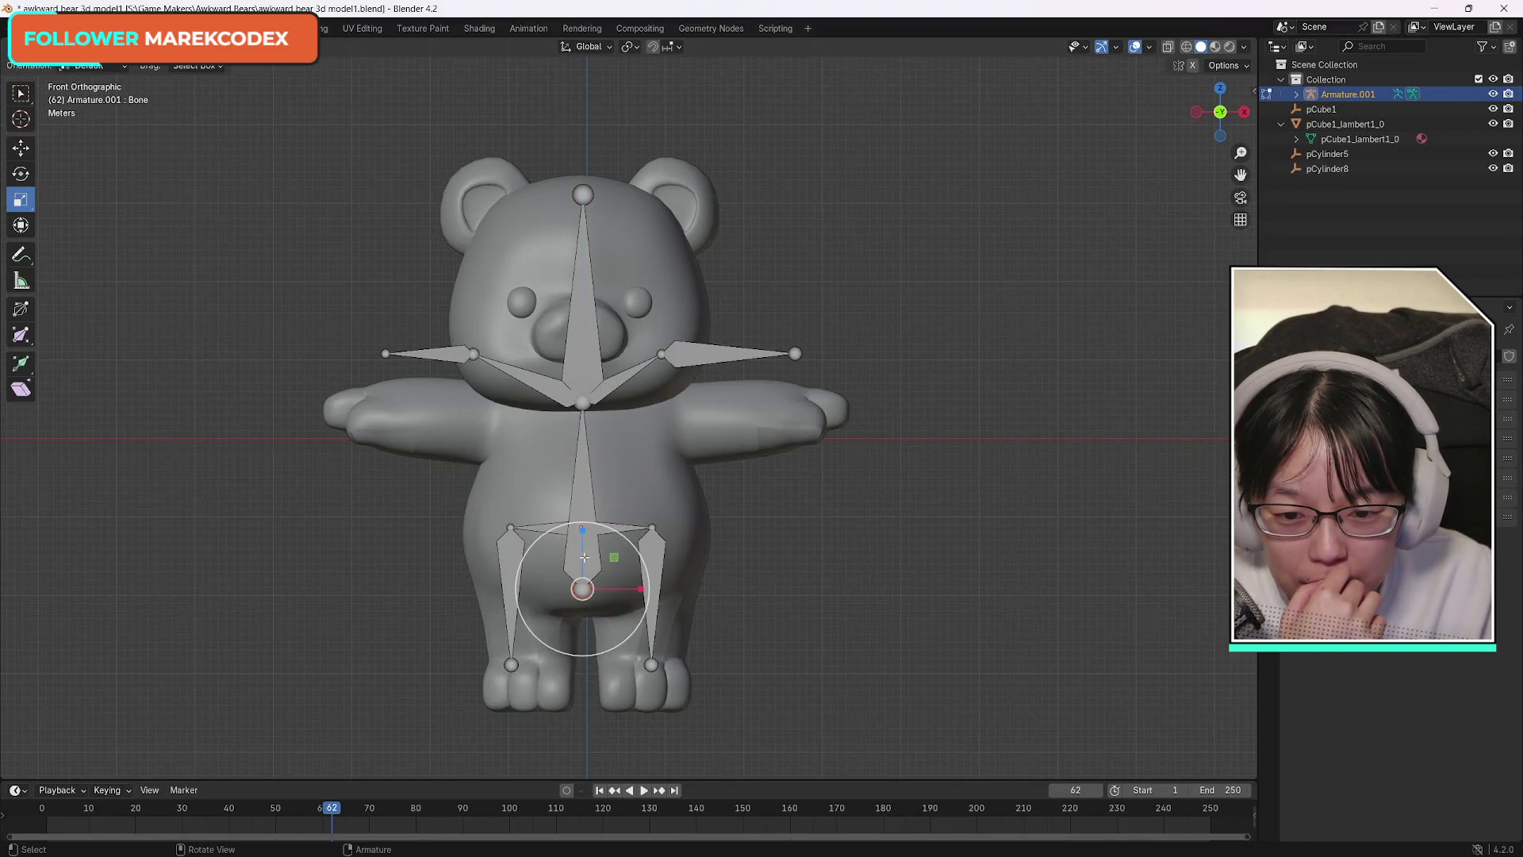
click(614, 558)
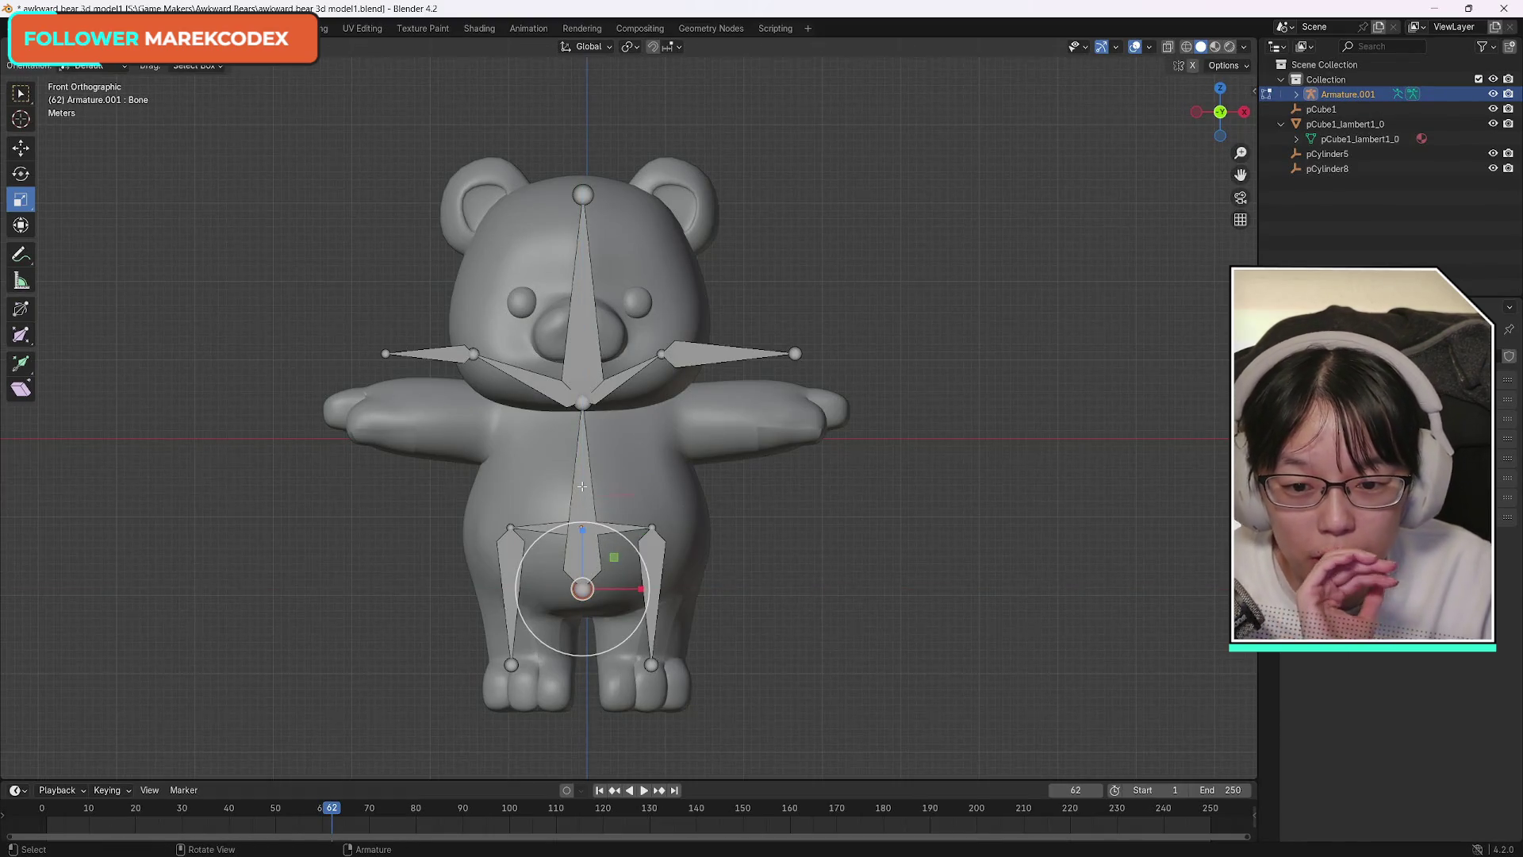
click(595, 476)
key(s)
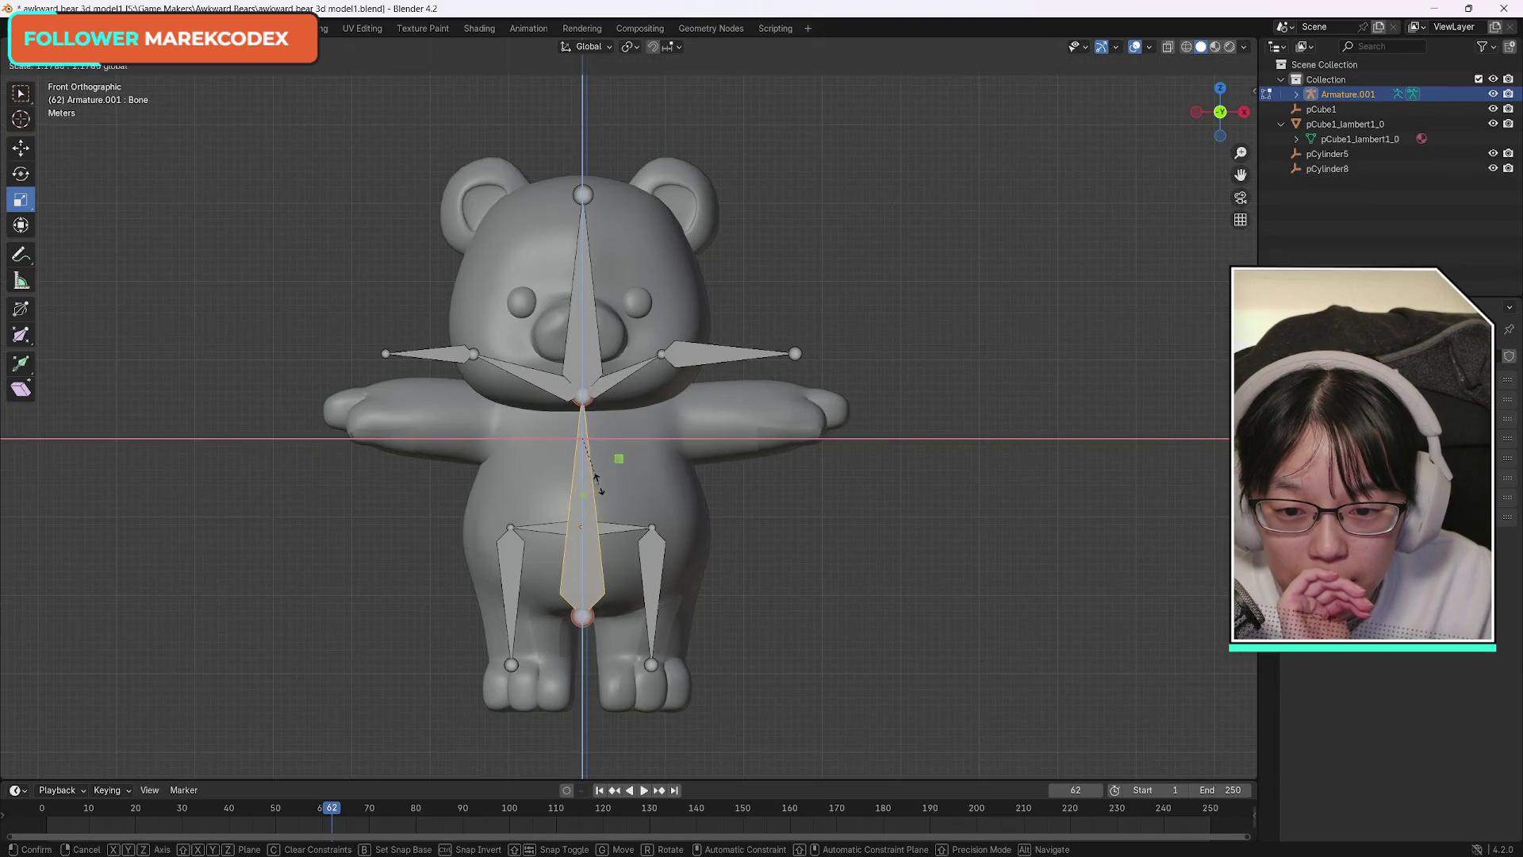
click(686, 435)
key(ctrl+z)
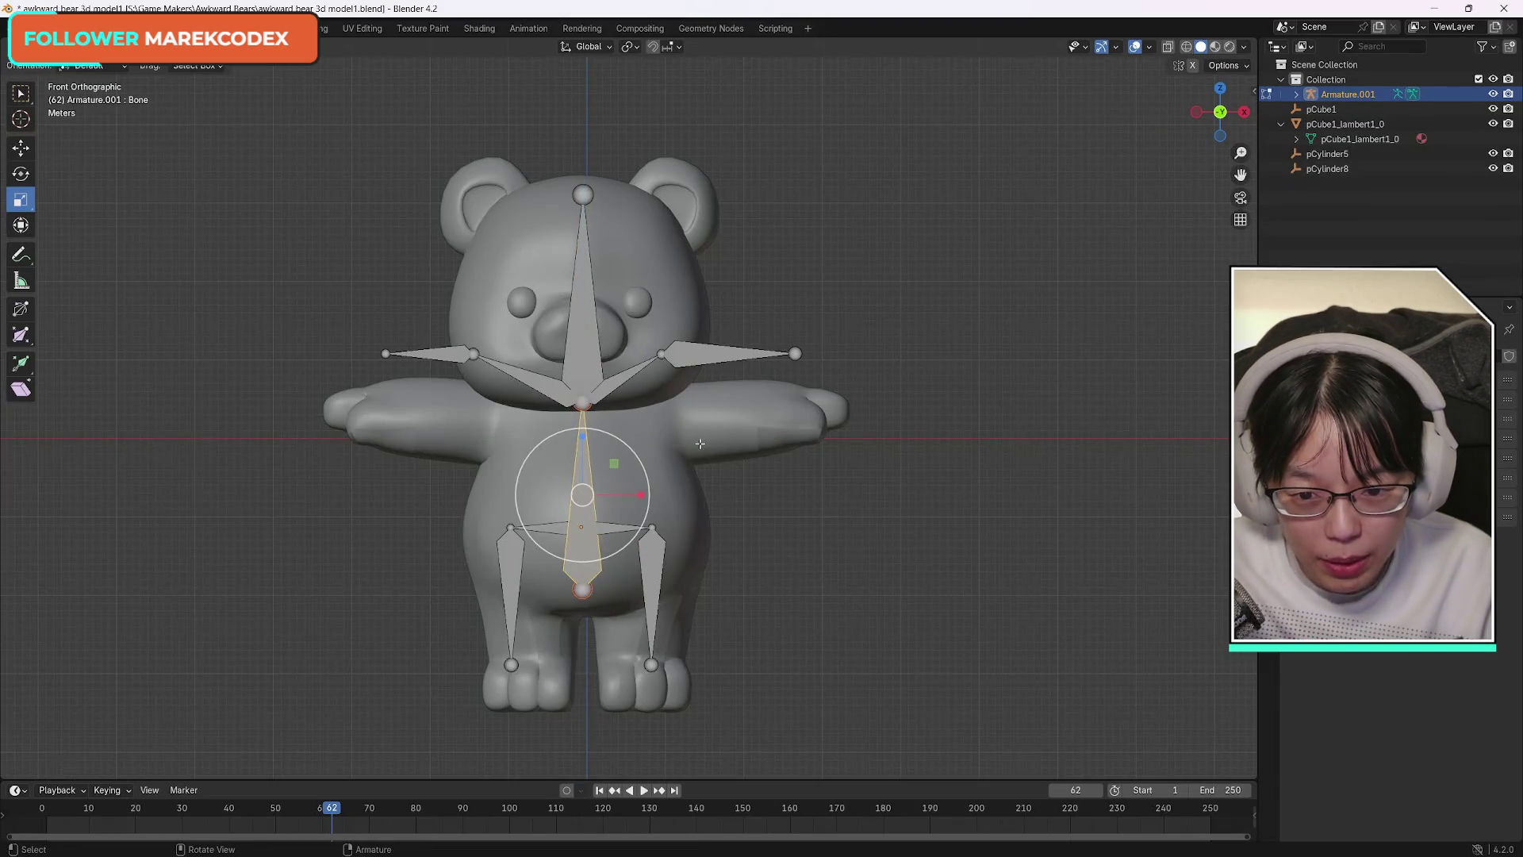
key(s)
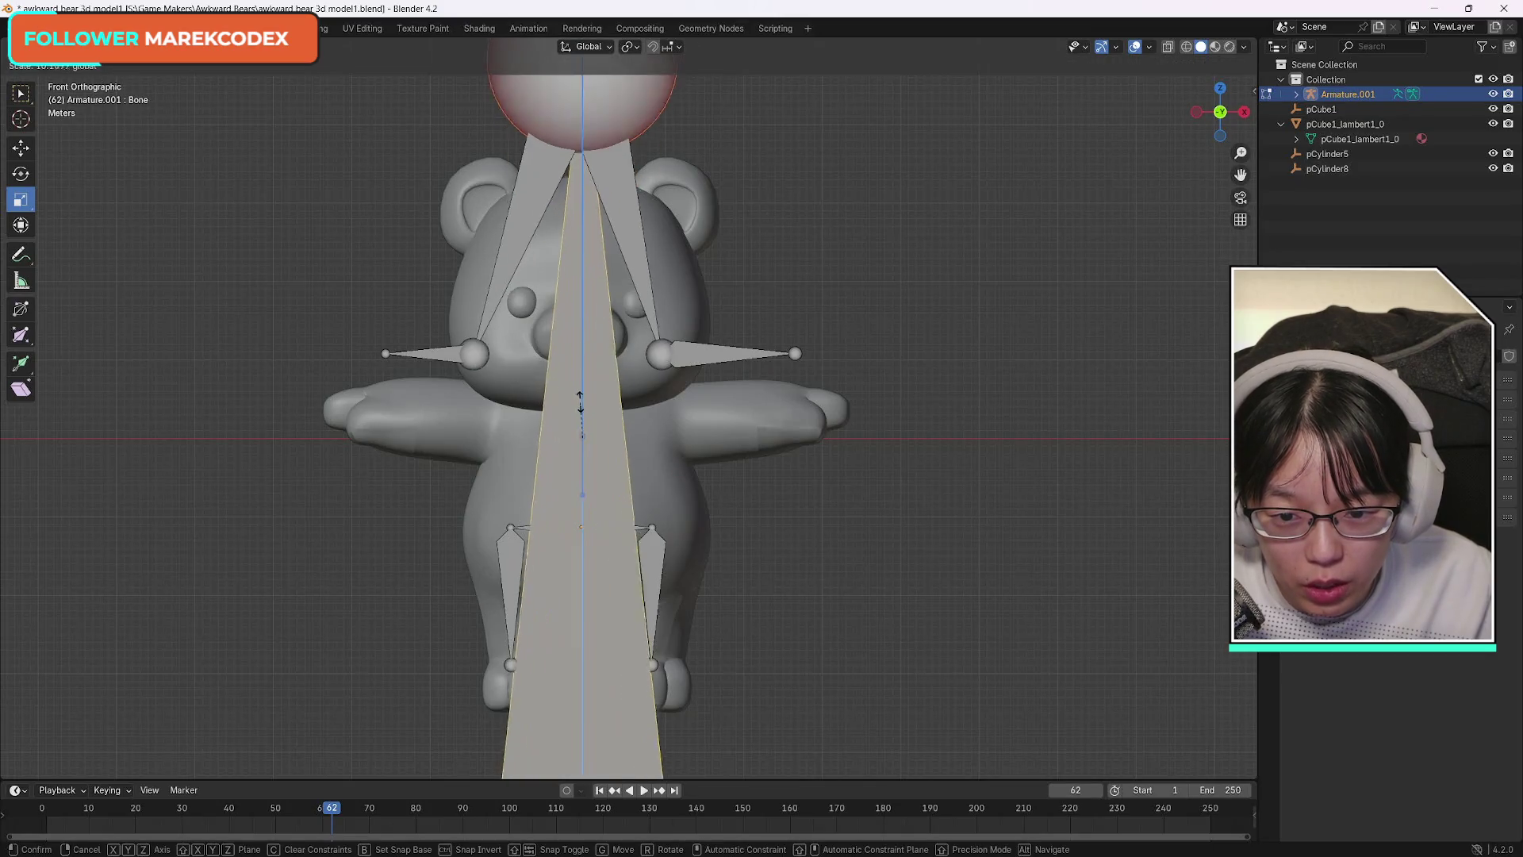
Cancel the stray scales and stretch the spine bone down to the hips.
key(Escape)
key(s)
key(Escape)
key(ctrl+z)
key(ctrl+z)
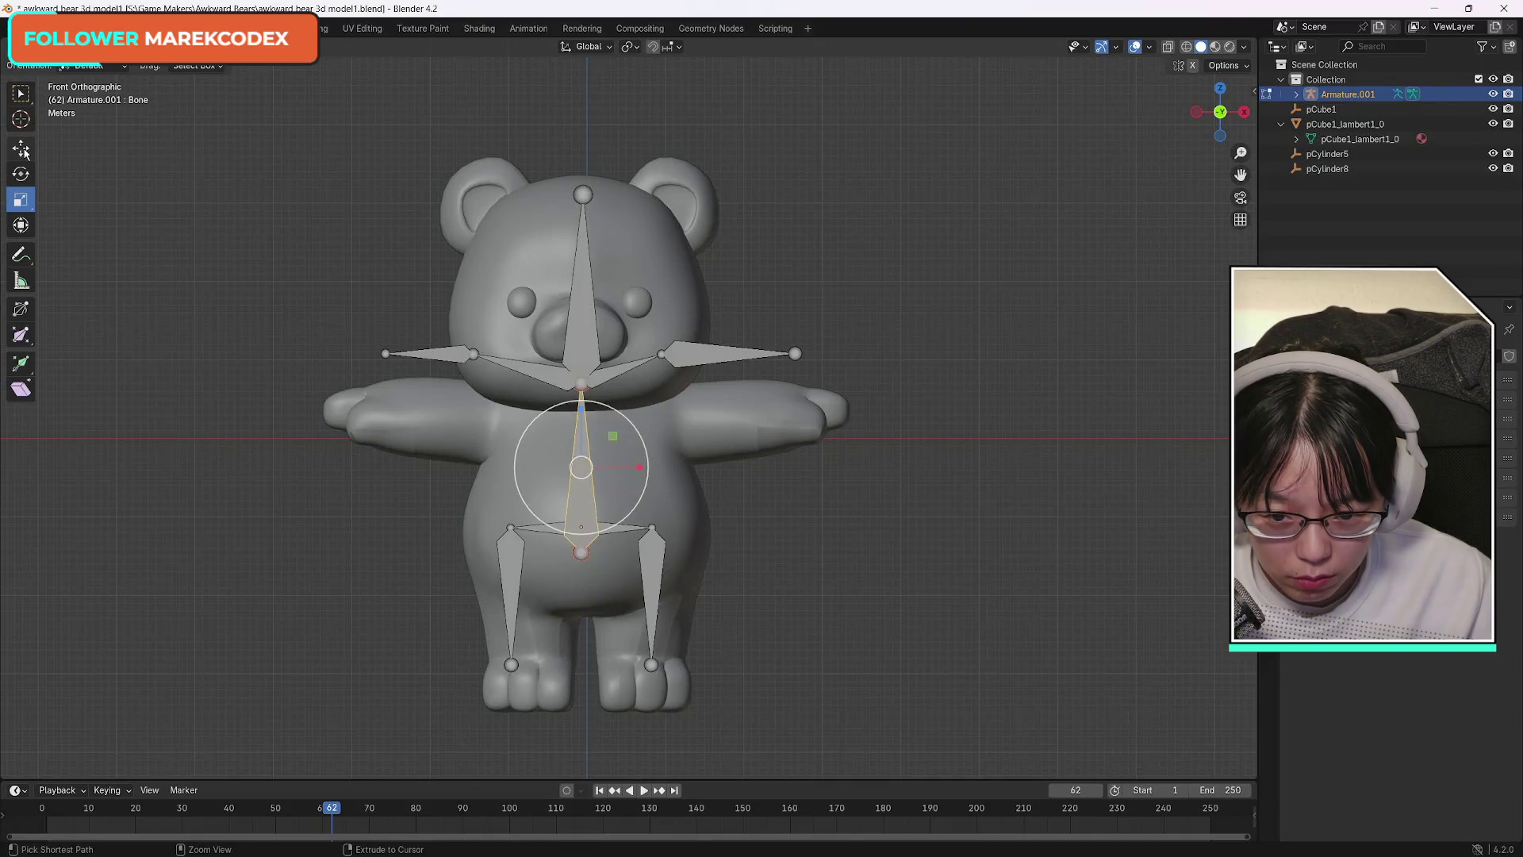
key(ctrl+z)
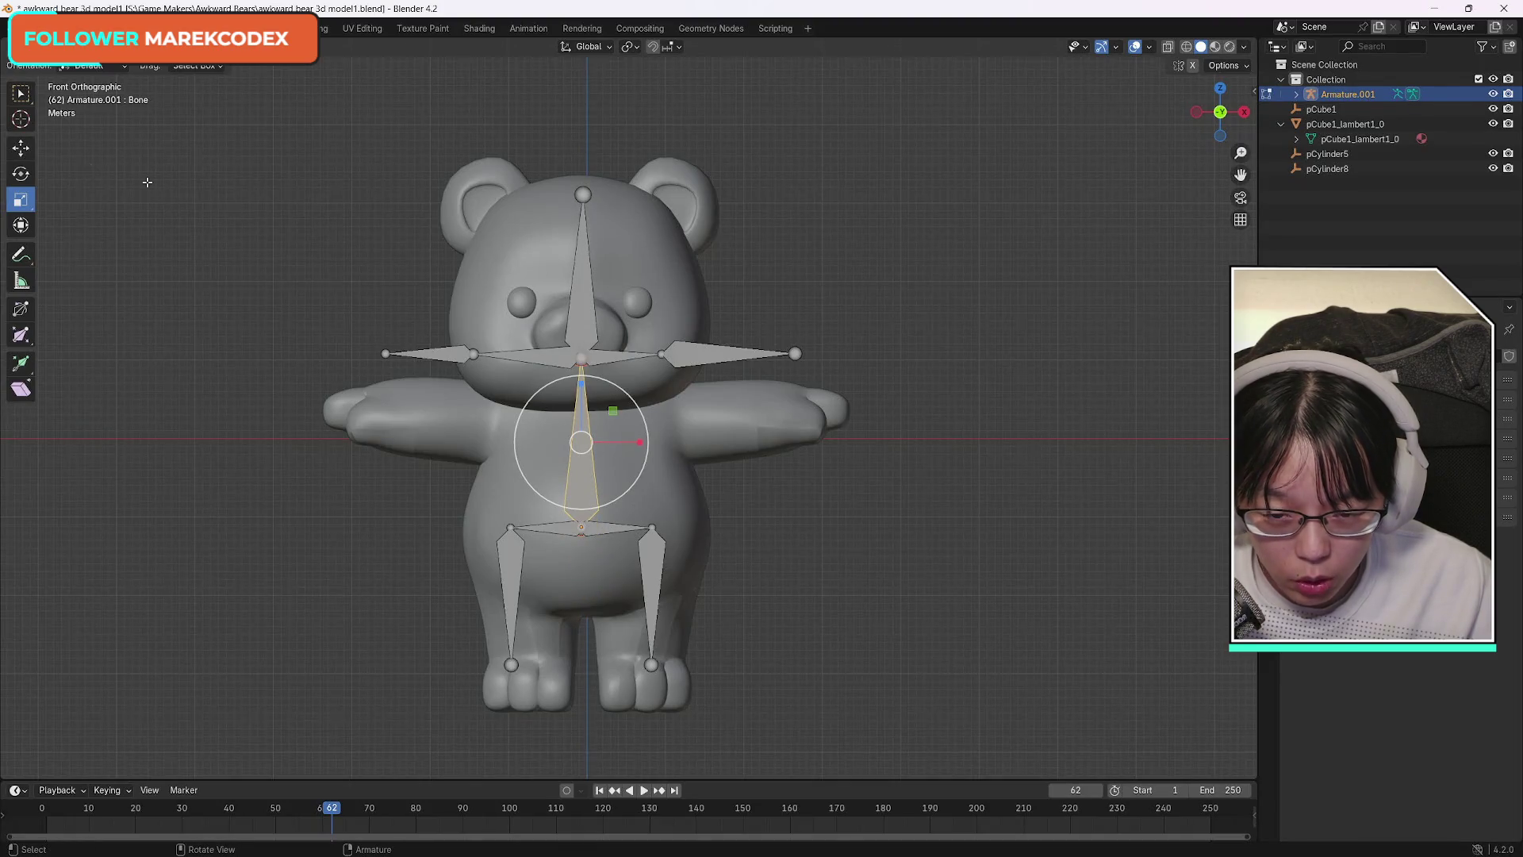
mouse_move(612, 411)
mouse_down()
mouse_move(666, 427)
mouse_move(650, 455)
mouse_up()
key(ctrl+z)
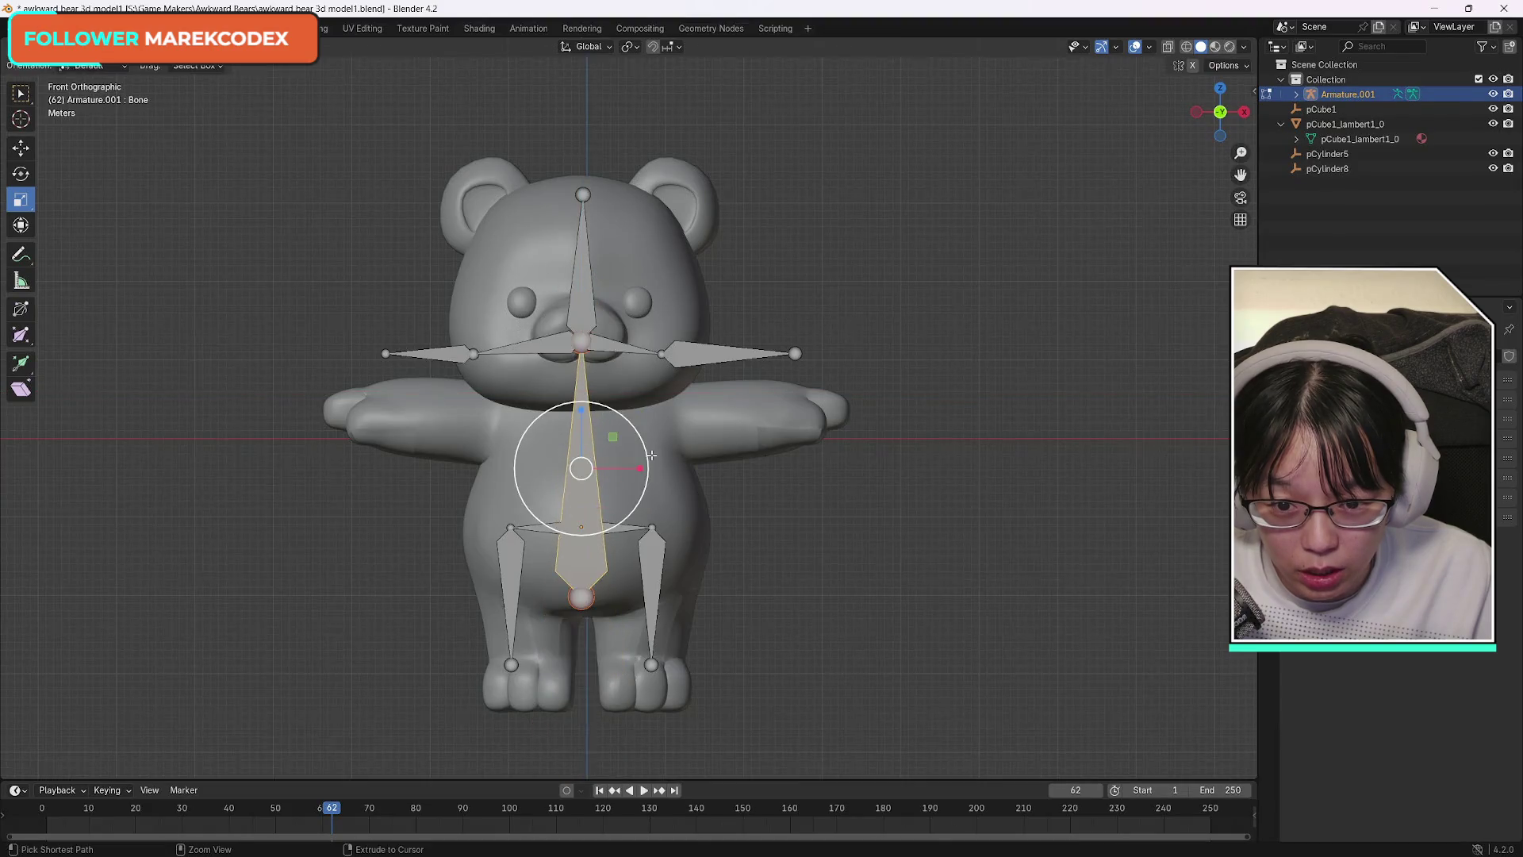
key(ctrl+z)
Extrude a new bone below the chest and rescale the lower spine bones.
key(e)
click(659, 464)
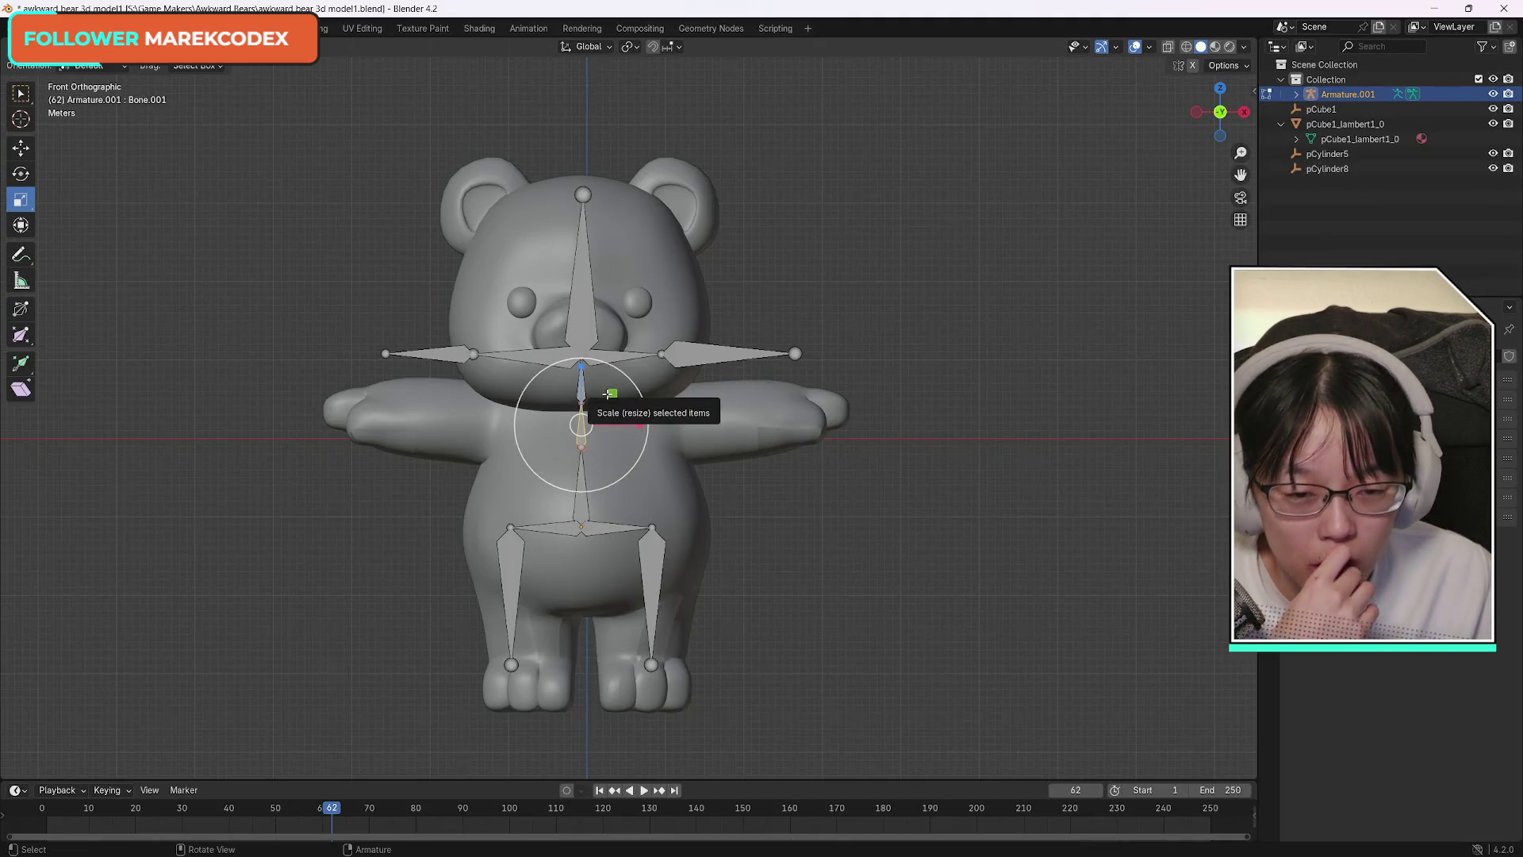
click(582, 273)
click(581, 389)
click(581, 388)
mouse_move(611, 393)
mouse_down()
mouse_move(597, 410)
mouse_move(608, 395)
mouse_up()
click(582, 477)
drag(612, 471, 608, 456)
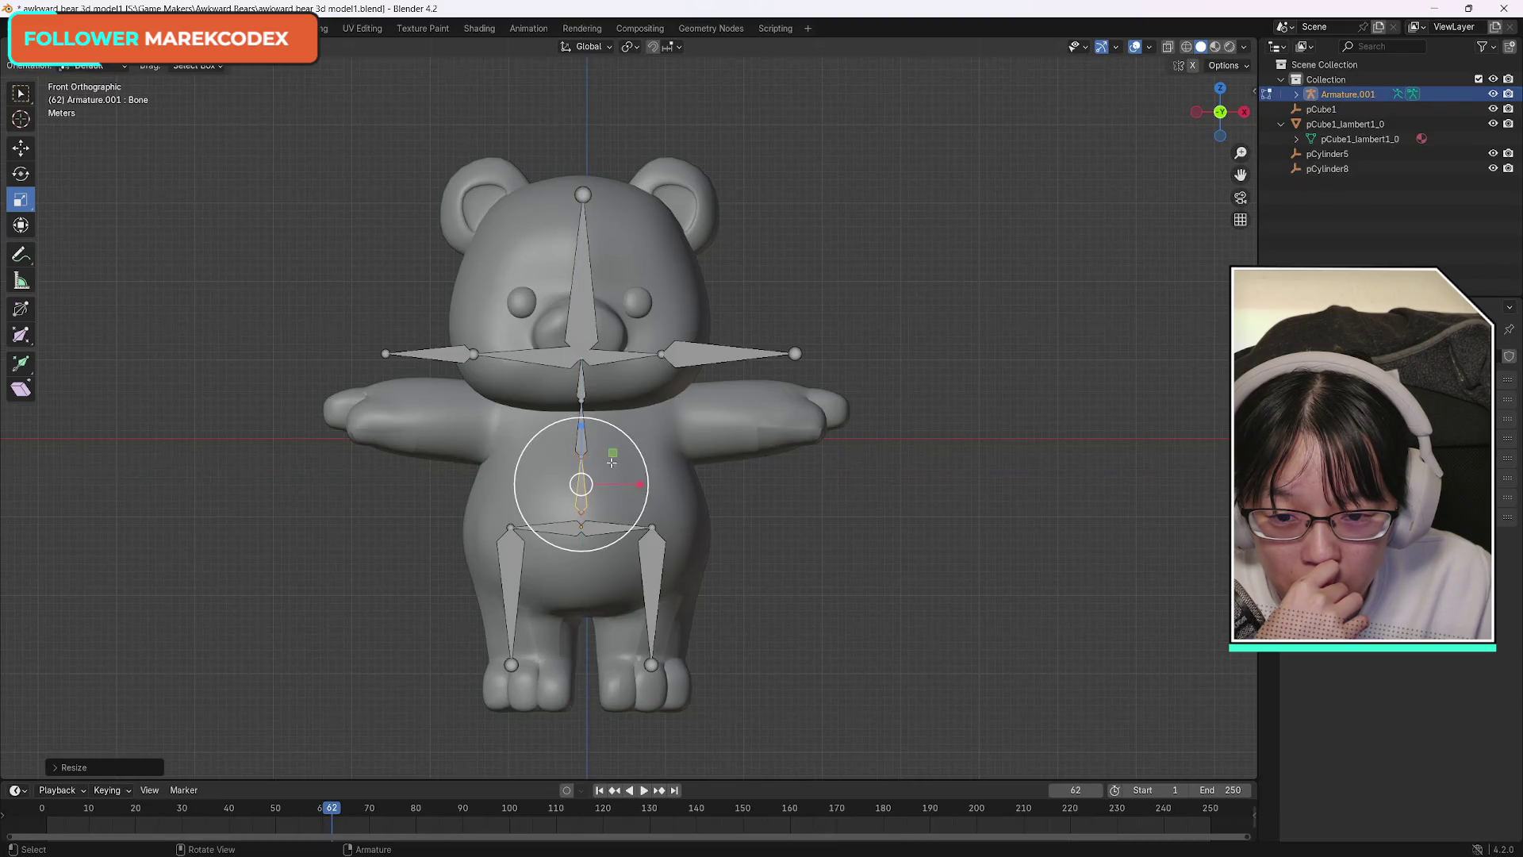
Move the head bone and the lower spine bone vertically into place.
click(585, 312)
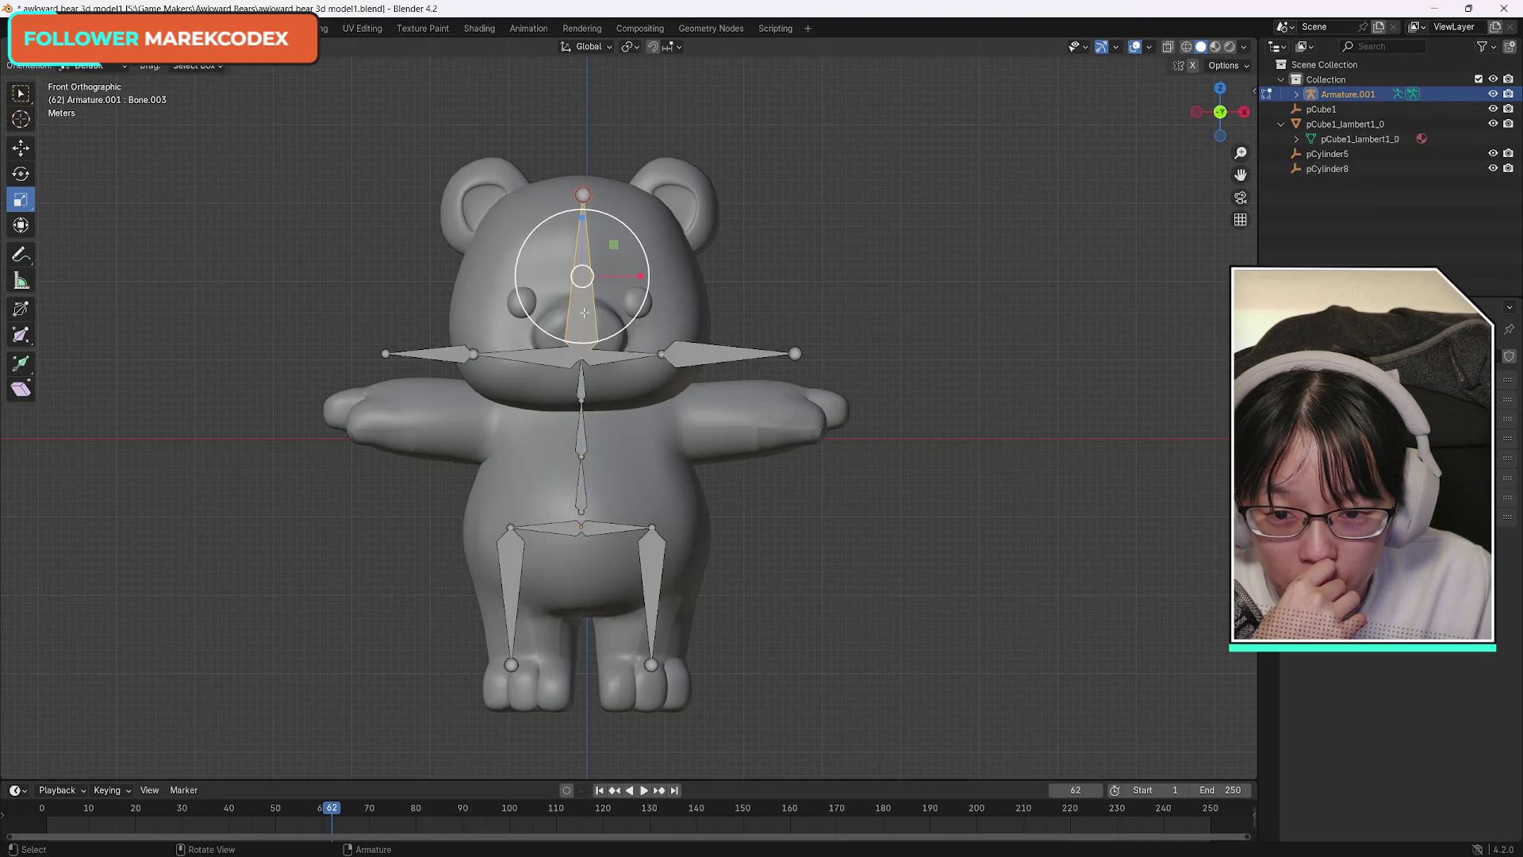
key(shift+space)
key(g)
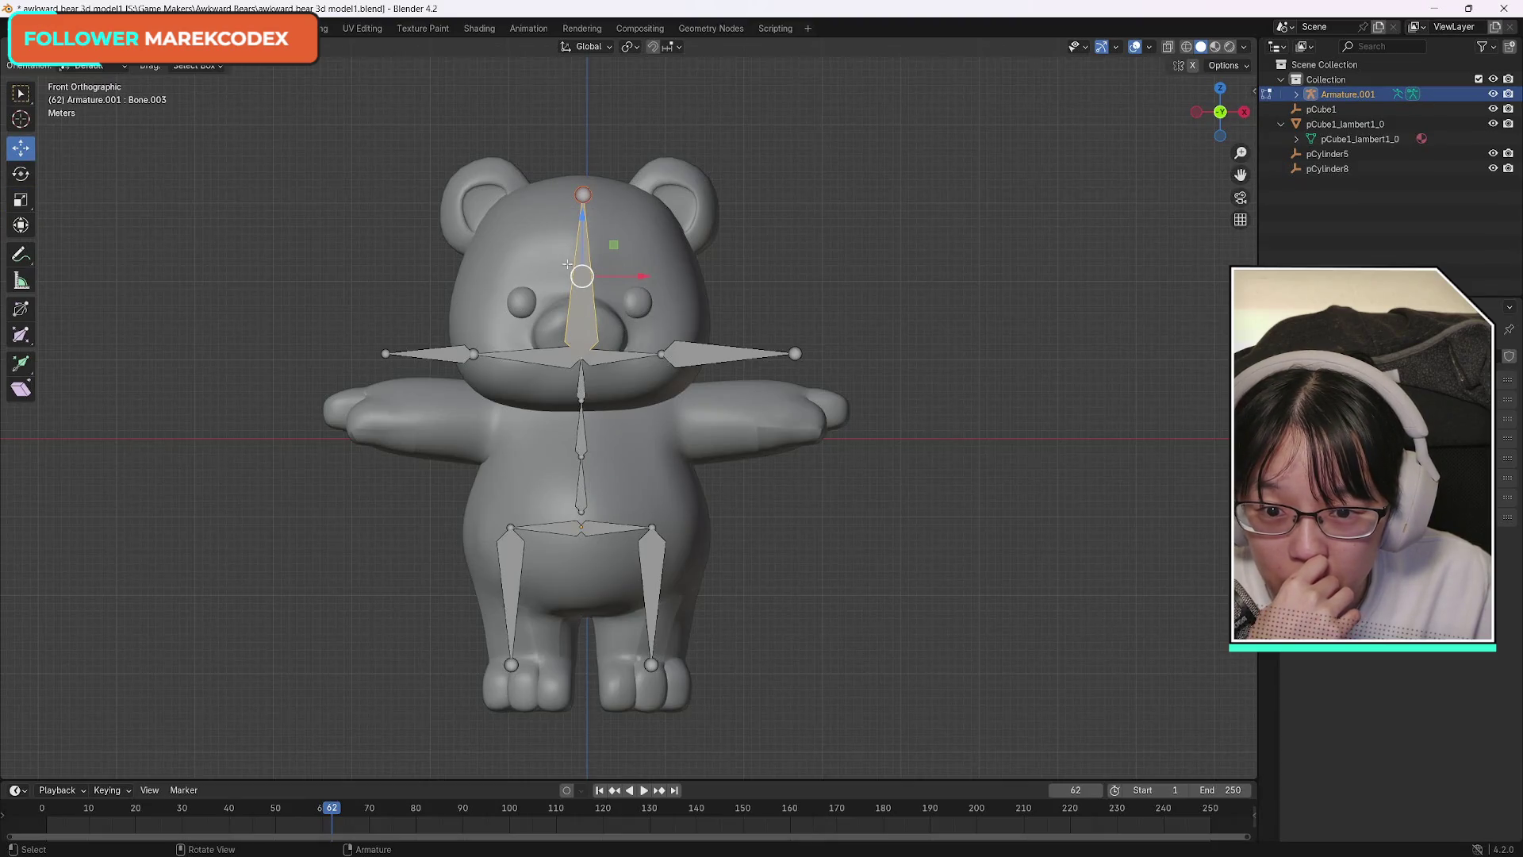
drag(585, 214, 581, 215)
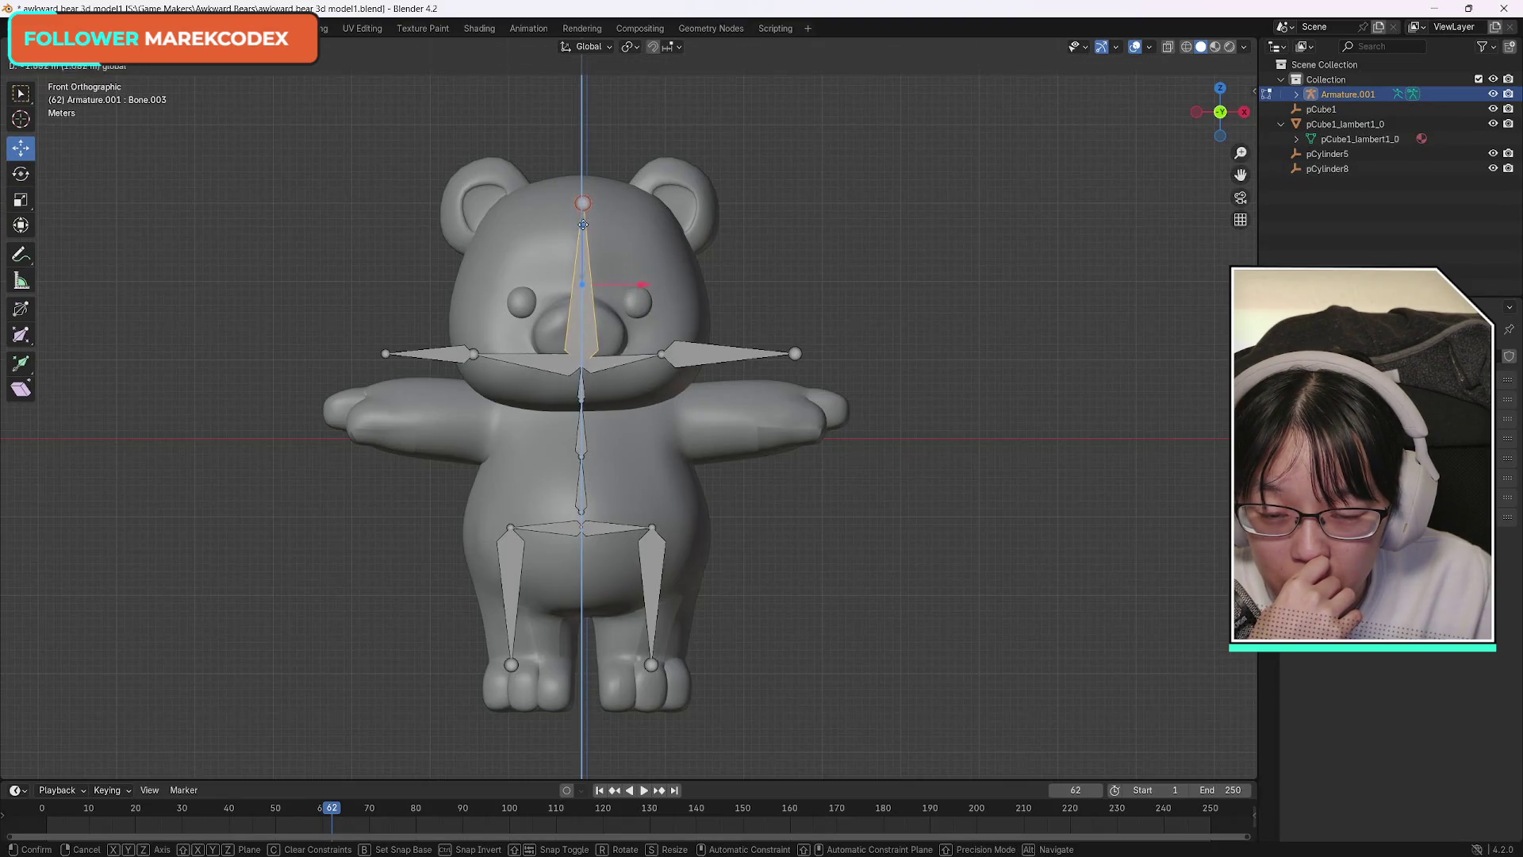
click(582, 215)
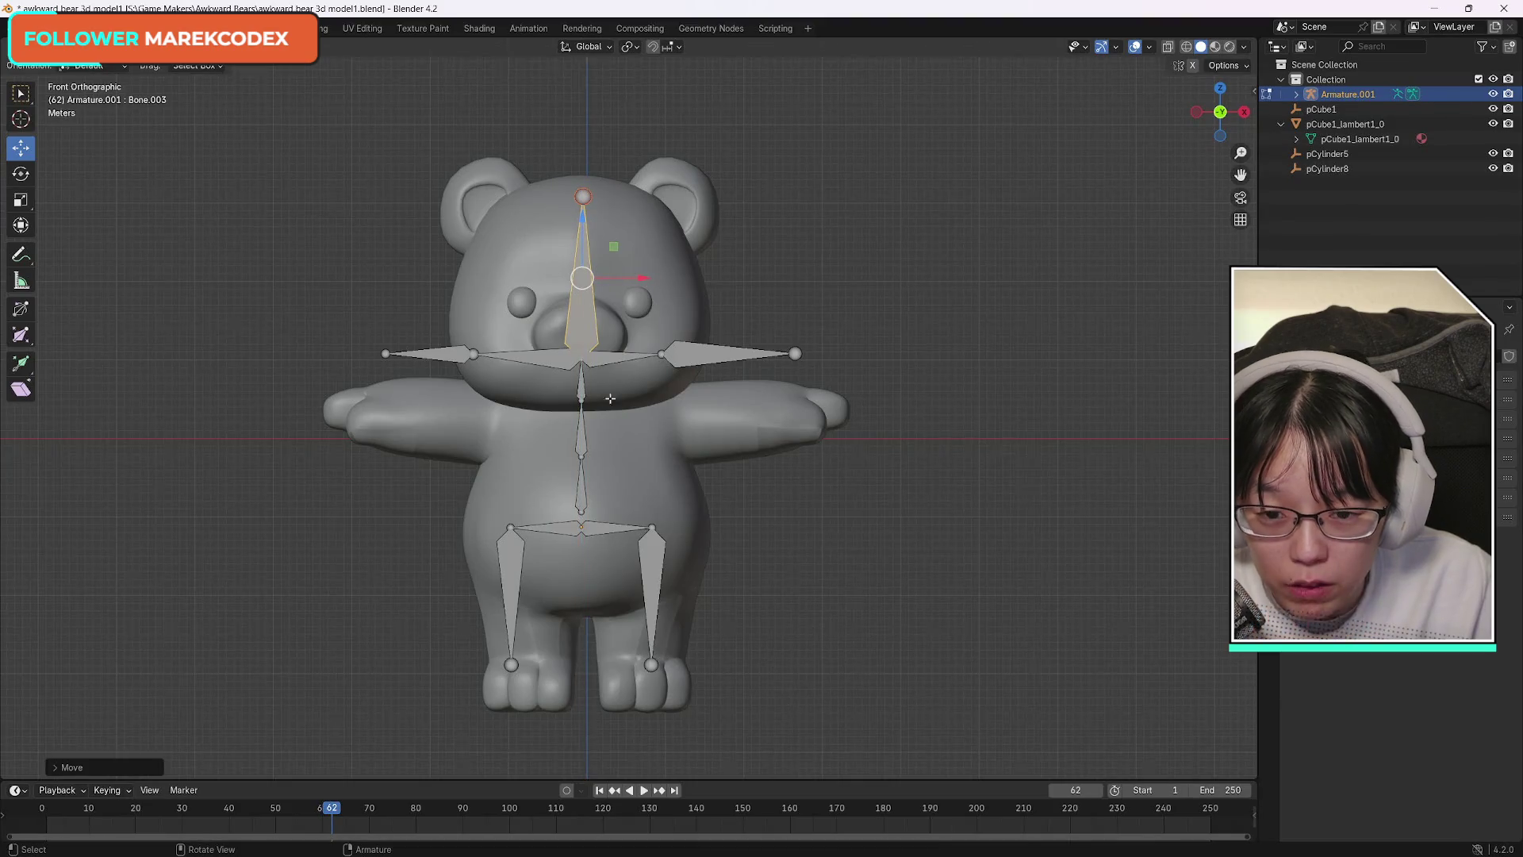
click(581, 485)
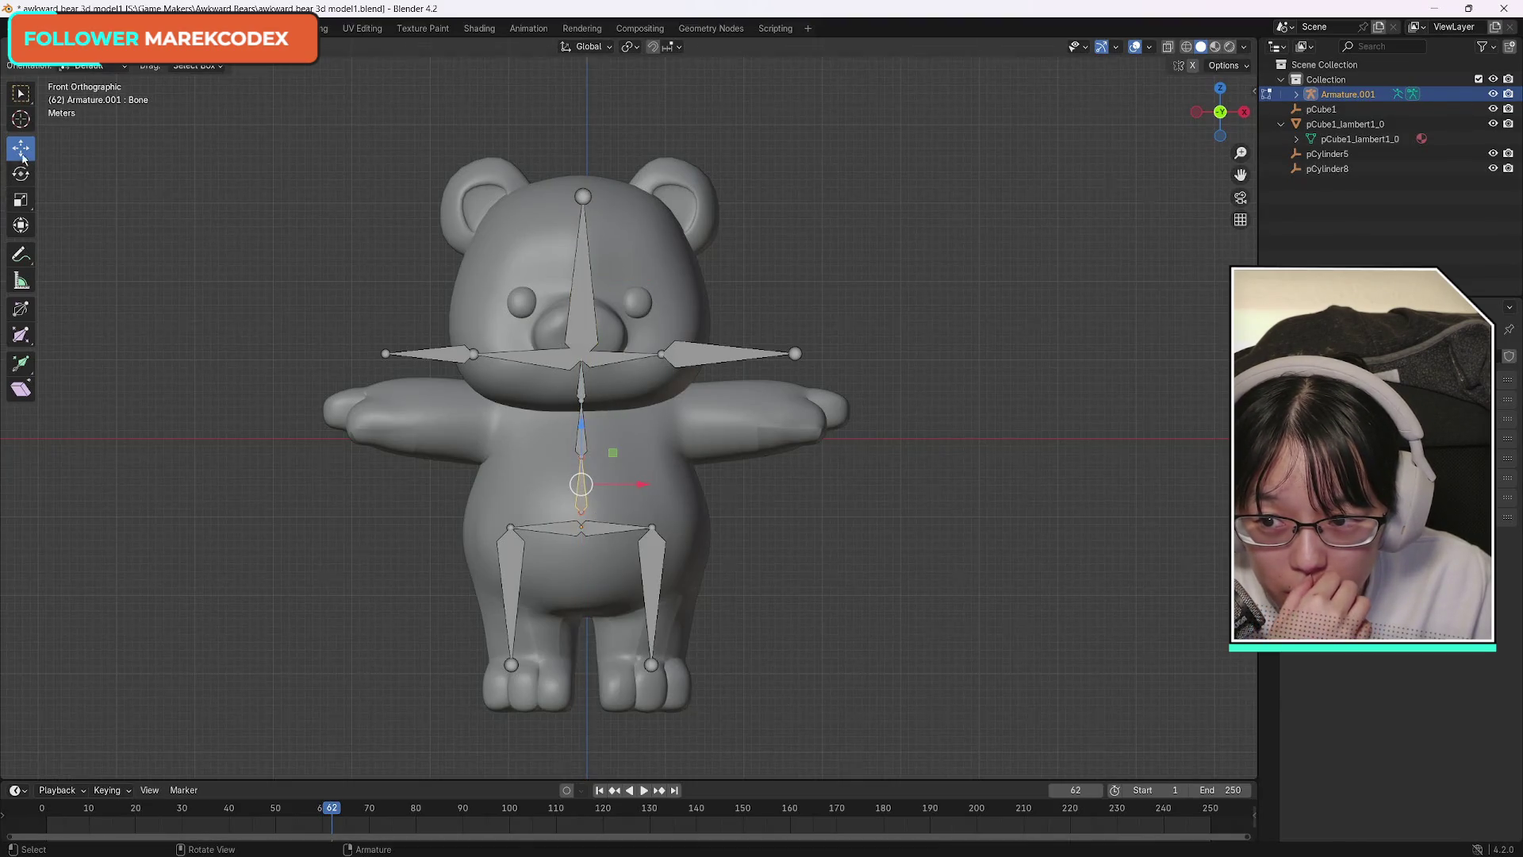
drag(582, 424, 581, 431)
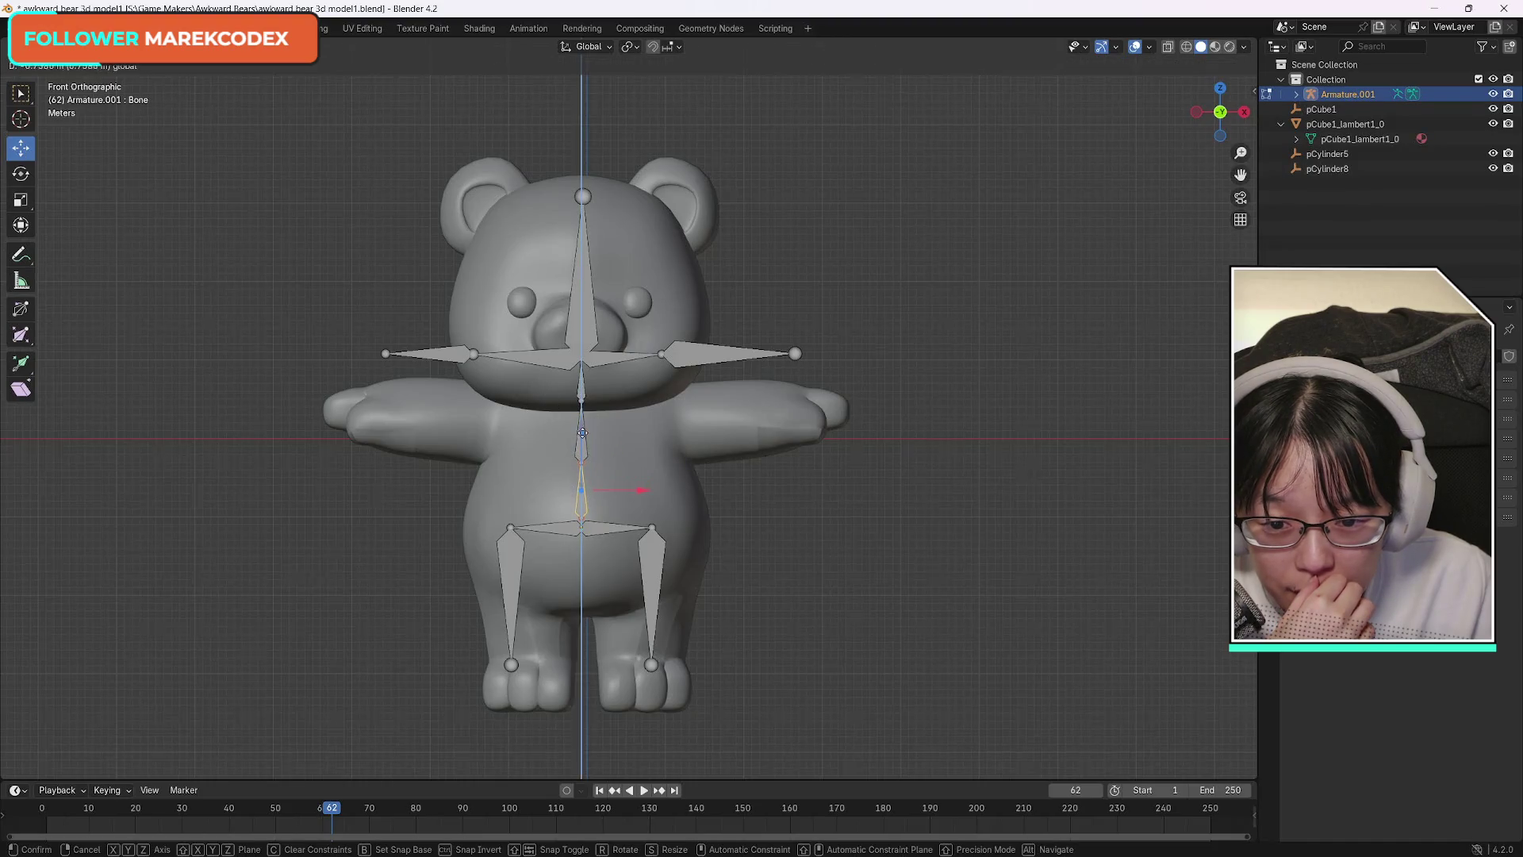
click(583, 444)
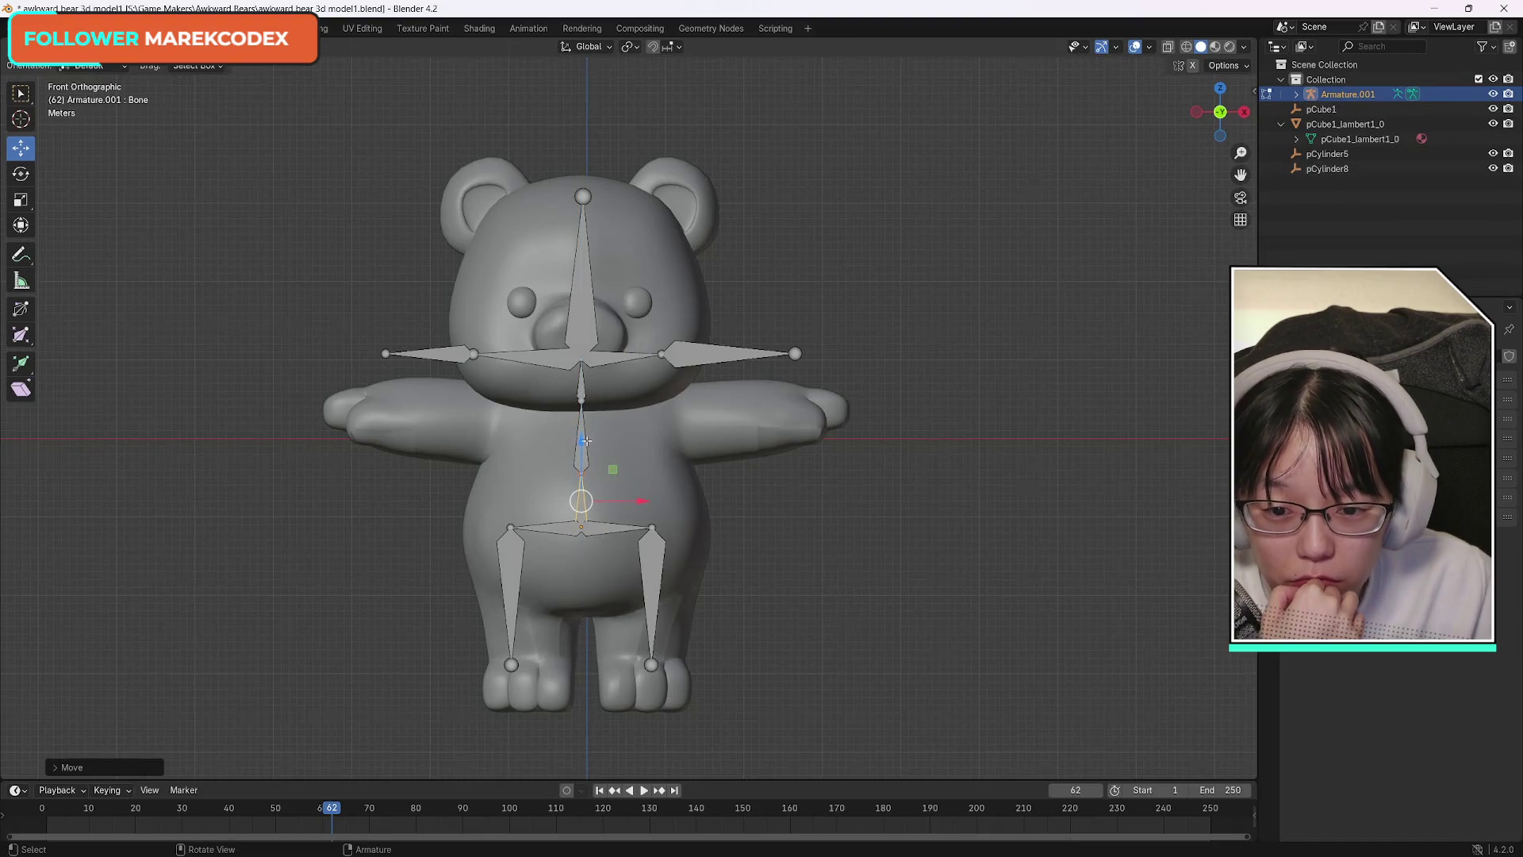
Raise the middle spine bone slightly within the torso.
click(581, 437)
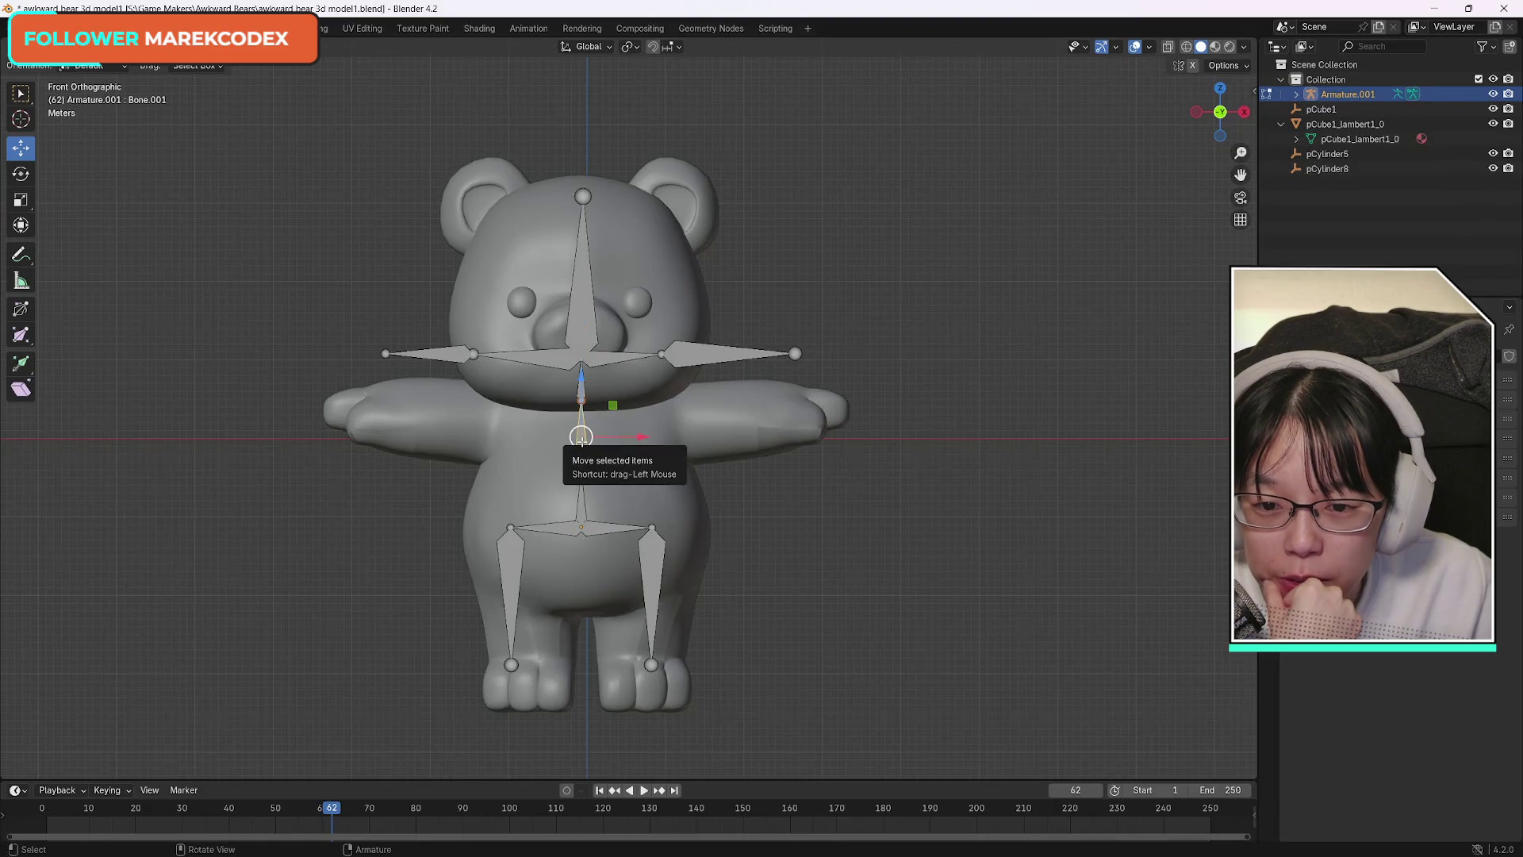
click(583, 387)
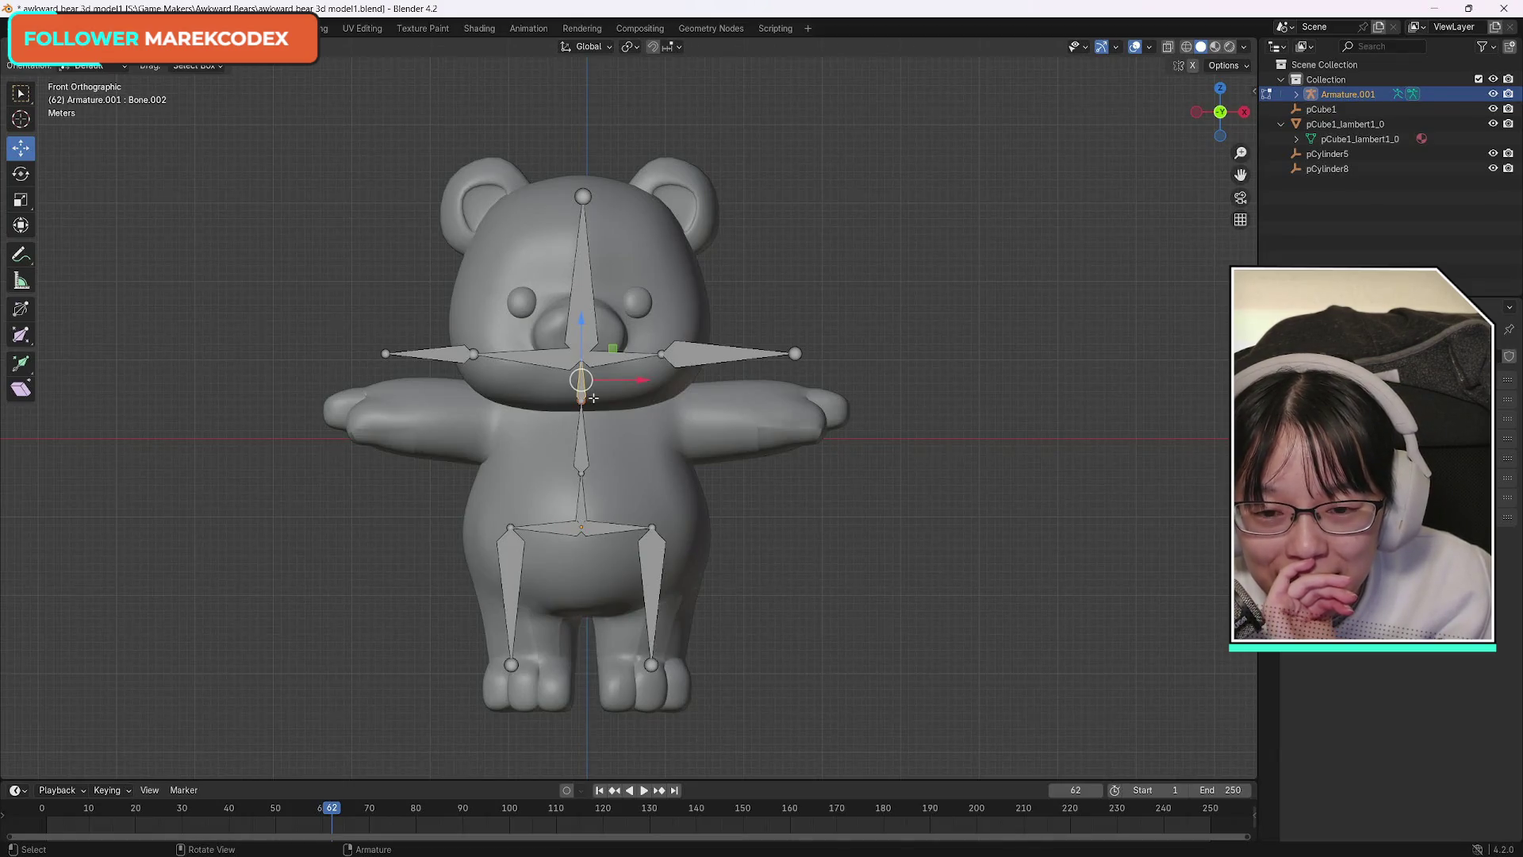
click(574, 442)
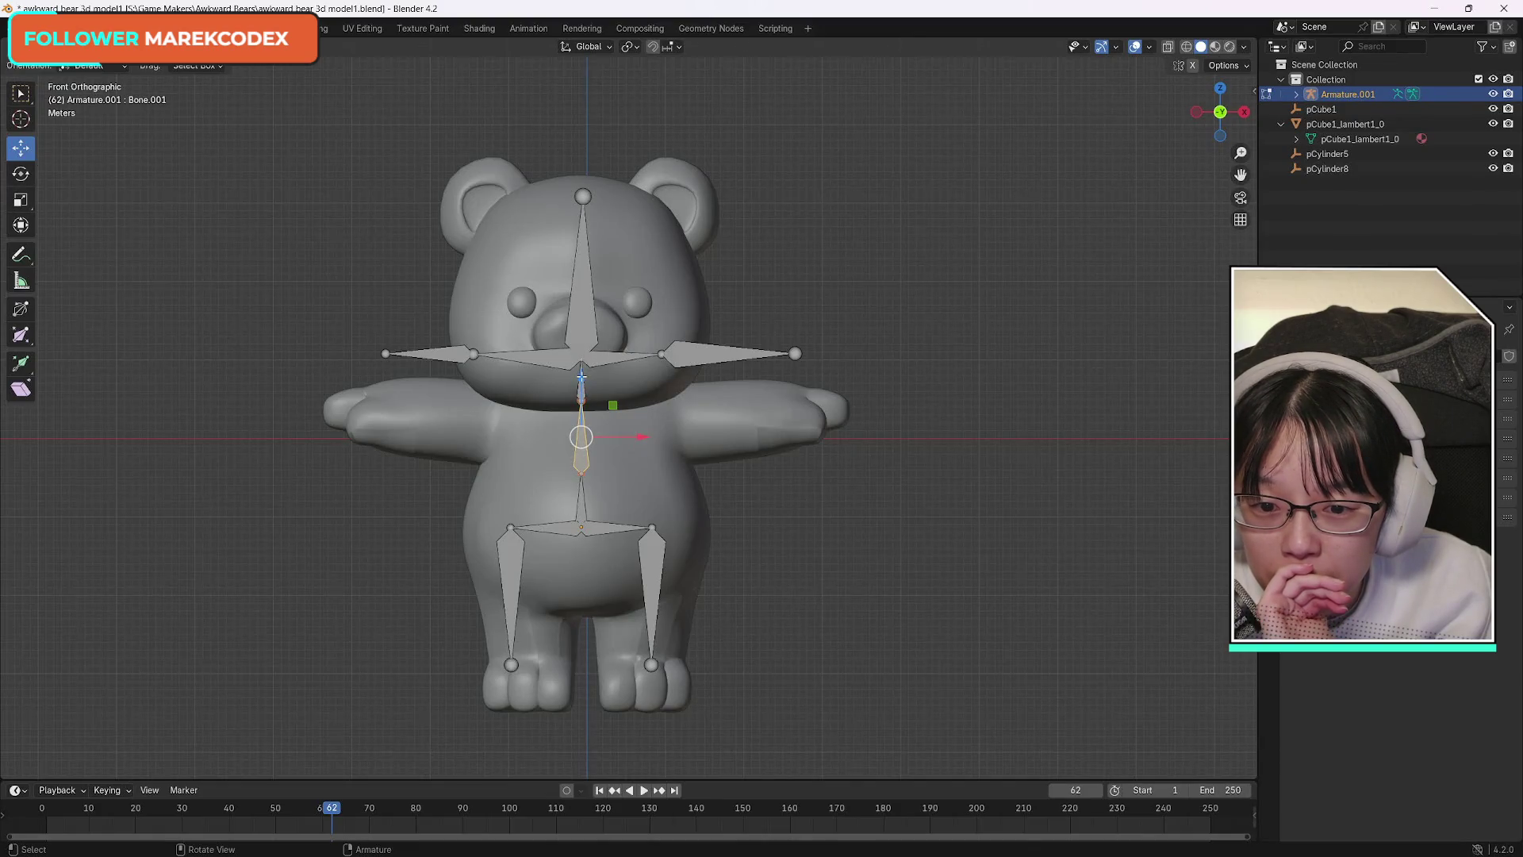
drag(581, 377, 576, 371)
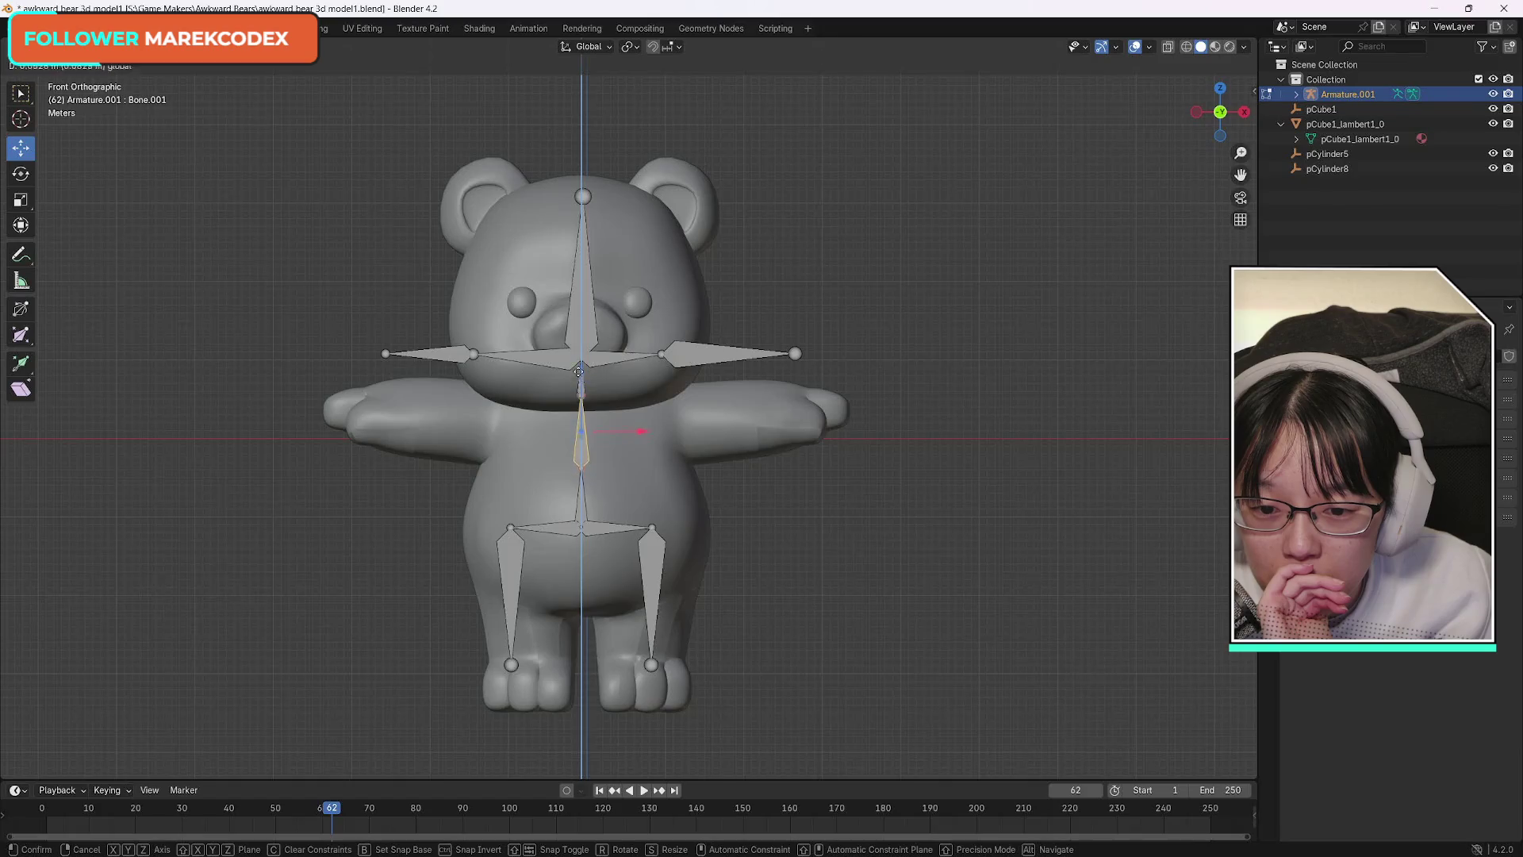
drag(578, 373, 592, 394)
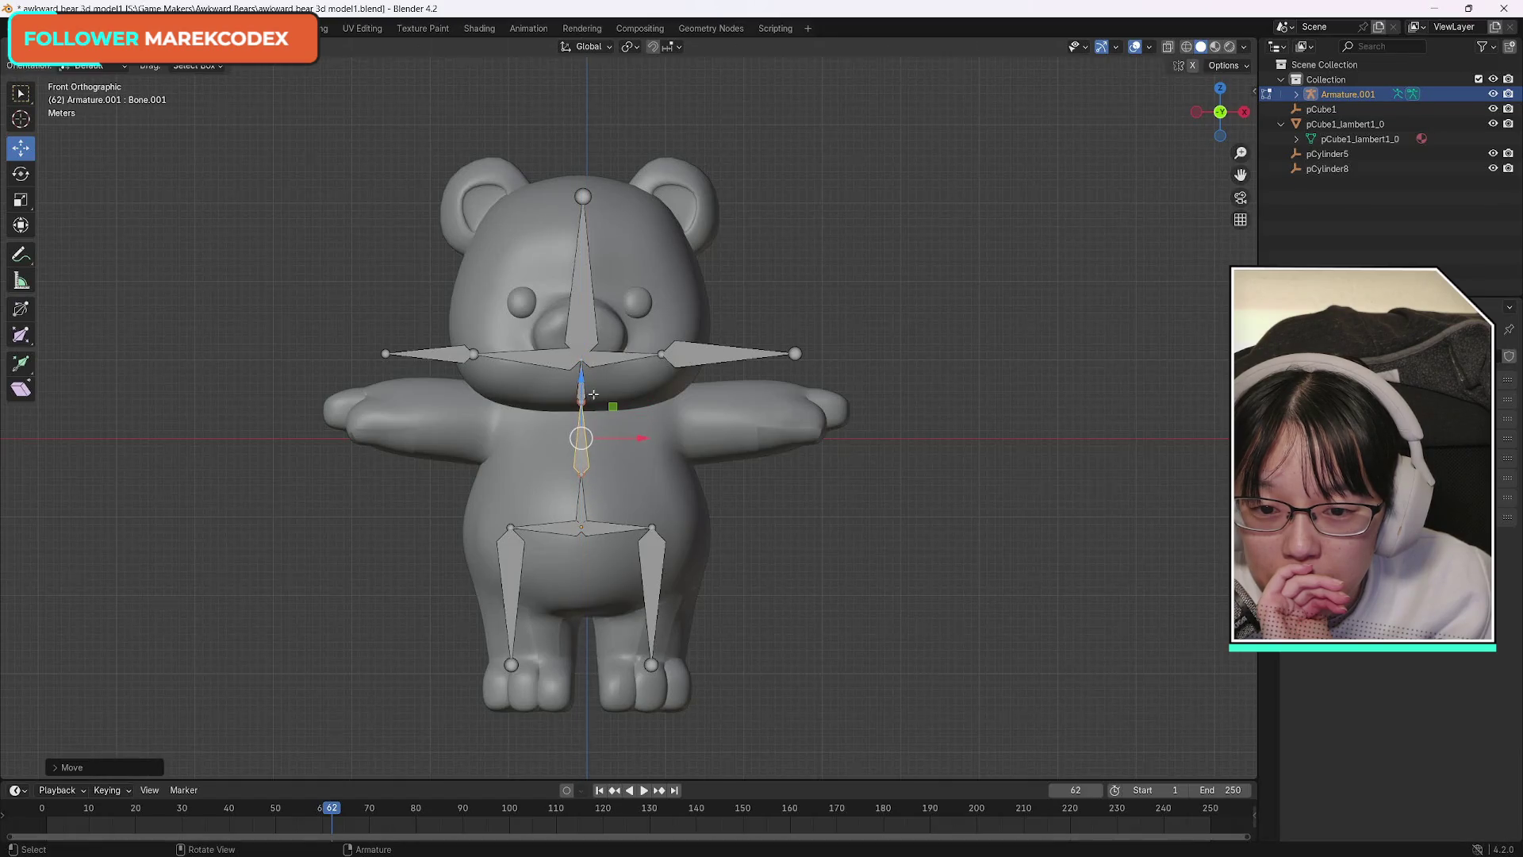
Rescale the lowest, middle and upper spine bones to fit inside the torso.
click(582, 490)
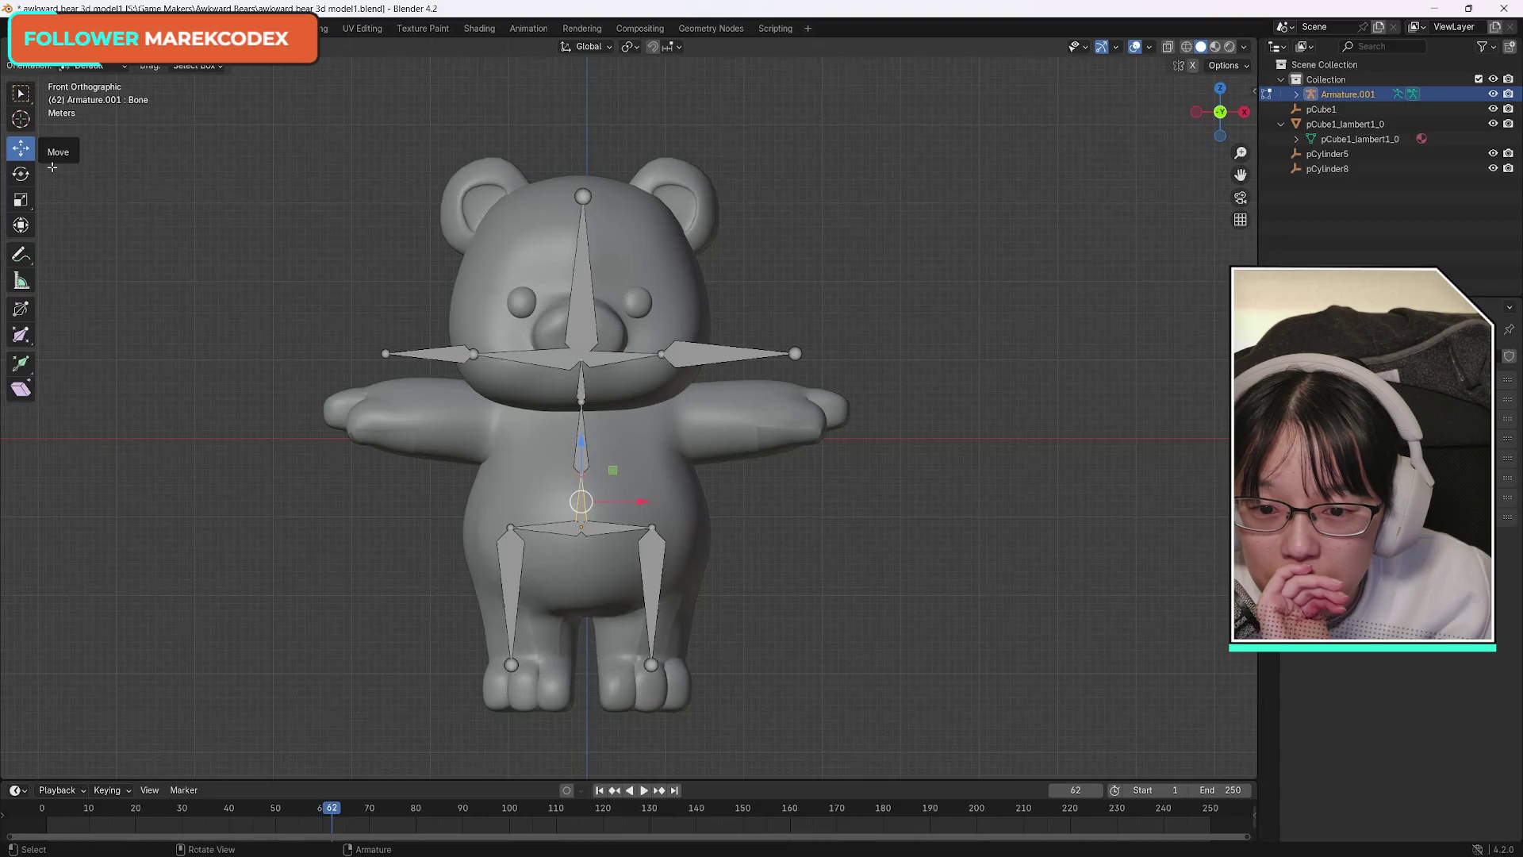
click(21, 199)
key(s)
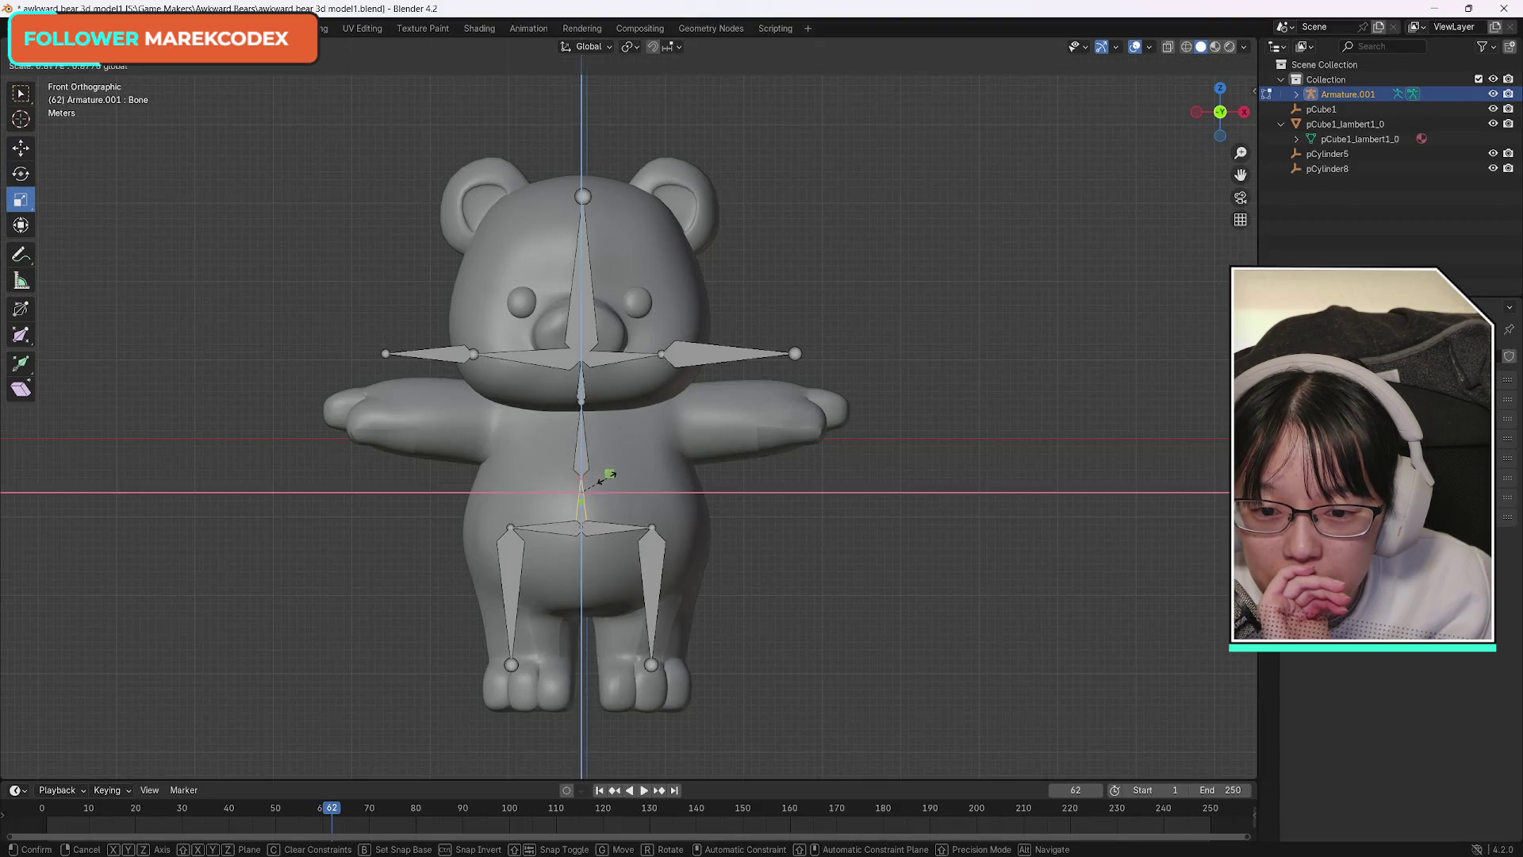
click(610, 480)
click(611, 407)
drag(613, 407, 605, 420)
click(580, 393)
mouse_move(580, 332)
mouse_down()
mouse_move(619, 355)
mouse_move(606, 476)
mouse_move(581, 442)
mouse_up()
click(582, 441)
click(583, 494)
Select the neck bone, then the bear's right shoulder bone Bone.005.R.
click(21, 148)
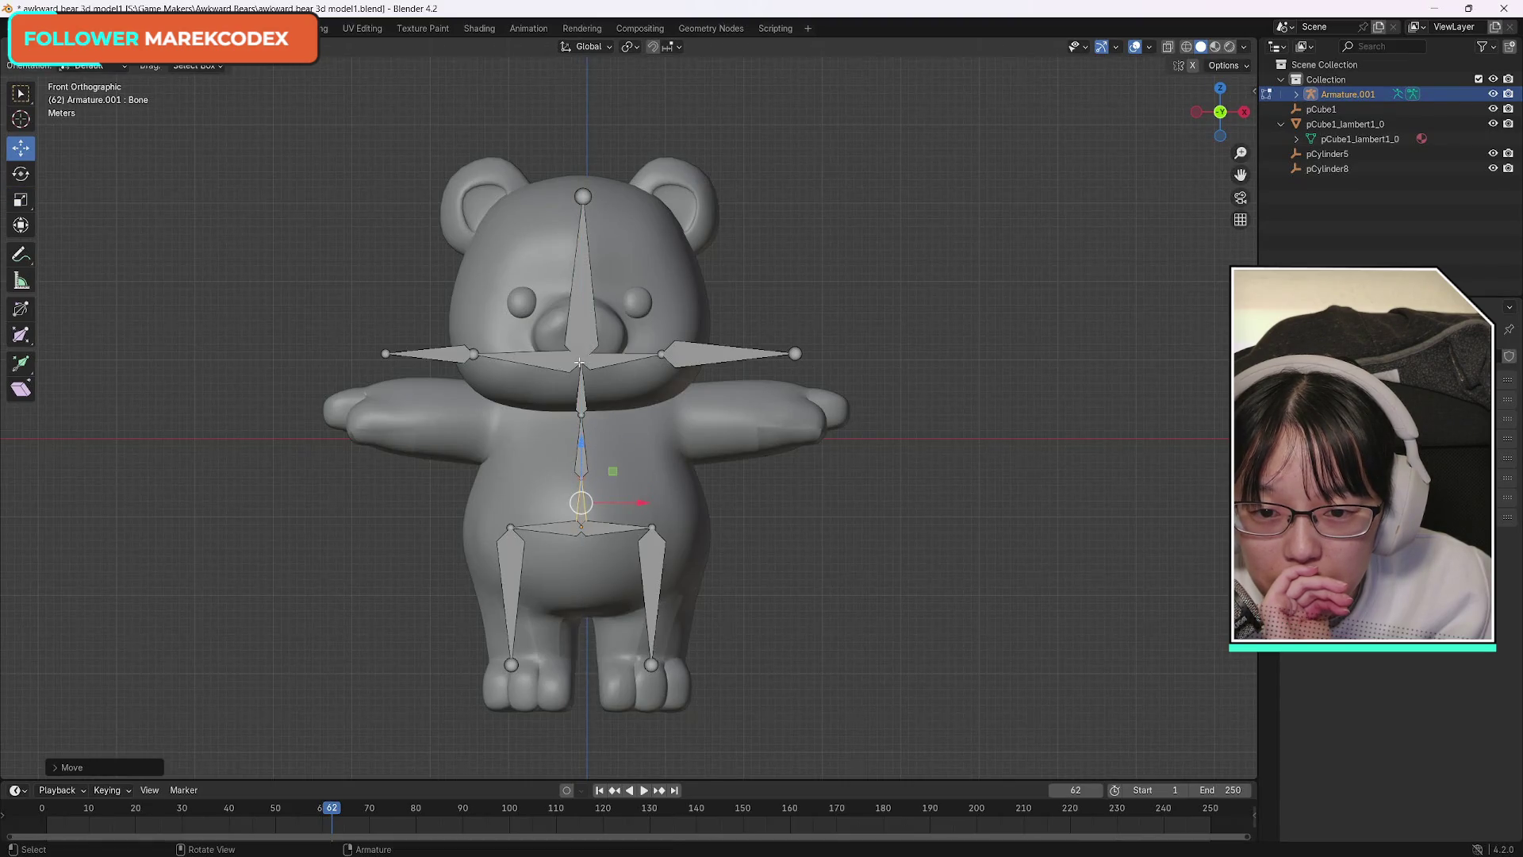
click(614, 356)
click(523, 358)
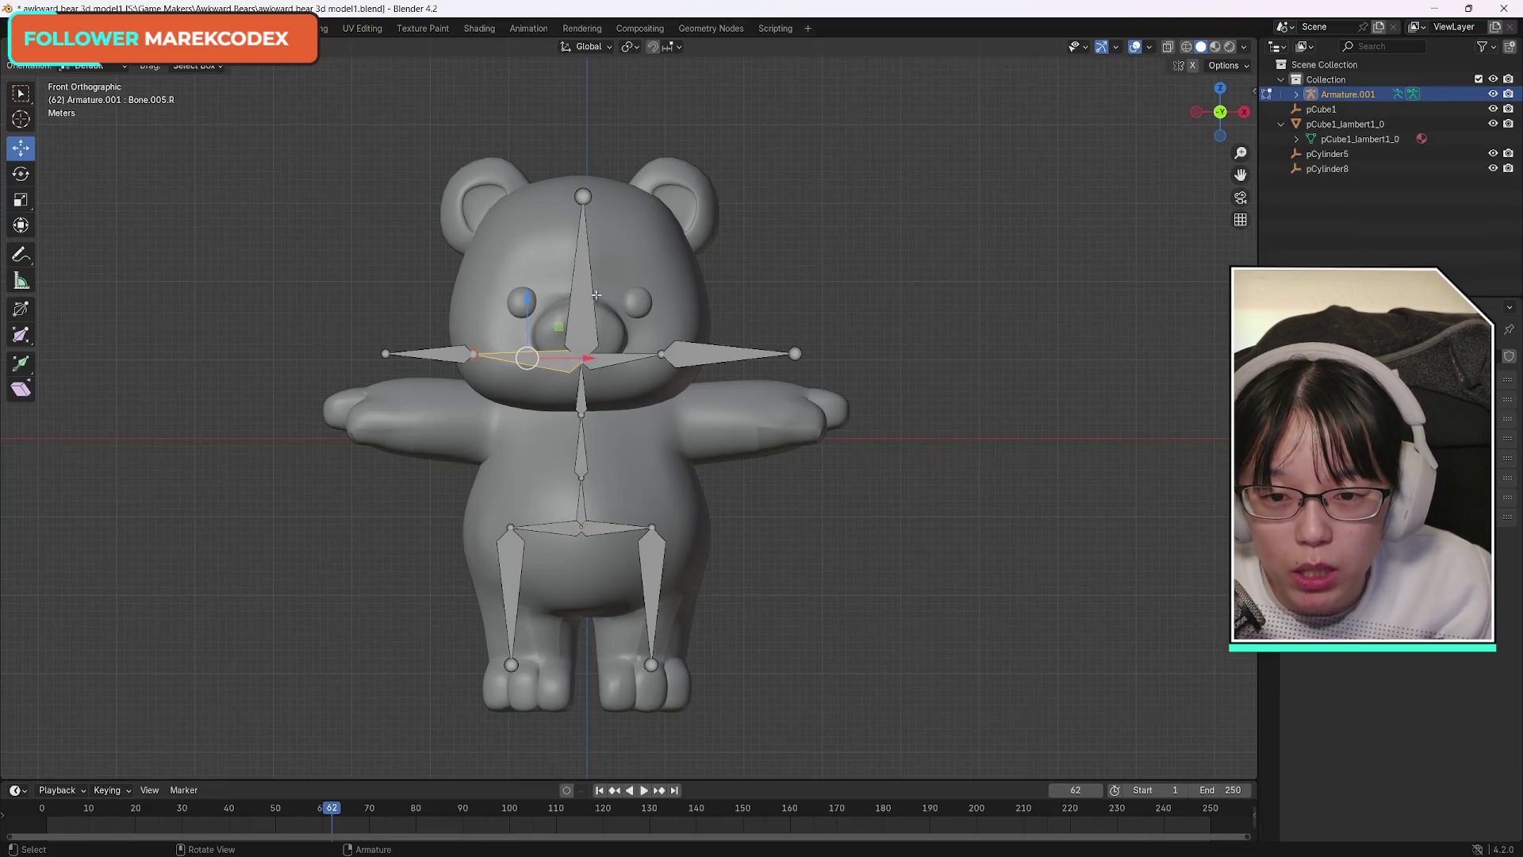
Box-select the head and arm bones and subdivide them.
click(367, 163)
key(w)
drag(327, 138, 848, 379)
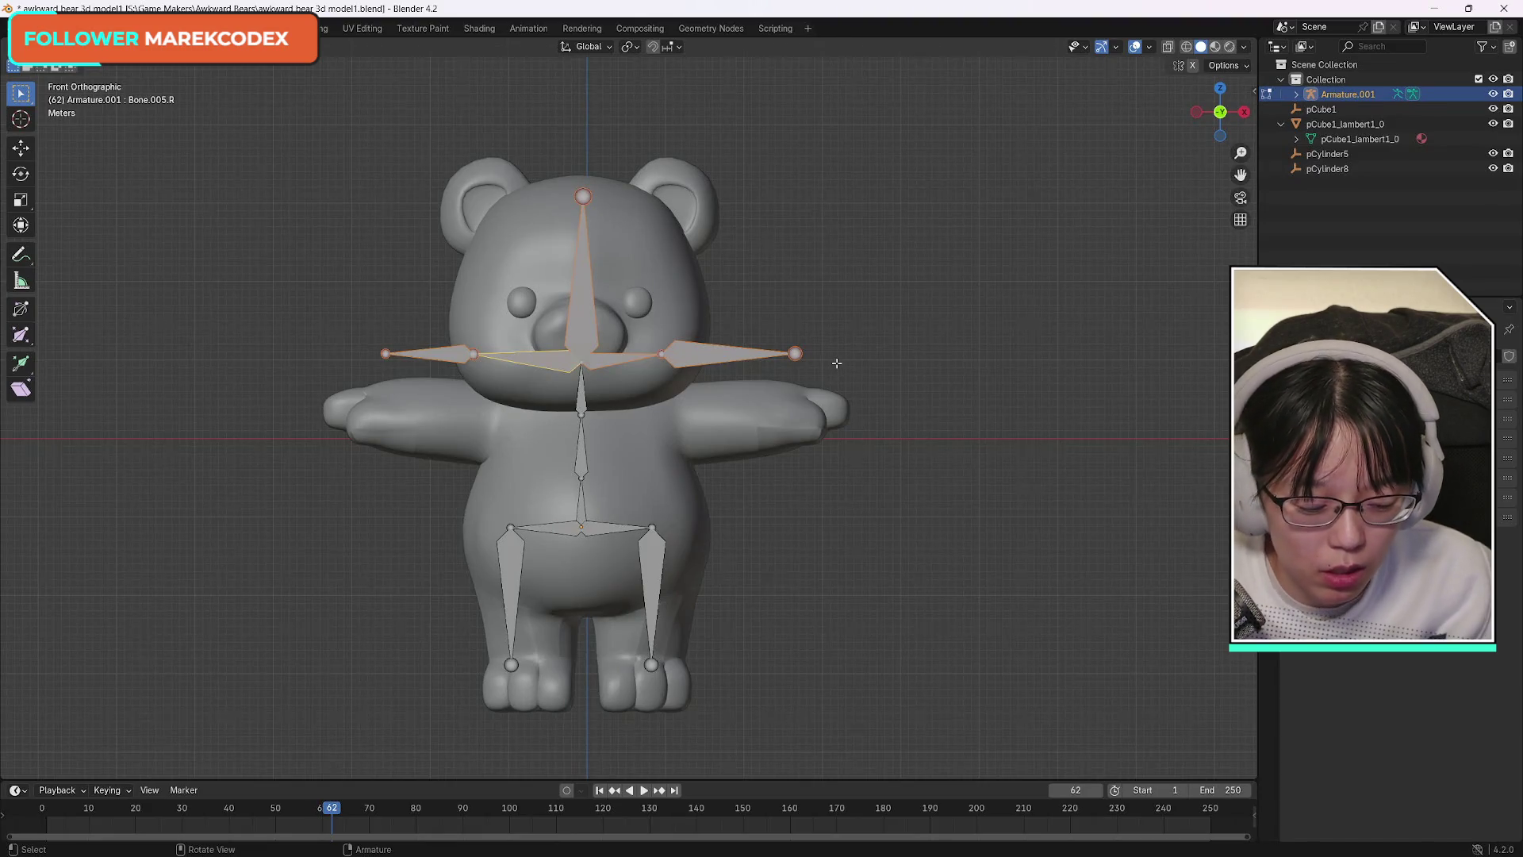
key(ctrl+p)
click(837, 362)
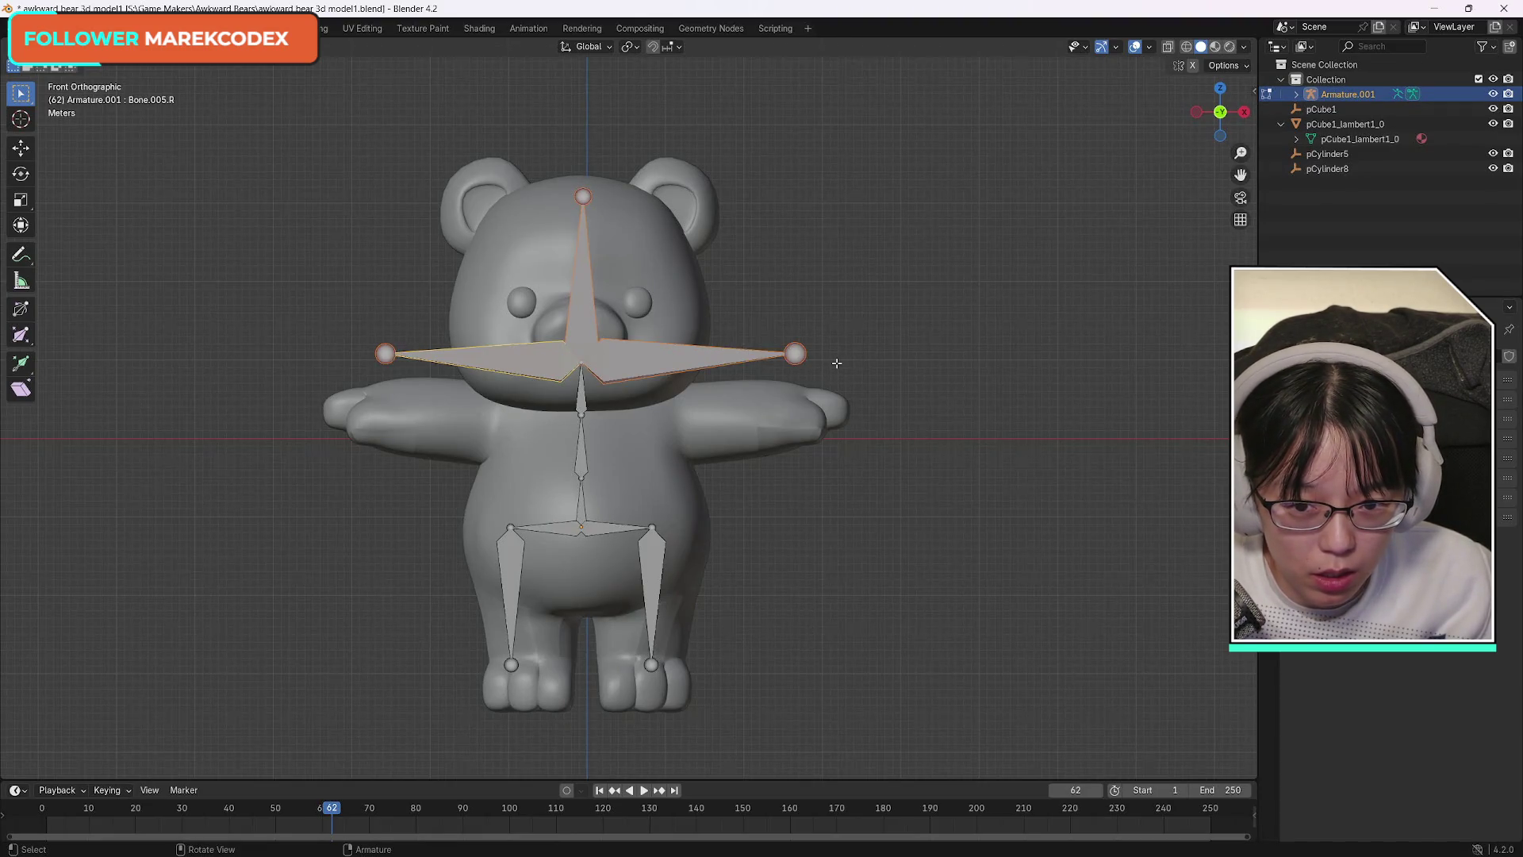
key(shift+r)
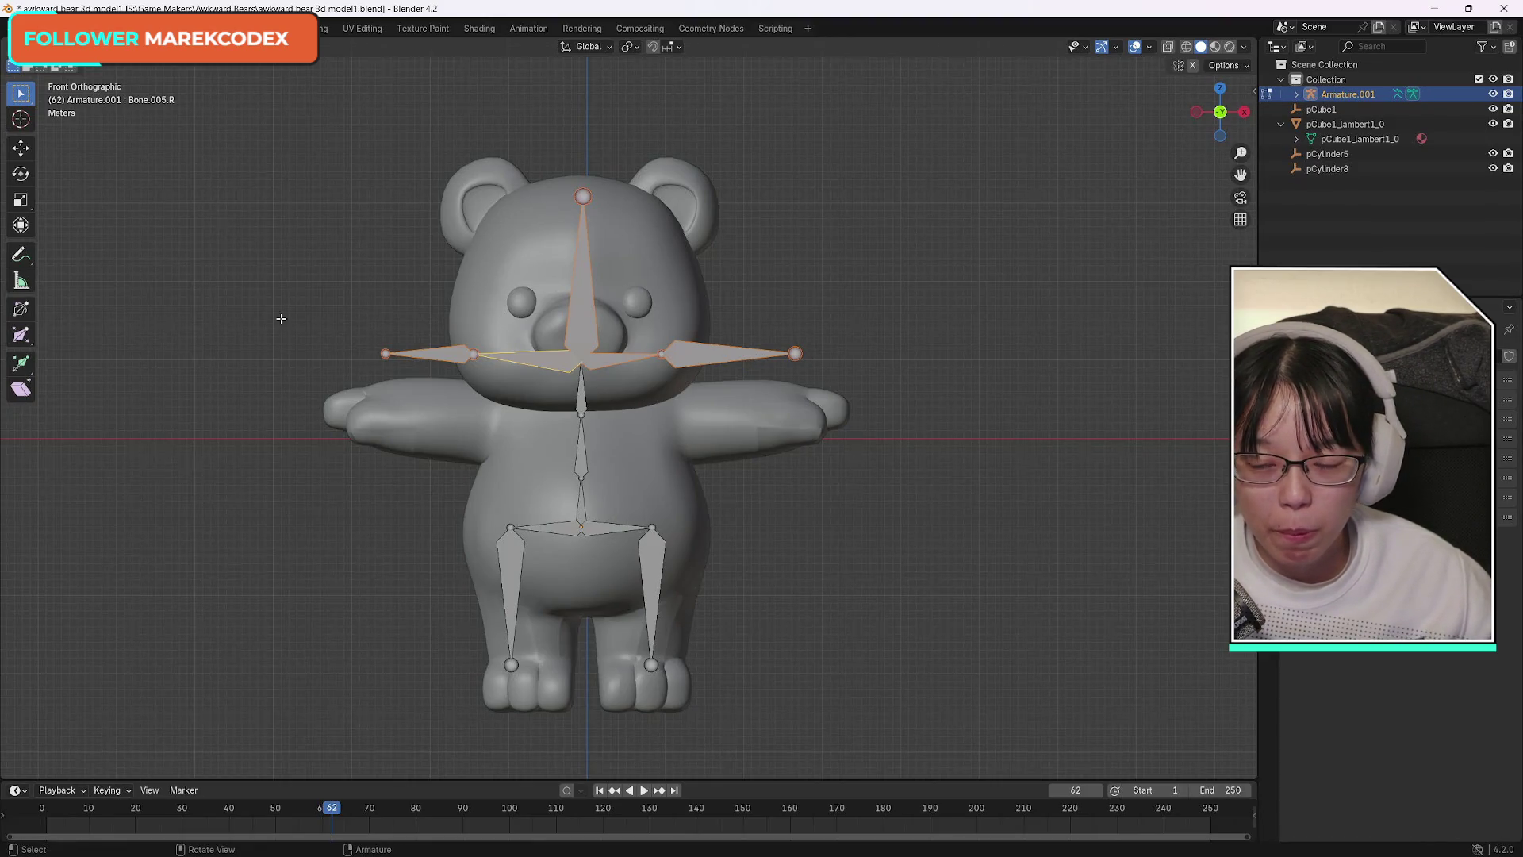
Lengthen the outer right-arm bone Bone.006.R toward the paw.
click(386, 354)
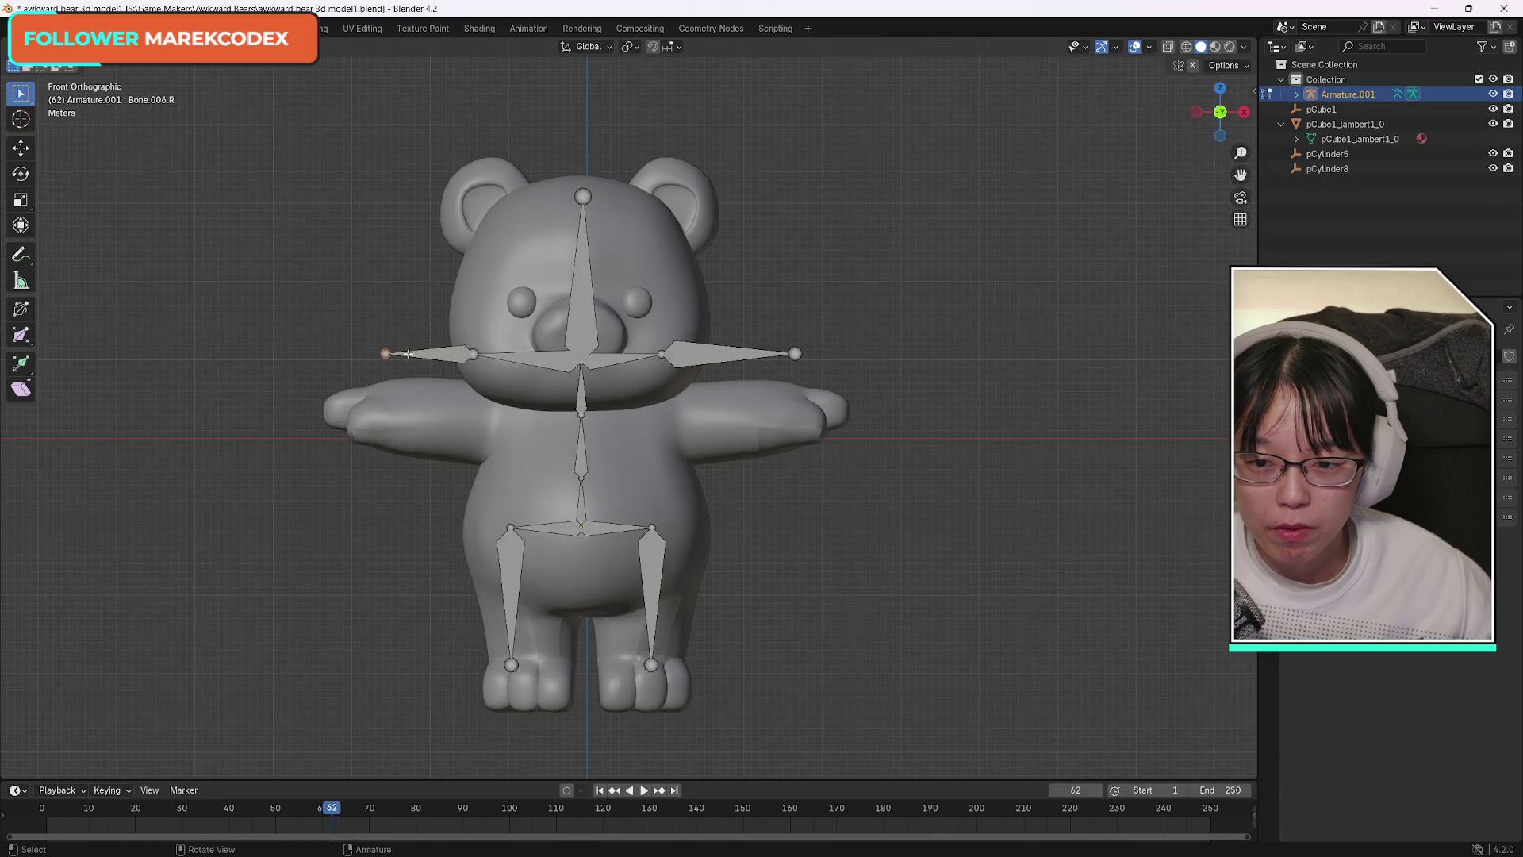
click(21, 150)
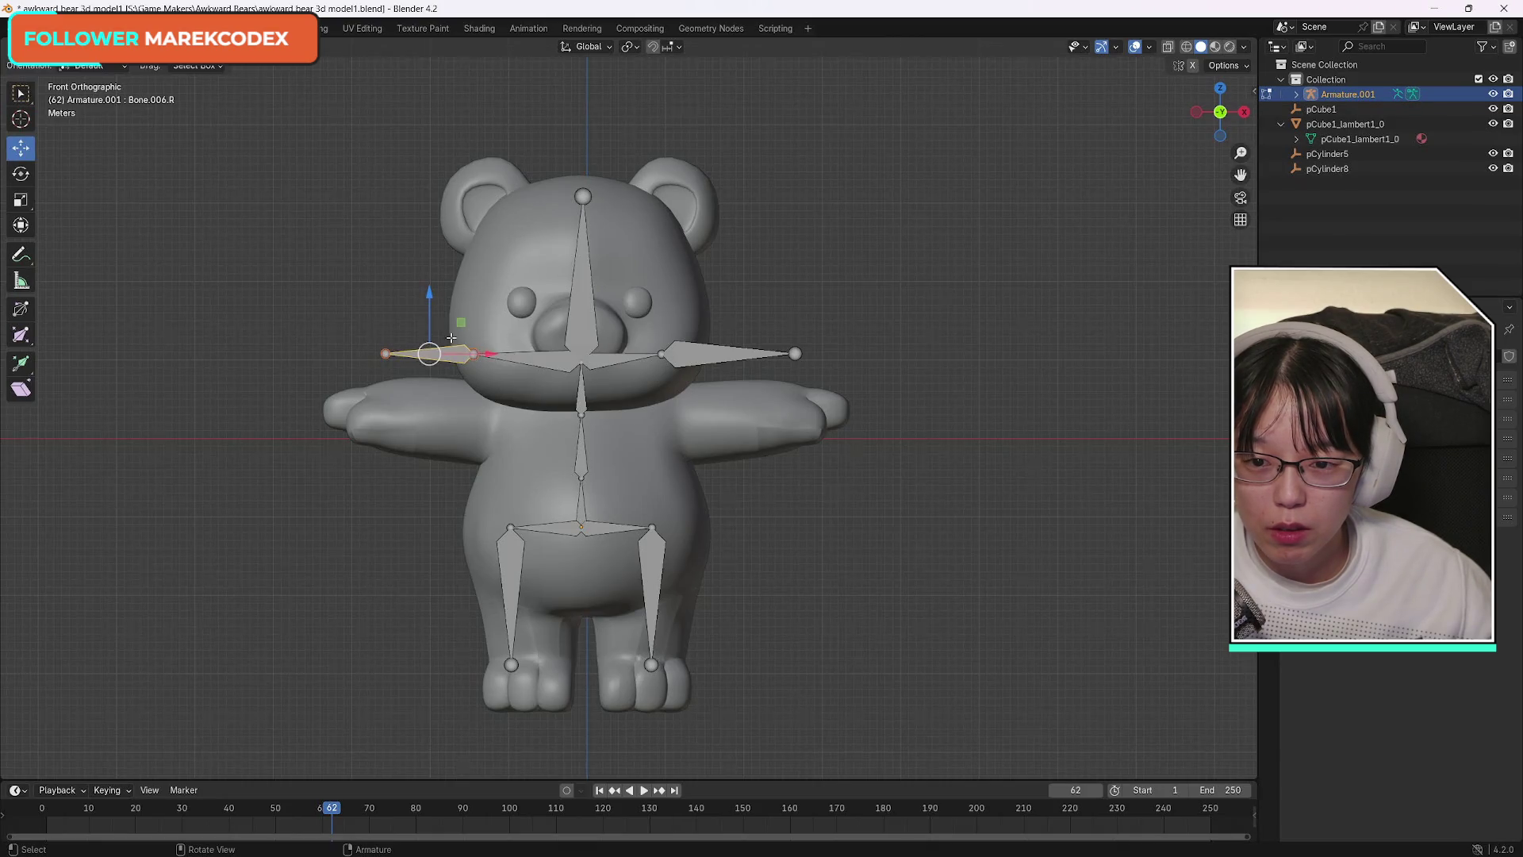
click(20, 200)
drag(458, 321, 480, 313)
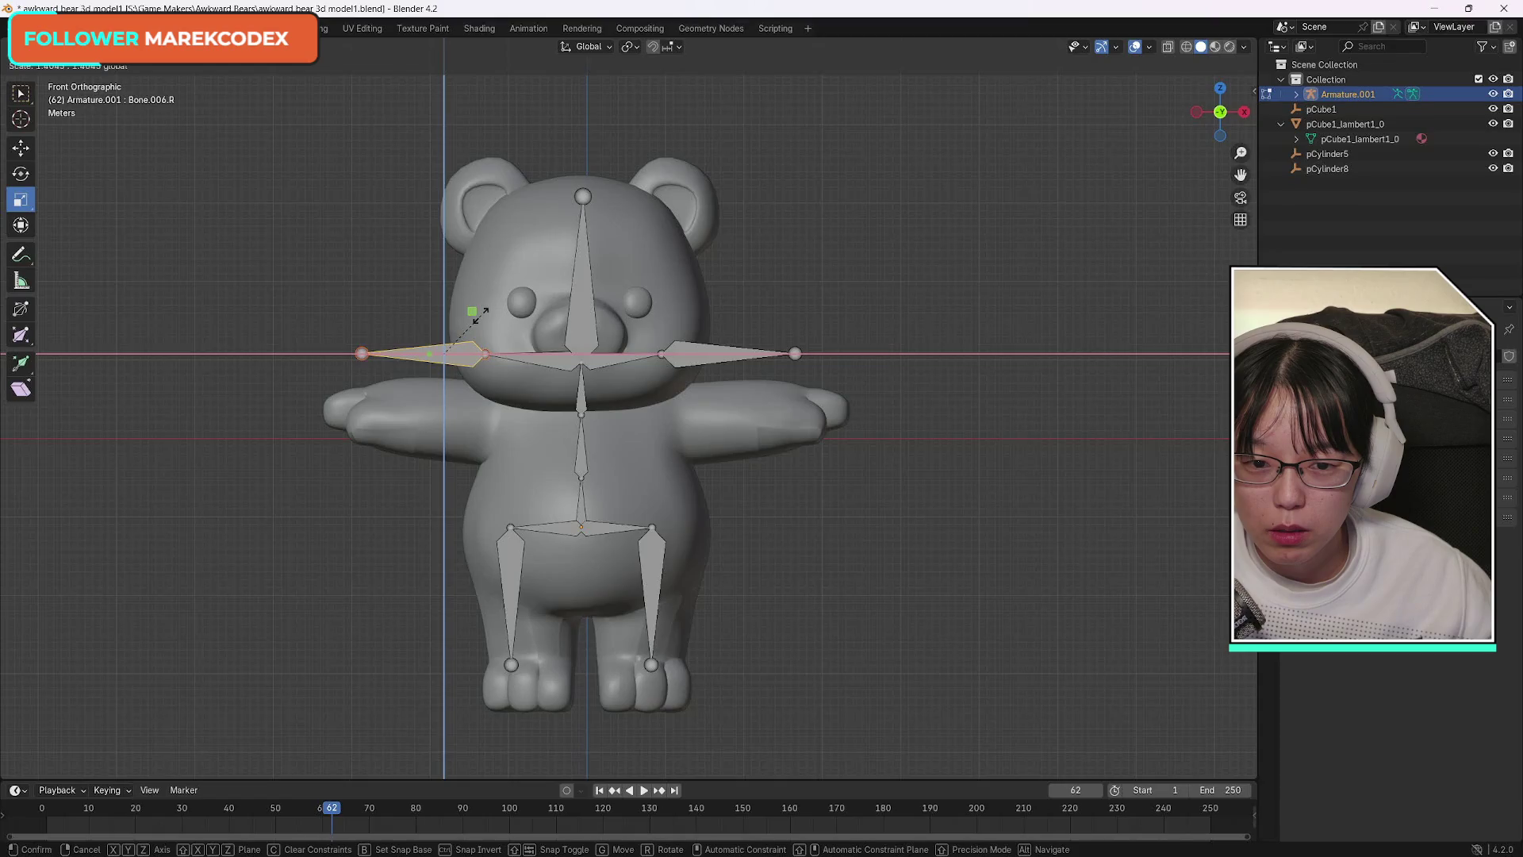
drag(478, 313, 479, 315)
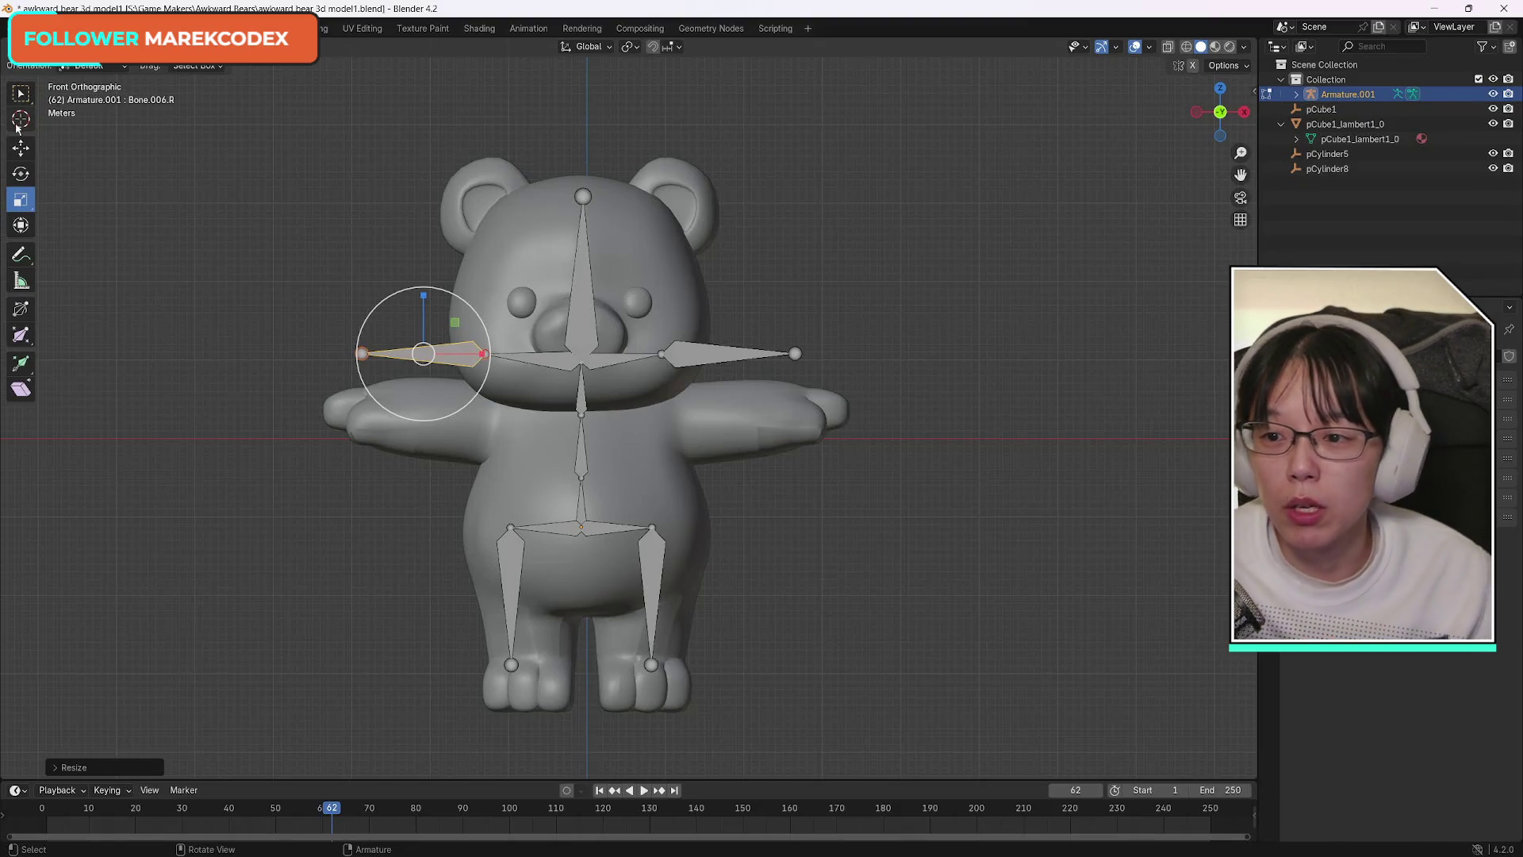
Deselect the arm bone, select the head bone, and return the armature to Object Mode.
click(18, 150)
click(21, 94)
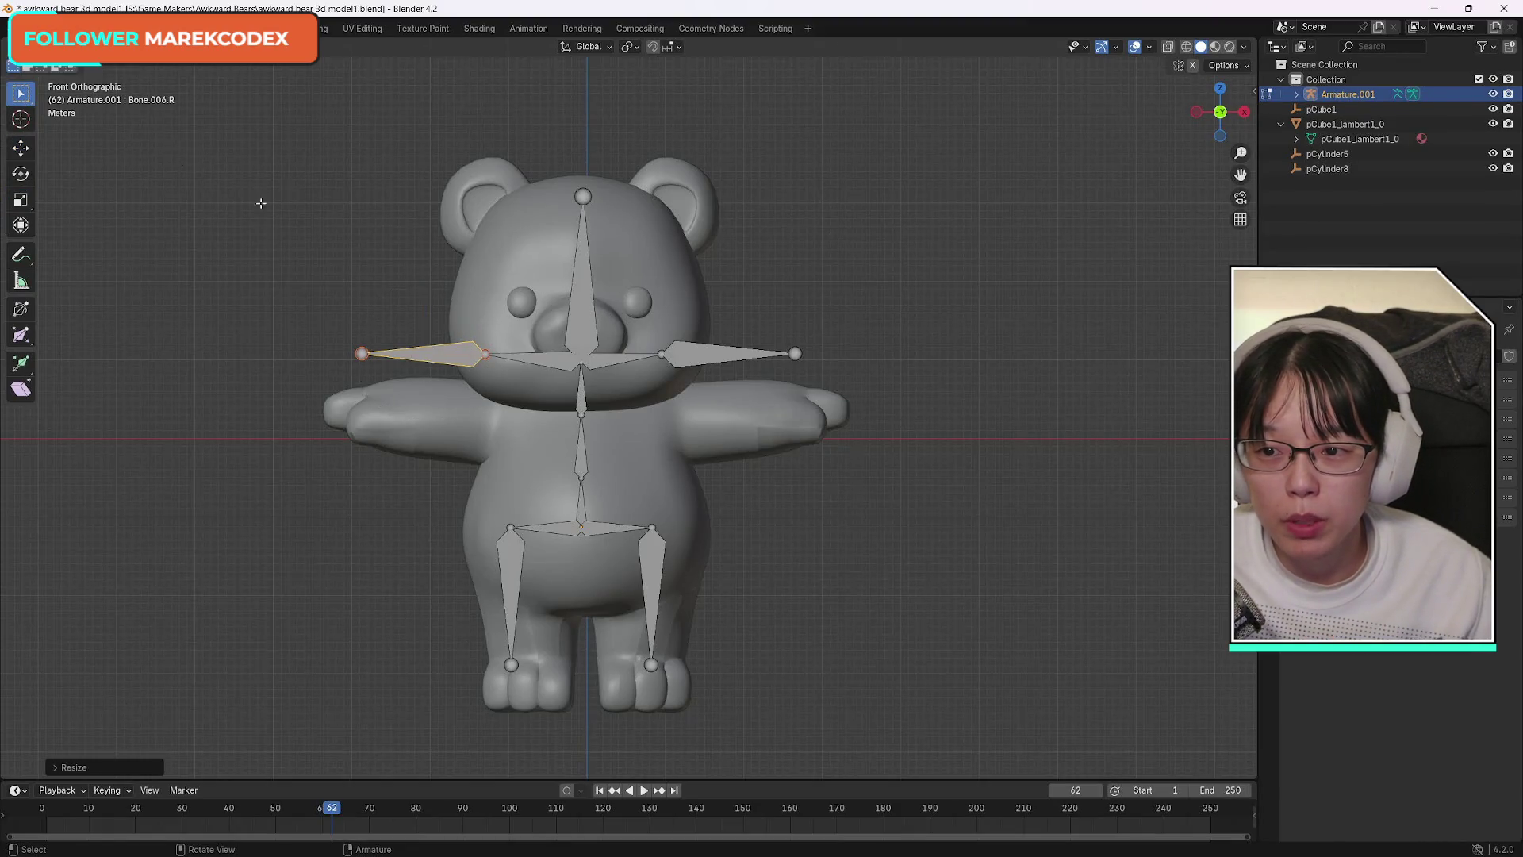
click(262, 198)
click(592, 318)
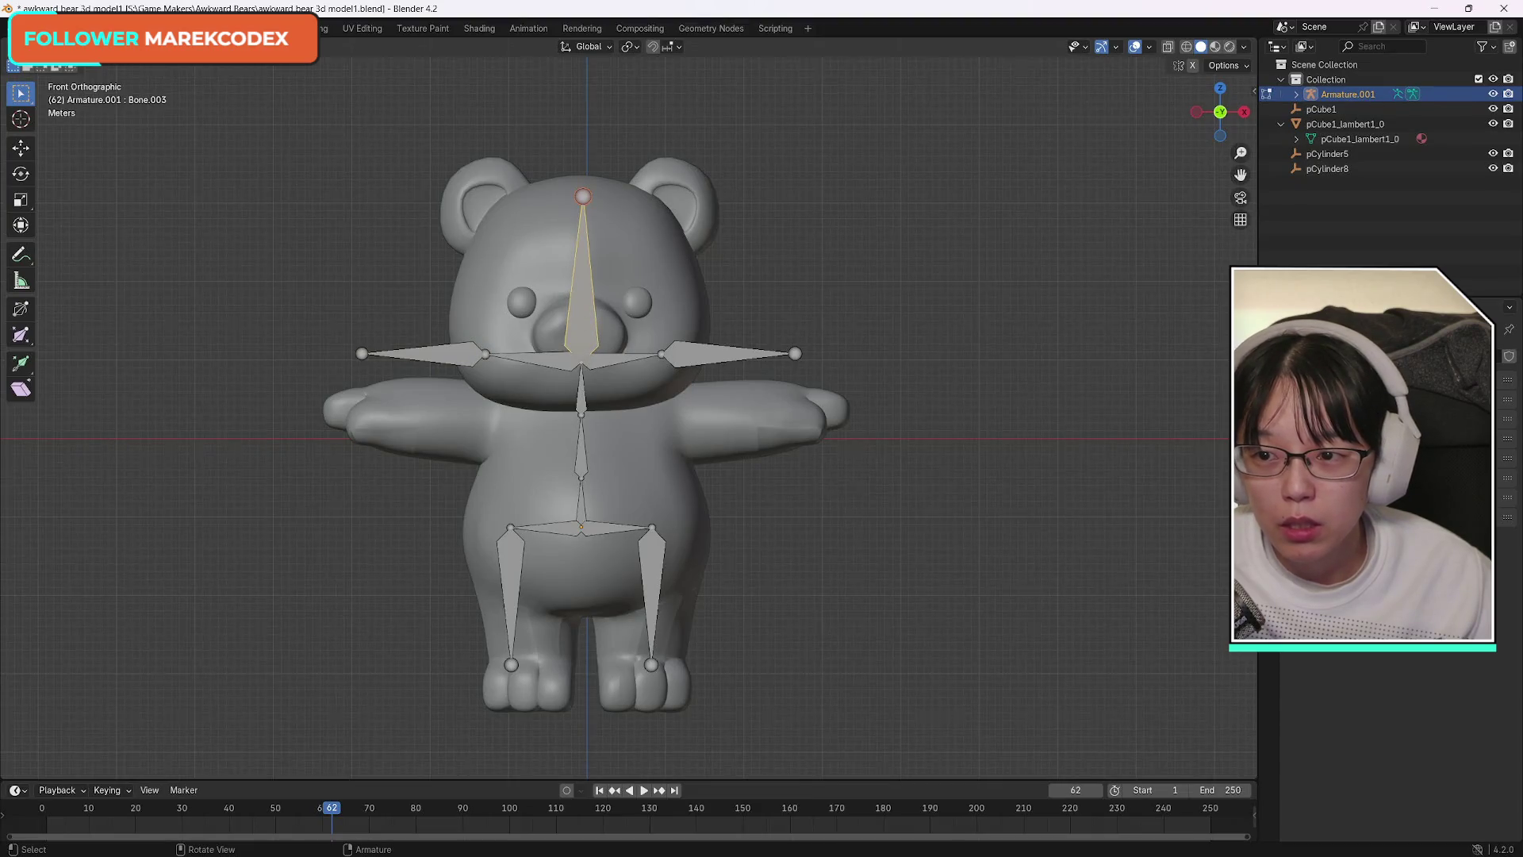
click(73, 66)
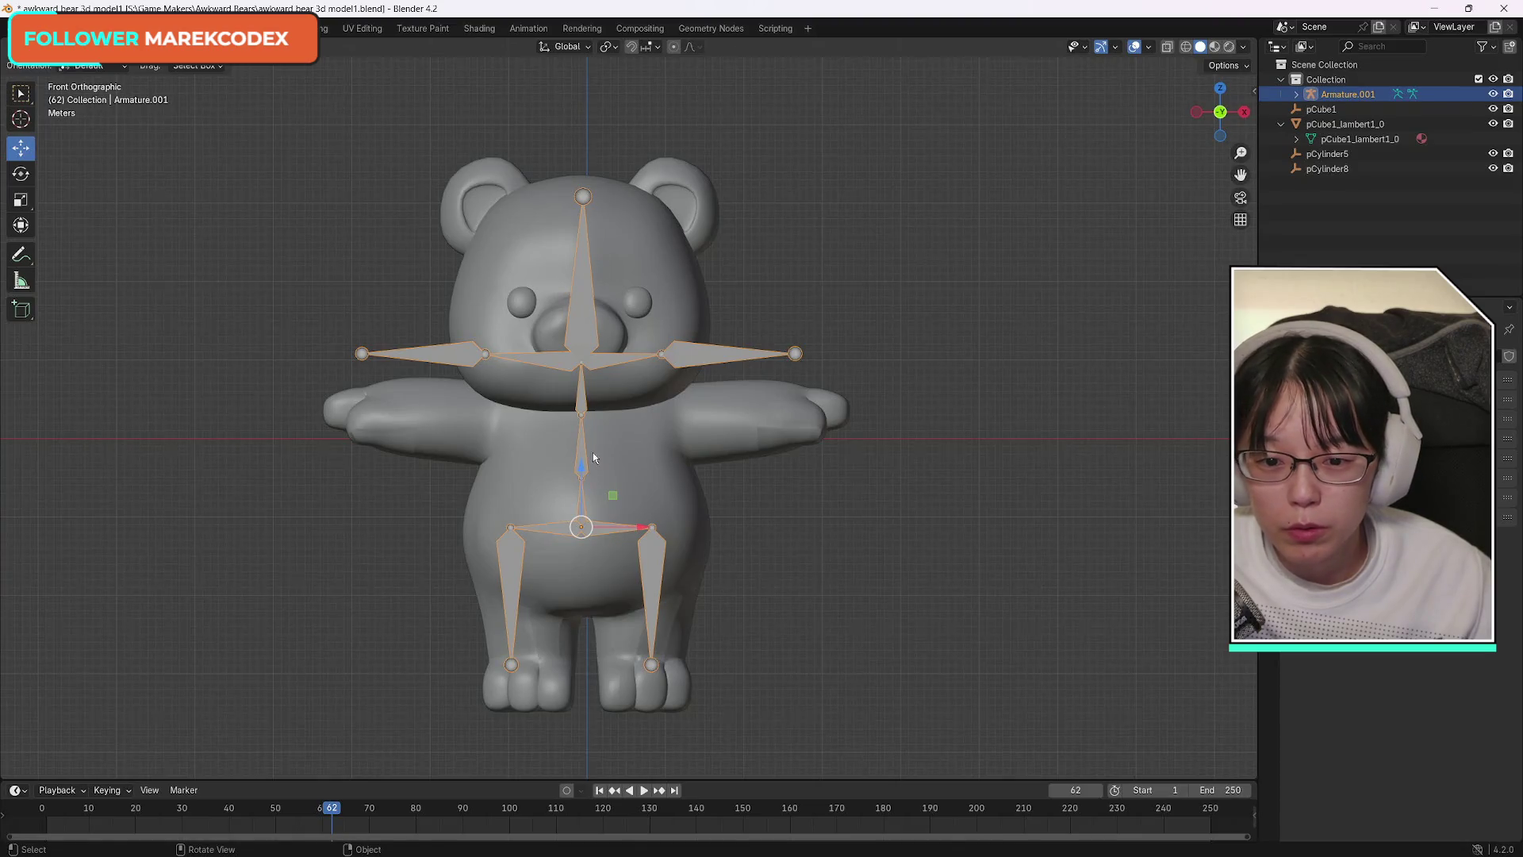
Lower the whole armature along Z into the bear's body, then enter Edit Mode on its bones.
key(g)
key(z)
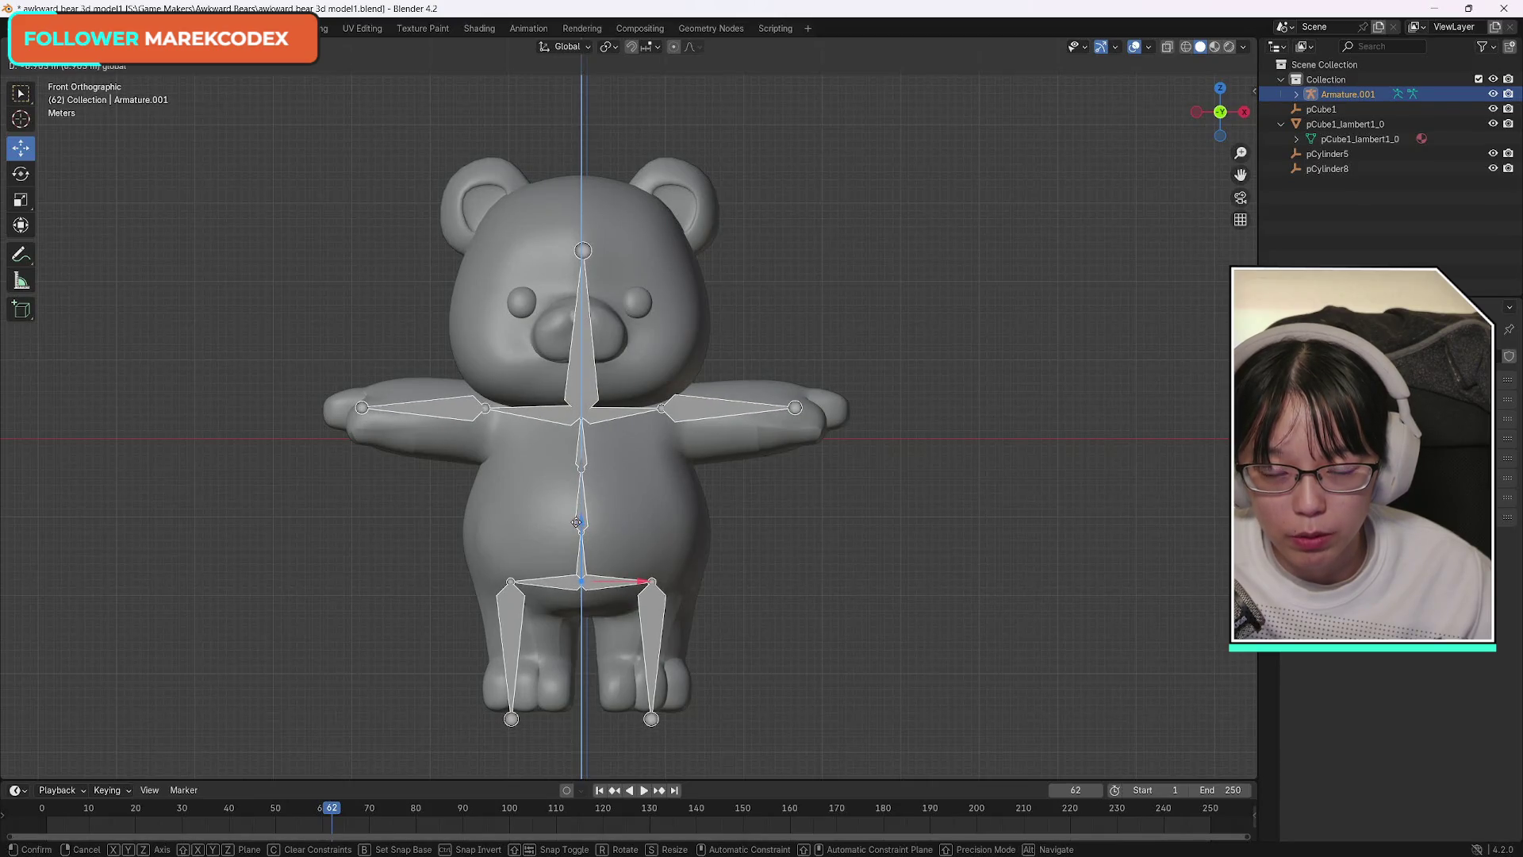
click(579, 521)
click(151, 72)
click(71, 66)
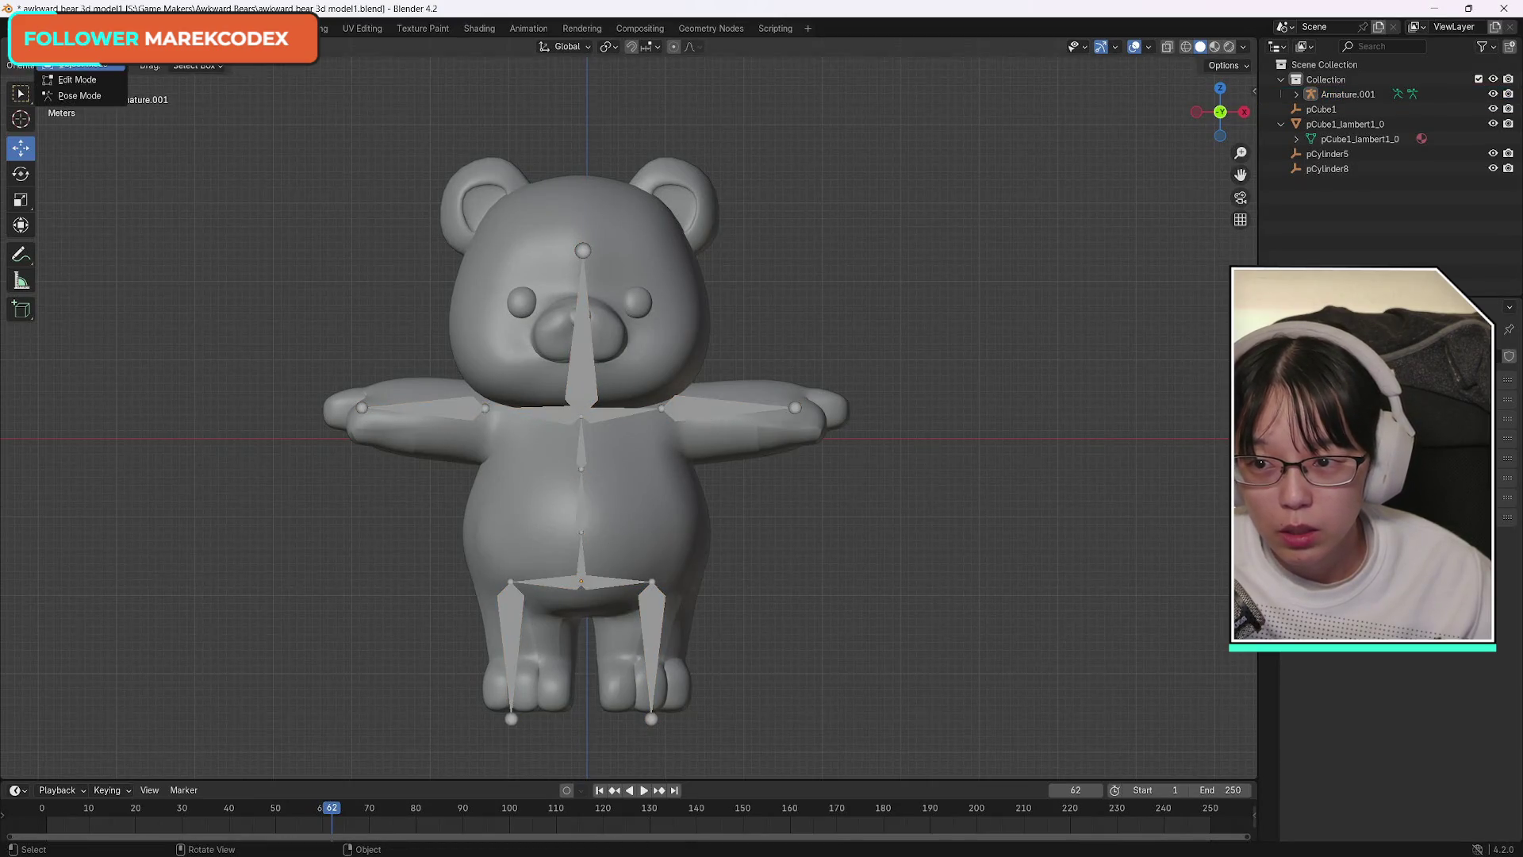
click(79, 81)
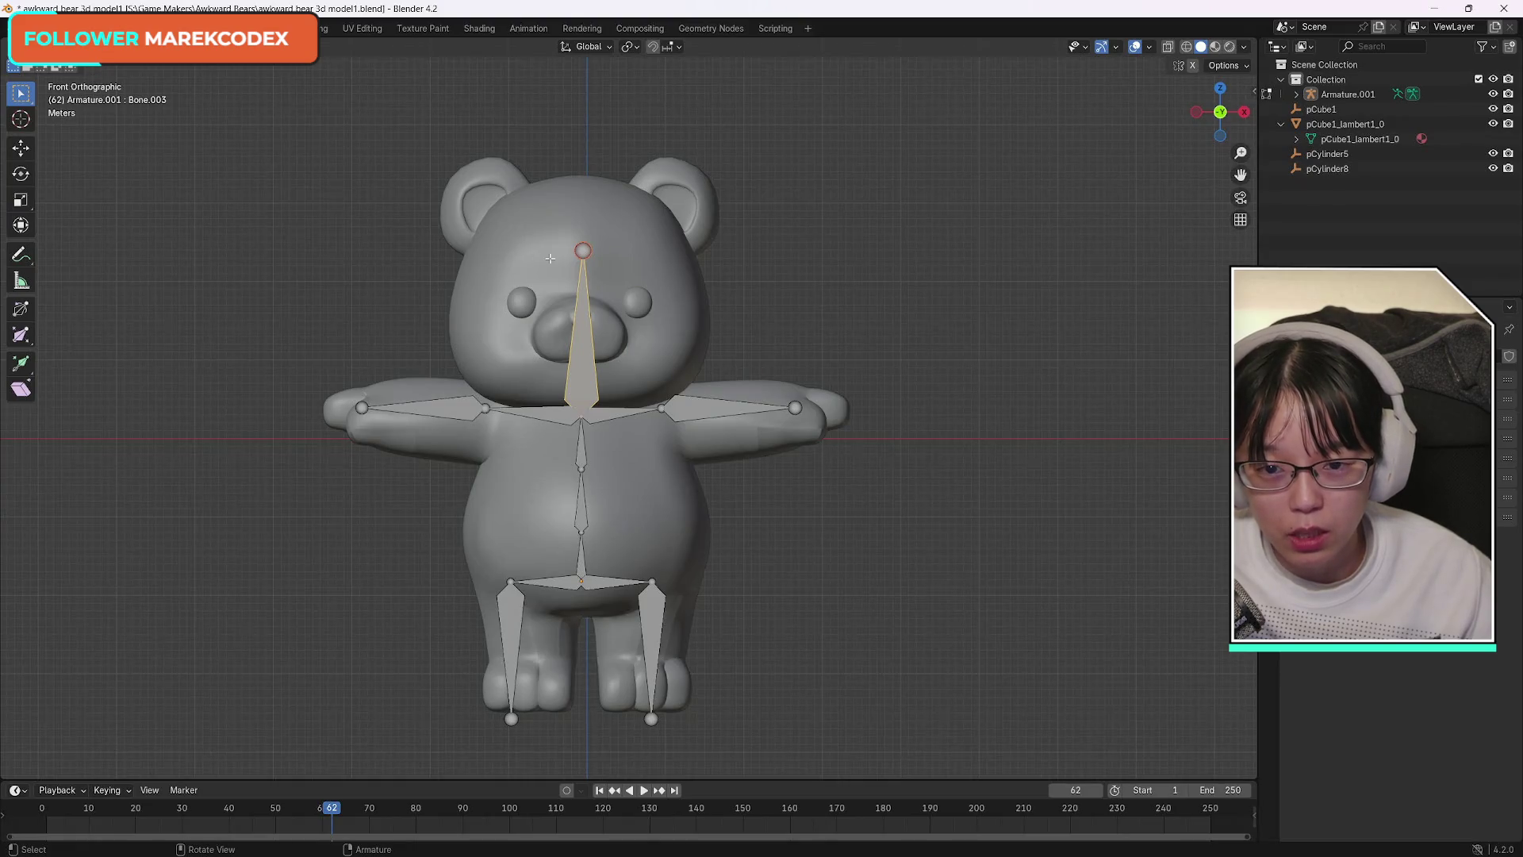
Adjust the head bone's tip with the Move gizmo, then select leg bone Bone.012.R.
key(alt+a)
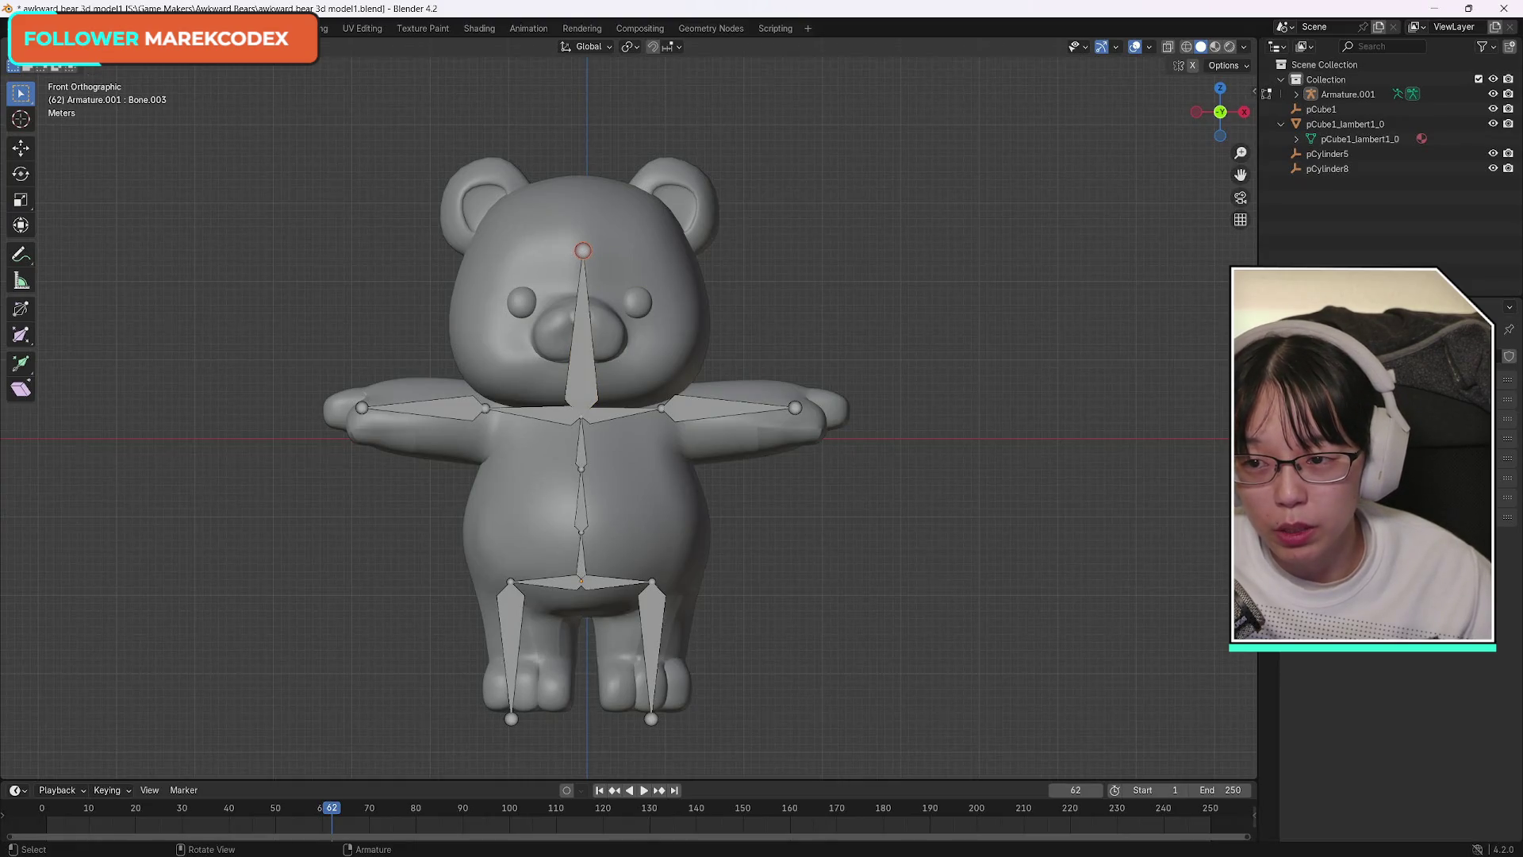
click(20, 148)
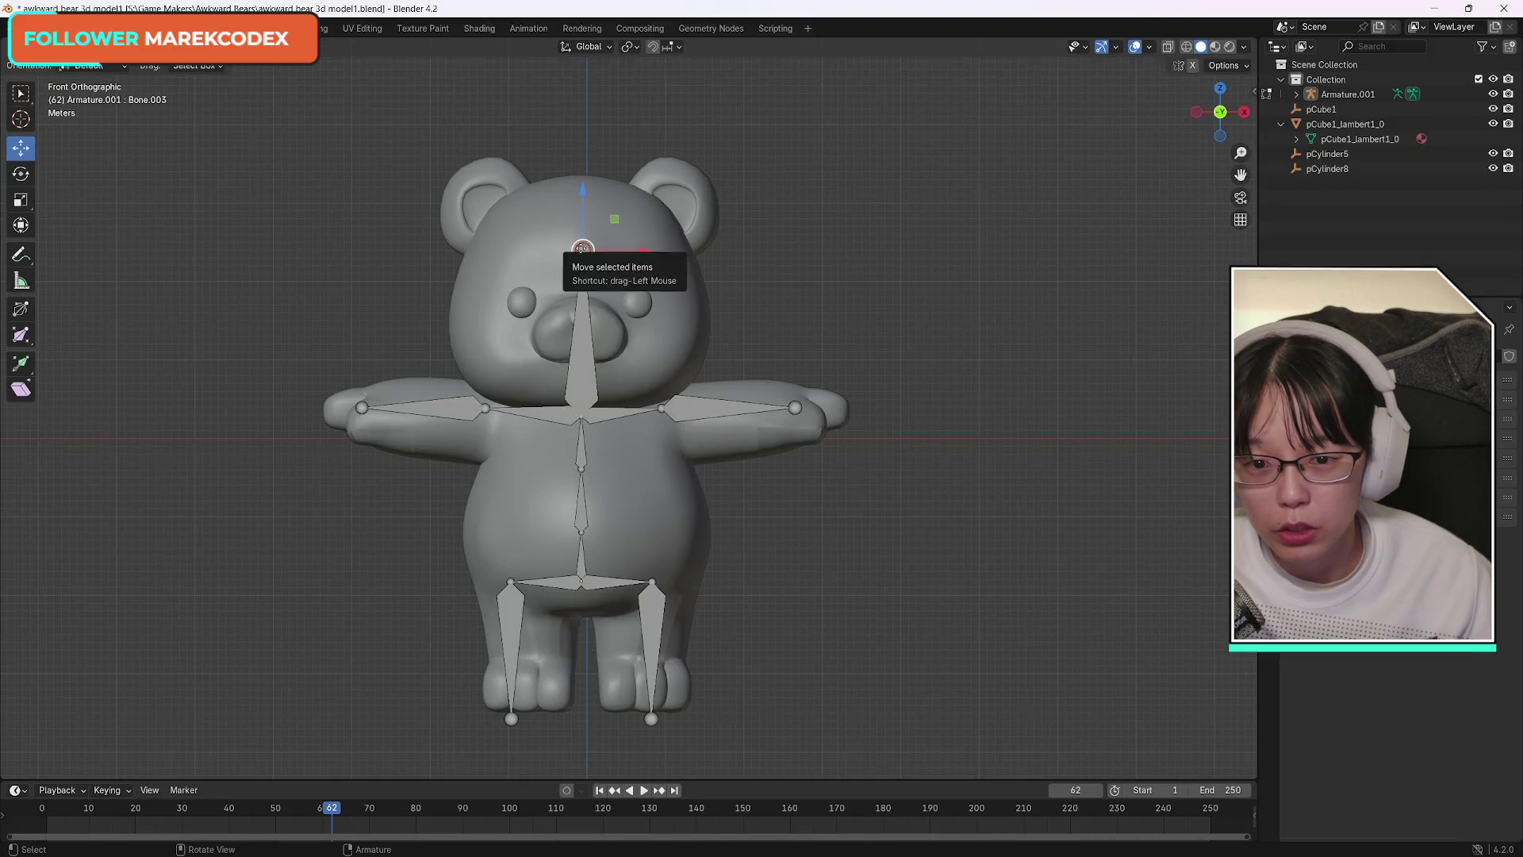
drag(583, 249, 583, 248)
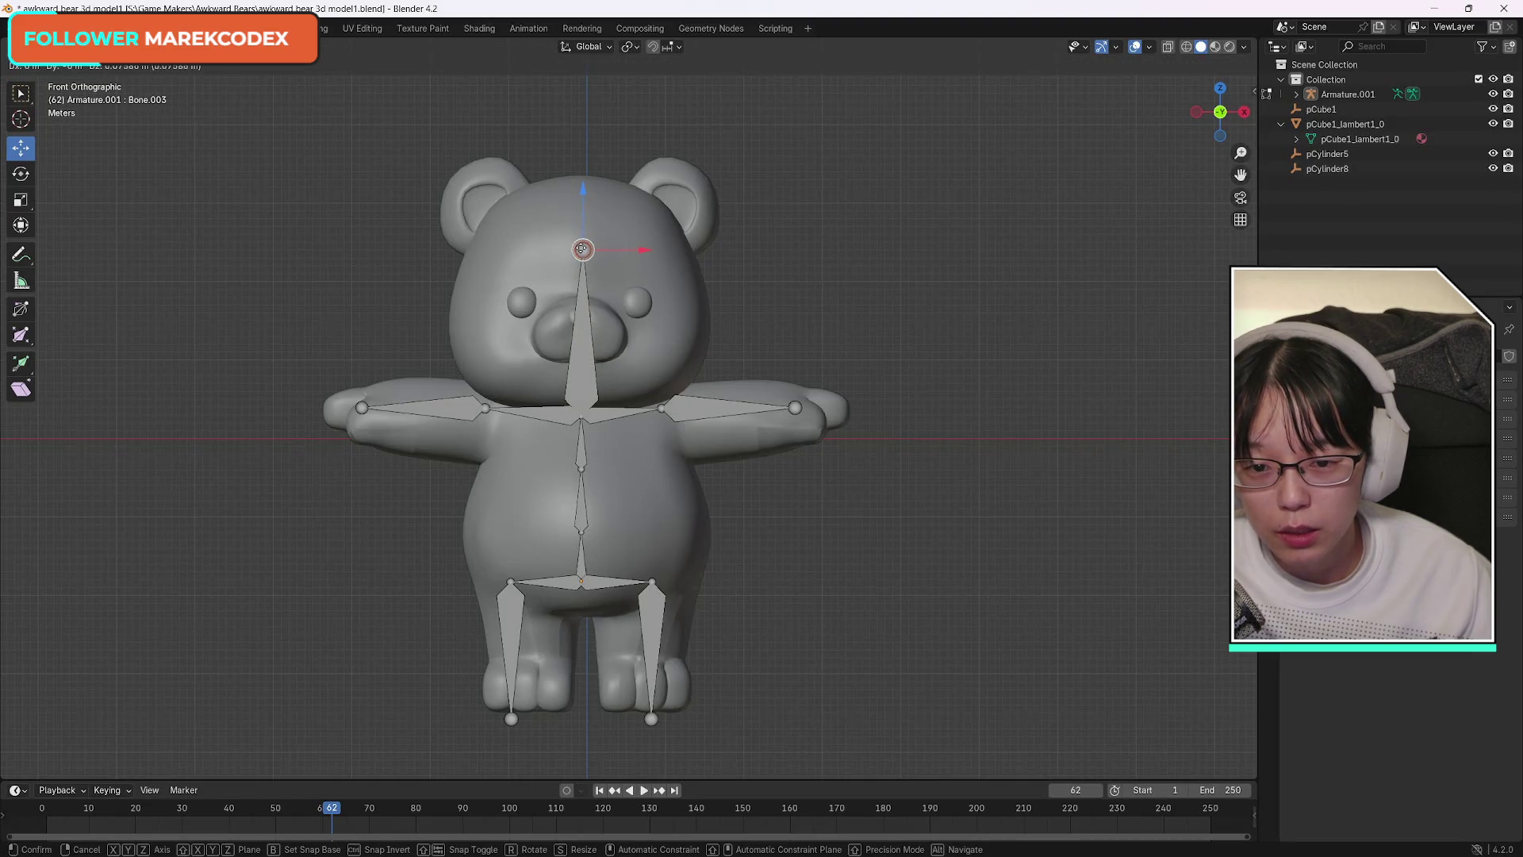
drag(582, 249, 584, 250)
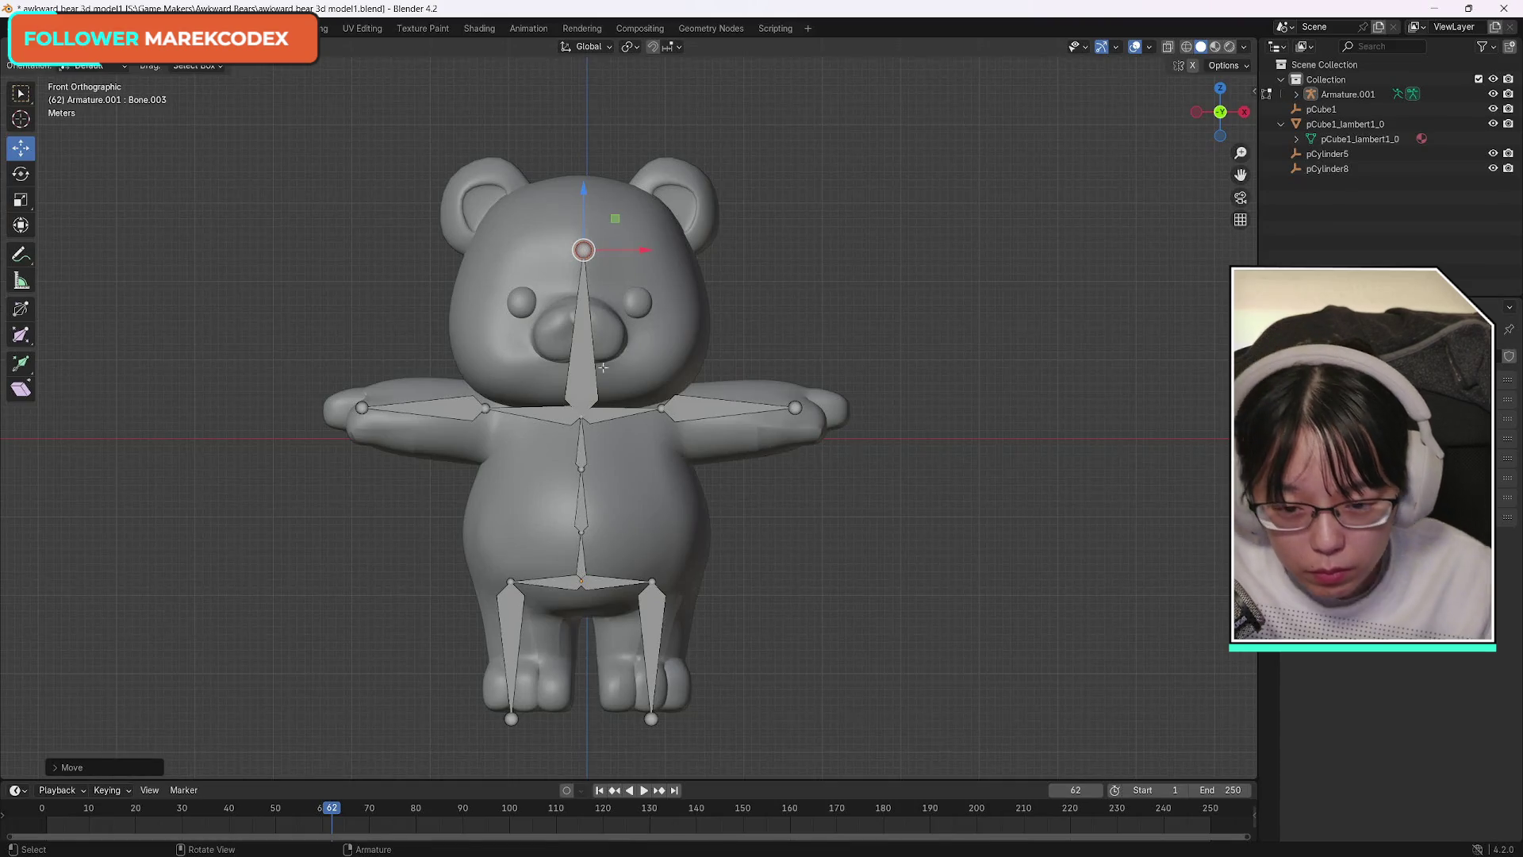
click(511, 622)
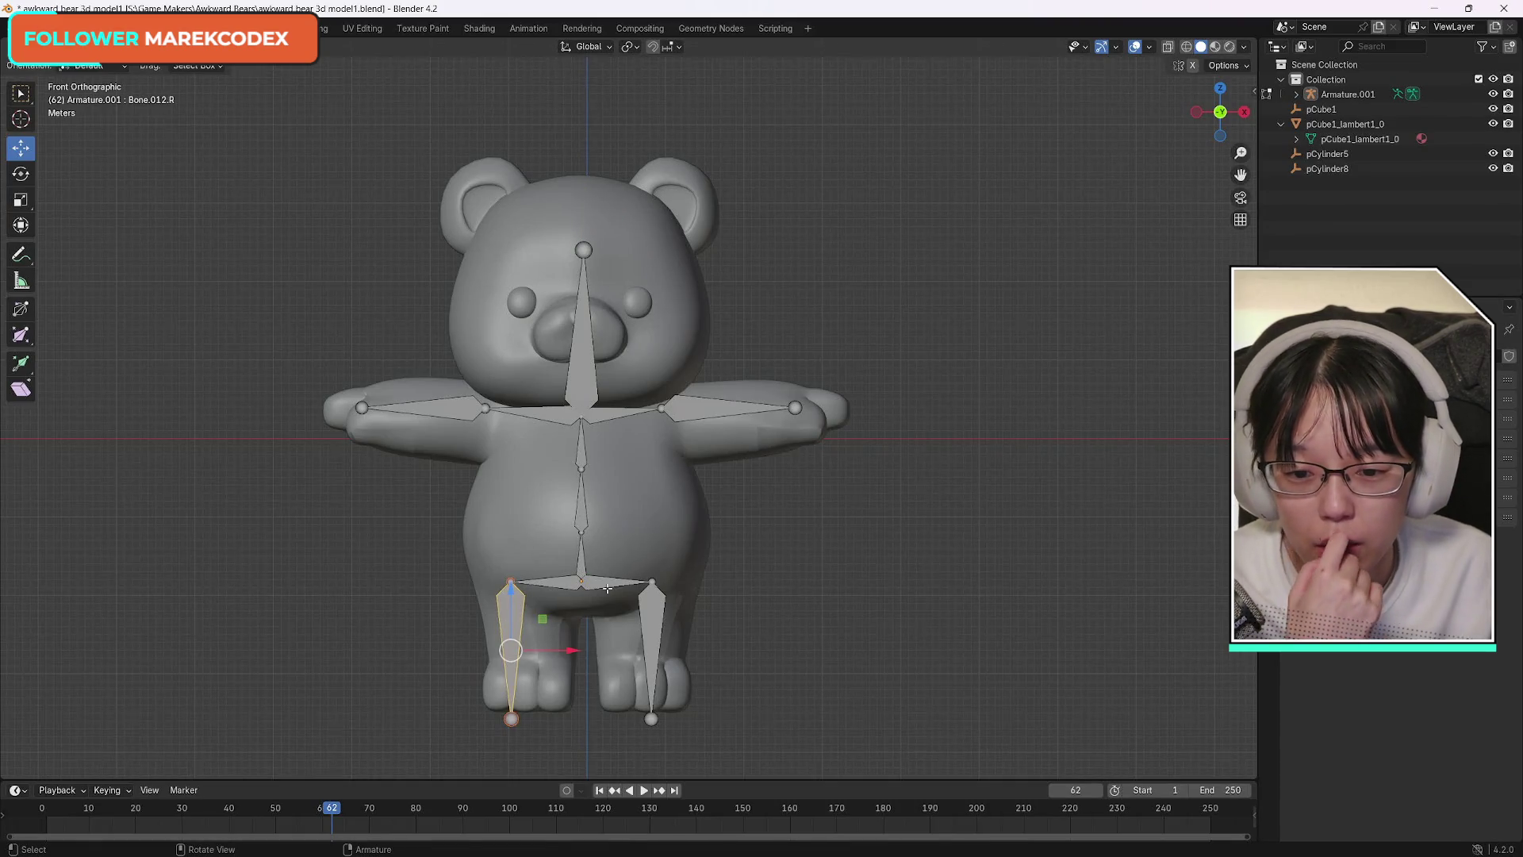
click(583, 529)
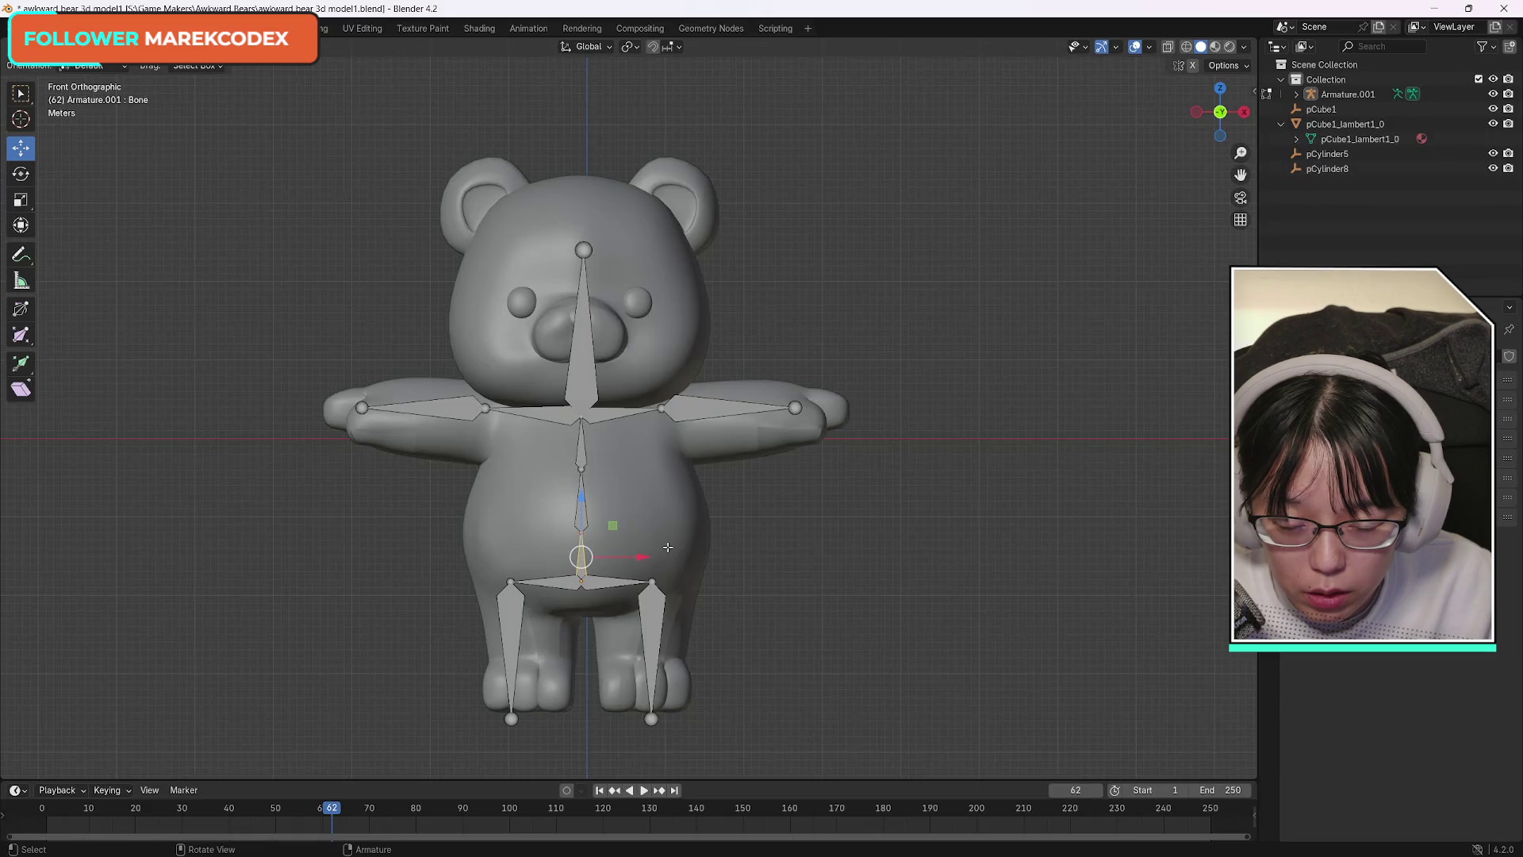
click(581, 446)
drag(581, 446, 581, 500)
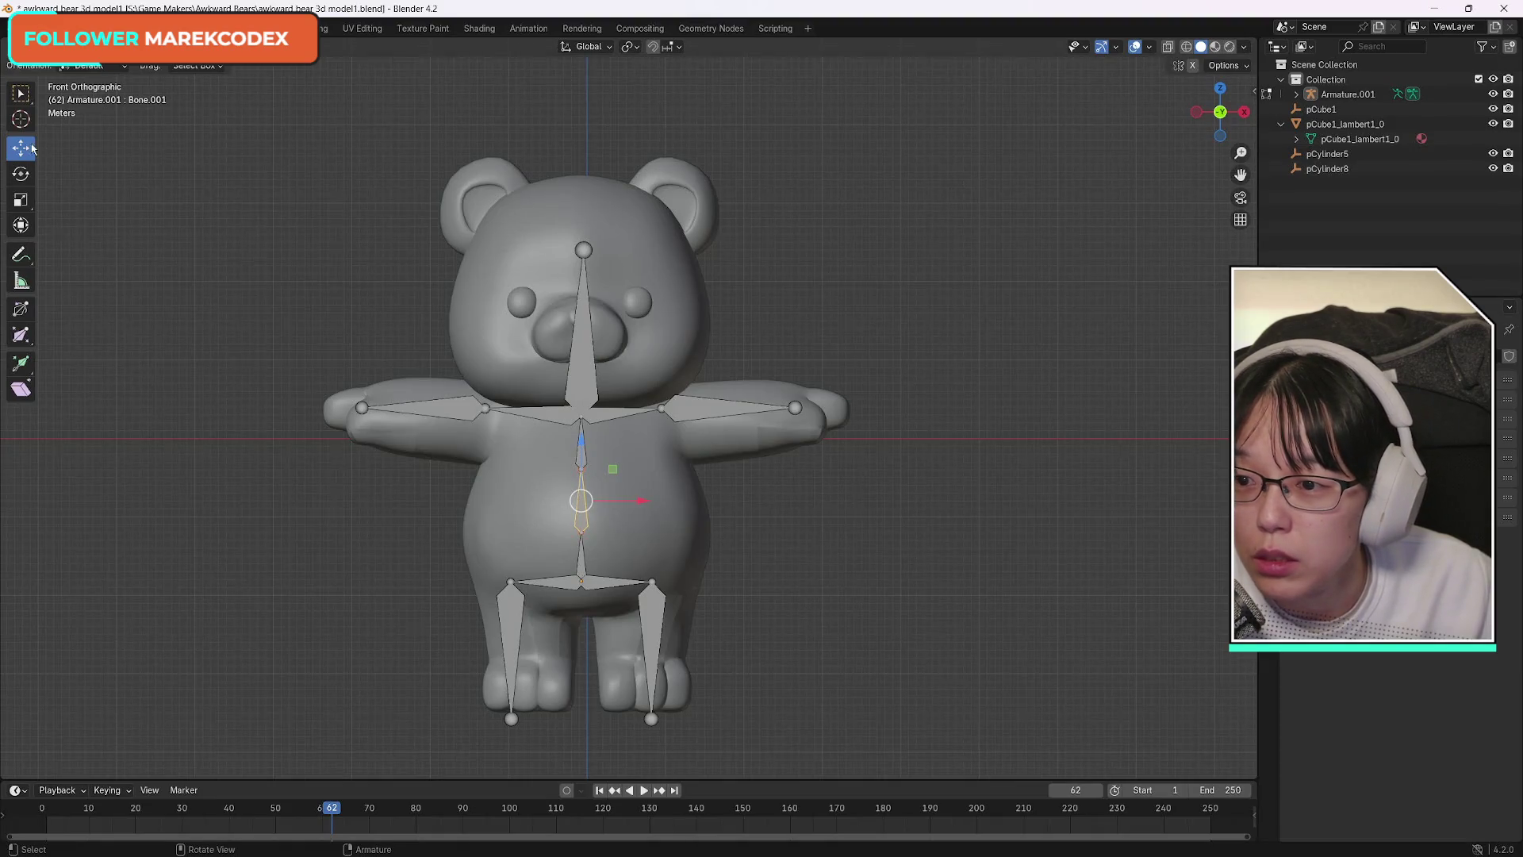
drag(616, 470, 610, 477)
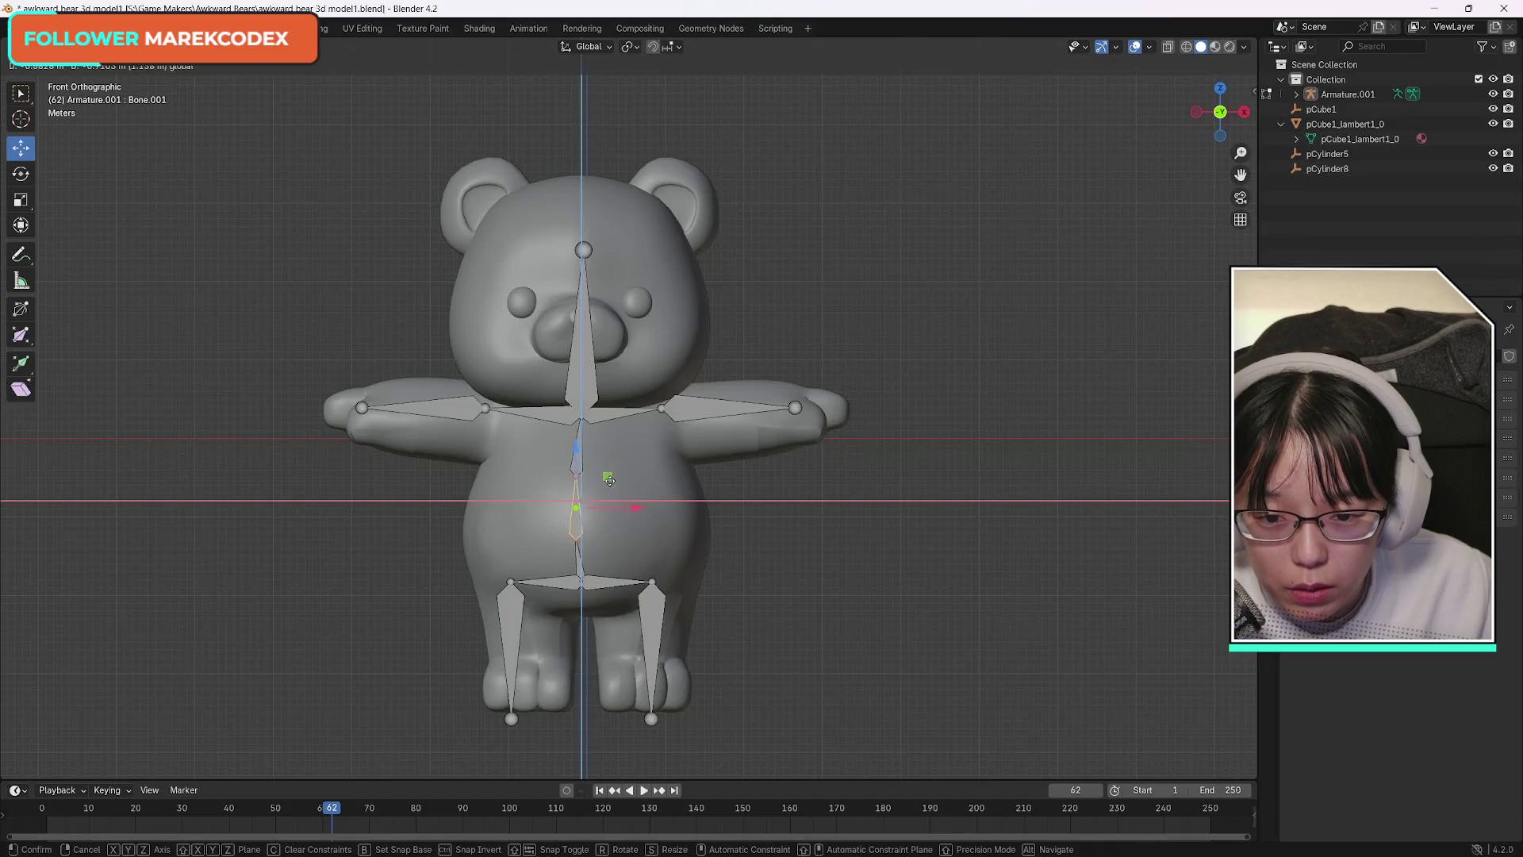
key(ctrl+z)
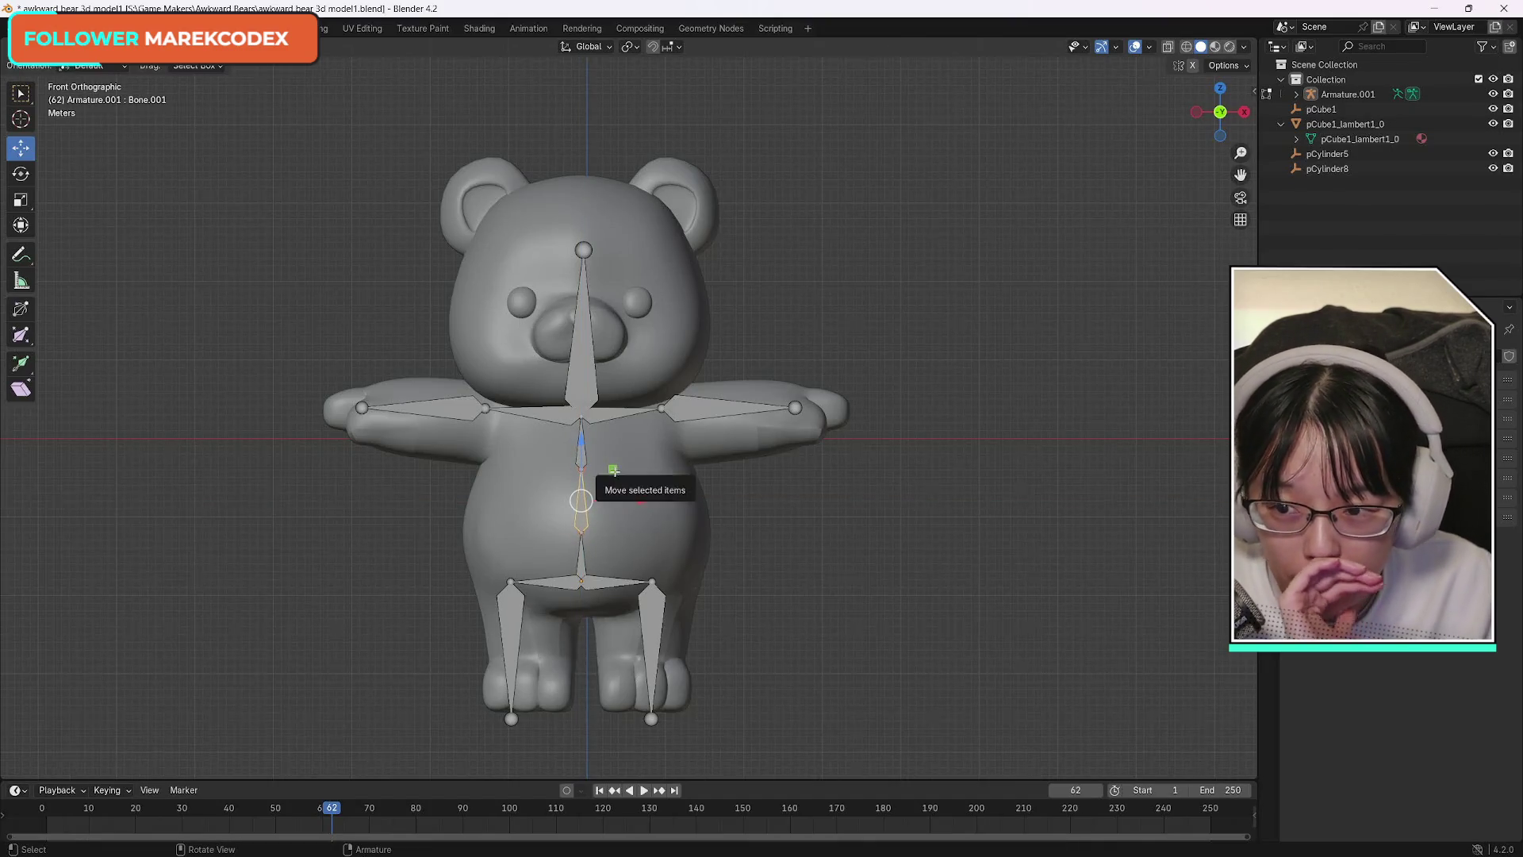
click(20, 198)
drag(613, 469, 608, 476)
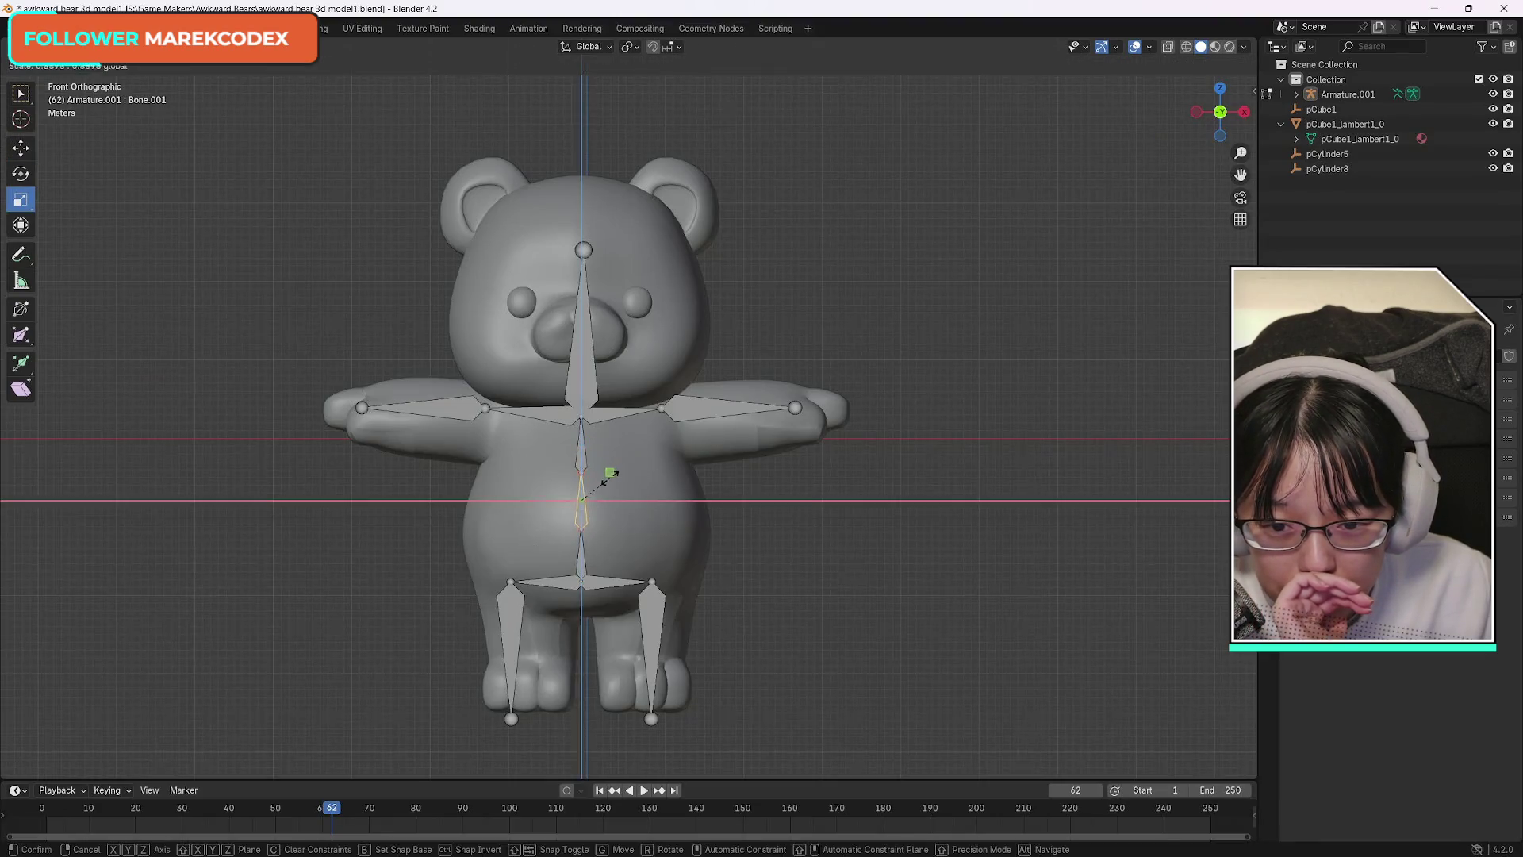
click(581, 450)
drag(605, 416, 606, 421)
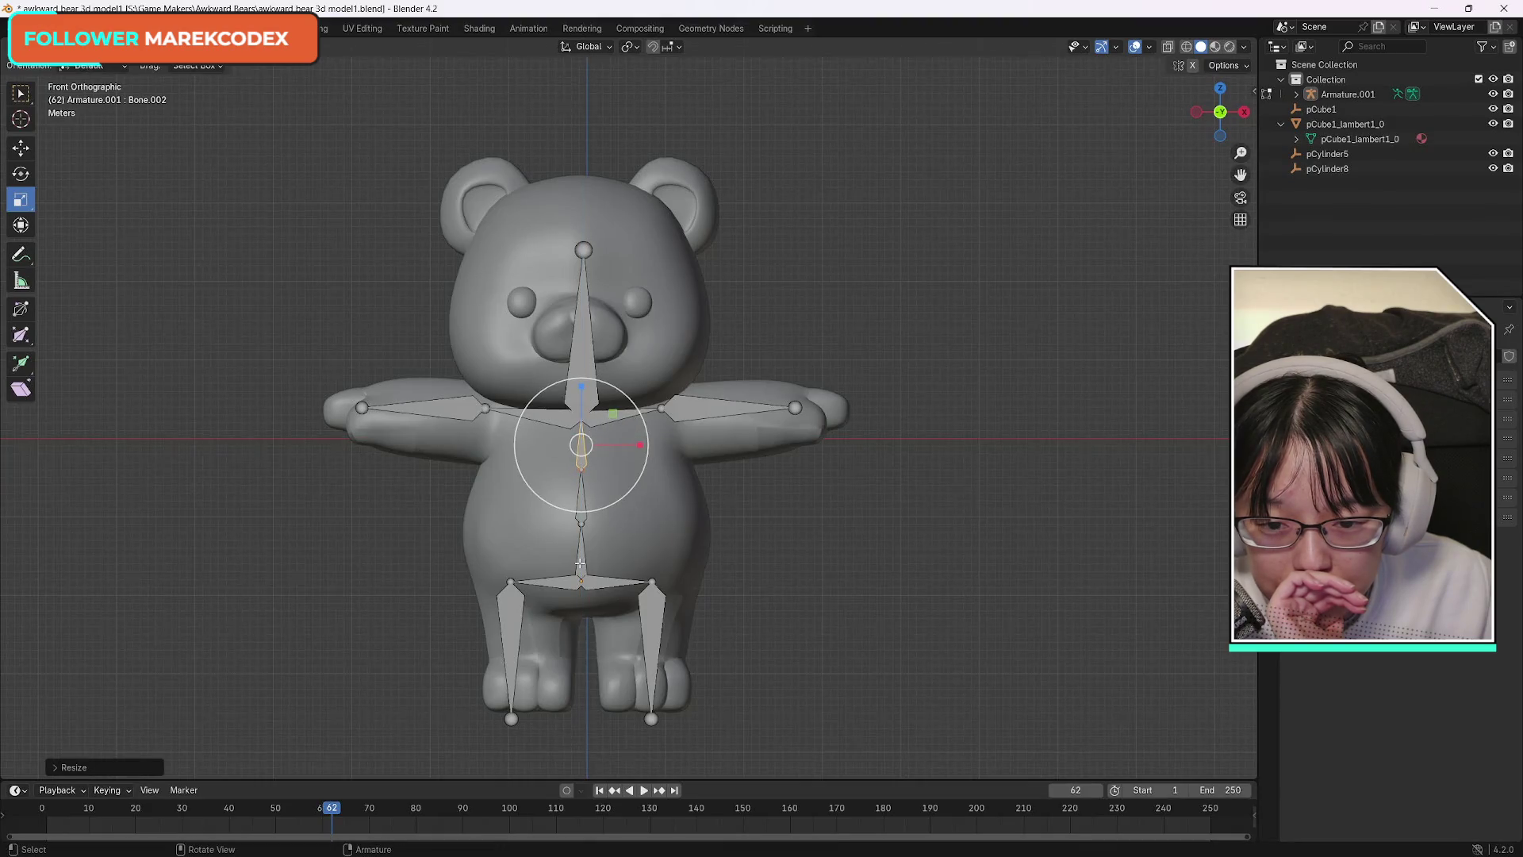
click(636, 495)
drag(613, 522, 605, 528)
click(614, 582)
click(546, 581)
click(21, 147)
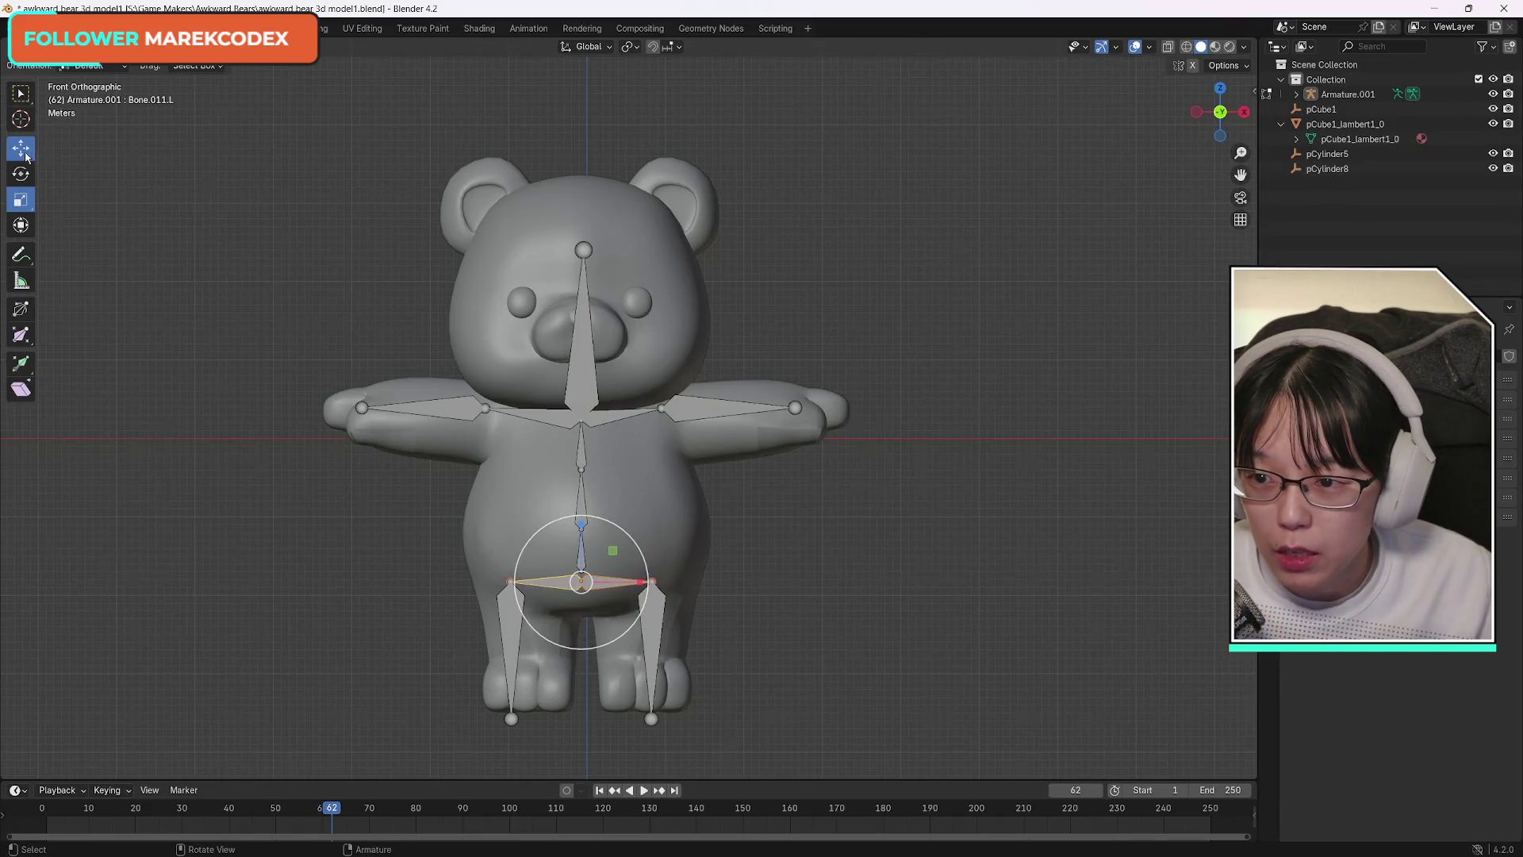
mouse_move(581, 525)
mouse_down()
mouse_move(583, 479)
mouse_move(580, 589)
mouse_move(609, 573)
mouse_up()
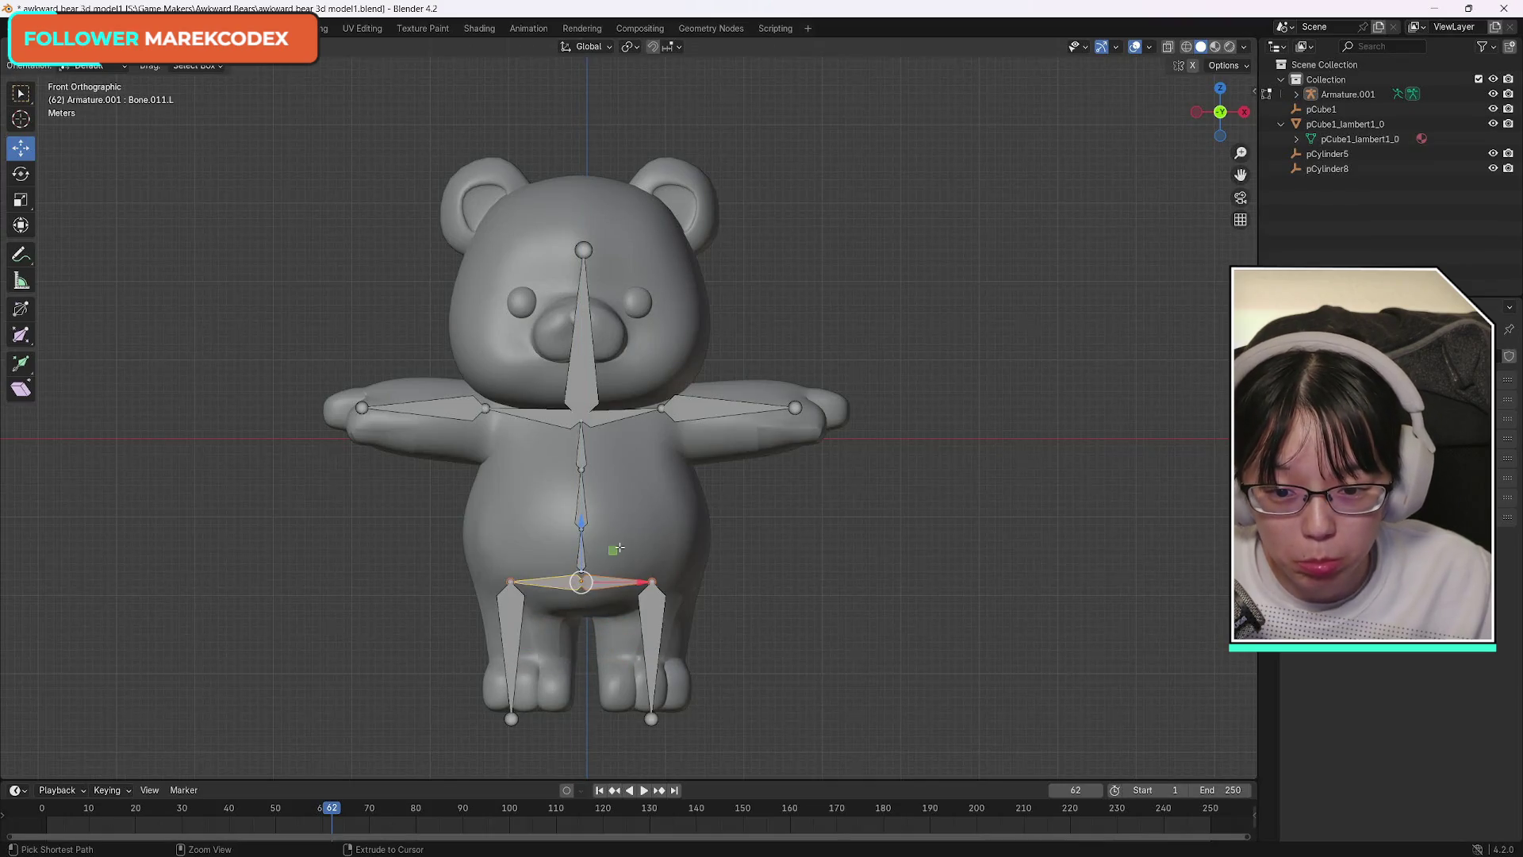
click(593, 581)
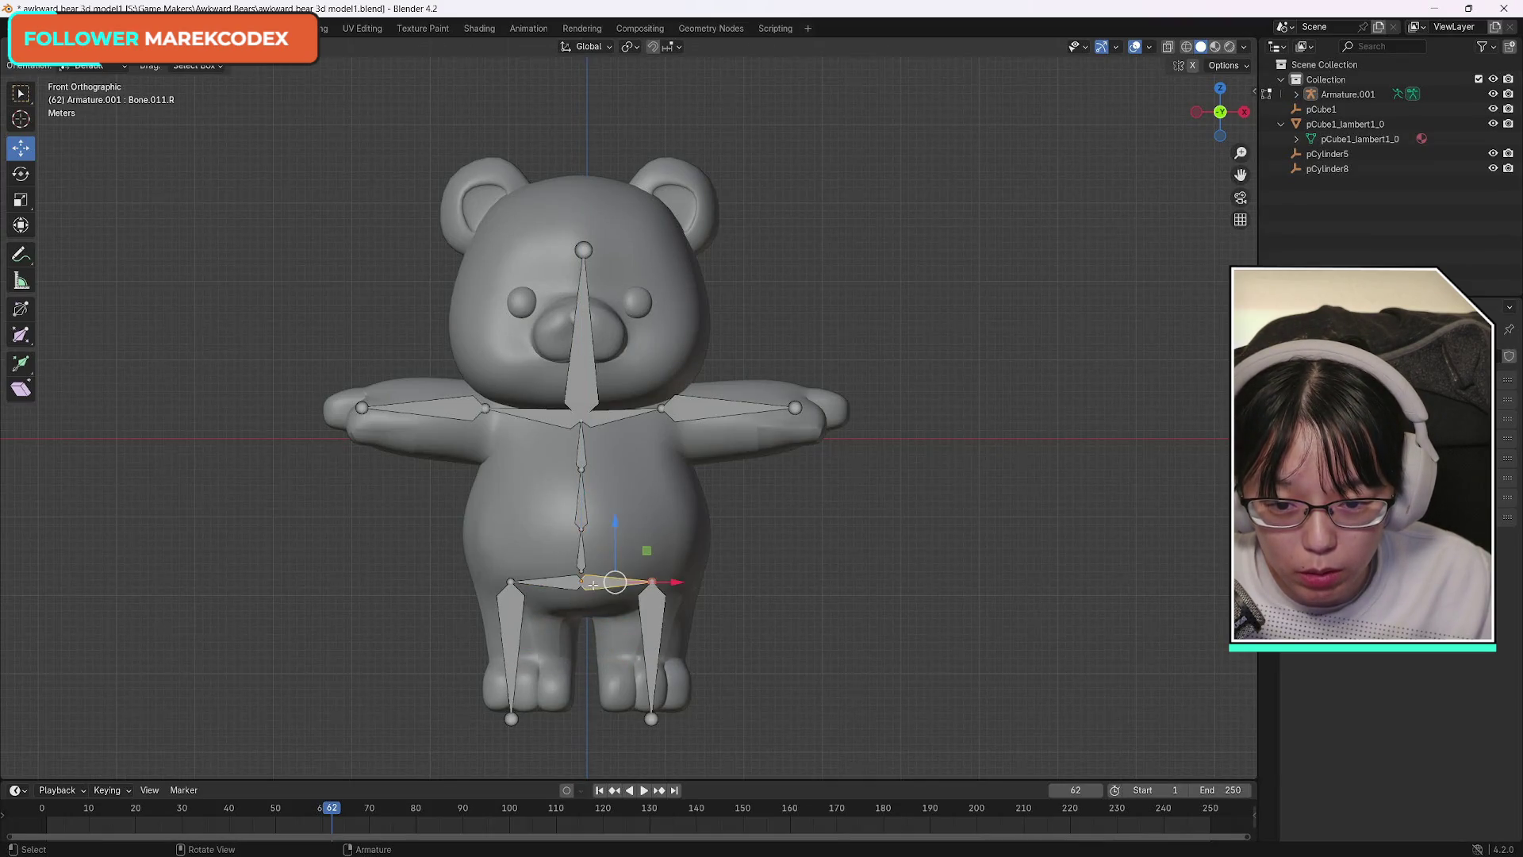
shift+click(569, 582)
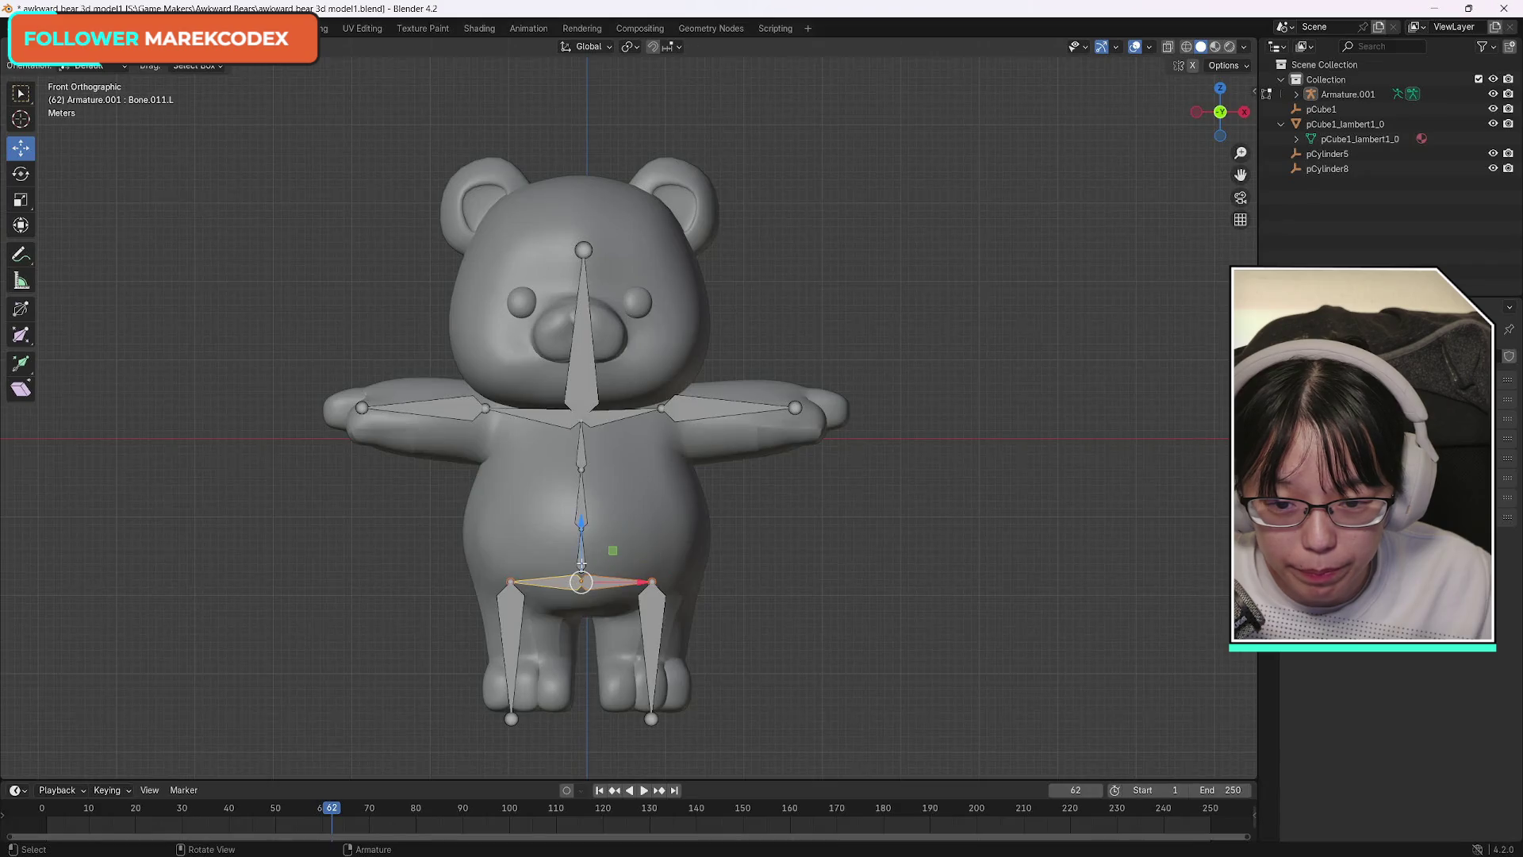
click(582, 517)
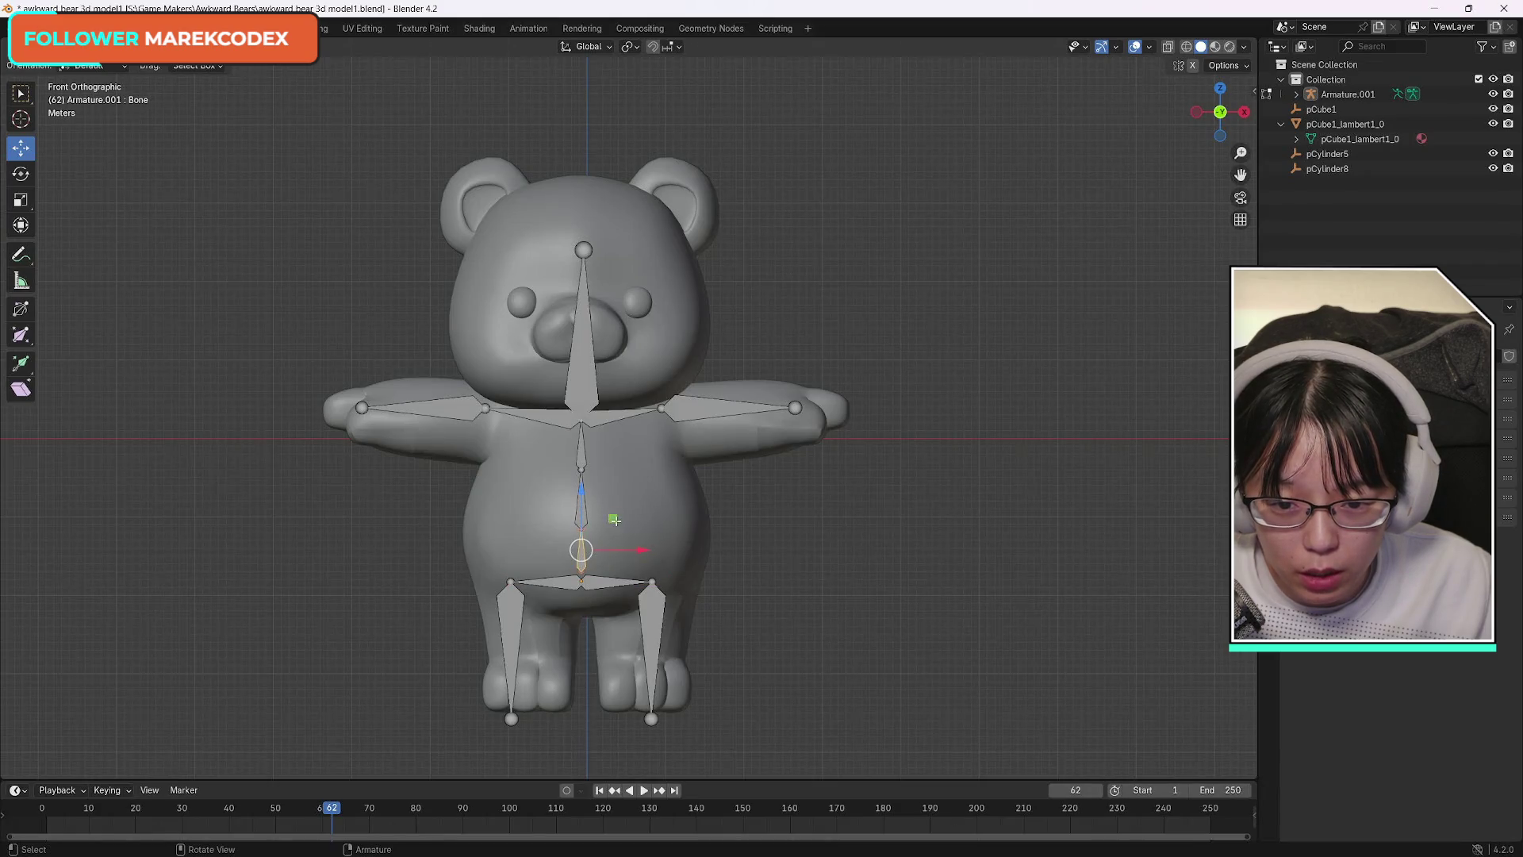
click(20, 200)
drag(613, 519, 628, 515)
click(586, 582)
shift+click(583, 576)
click(20, 147)
drag(581, 514, 585, 482)
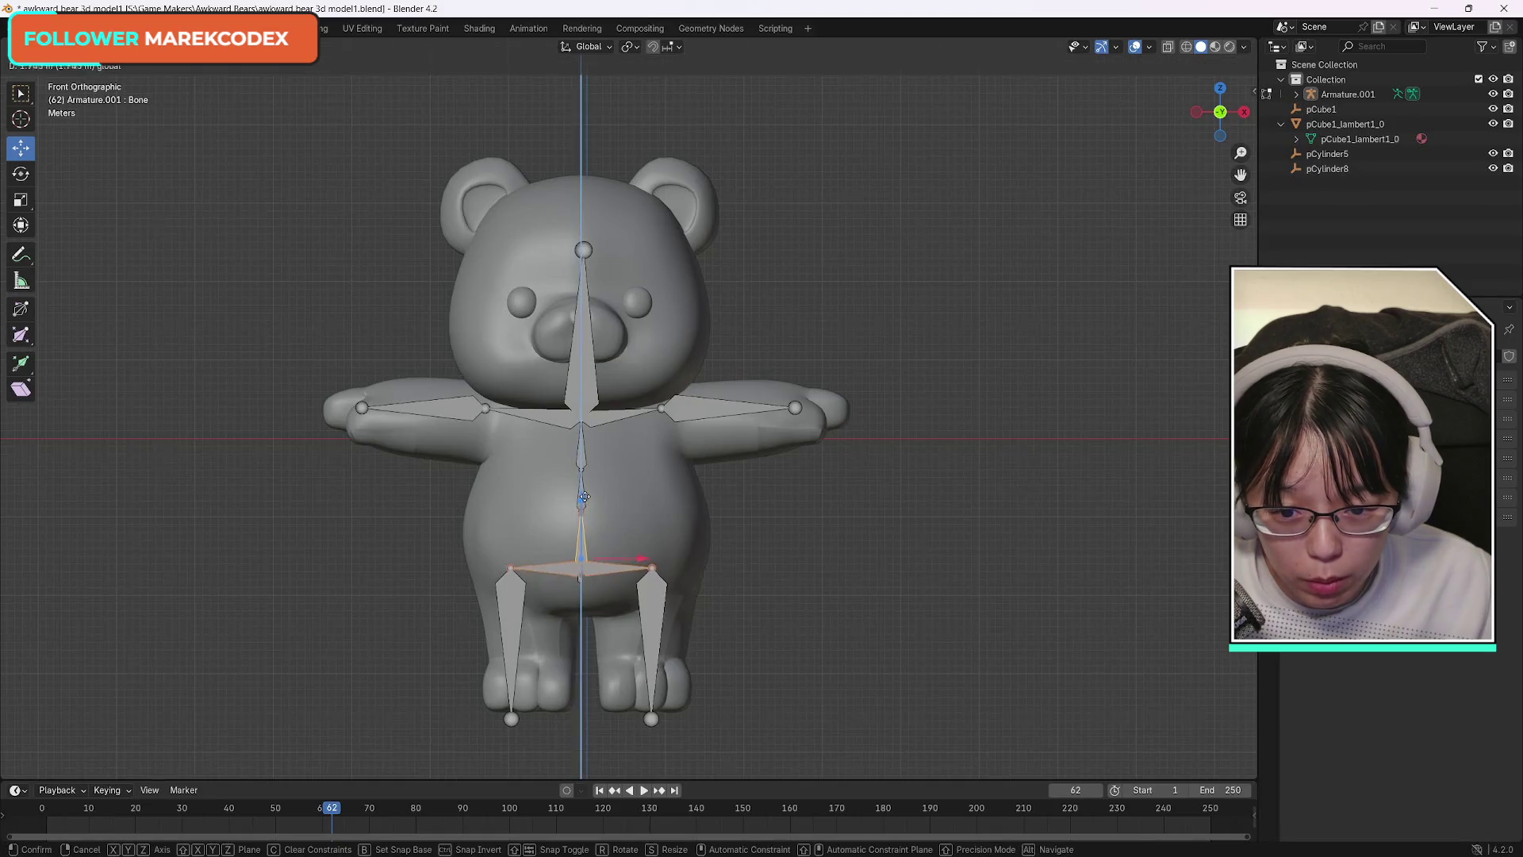
click(583, 494)
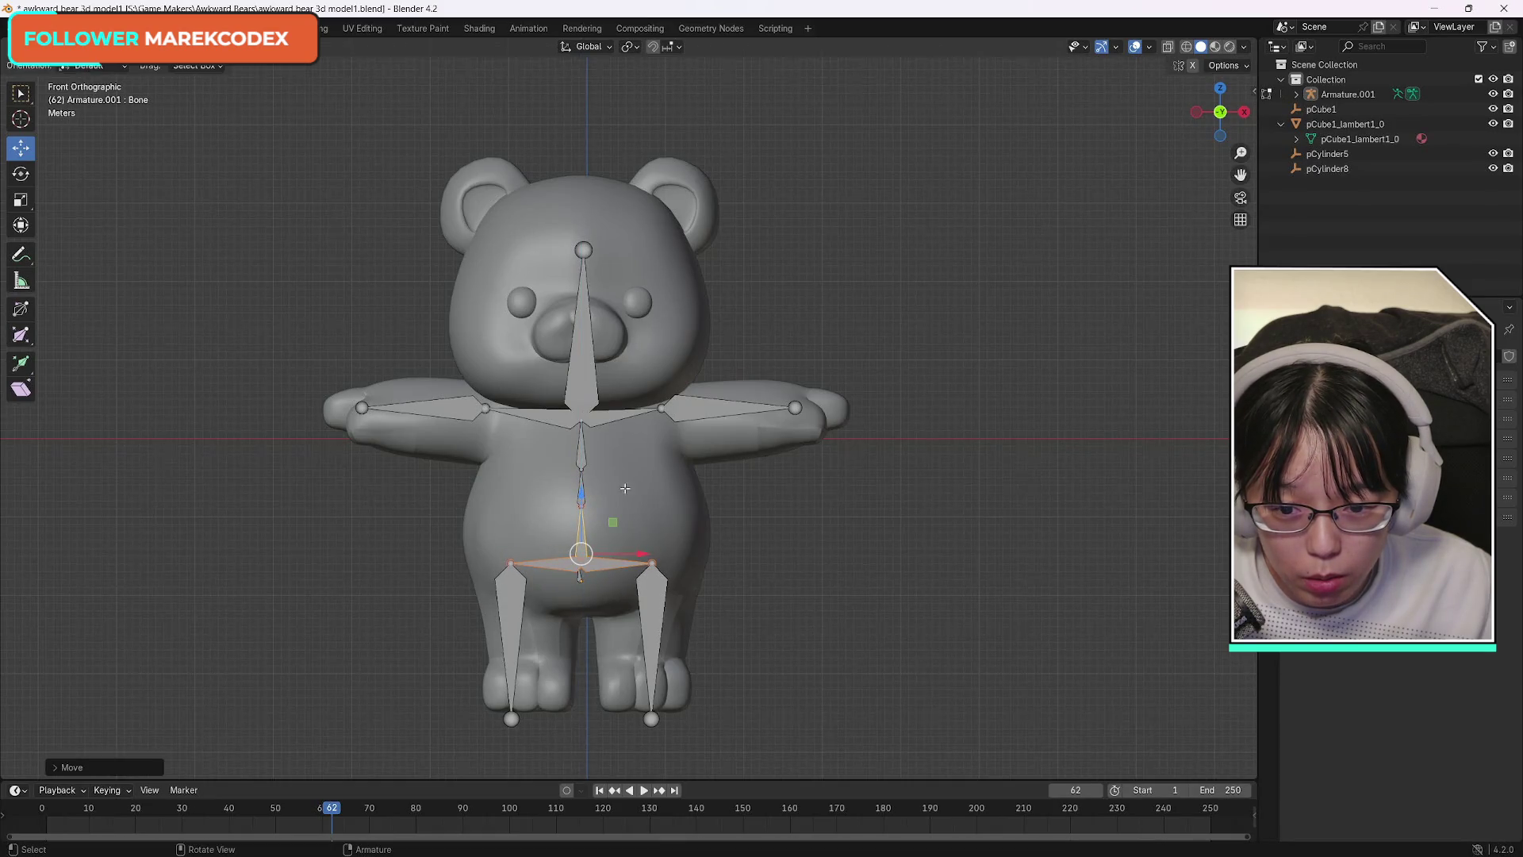
click(584, 452)
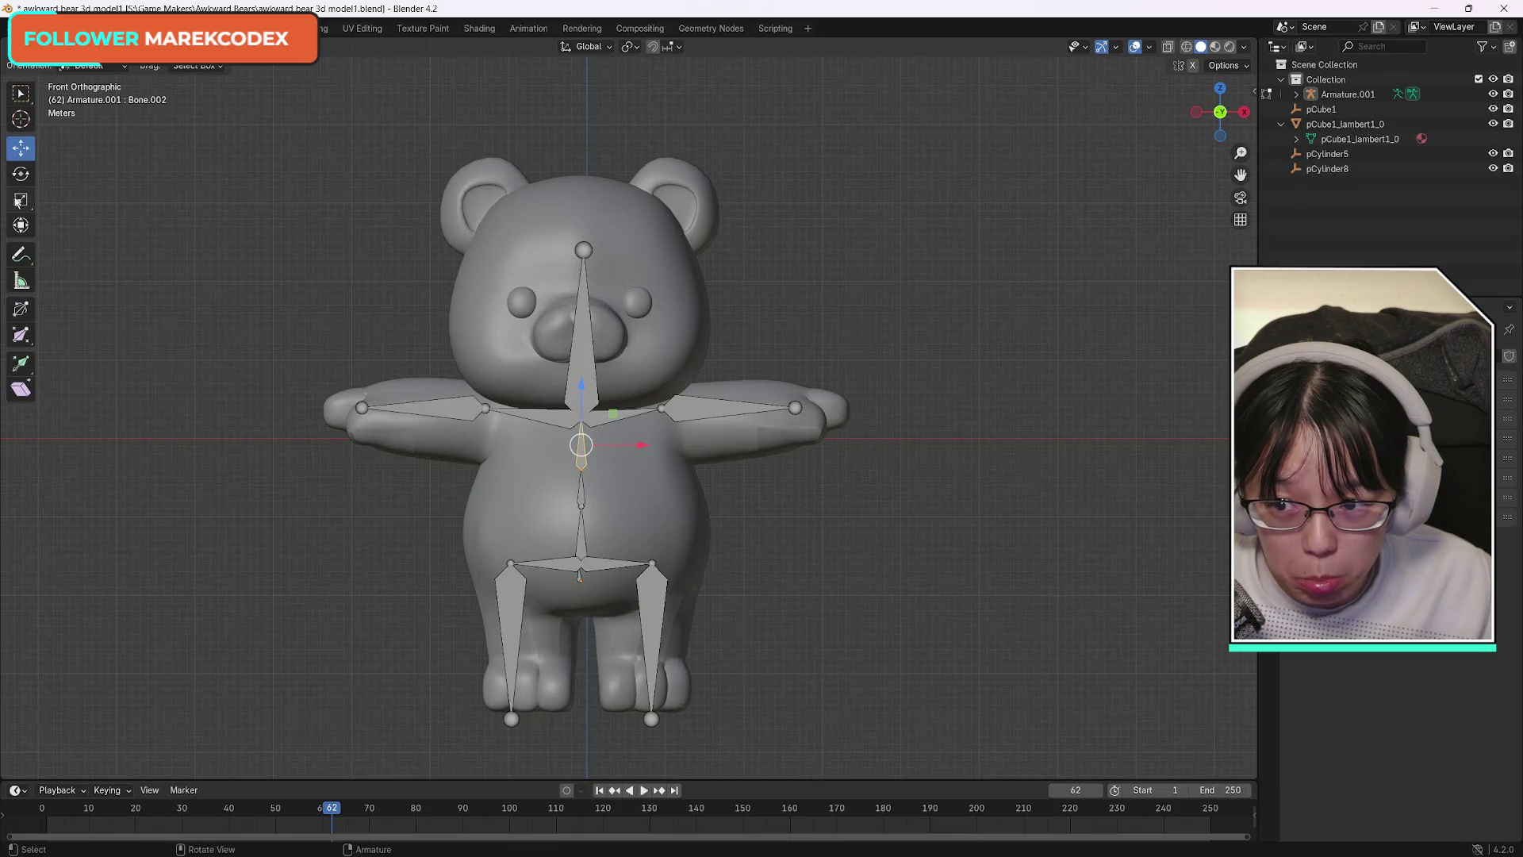
key(shift+space)
key(s)
key(s)
key(shift+y)
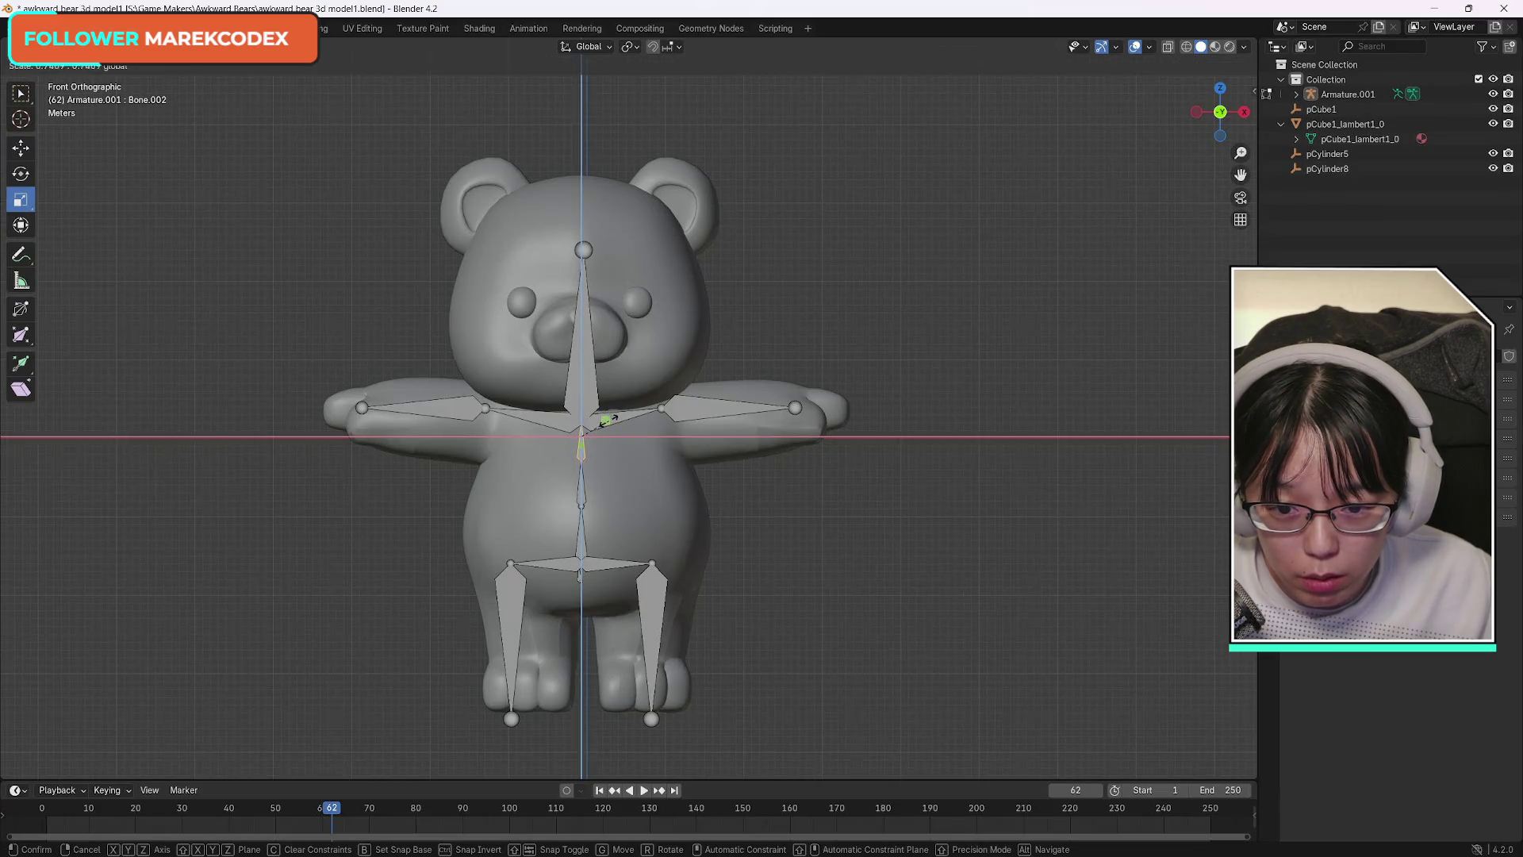
click(606, 421)
click(581, 488)
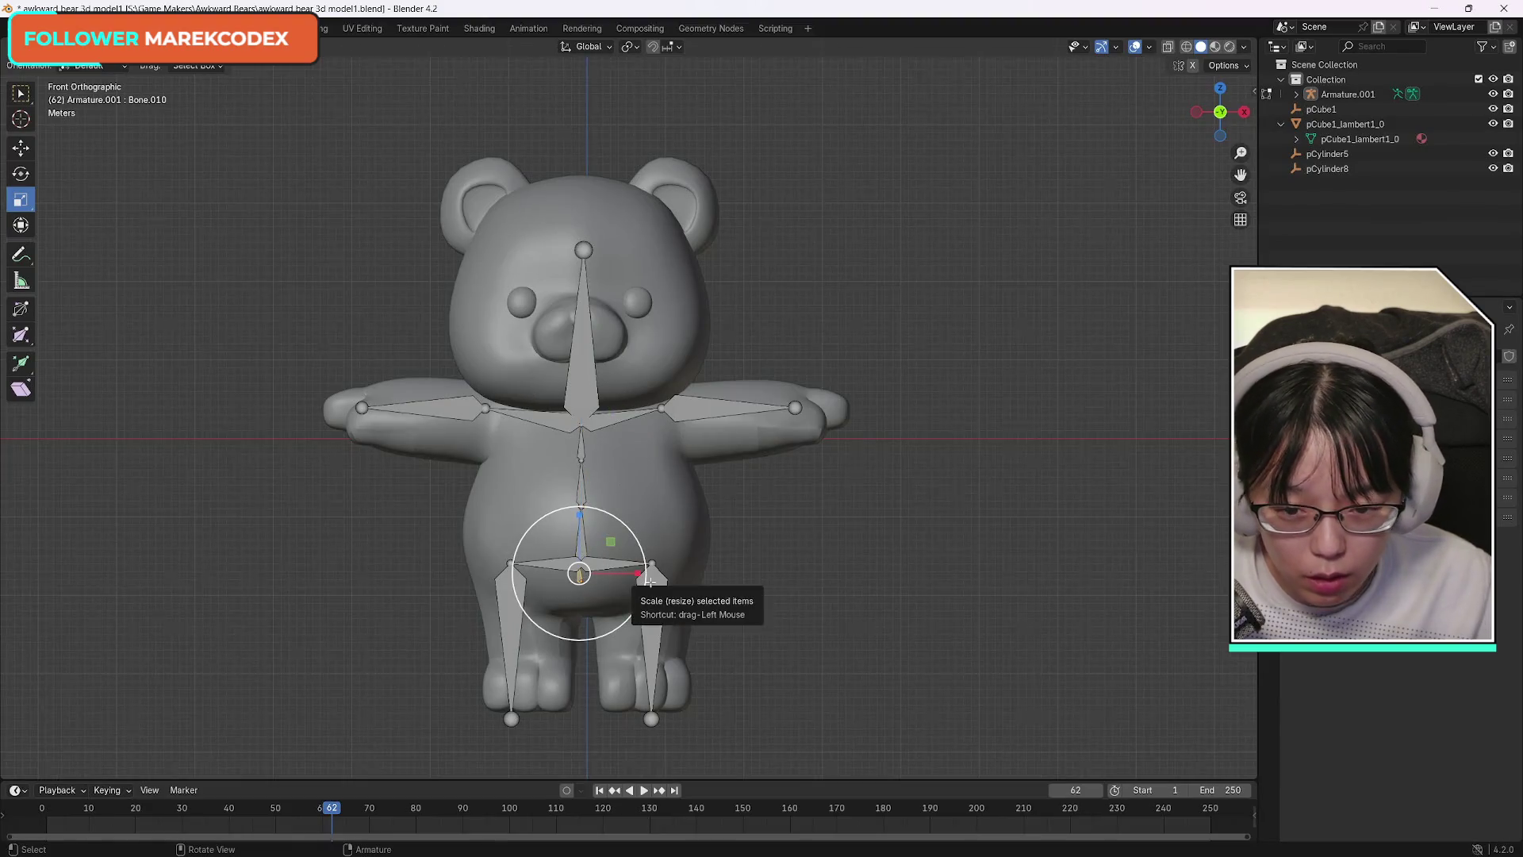
key(alt+a)
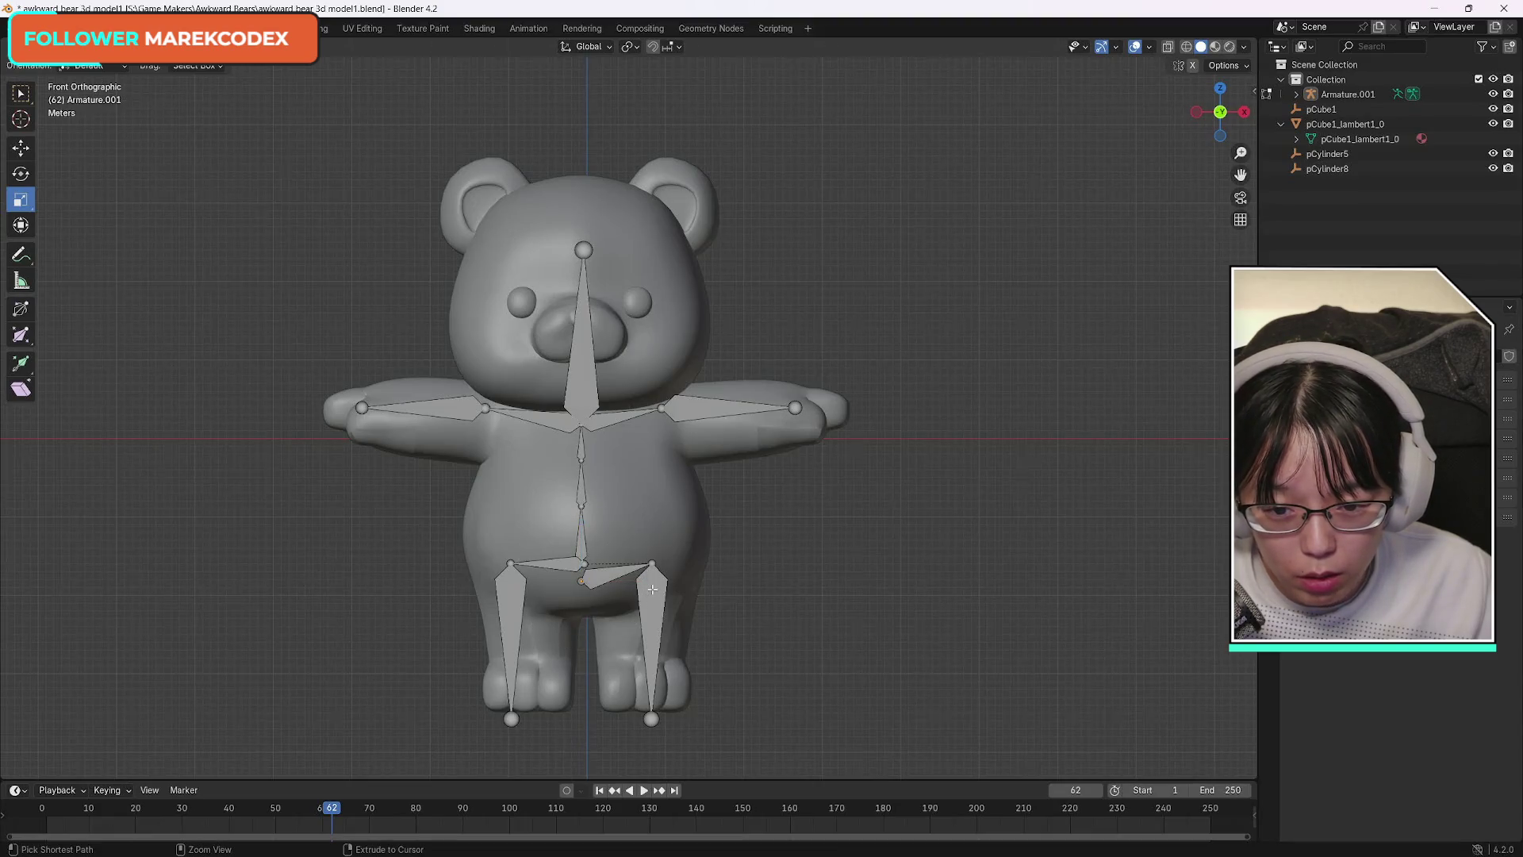
click(653, 588)
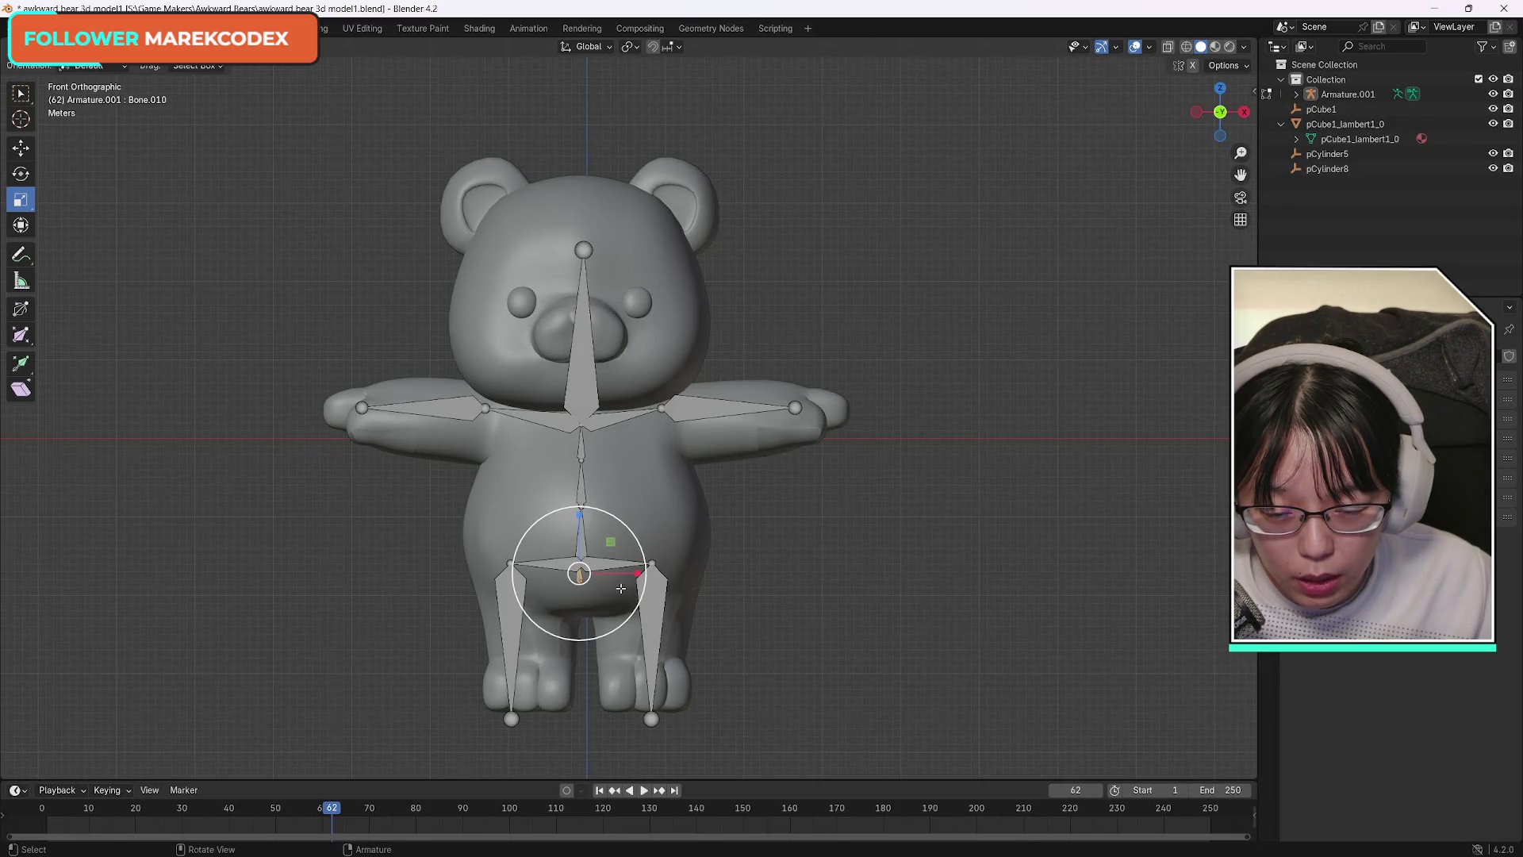
click(581, 452)
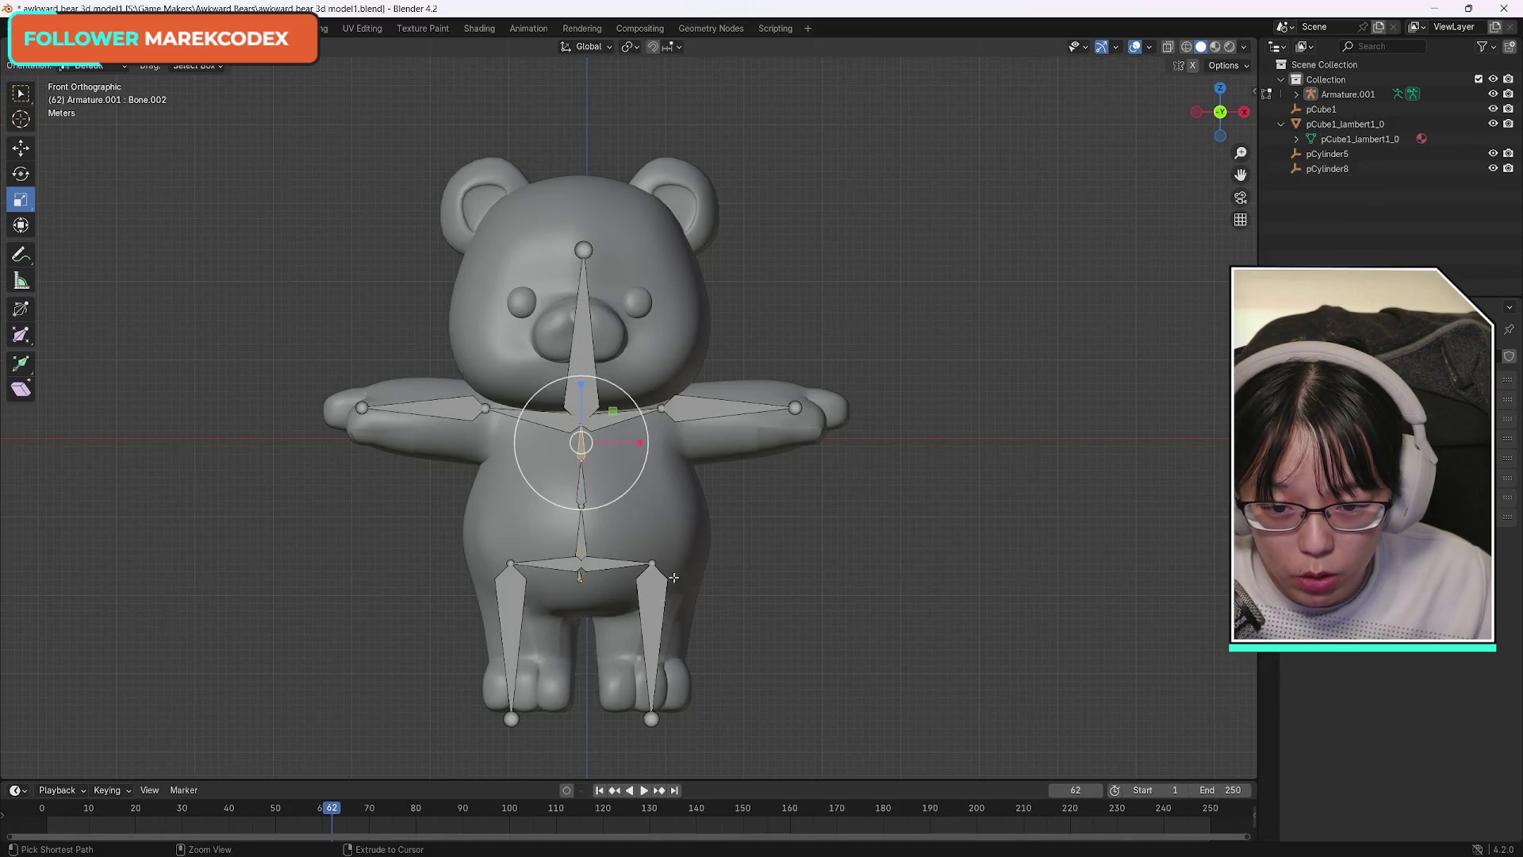
click(652, 566)
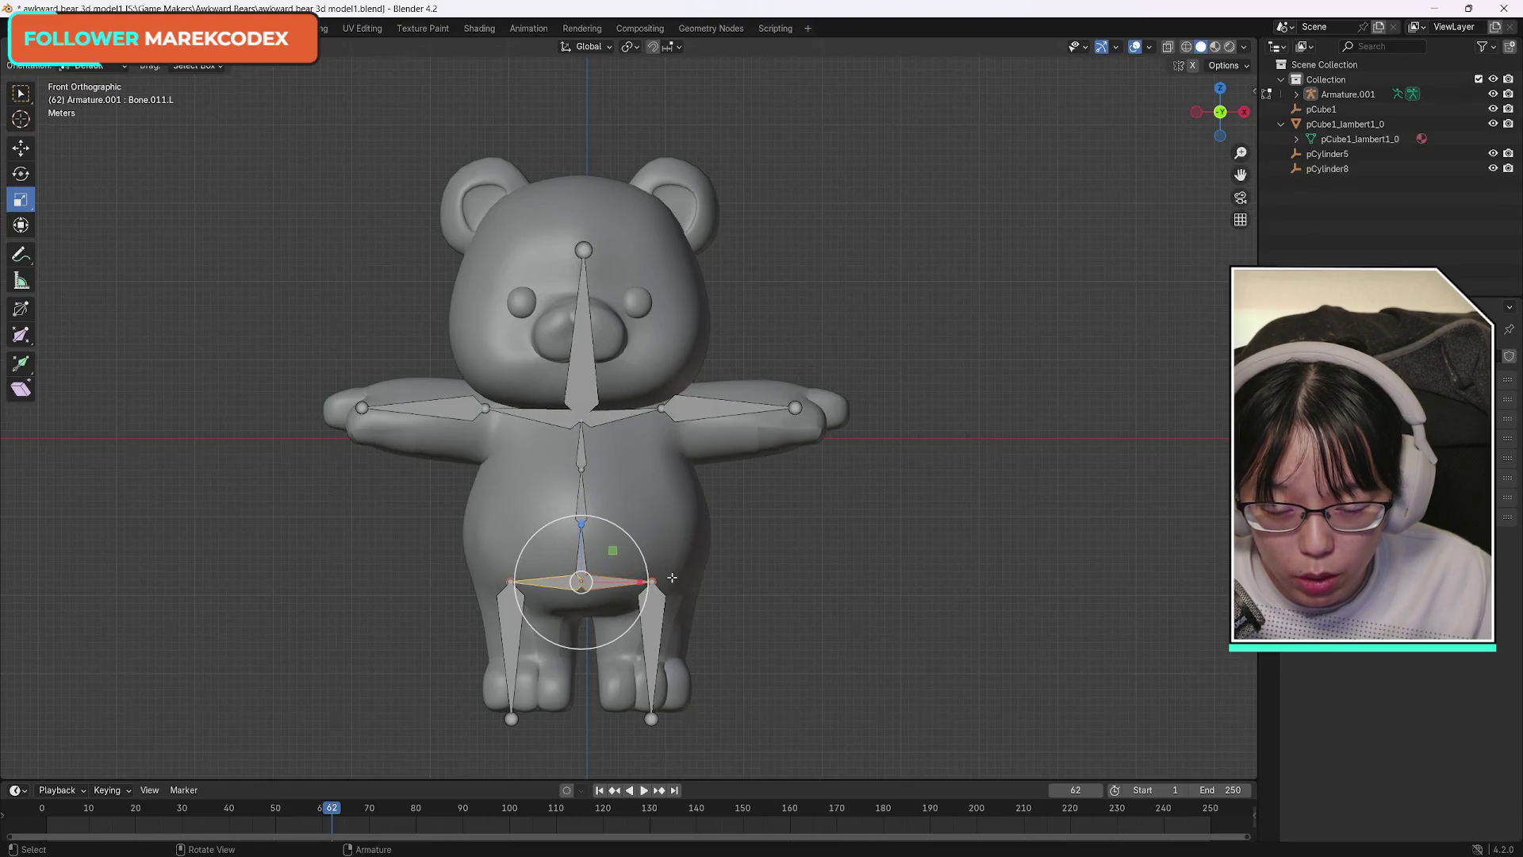
click(582, 545)
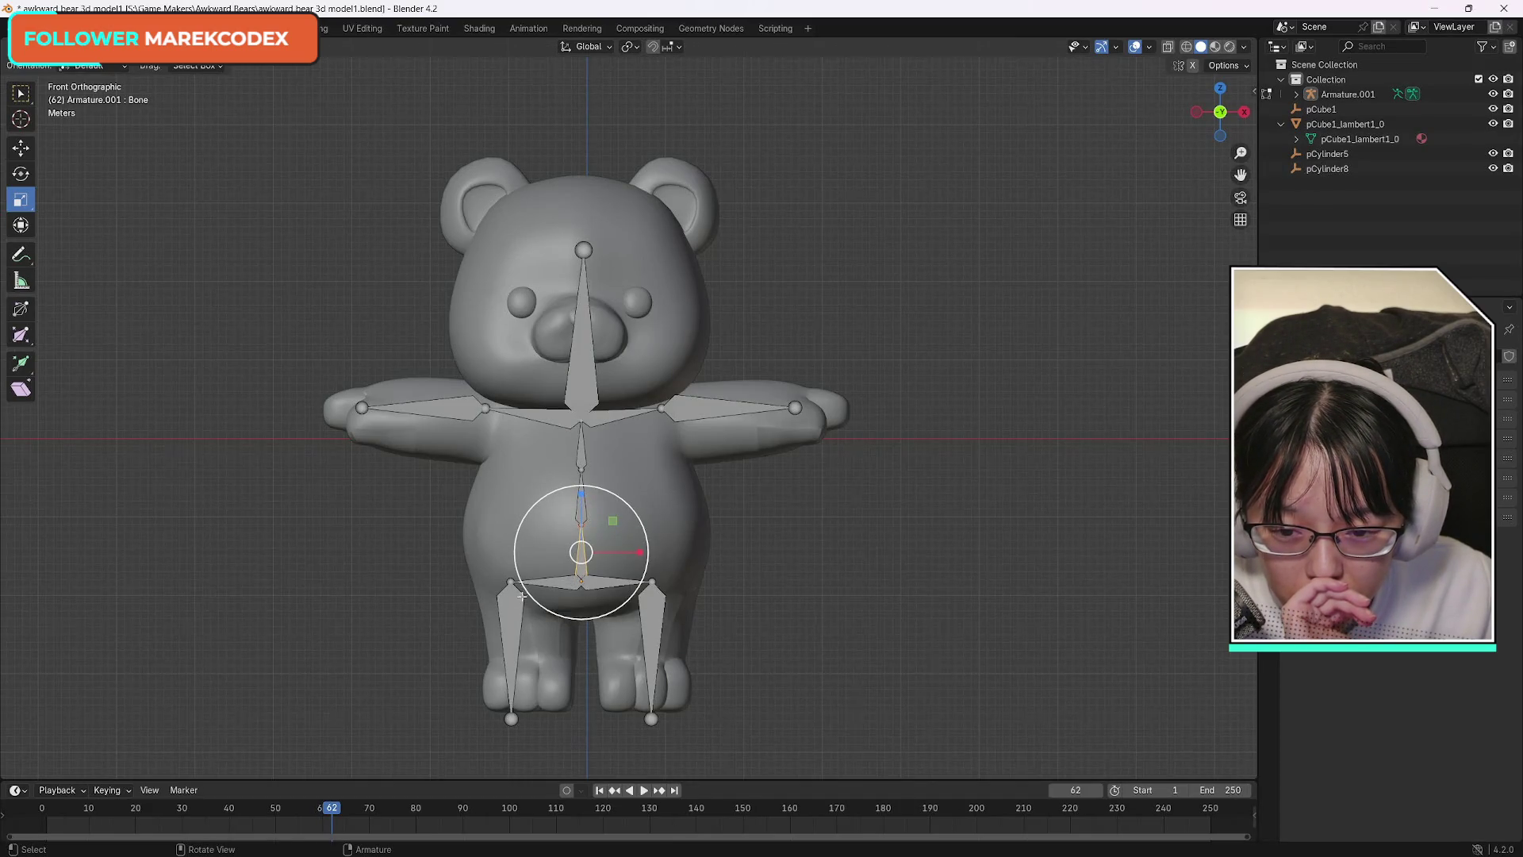
click(19, 92)
click(510, 630)
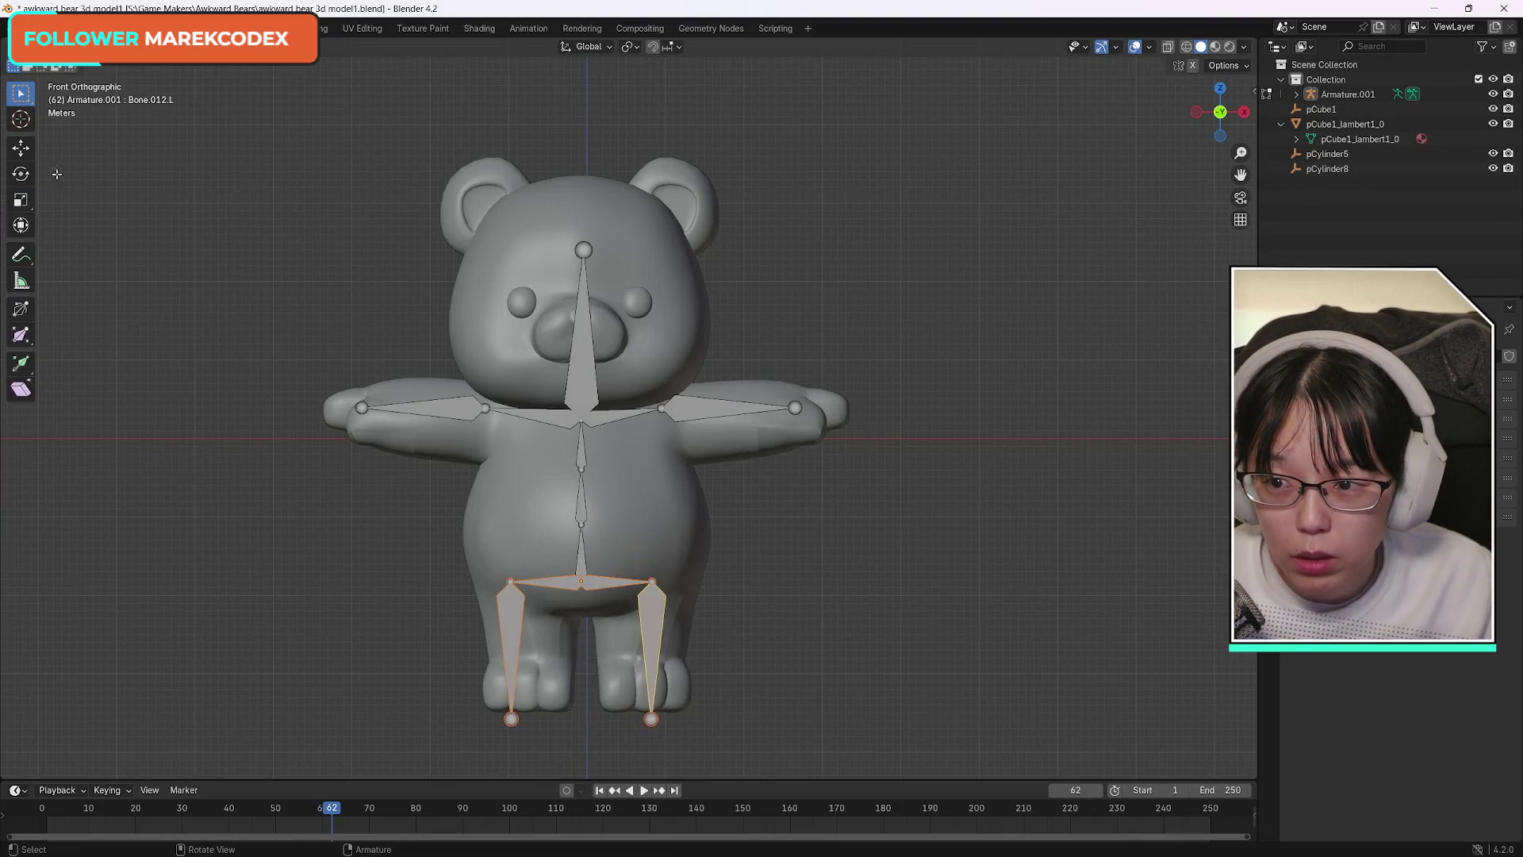
Raise the selected leg bones into place inside the bear's legs.
key(shift+space)
key(g)
drag(582, 569, 581, 523)
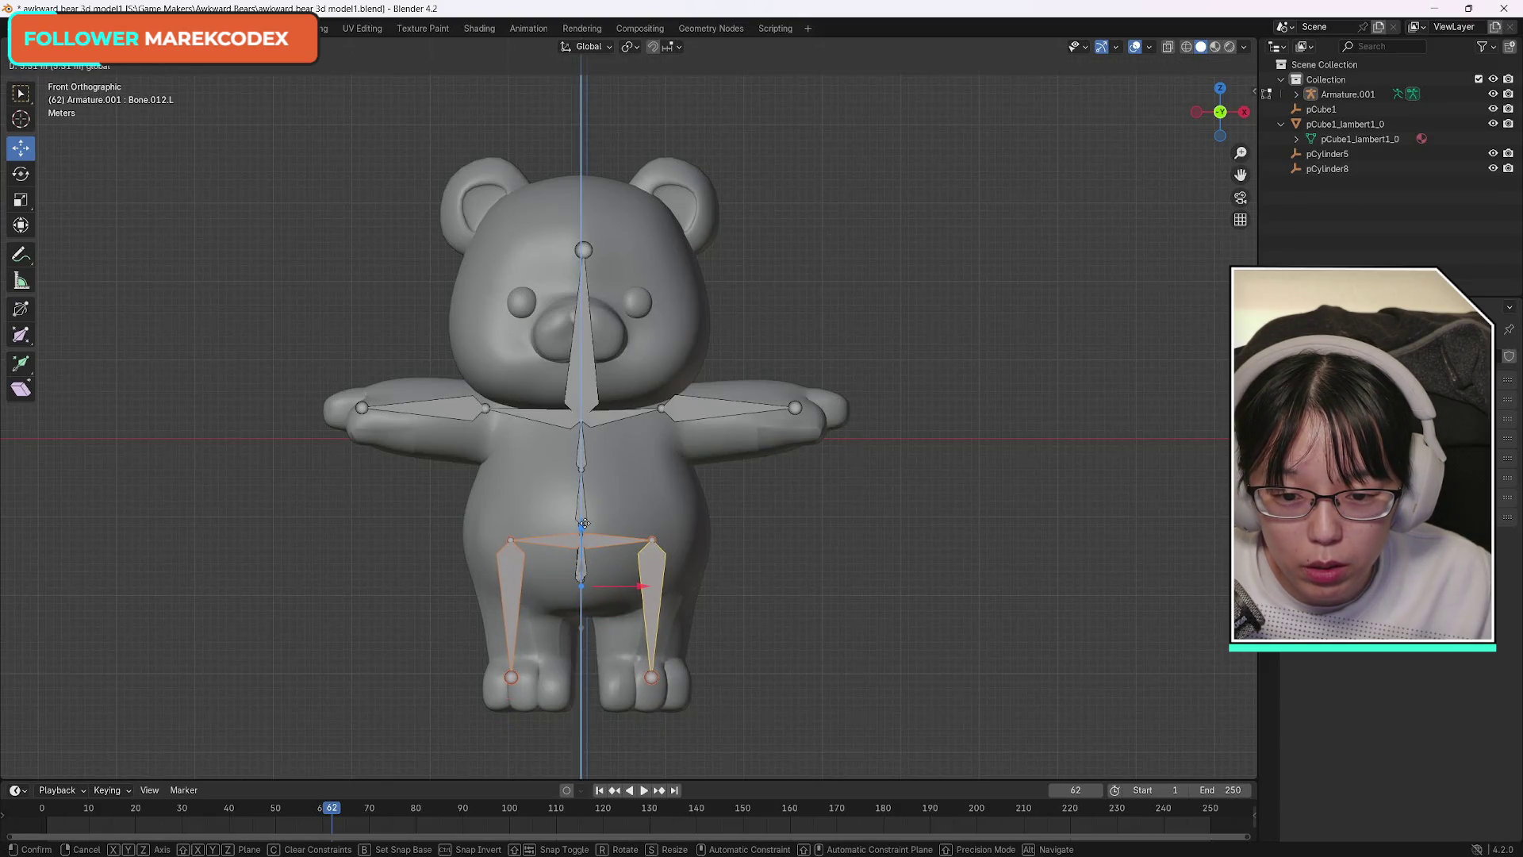
drag(582, 525, 583, 526)
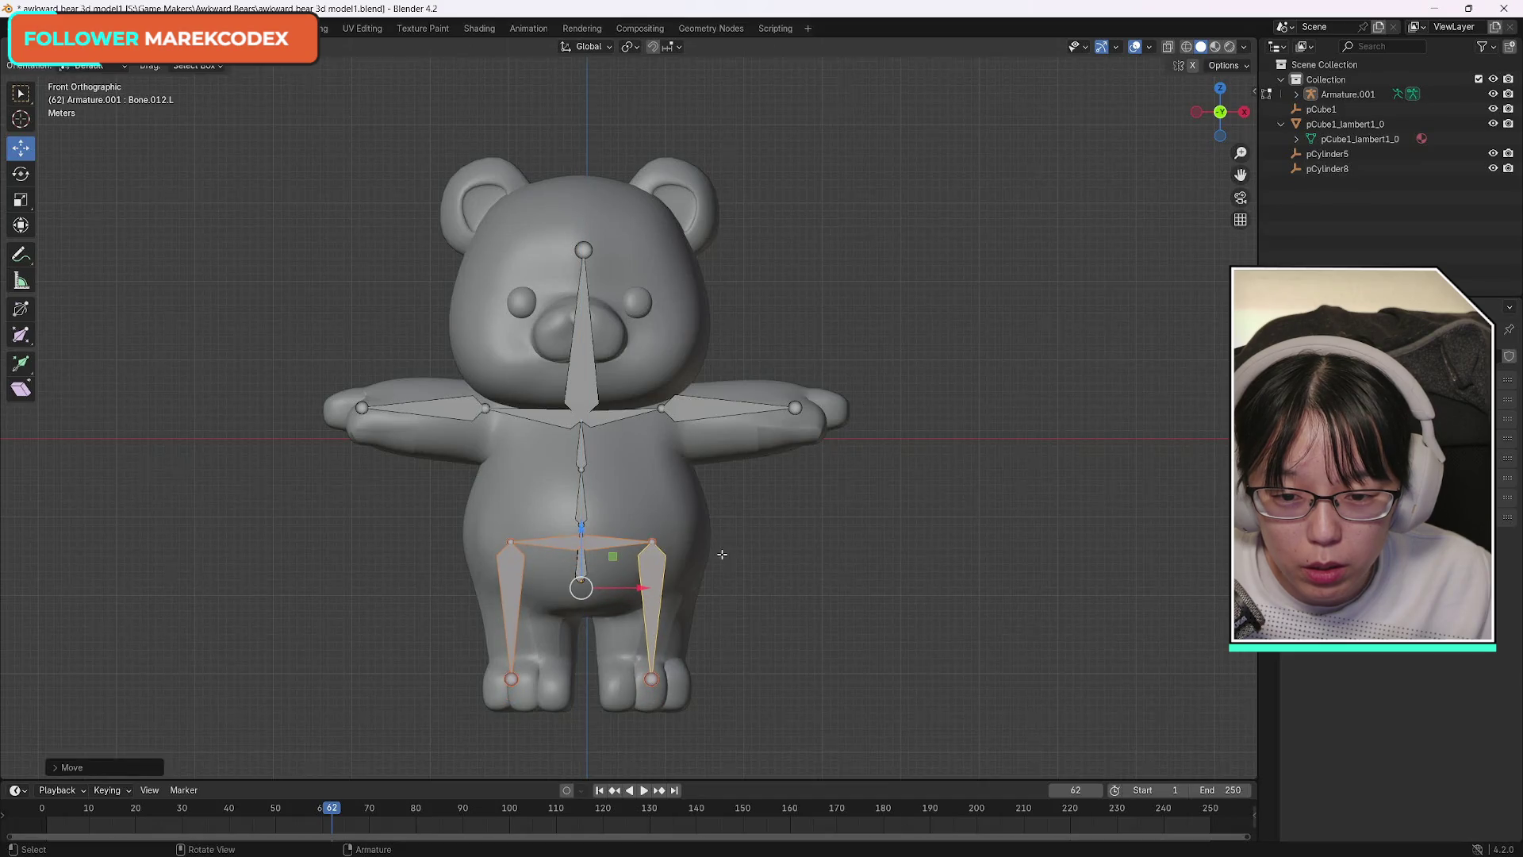
Pick the short central bone among the overlapping hip bones and move it up between the hips.
click(583, 569)
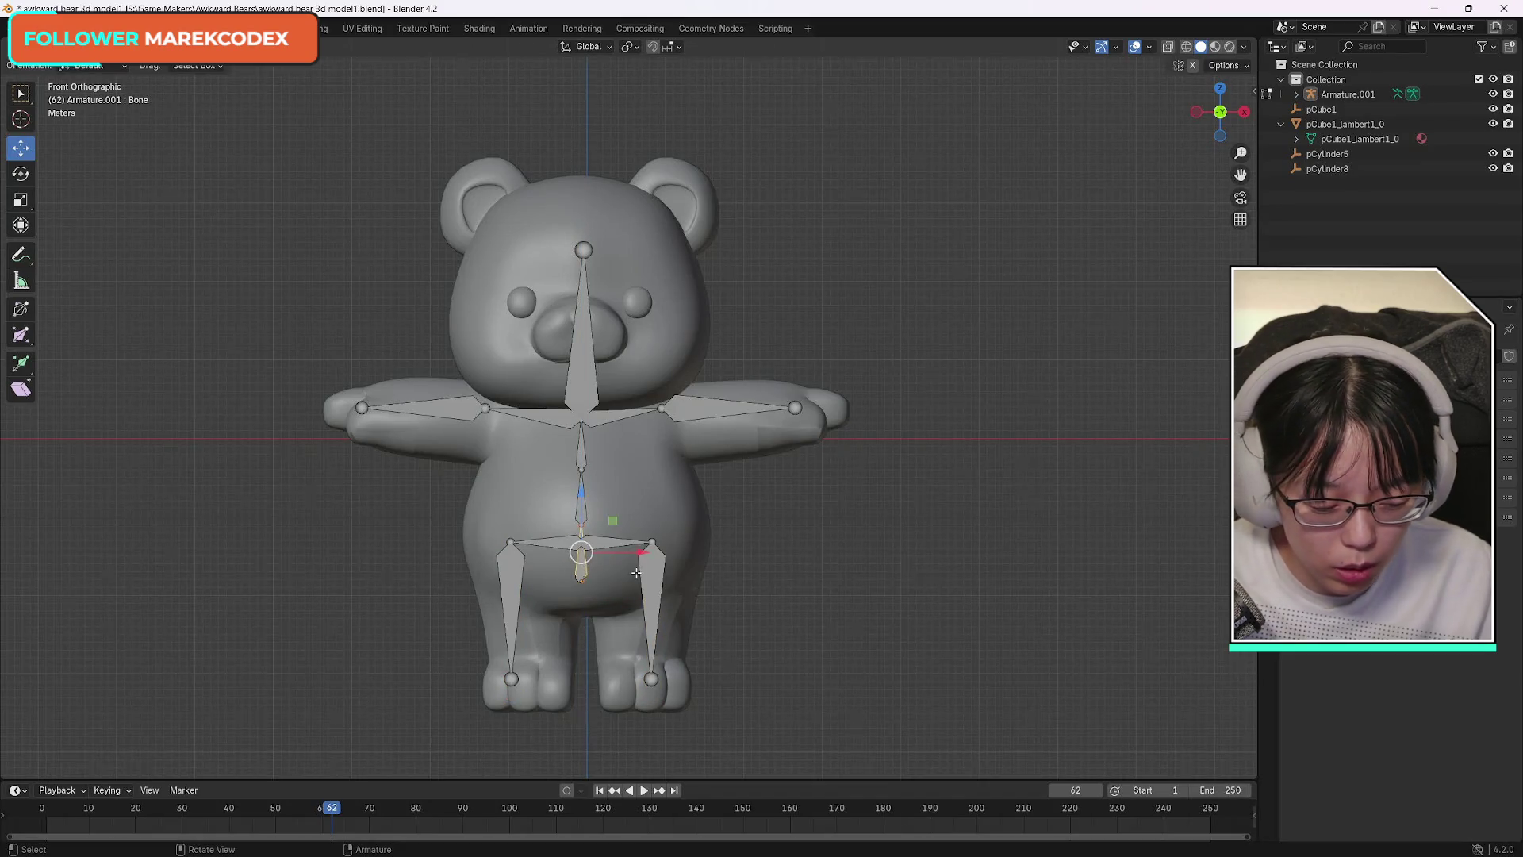
alt+click(583, 557)
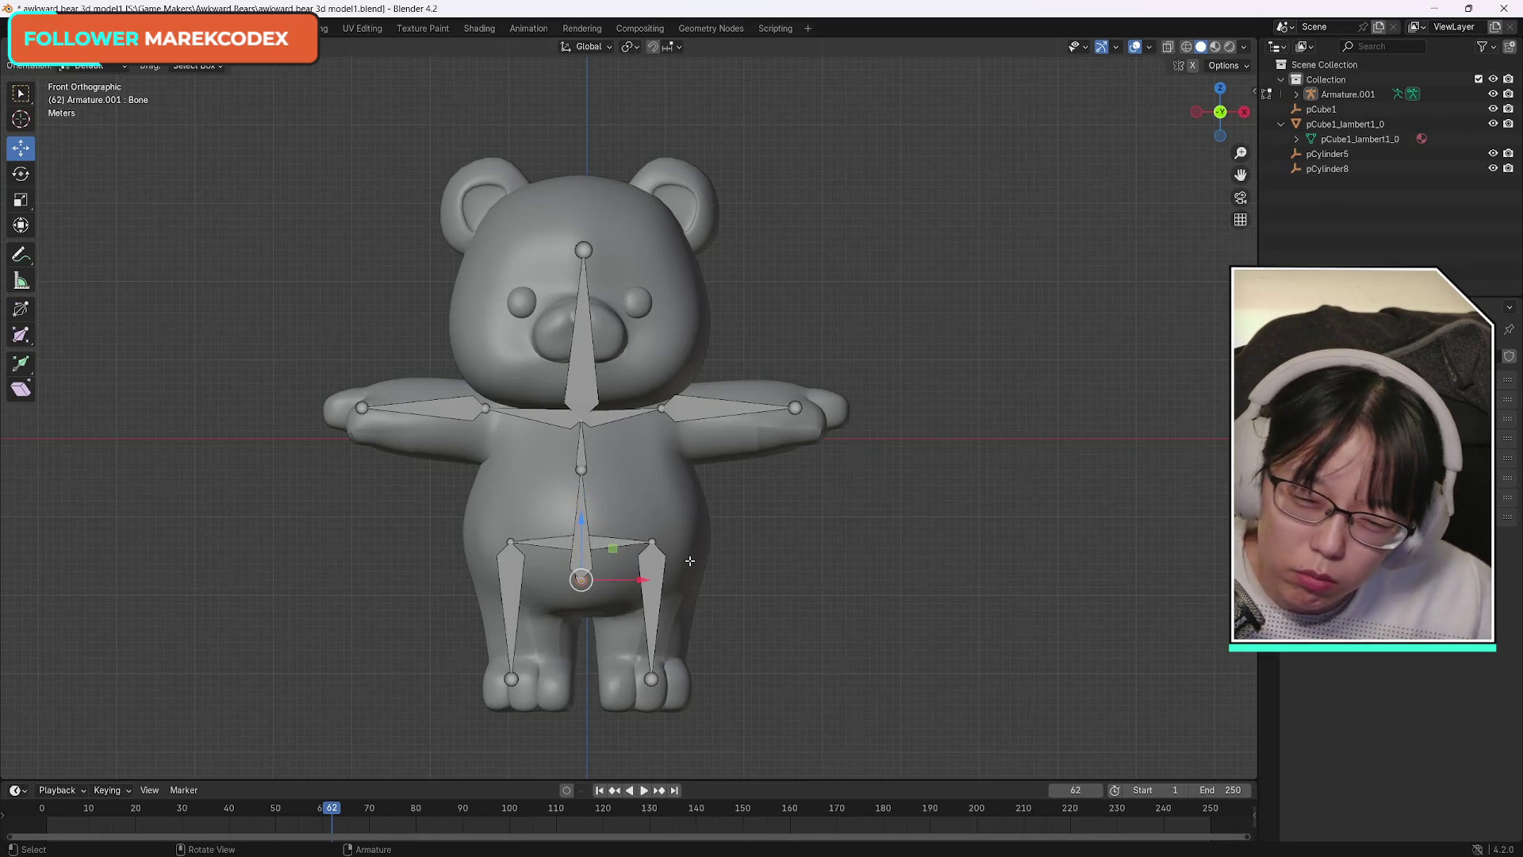
alt+click(600, 545)
click(593, 560)
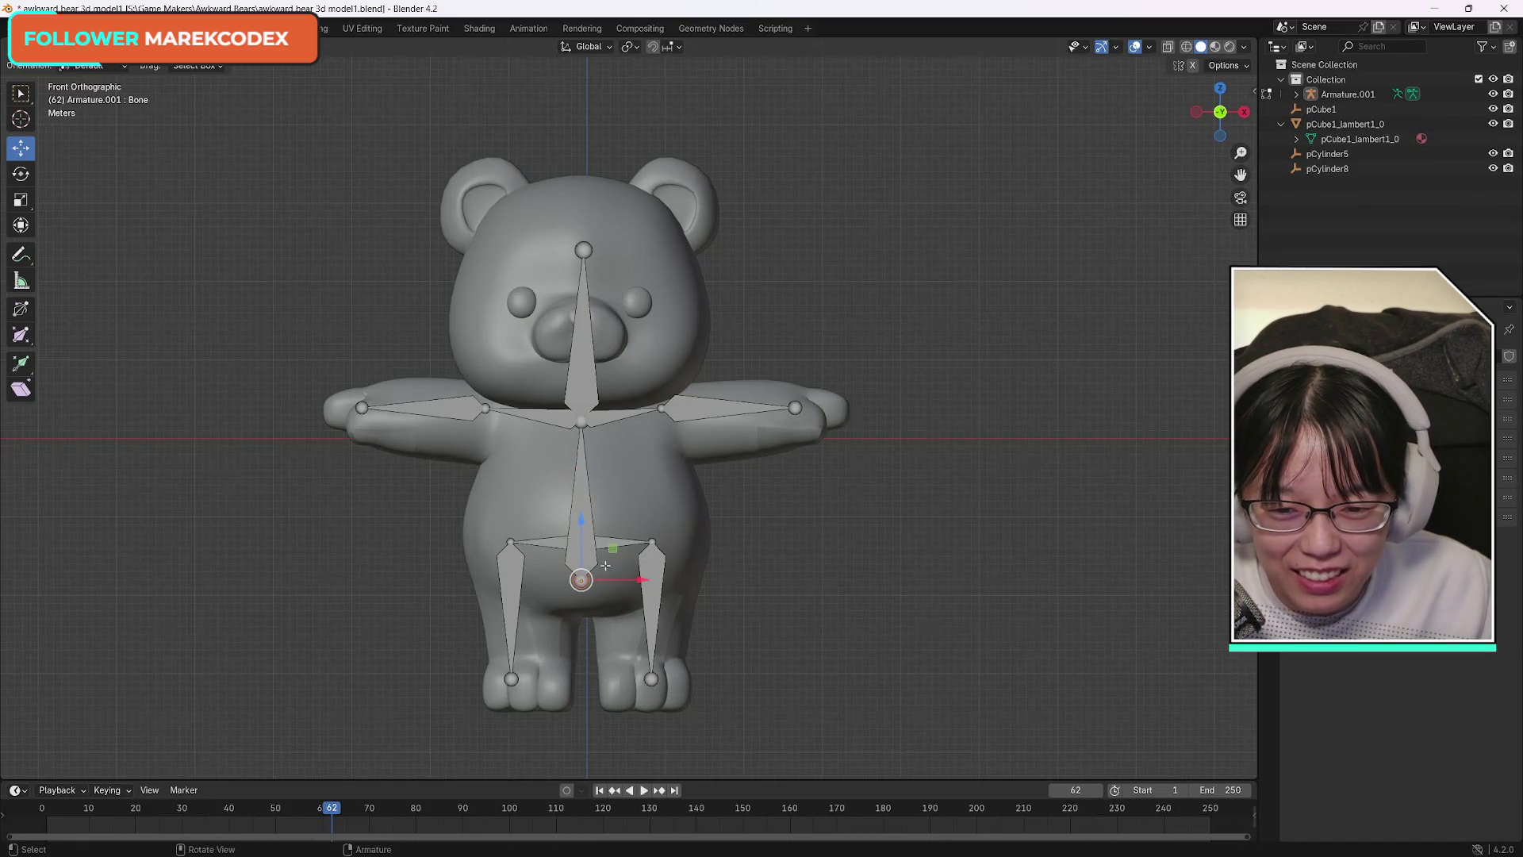
click(582, 556)
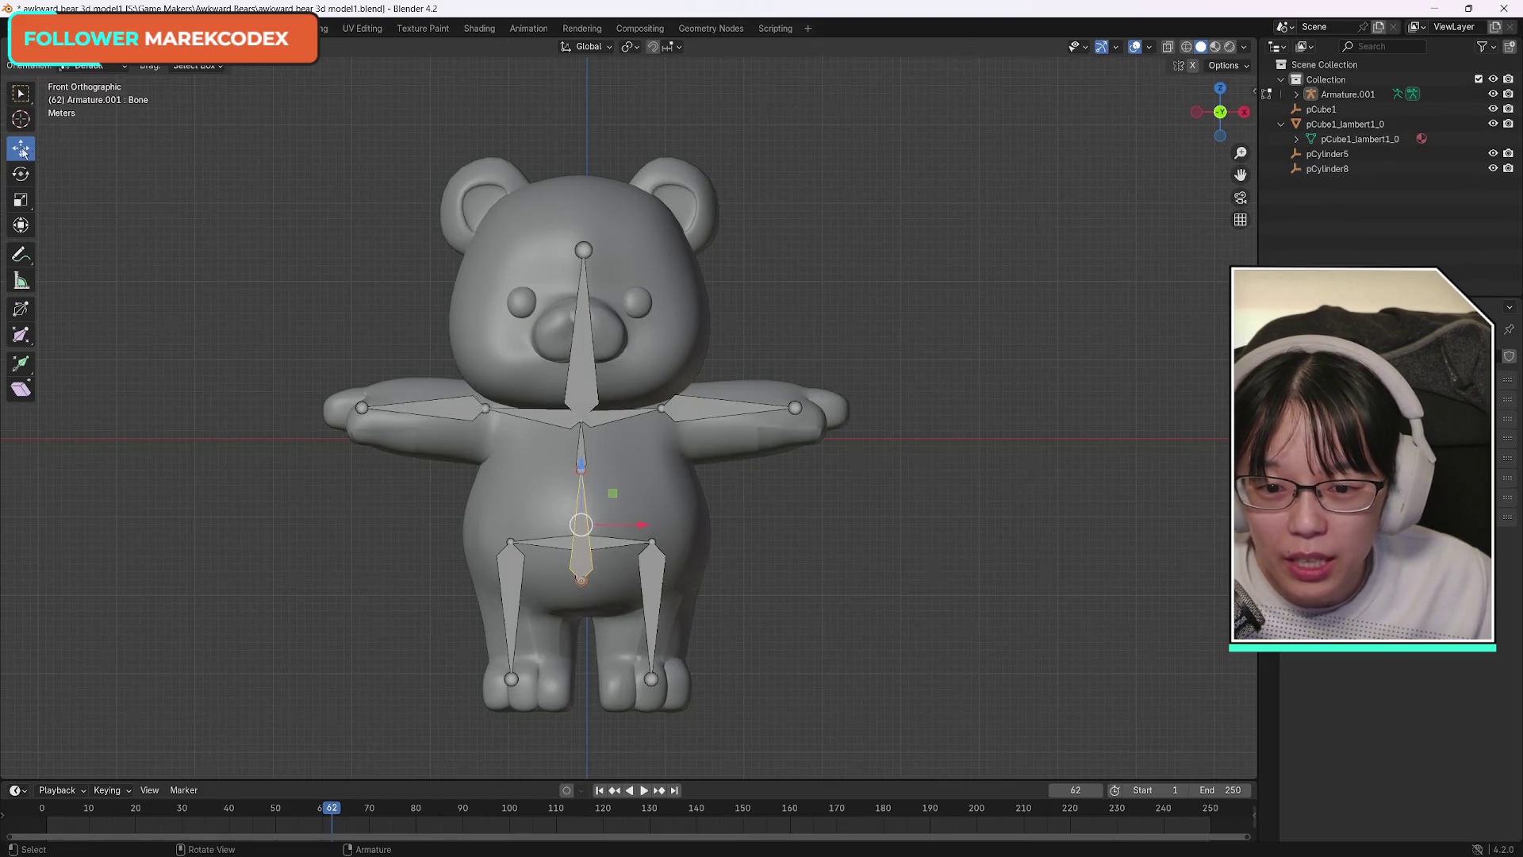
drag(614, 492, 615, 491)
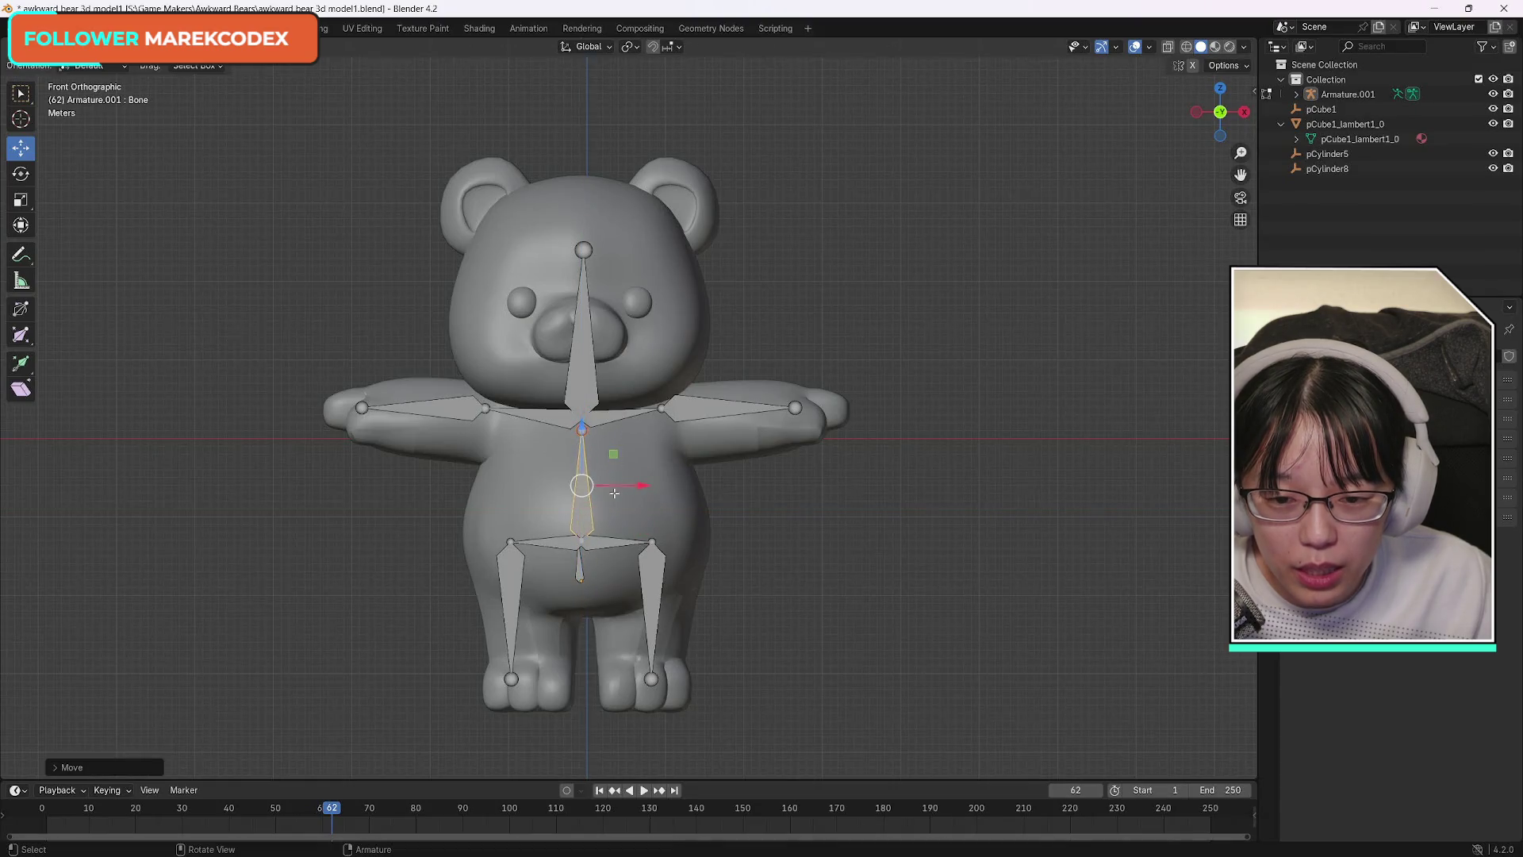
click(580, 572)
key(x)
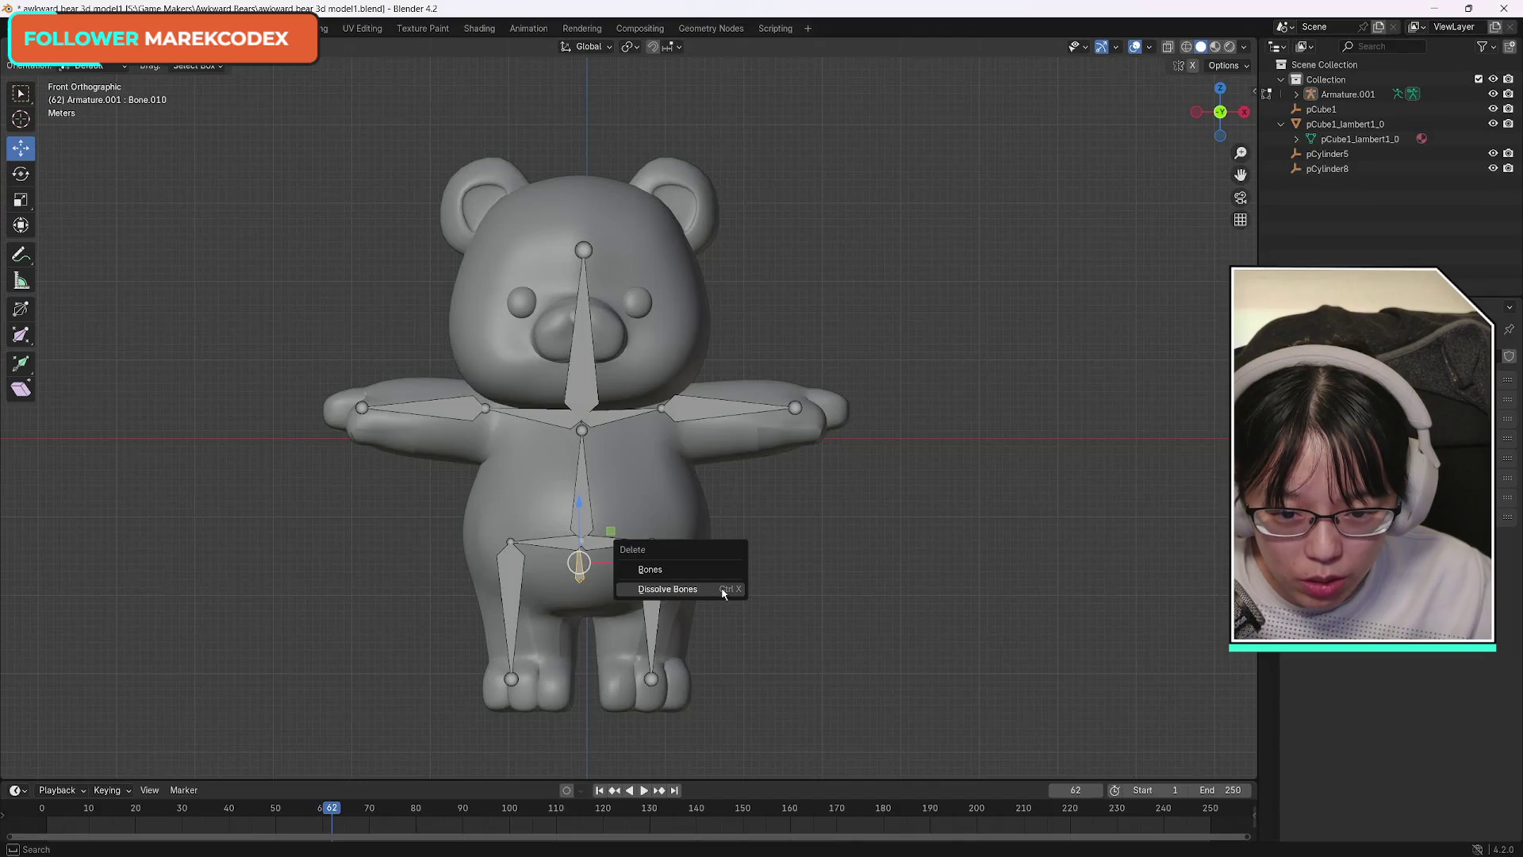
Dissolve both short hip bones from the armature.
click(723, 589)
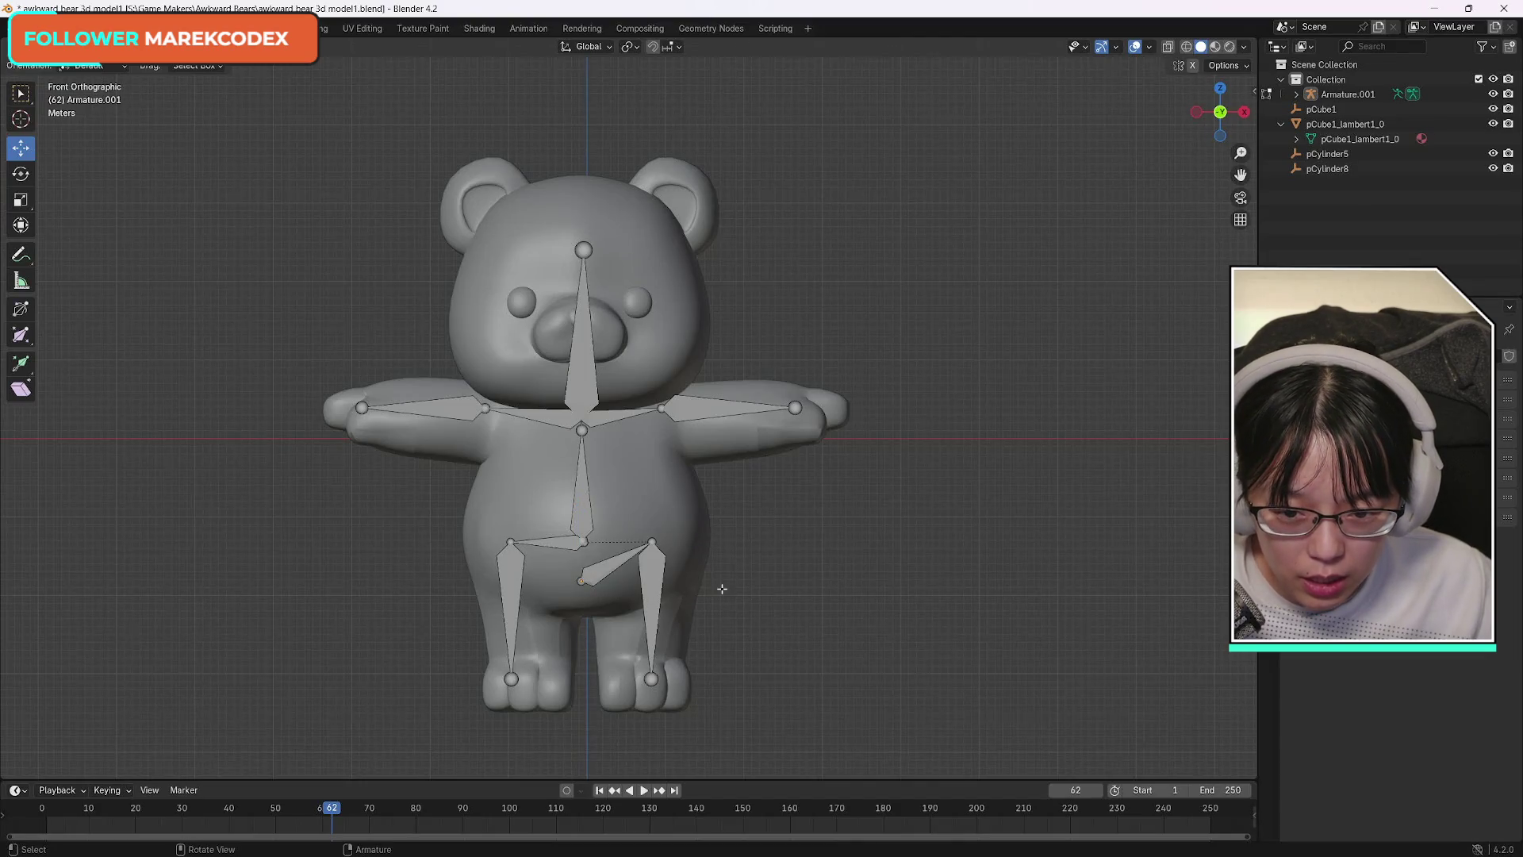
click(651, 567)
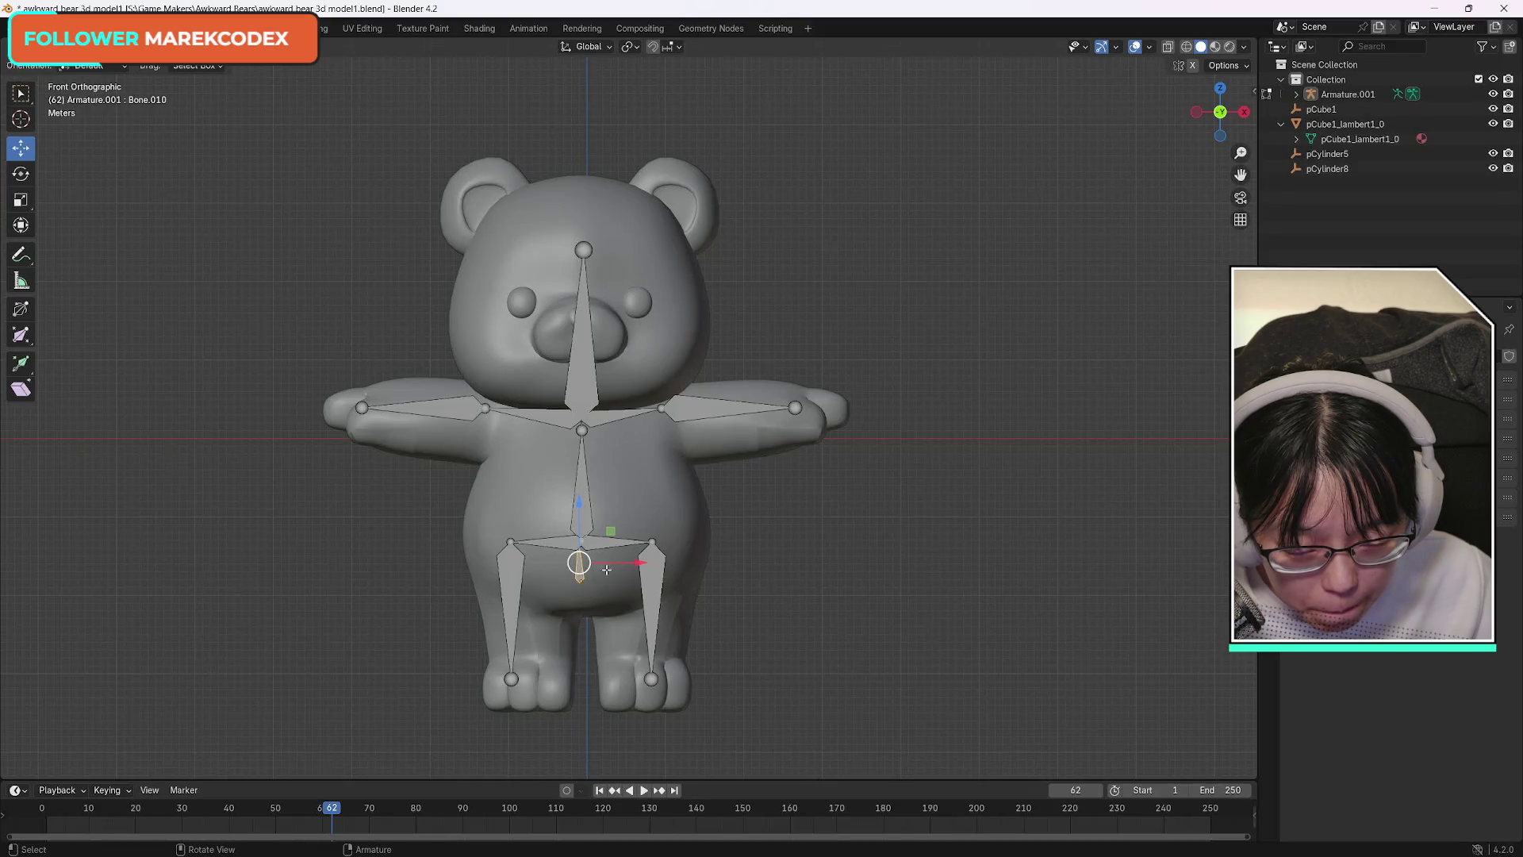
key(x)
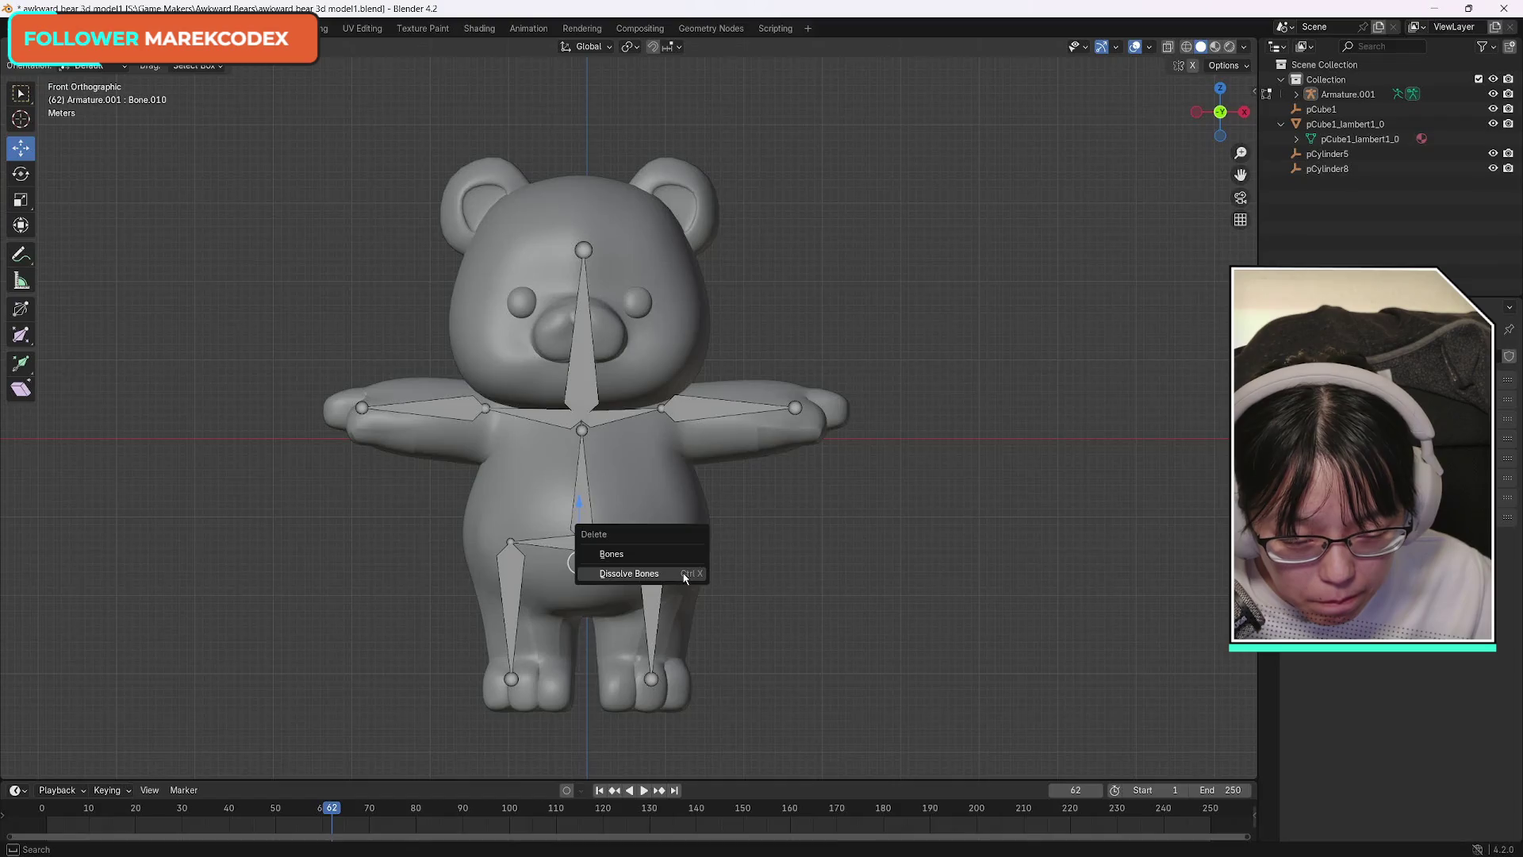
click(685, 576)
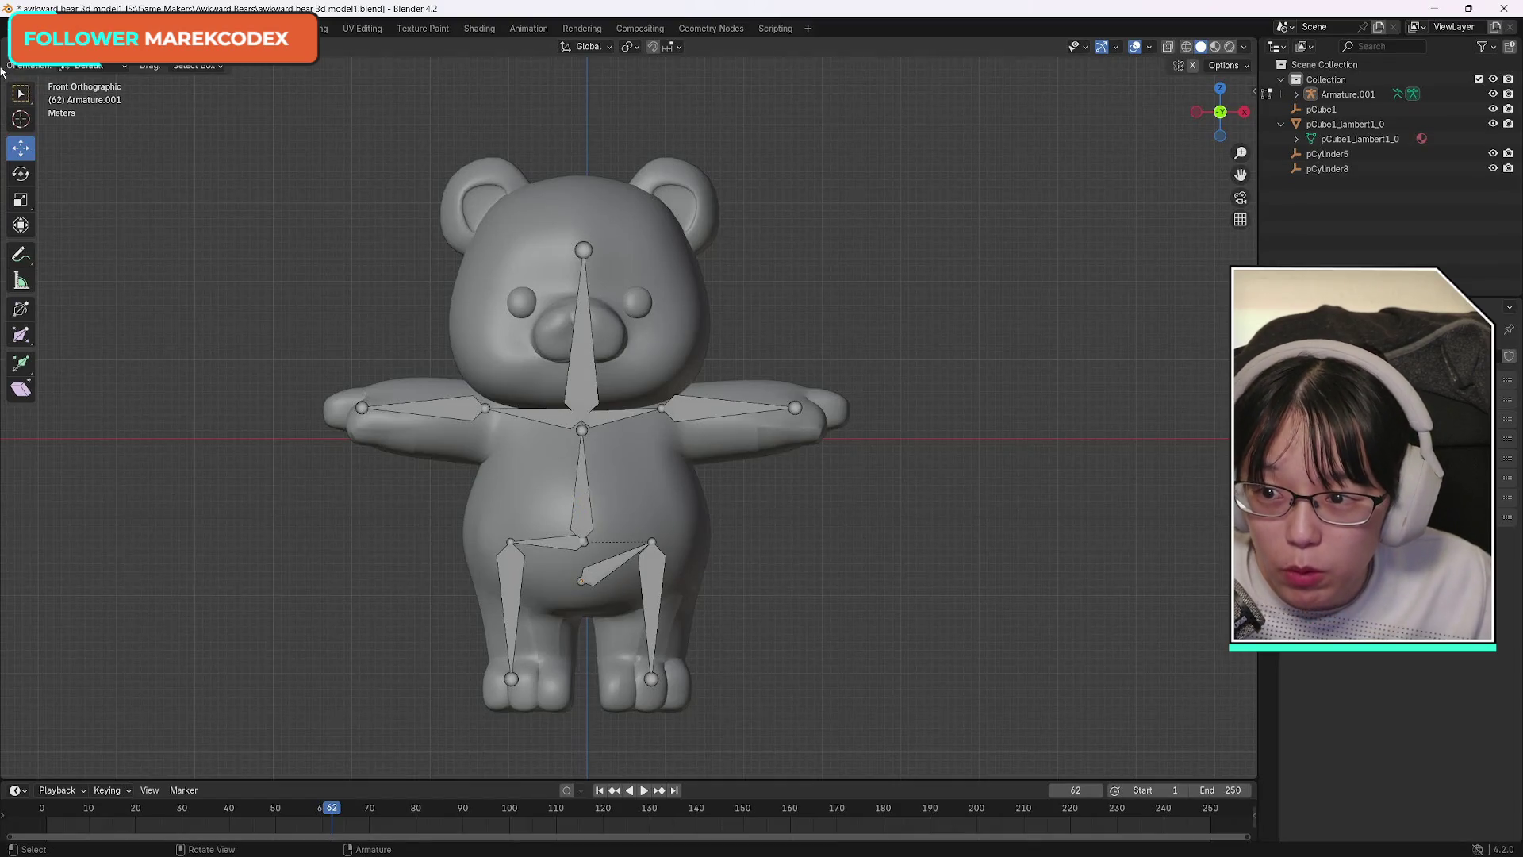
Drag the spine bone's end down to the hip joint, clear the selection, and return to the tutorial.
click(21, 94)
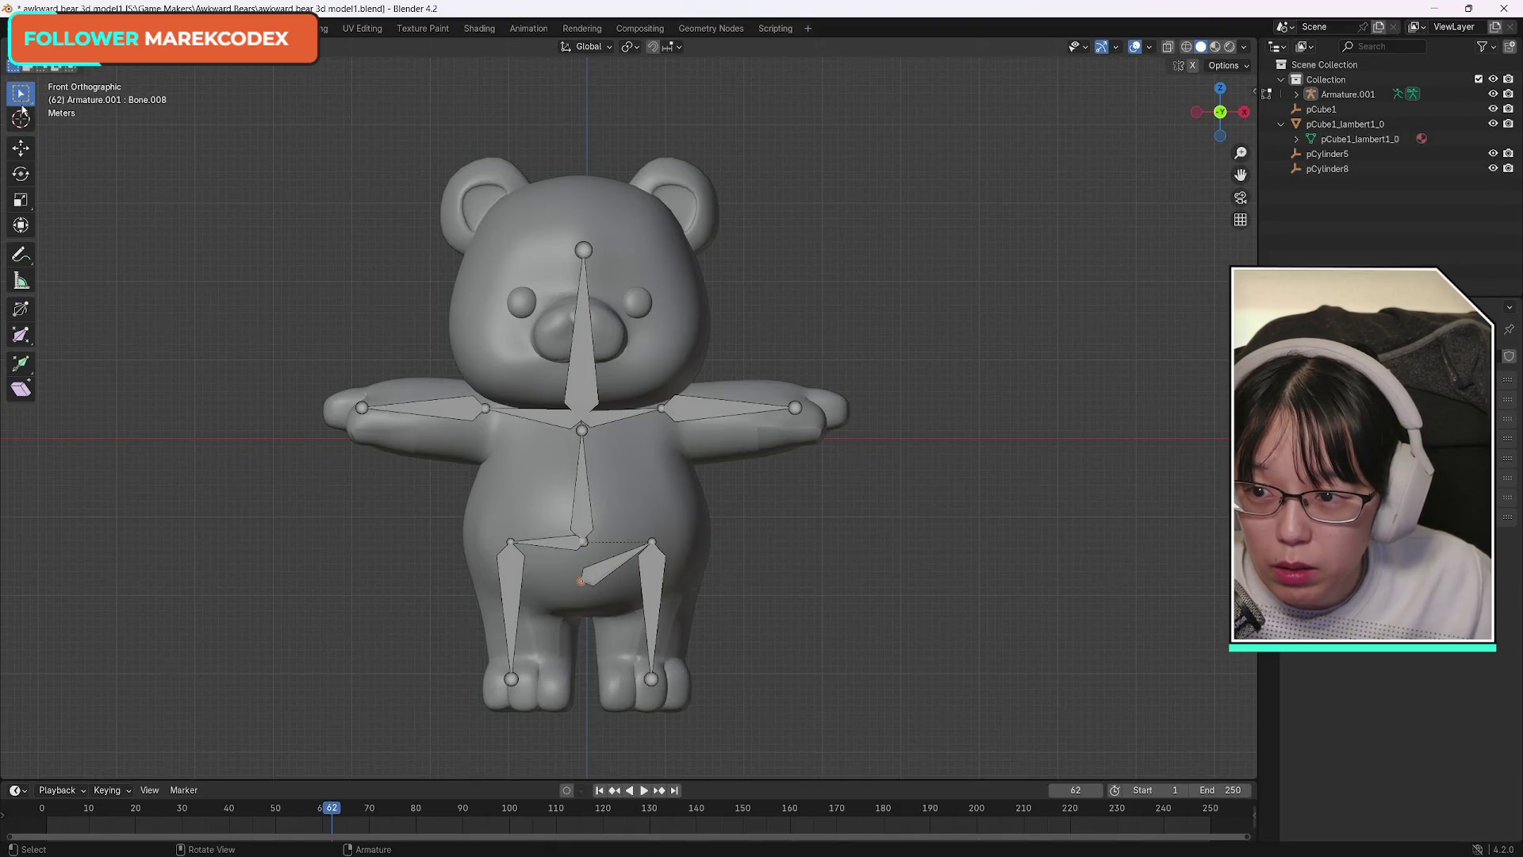
click(21, 148)
drag(580, 579, 581, 543)
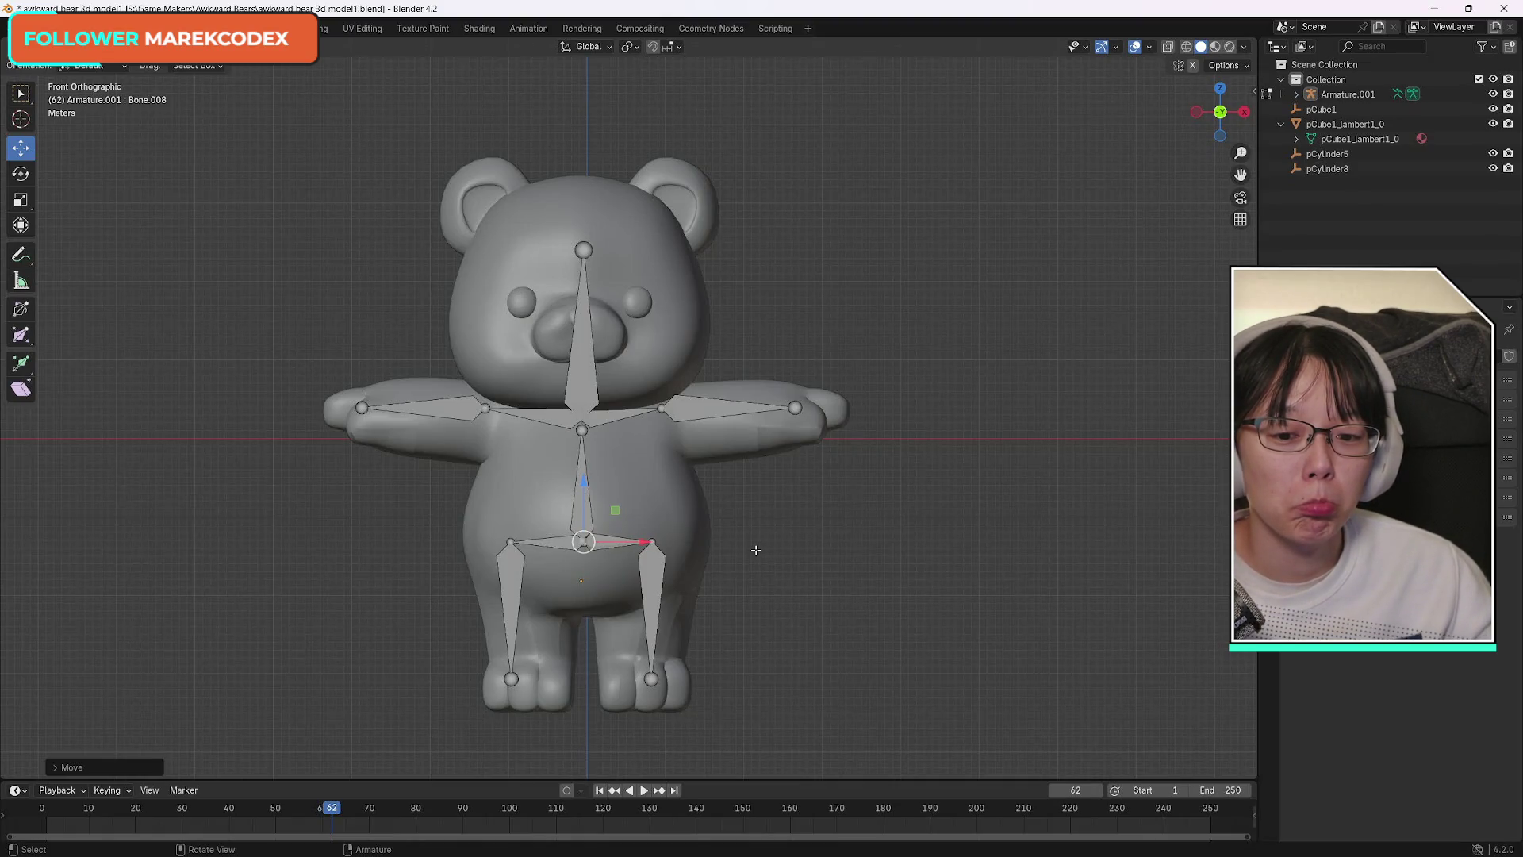
click(755, 549)
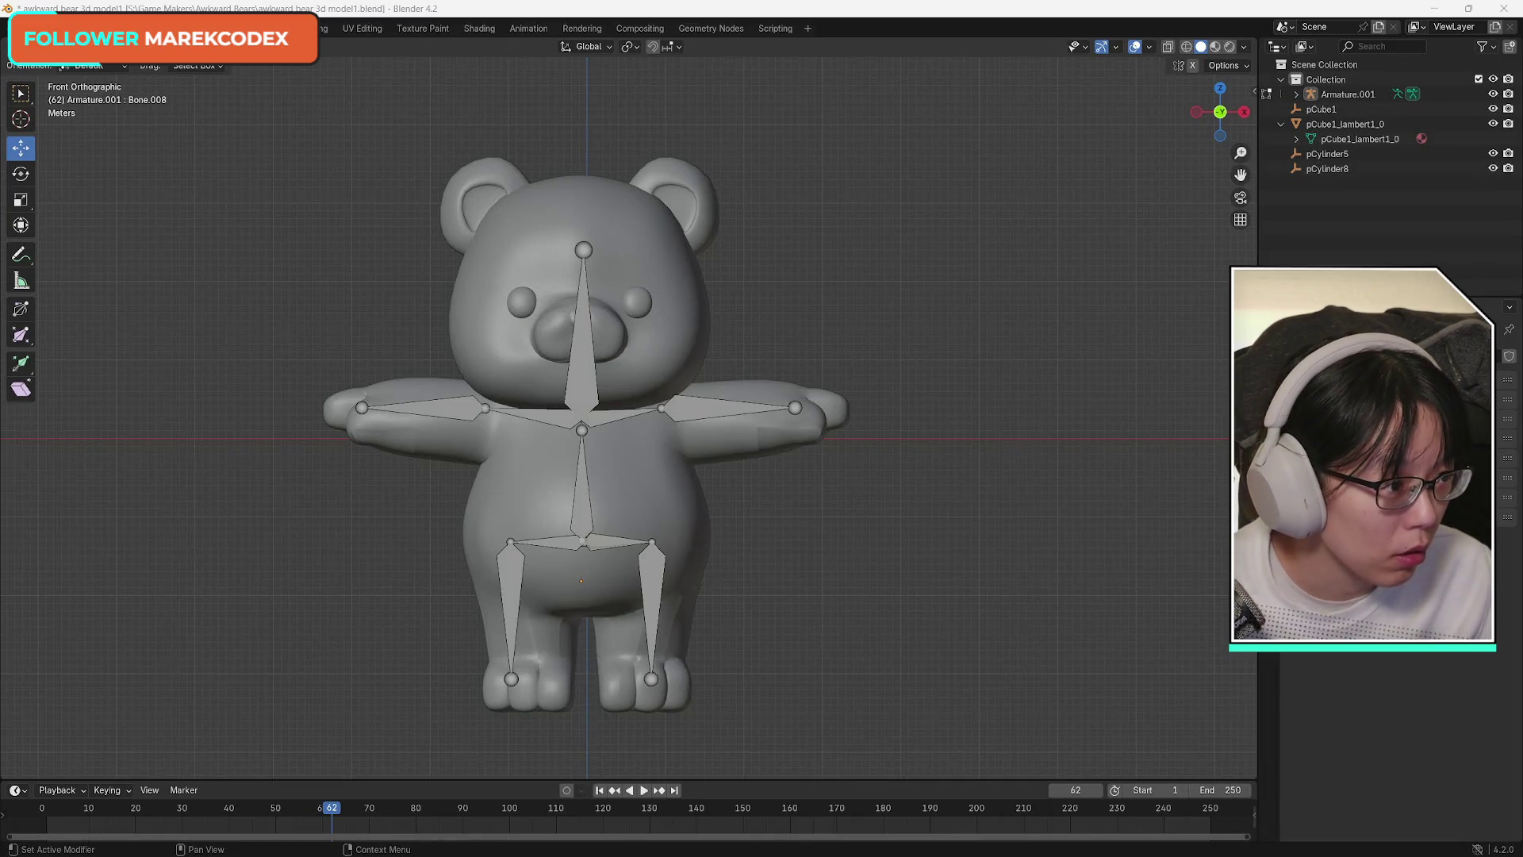
key(alt+Tab)
drag(1147, 29, 1103, 44)
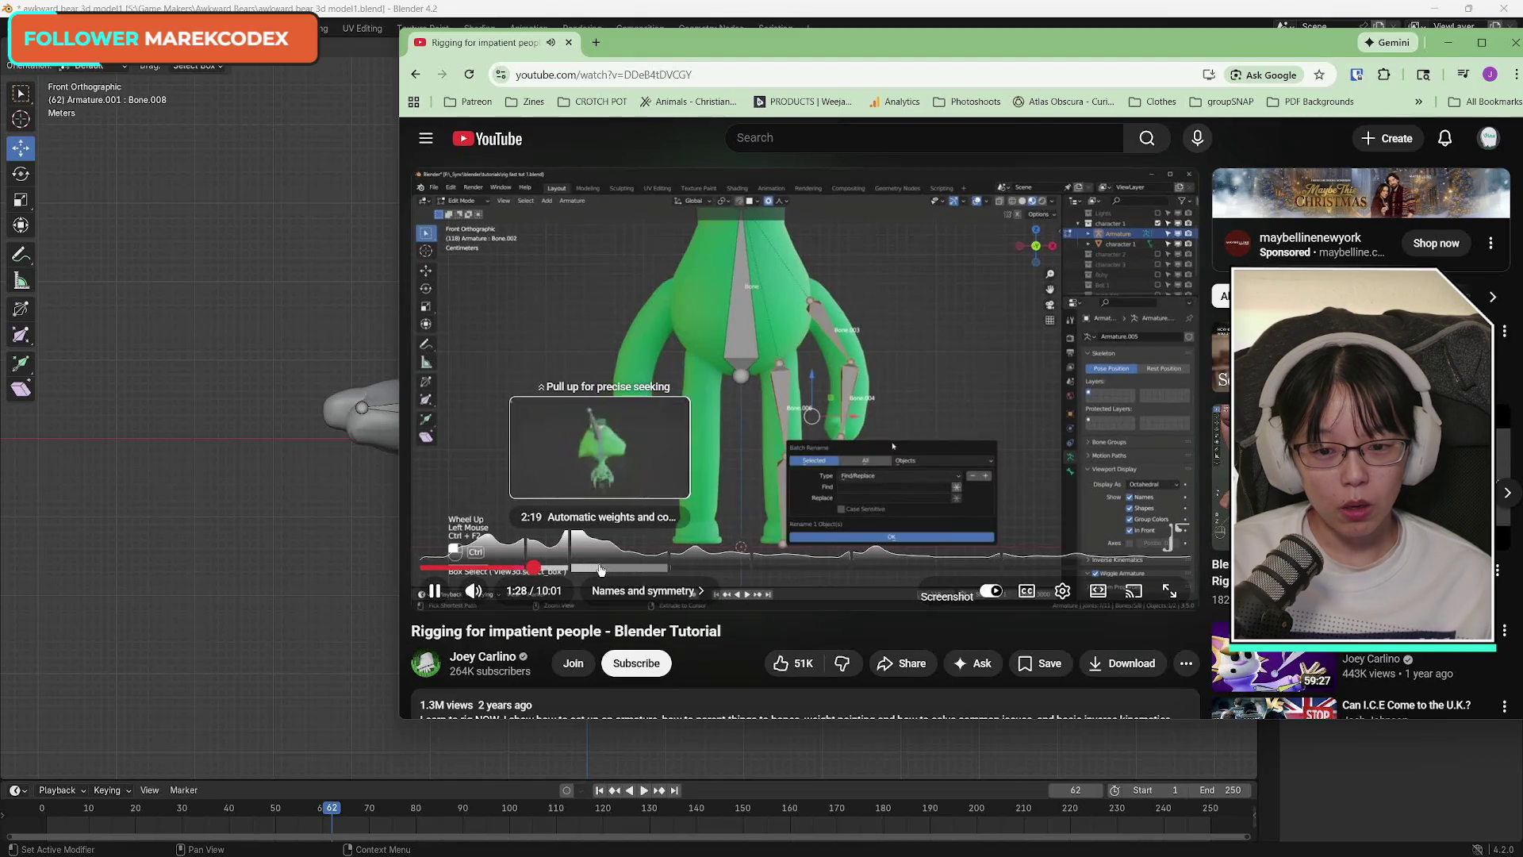
click(600, 569)
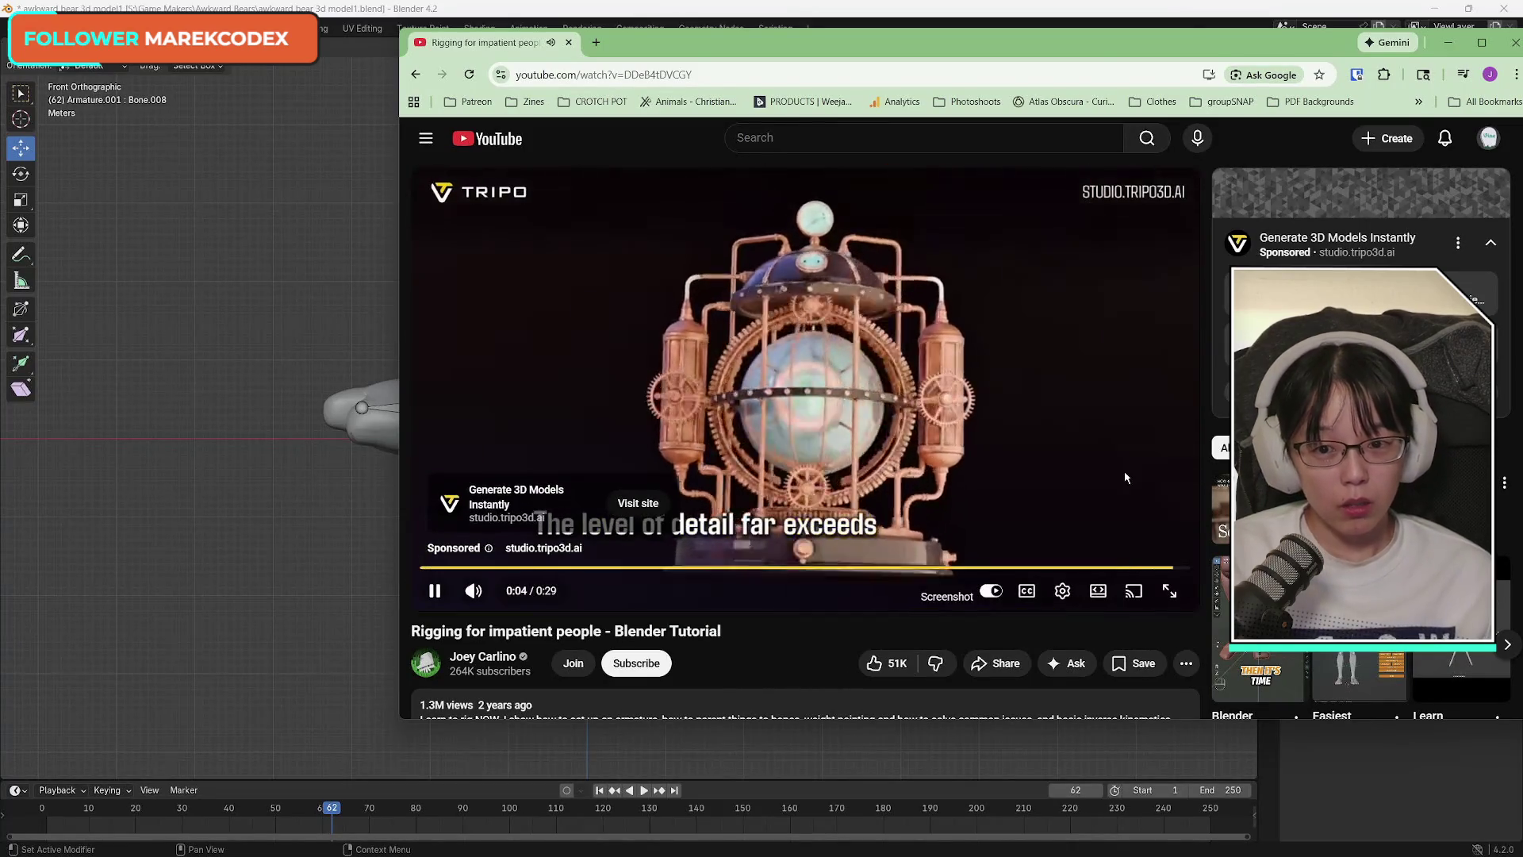
click(1147, 543)
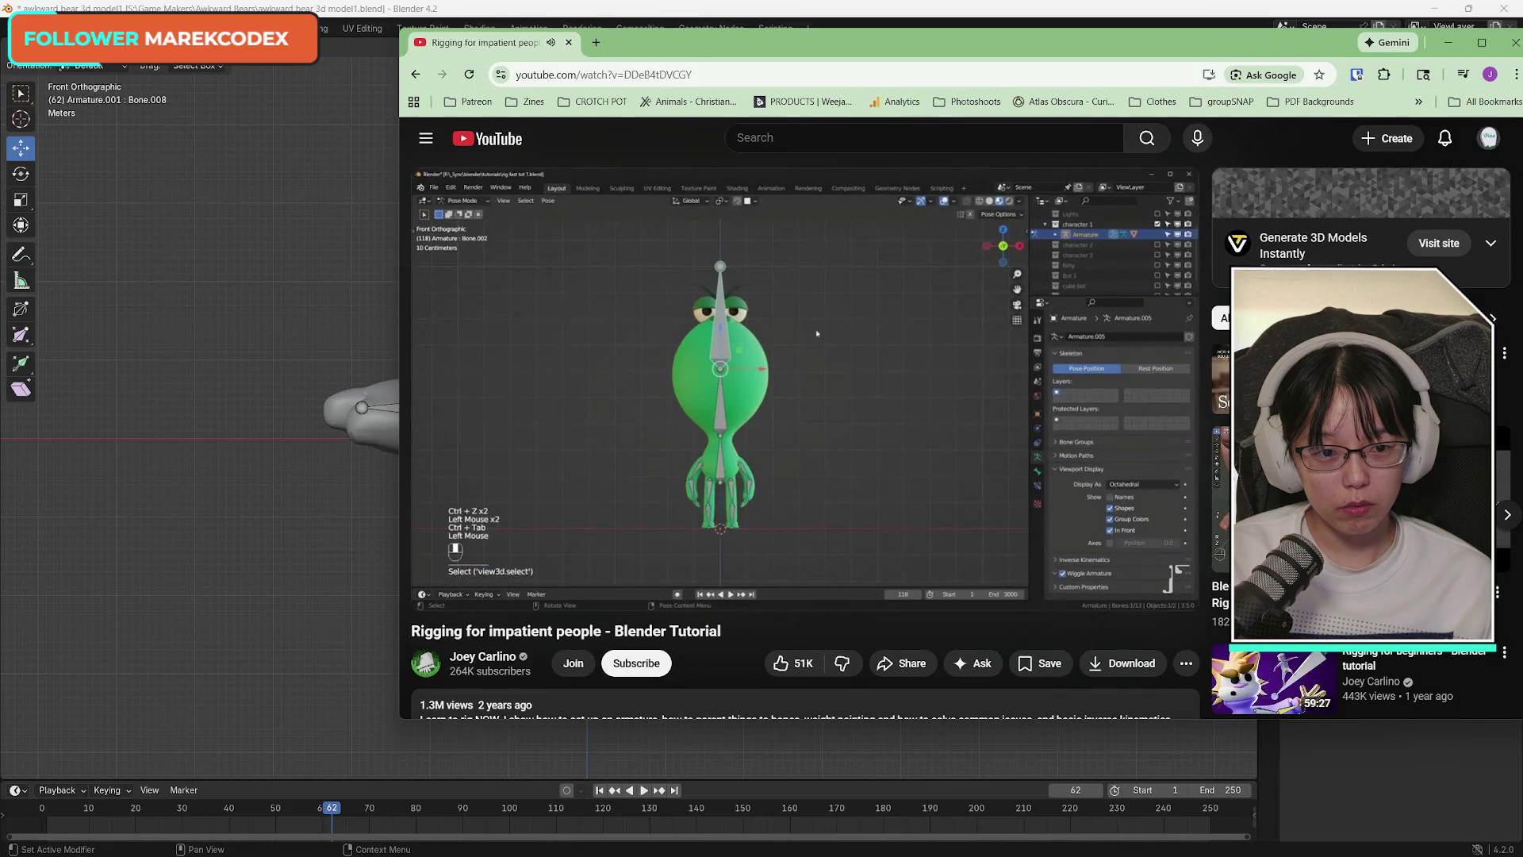
click(845, 397)
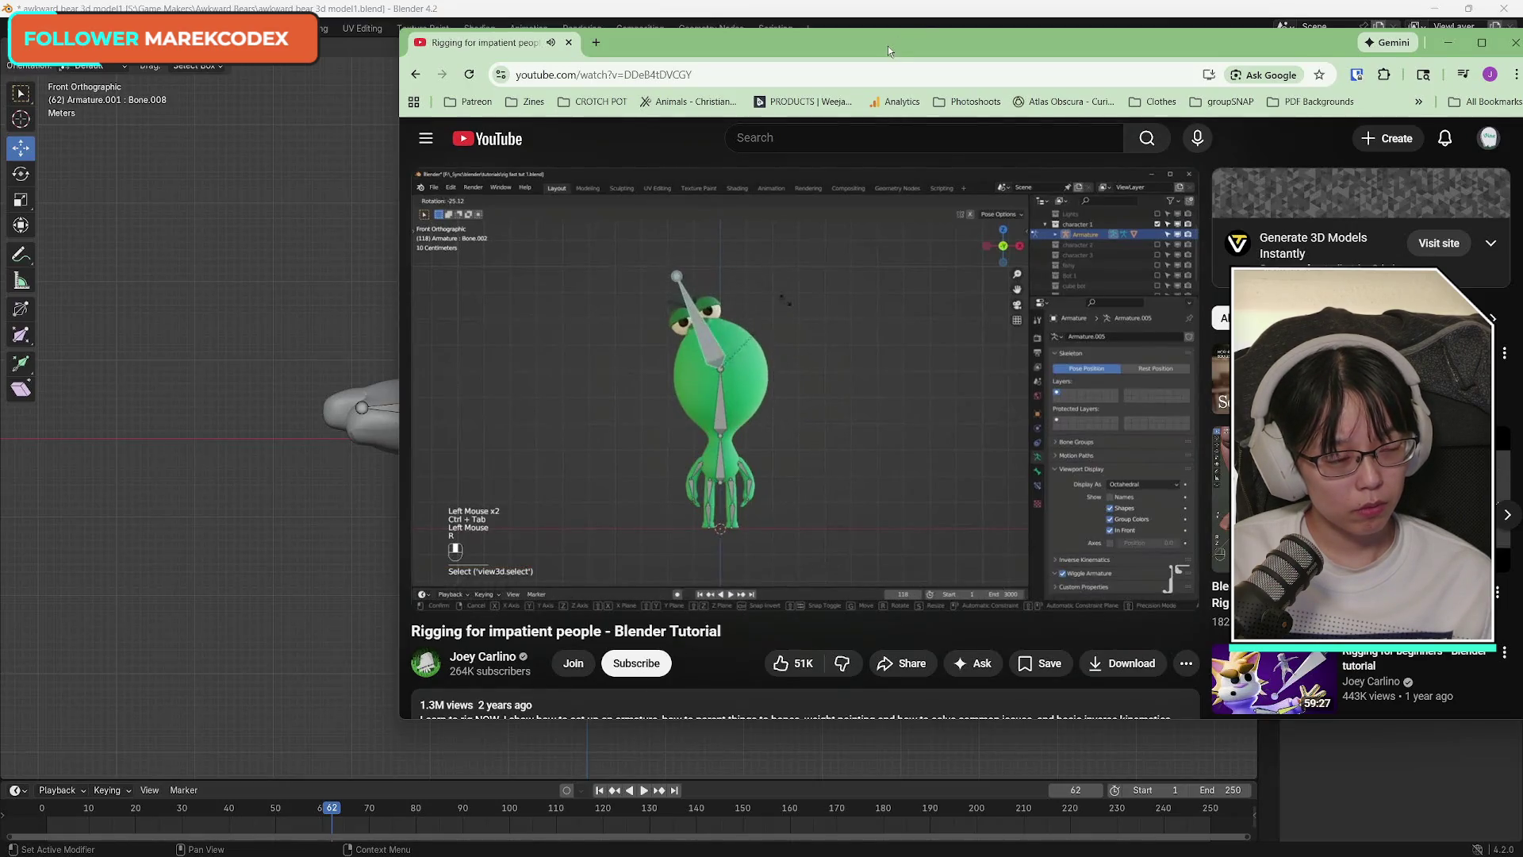
click(1447, 41)
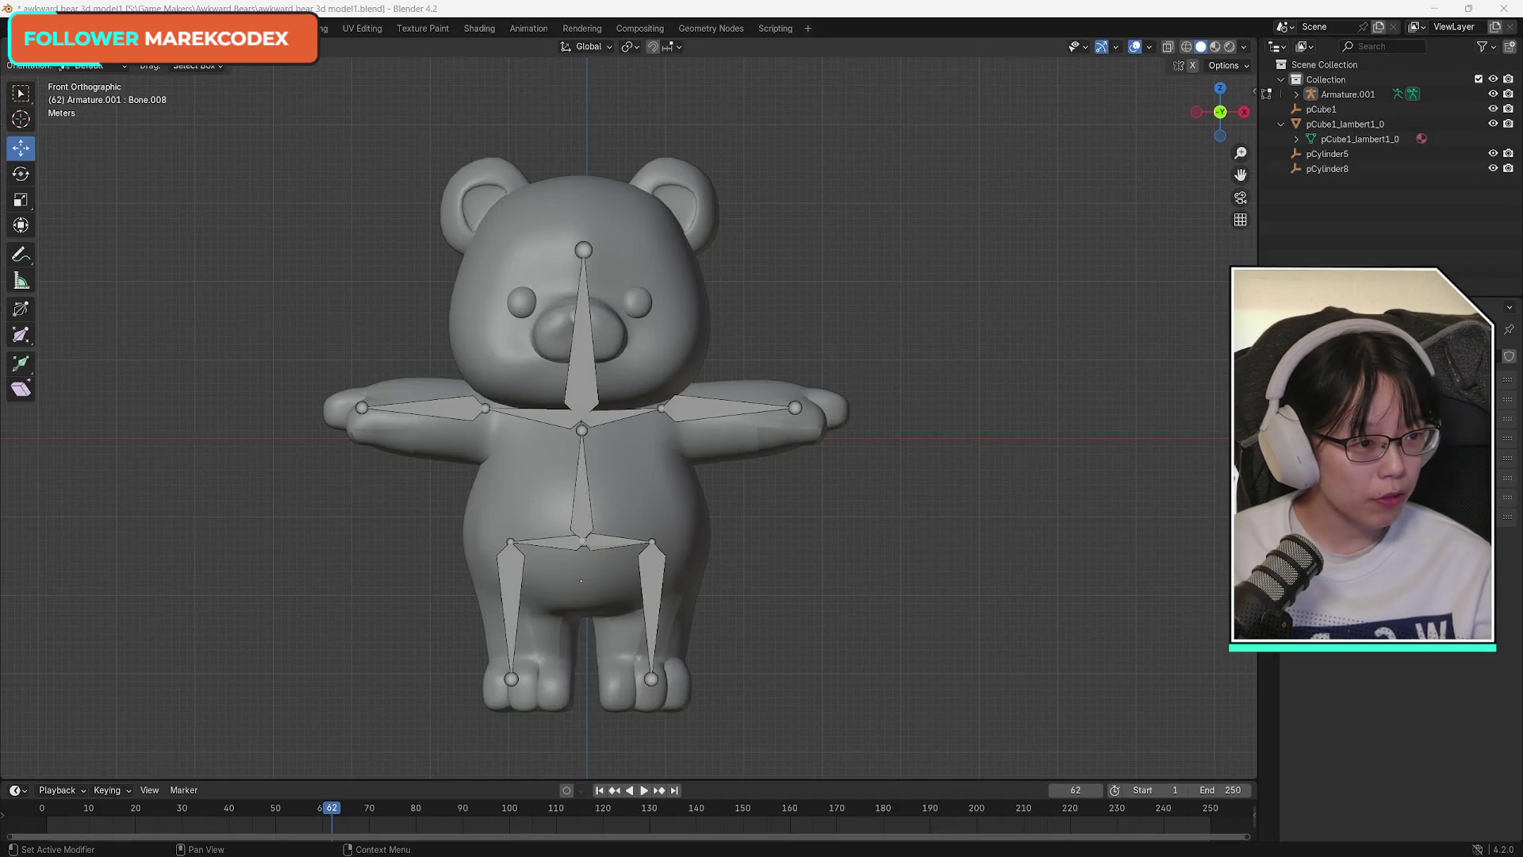
Search YouTube for 'blender 4.2 weight painting' from the browser.
key(alt+Tab)
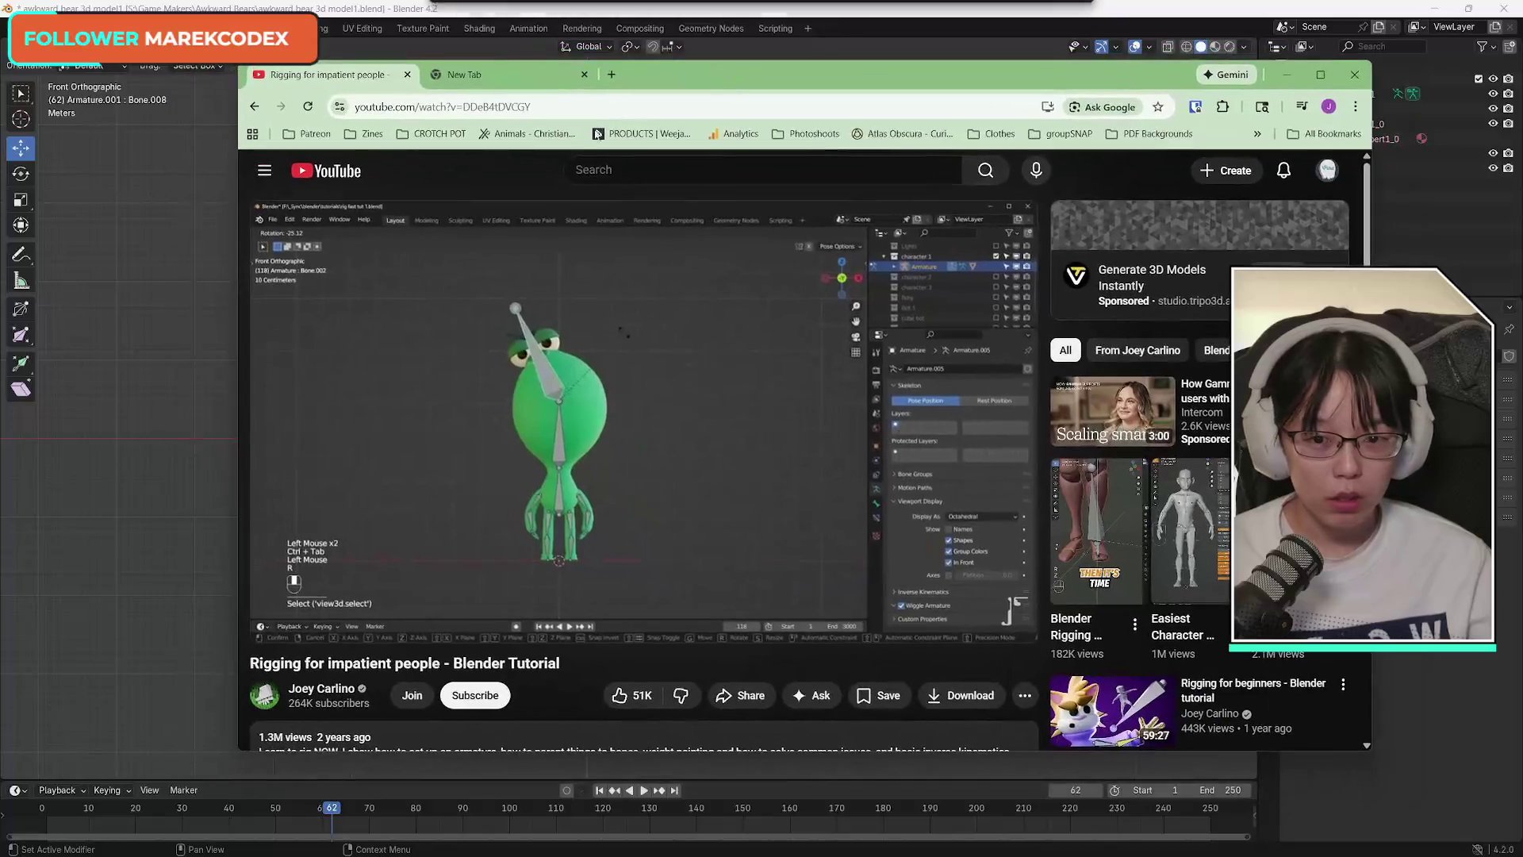
text(blender)
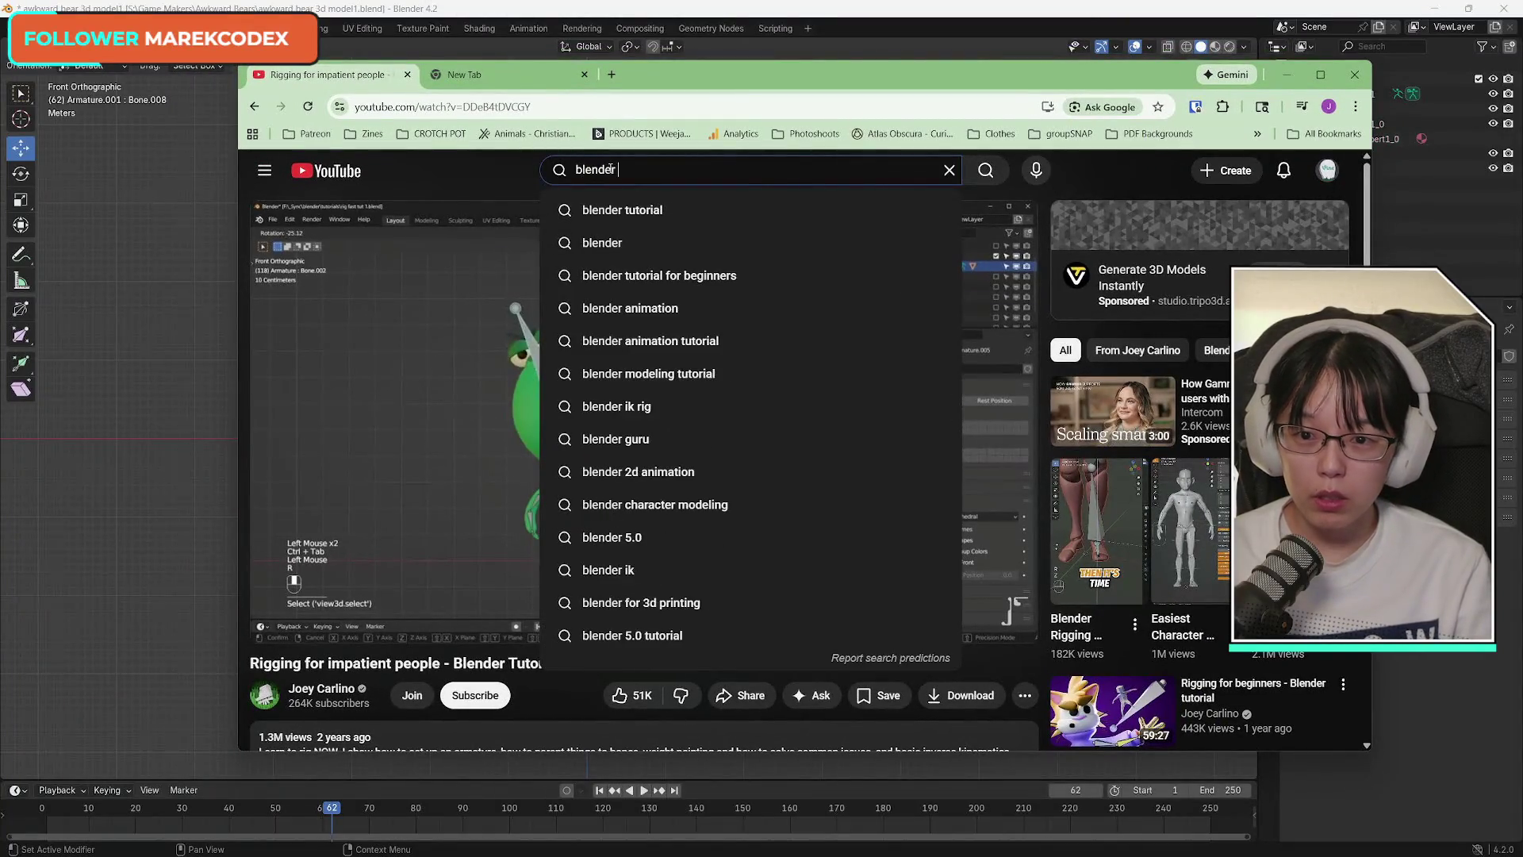
text( 4.2 )
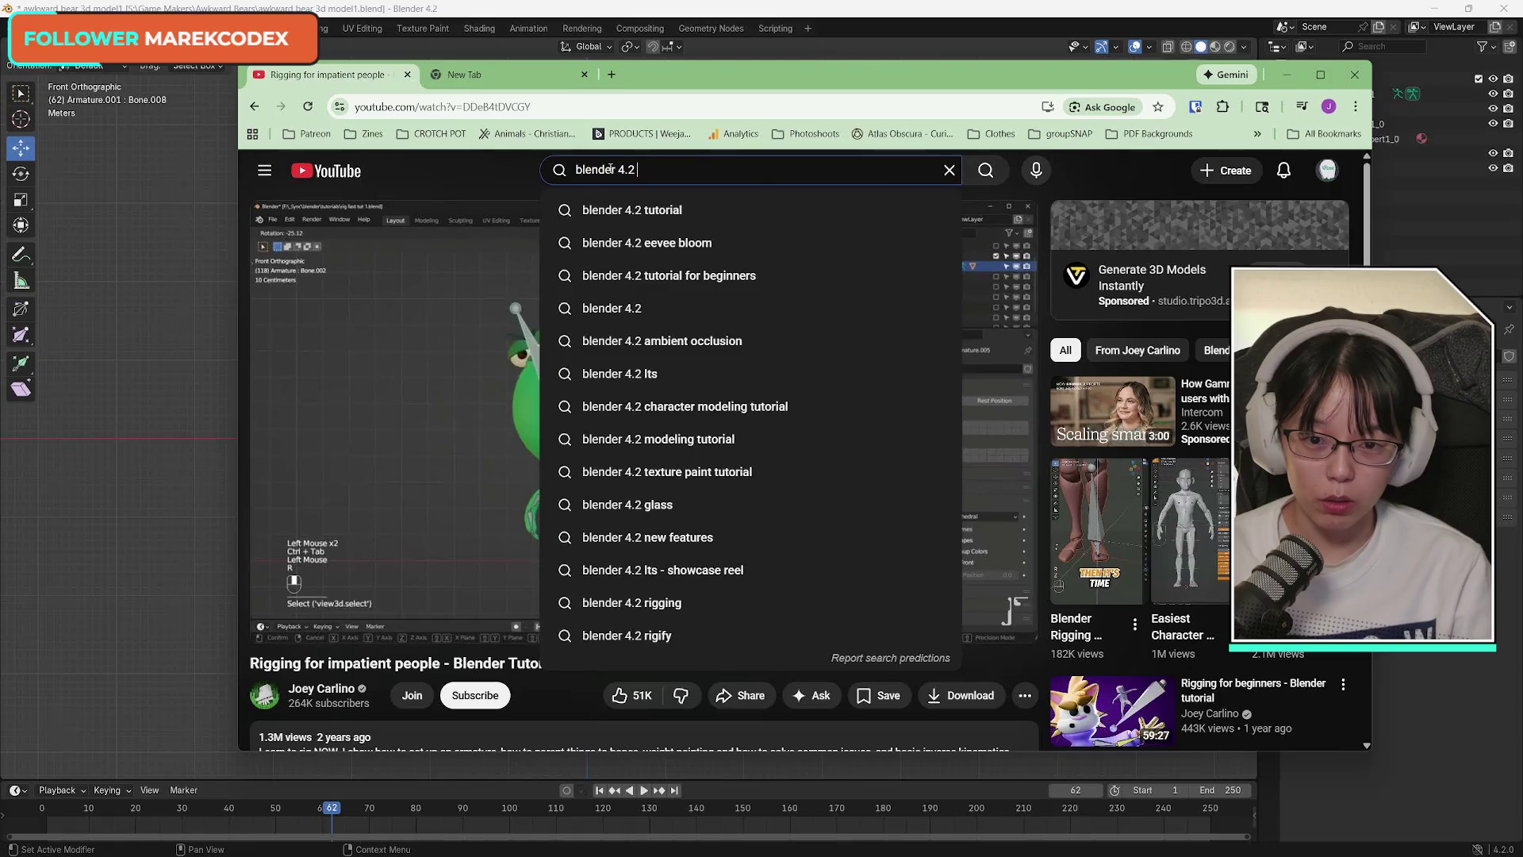
text(weight painting)
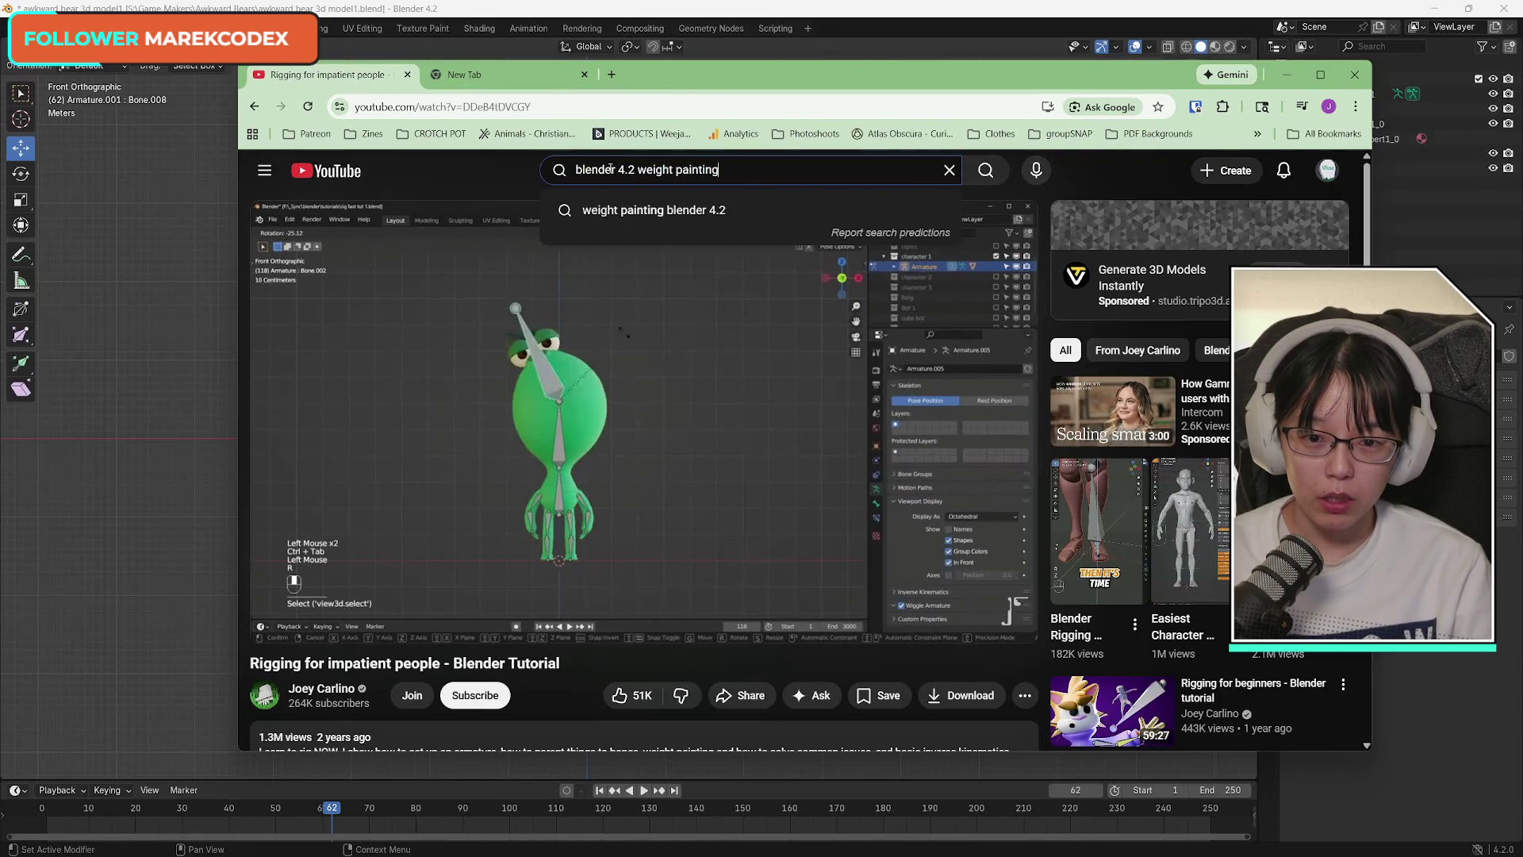
key(Return)
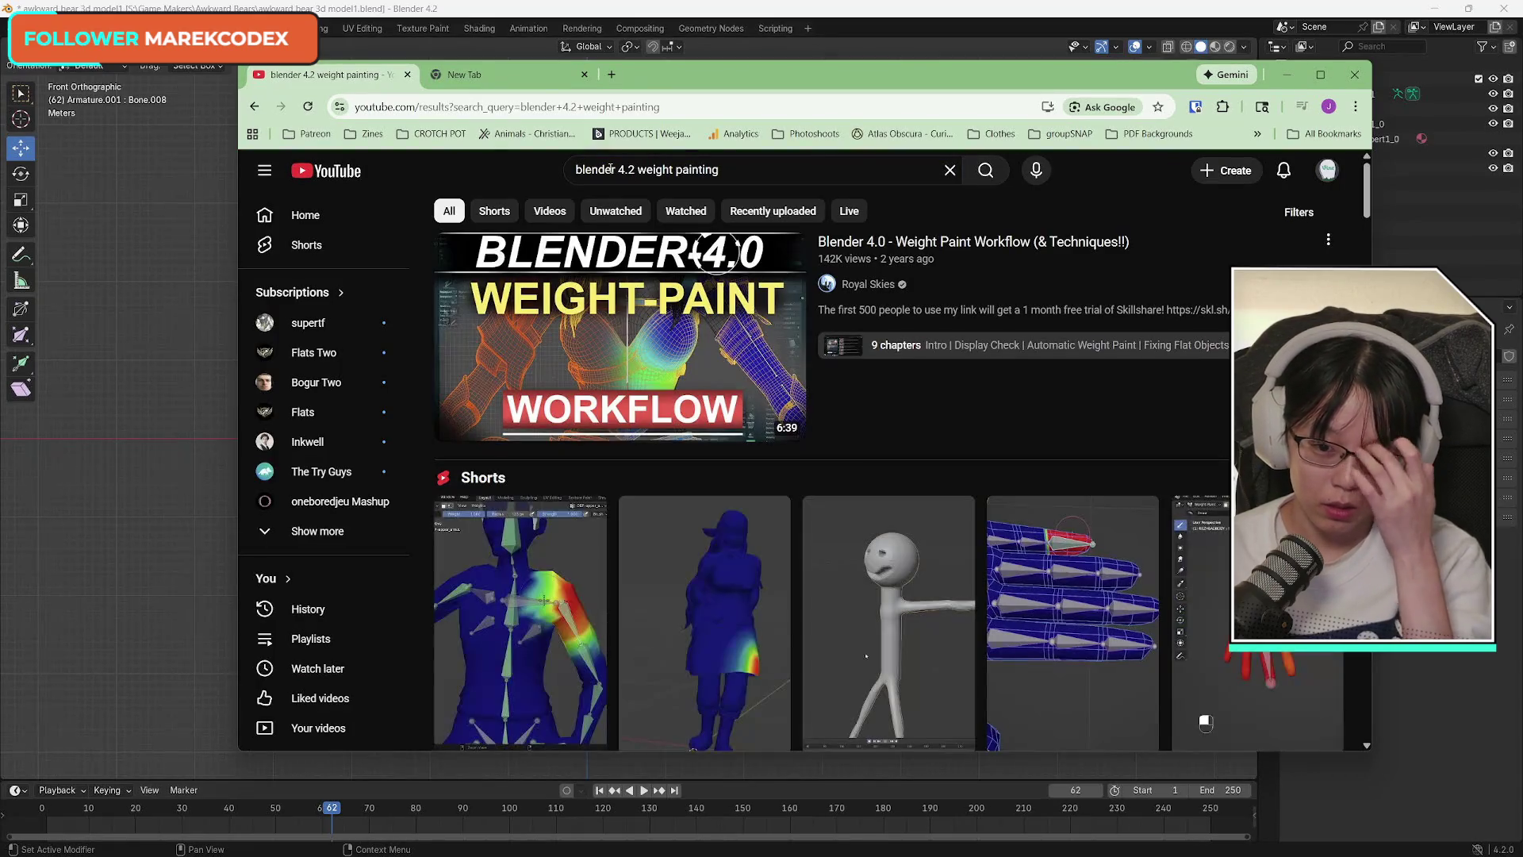
mouse_move(619, 340)
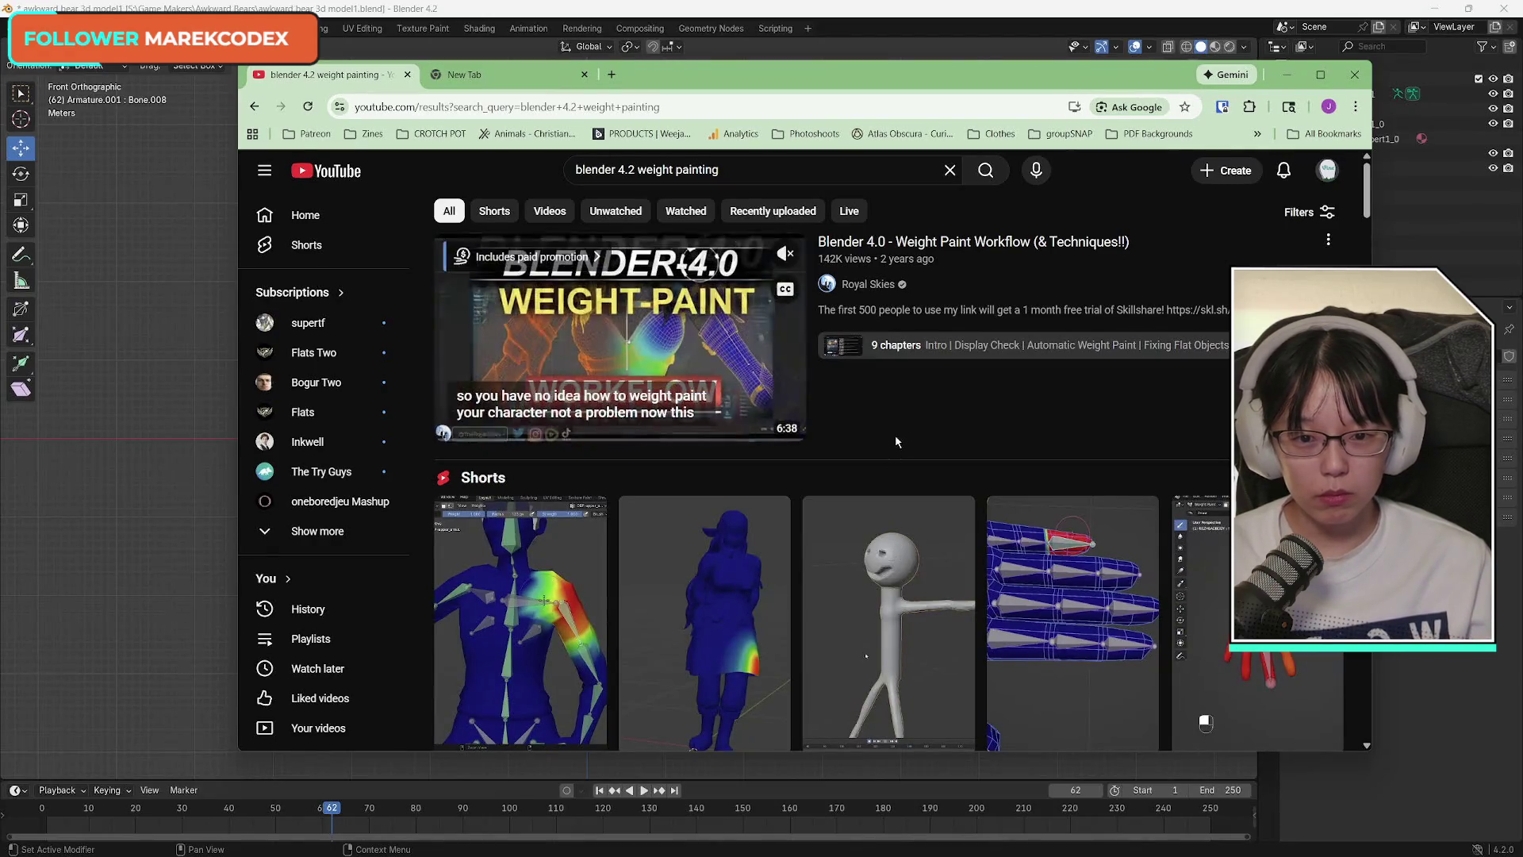
scroll(896, 440, down, 2)
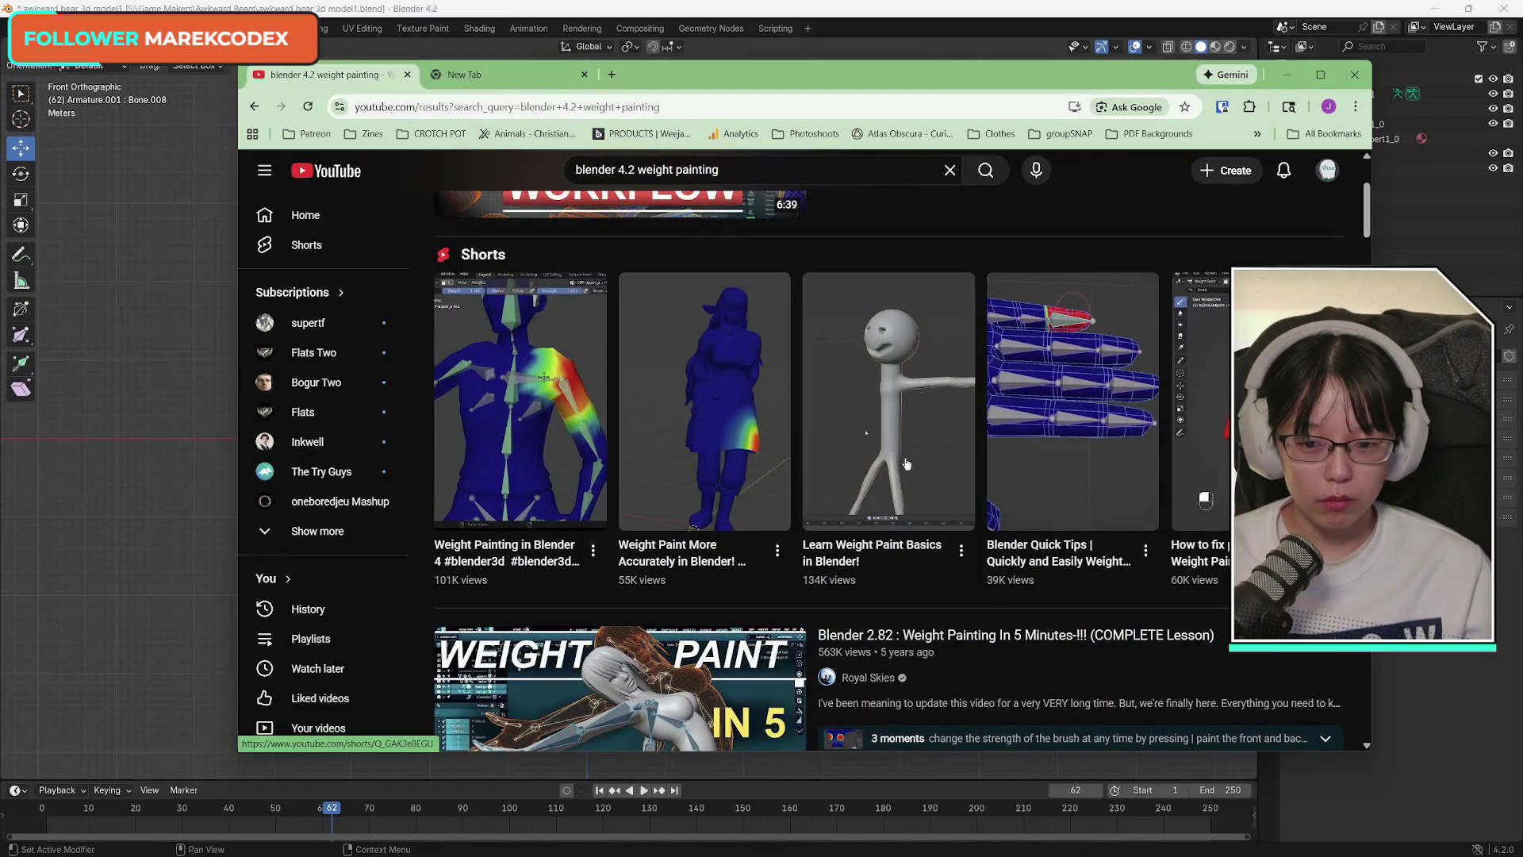
scroll(905, 464, down, 3)
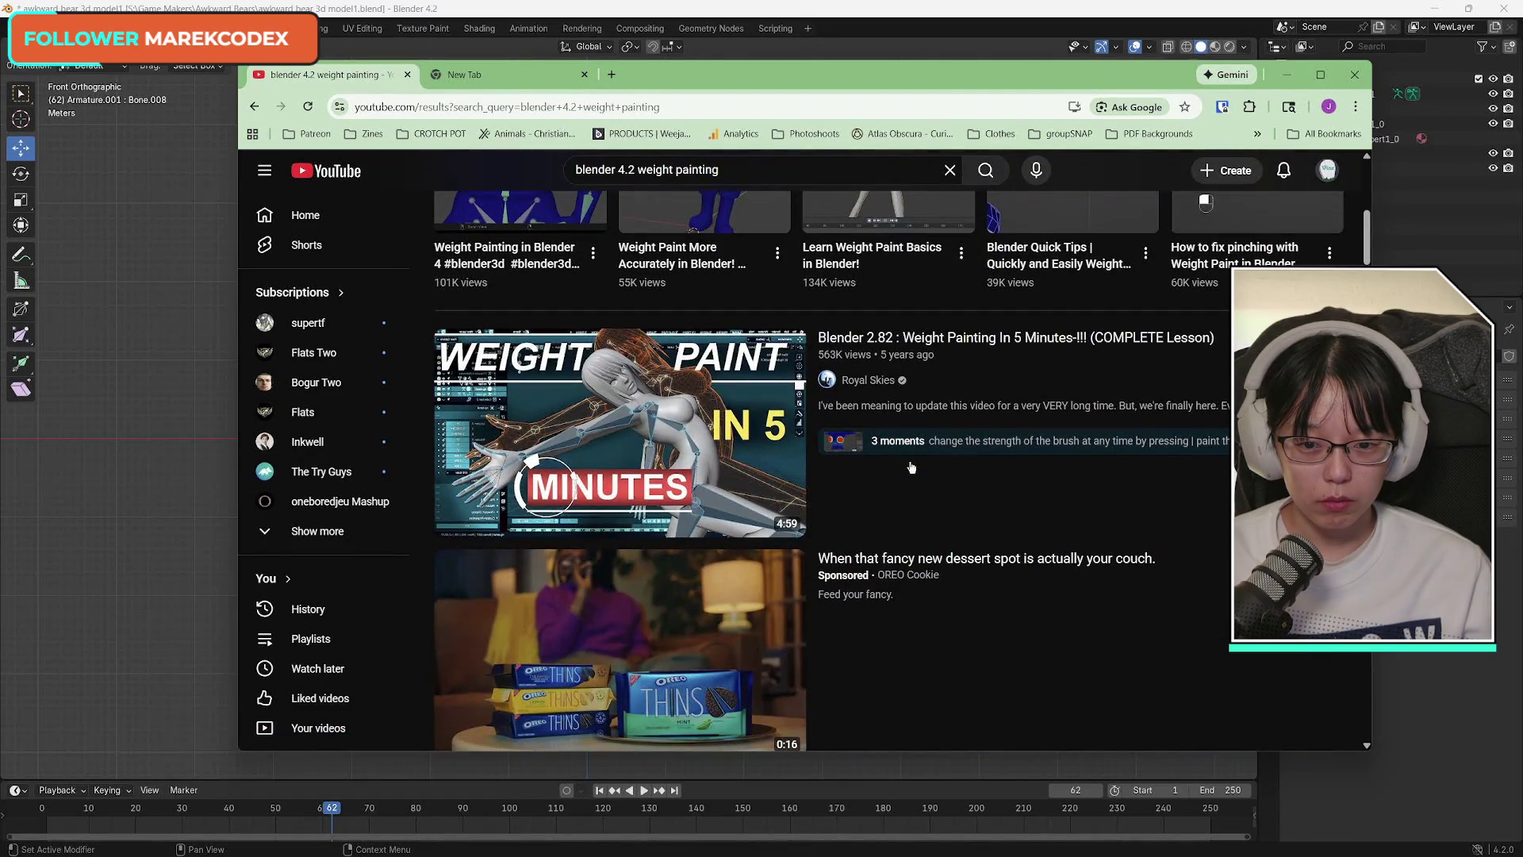